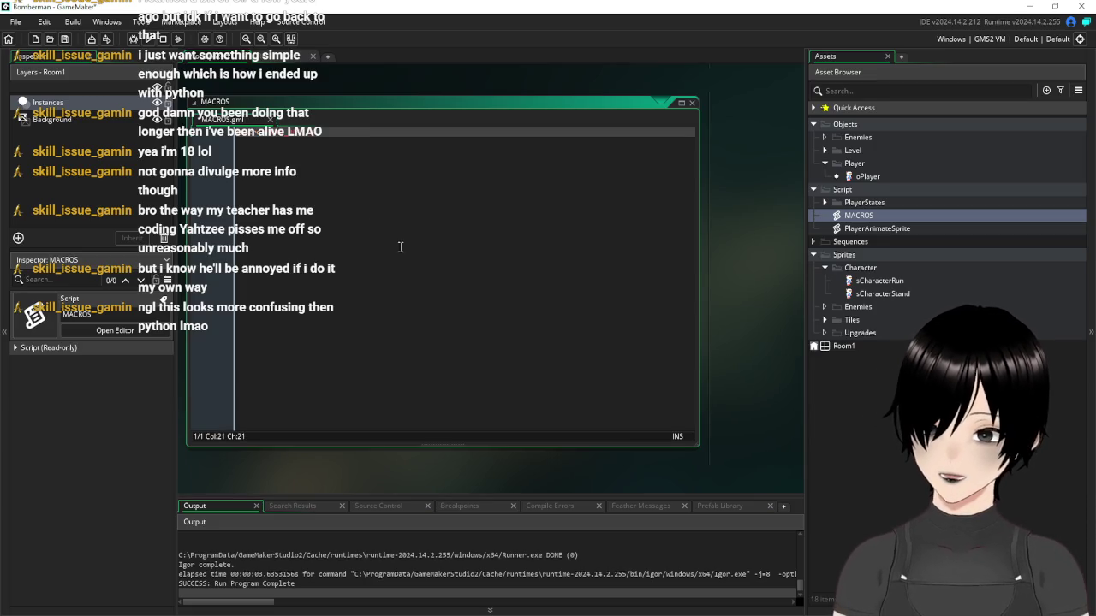
Test-run the game, then close the game window and the MACROS script
left_click(177, 39)
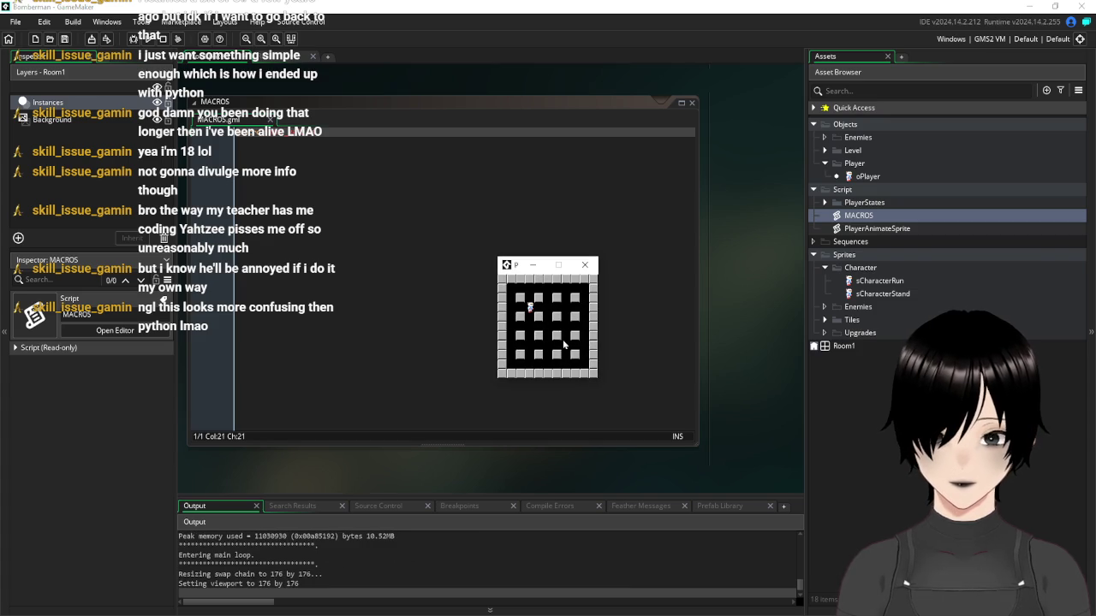
left_click(585, 265)
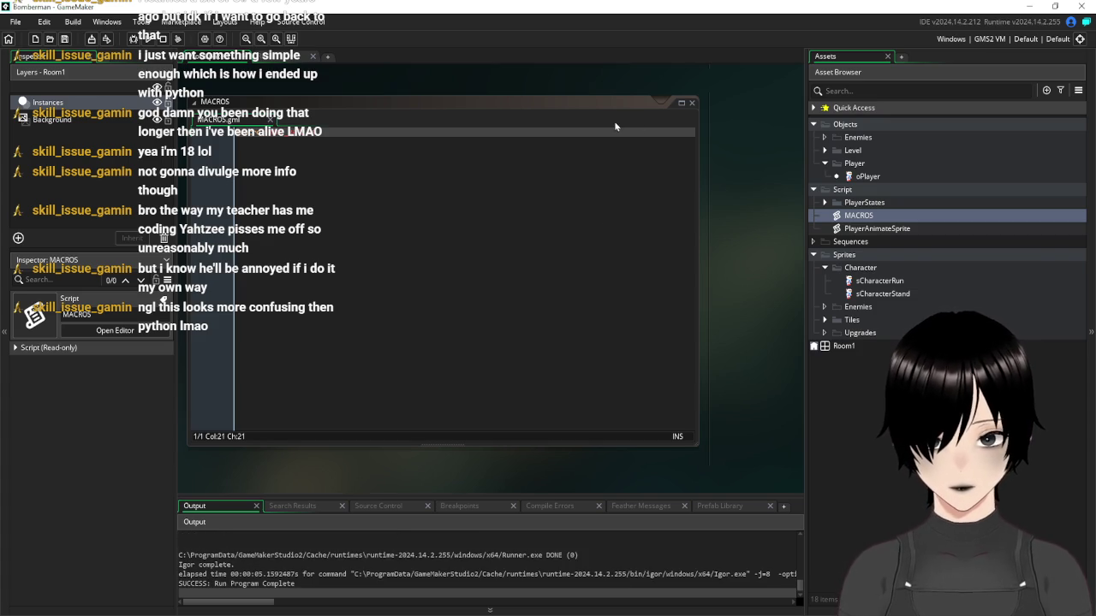
left_click(691, 103)
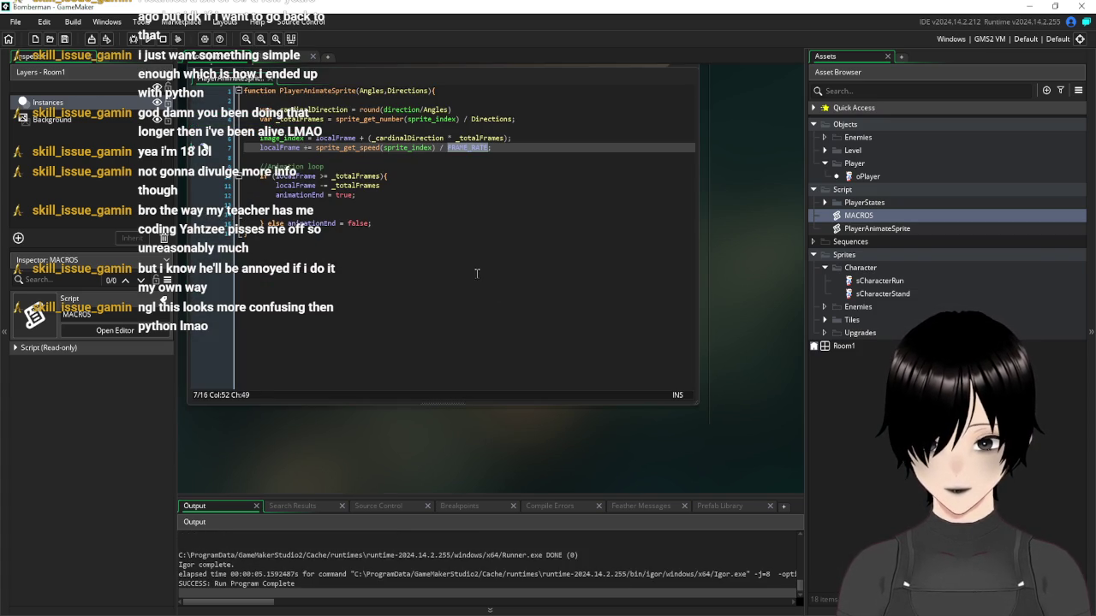
Comment out the localFrame increment line in PlayerAnimateSprite with //
left_click(477, 273)
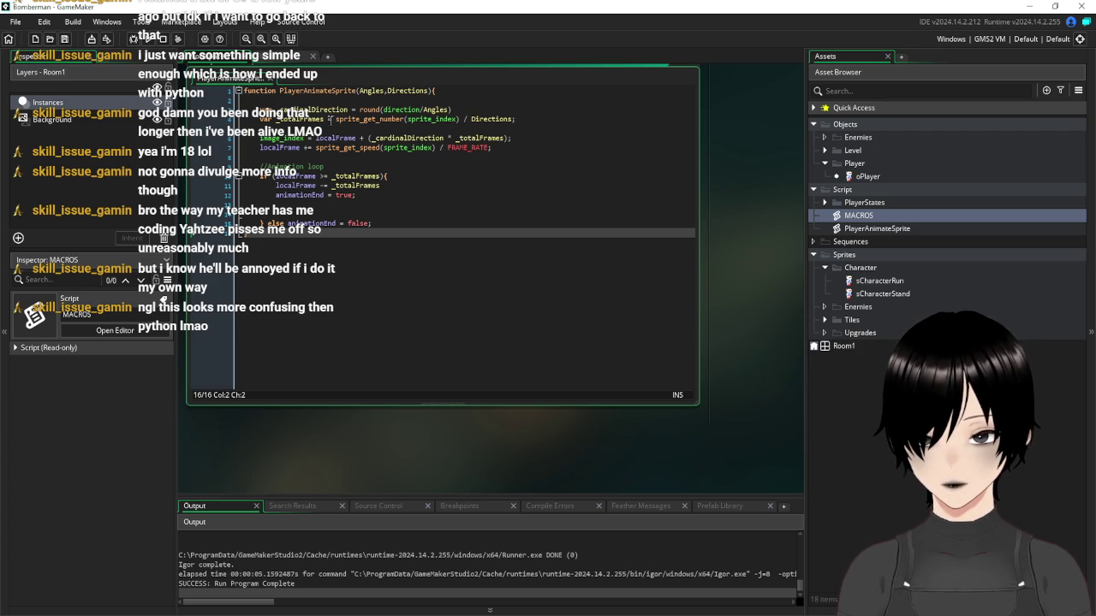
left_click(257, 147)
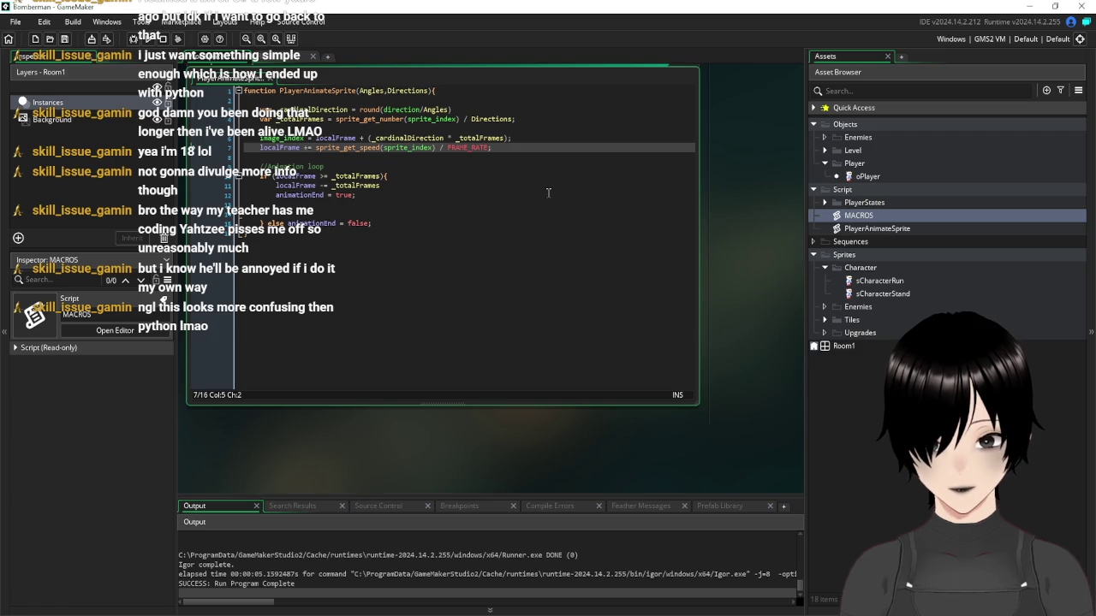
type("//")
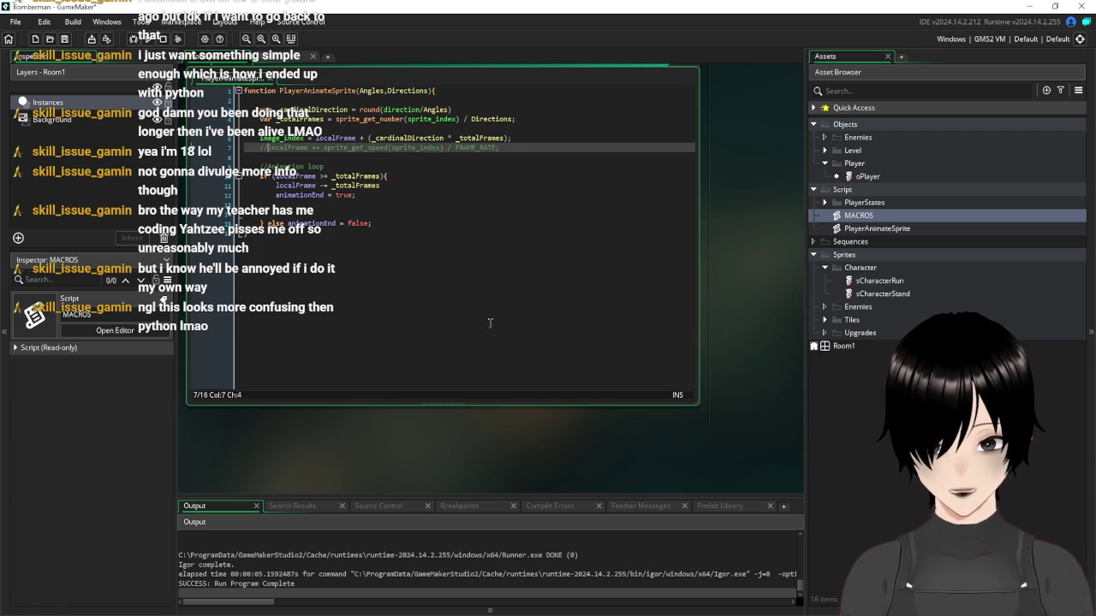
key("ctrl+End")
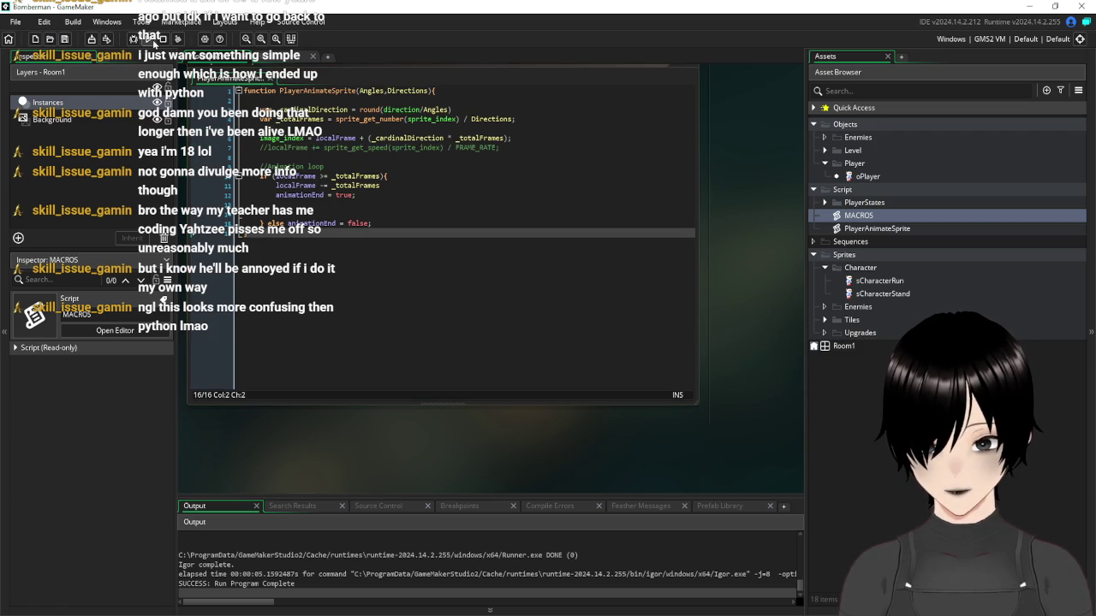
left_click_drag(619, 262, 769, 262)
scroll(769, 264, "down", 3)
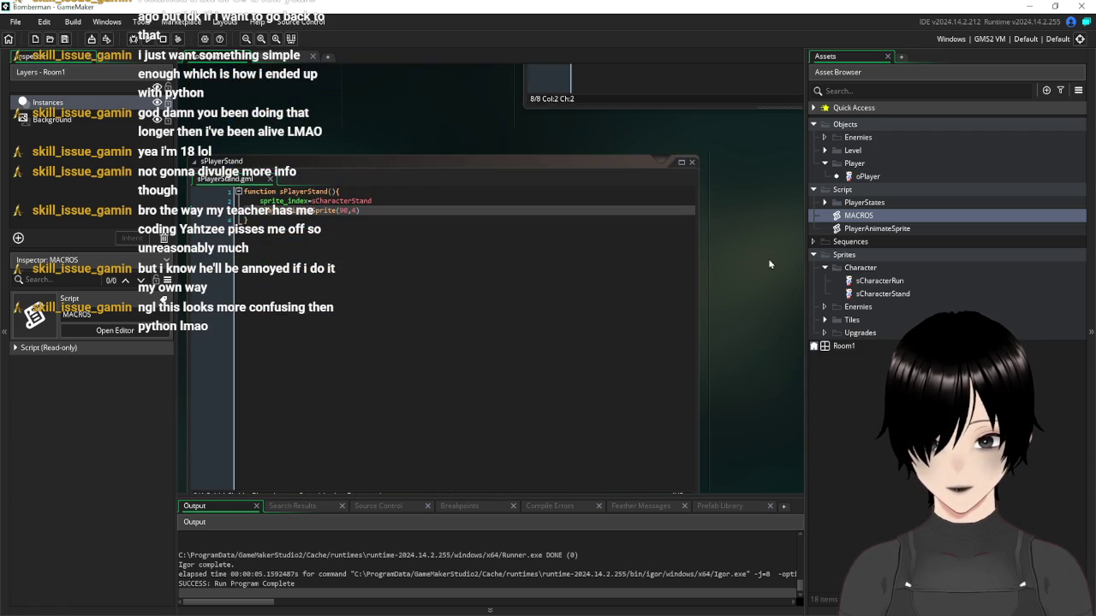
Open oPlayer's Create event and test-run the game
scroll(769, 264, "up", 5)
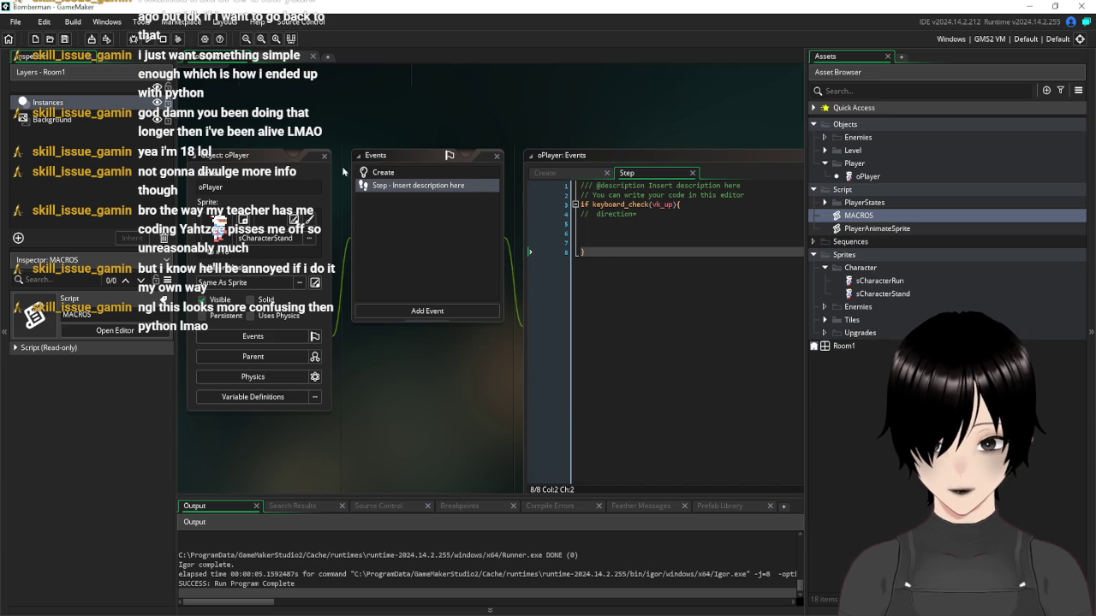
left_click(382, 174)
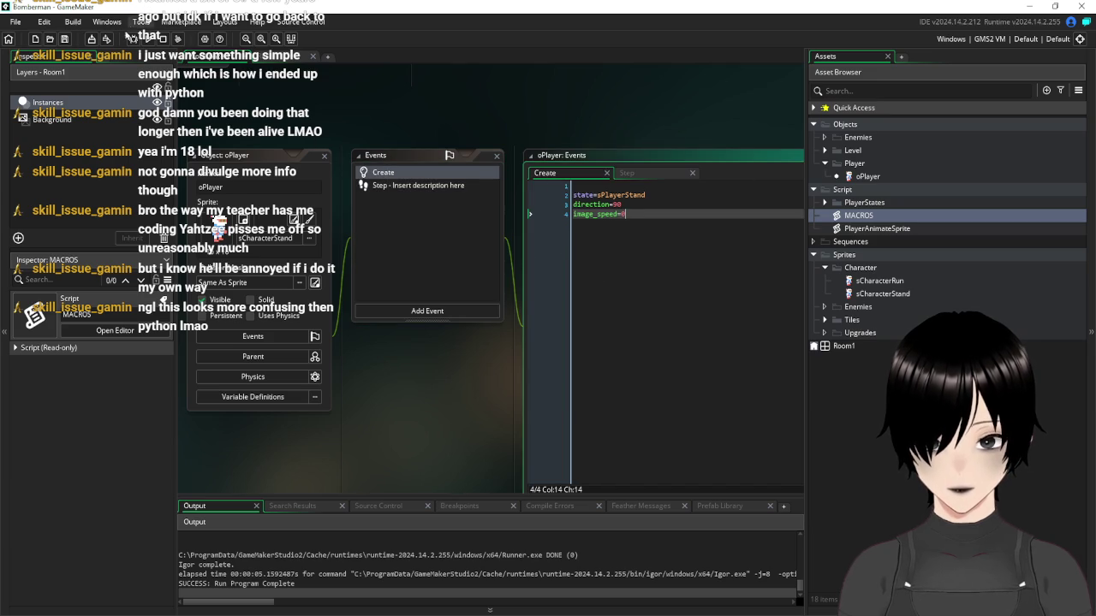
left_click(147, 40)
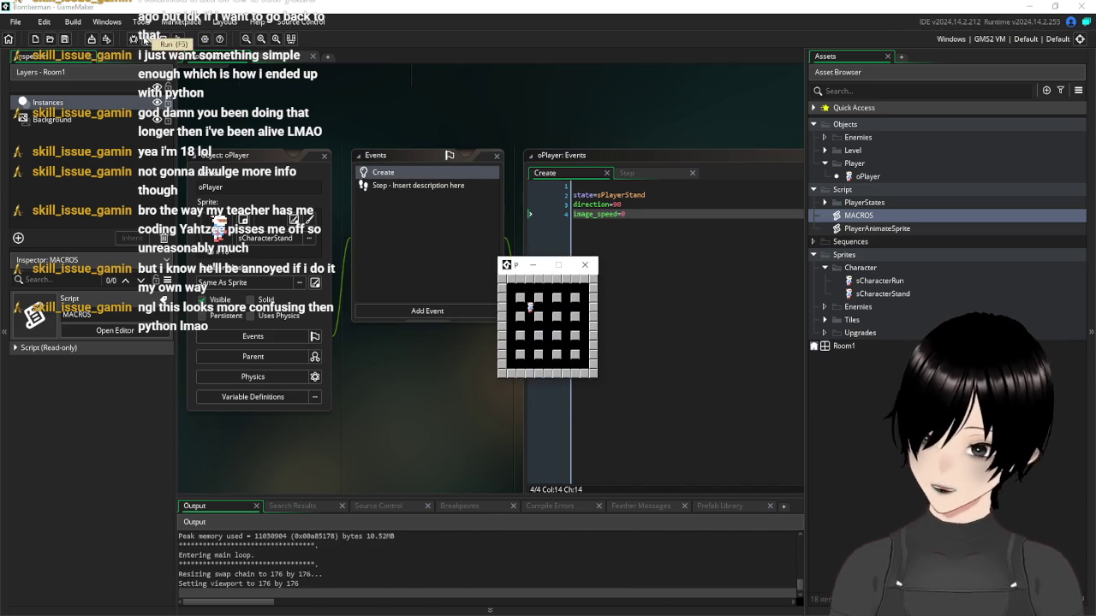
left_click(585, 267)
Change direction=90 to direction=180 in the Create event, save, and test-run the game
left_click(617, 204)
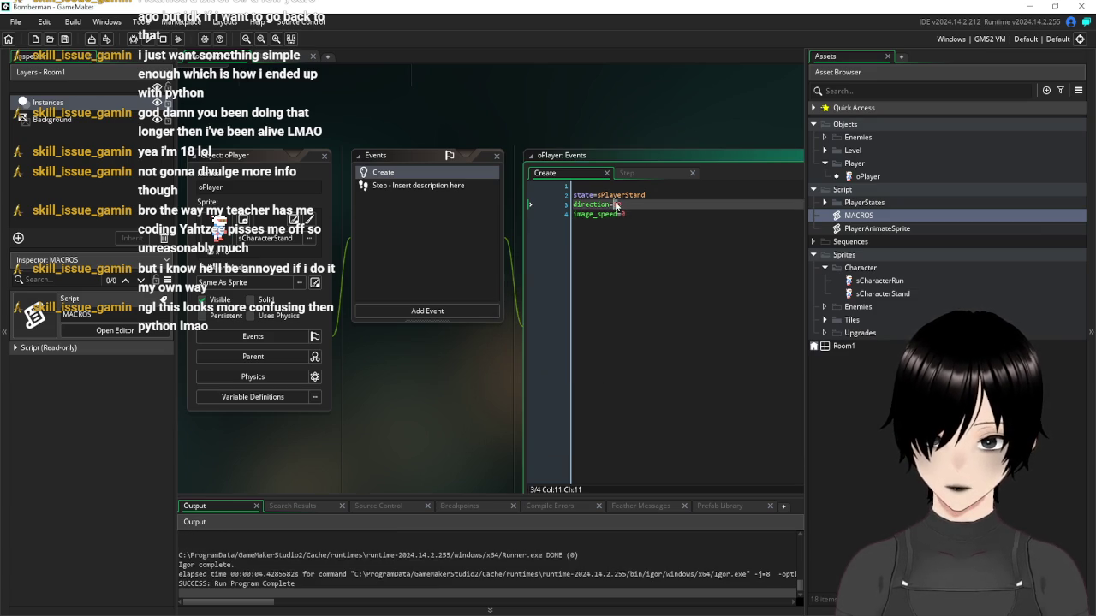
type("1")
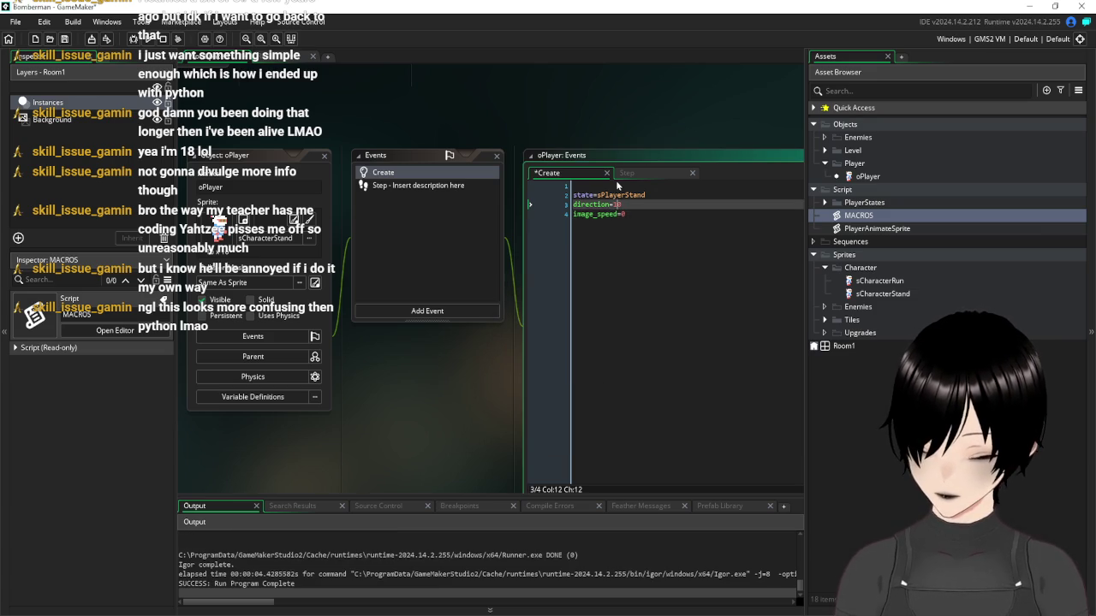
type("8")
left_click(609, 318)
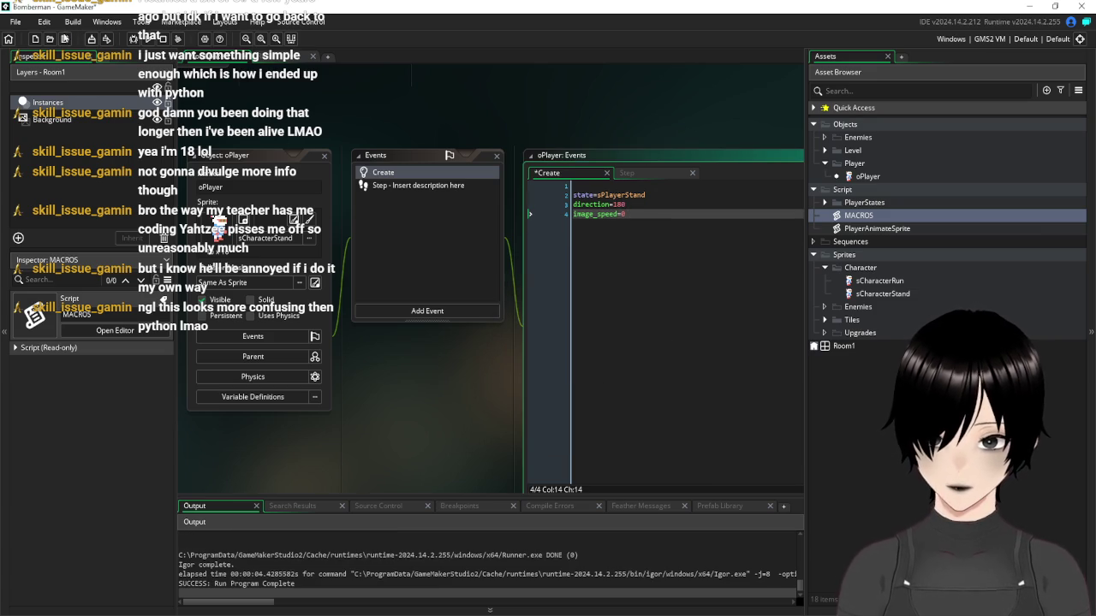
left_click(106, 38)
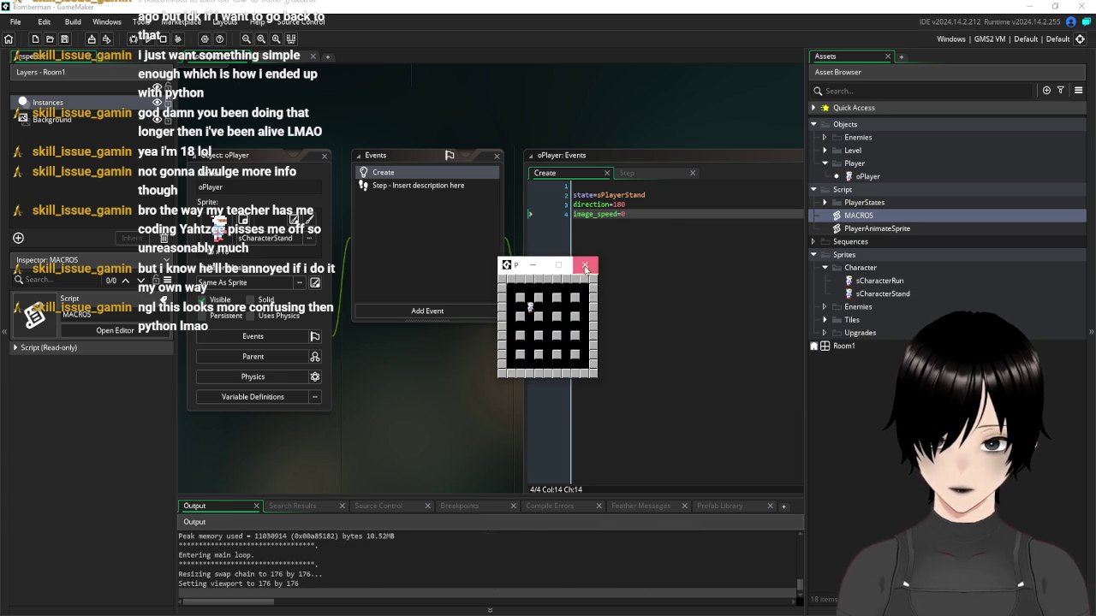
left_click(585, 264)
left_click(406, 185)
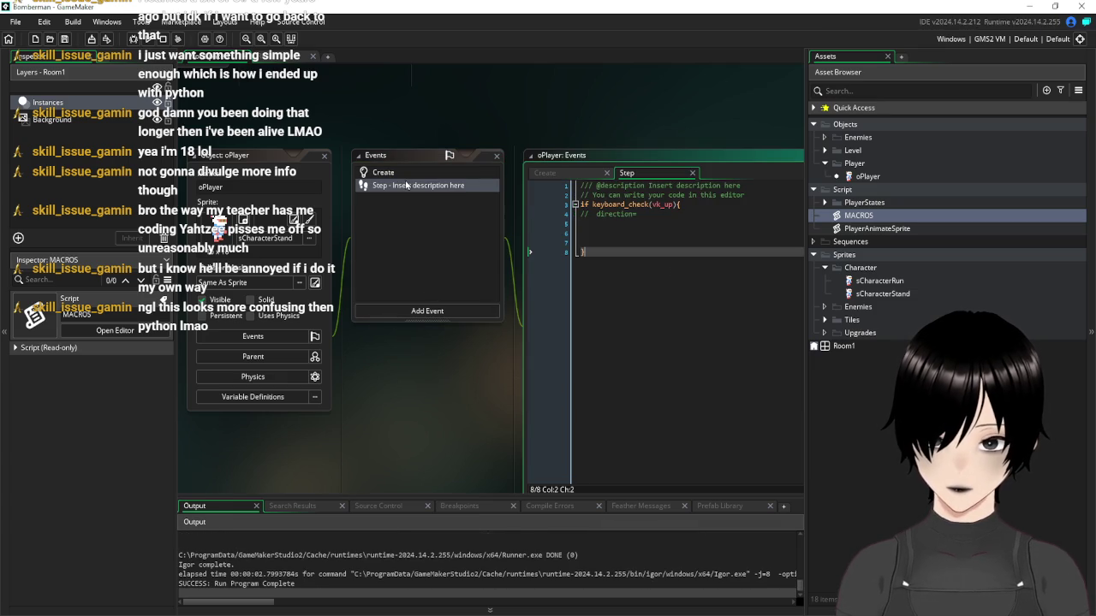
Add script_execute(state) on a new line at the top of the Step event
left_click(756, 195)
key("Return")
key("Return")
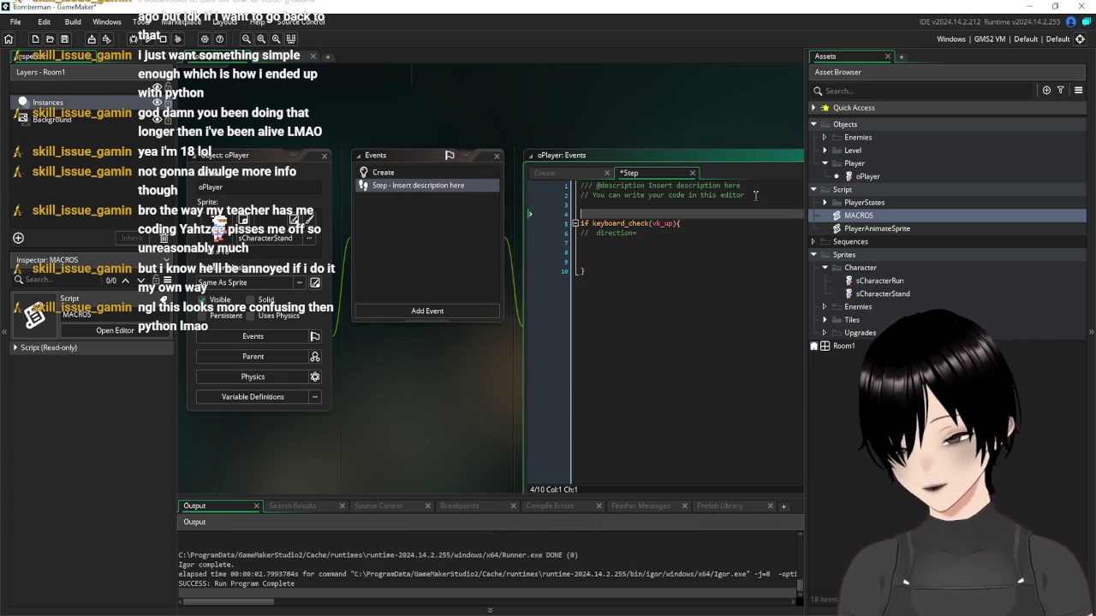
type("script")
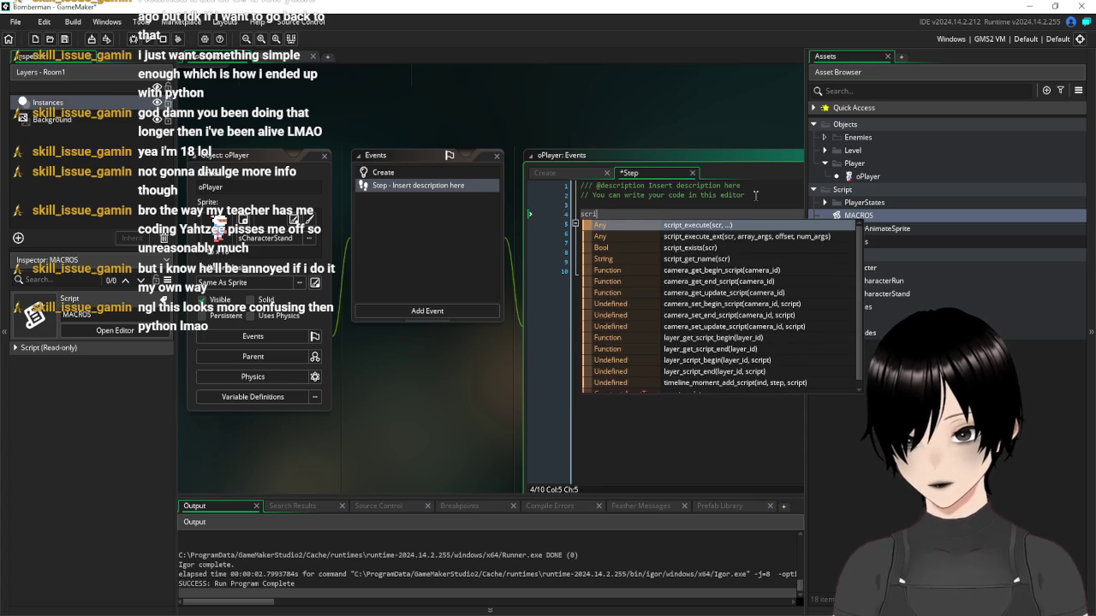
key("Return")
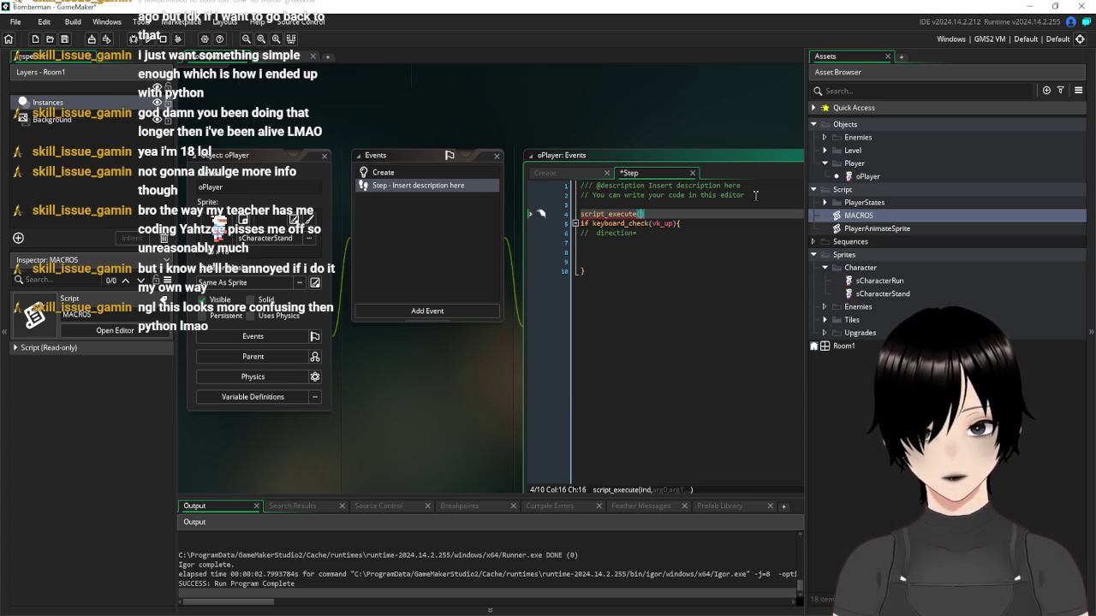
type("state")
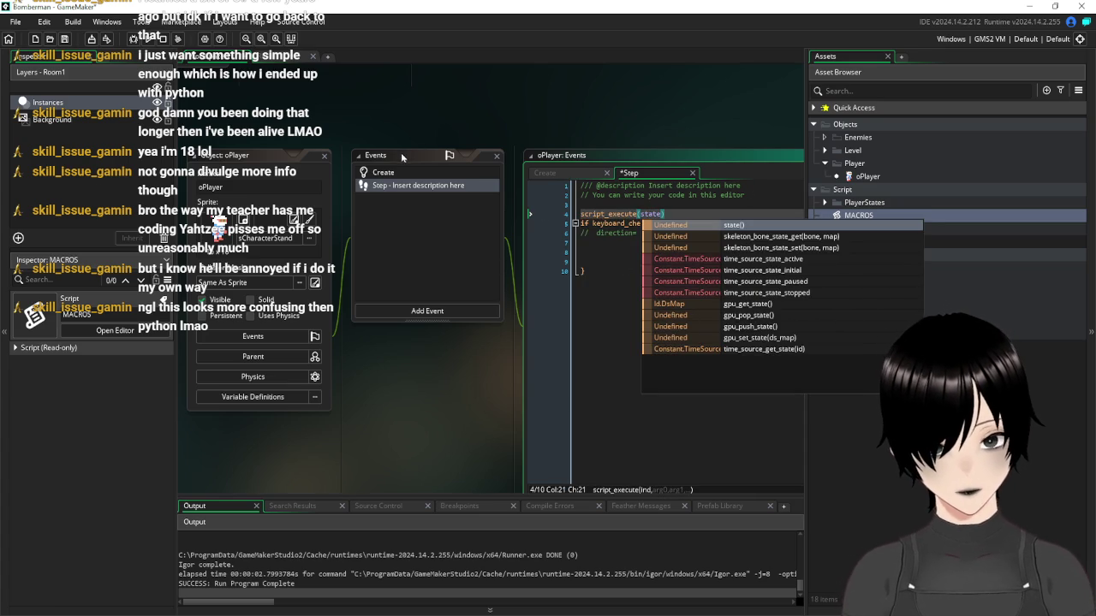
Save the Step event and run the game, which stops with a localFrame error
left_click(381, 173)
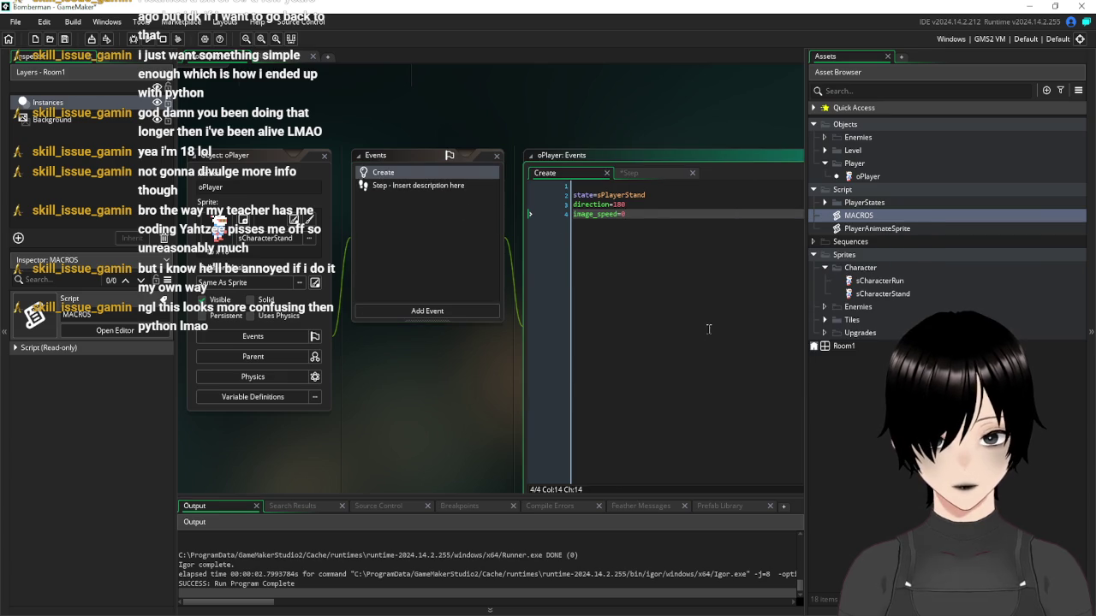
left_click(409, 189)
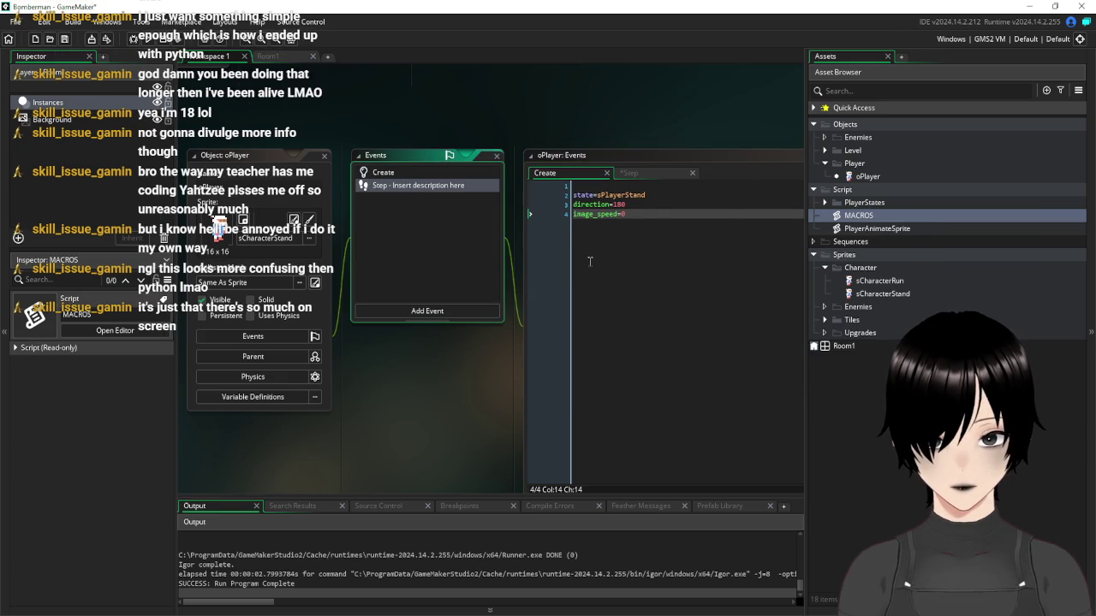
left_click(410, 188)
left_click(65, 38)
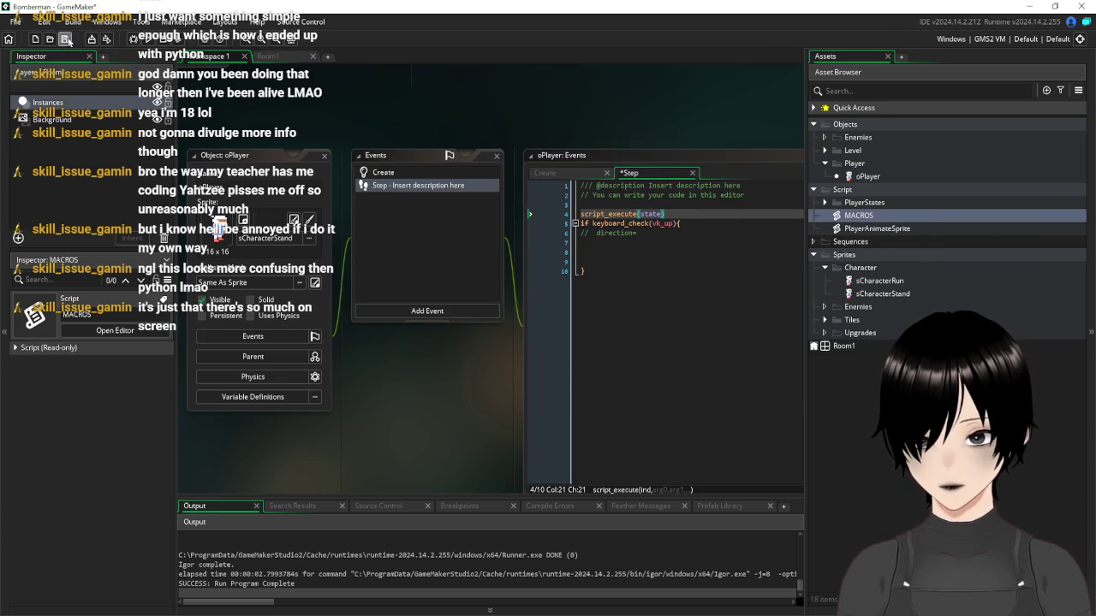
left_click(147, 38)
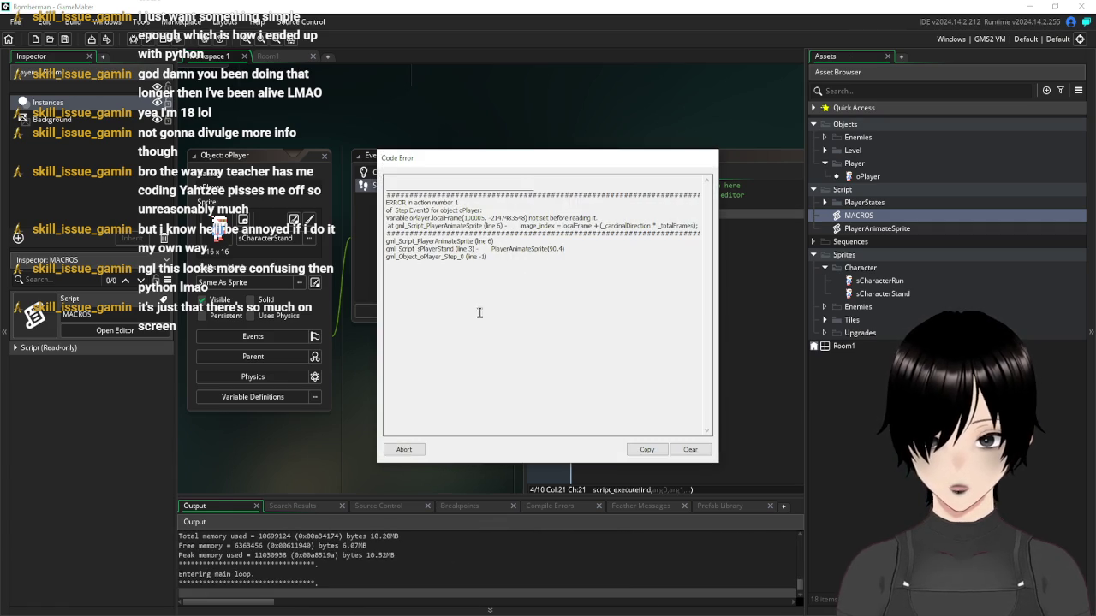
Dismiss the code error and uncomment the localFrame increment line in PlayerAnimateSprite
left_click(402, 450)
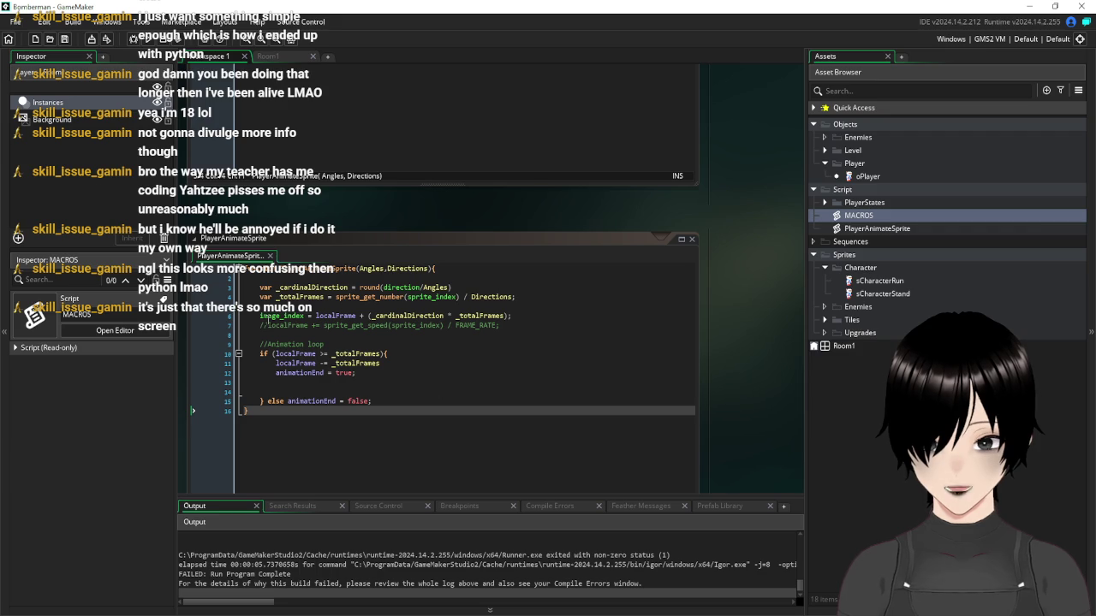
left_click(265, 326)
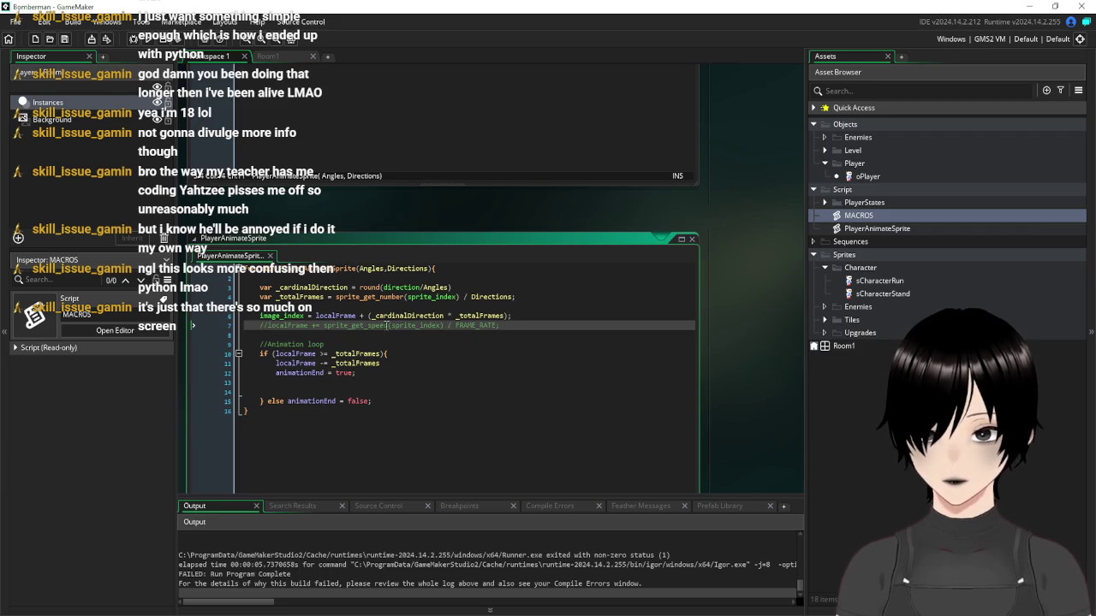
key("BackSpace")
key("BackSpace")
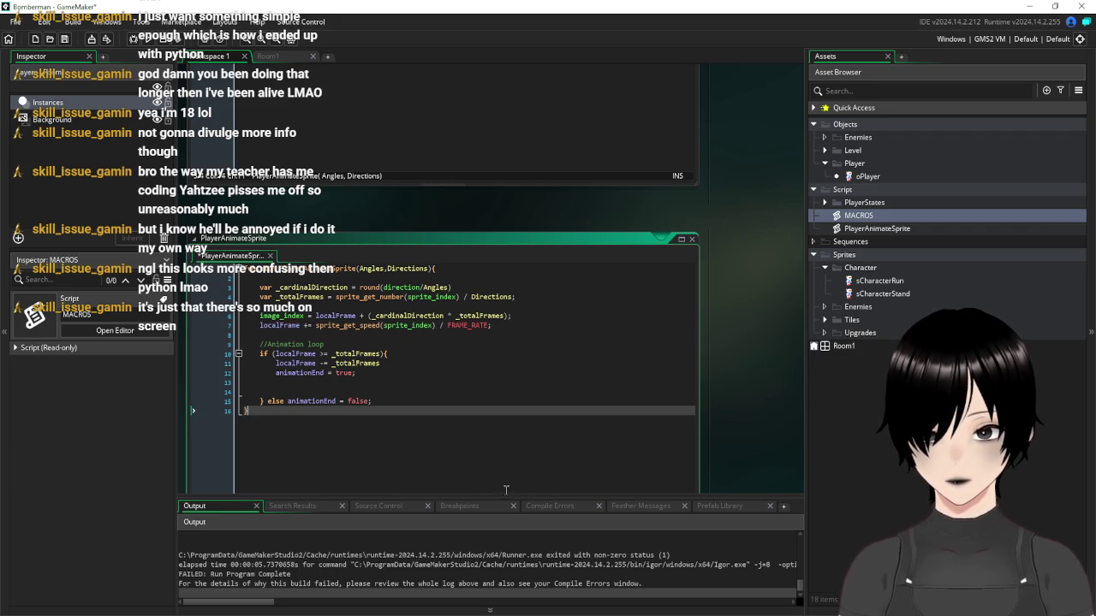
left_click(540, 411)
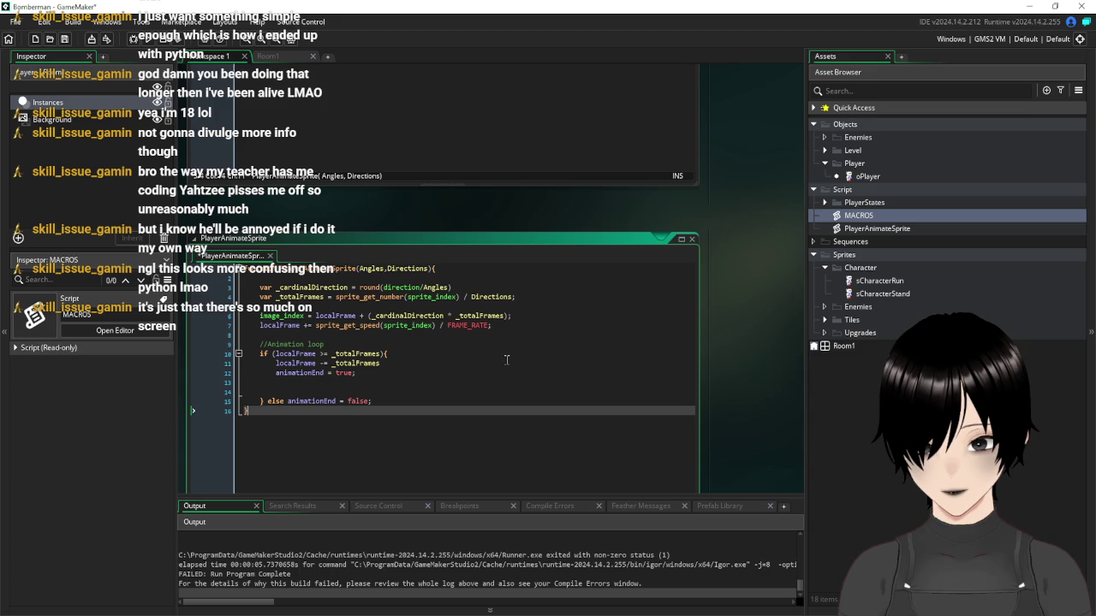
Save the script, rerun the game, dismiss the localFrame error, and select localFrame
left_click(551, 334)
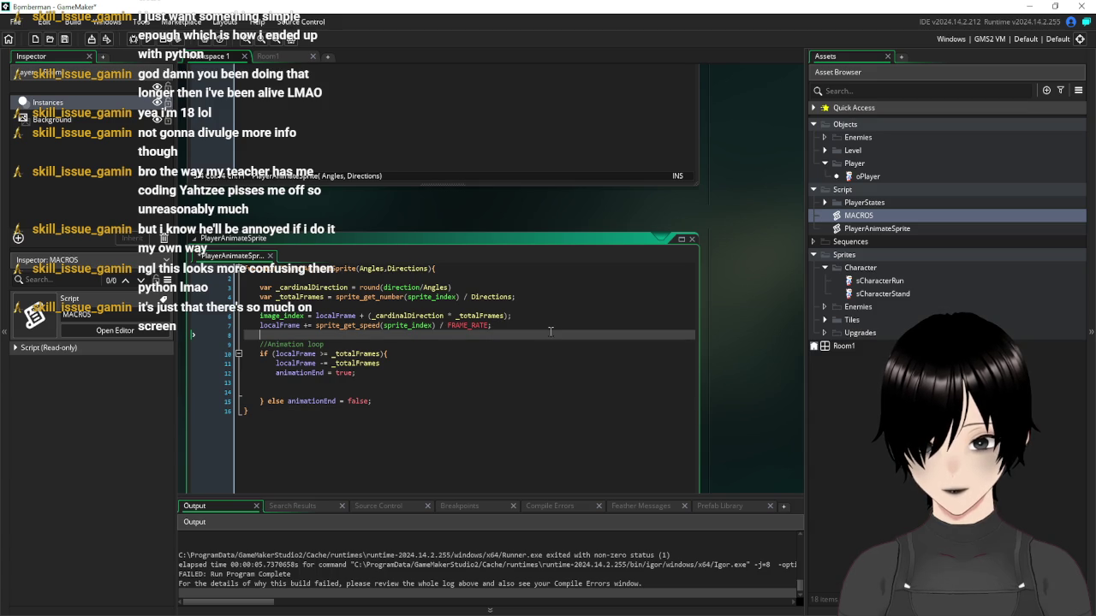
left_click(64, 38)
left_click(142, 40)
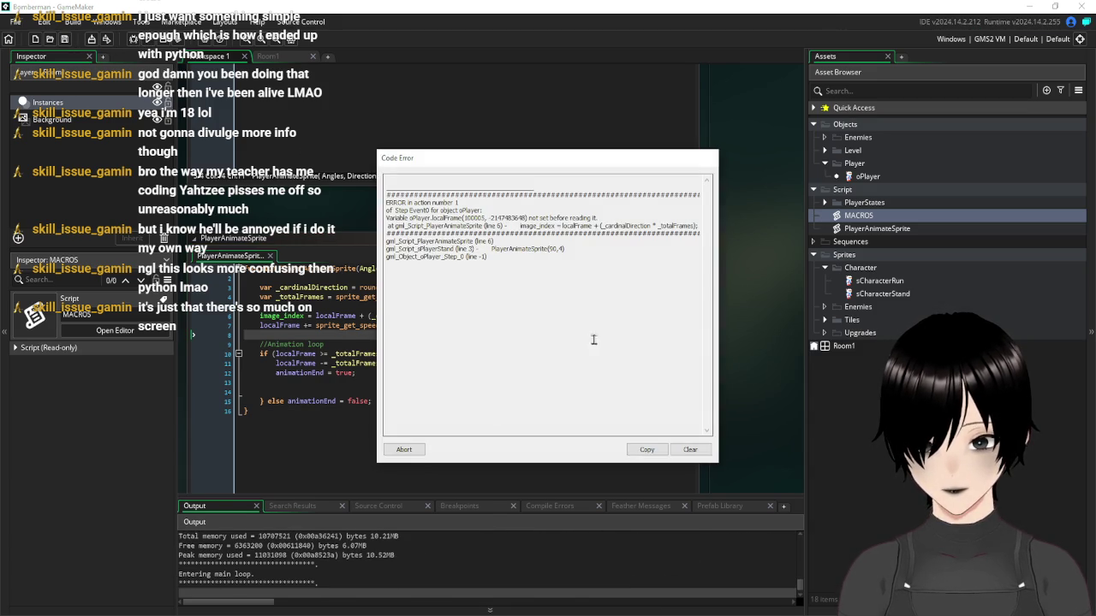
left_click(410, 454)
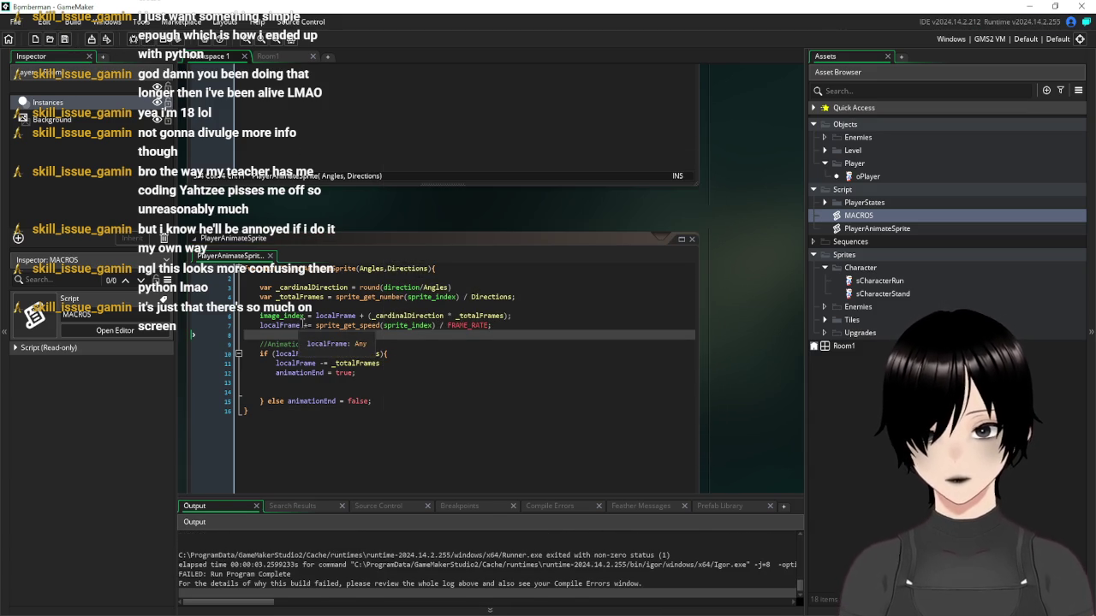
double_click(274, 327)
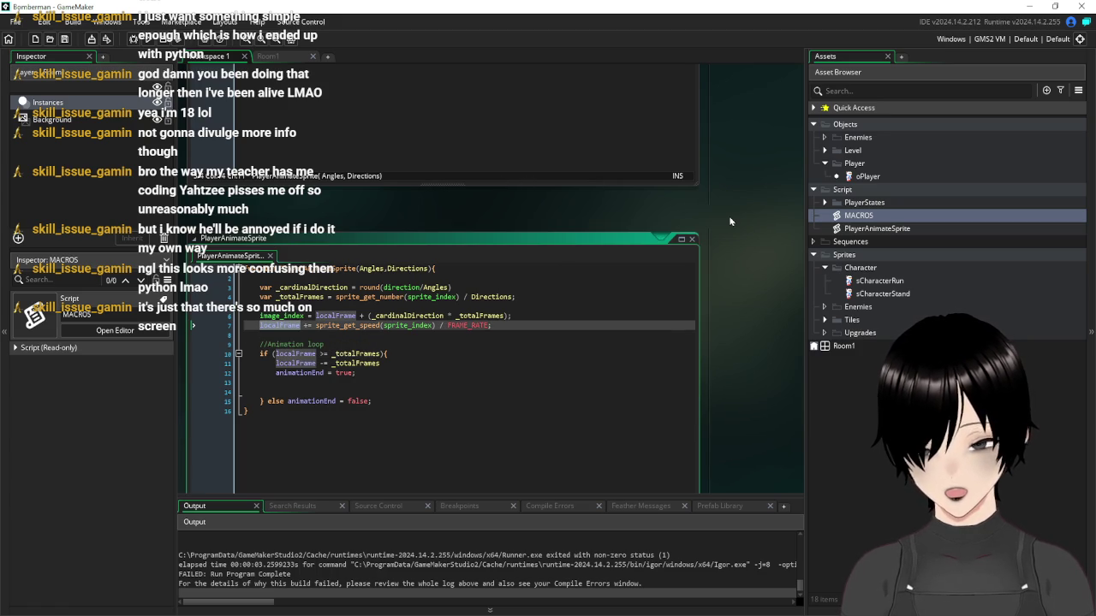
Add localFrame=0 on a new line in the sPlayerStand script
scroll(768, 226, "up", 5)
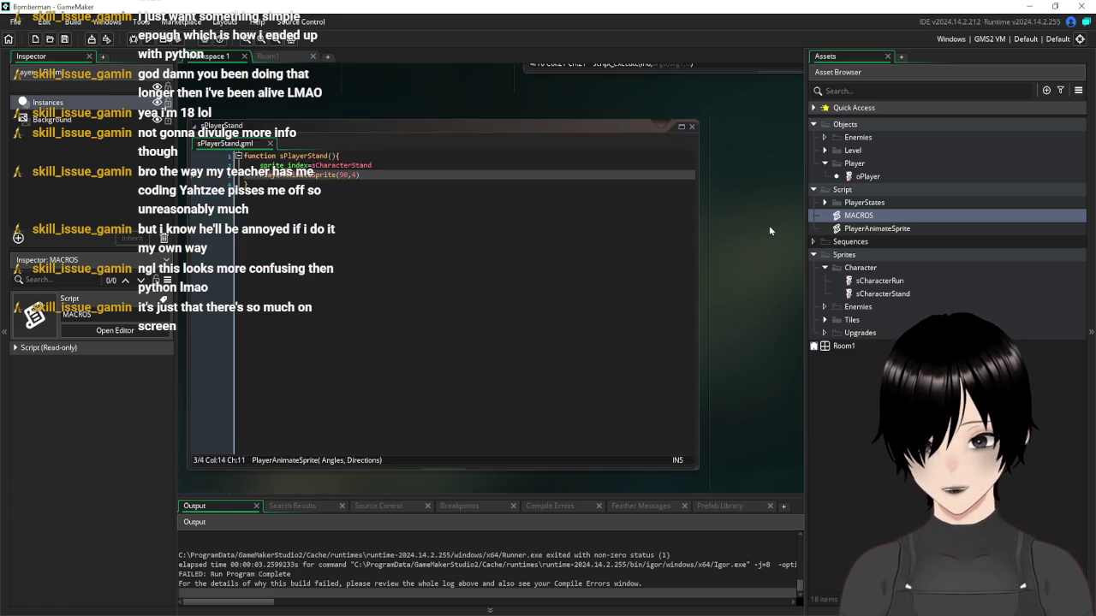
scroll(769, 225, "up", 3)
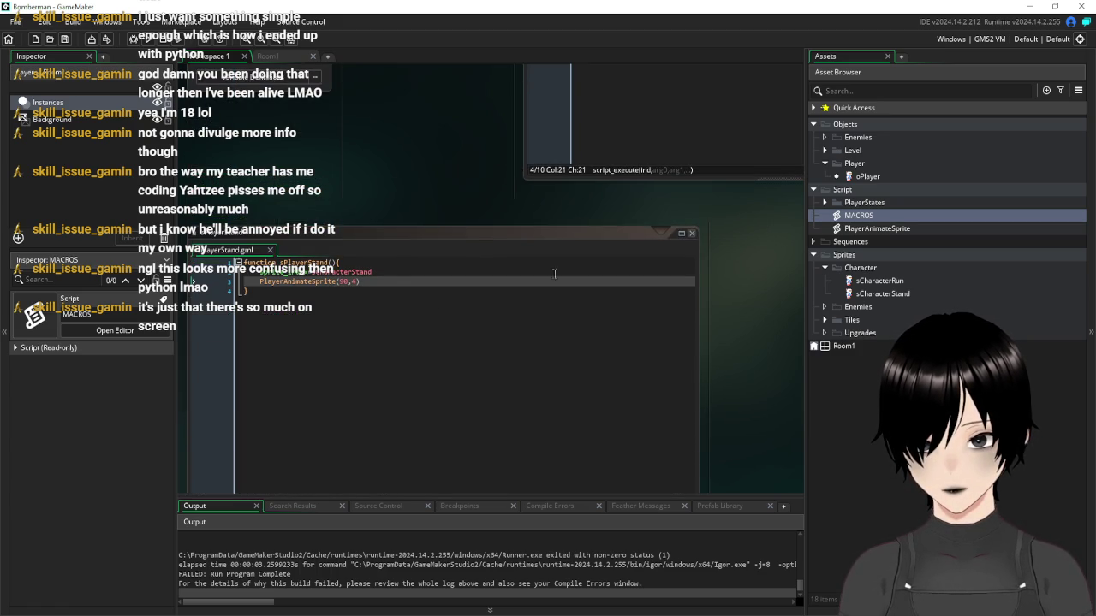
left_click(392, 271)
key("Return")
type("localFrame")
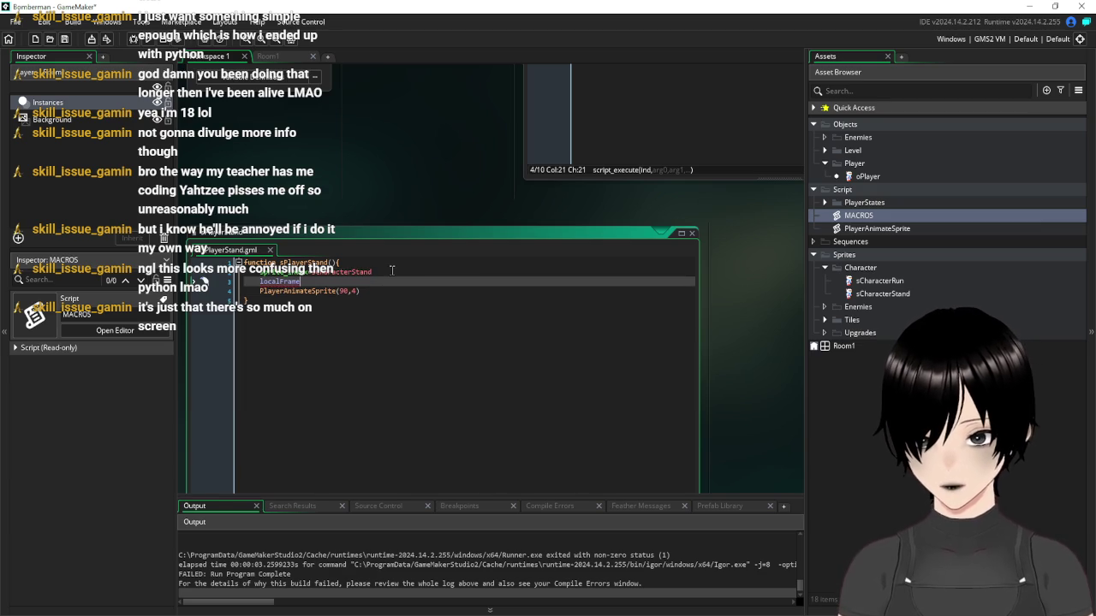
type("=0")
left_click(403, 396)
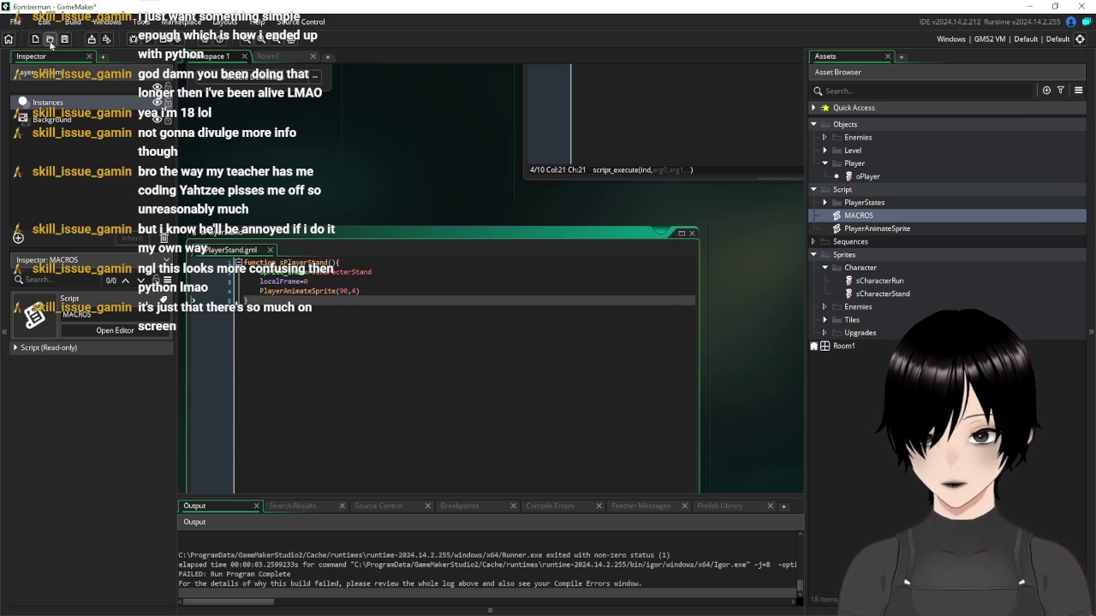
Run the game to confirm it works, then open Room1 in the room editor
left_click(143, 39)
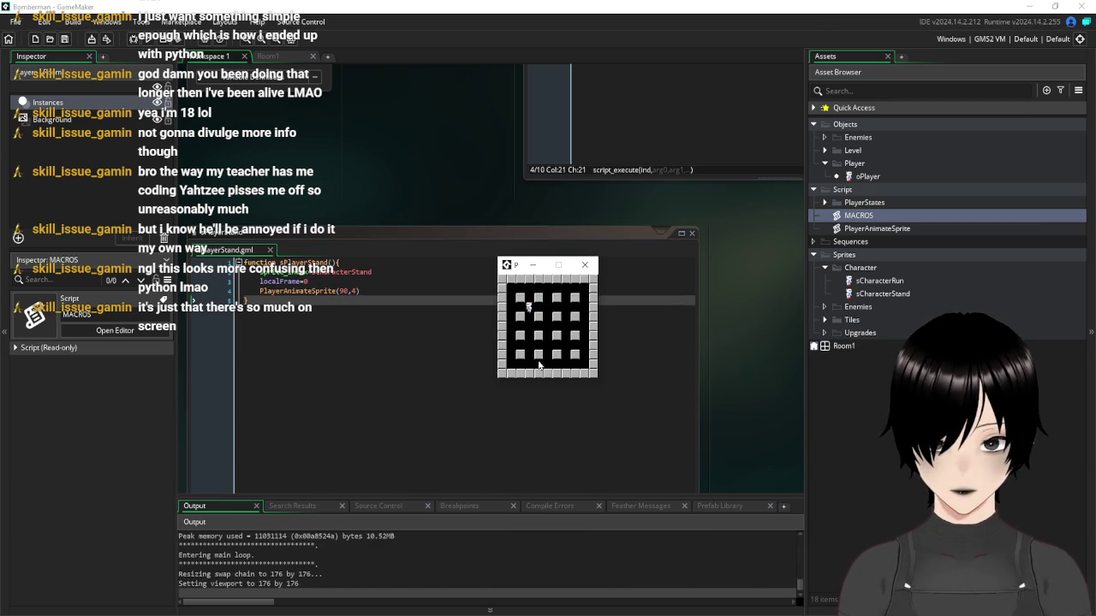
left_click(585, 265)
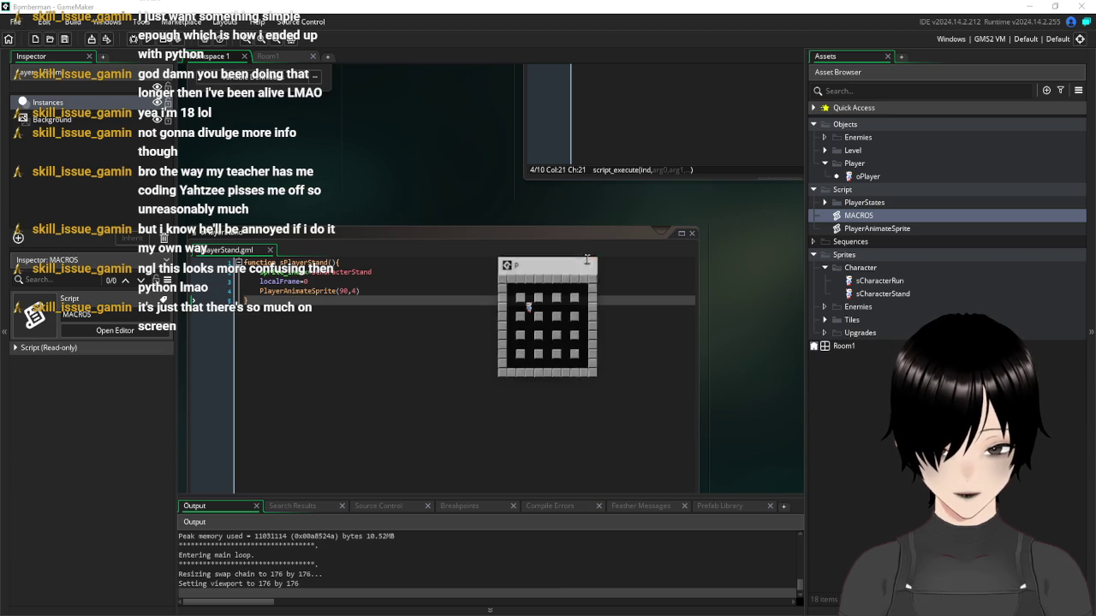
left_click(272, 56)
left_click(89, 415)
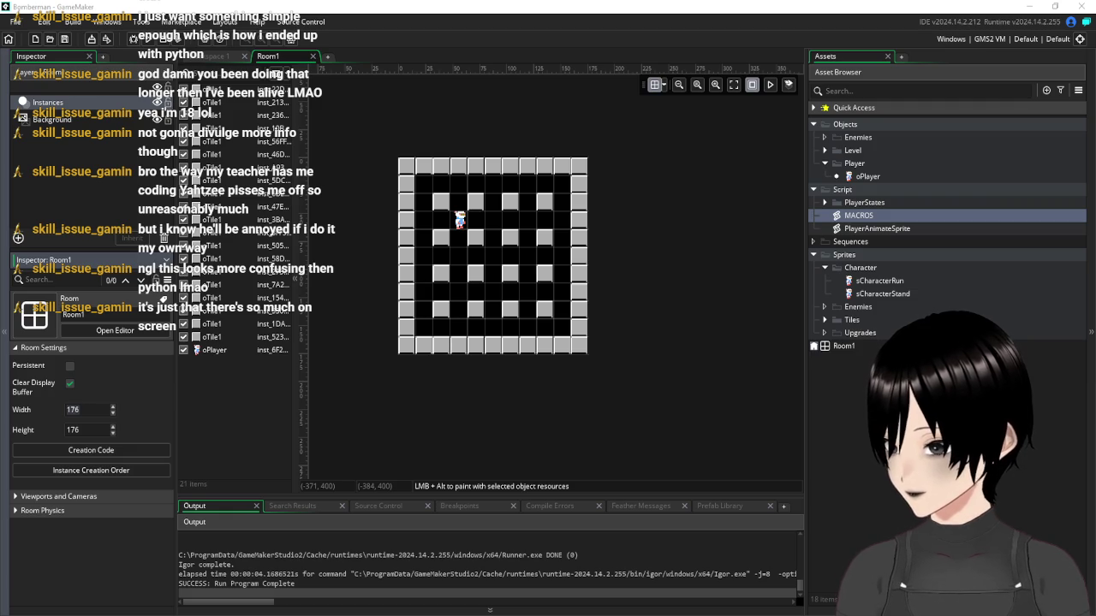
Enable viewports, make Viewport 0 visible, and set its camera to 176×176
left_click(19, 496)
scroll(19, 498, "down", 2)
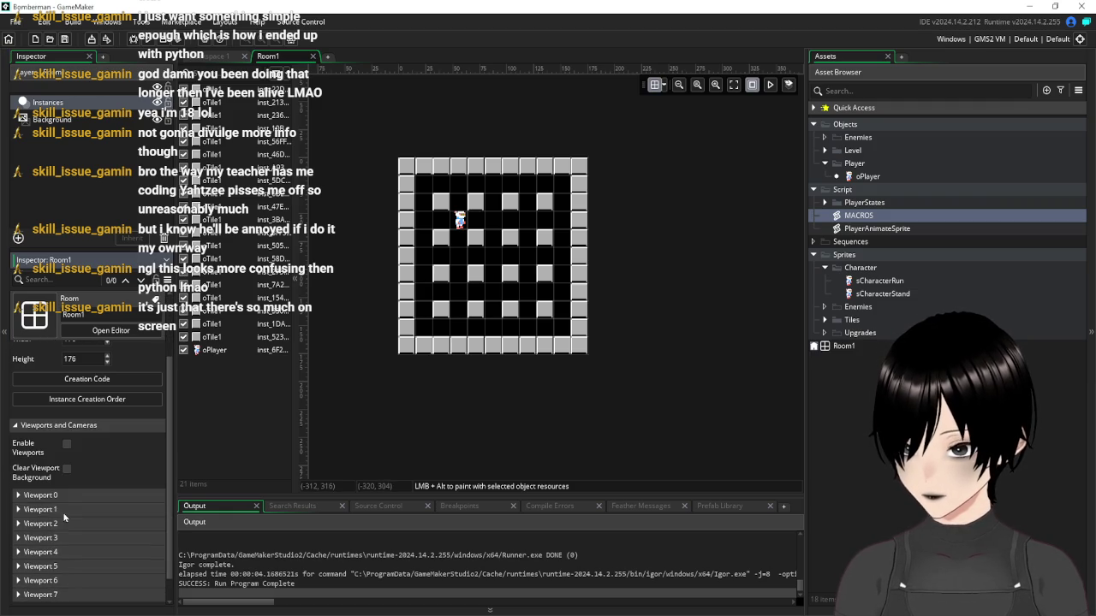
left_click(18, 496)
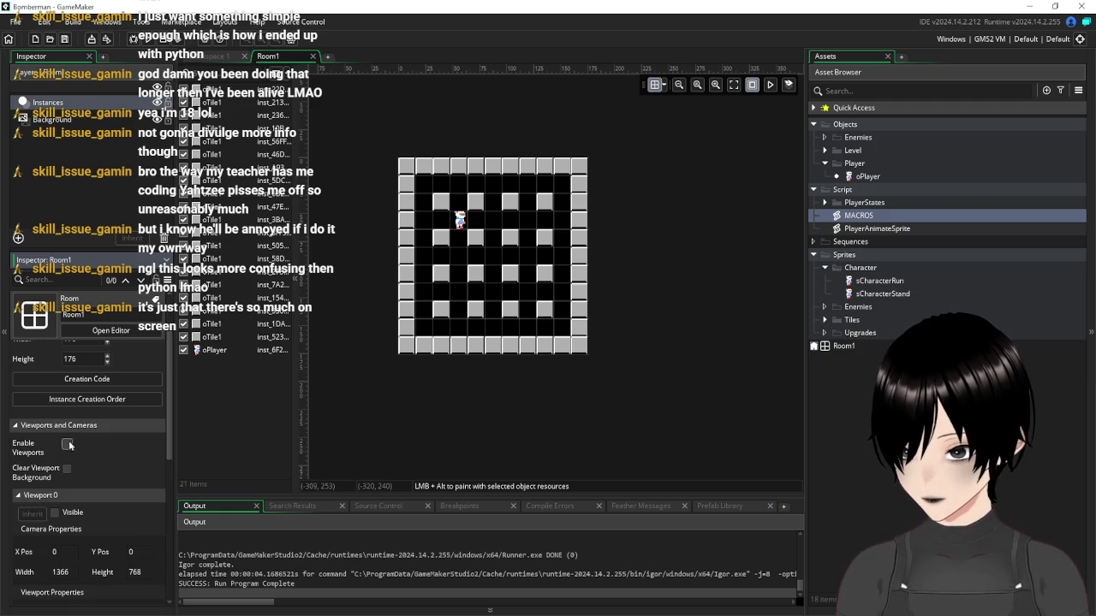
left_click(66, 444)
left_click(55, 512)
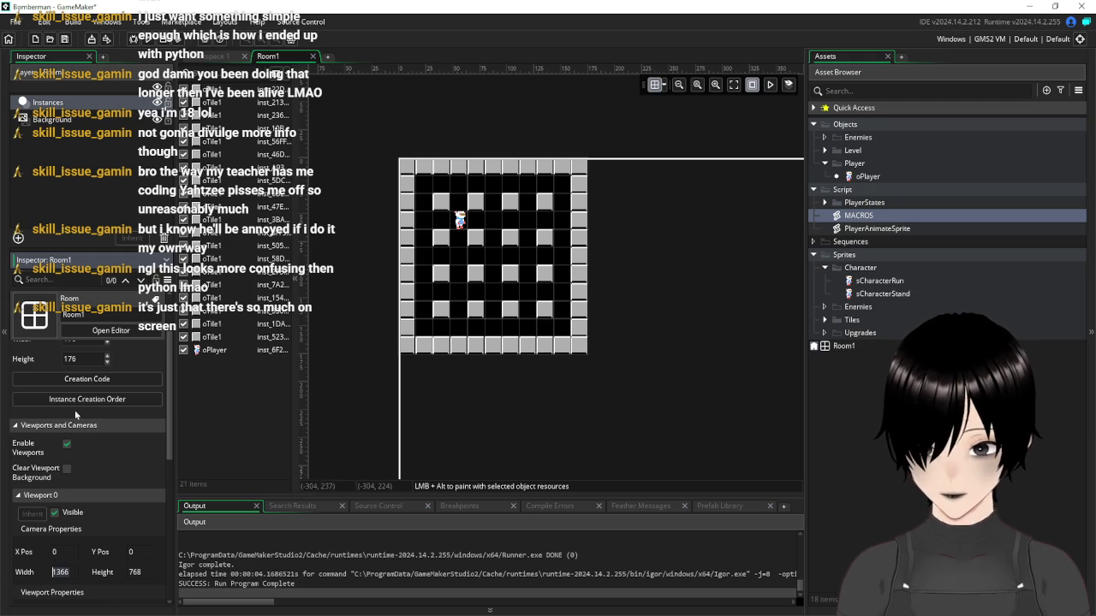
type("176")
double_click(135, 571)
type("176")
scroll(151, 545, "down", 2)
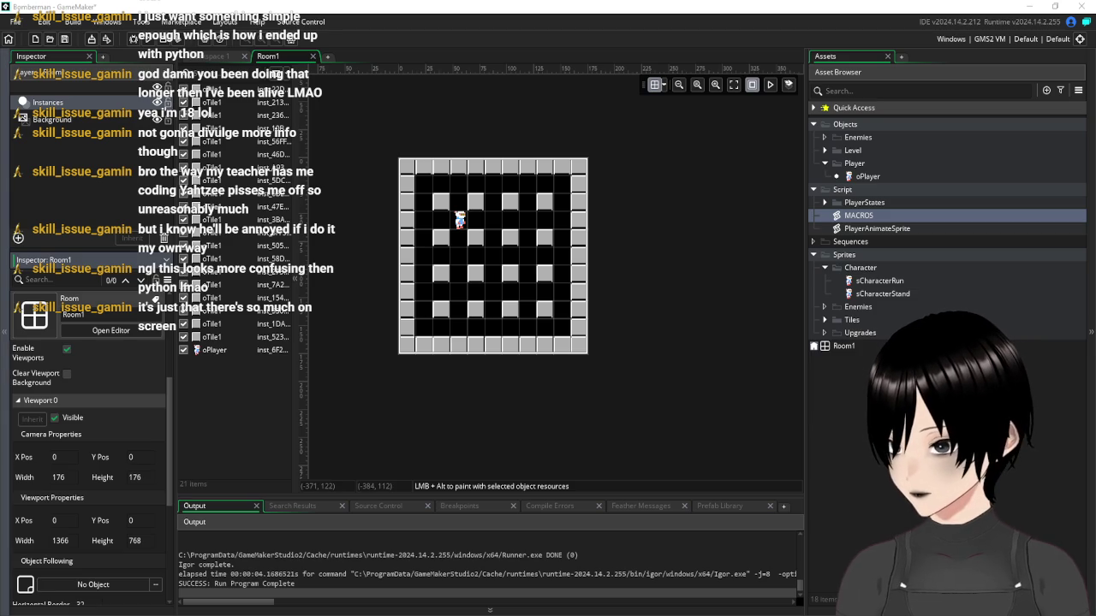
Set Viewport 0's display size to 528×528 and test-run the enlarged game window
left_click(73, 541)
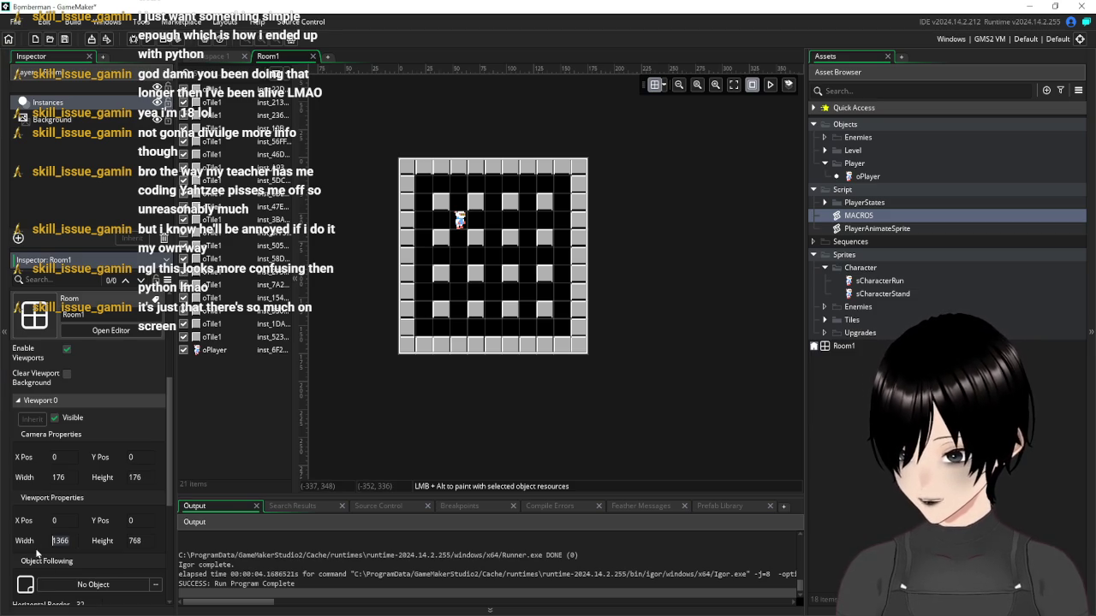
type("528")
left_click(128, 541)
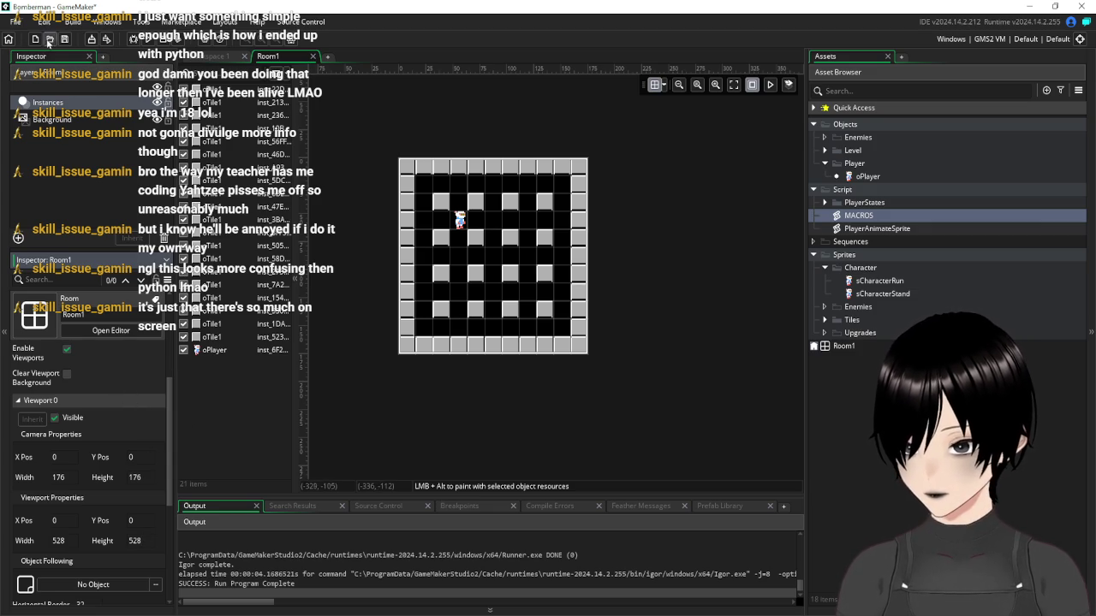
left_click(147, 42)
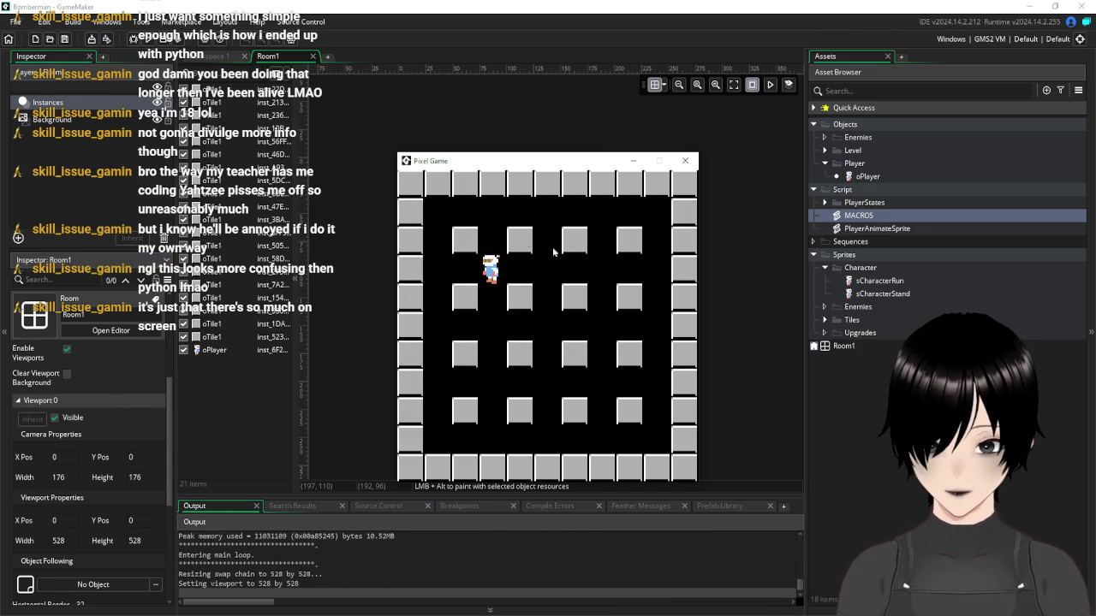
mouse_move(500, 164)
left_mouse_down()
mouse_move(456, 153)
mouse_move(512, 129)
mouse_move(469, 137)
left_mouse_up()
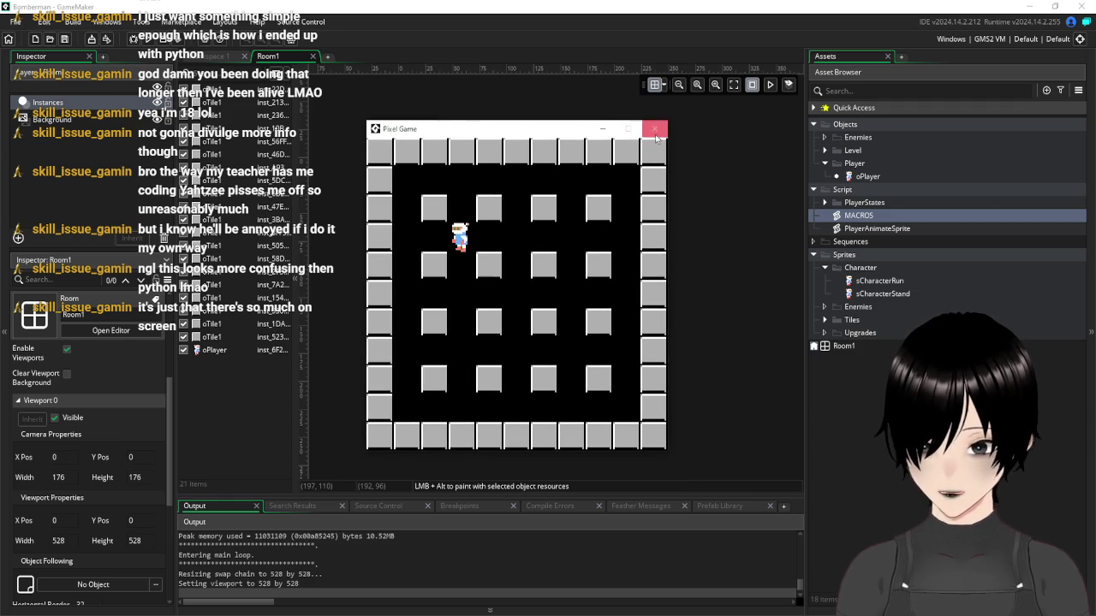
left_click(654, 128)
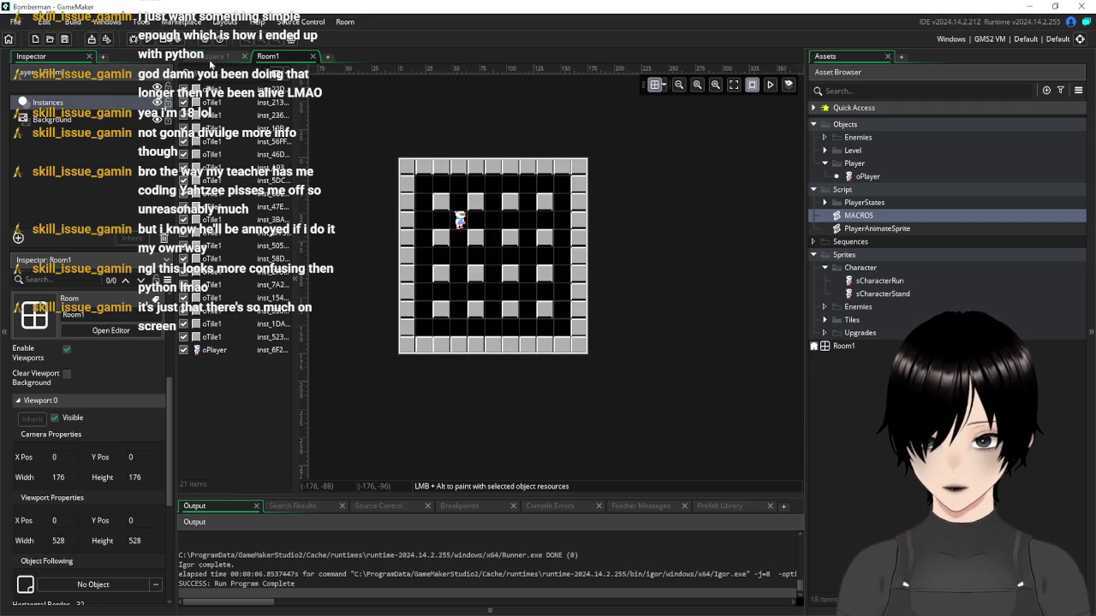
Set oPlayer's Create event starting direction to 270, save, and test-run the game
left_click(212, 56)
scroll(705, 260, "up", 2)
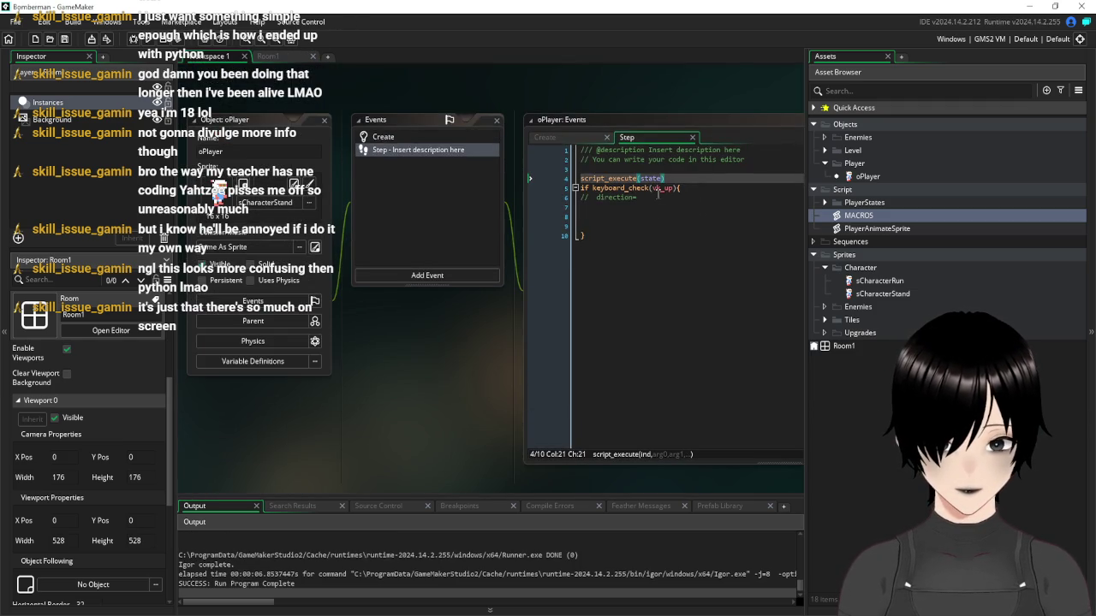
left_click(391, 139)
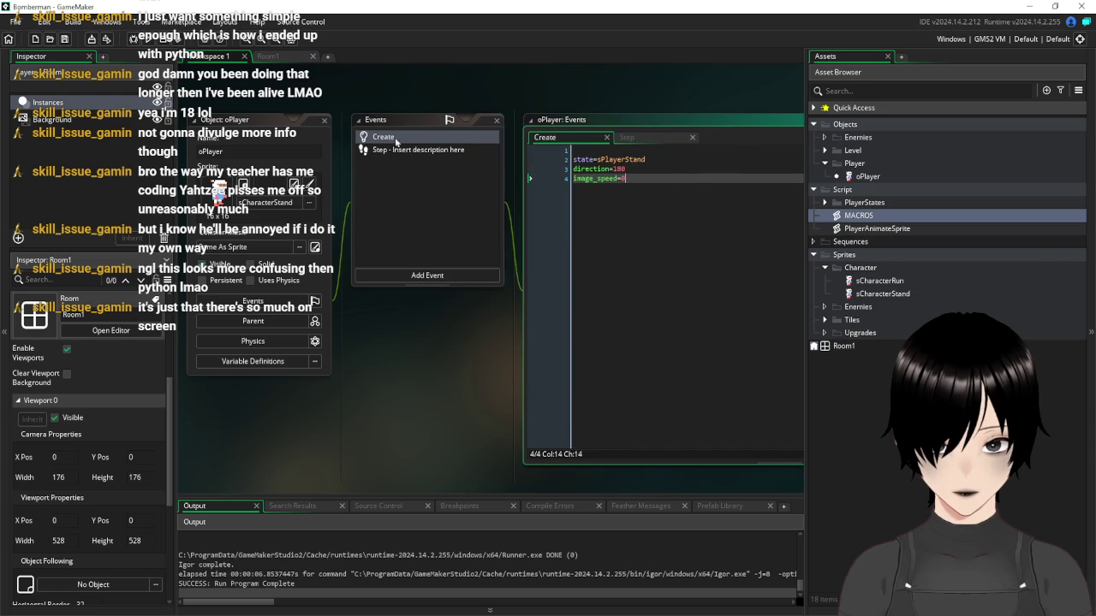
left_click(614, 169)
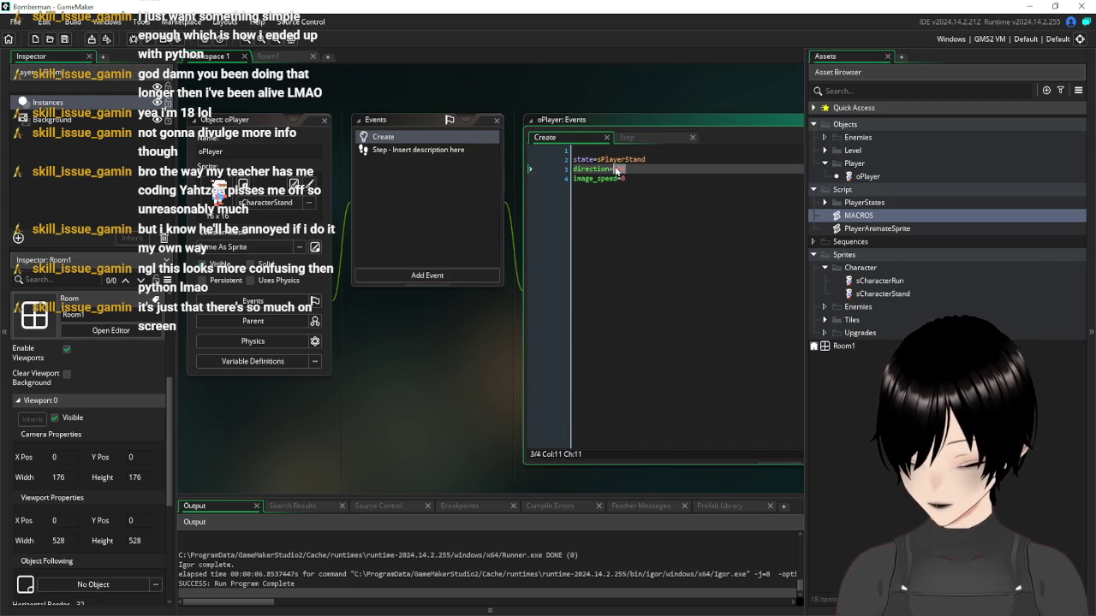
type("270")
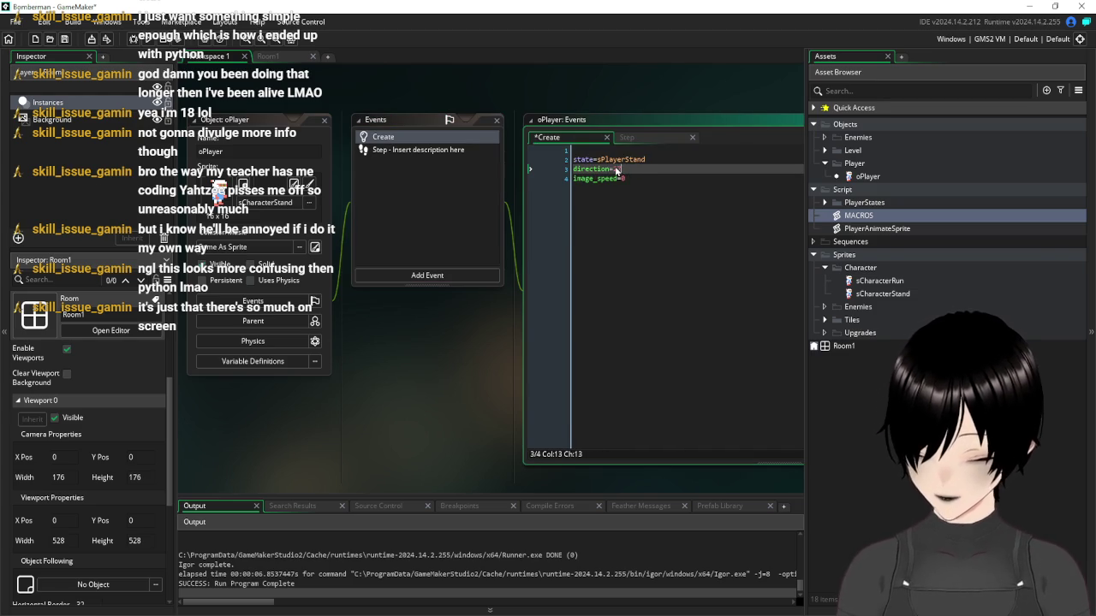
key("Down")
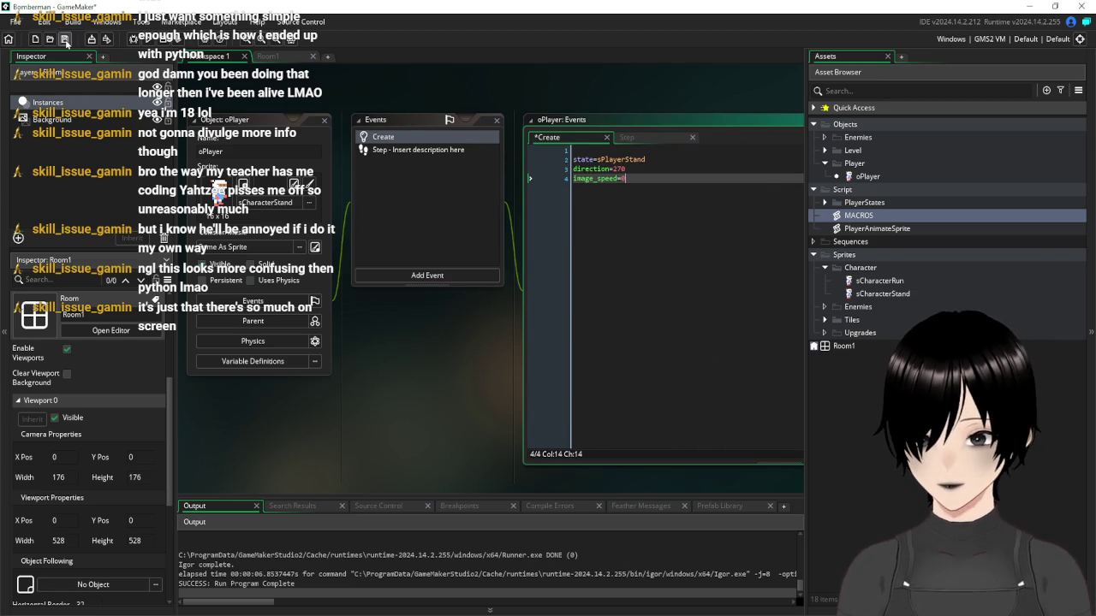
left_click(64, 39)
key("F5")
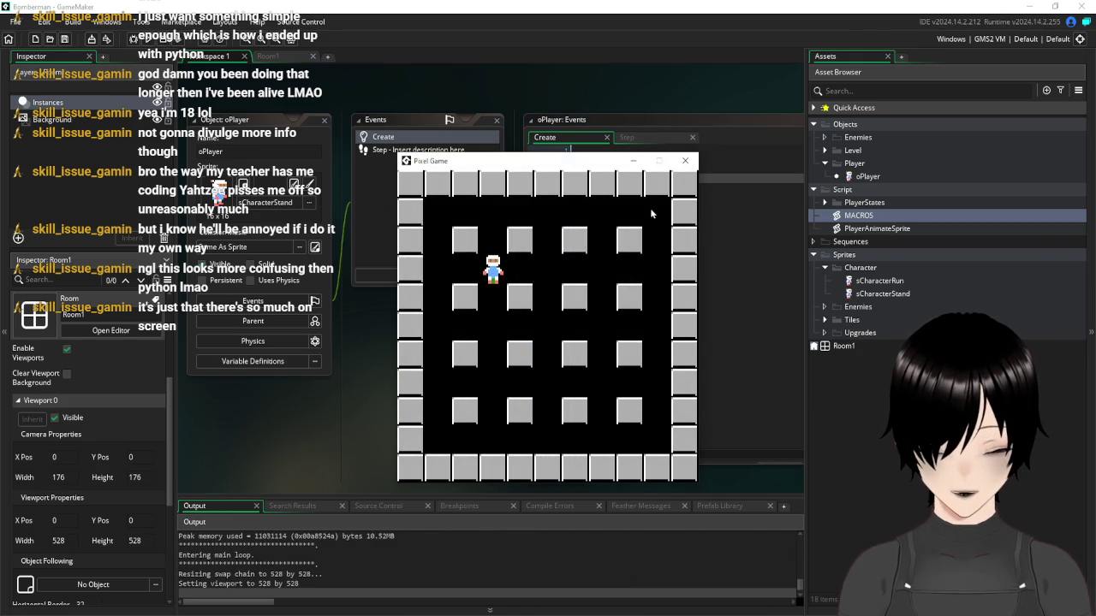
left_click(685, 161)
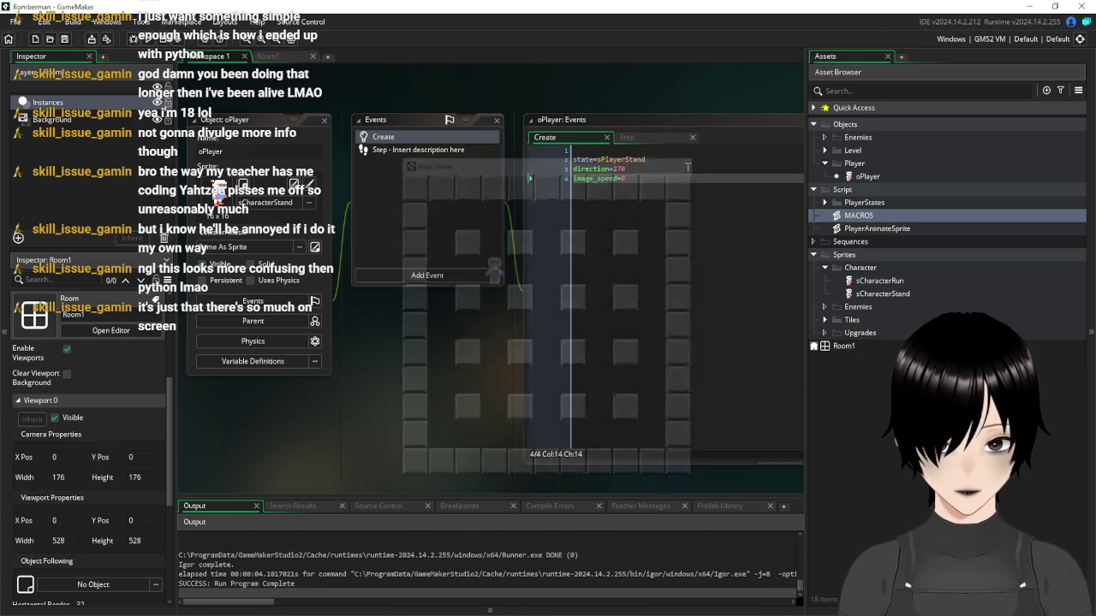
Change the starting direction to 0, save, and test-run the game
left_click(631, 169)
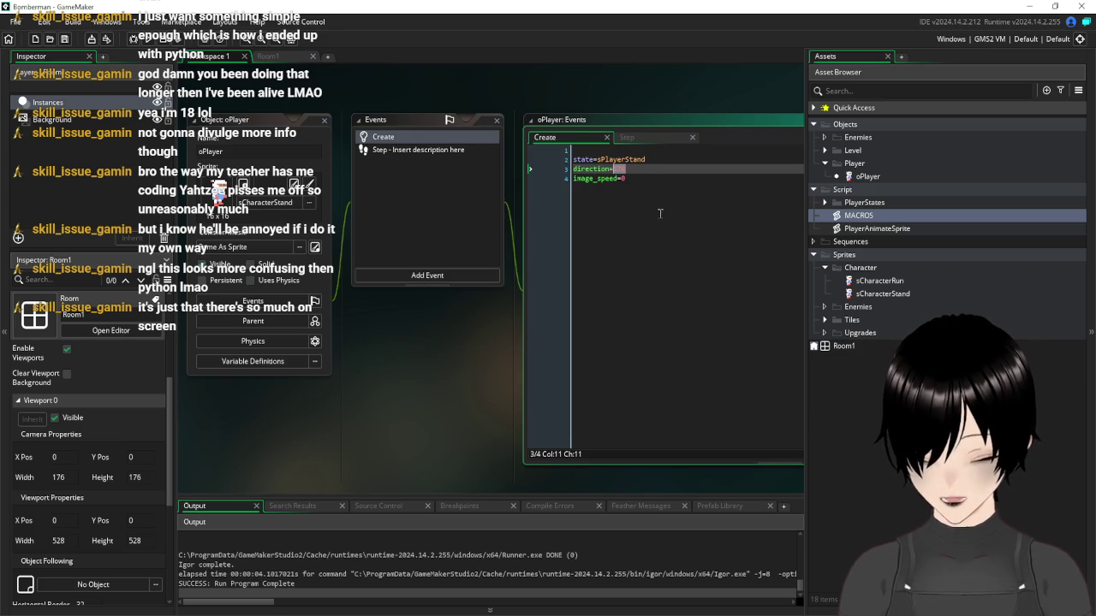
type("0")
left_click(660, 185)
left_click(64, 39)
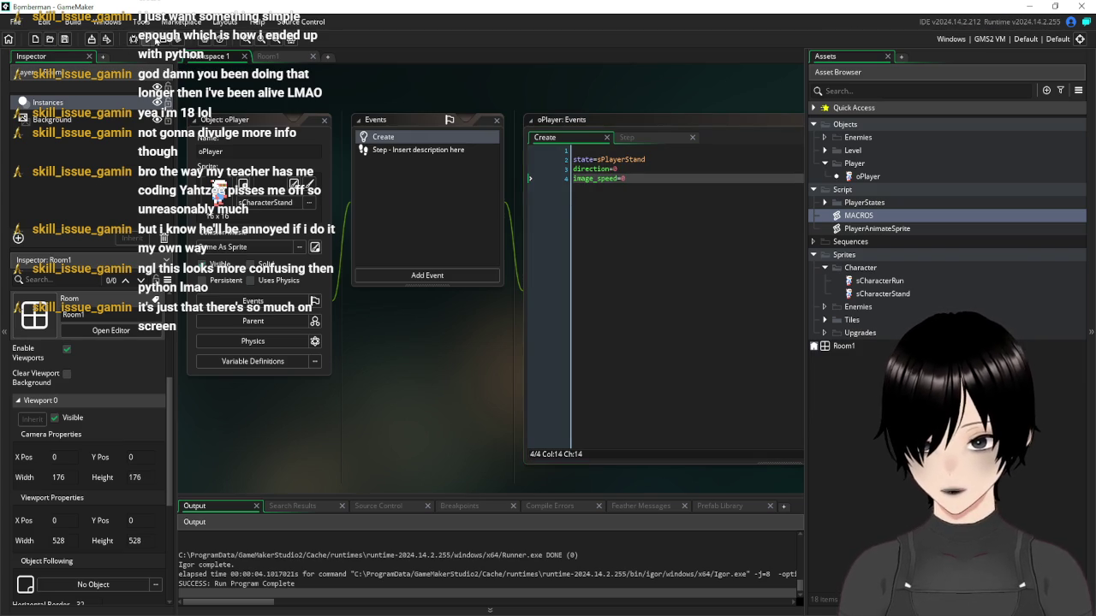
left_click(155, 41)
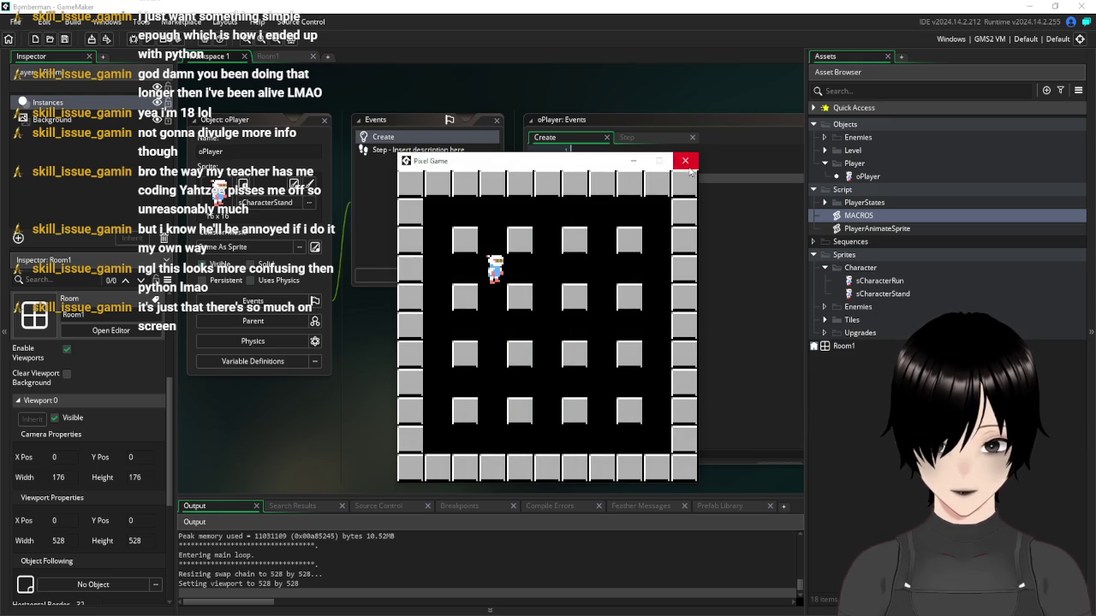
left_click(685, 160)
Set the starting direction back to 90, save, and test-run the game
key("BackSpace")
type("90")
left_click(653, 180)
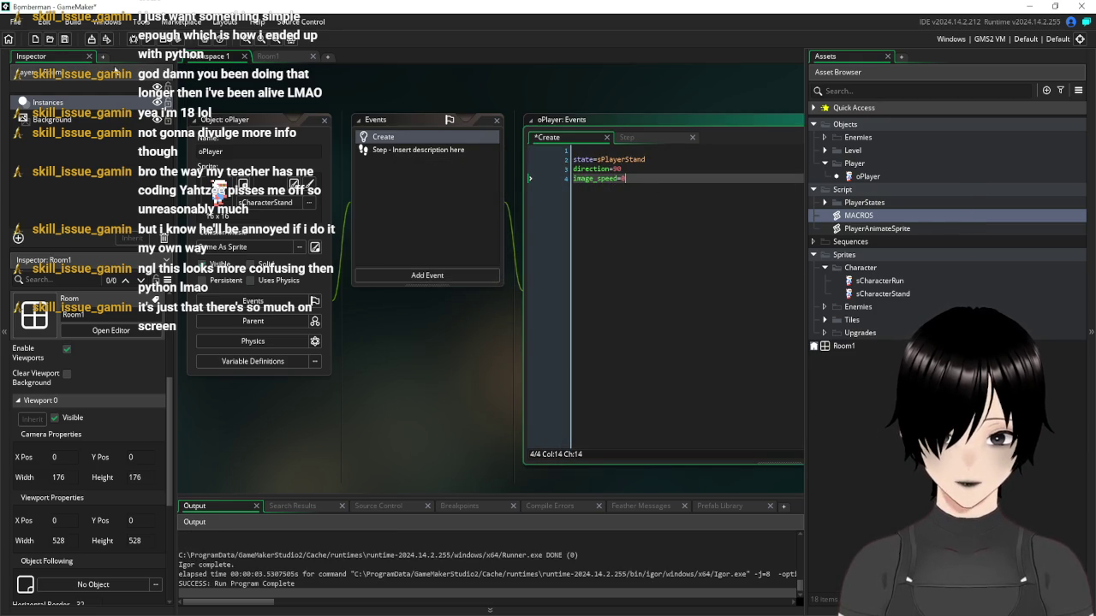
left_click(66, 38)
left_click(136, 38)
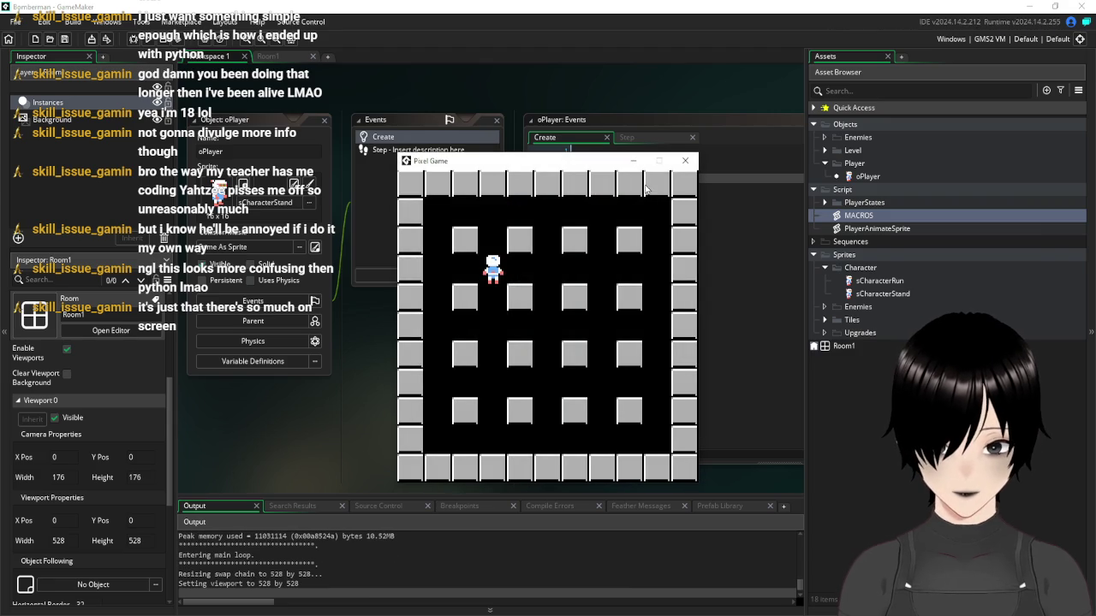
left_click(684, 161)
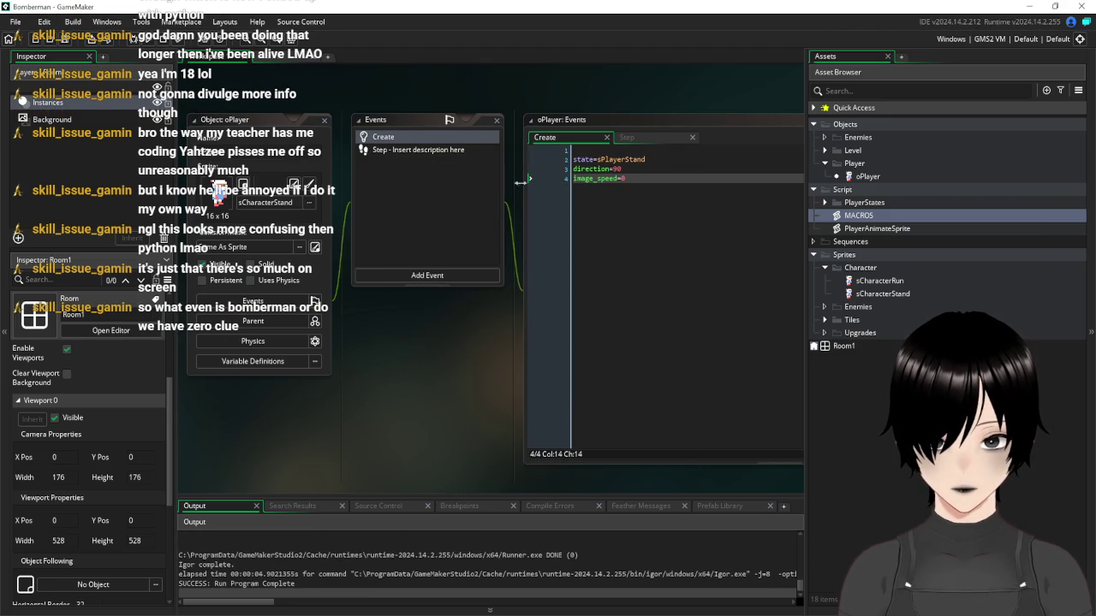
left_click(417, 151)
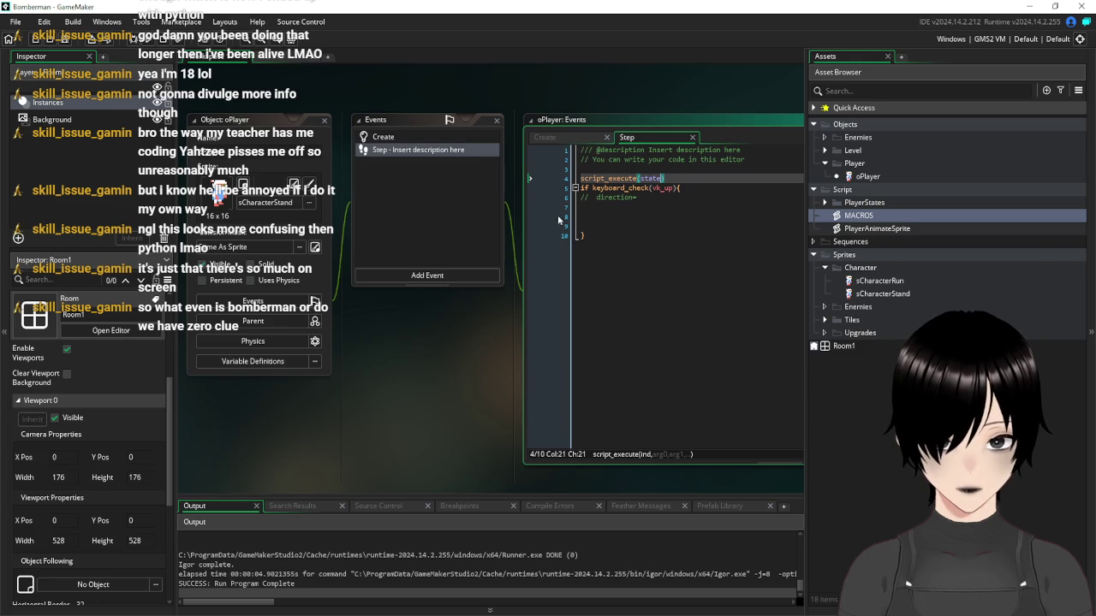
Uncomment direction=90 in the vk_up block and remove the blank lines after it
left_click(589, 198)
key("BackSpace")
key("BackSpace")
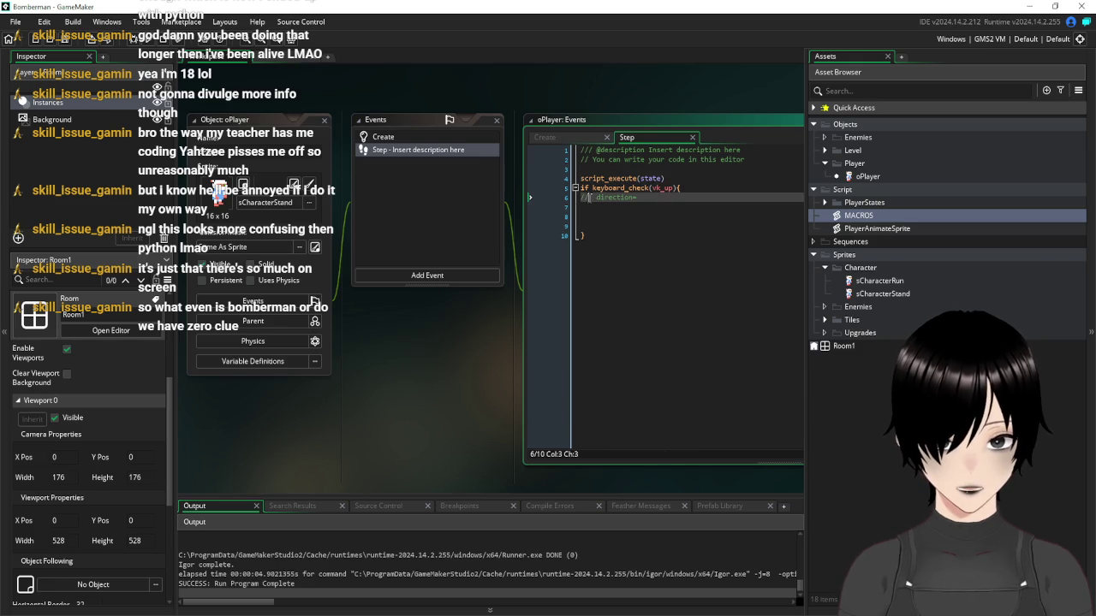
left_click(665, 199)
type("90")
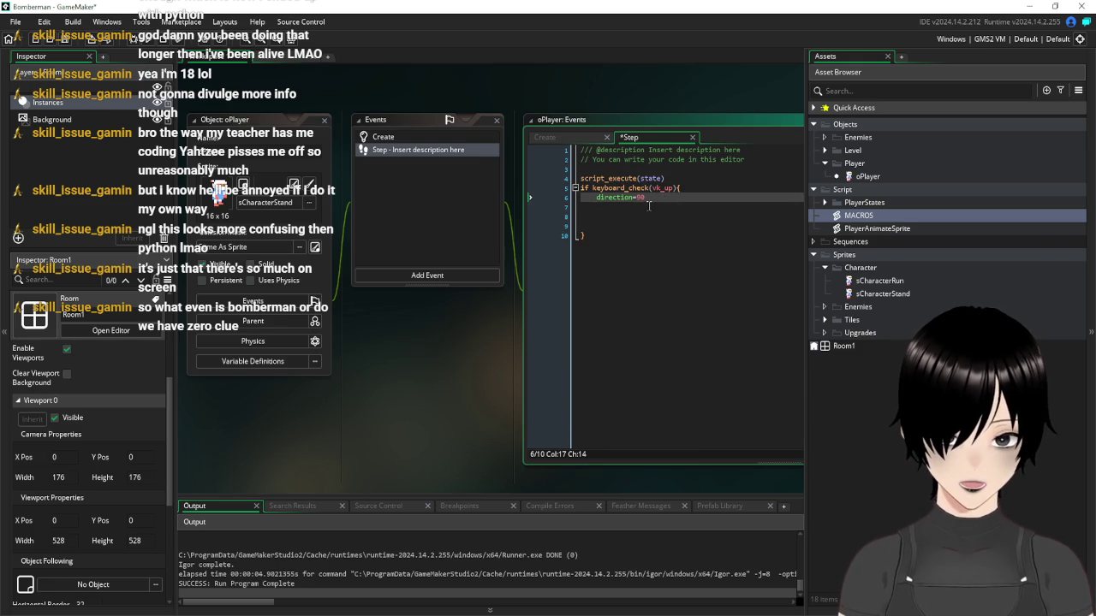
mouse_move(612, 214)
left_mouse_down()
mouse_move(600, 224)
mouse_move(576, 218)
mouse_move(564, 199)
left_mouse_up()
key("BackSpace")
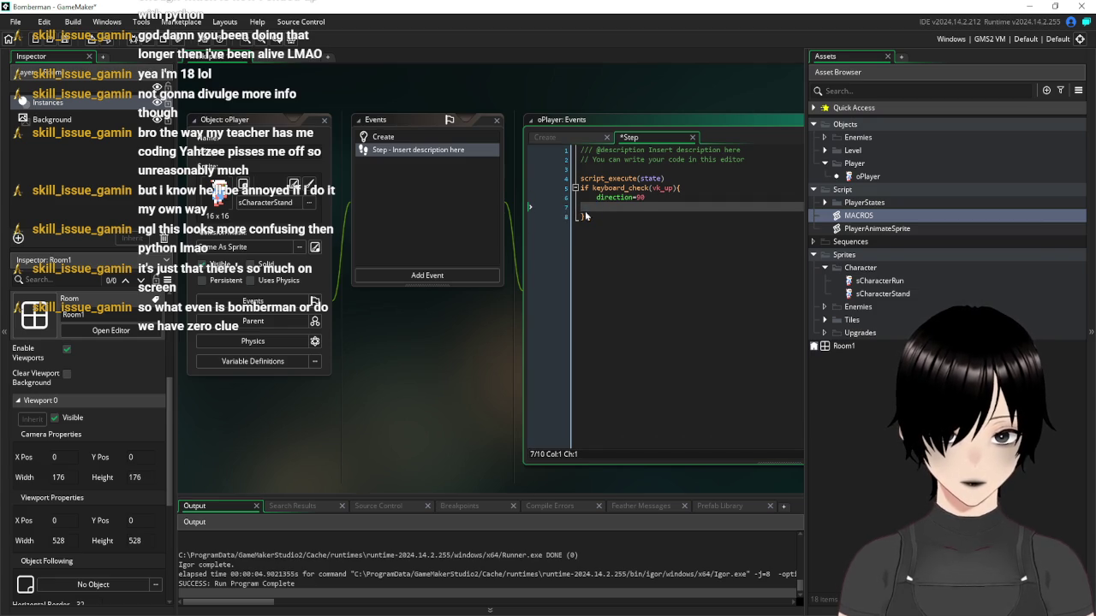
Paste three copies of the up-key block below it
left_click(597, 207)
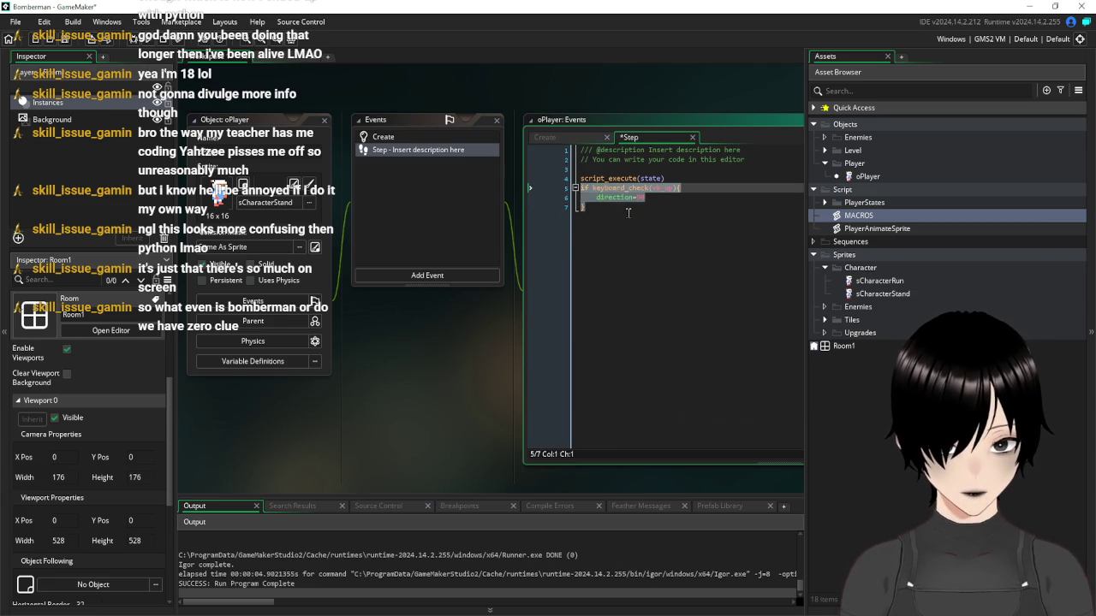
key("Return")
type("if keyboard_check(vk_up){     direction=90 }")
key("Return")
type("if keyboard_check(vk_up){     direction=90 }")
key("Return")
type("if keyboard_check(vk_up){ \tdirection=90 }")
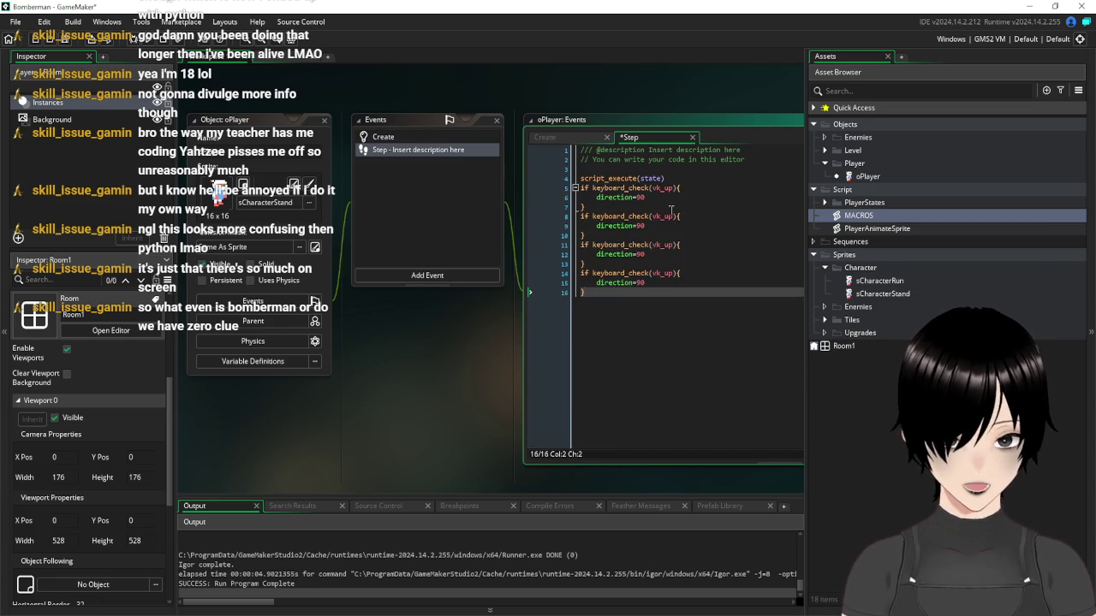
Change the second block to vk_down with direction 270
left_click(672, 214)
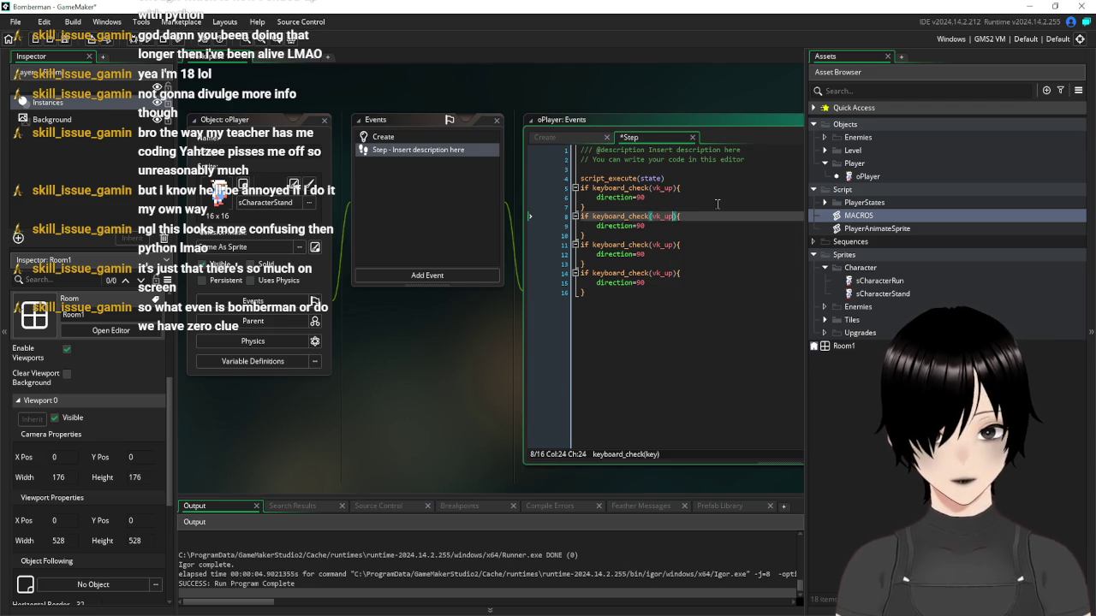
key("BackSpace")
key("BackSpace")
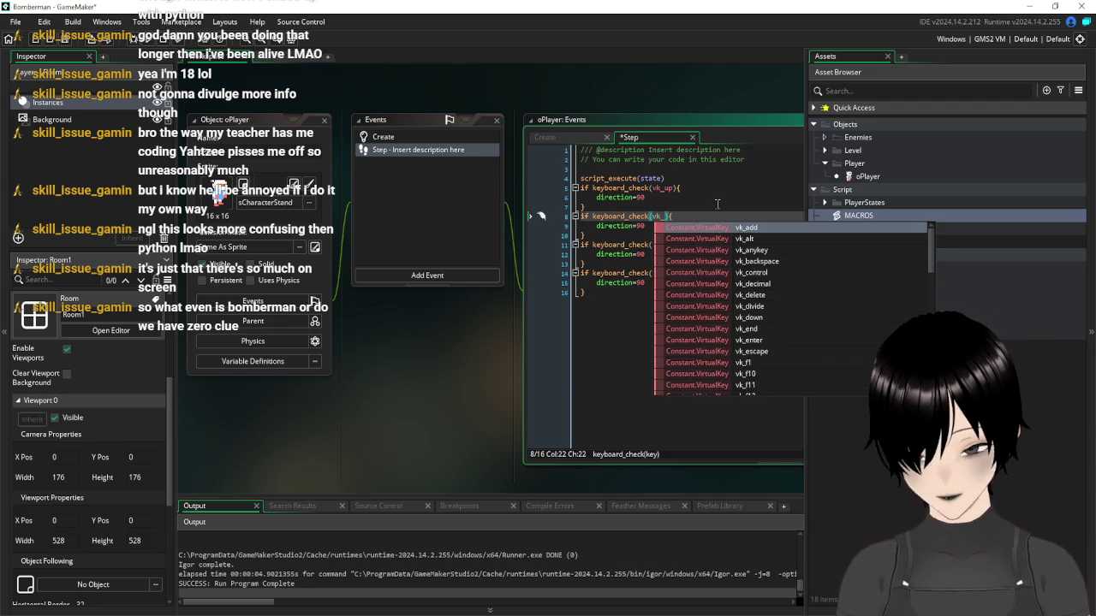
type("down")
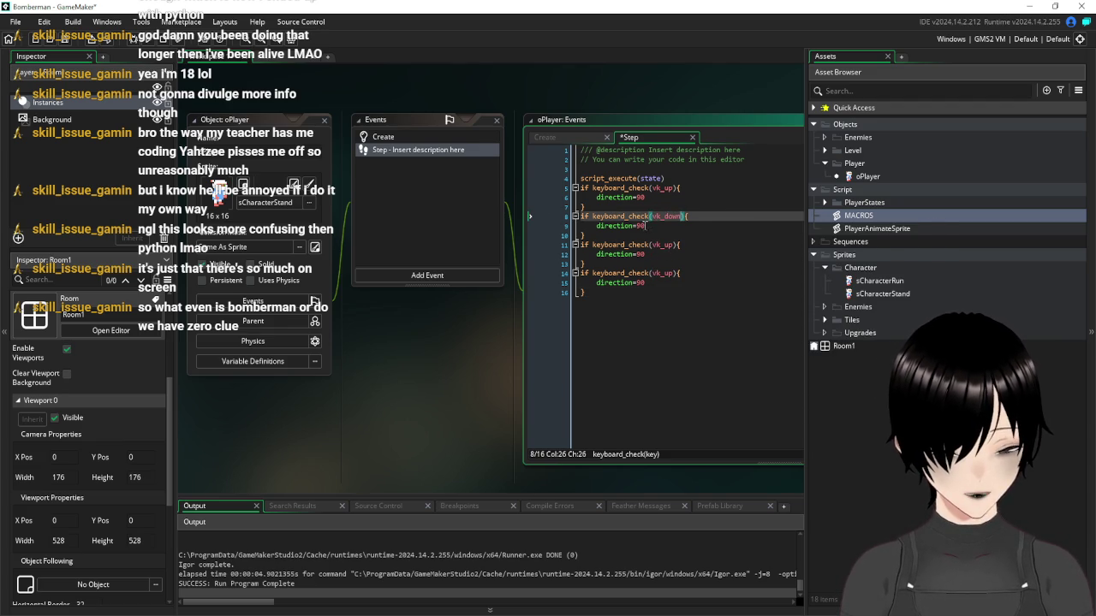
left_click(636, 226)
type("2")
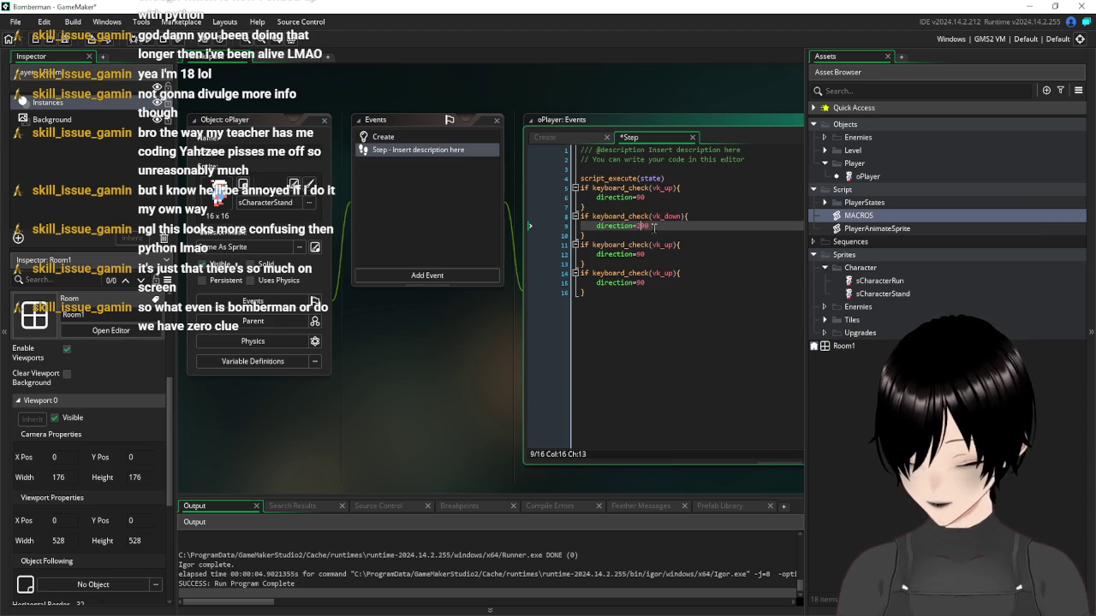
key("Delete")
key("Delete")
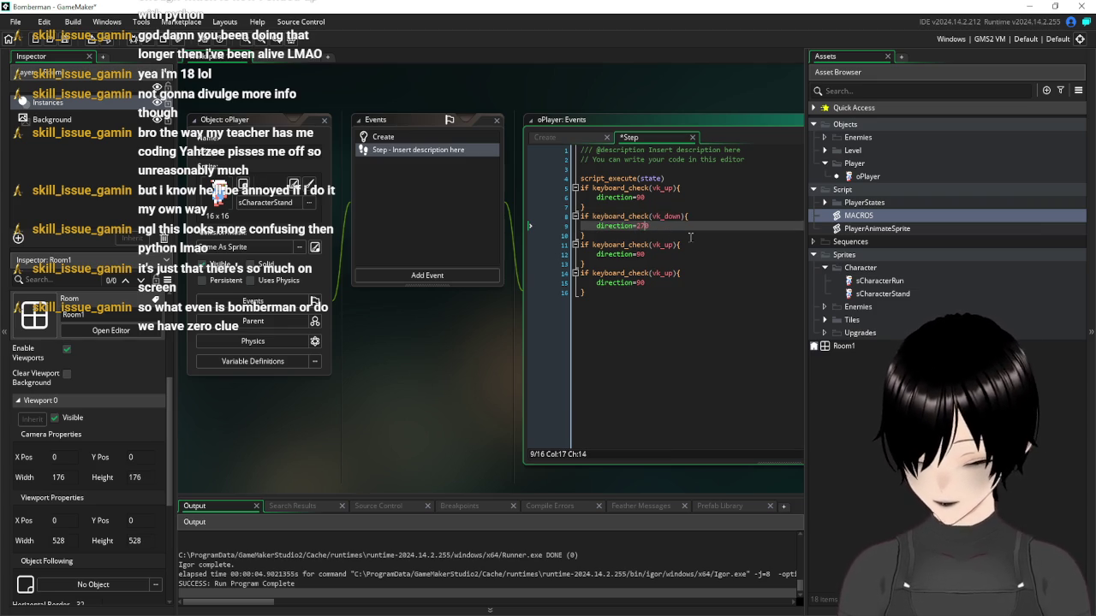
type("70")
Change the third block to vk_left with direction 180
left_click(670, 245)
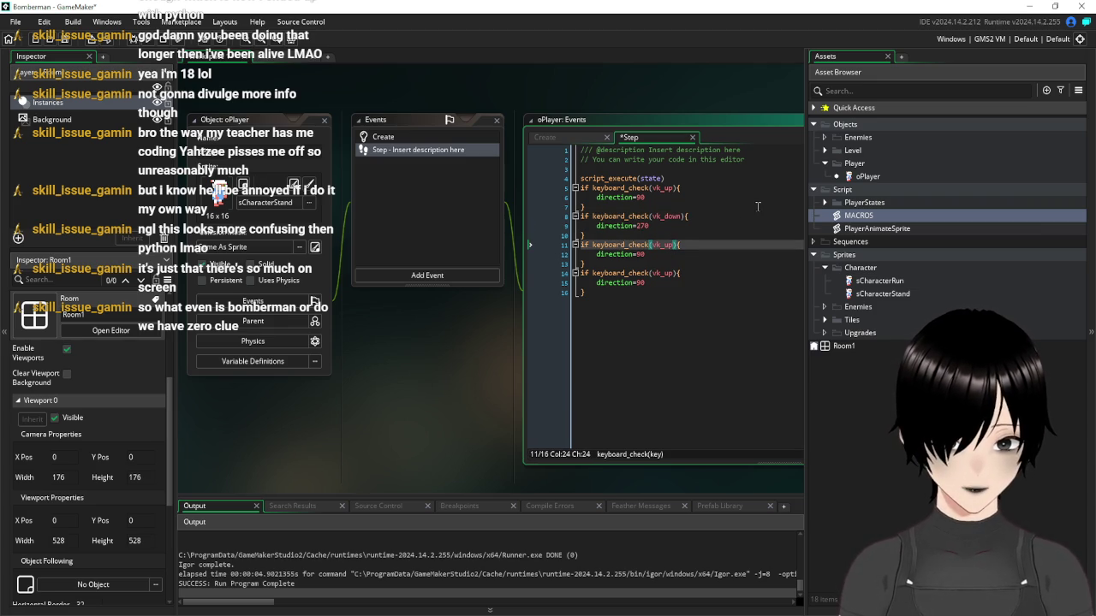
key("BackSpace")
key("BackSpace")
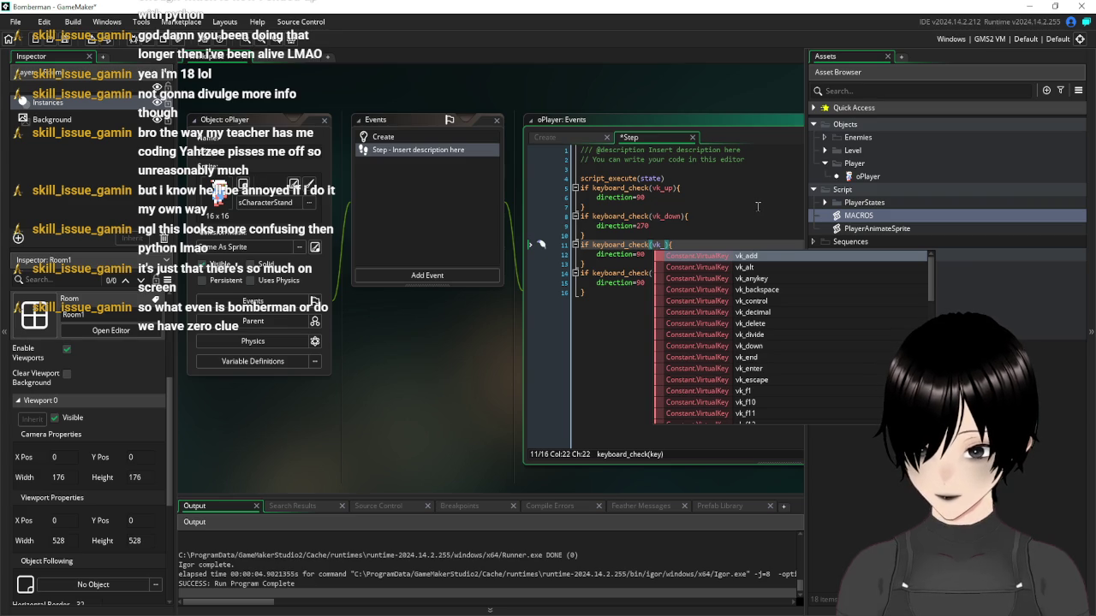
type("left")
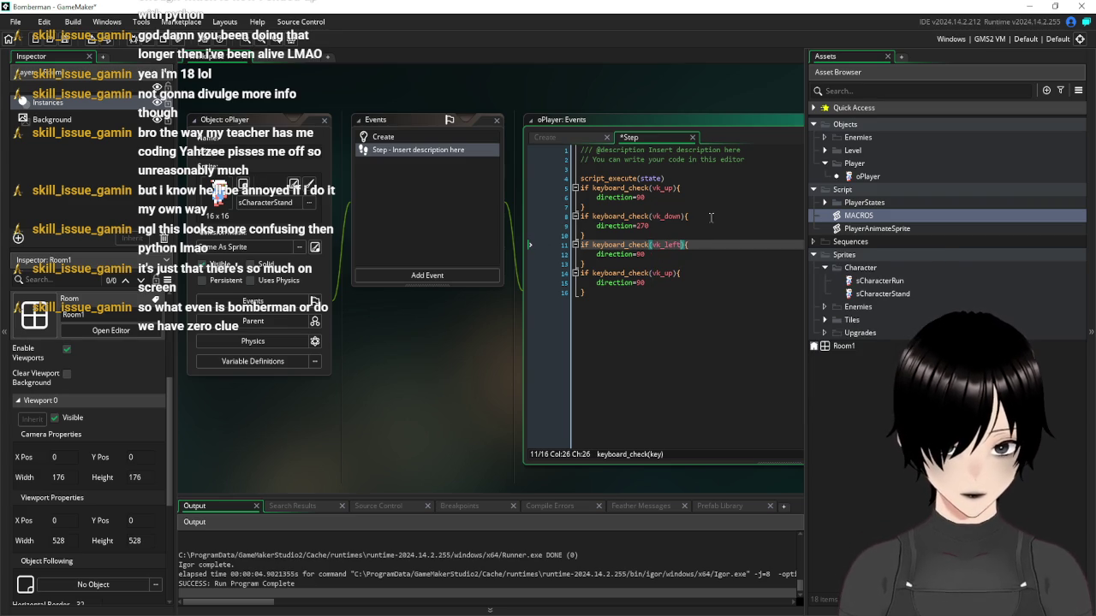
left_click(639, 255)
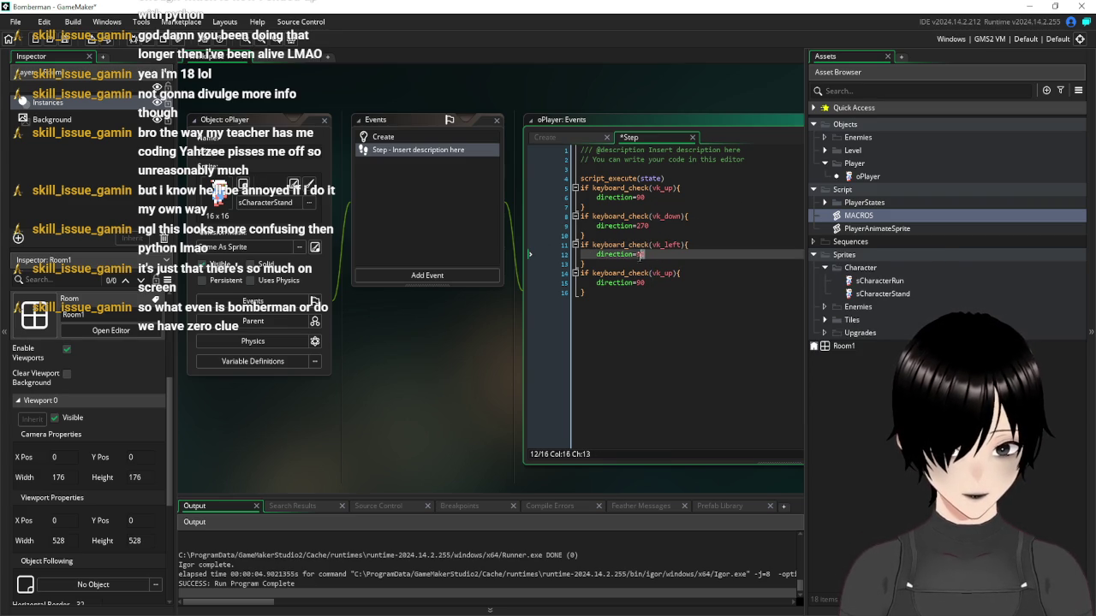
type("18")
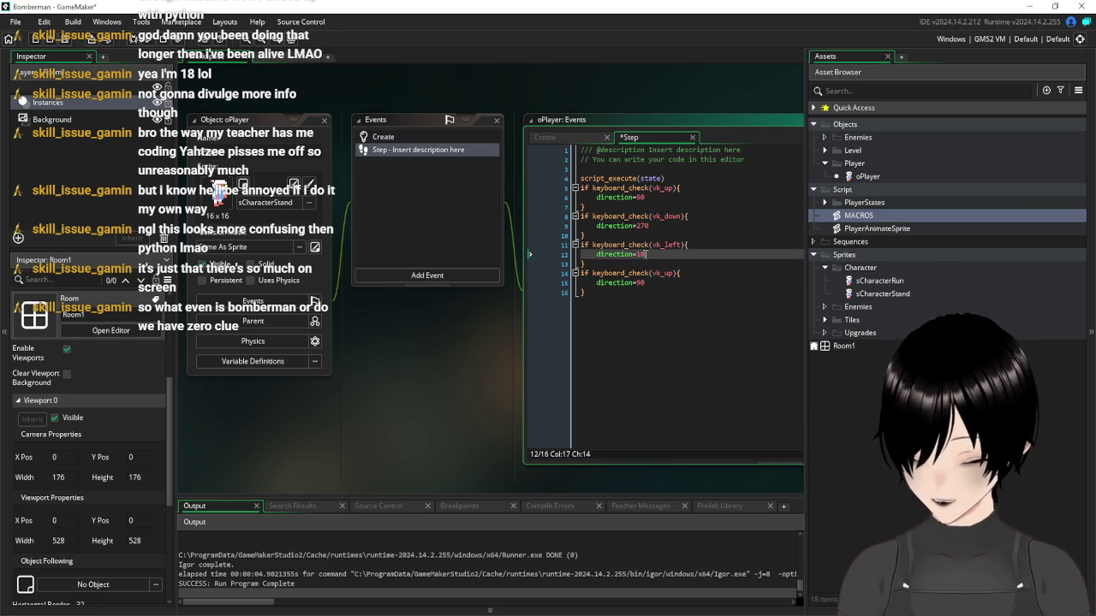
type("0")
Change the fourth block to vk_right with direction 0
left_click(677, 275)
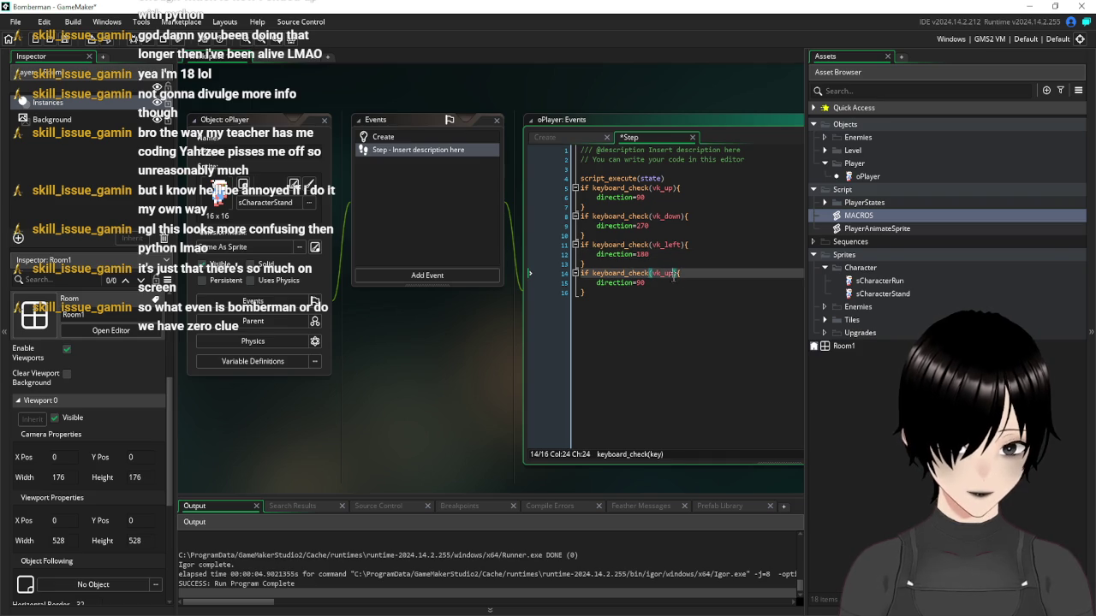
key("BackSpace")
key("BackSpace")
type("right")
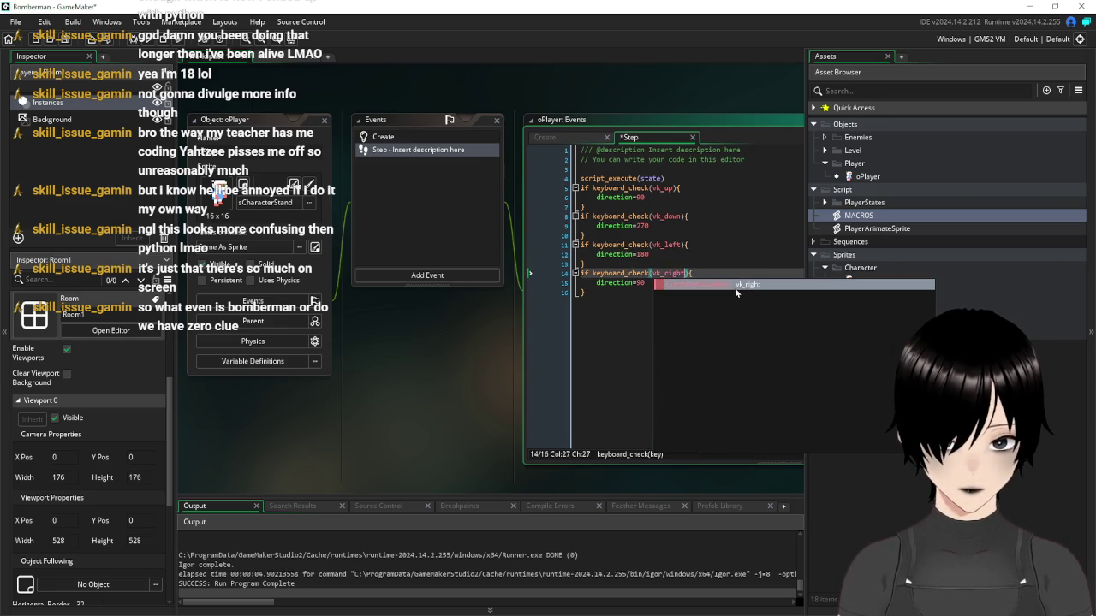
left_click(734, 288)
left_click(677, 293)
left_click(656, 283)
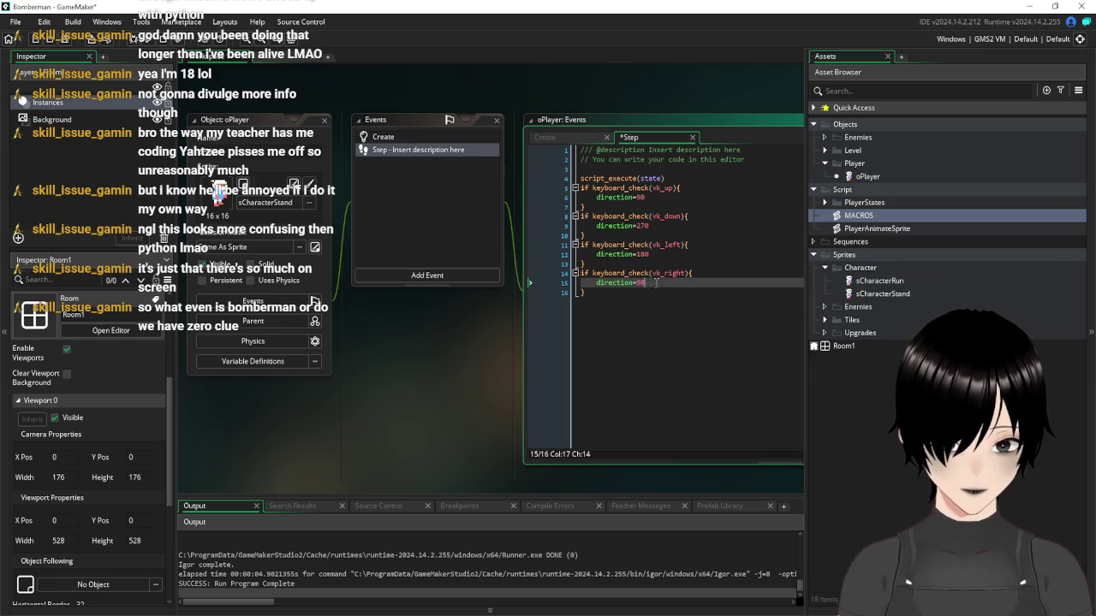
type("0")
key("Down")
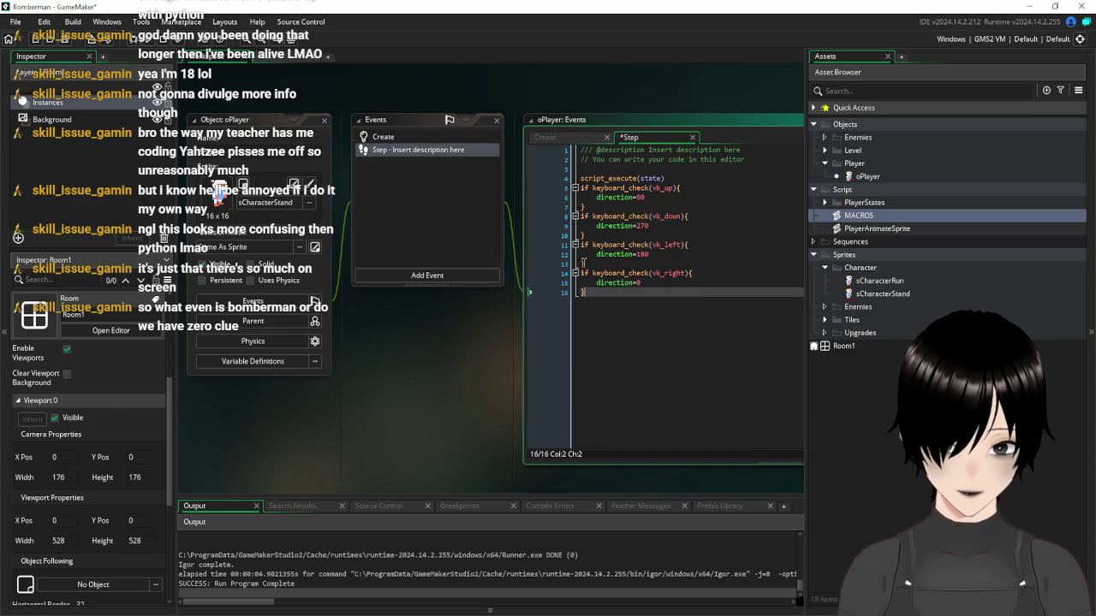
Save and run the game to test the arrow-key directions, then close it
key("F5")
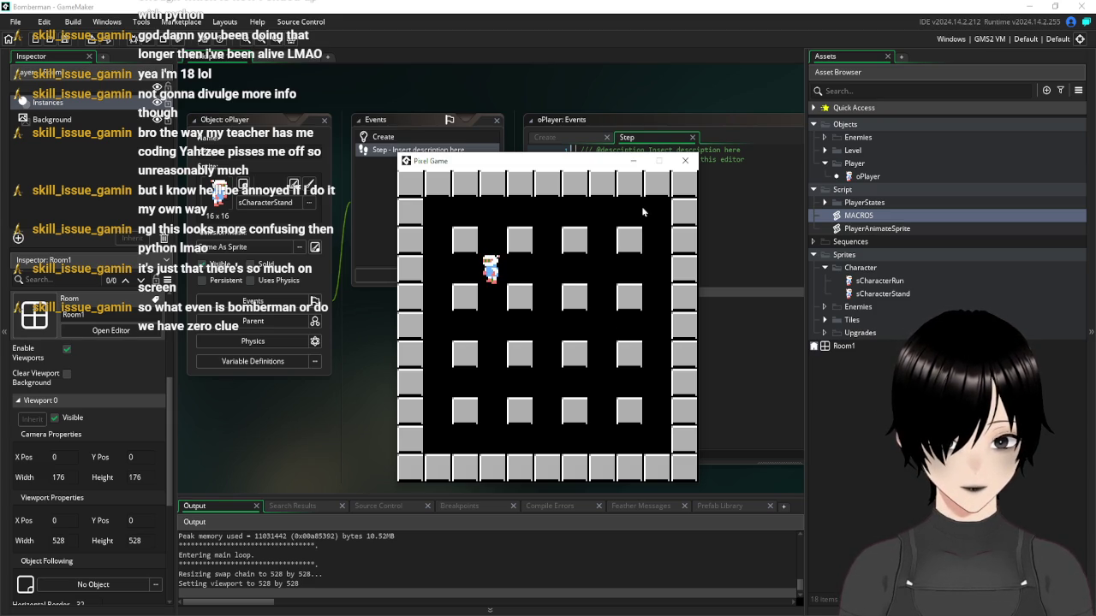
left_click(685, 160)
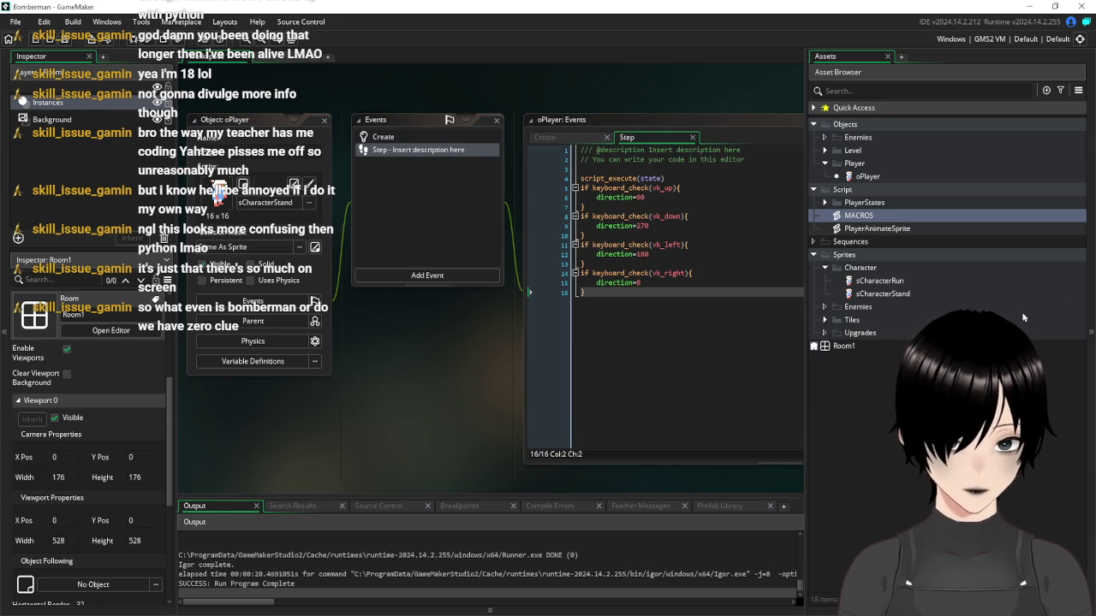
left_click(877, 283)
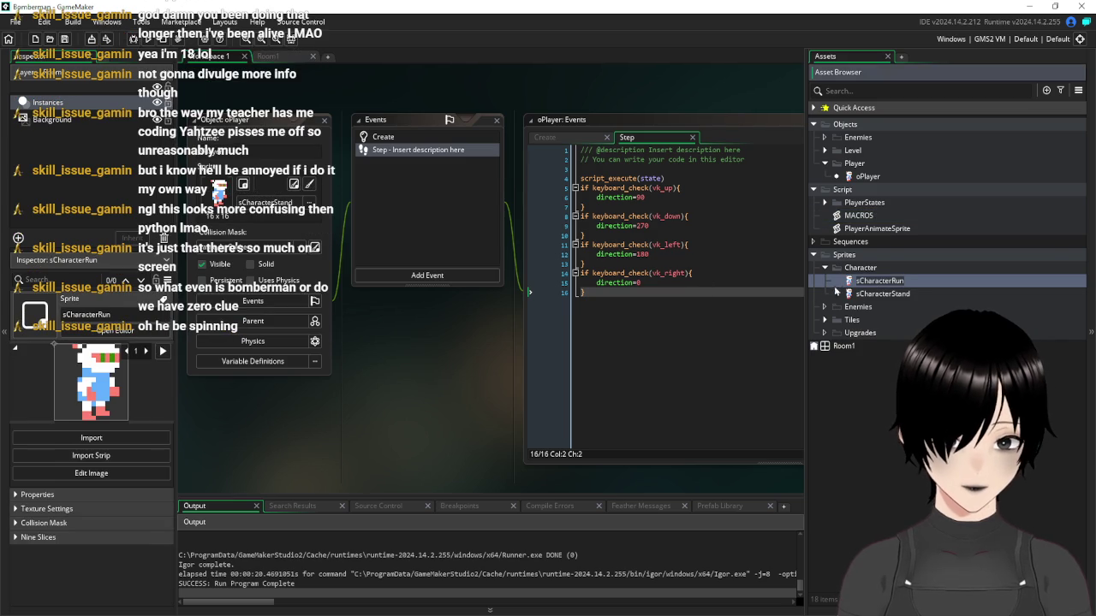
Browse the four frames of sCharacterStand in the image editor, then run the game
left_click(859, 294)
double_click(860, 295)
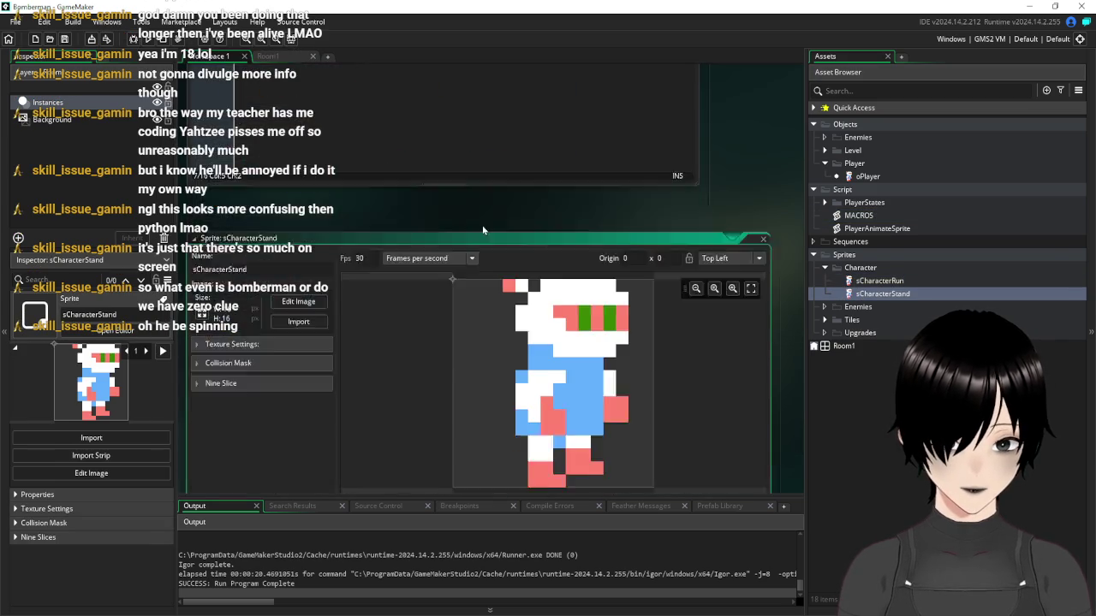
left_click(295, 180)
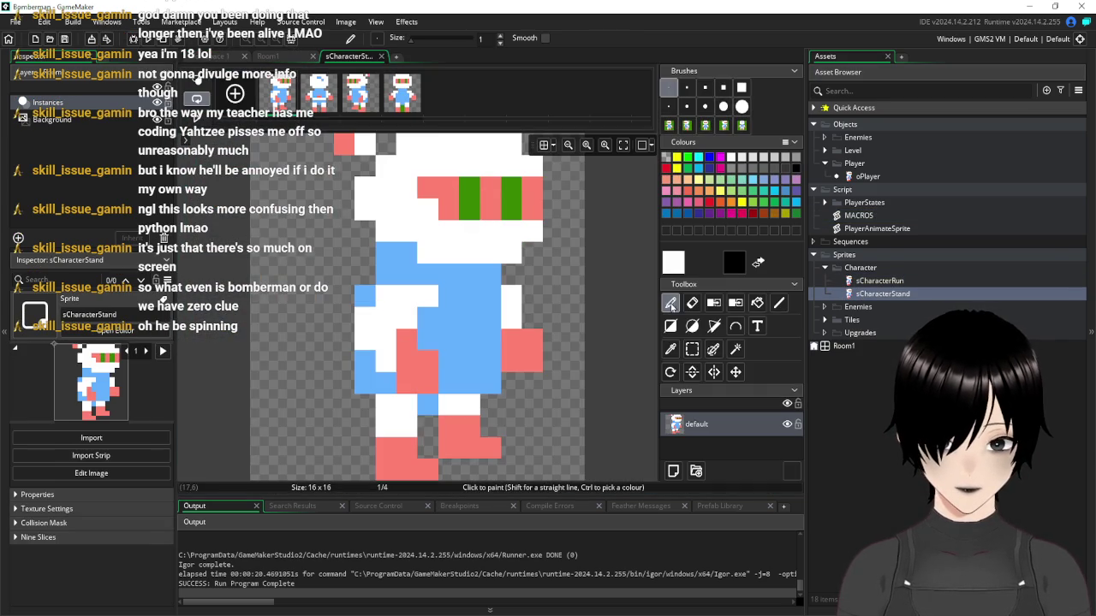
left_click(318, 93)
left_click(359, 94)
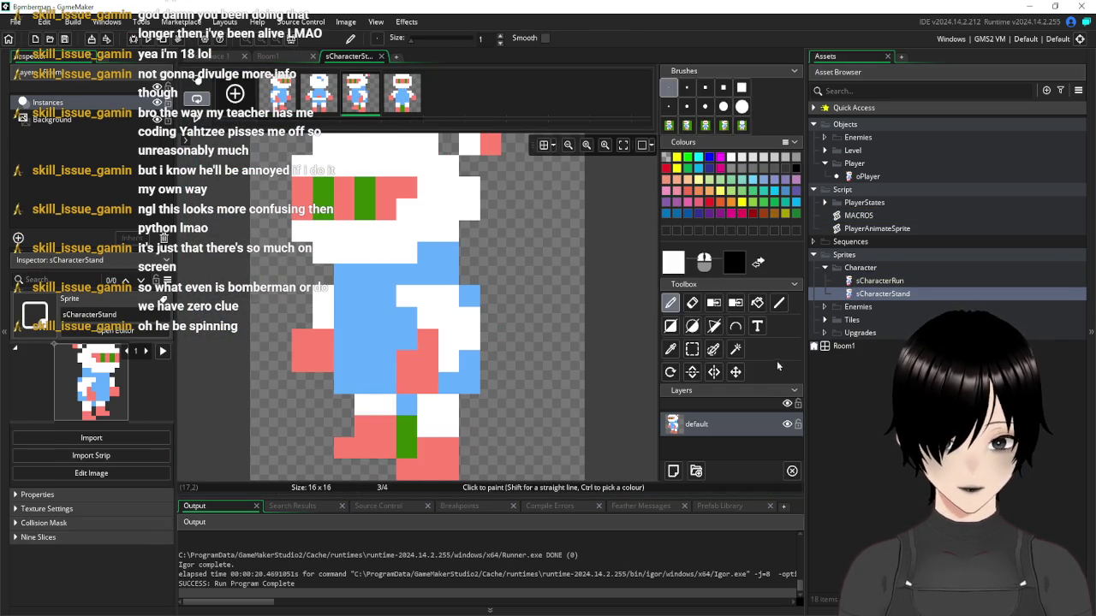
left_click(734, 348)
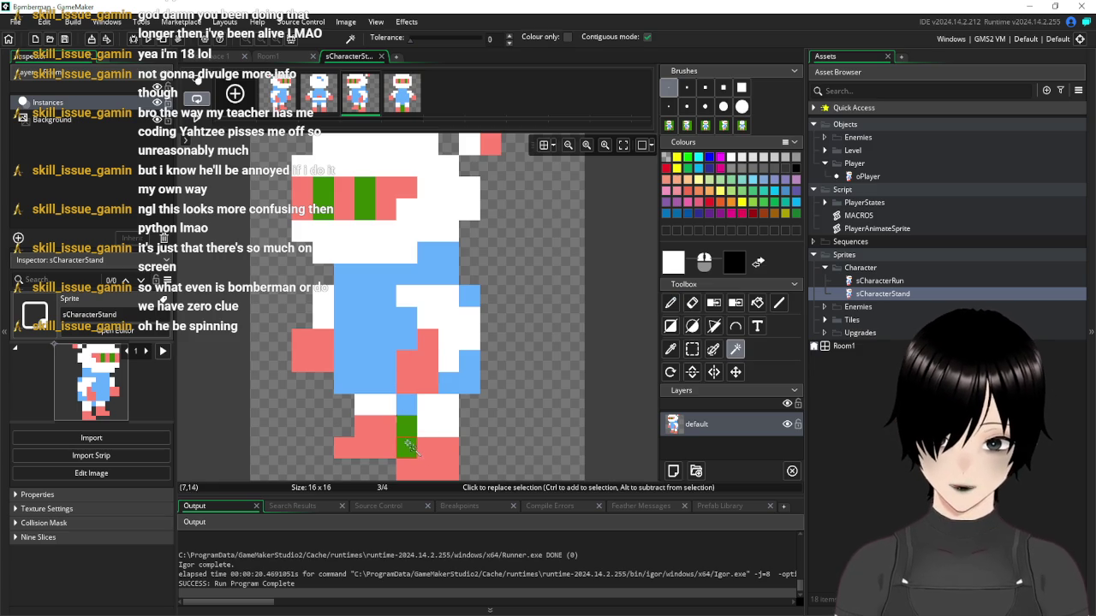
key("Right")
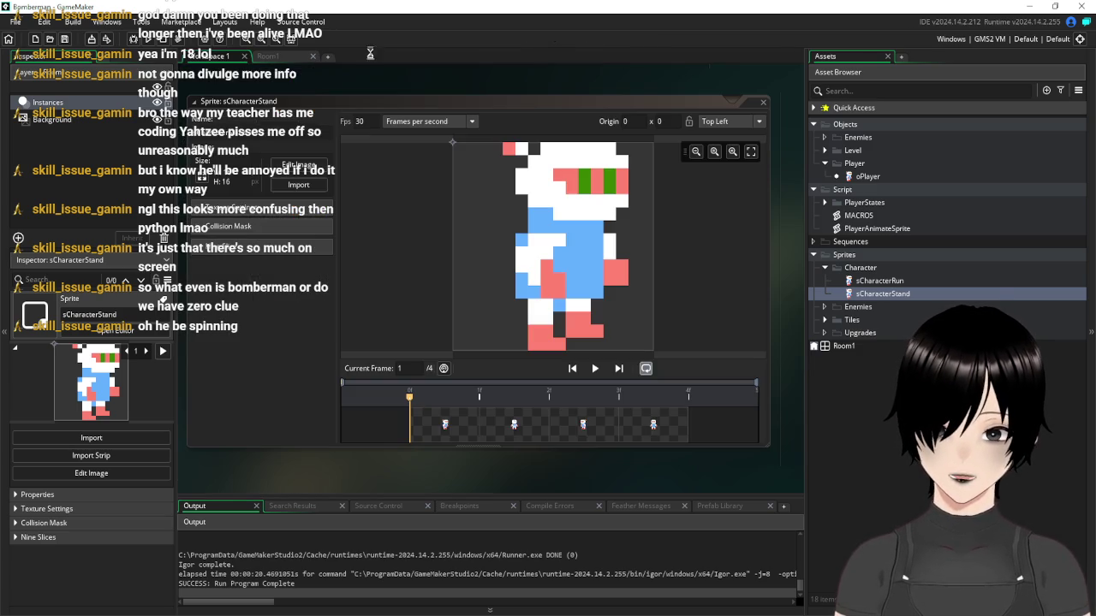
left_click(381, 56)
left_click(148, 39)
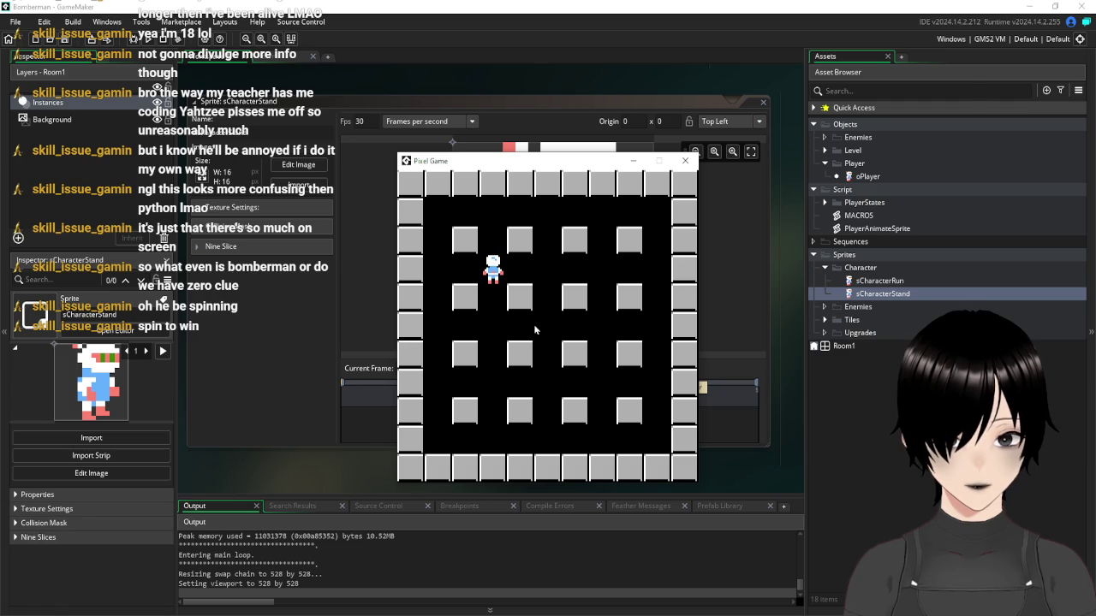
Close the game window and the sCharacterStand sprite editor, then widen the Assets panel
left_click(686, 161)
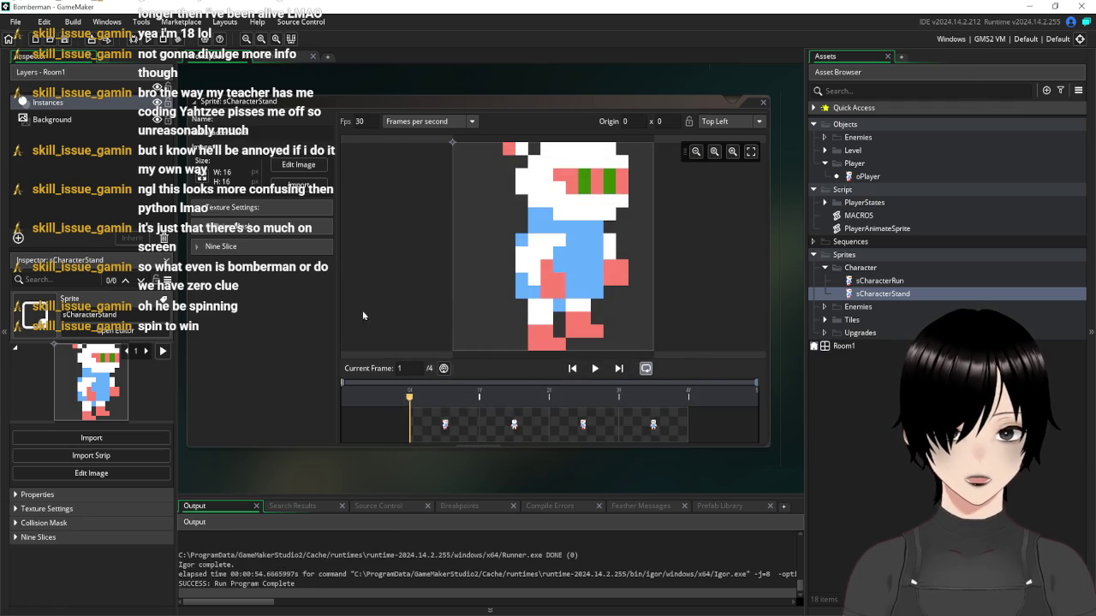
left_click(764, 104)
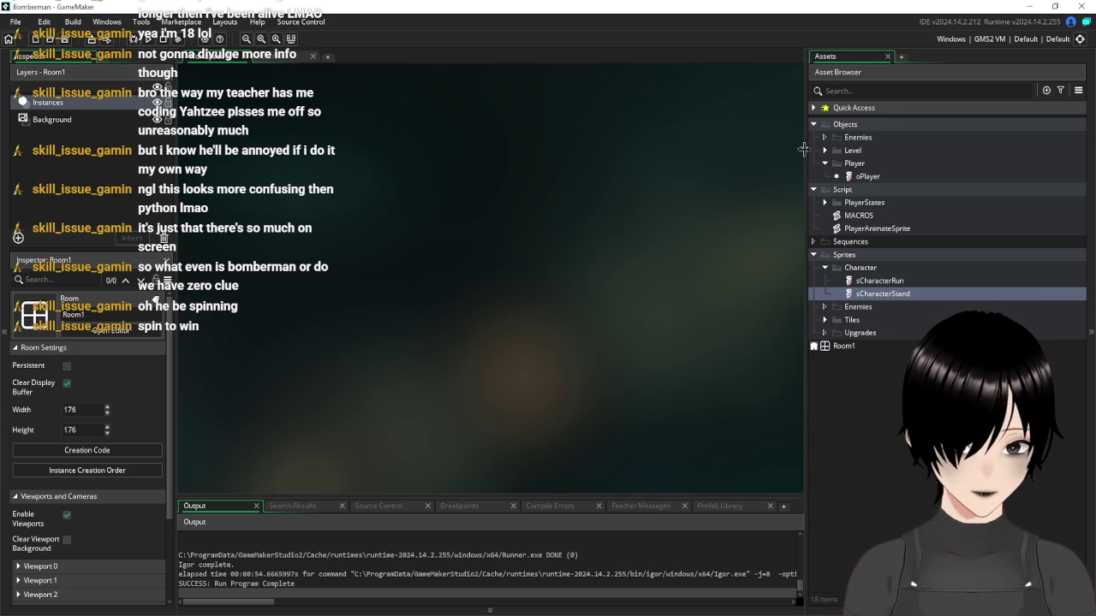
mouse_move(806, 150)
left_mouse_down()
mouse_move(770, 150)
mouse_move(786, 151)
left_mouse_up()
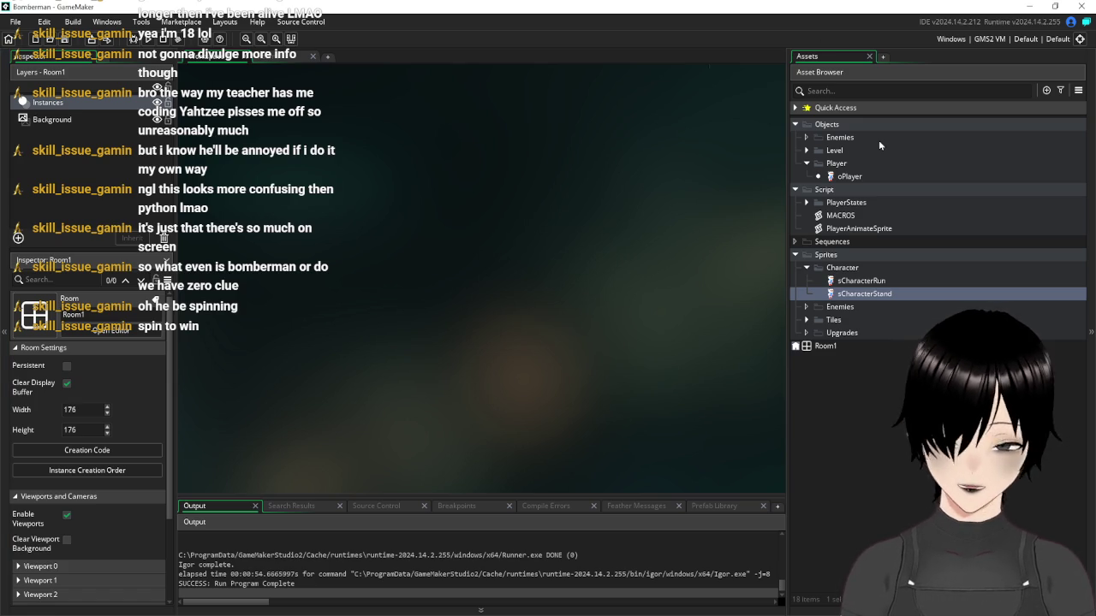
Open the oPlayer object editor to show its Step event code
left_click(847, 178)
double_click(847, 177)
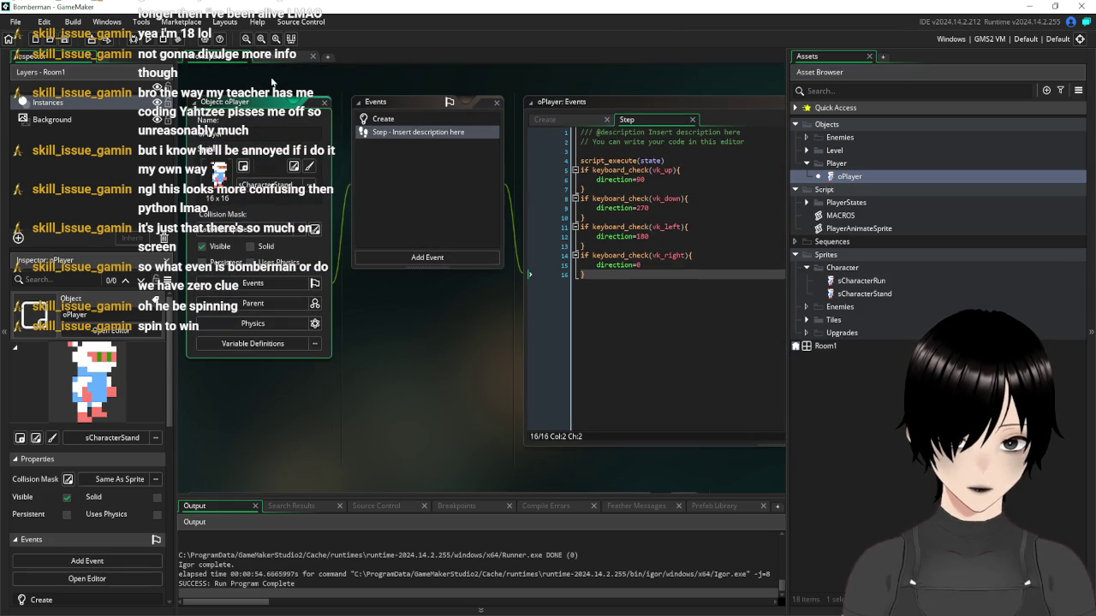
scroll(430, 315, "down", 3)
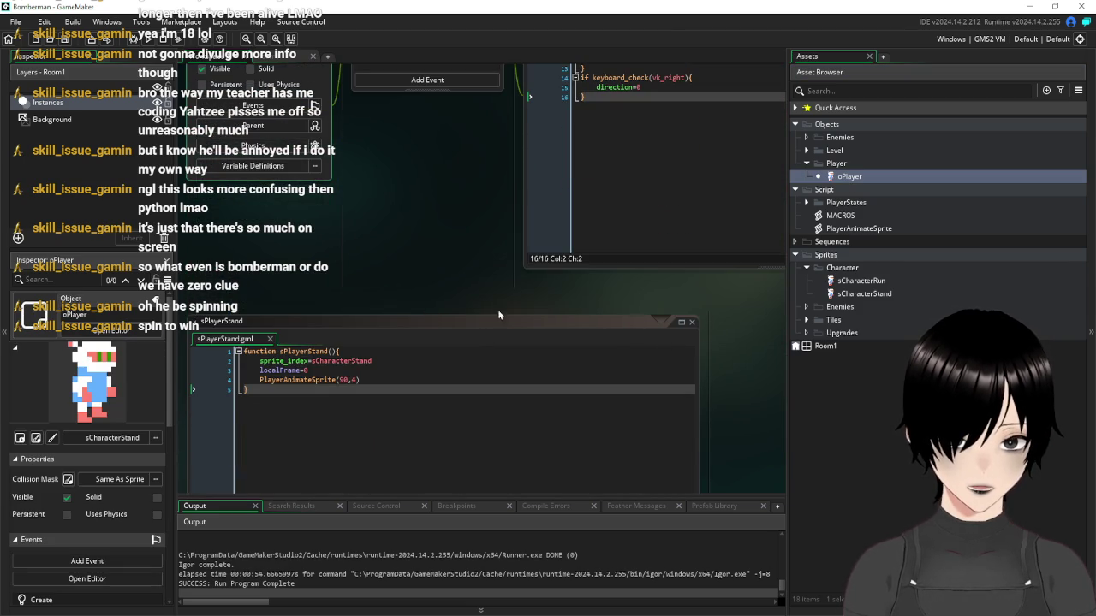
Insert a blank line inside sPlayerStand and expand the PlayerStates script folder
left_click(390, 382)
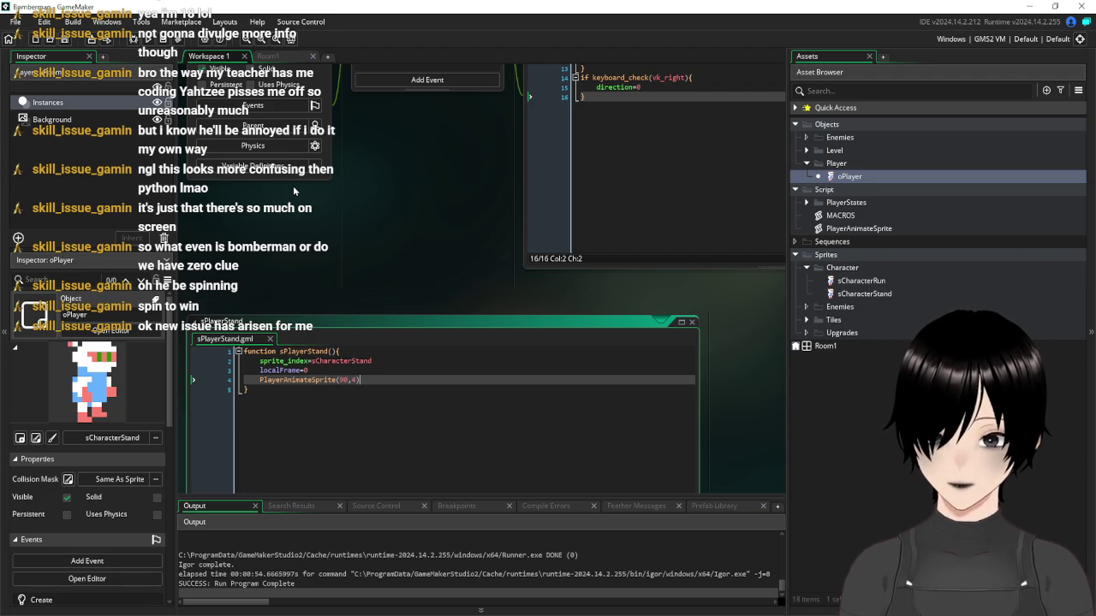
key("Return")
key("Return")
key("Return")
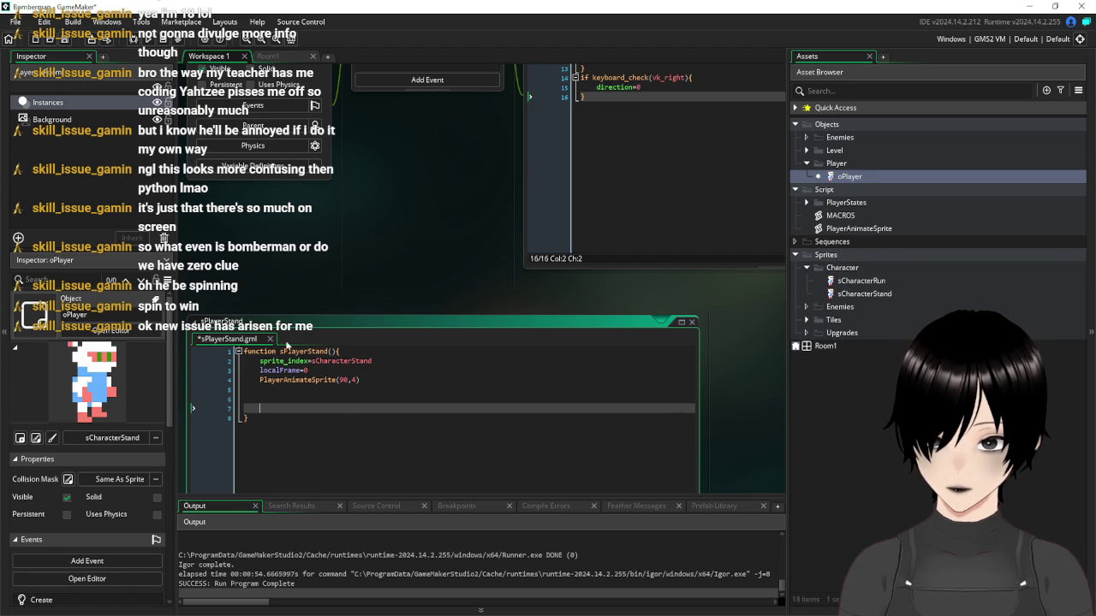
left_click(303, 396)
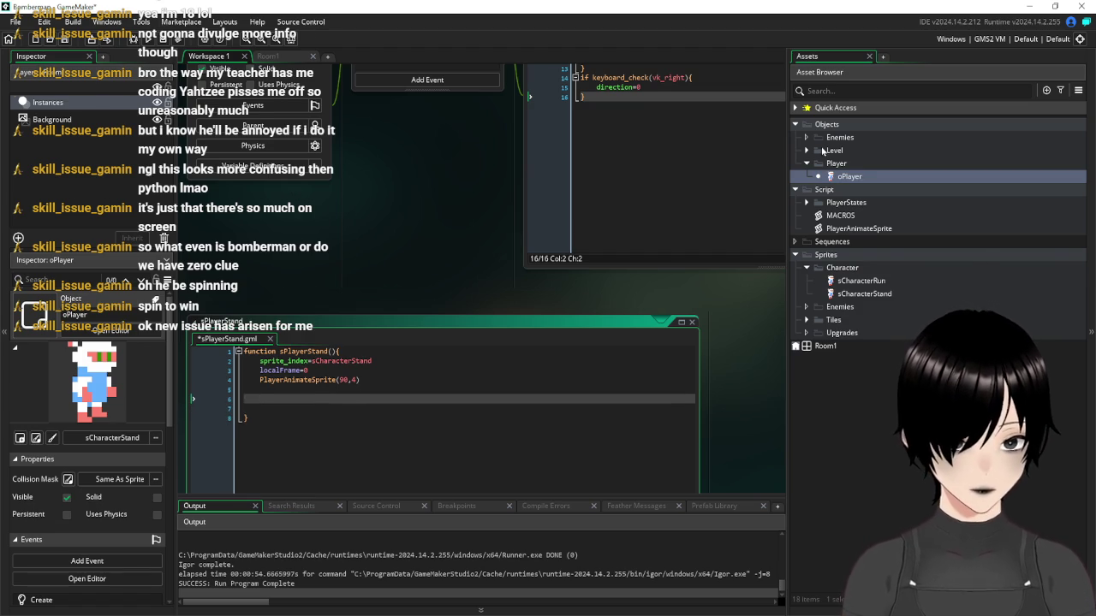
left_click(806, 203)
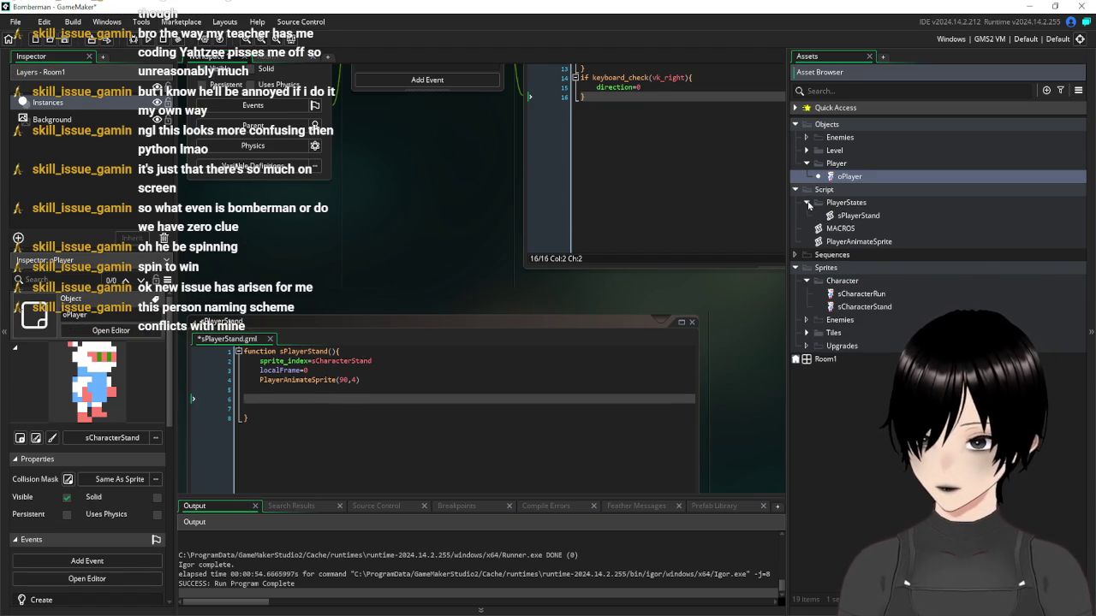
scroll(491, 279, "up", 5)
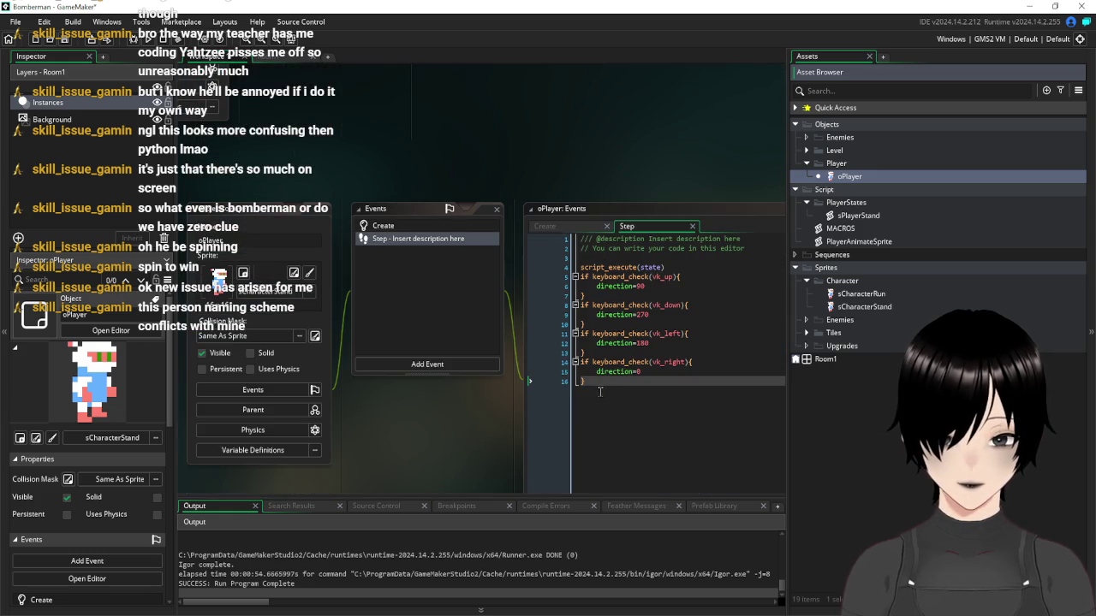
Copy and delete the direction checks (lines 5–16) from Step, then close oPlayer
left_click_drag(597, 382, 554, 278)
right_click(633, 283)
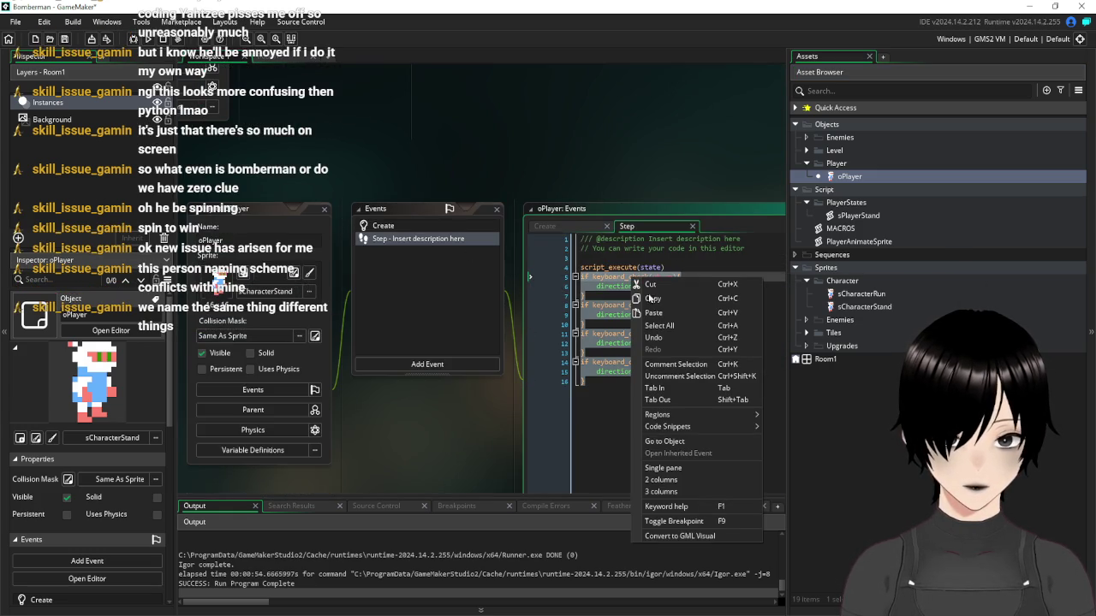
left_click(662, 300)
left_click(625, 392)
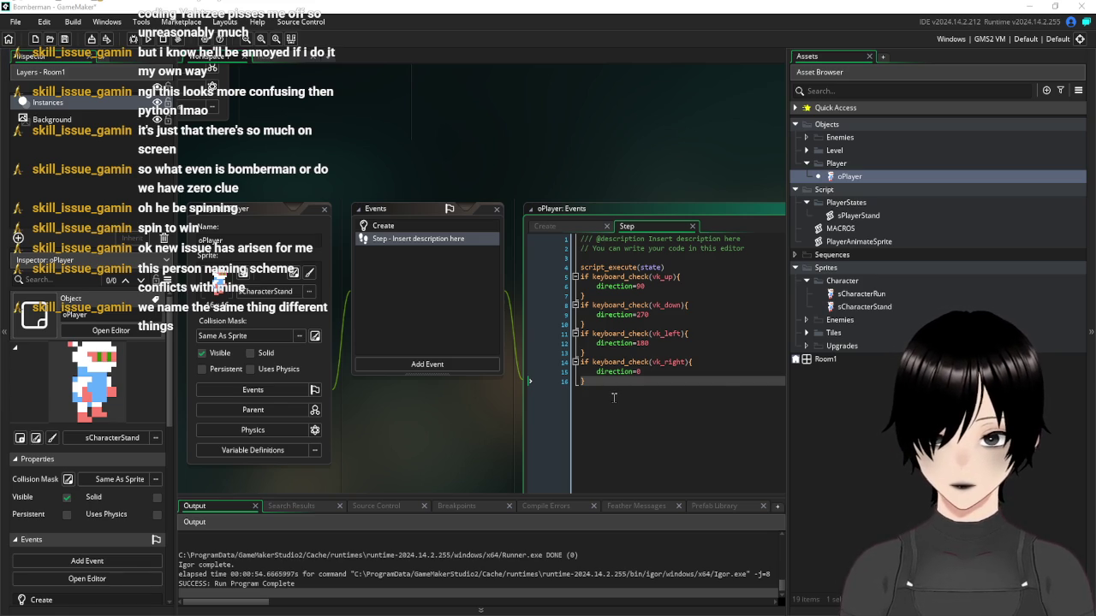
mouse_move(610, 396)
left_mouse_down()
mouse_move(548, 271)
mouse_move(542, 284)
left_mouse_up()
right_click(629, 277)
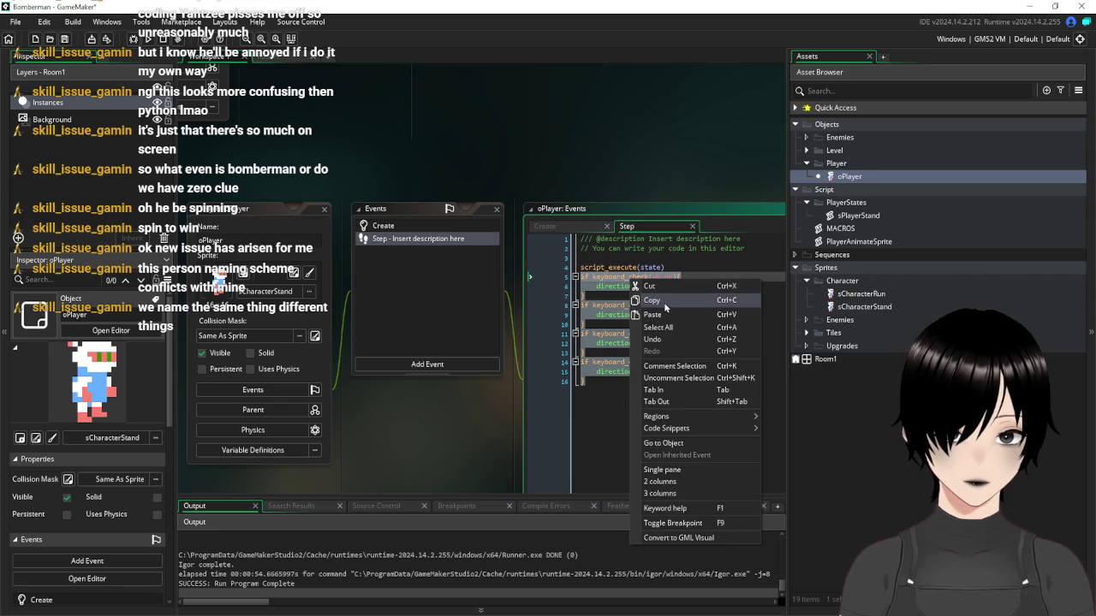
left_click(659, 294)
key("Delete")
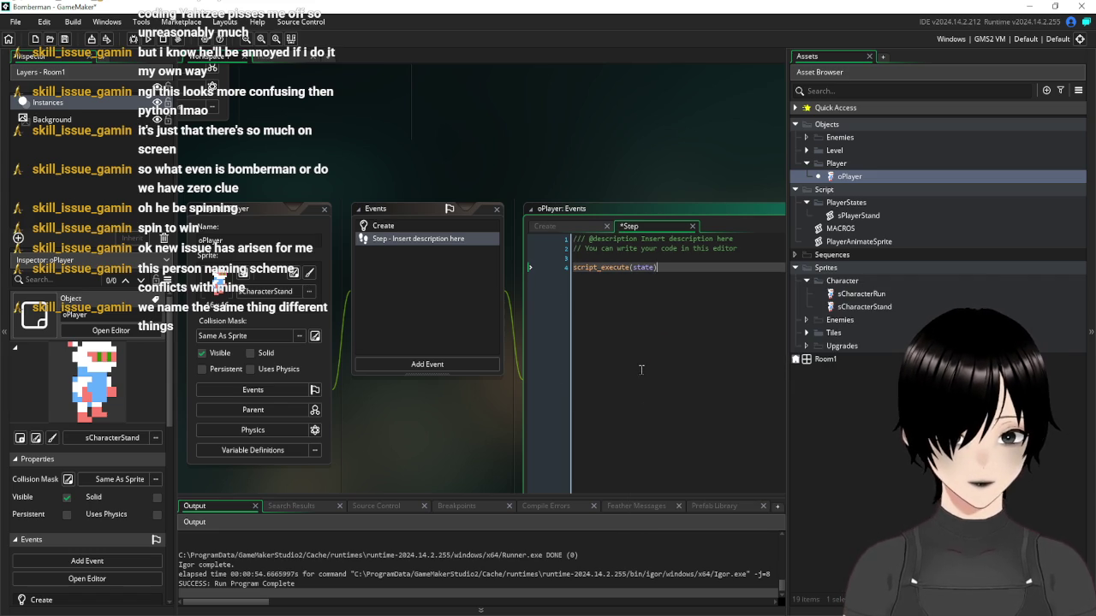
left_click(324, 209)
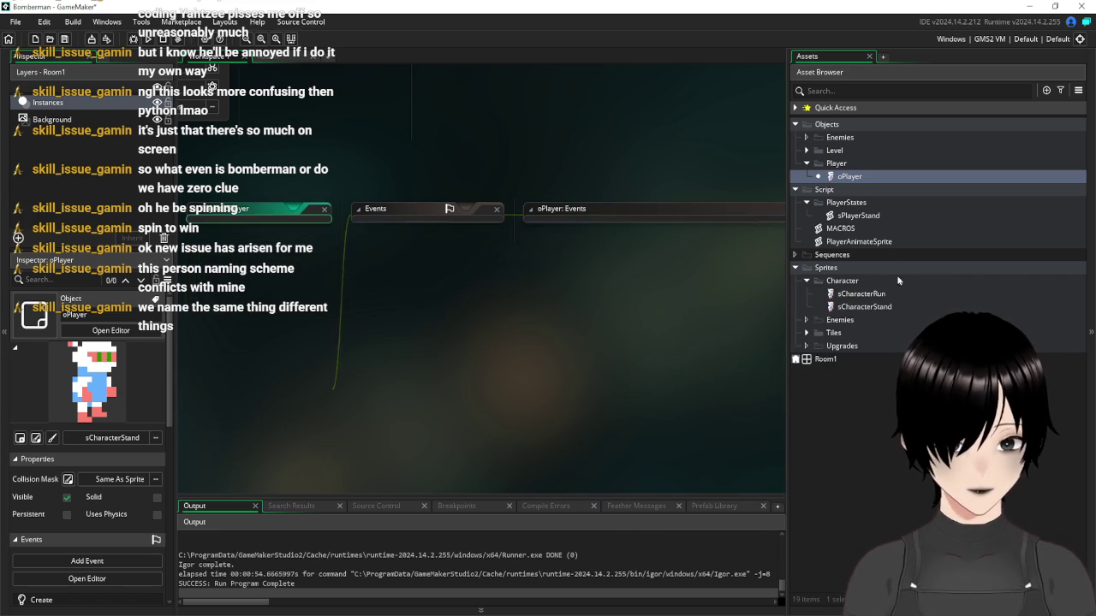
Paste the direction checks into sPlayerStand and indent lines 6–17 inside the function
double_click(859, 216)
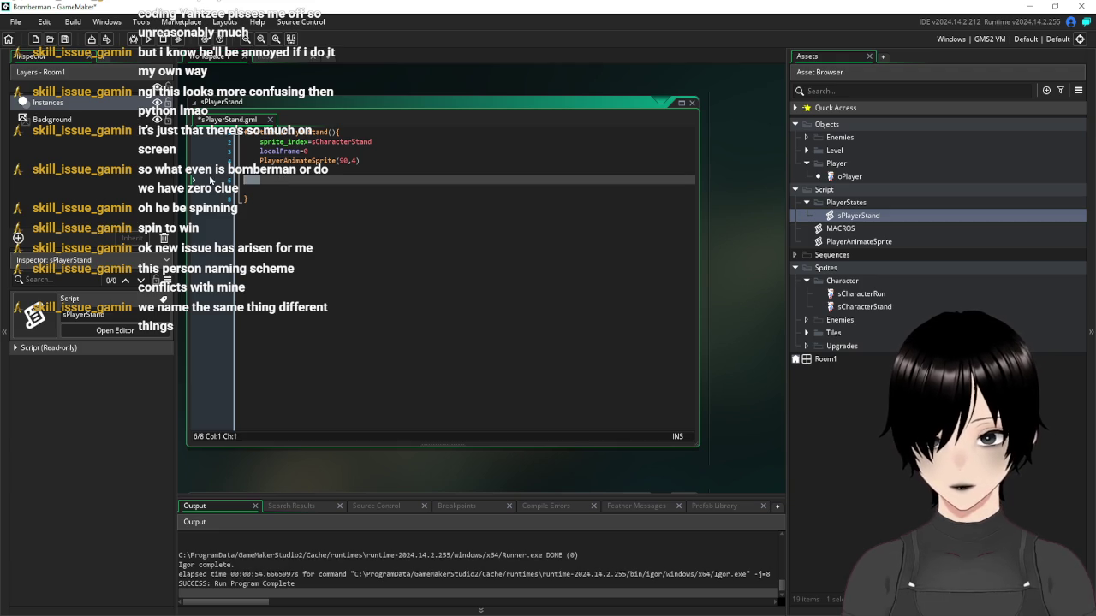
key("ctrl+v")
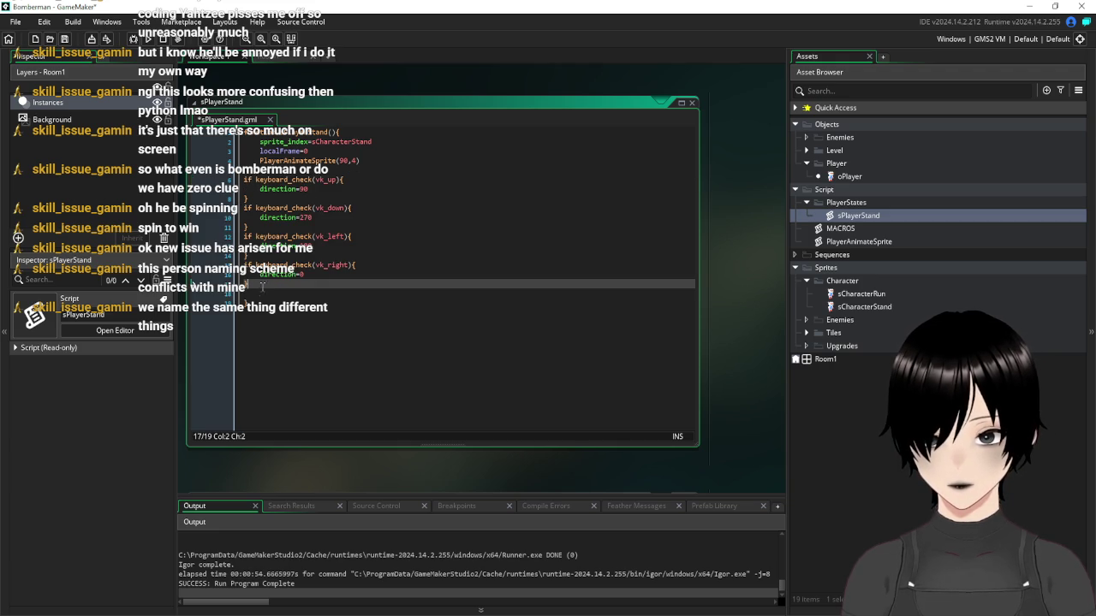
left_click_drag(257, 284, 221, 177)
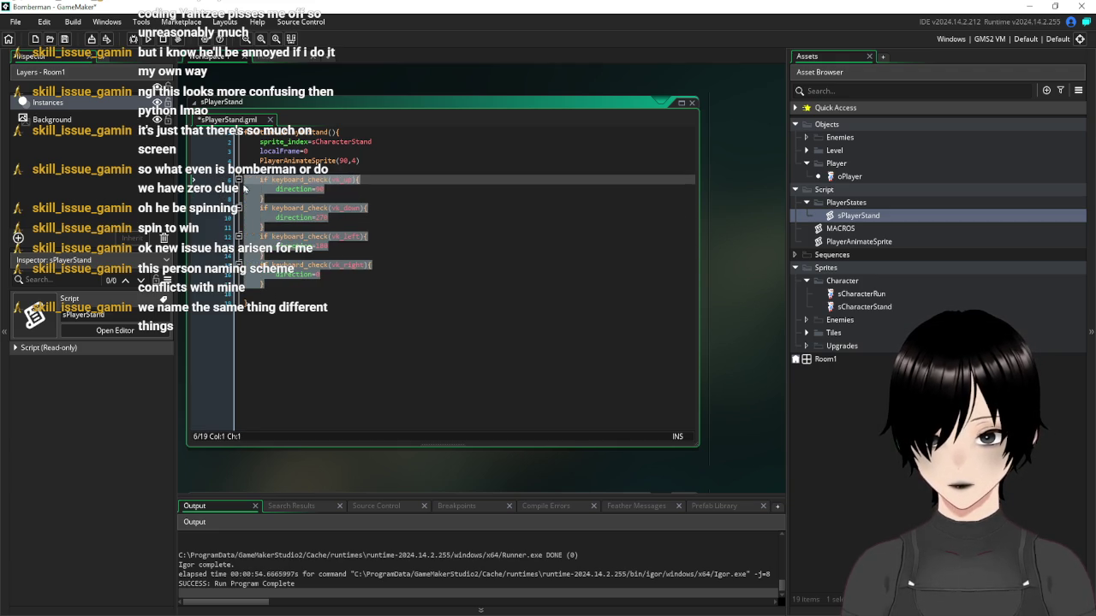
key("Tab")
left_click(497, 257)
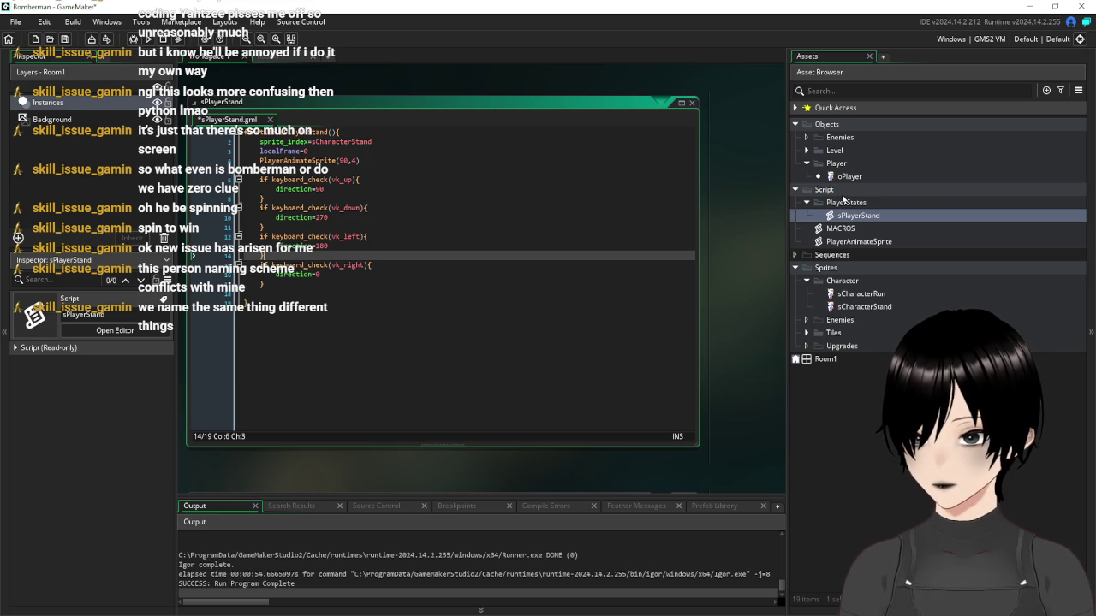
Bring up the Create menu on the PlayerStates folder
right_click(843, 196)
right_click(829, 206)
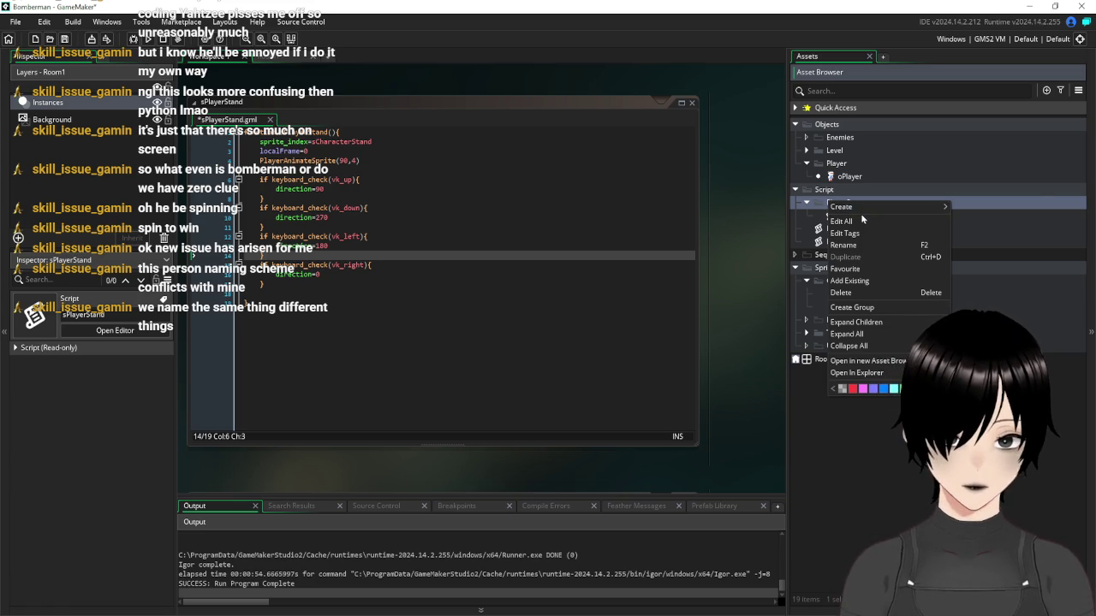
mouse_move(856, 208)
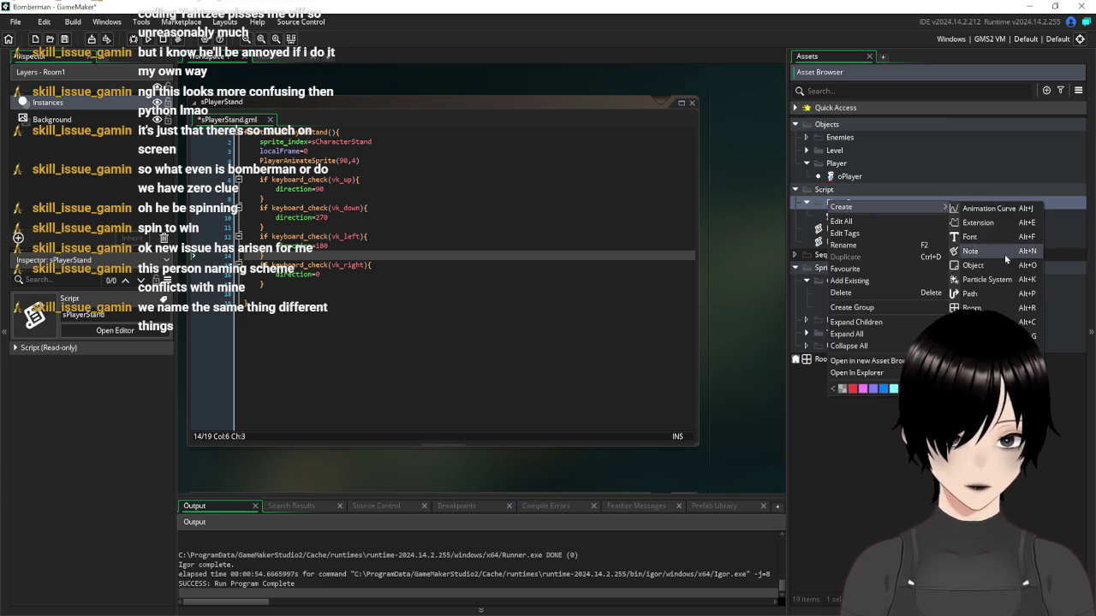
Create a new script in PlayerStates named sPlayerMove
left_click(976, 322)
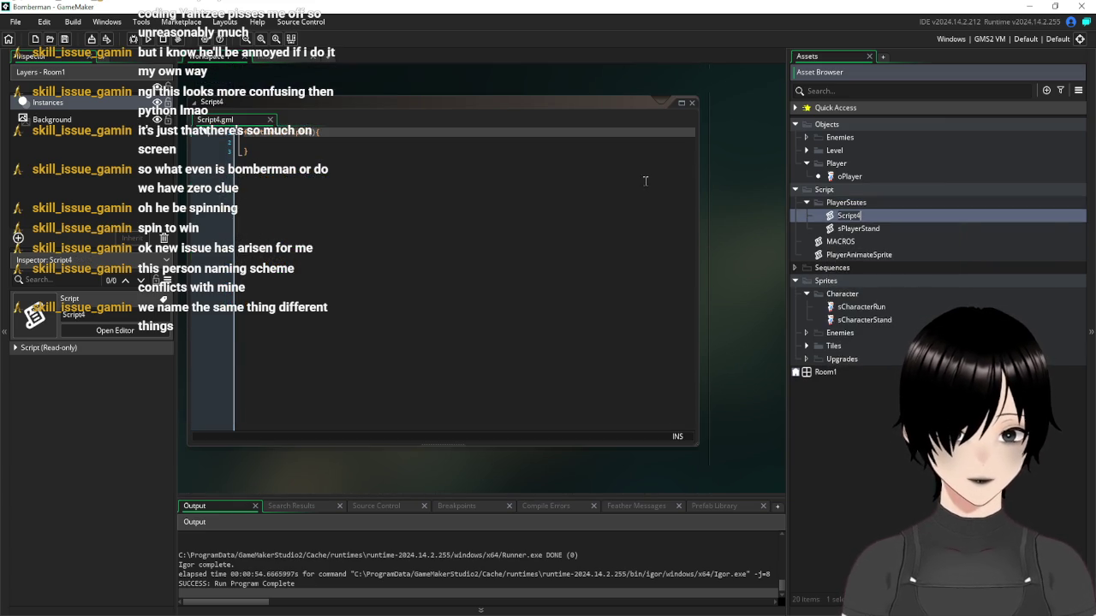
type("sPlayerMove")
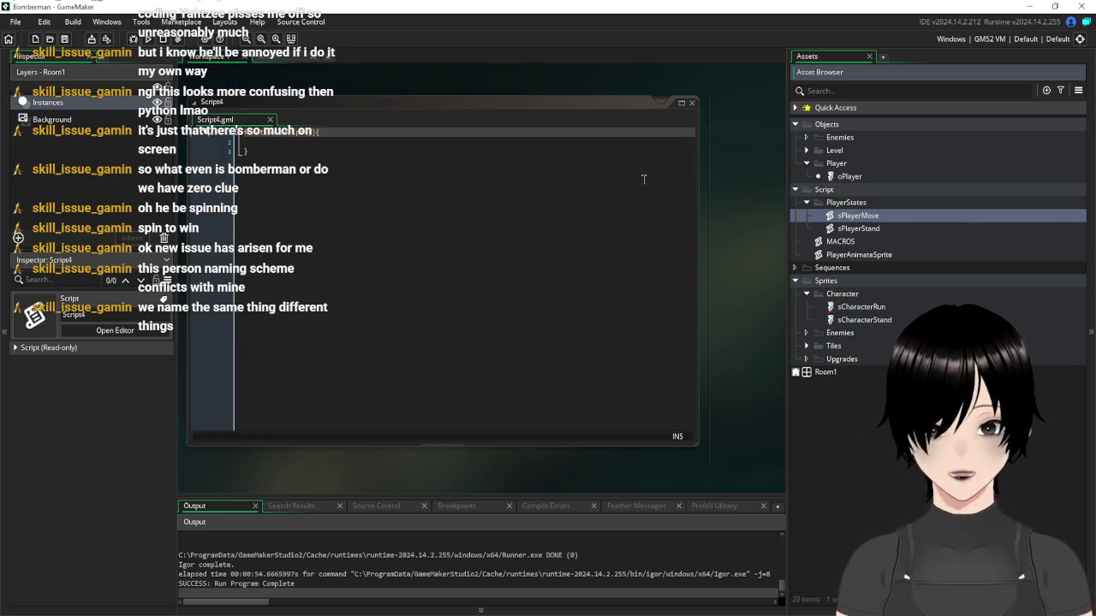
left_click(346, 139)
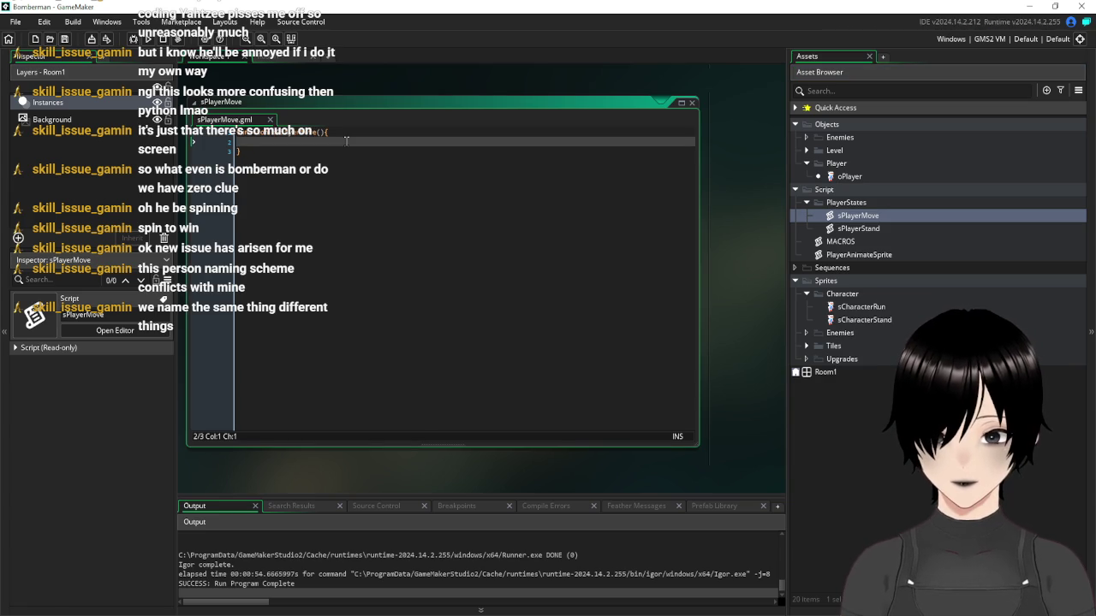
Add x,y parameters to the sPlayerMove function and place the caret in its body
left_click(318, 131)
key("Right")
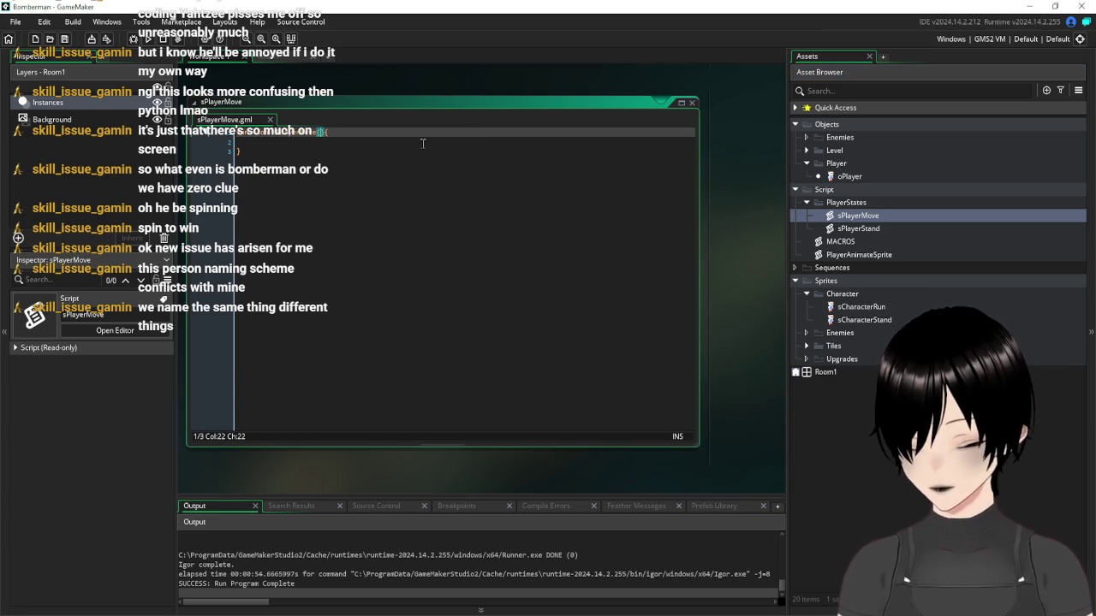
type("x")
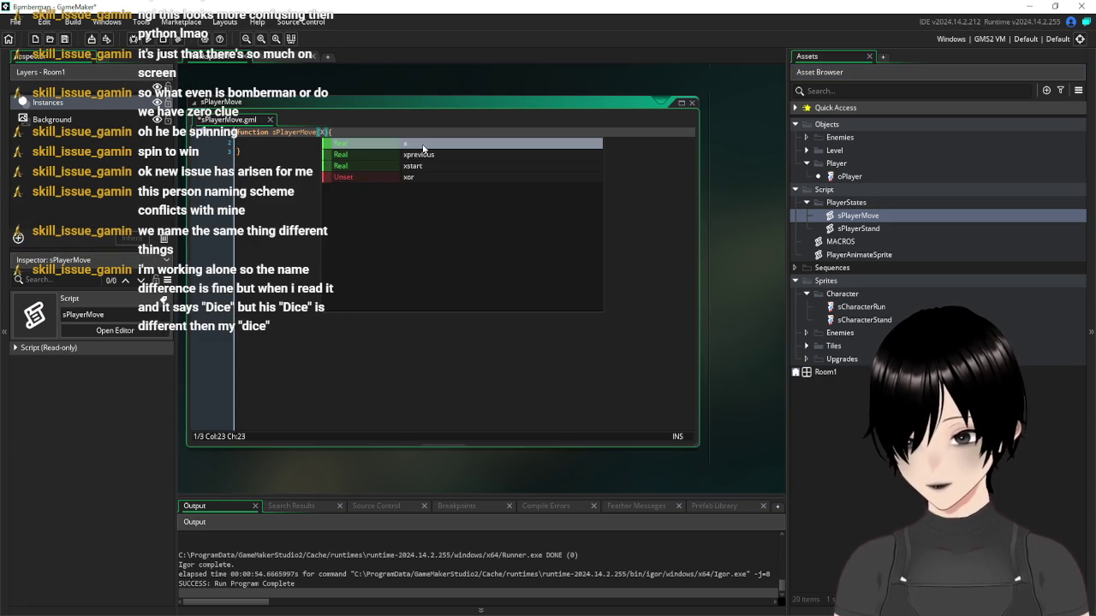
type(",y")
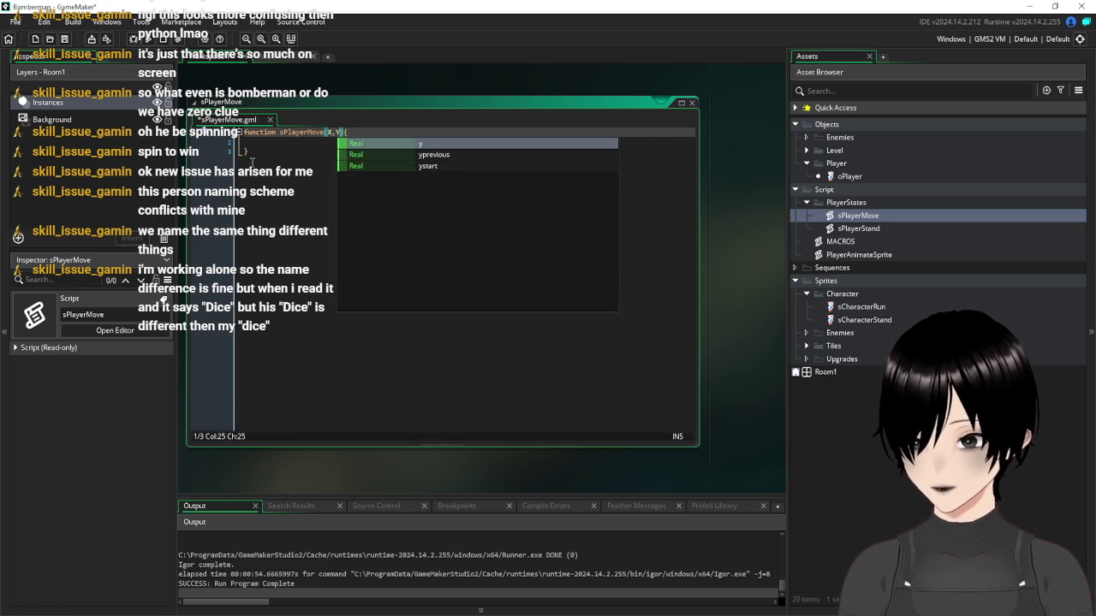
left_click(253, 161)
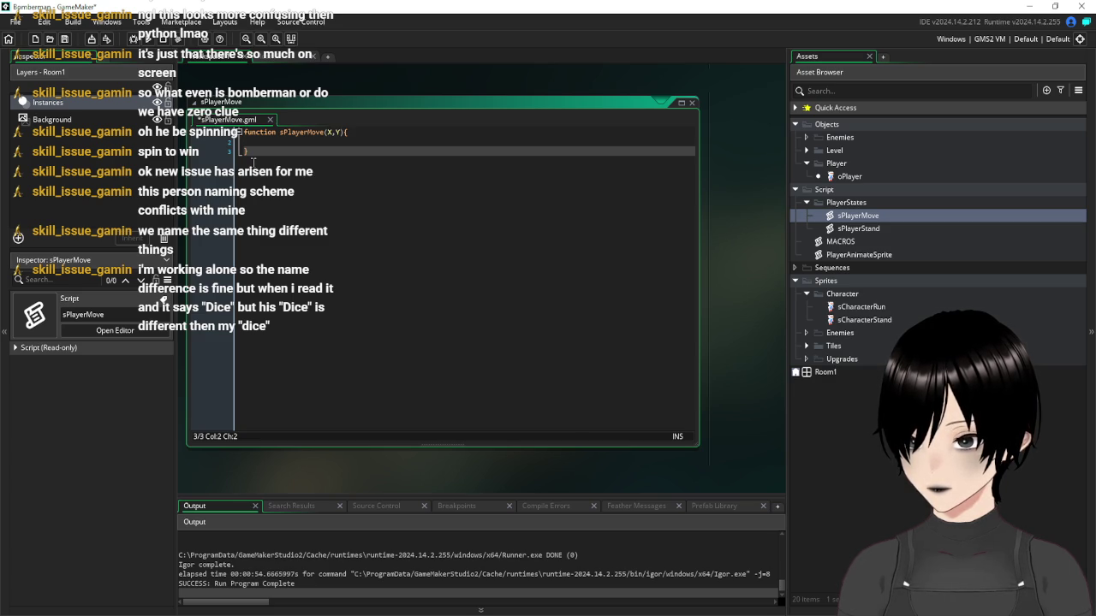
left_click(275, 143)
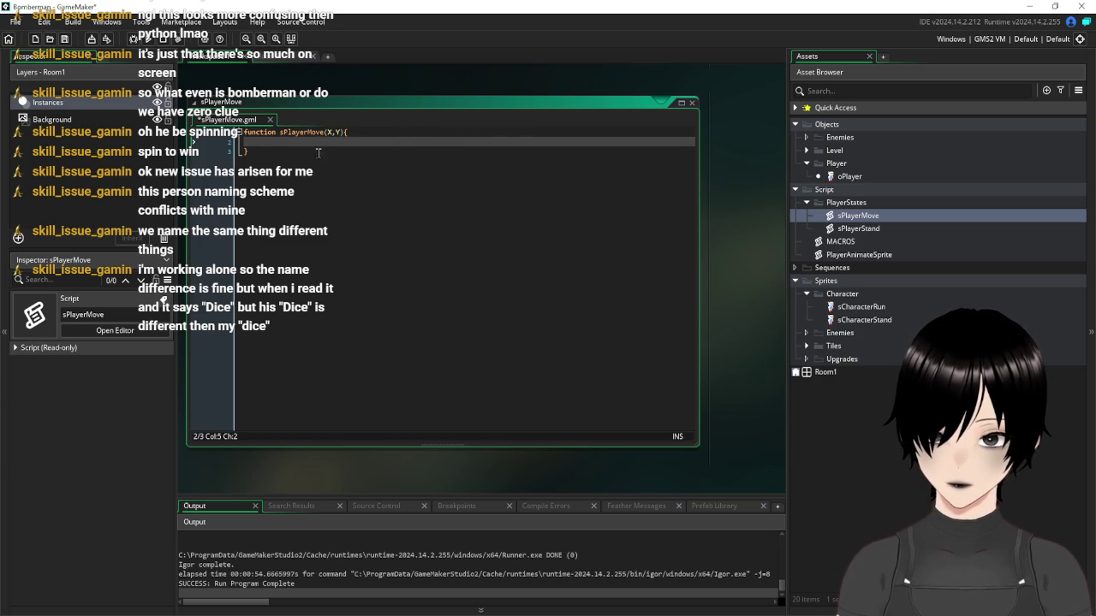
left_click(281, 133)
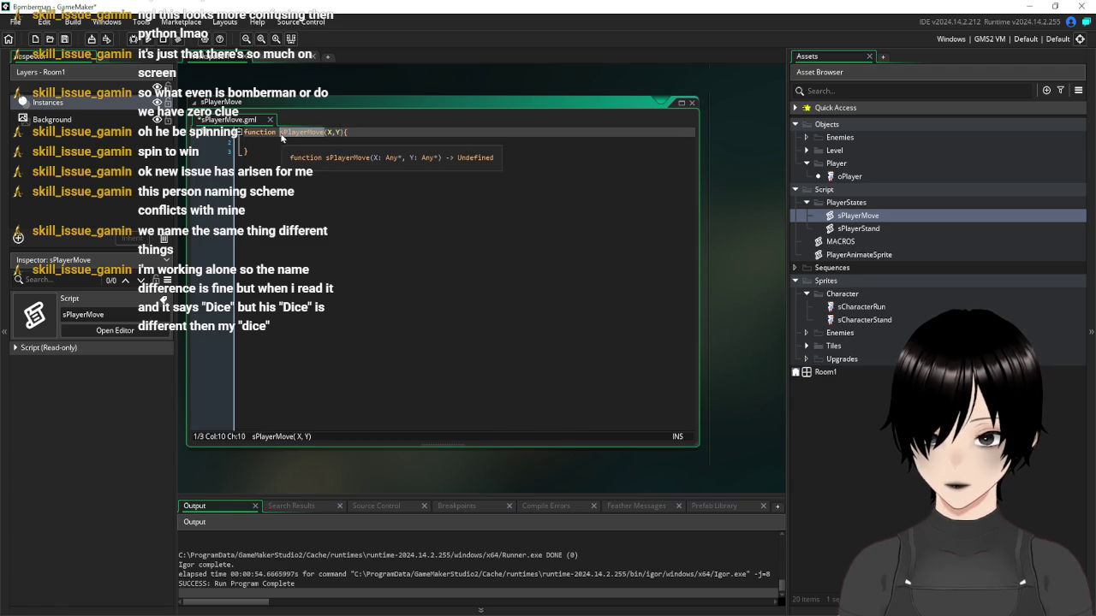
left_click(378, 144)
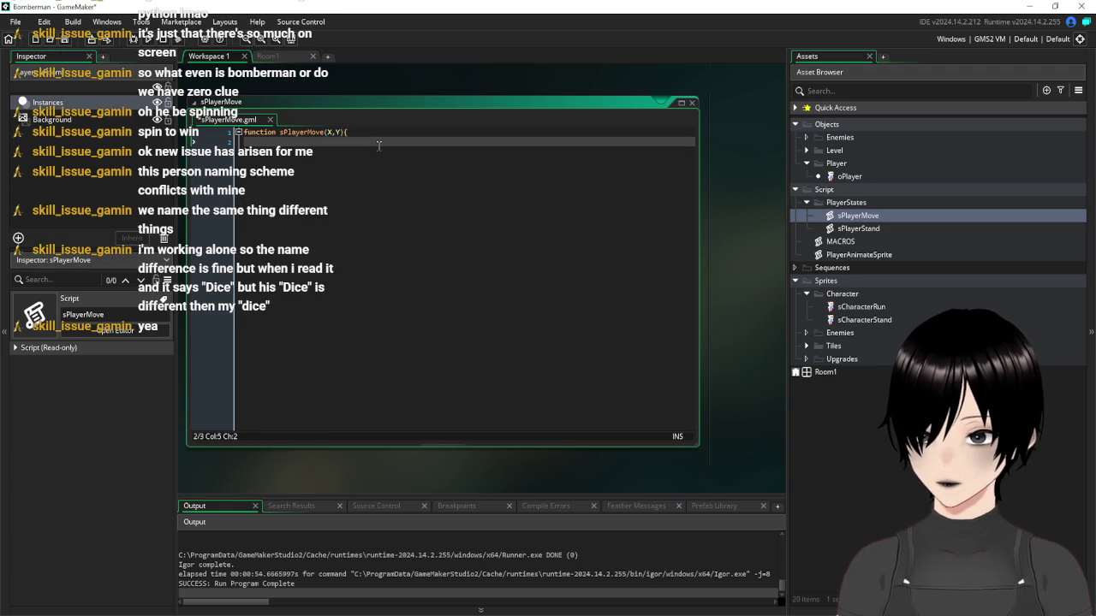
Reopen sPlayerStand and start a new line after direction=0
left_click(268, 56)
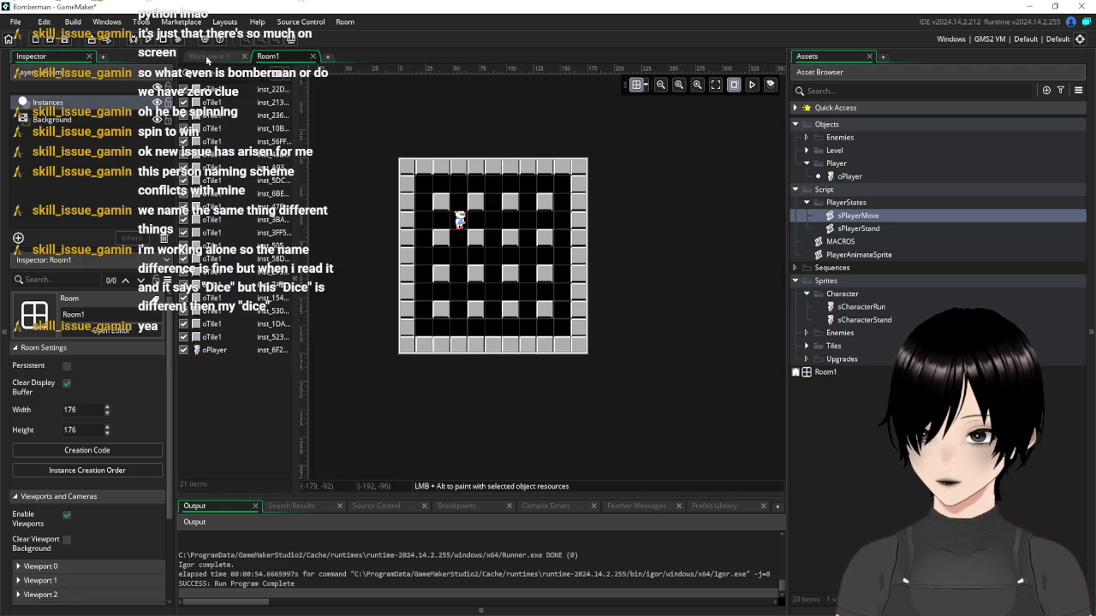
left_click(206, 56)
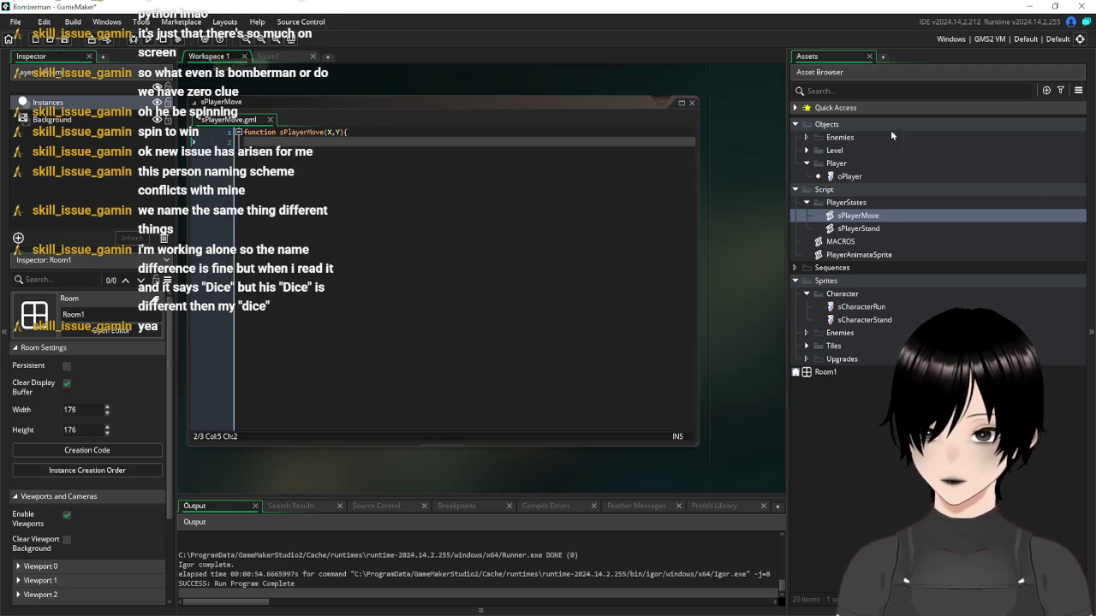
double_click(857, 228)
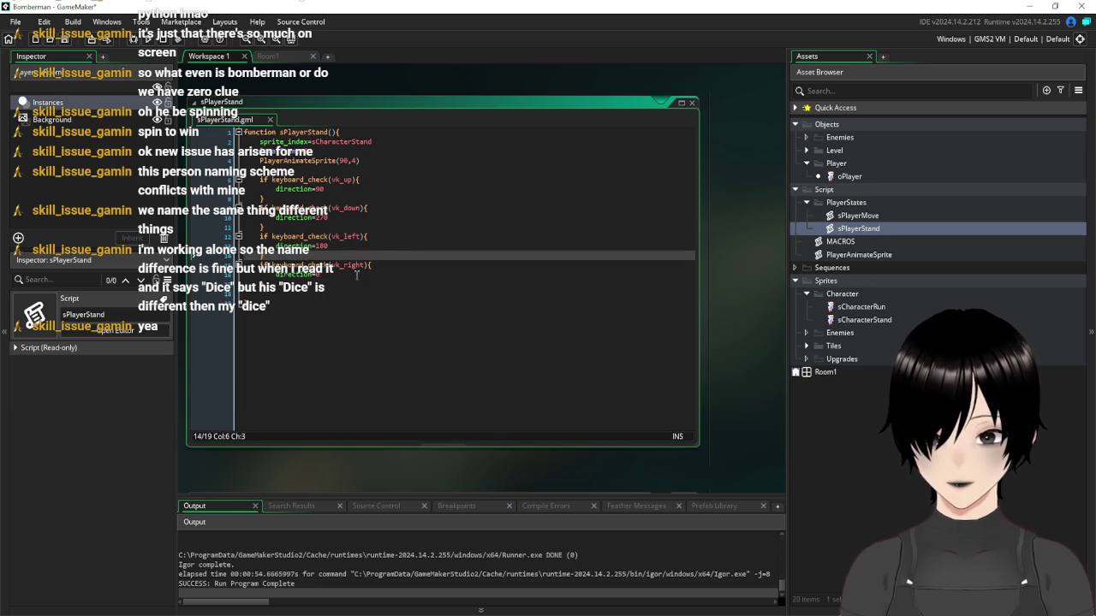
left_click(374, 275)
key("ctrl+d")
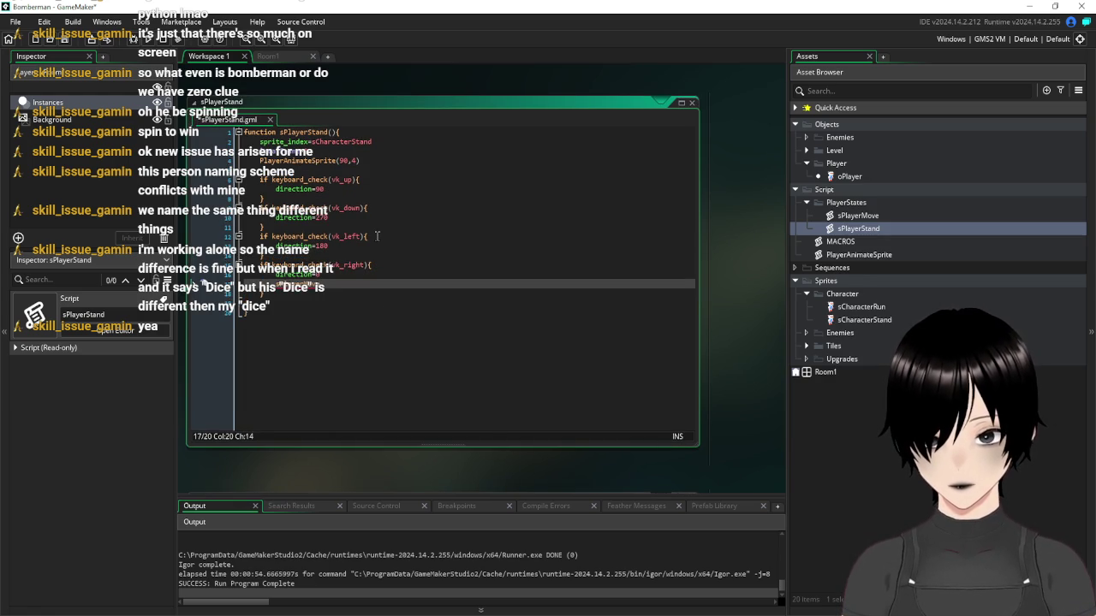
type("e=")
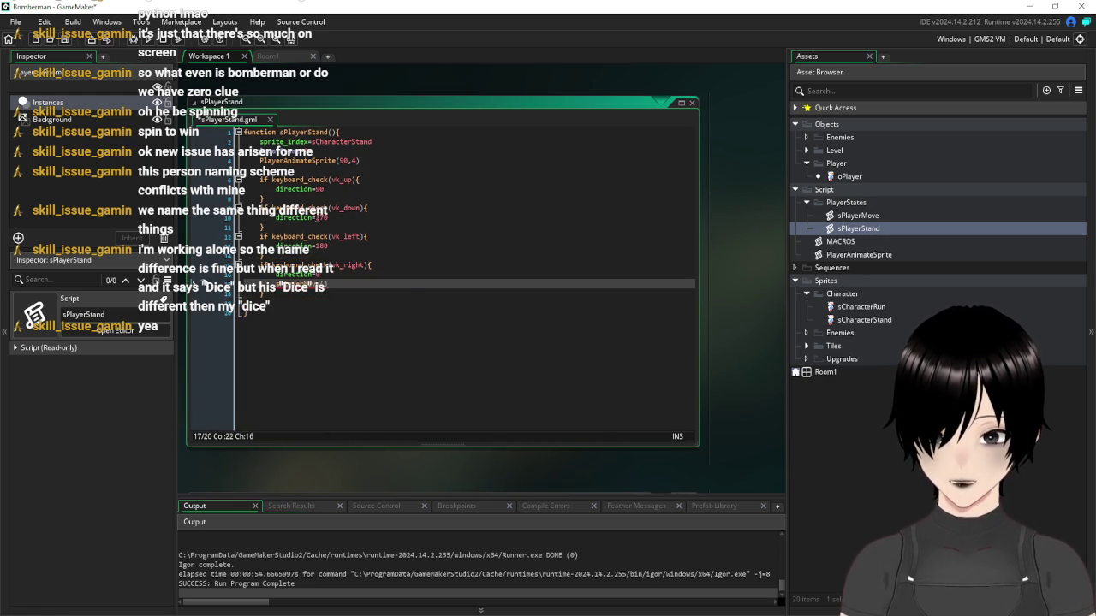
Paste a test sPlayerMove call under direction=90 and add a line after direction=270
left_click(341, 189)
key("Return")
type("sPlayerMove")
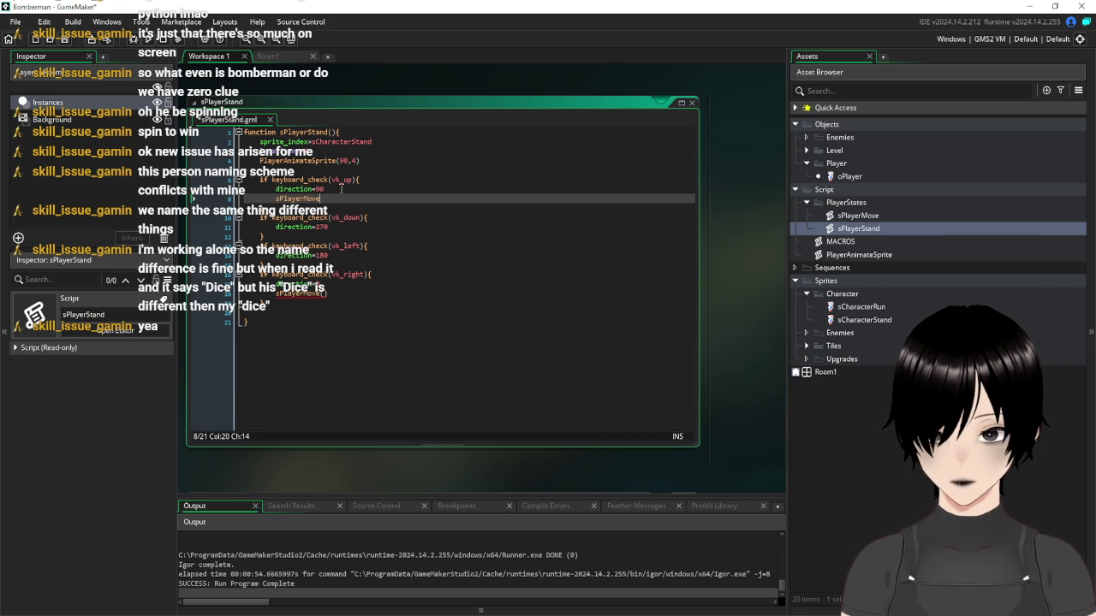
left_click(339, 226)
key("Return")
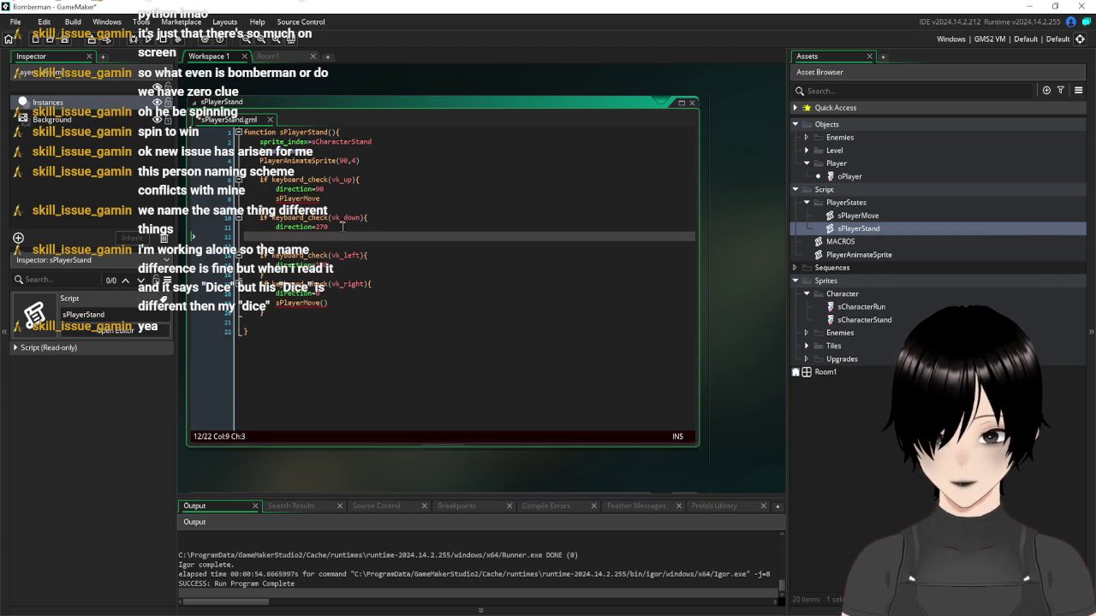
Delete the test sPlayerMove lines from sPlayerStand
left_click(276, 199)
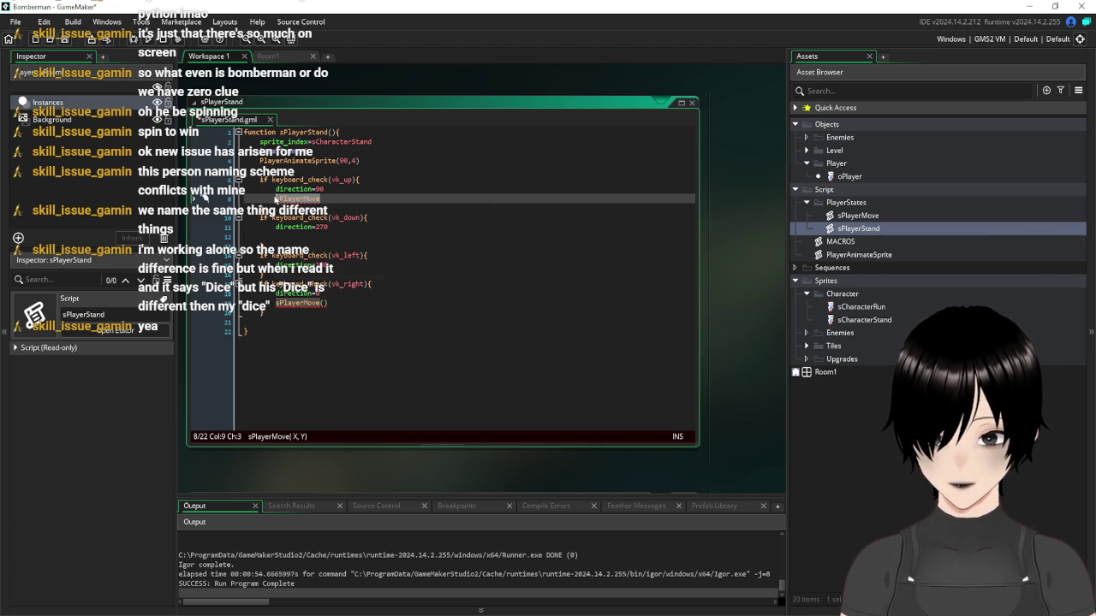
key("Home")
key("shift+End")
key("BackSpace")
key("BackSpace")
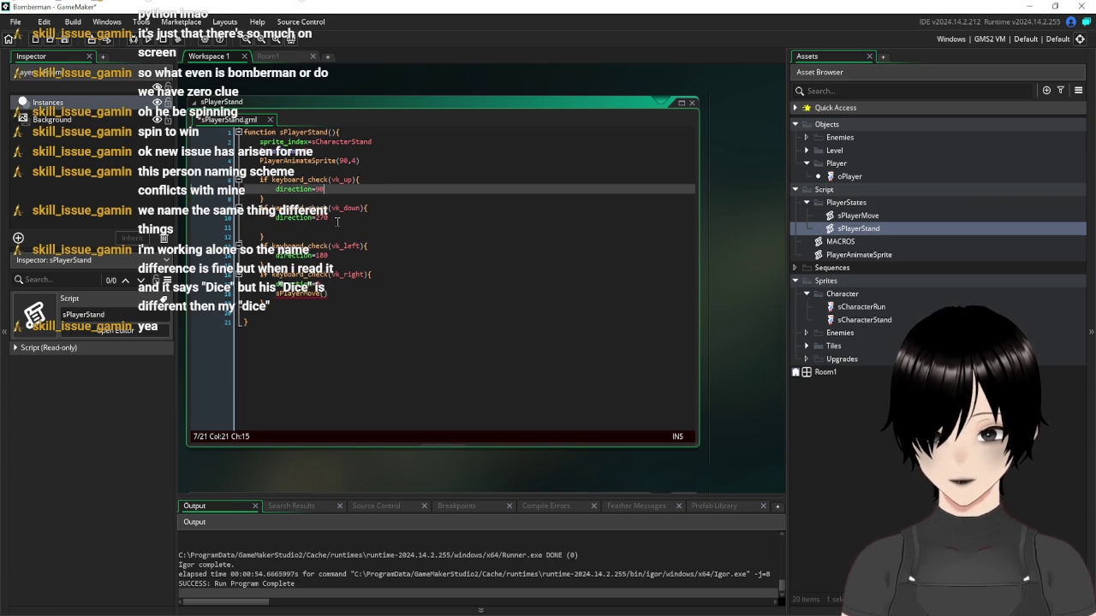
left_click(345, 287)
key("shift+Home")
key("BackSpace")
key("BackSpace")
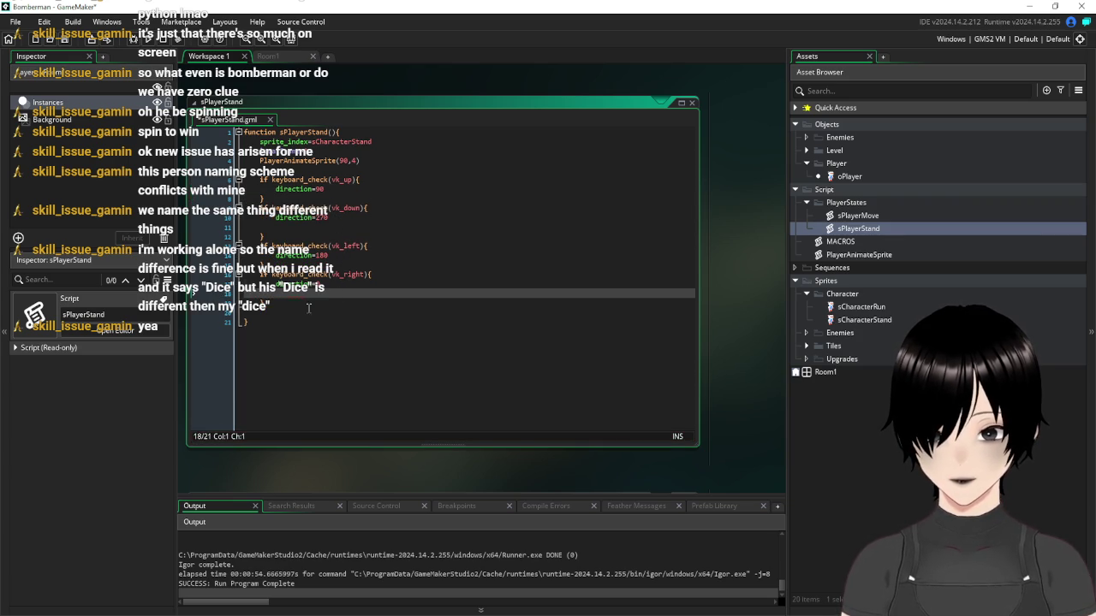
left_click(374, 343)
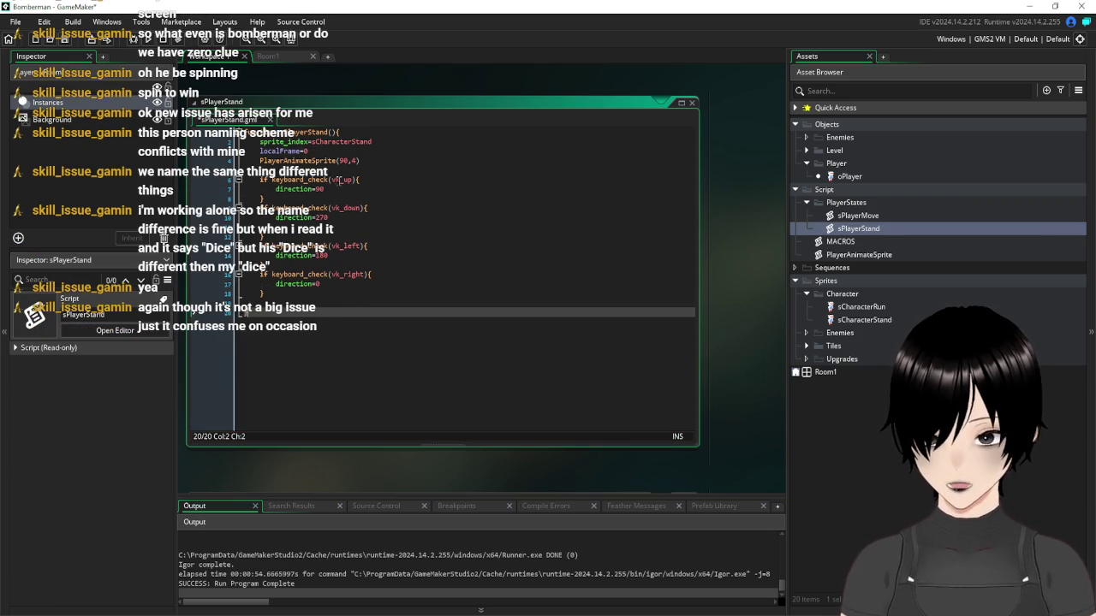
Leave an empty line under direction=90, typing and erasing a partial exec
left_click(359, 189)
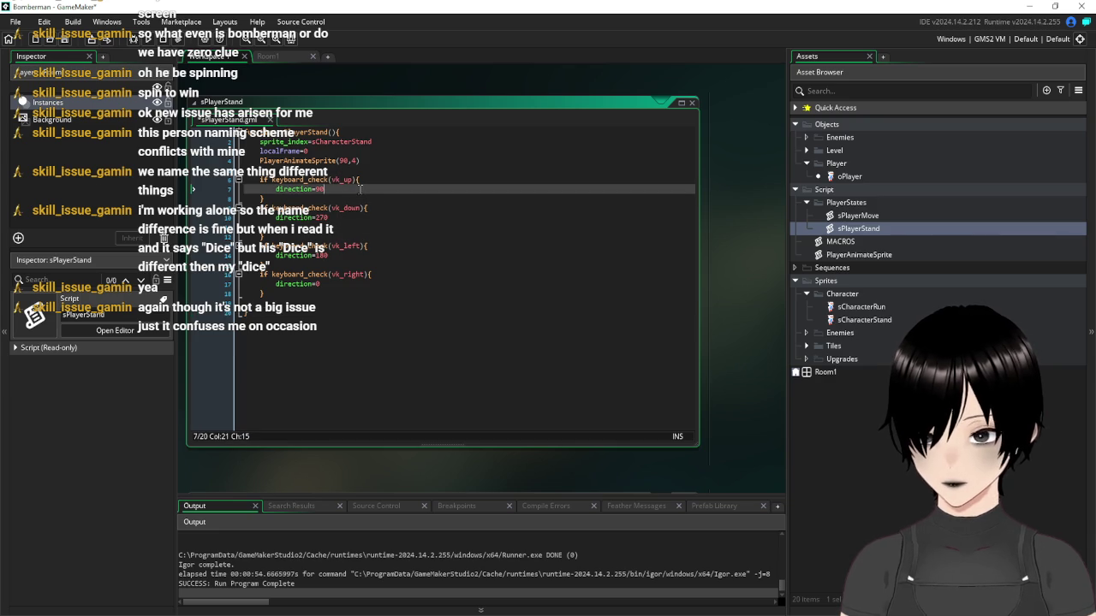
key("Return")
type("ex")
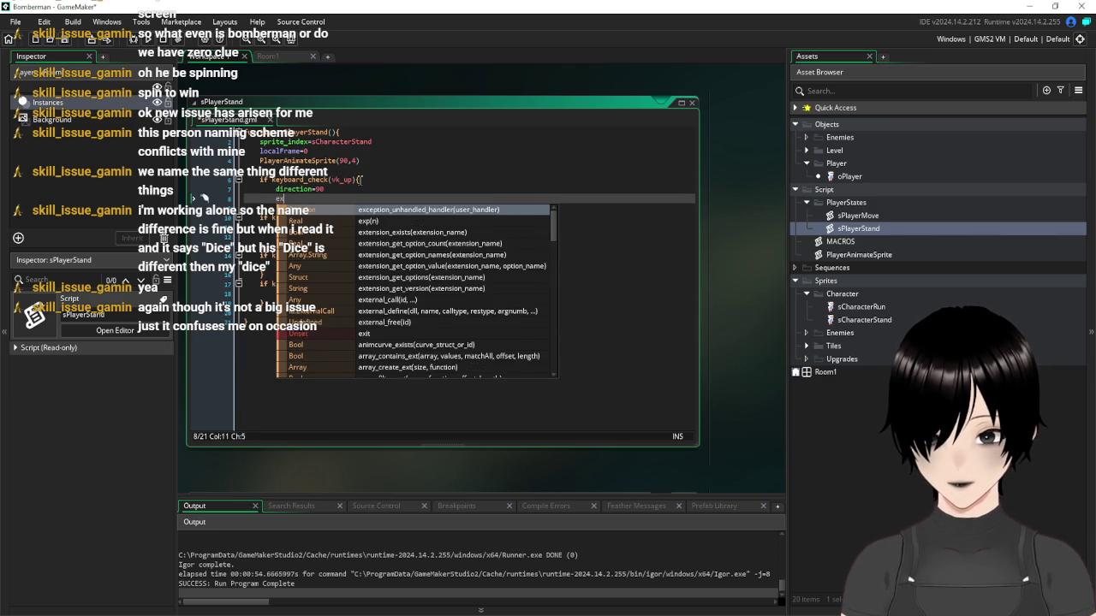
type("ec")
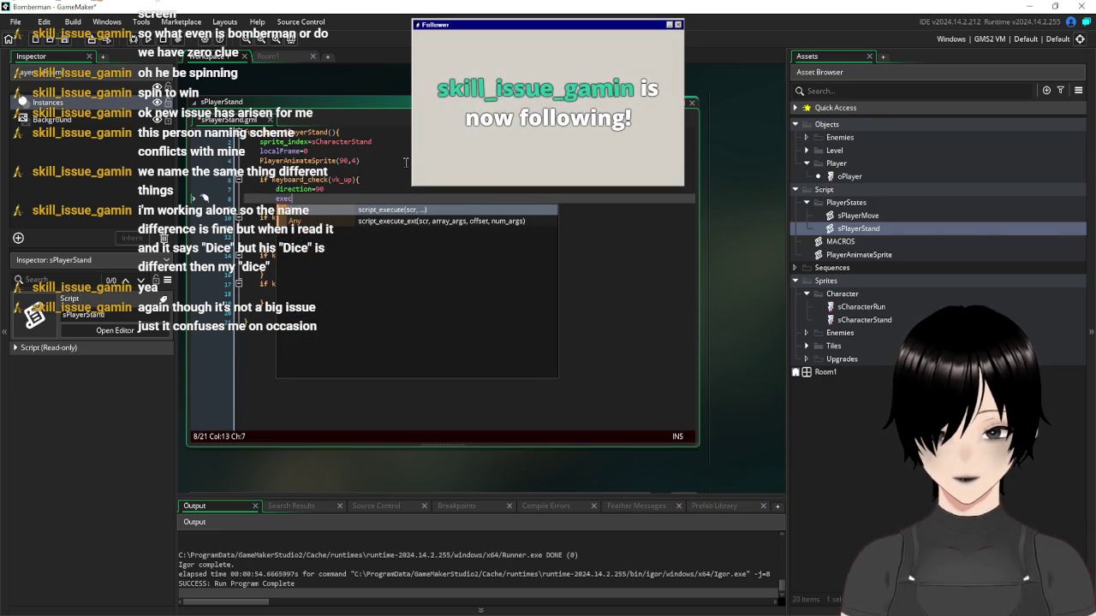
left_click(406, 161)
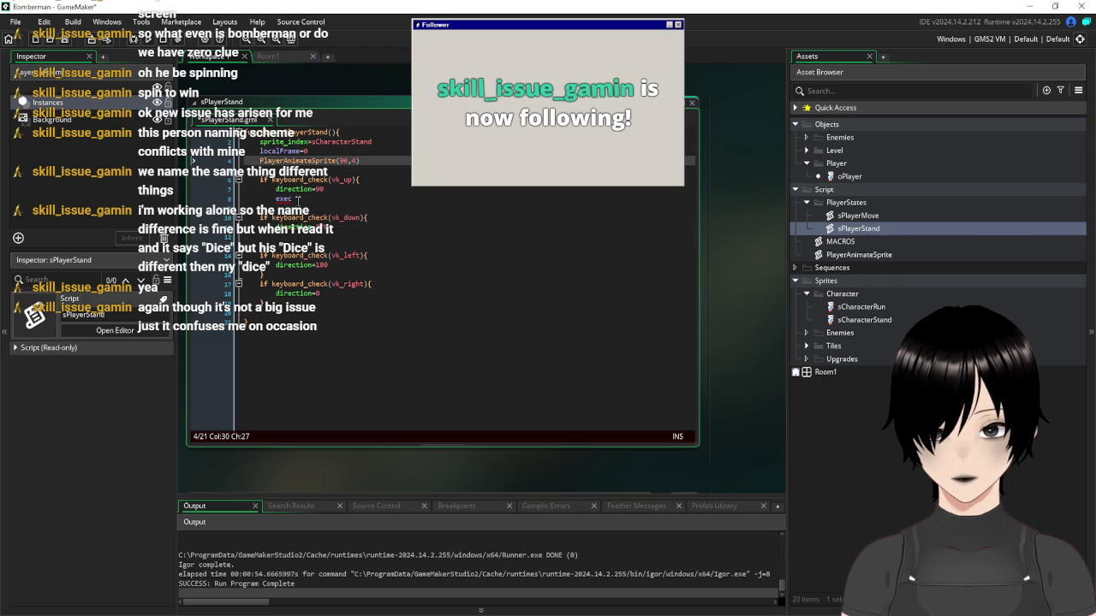
left_click(334, 199)
key("BackSpace")
key("BackSpace")
key("BackSpace")
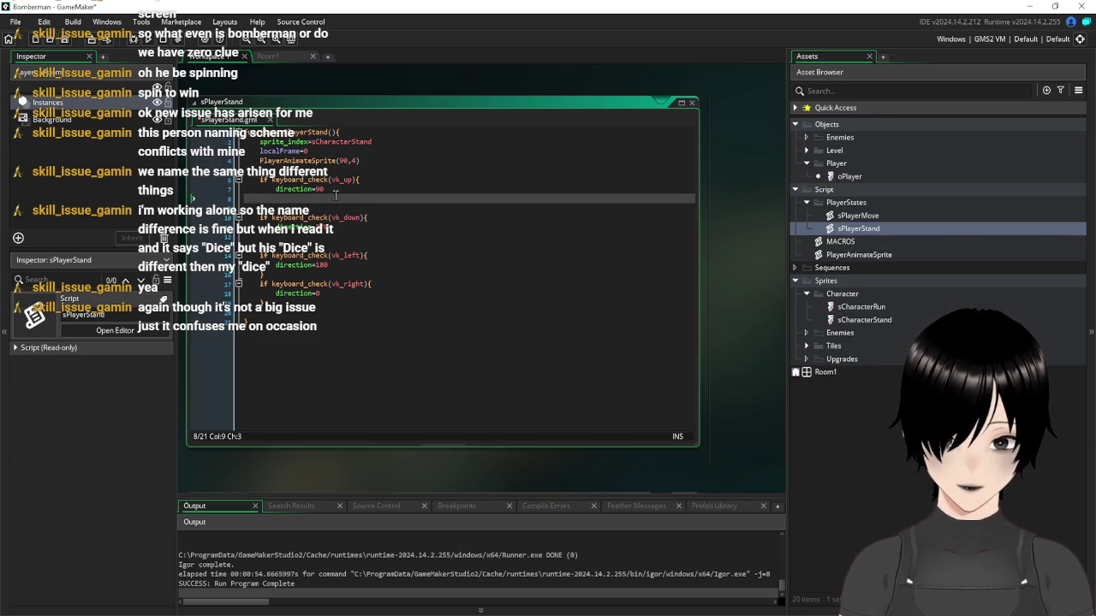
Remove sPlayerMove's X,Y parameters and type state=sPlayerMove() in sPlayerStand
double_click(857, 216)
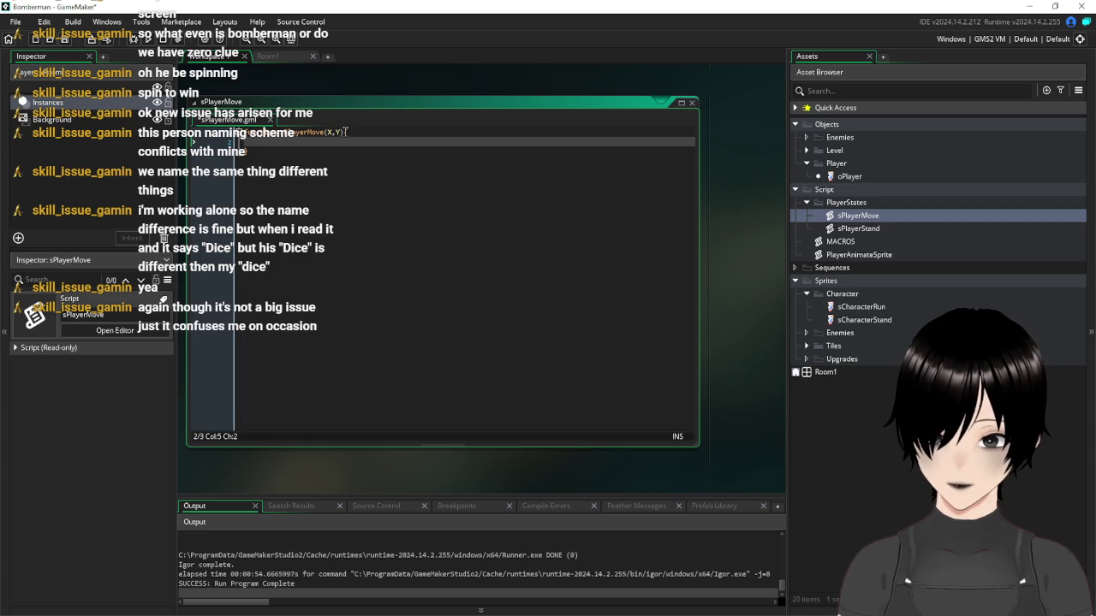
left_click(339, 131)
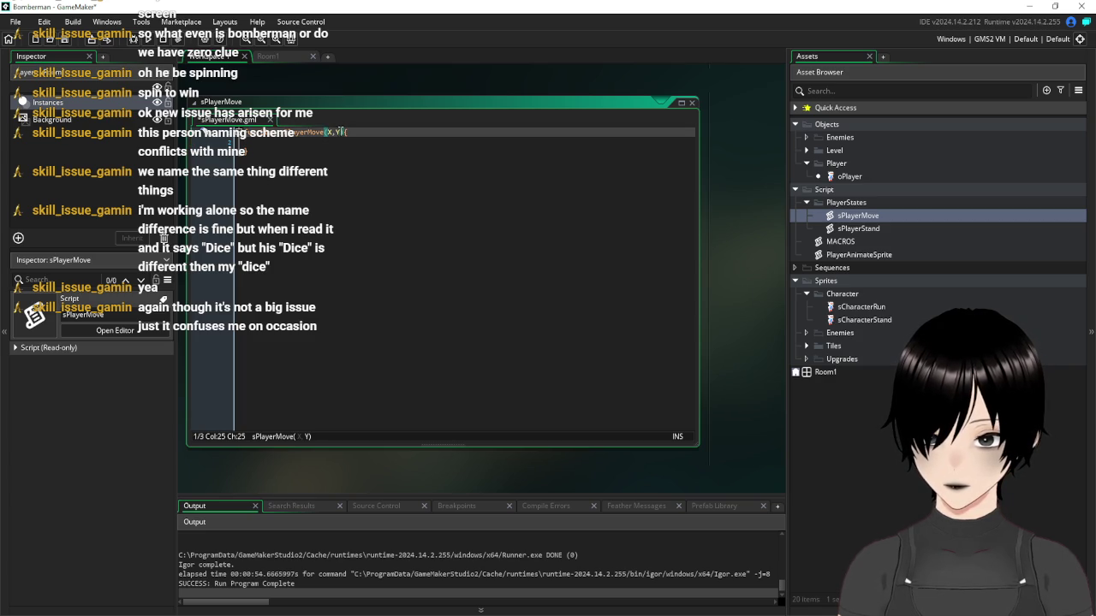
key("shift+Left")
key("shift+Left")
key("shift+Left")
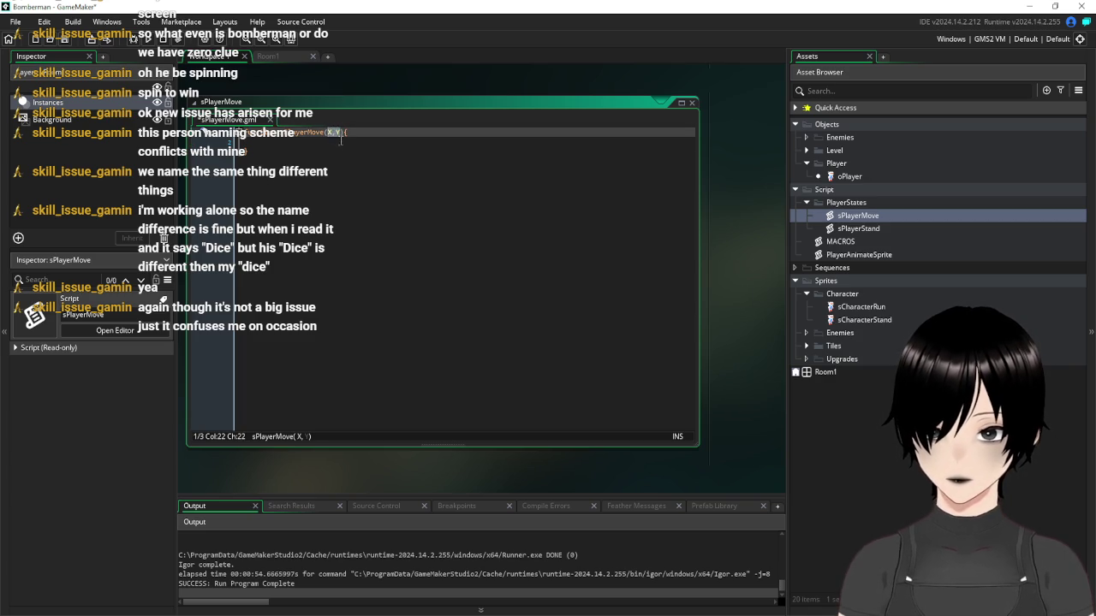
key("BackSpace")
scroll(733, 247, "up", 3)
scroll(726, 224, "up", 5)
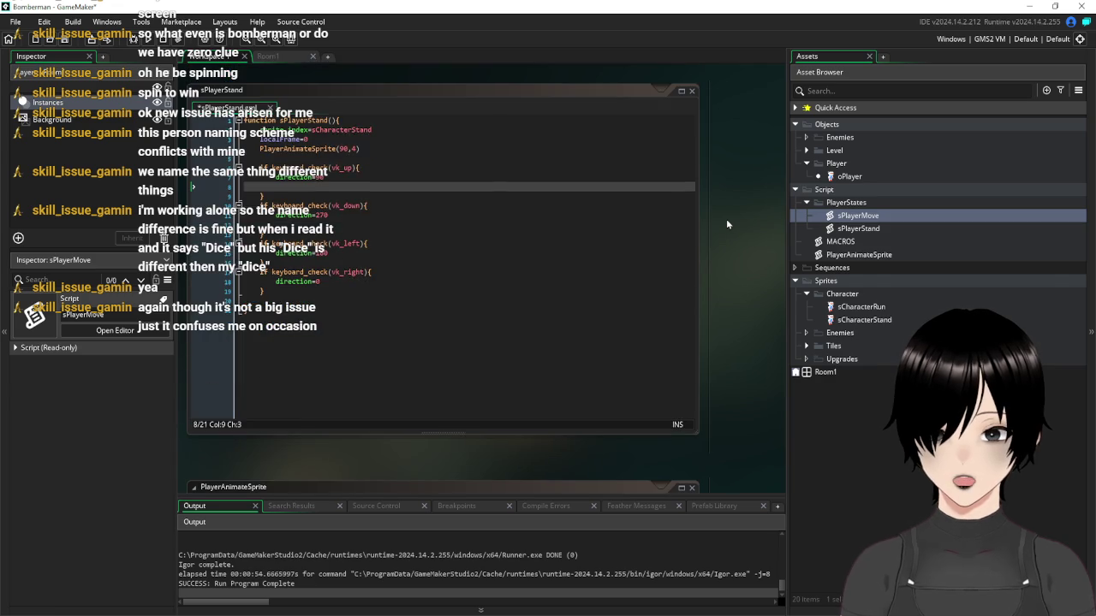
scroll(726, 224, "up", 3)
left_click(327, 255)
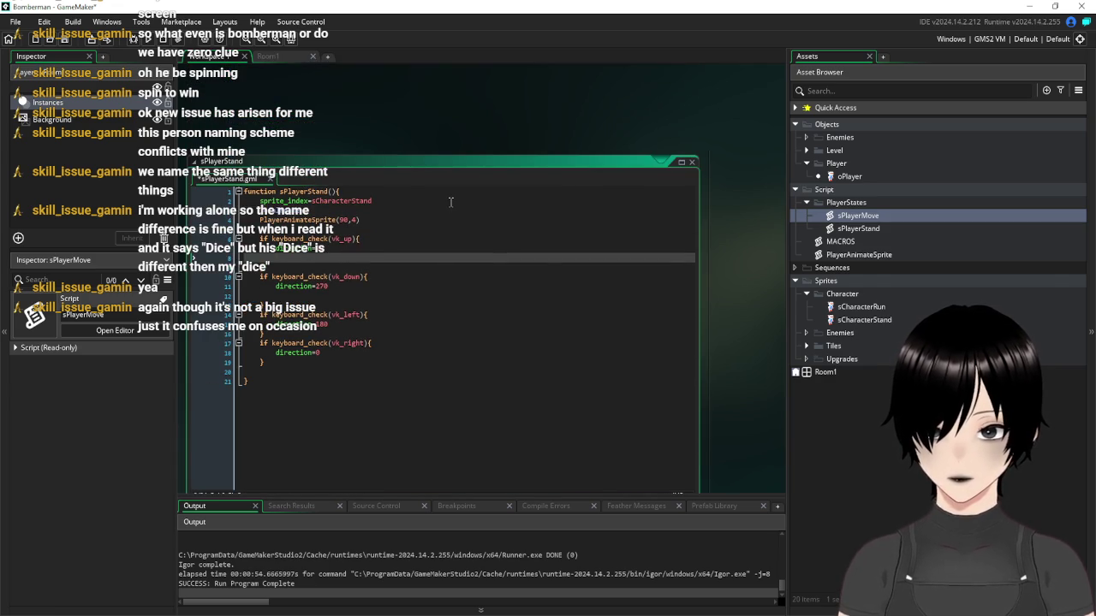
type("state=sPlayerMove")
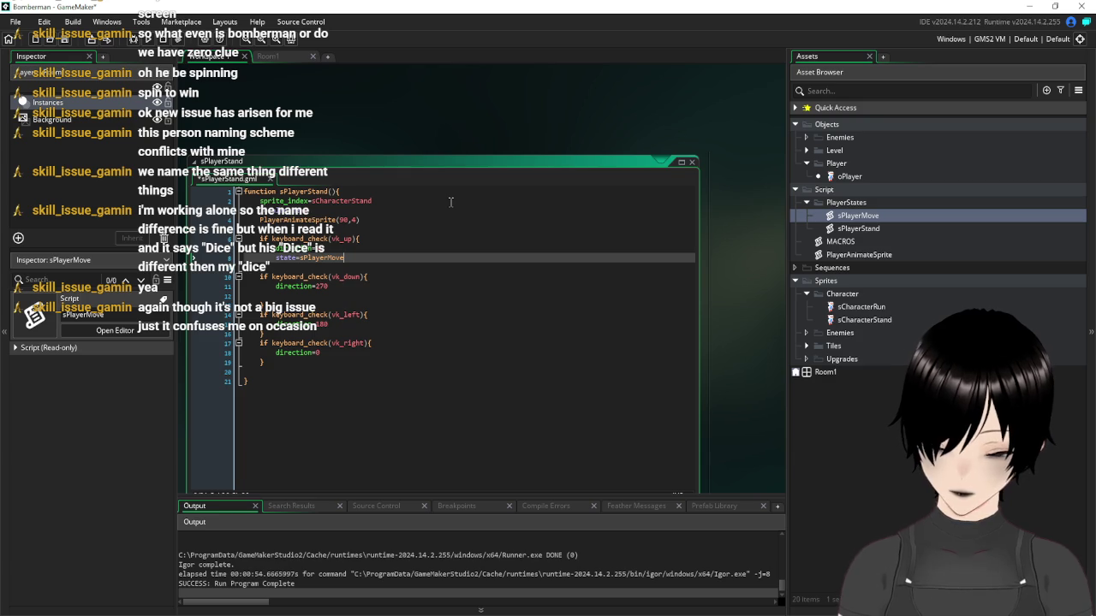
type("()")
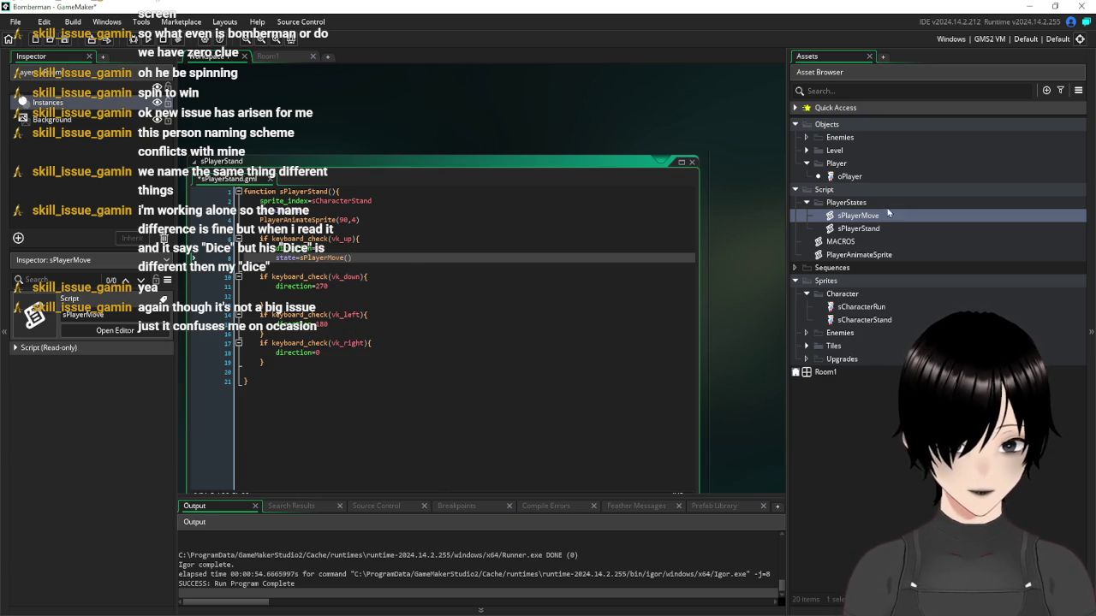
Open oPlayer and view its Create event code
double_click(847, 178)
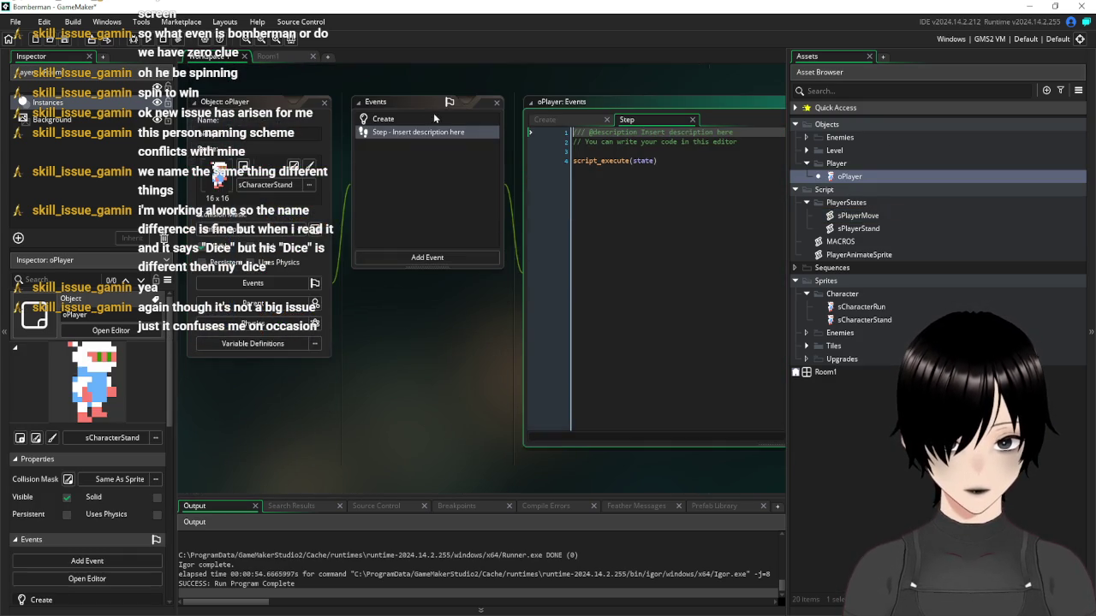
left_click(418, 119)
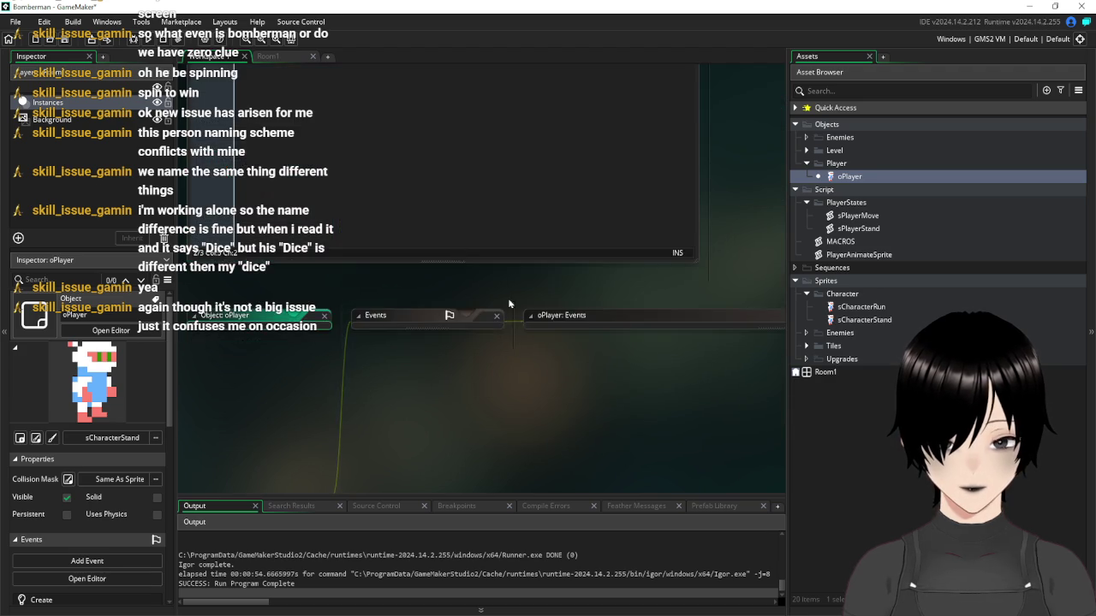
scroll(514, 312, "down", 3)
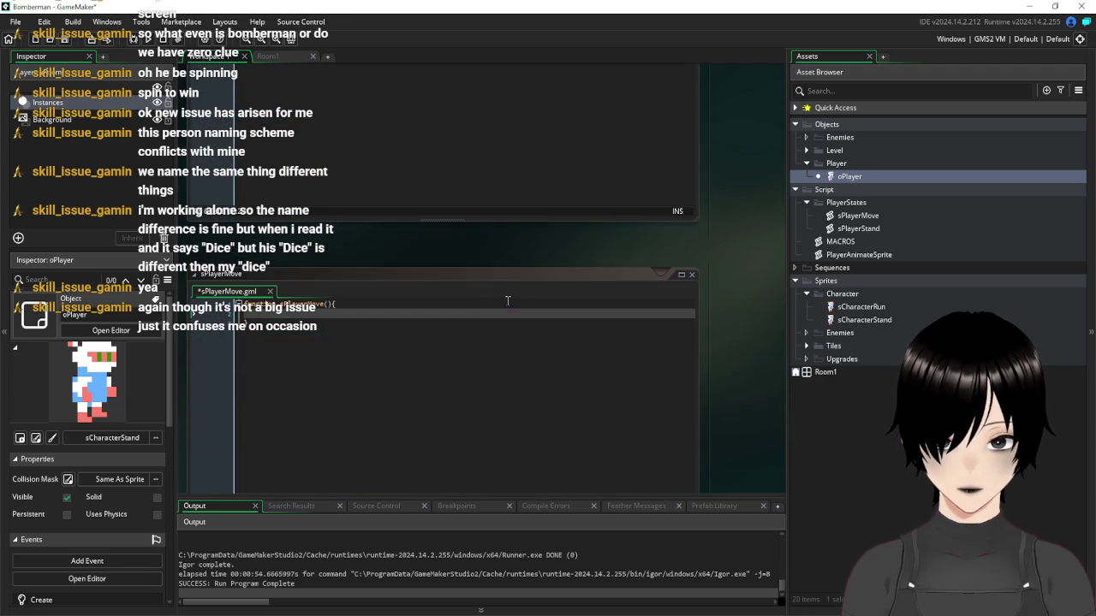
scroll(469, 279, "up", 3)
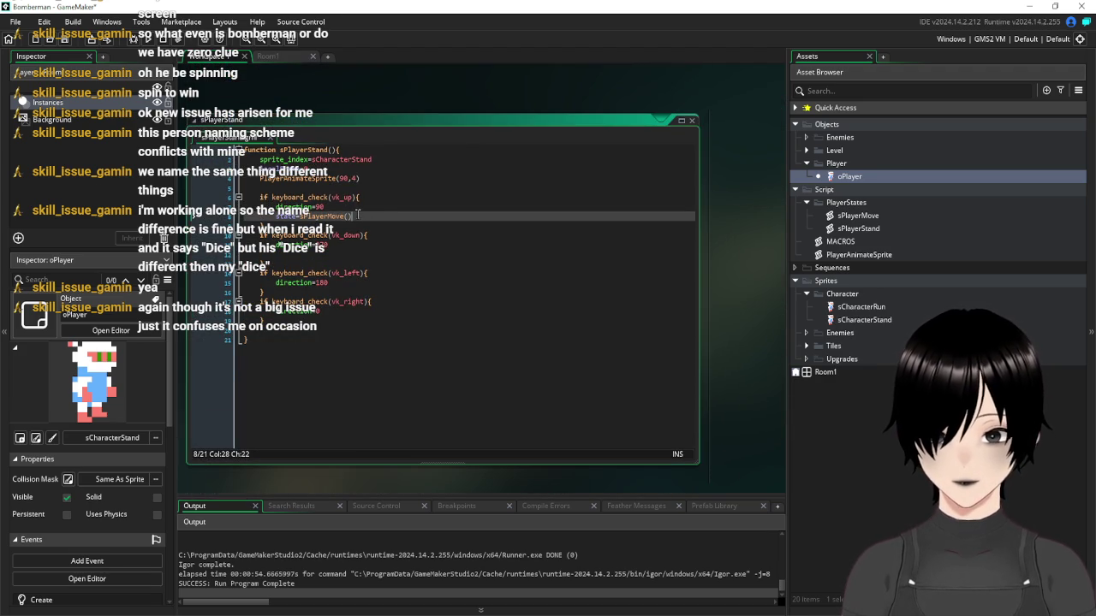
Copy the state=sPlayerMove assignment and paste it under direction=270
left_click(304, 216)
key("Left")
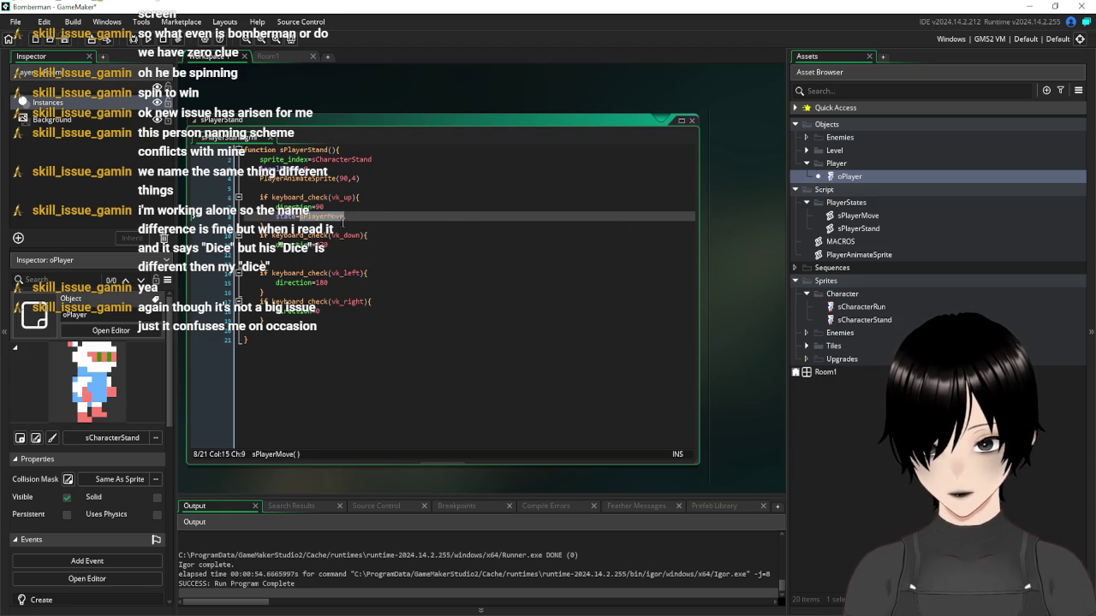
key("Left")
key("Left")
key("Left")
key("ctrl+c")
left_click(346, 253)
key("ctrl+v")
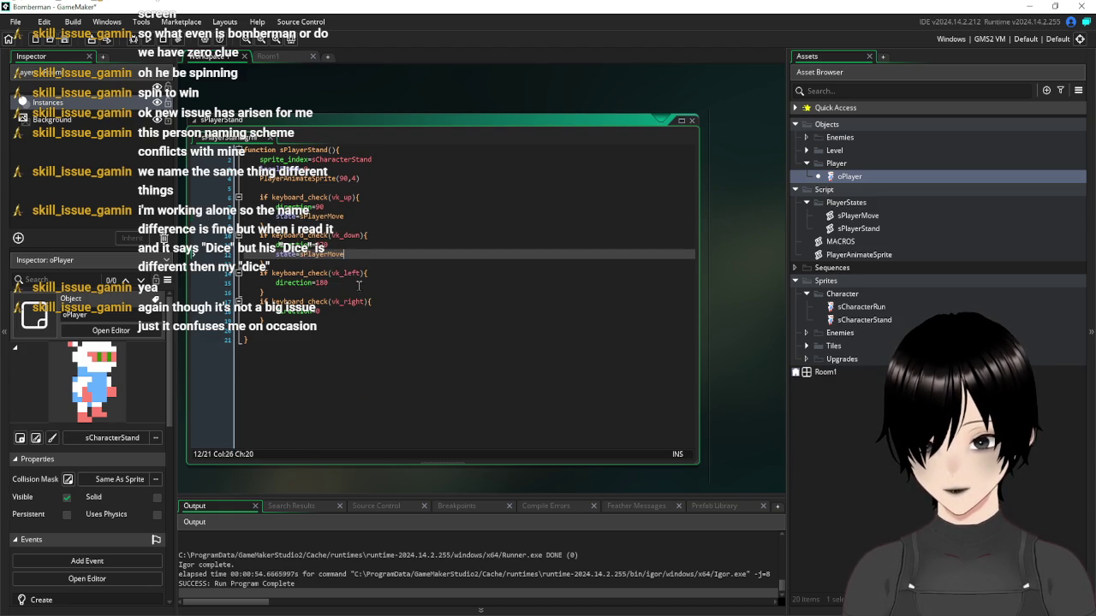
Paste state=sPlayerMove on new lines under direction=180 and direction=0
left_click(360, 285)
key("Return")
key("ctrl+v")
left_click(347, 321)
key("Return")
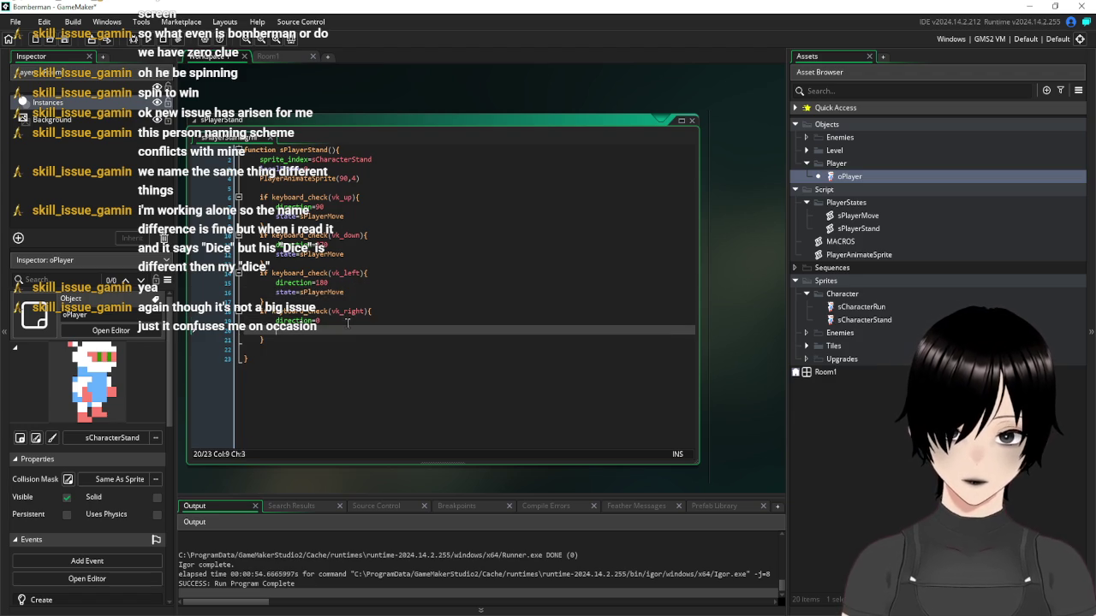
key("ctrl+v")
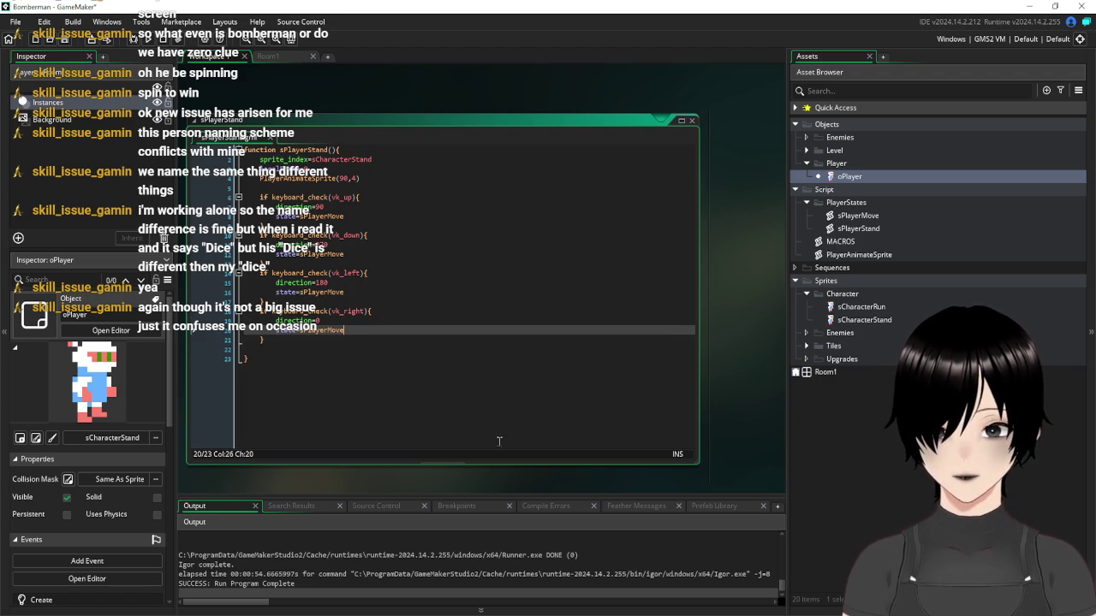
left_click(500, 441)
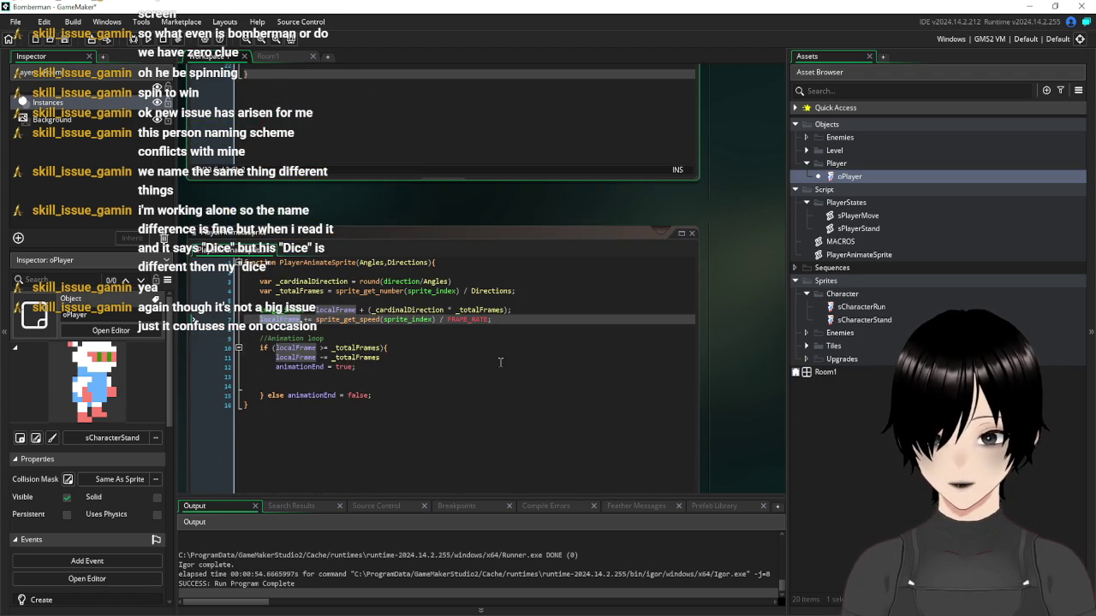
Pick the PlayerAnimateSprite(90,4) line in sPlayerStand
scroll(500, 362, "up", 2)
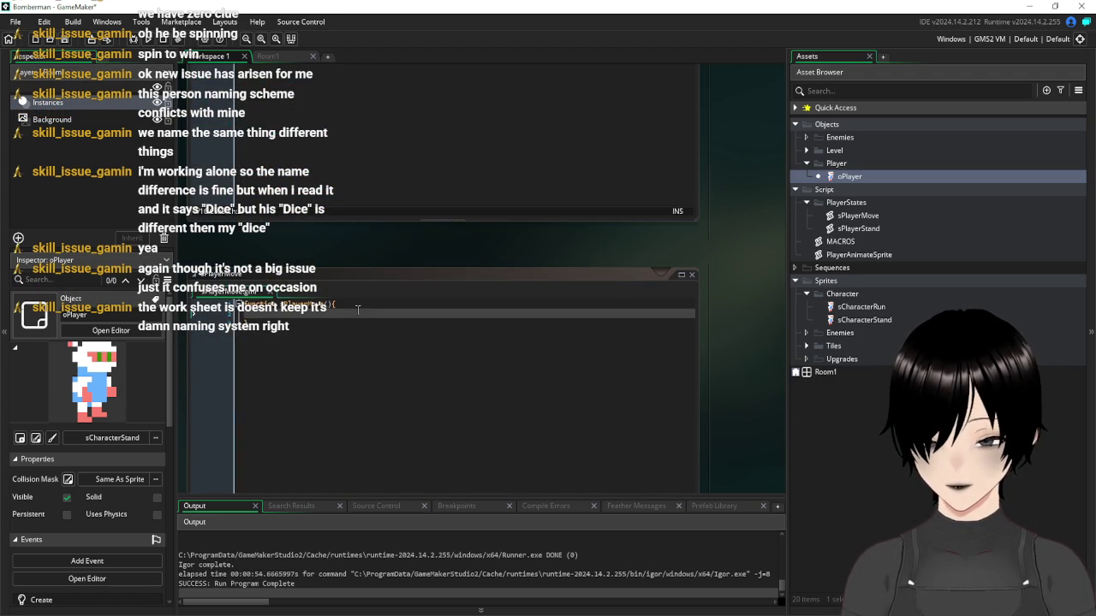
scroll(358, 310, "up", 3)
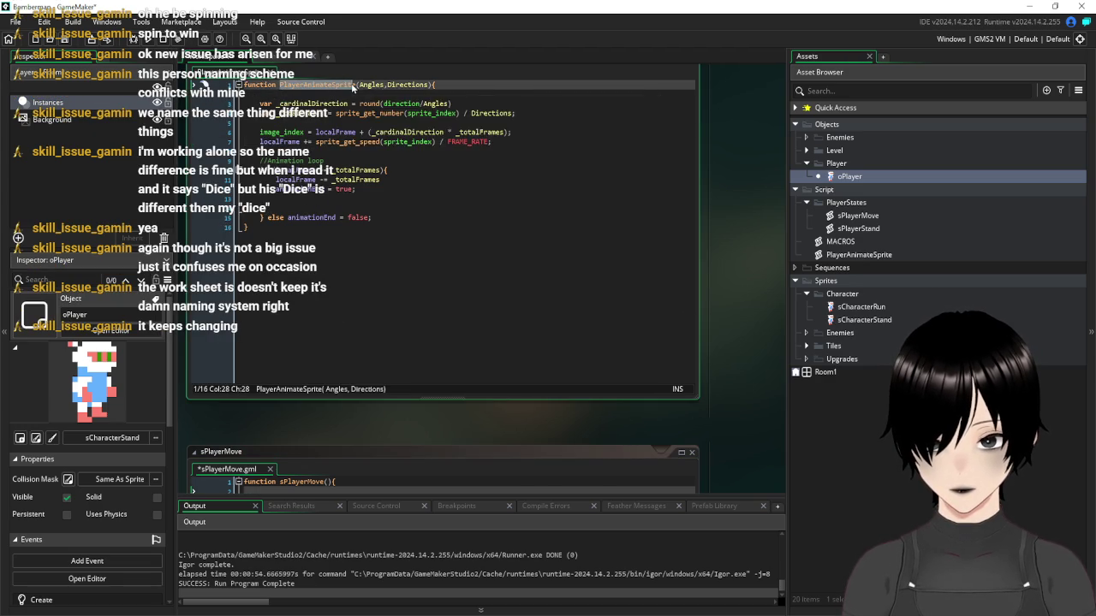
scroll(547, 217, "up", 5)
scroll(546, 216, "up", 5)
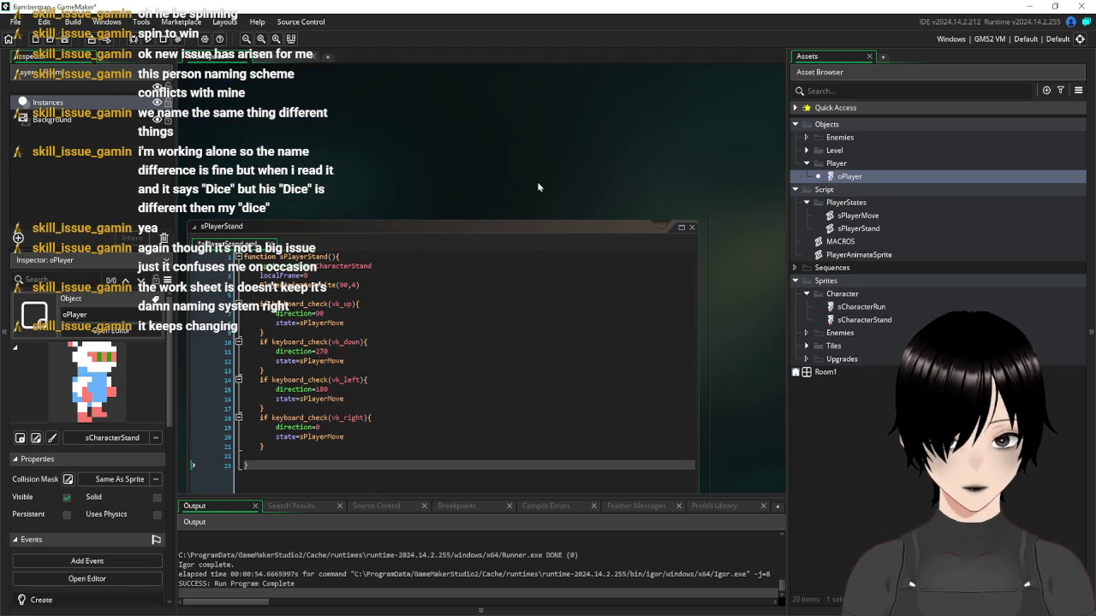
scroll(513, 148, "down", 3)
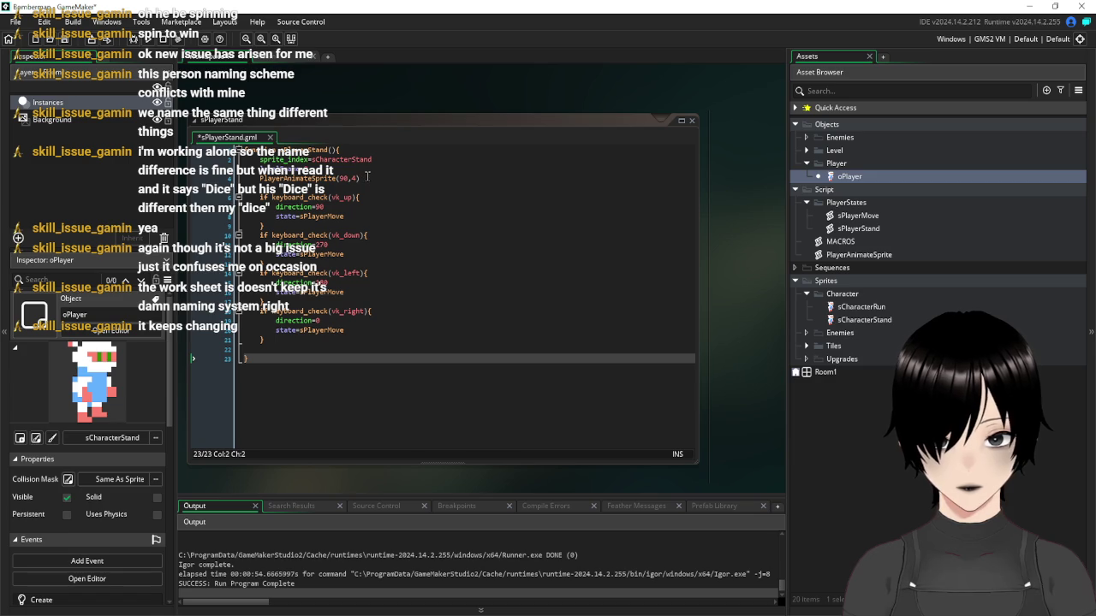
left_click(259, 178)
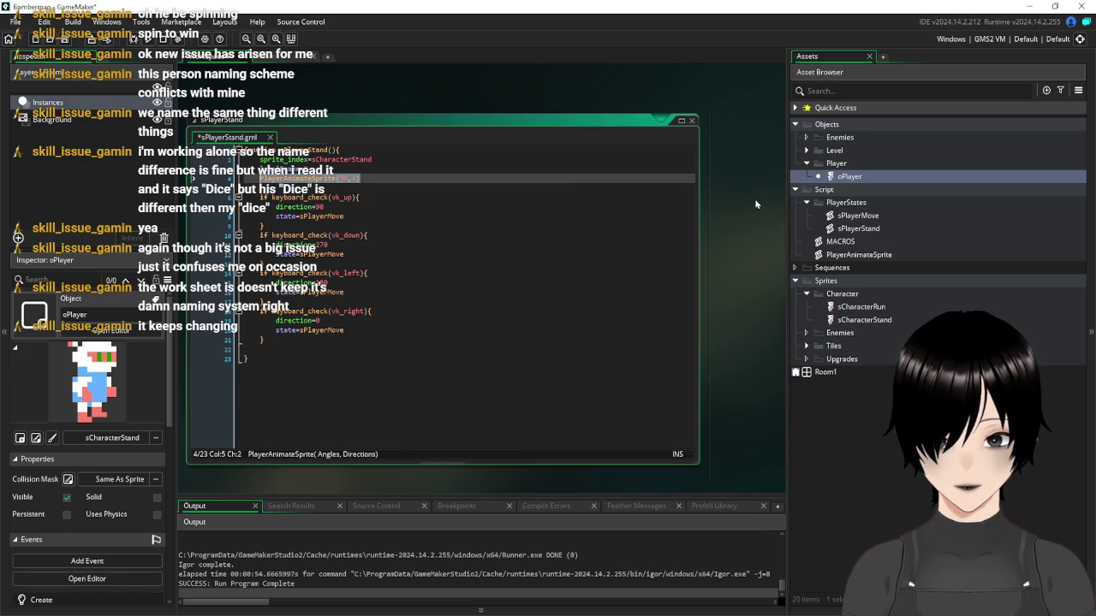
Paste PlayerAnimateSprite(90,4) into sPlayerMove's body with a blank line after it
scroll(755, 199, "down", 10)
scroll(755, 206, "down", 3)
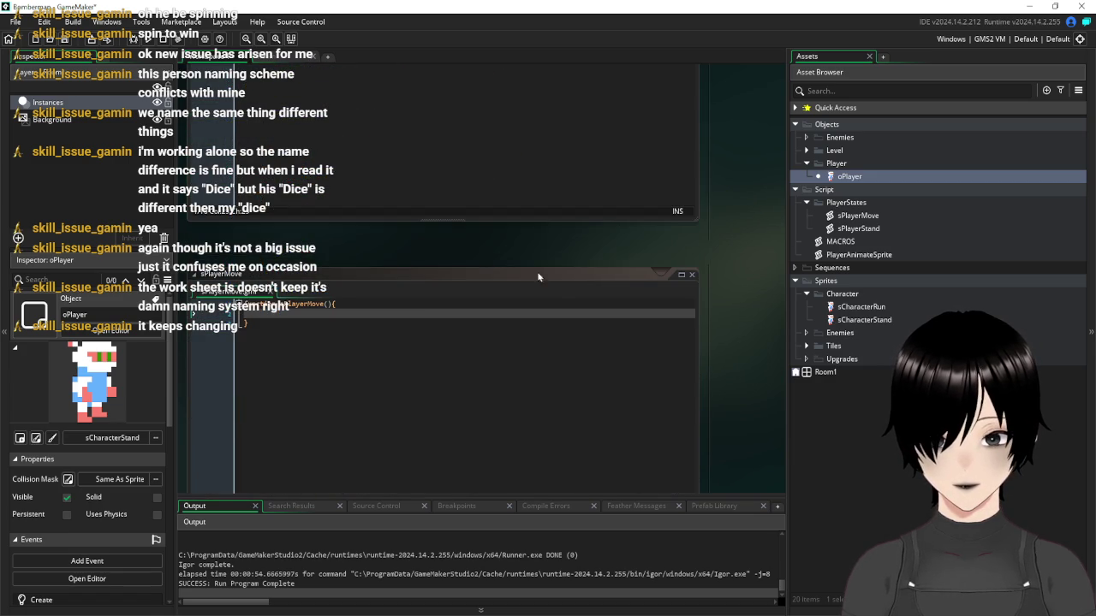
left_click(390, 315)
key("ctrl+v")
key("Return")
key("Return")
key("Return")
key("Return")
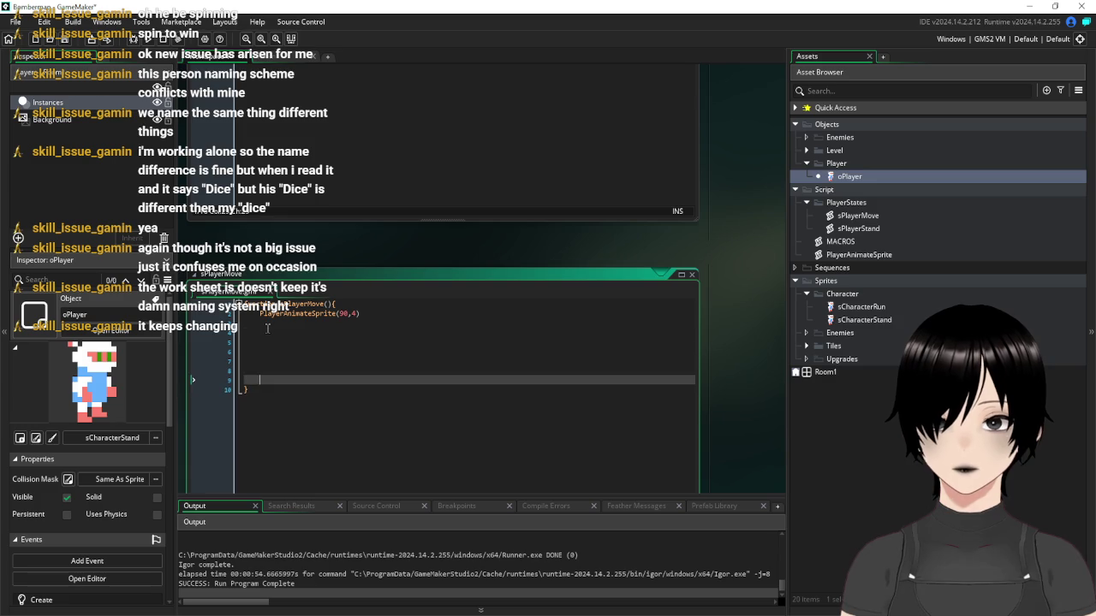
left_click(267, 329)
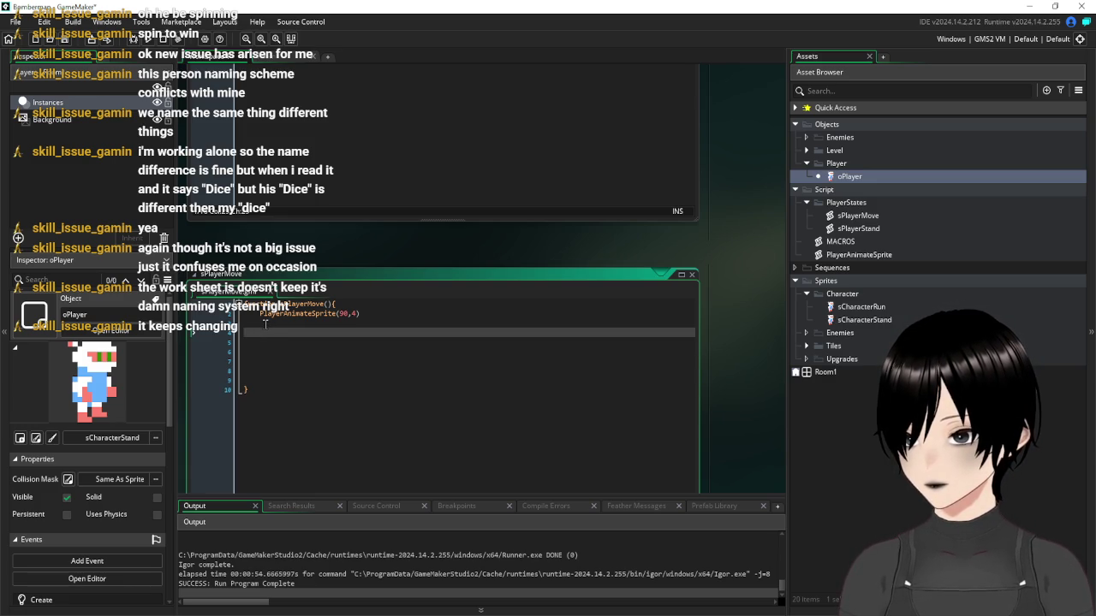
left_click(274, 324)
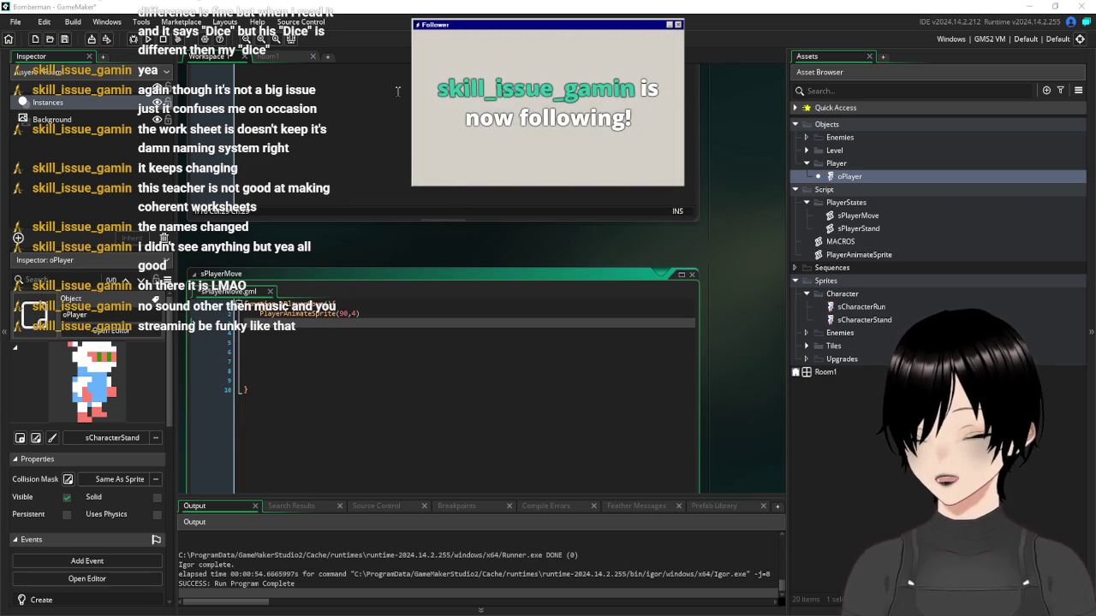
left_click(432, 378)
Add sprite_index=sCharacterRun at the top of the sPlayerMove body
scroll(433, 377, "up", 5)
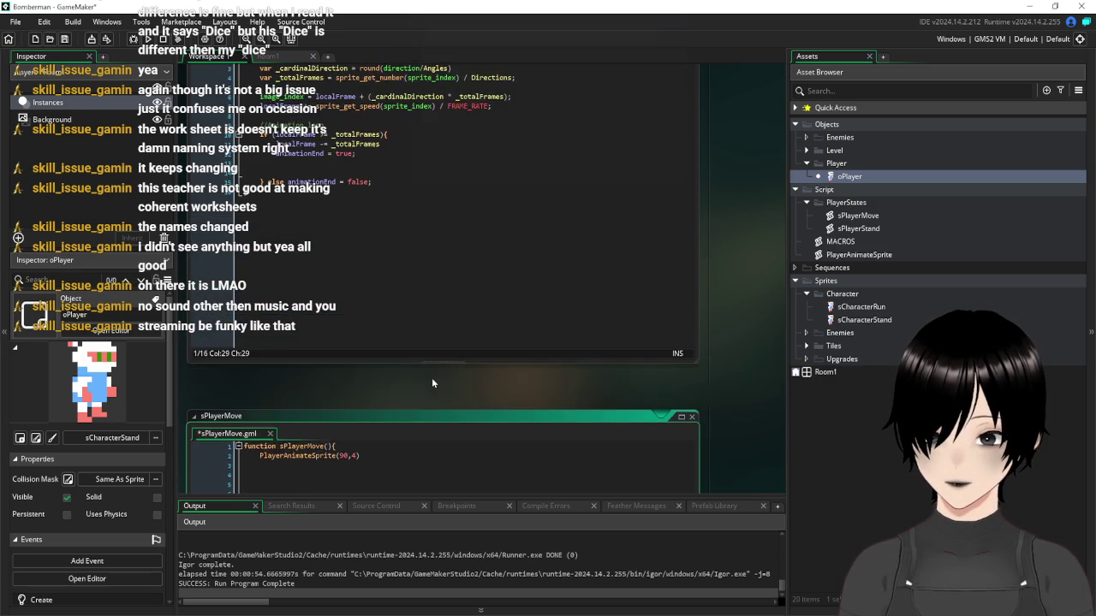
scroll(432, 366, "down", 3)
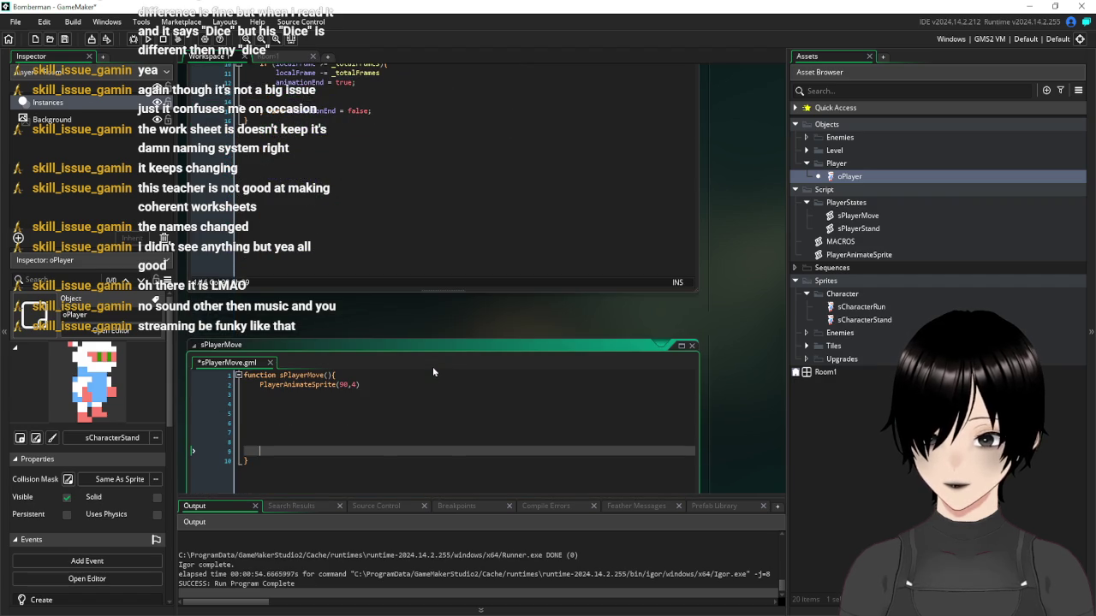
scroll(433, 366, "up", 1)
scroll(360, 343, "down", 2)
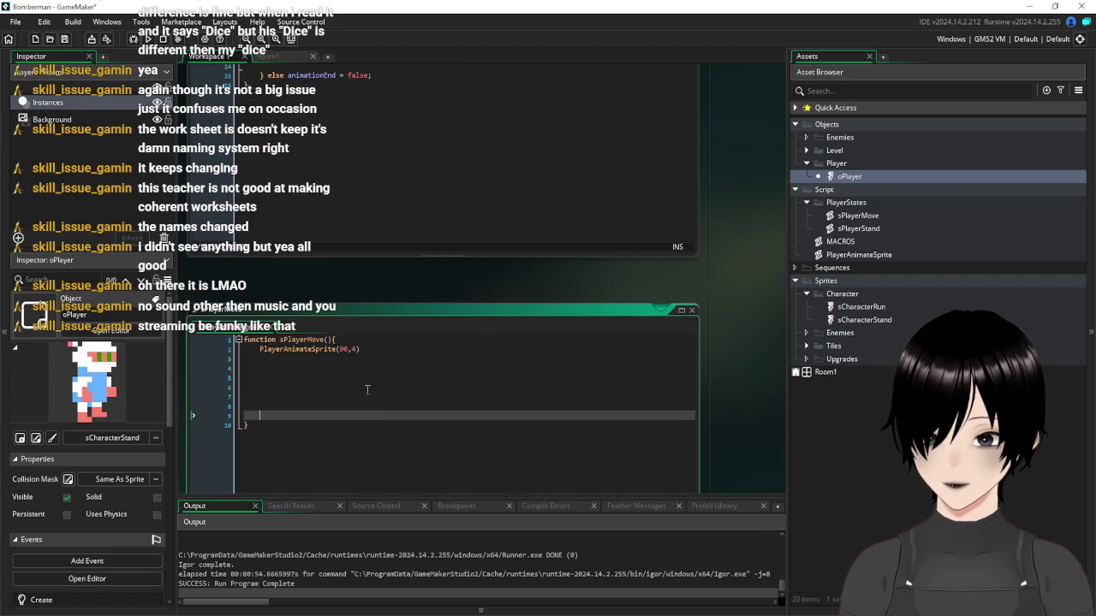
left_click(359, 341)
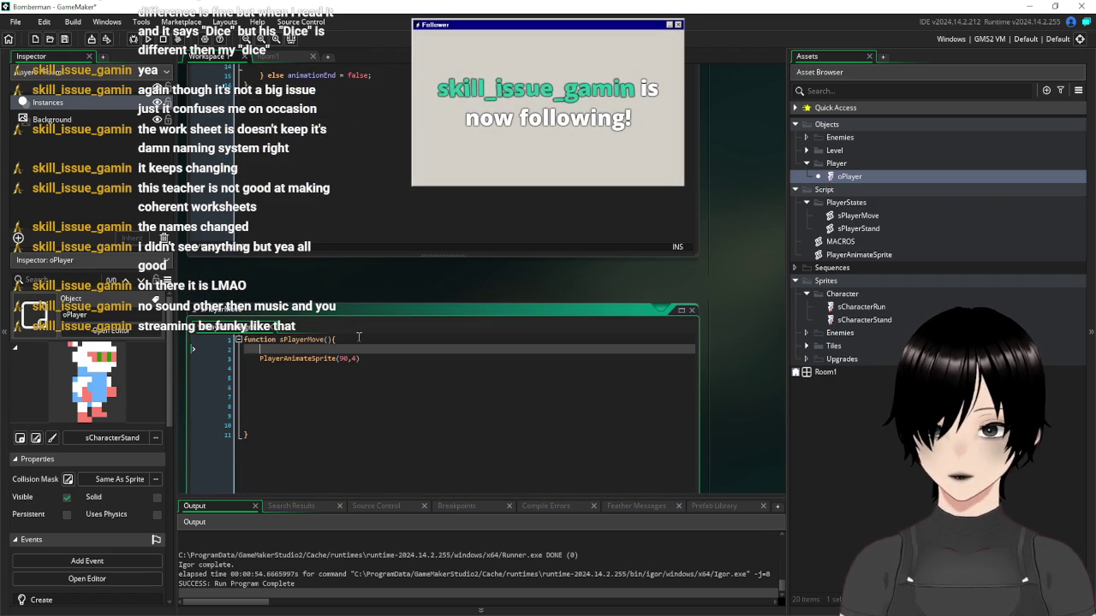
key("Return")
type("sprite")
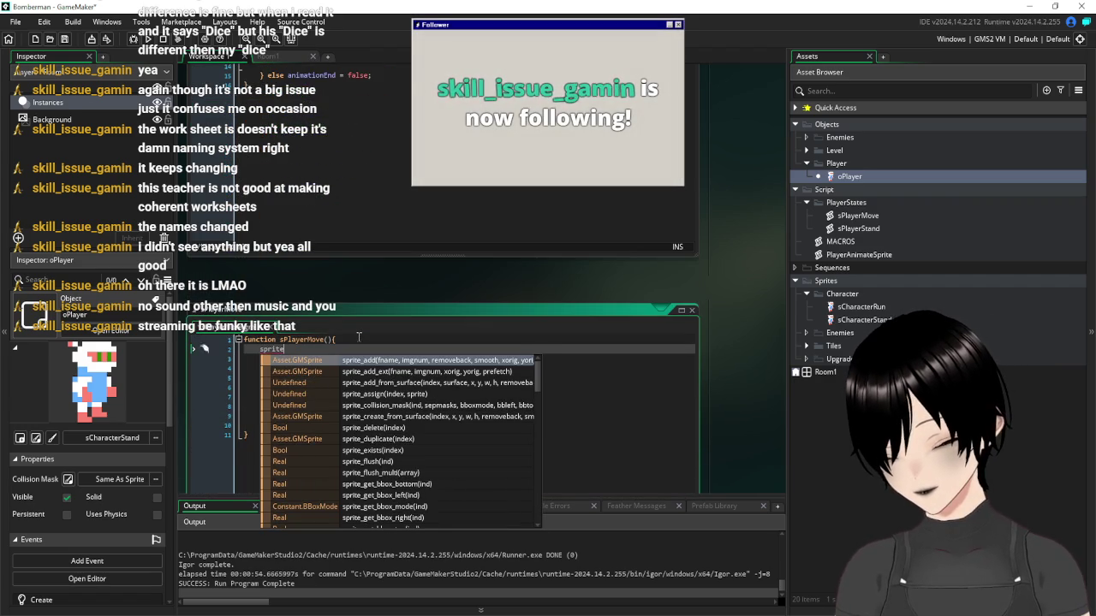
type("_index")
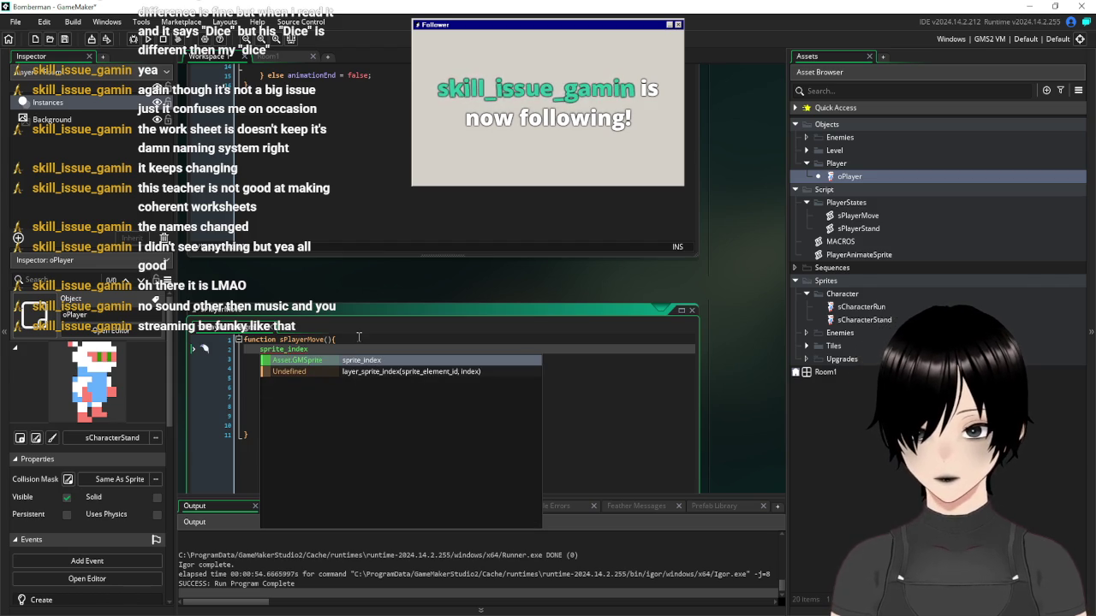
type("=sCharacterRun")
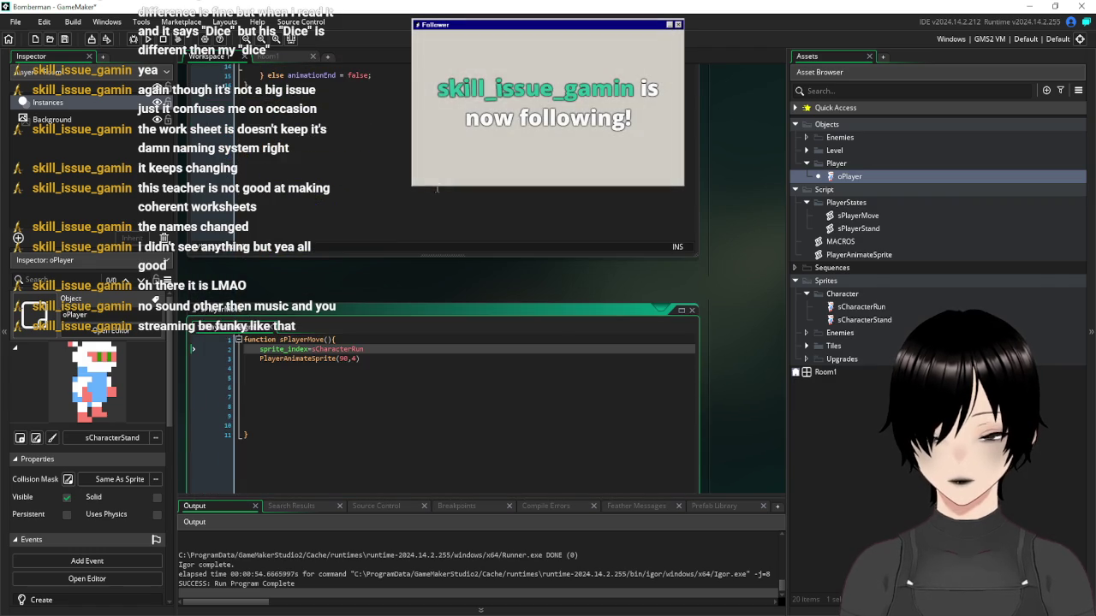
Write if x<global.moveX x+=4 on line 4 and select global.moveX
left_click(350, 368)
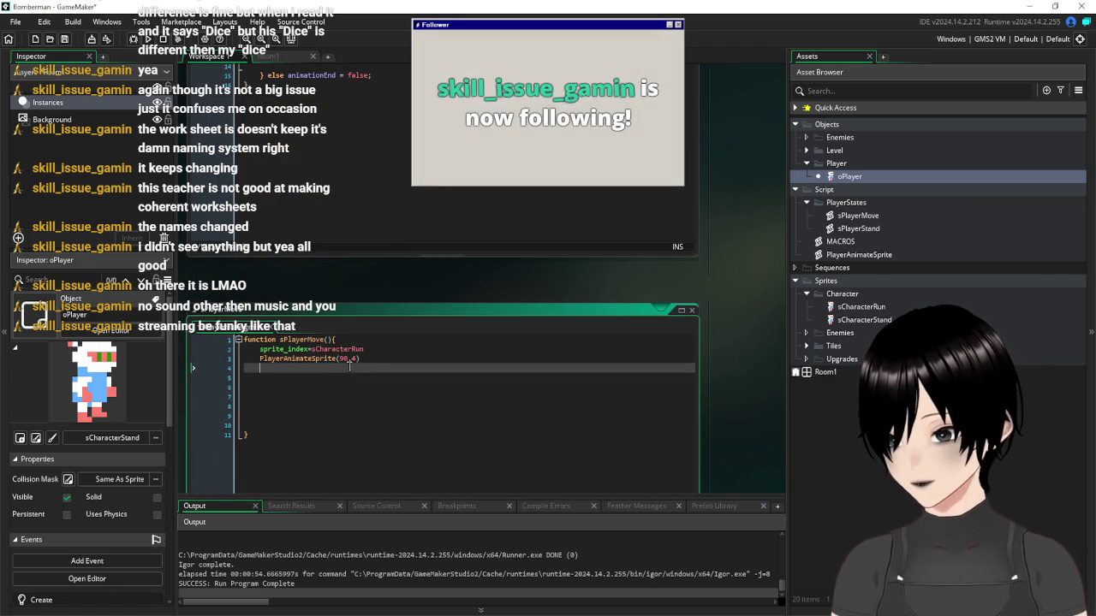
type("if x")
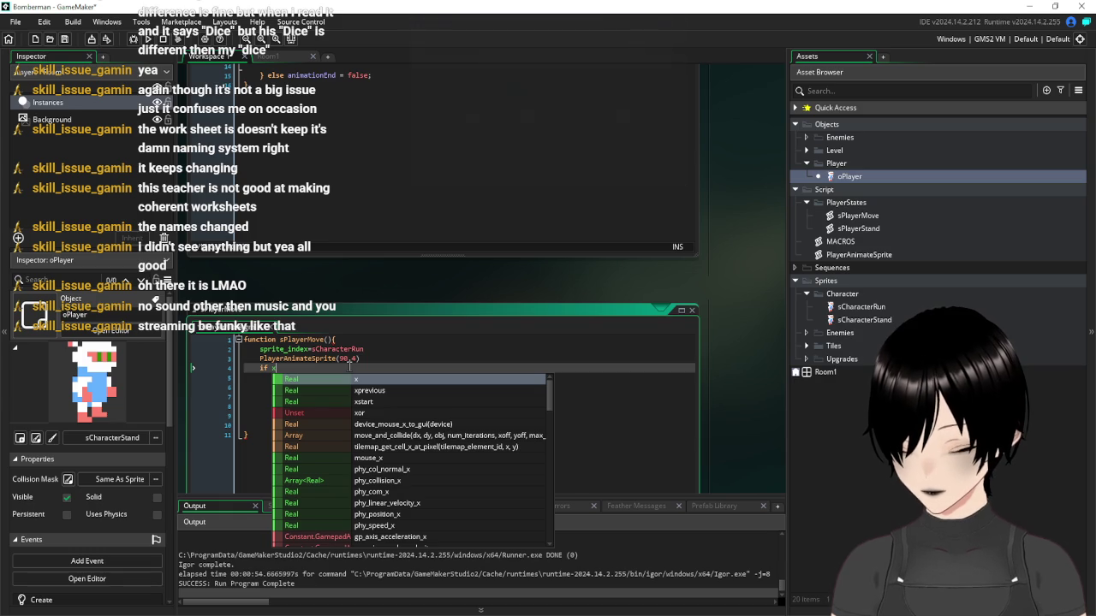
type("<global.m")
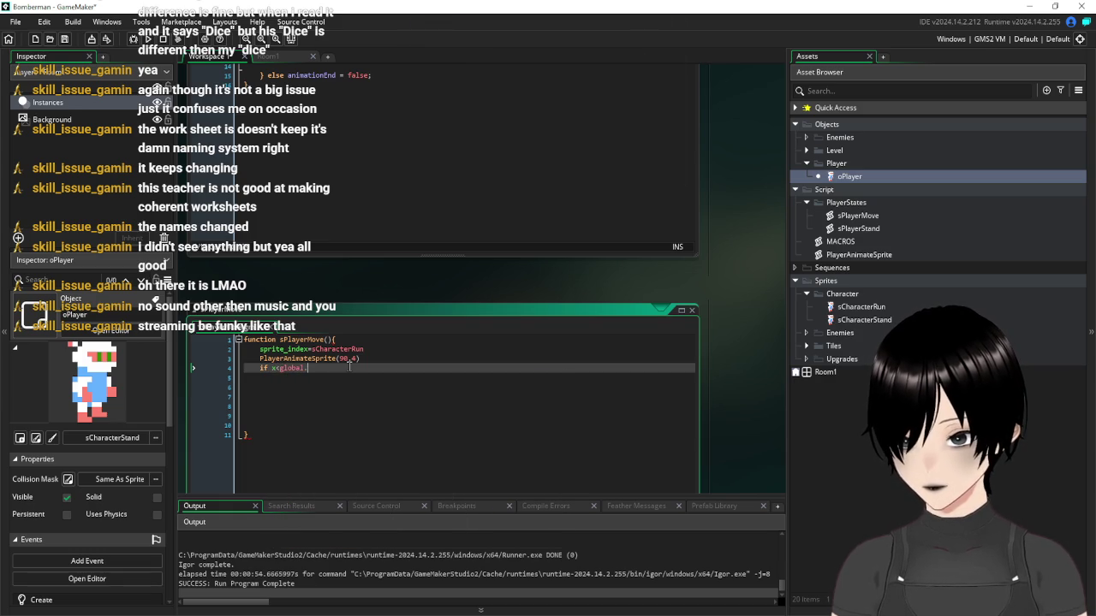
type("oveX")
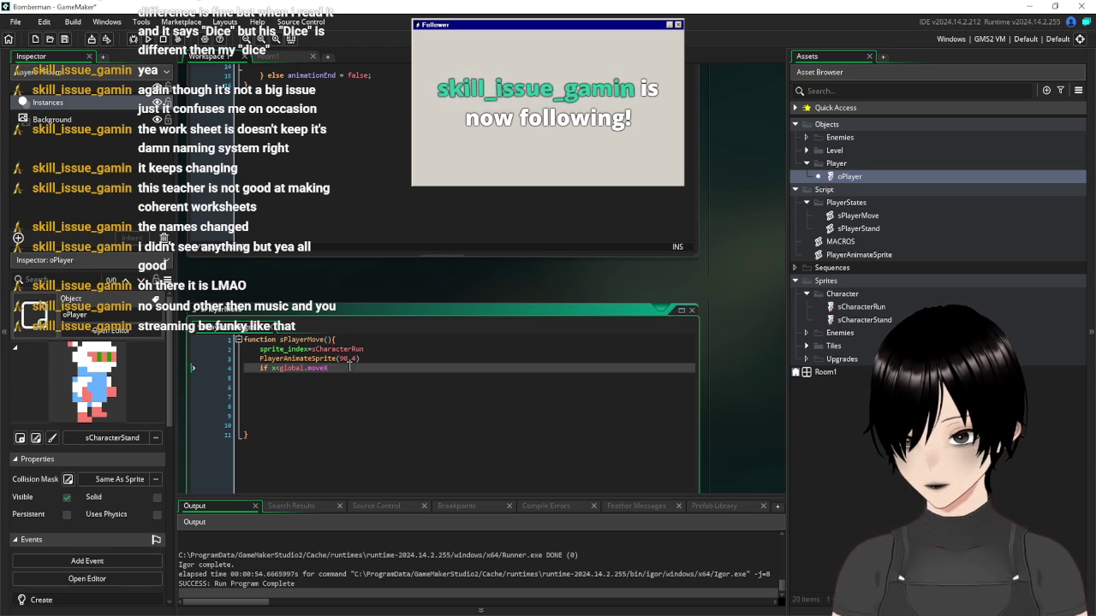
type(" x+=")
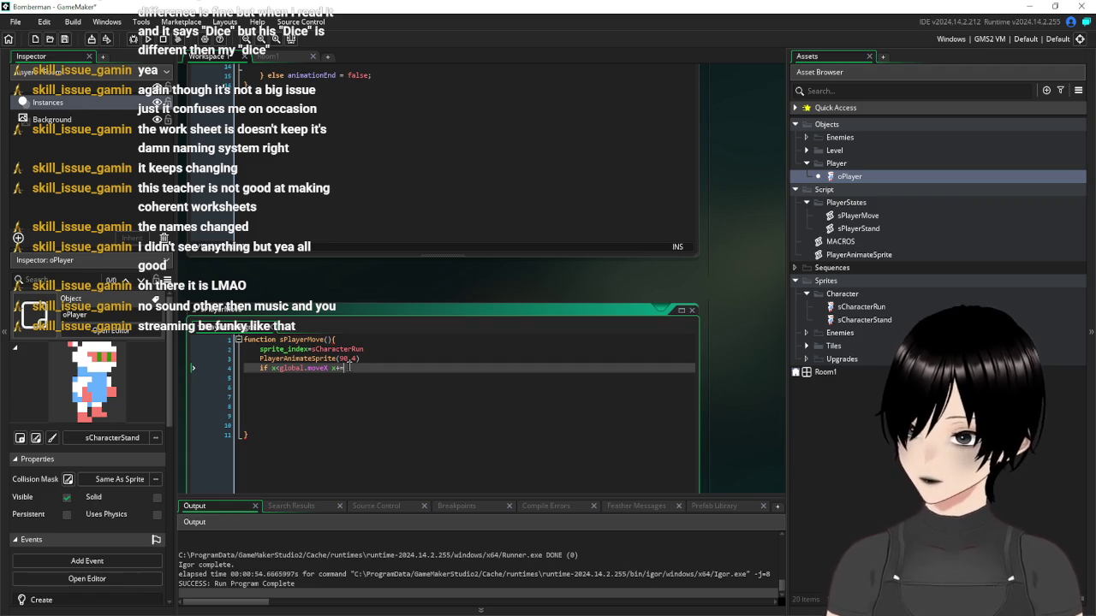
type("4")
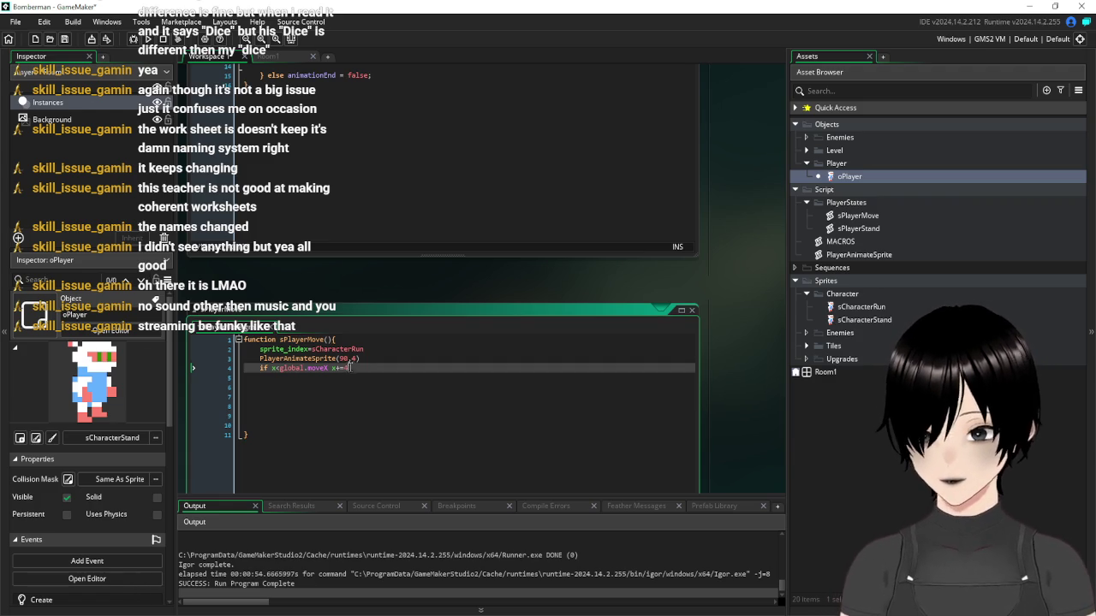
mouse_move(334, 368)
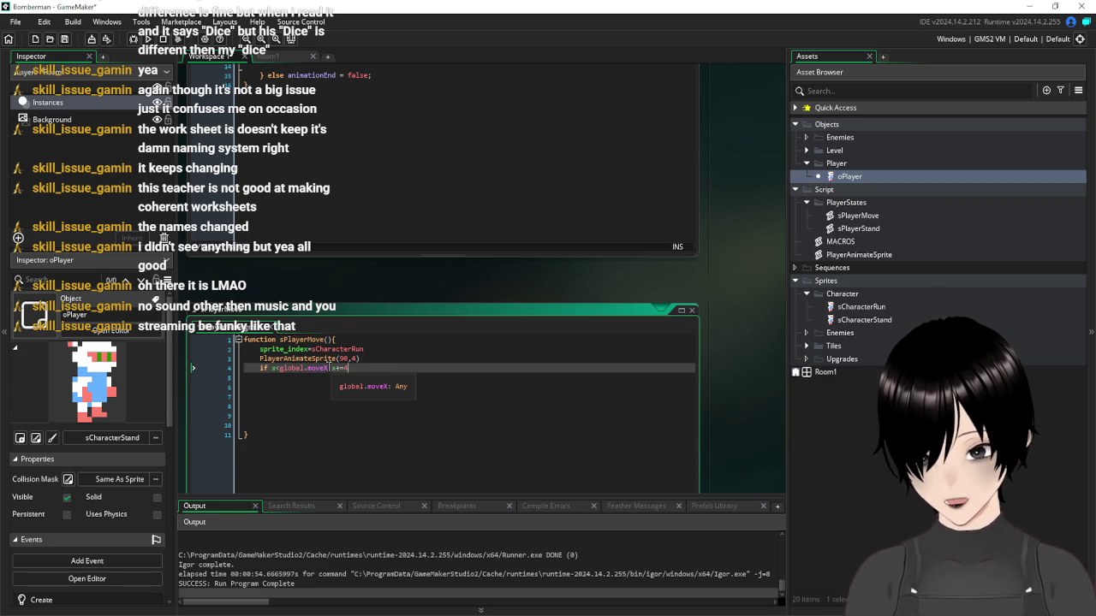
left_click_drag(329, 368, 277, 369)
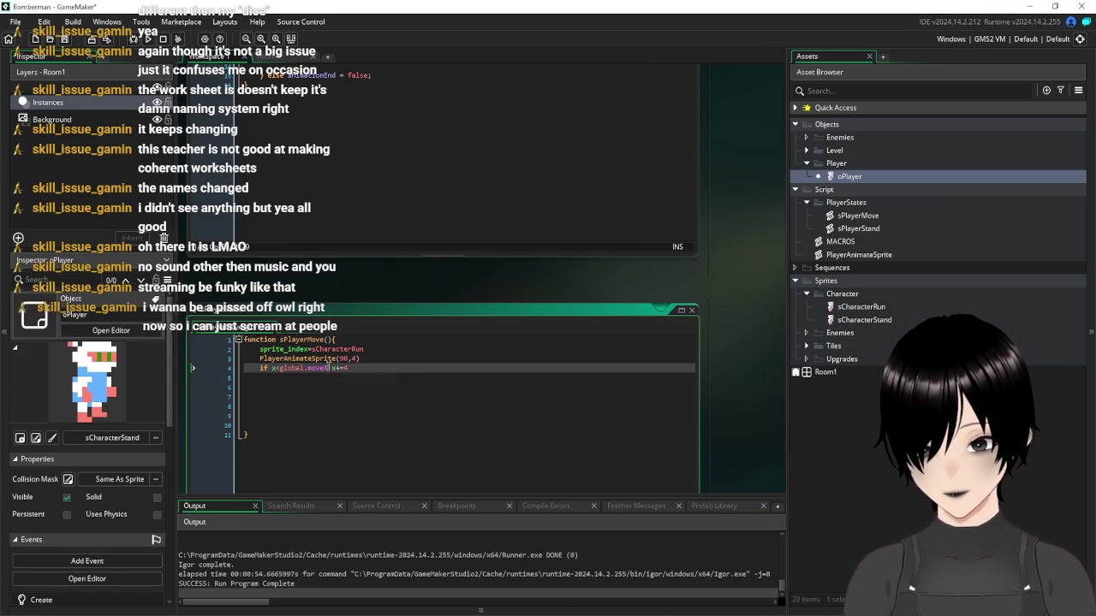
Jump to the PlayerAnimateSprite definition and close it again
left_click(378, 369)
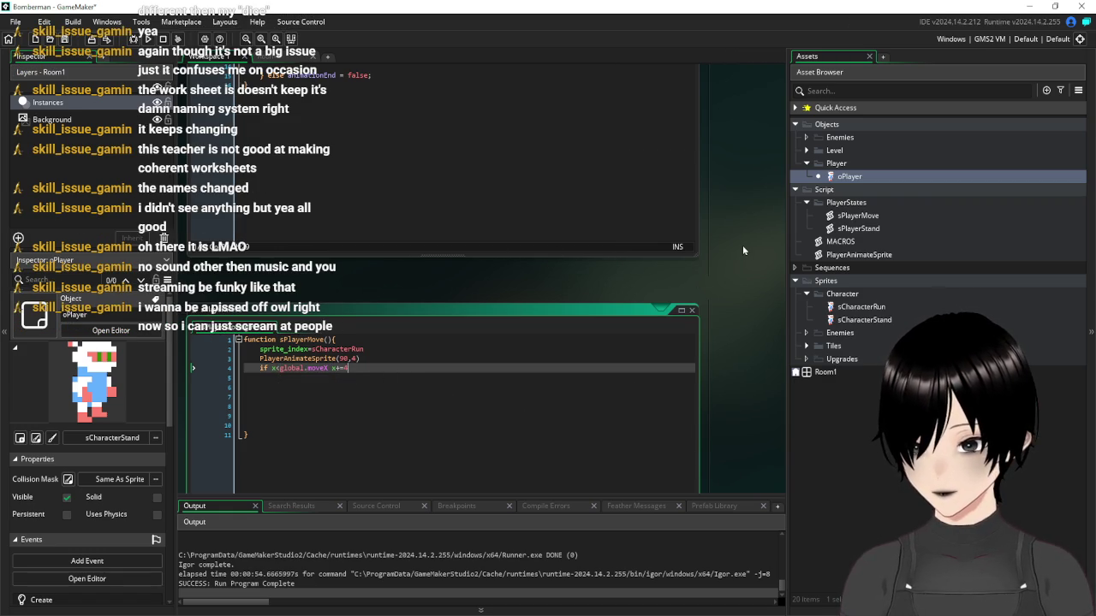
key("F12")
key("ctrl+w")
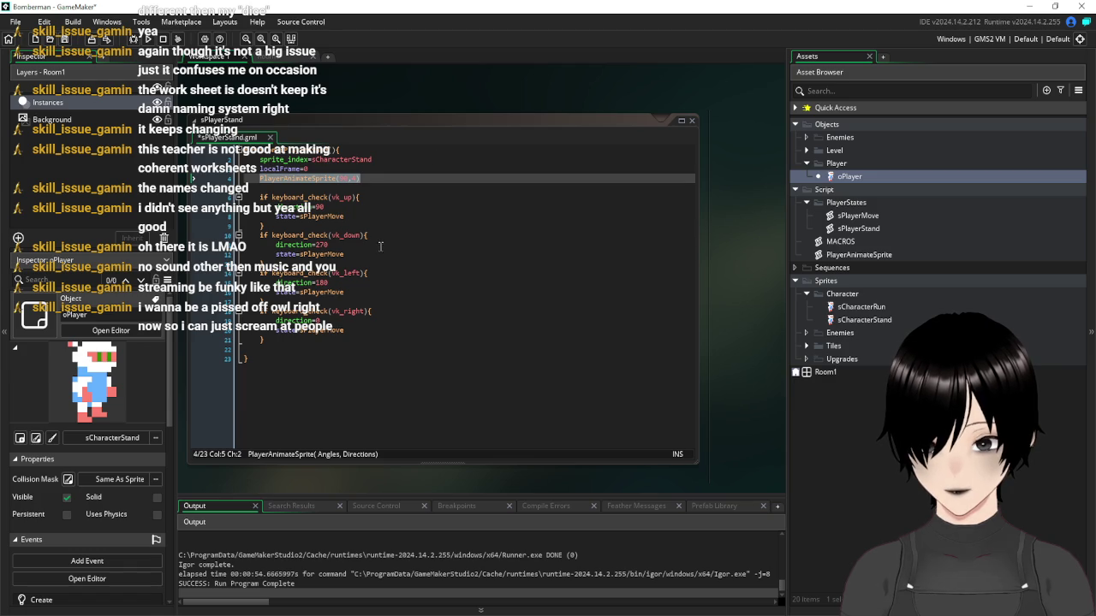
Add and then remove a stray global.moveX line under direction=180
left_click(357, 285)
key("Return")
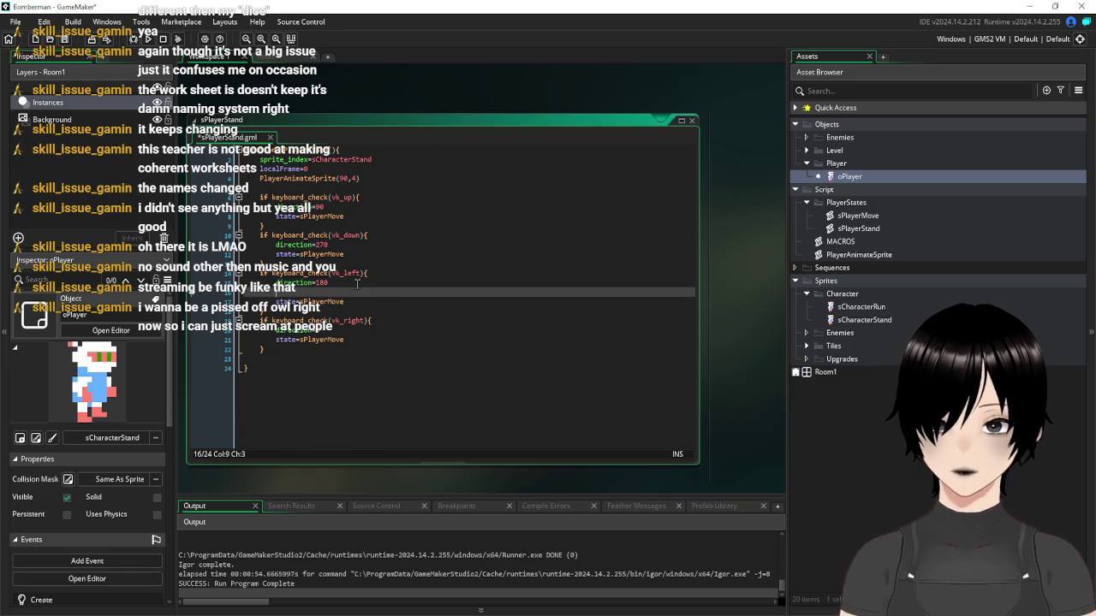
type("global.moveX")
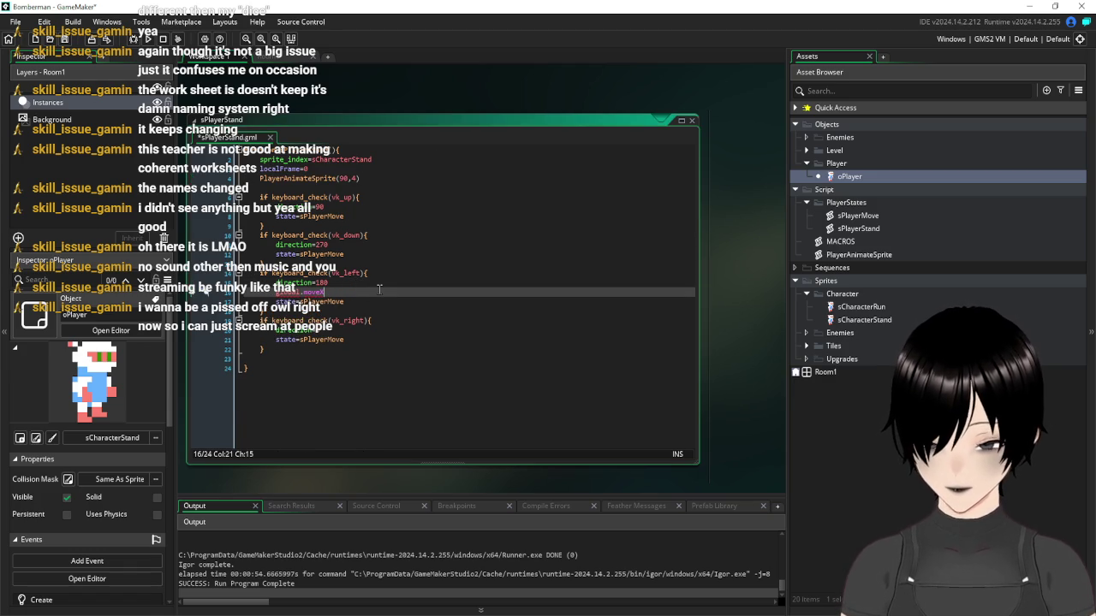
left_click_drag(328, 293, 240, 295)
key("BackSpace")
key("BackSpace")
Add a global.moveX assignment line under direction=0 in the right-key block
left_click(387, 317)
key("Return")
key("ctrl+v")
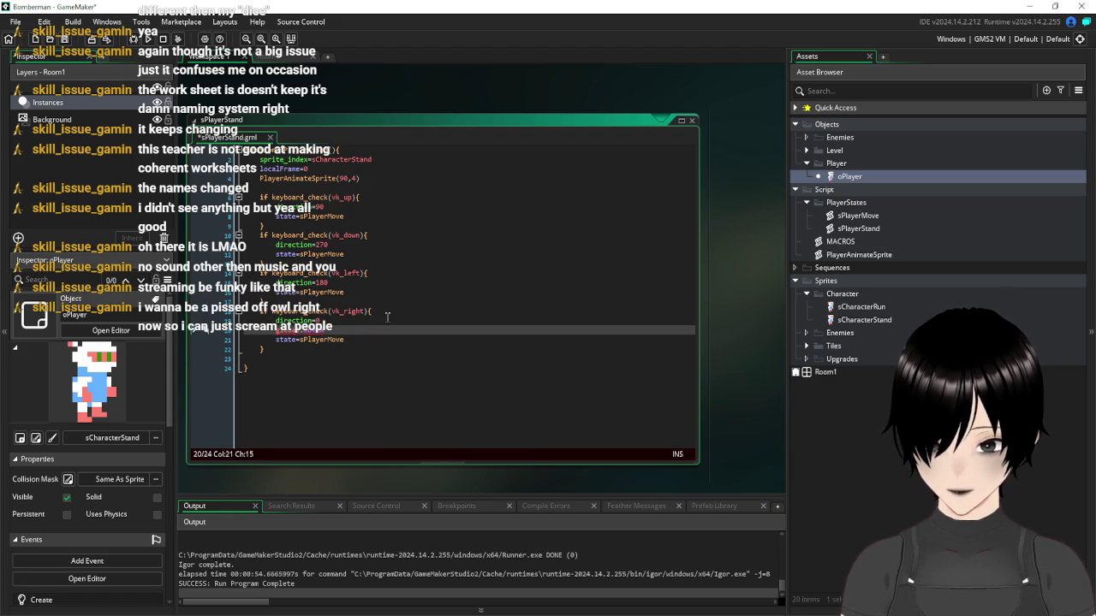
type("0;16")
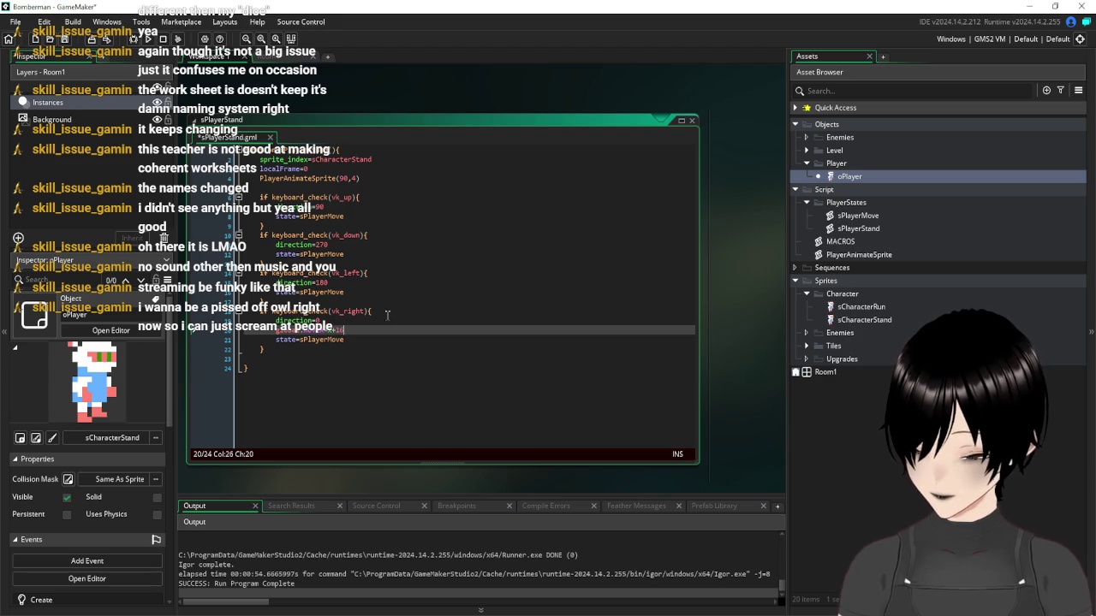
key("ctrl+End")
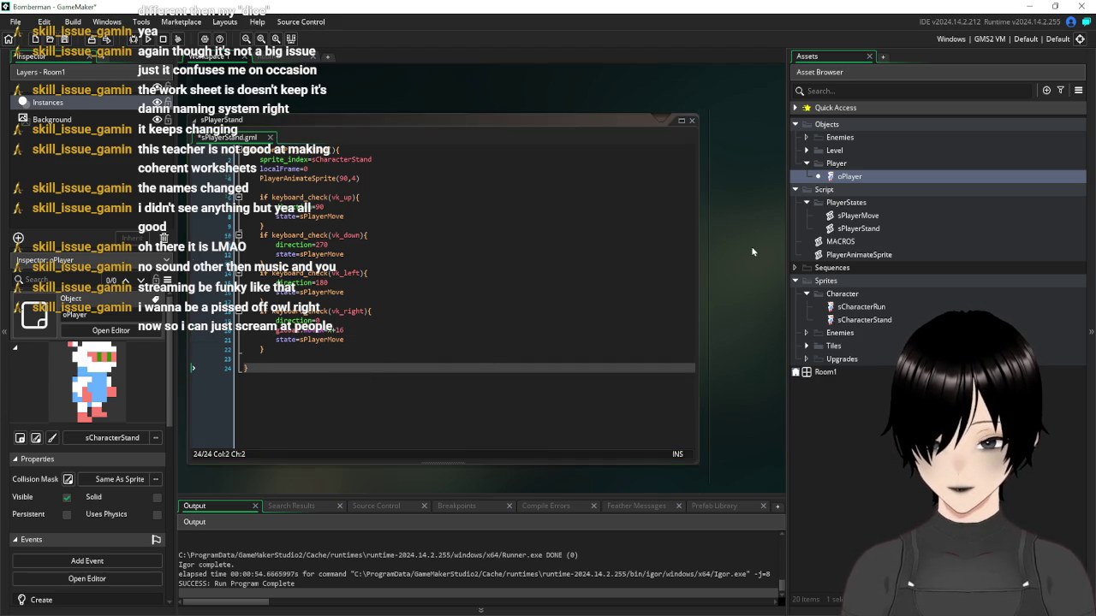
scroll(751, 246, "down", 5)
scroll(751, 246, "down", 1)
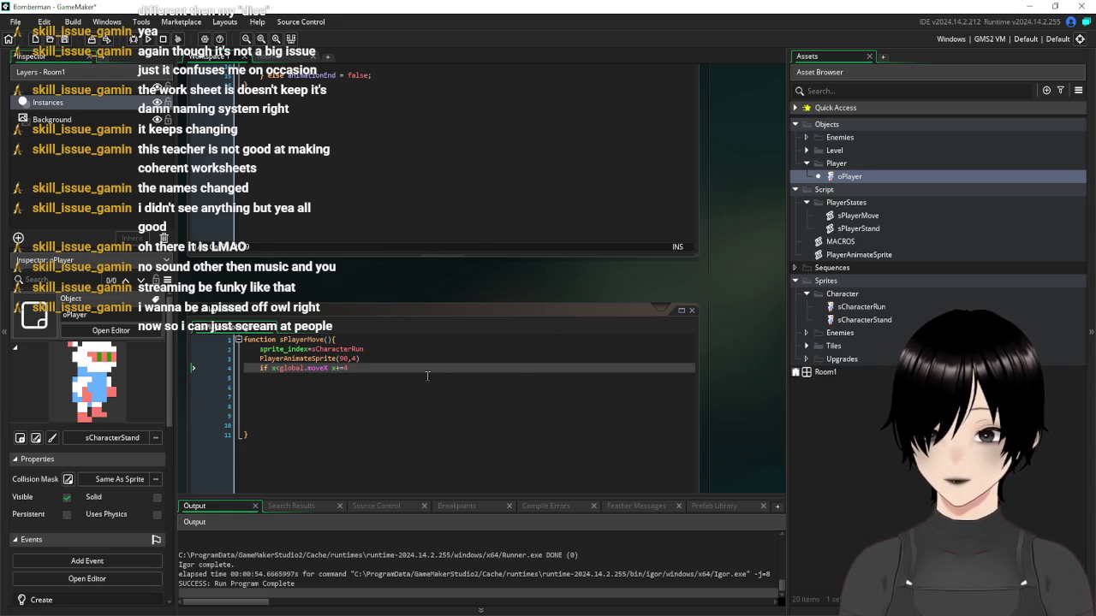
Place the caret in sPlayerMove on the movement-check line
left_click(378, 379)
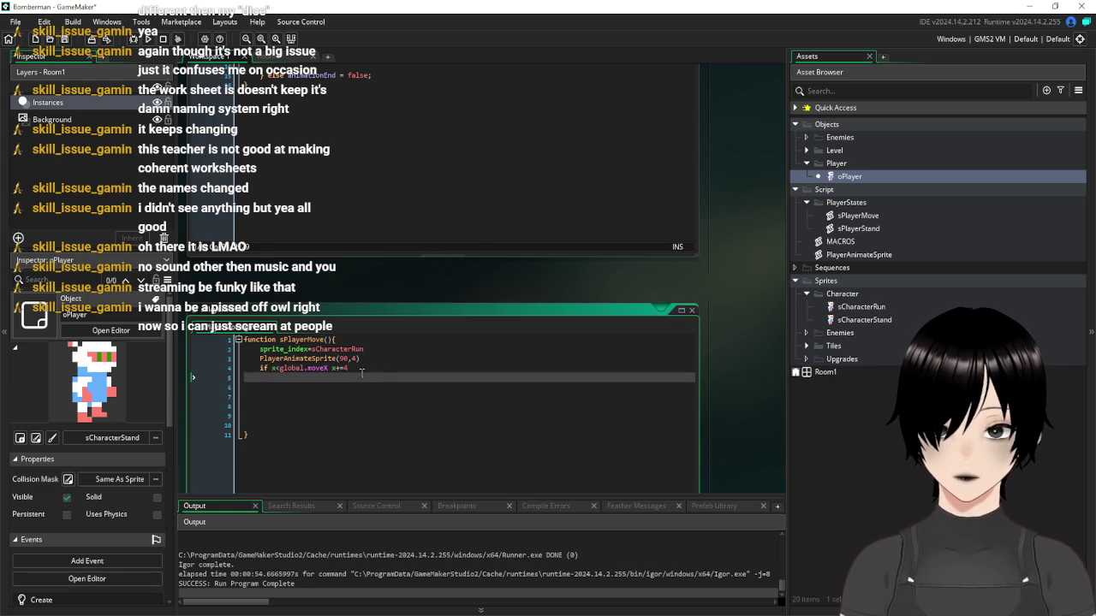
Duplicate the line-4 move rule as 'if x>global.moveX x-=4' on line 5
left_click_drag(353, 367, 224, 377)
key("ctrl+c")
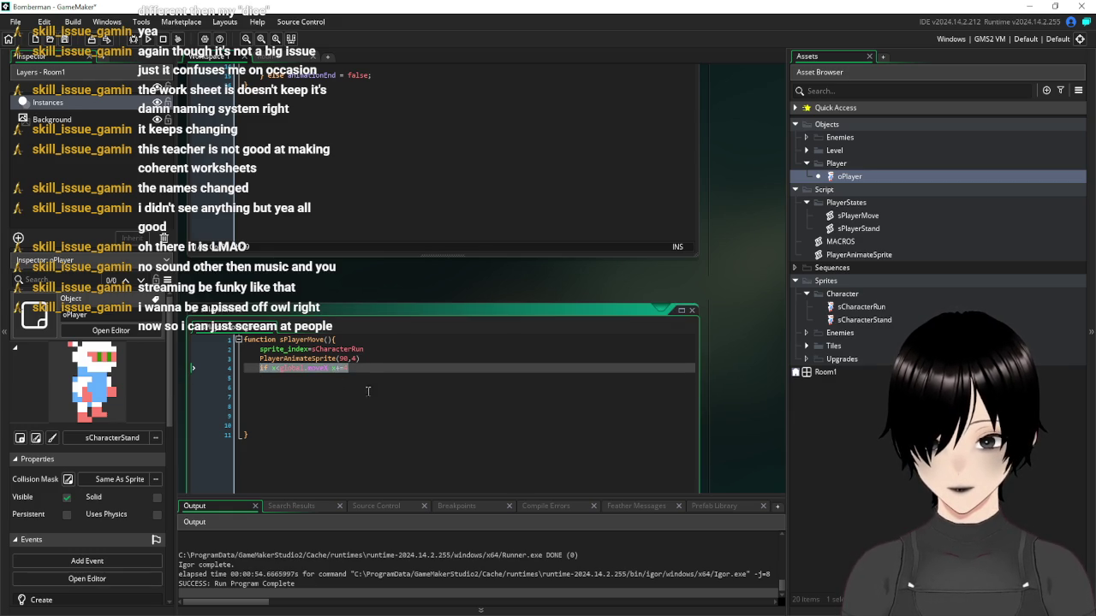
left_click(374, 368)
key("Return")
key("ctrl+v")
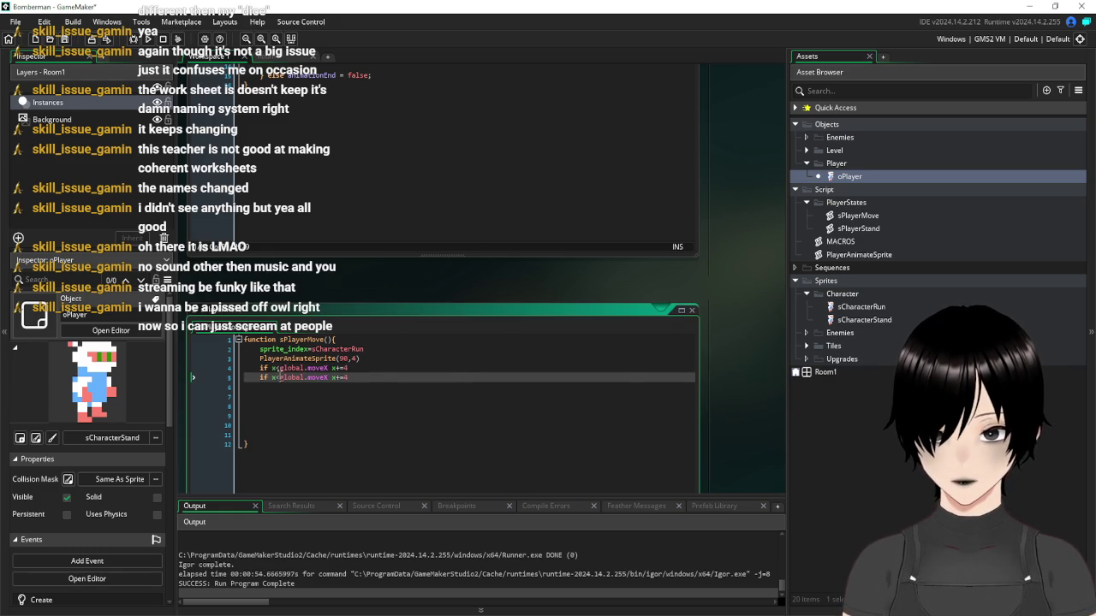
key("BackSpace")
type(">")
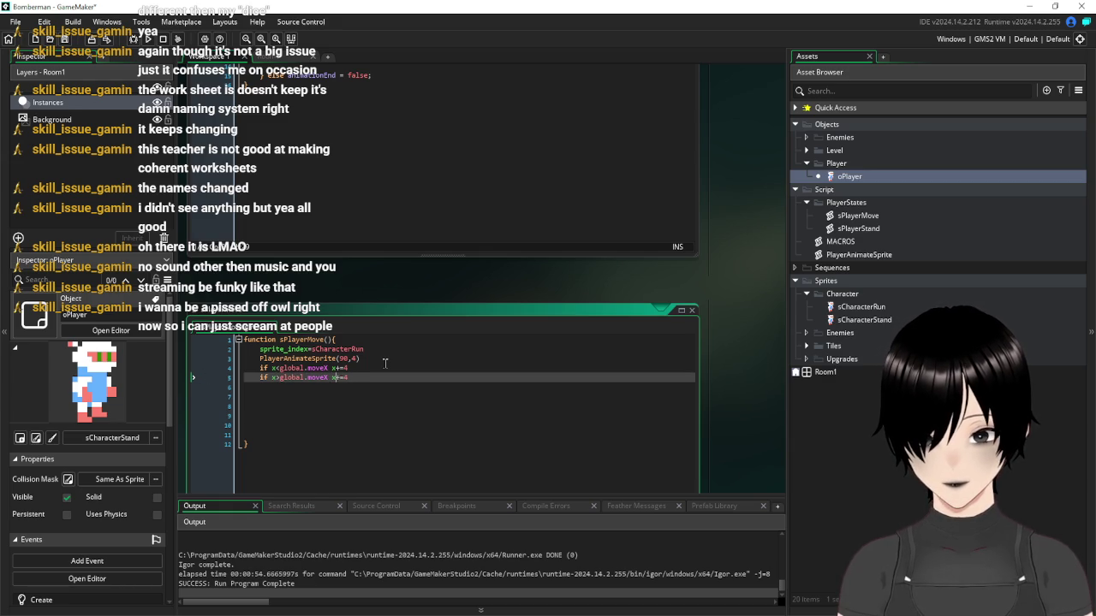
key("BackSpace")
type("-")
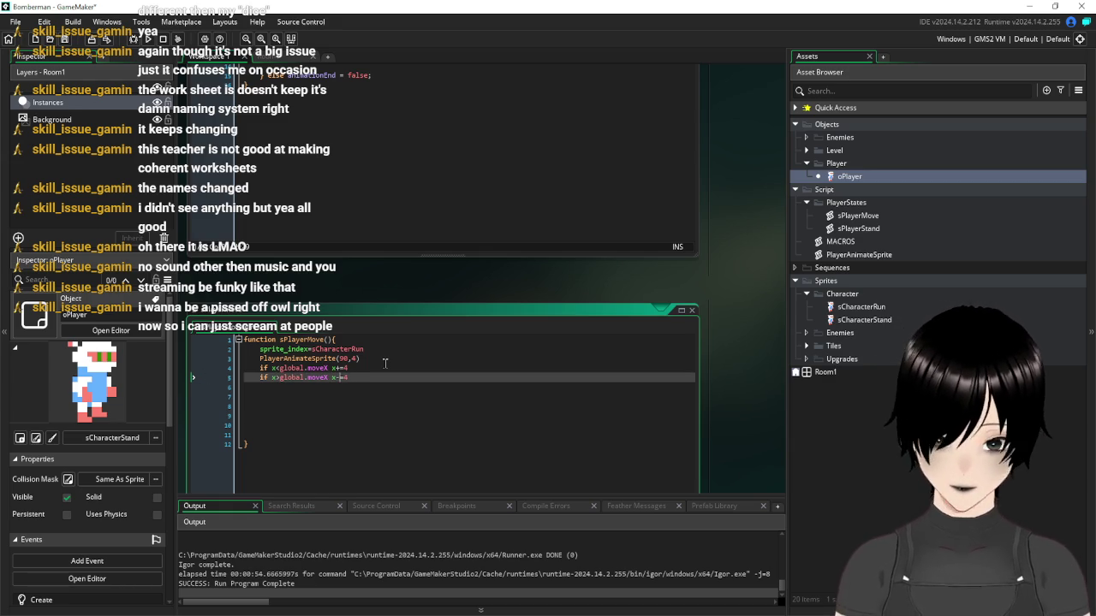
left_click(338, 385)
Copy both horizontal rules below, making line 7 'if y<global.moveX y+=4'
left_click_drag(348, 378, 245, 368)
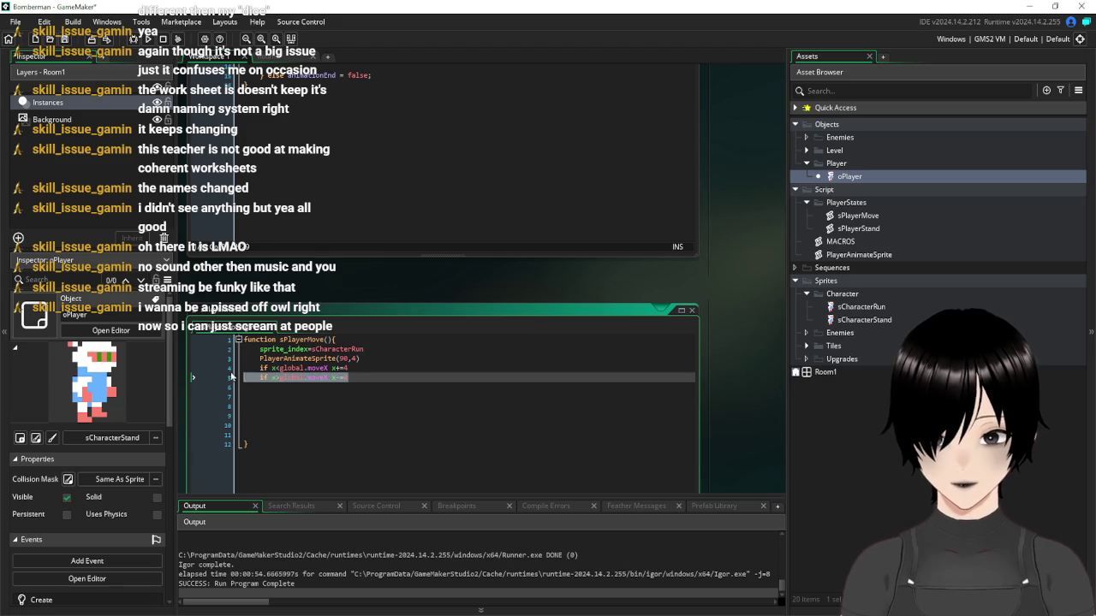
key("ctrl+c")
left_click(278, 392)
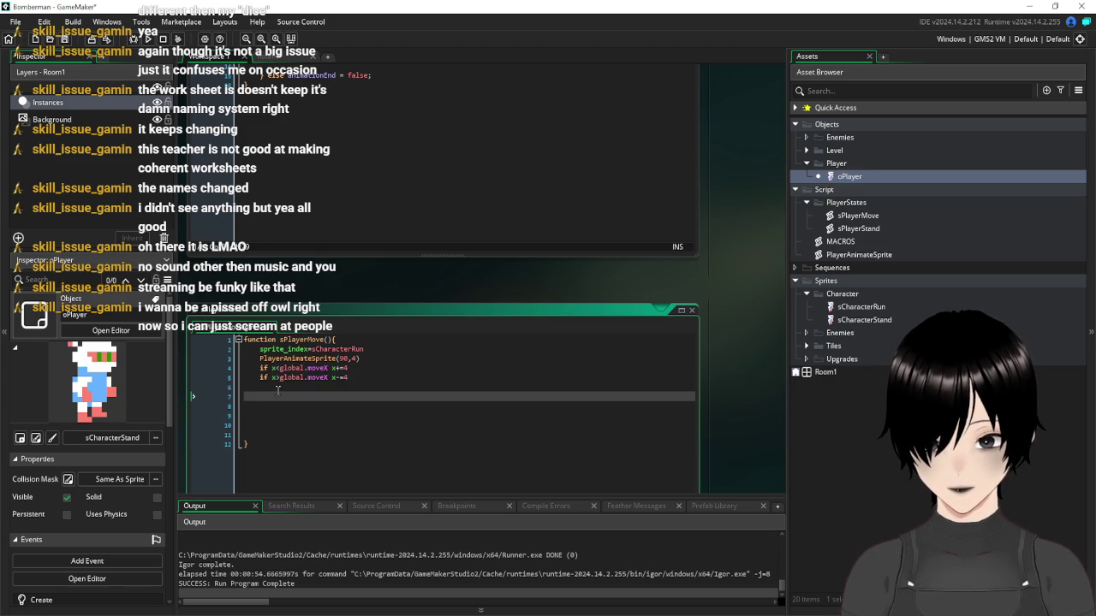
key("Return")
key("ctrl+v")
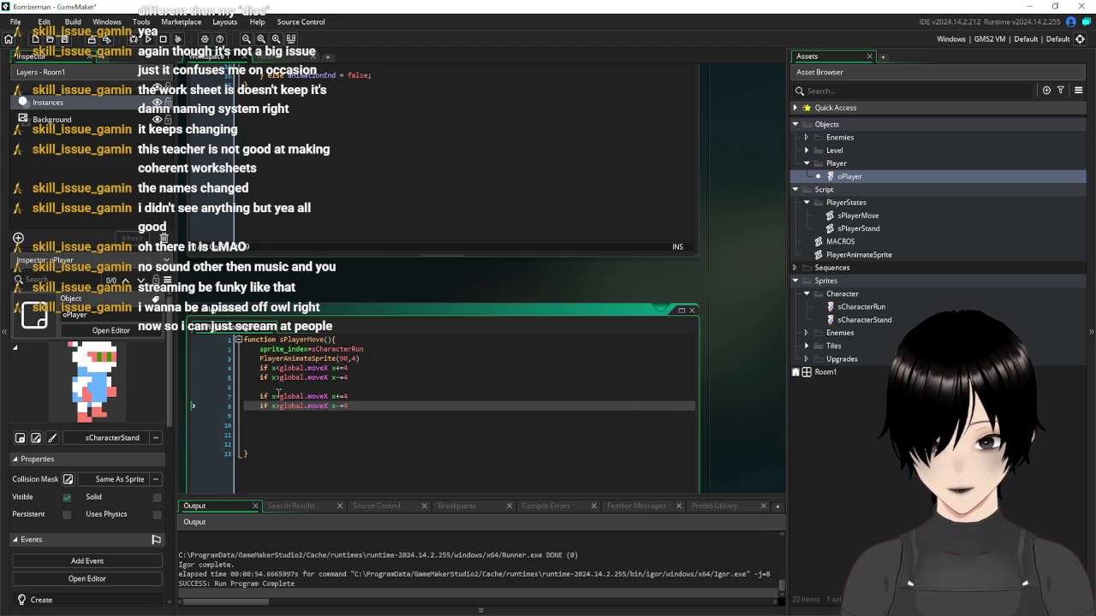
left_click(274, 396)
key("BackSpace")
type("y")
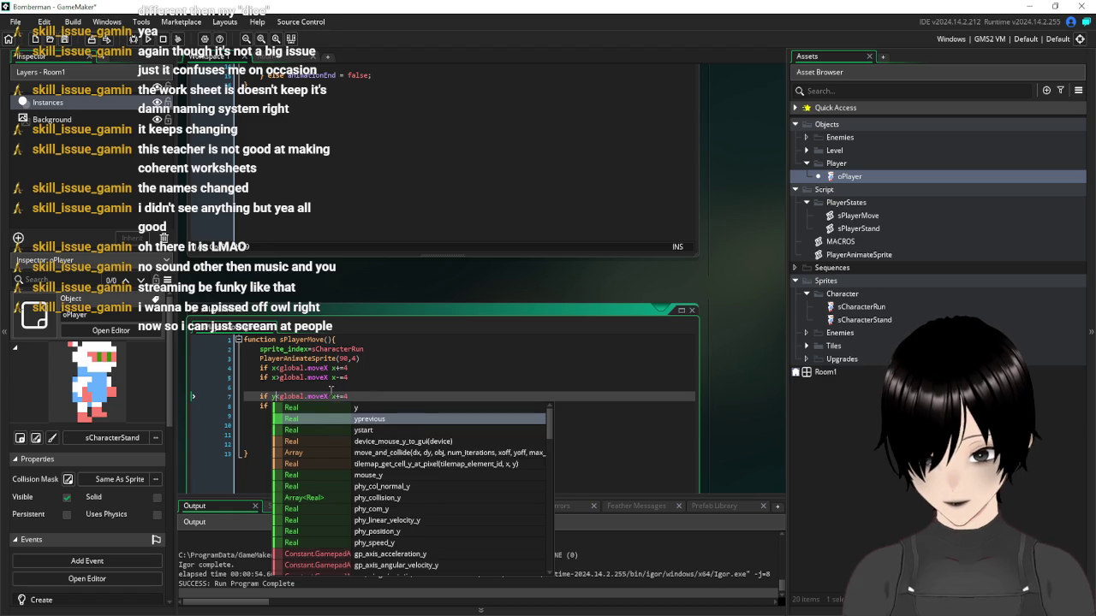
left_click(332, 397)
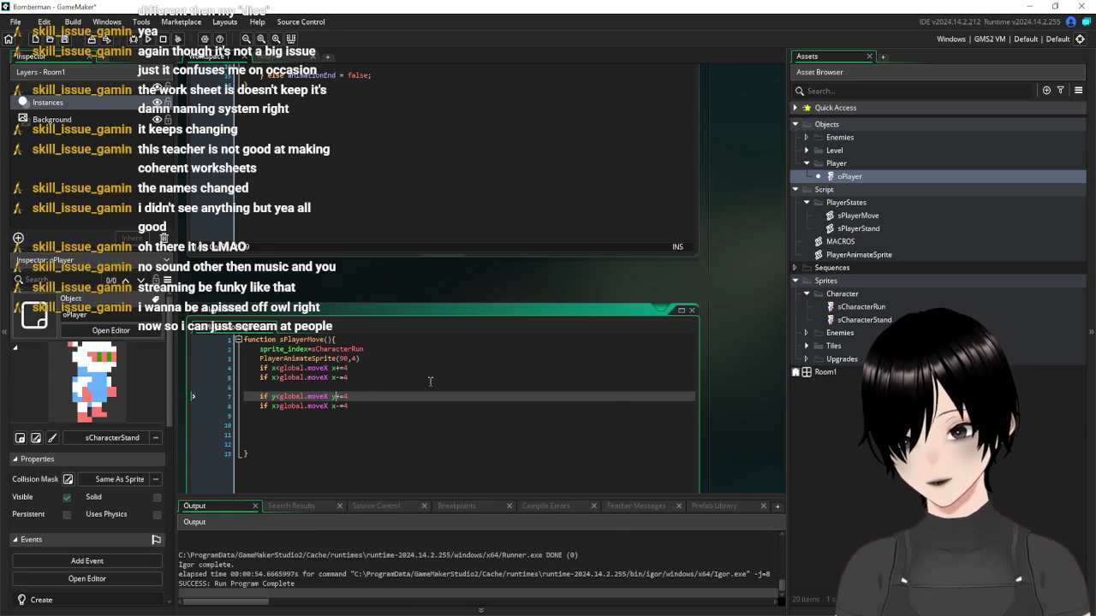
key("Delete")
type("y")
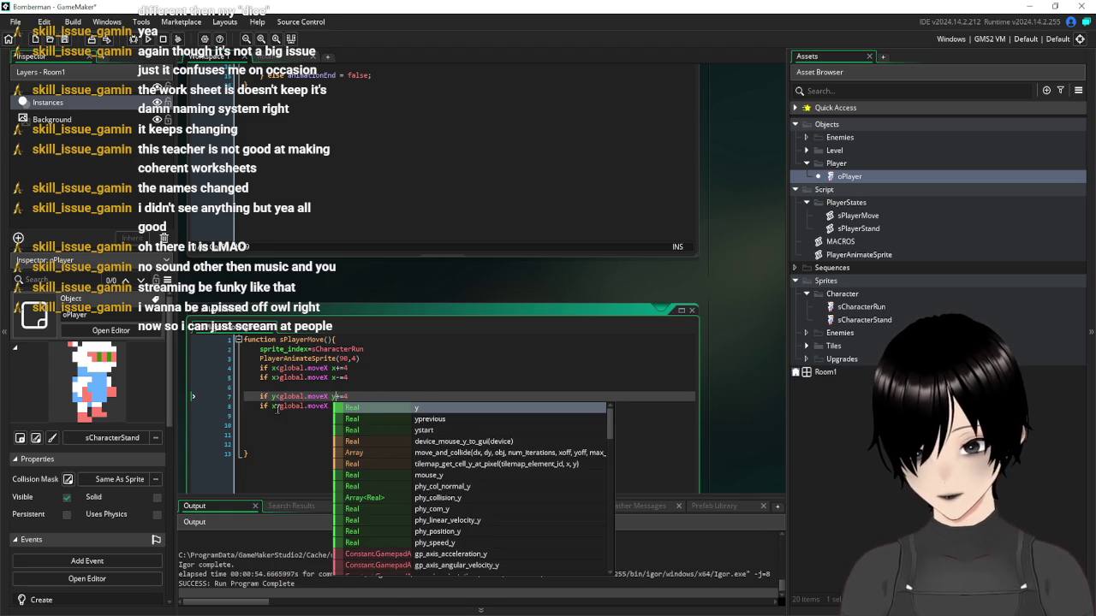
Change line 8 to 'if y>global.moveX y-=4' and add a new line below
left_click(273, 405)
key("Delete")
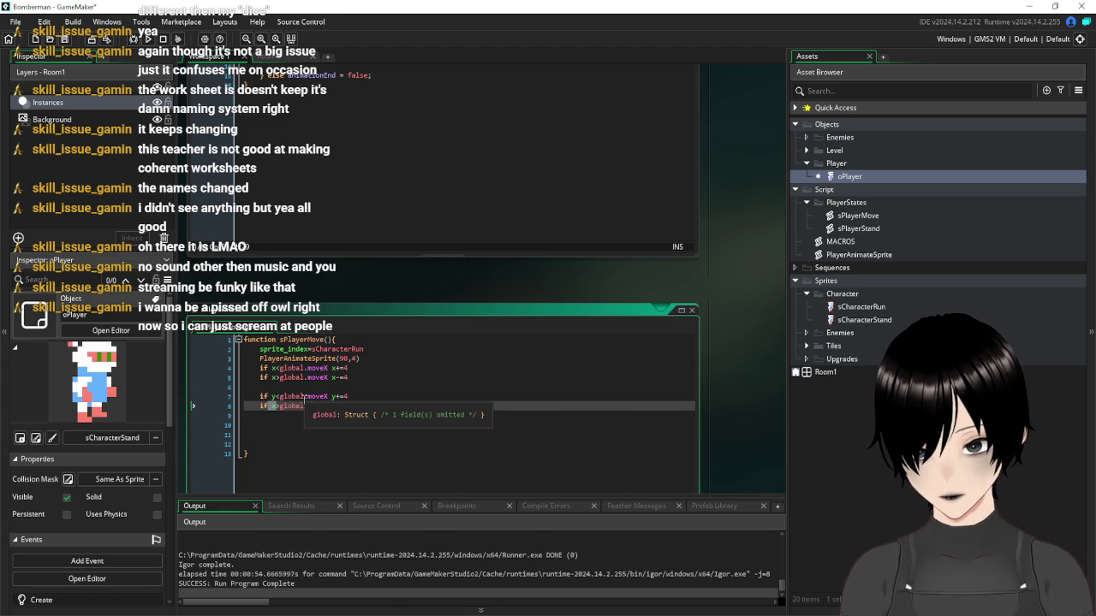
type("y>")
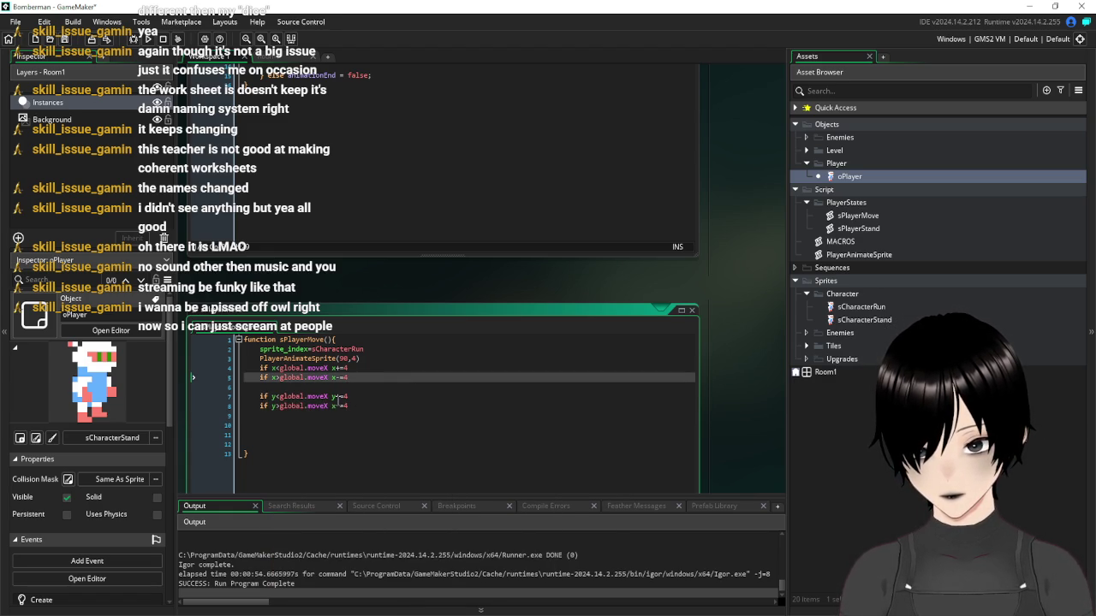
double_click(333, 406)
type("y")
left_click(306, 417)
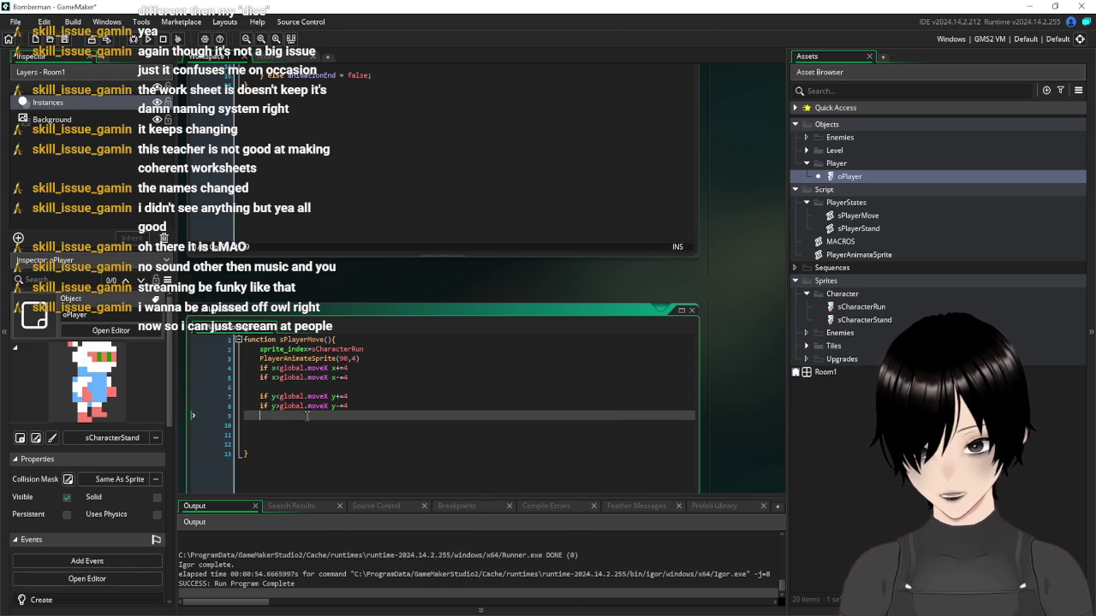
key("Return")
type("if")
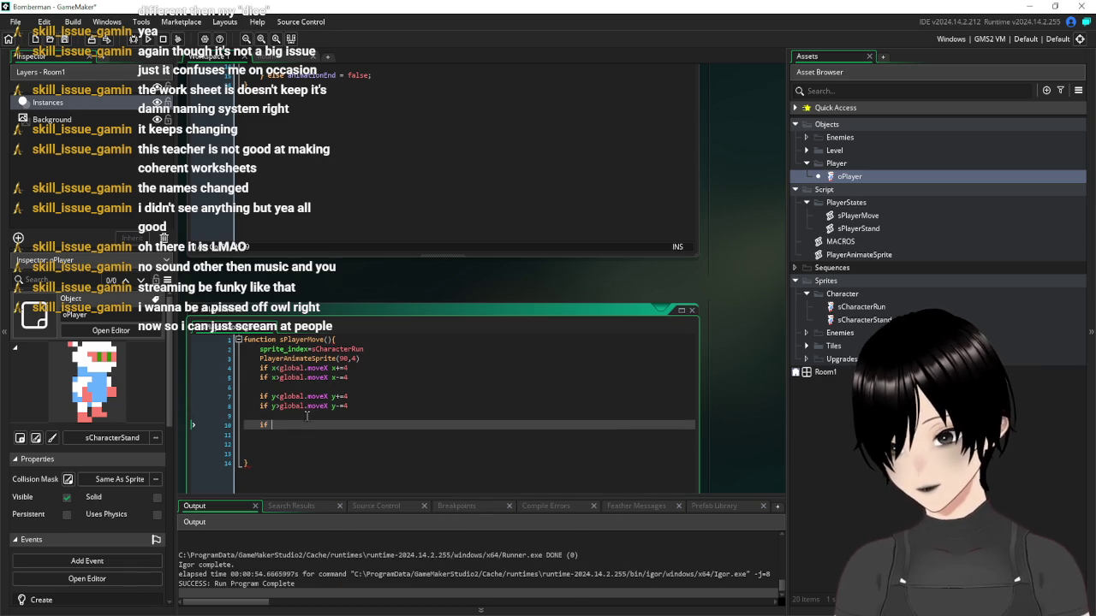
Paste the horizontal rules on line 10 and change their comparisons to equality checks
key("ctrl+v")
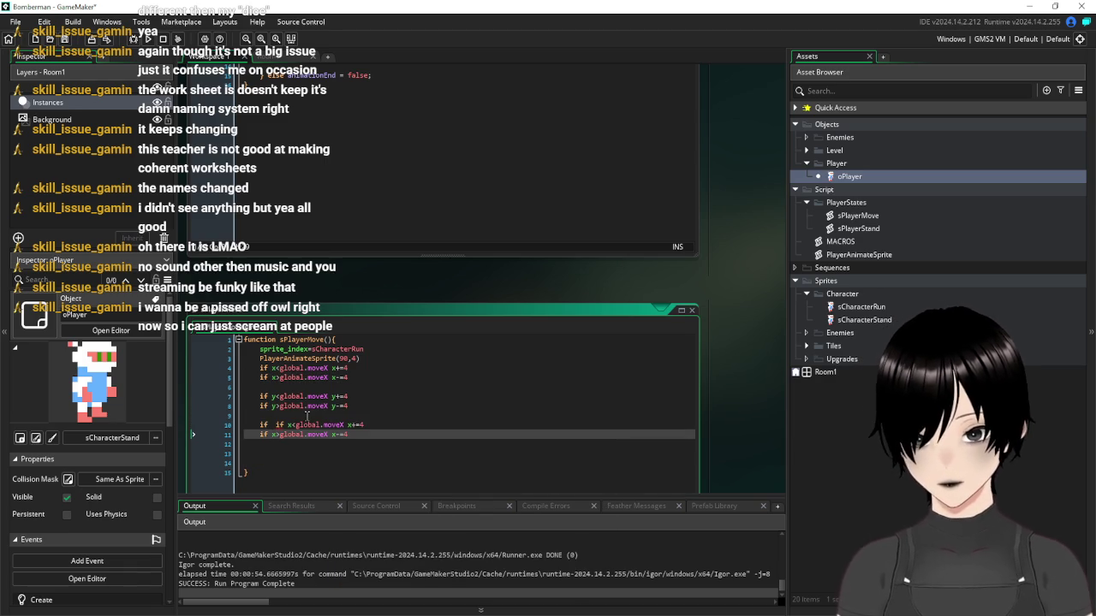
double_click(262, 426)
key("BackSpace")
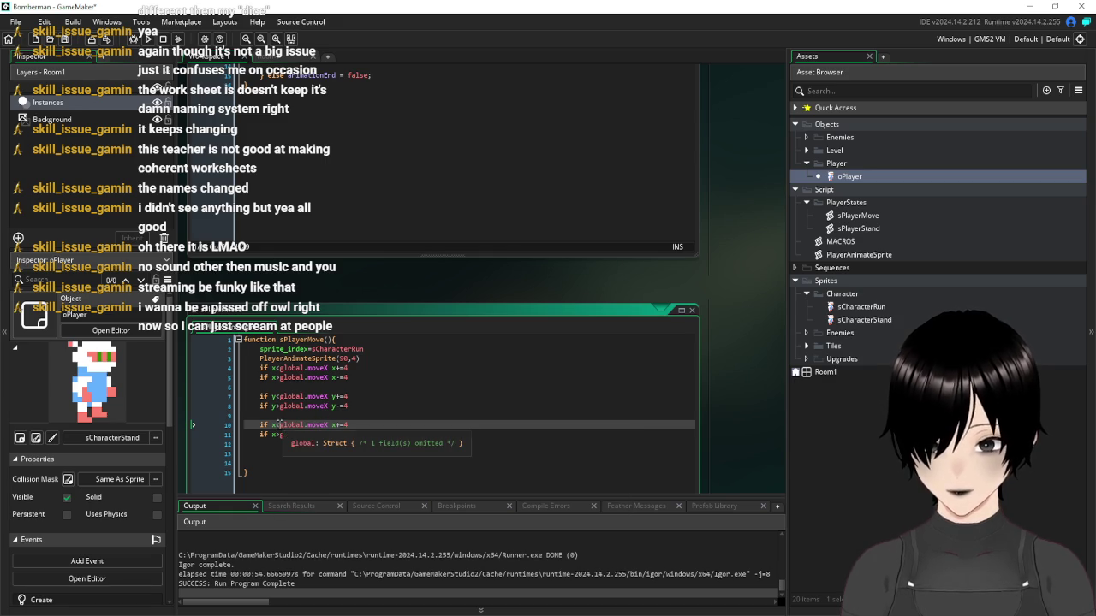
double_click(276, 425)
type("=")
left_click(280, 435)
key("BackSpace")
type("=global.moveX x-=4")
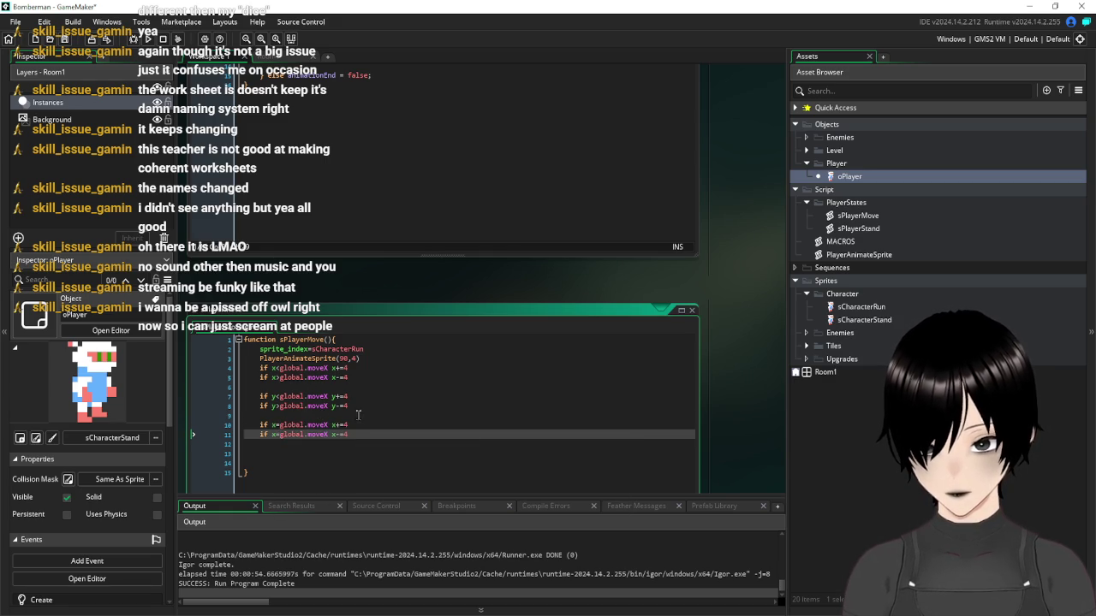
left_click(365, 426)
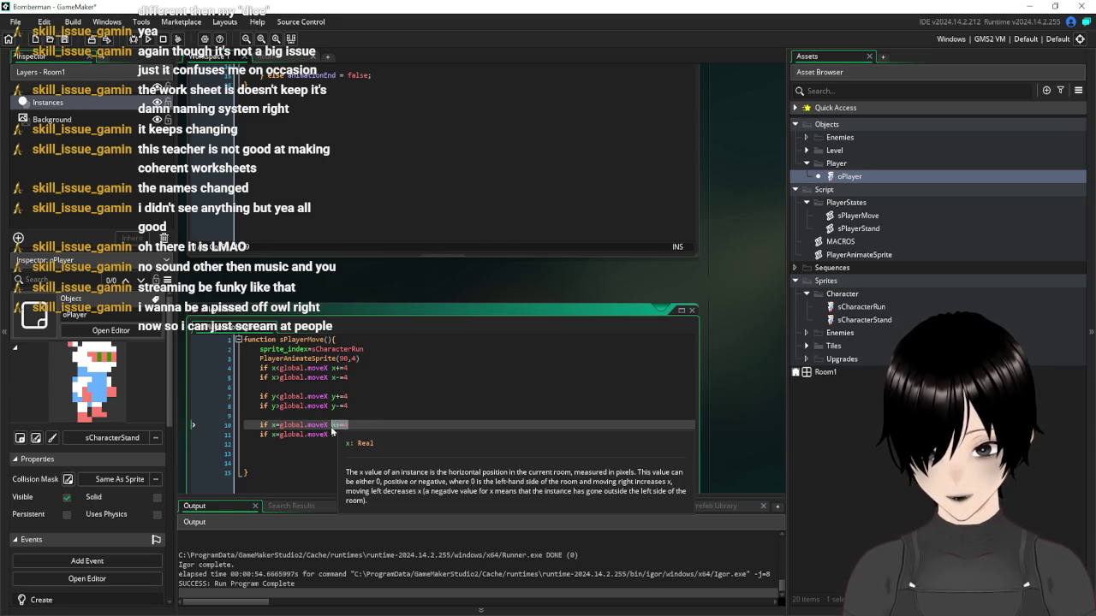
key("BackSpace")
key("BackSpace")
key("BackSpace")
Merge them into 'if x=global.moveX and y=global.moveY' and open a new block
left_click_drag(271, 434, 229, 441)
key("BackSpace")
key("BackSpace")
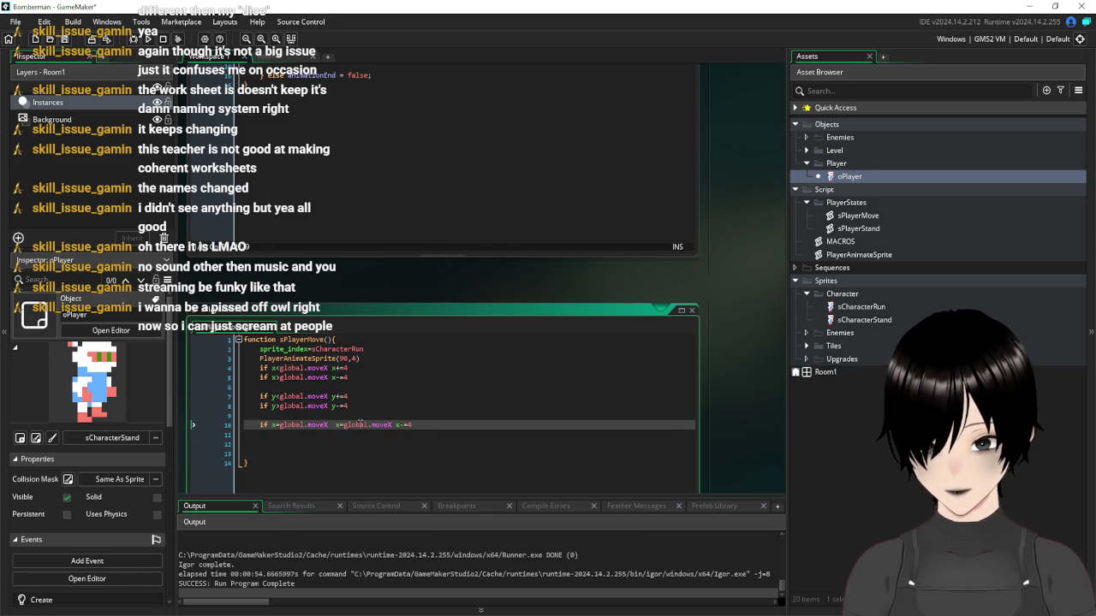
type("and")
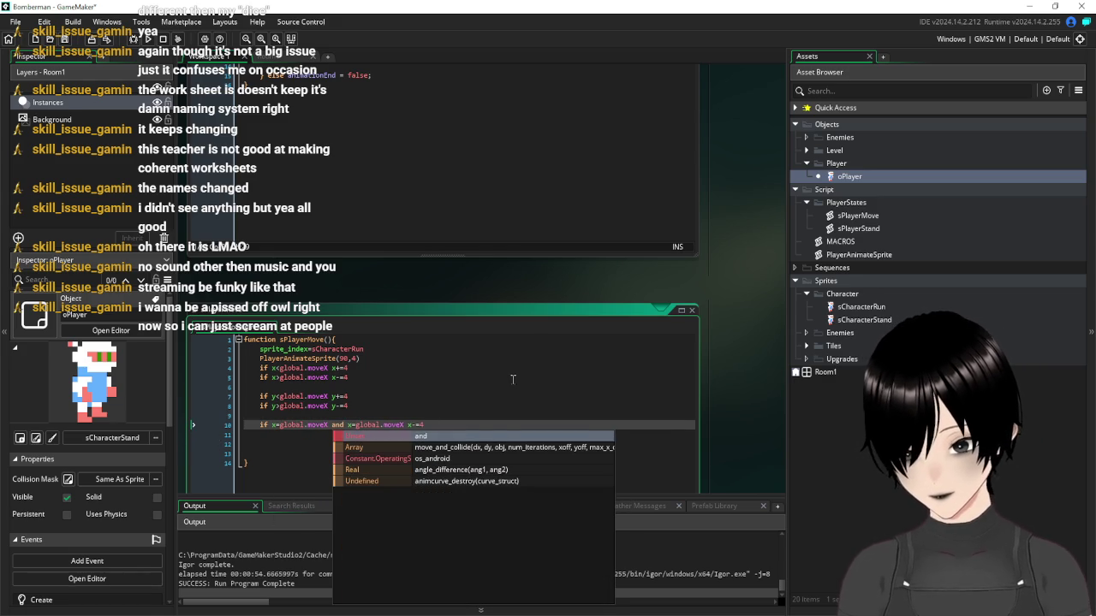
left_click_drag(444, 425, 405, 431)
key("BackSpace")
key("BackSpace")
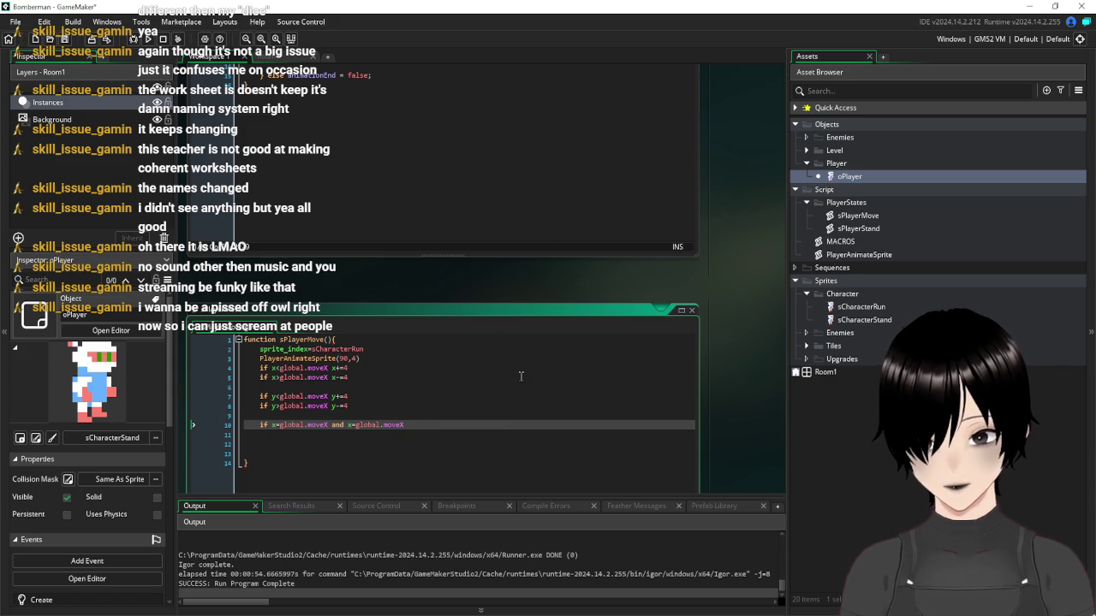
type("Y")
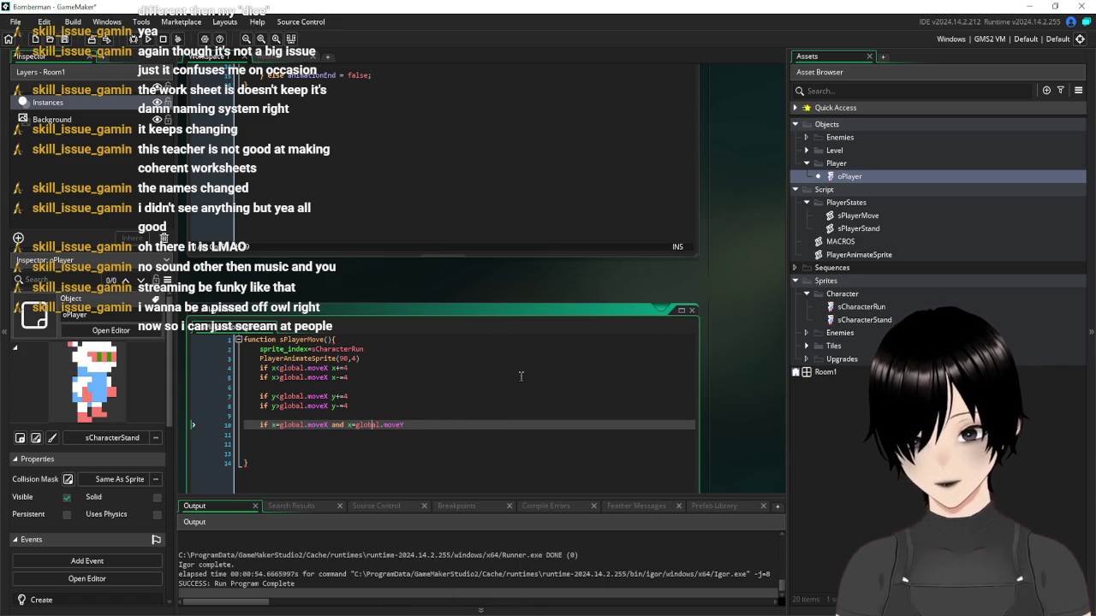
key("BackSpace")
type("y")
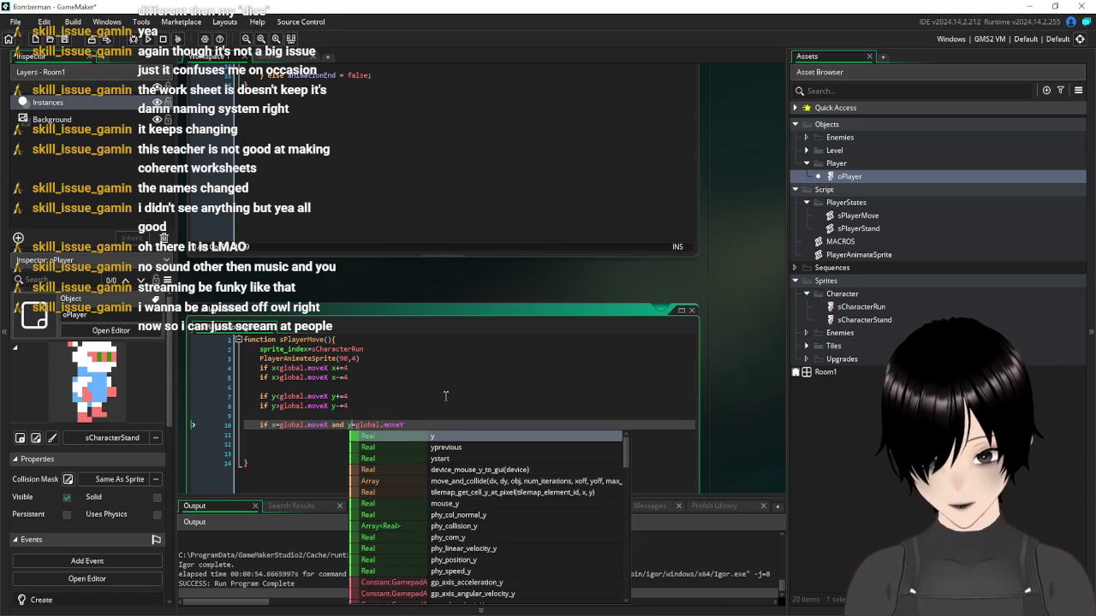
left_click(446, 395)
left_click(431, 424)
key("Return")
key("Return")
key("Return")
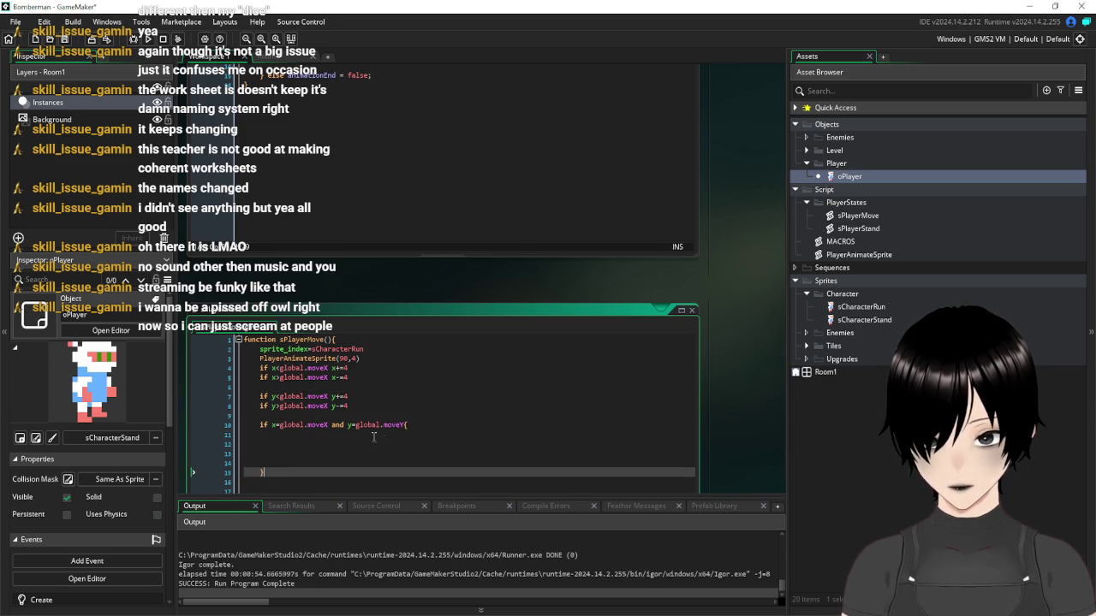
Inside the arrival block, set sprite_index to sCharacterStand
mouse_move(259, 348)
left_mouse_down()
mouse_move(338, 349)
mouse_move(387, 376)
mouse_move(364, 349)
left_mouse_up()
left_click(297, 434)
type("sprite_index=sCharacterRun")
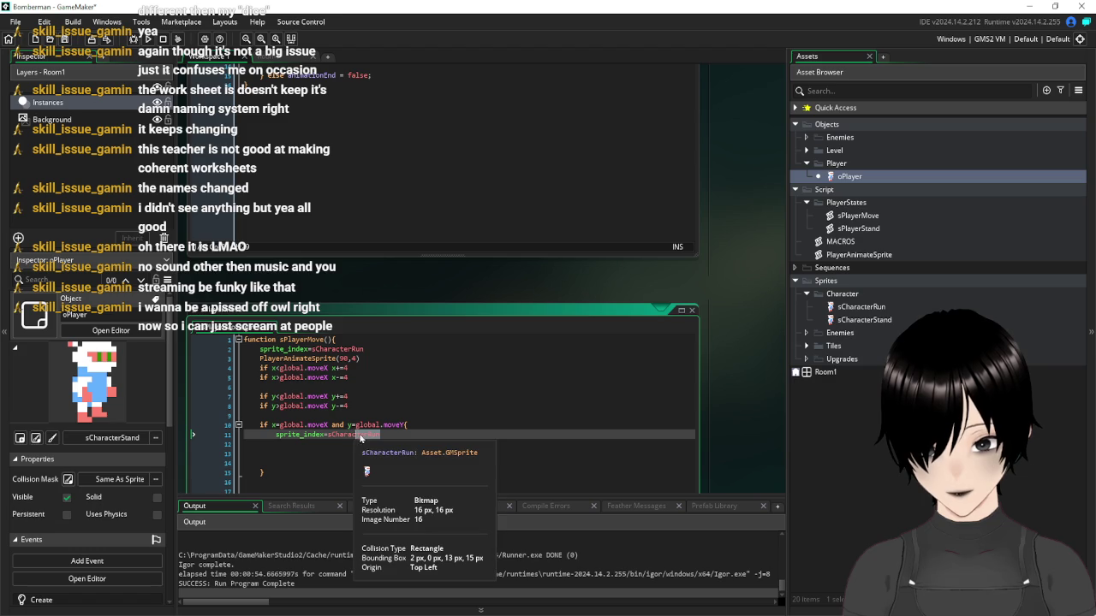
key("BackSpace")
key("BackSpace")
key("BackSpace")
type("sta")
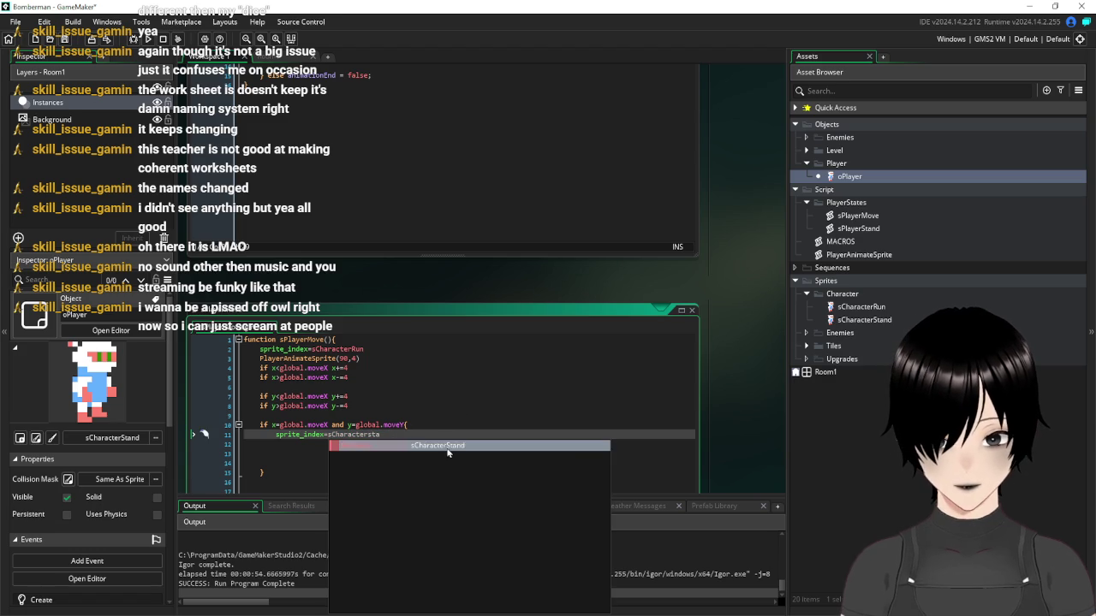
left_click(447, 446)
left_click(313, 443)
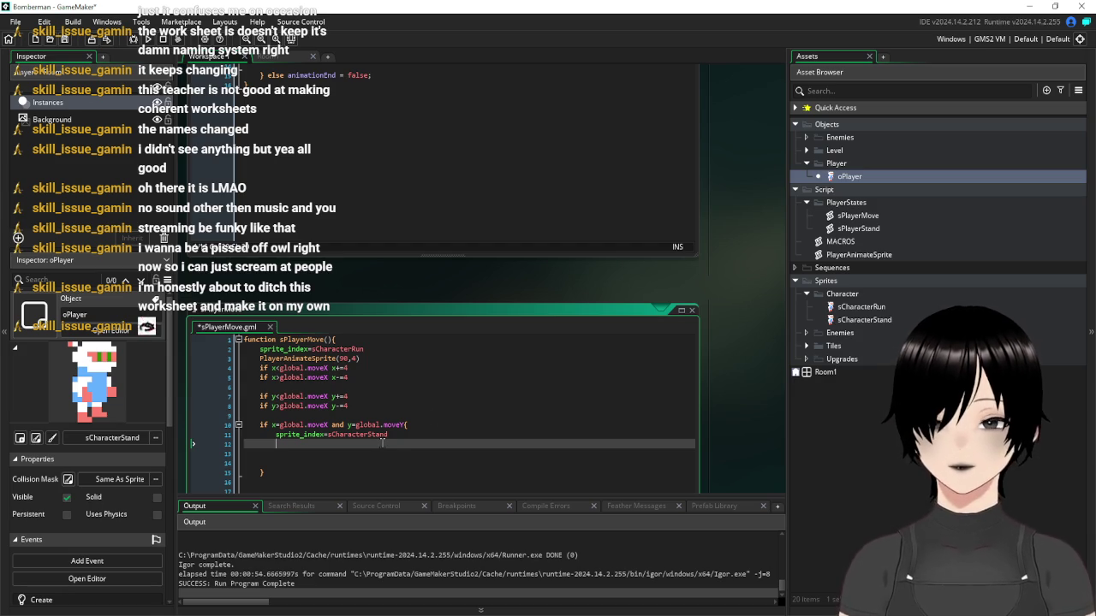
Add state=sPlayerStand() below it and save the project
scroll(391, 441, "down", 1)
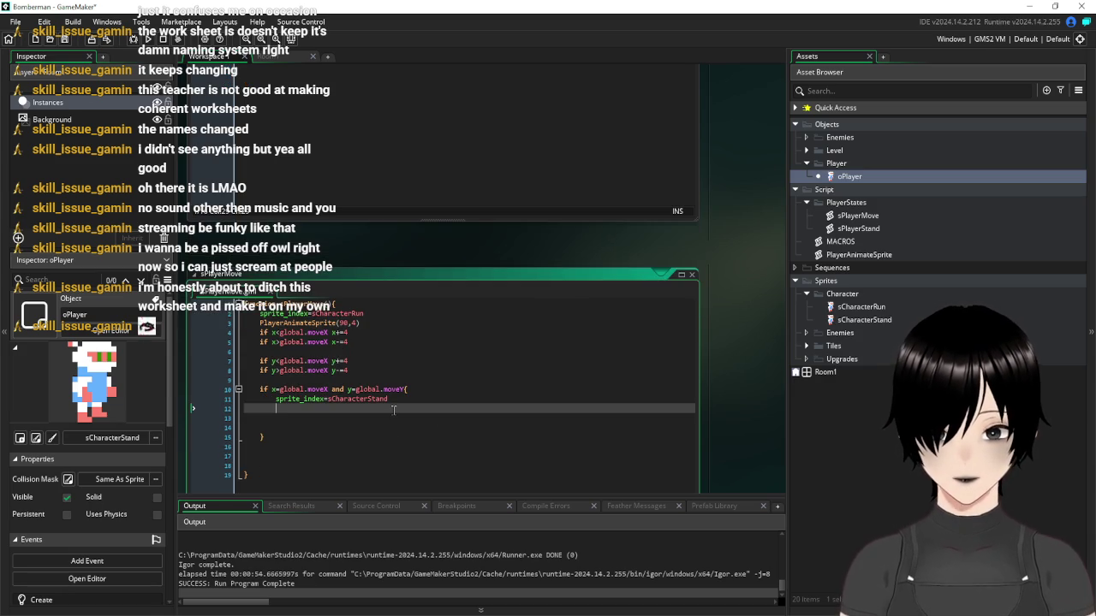
type("state=")
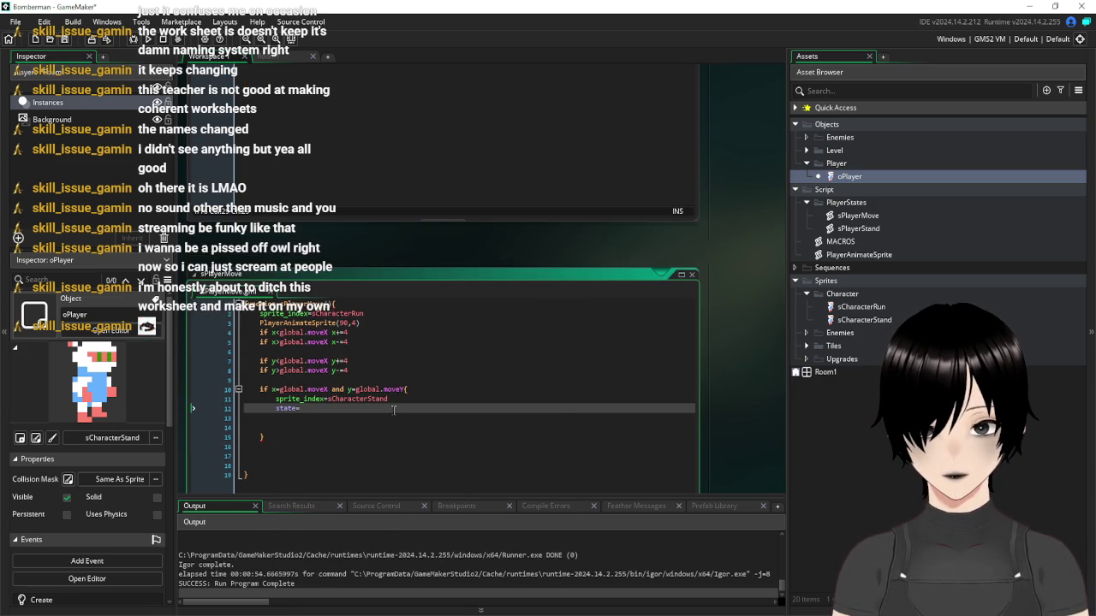
type("sPla")
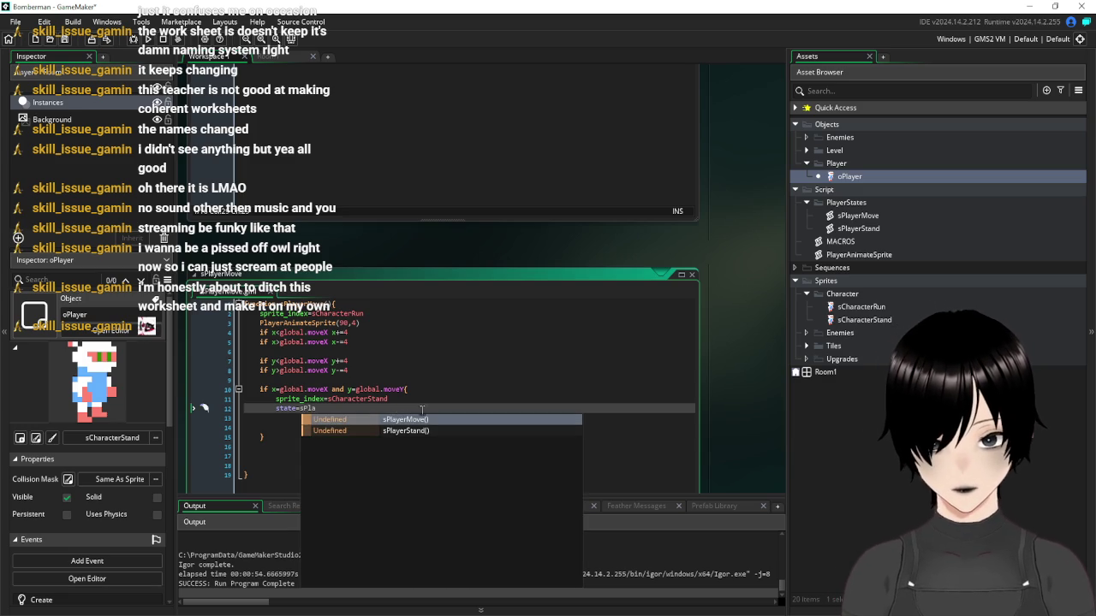
left_click(400, 420)
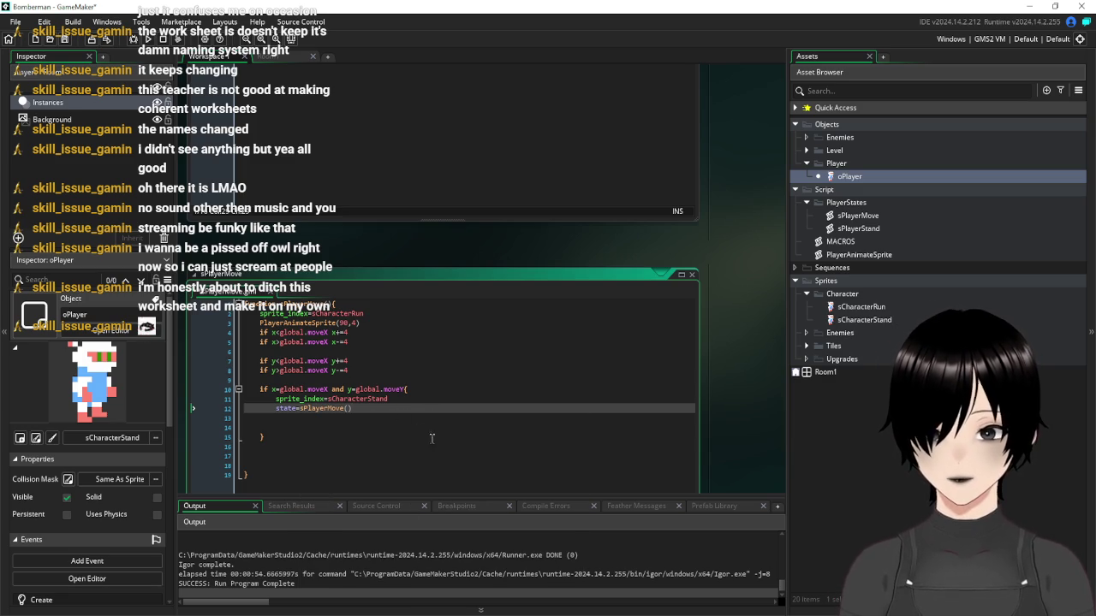
left_click(437, 441)
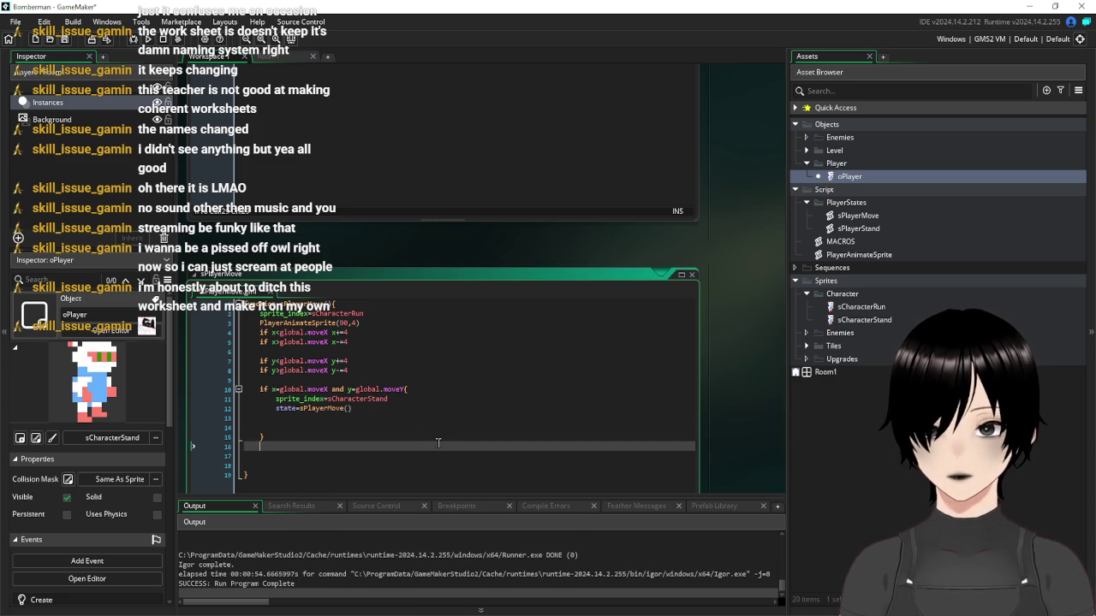
left_click(371, 409)
key("BackSpace")
key("BackSpace")
key("BackSpace")
key("BackSpace")
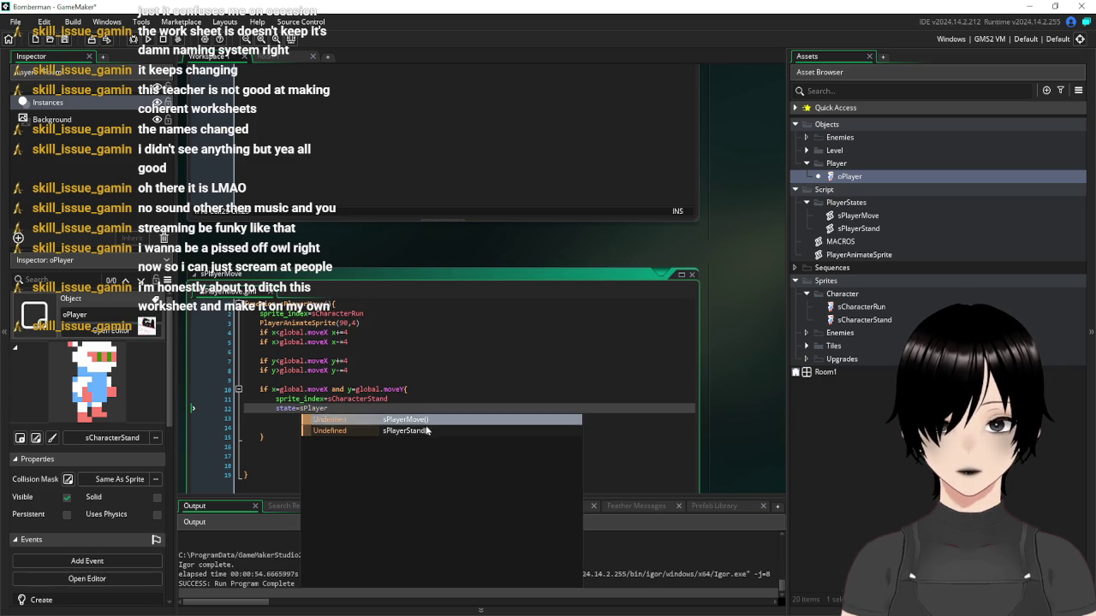
left_click(427, 429)
left_click(432, 467)
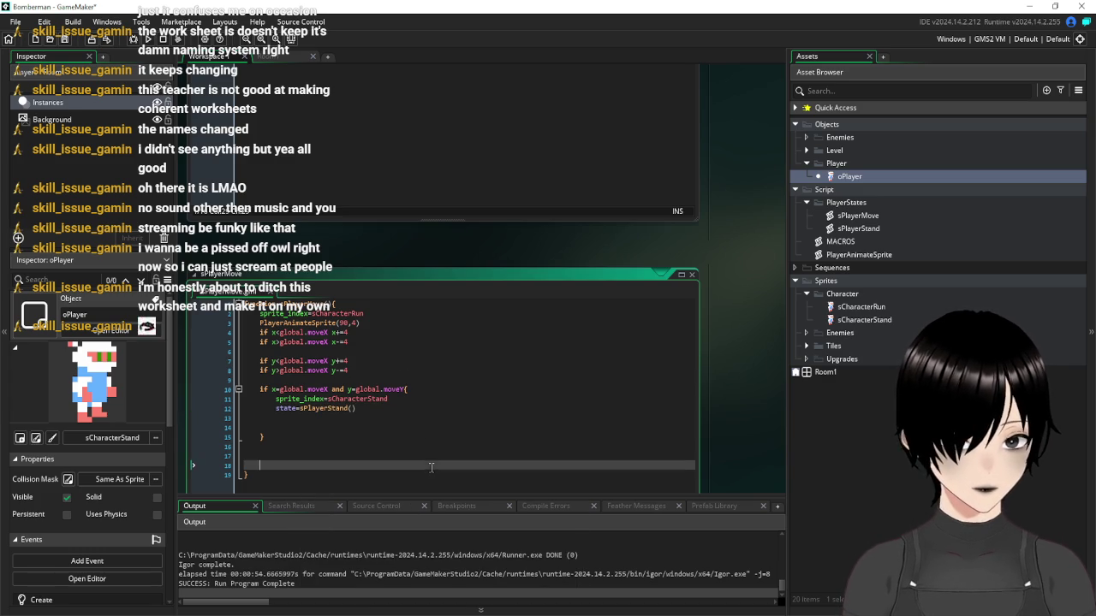
left_click(64, 39)
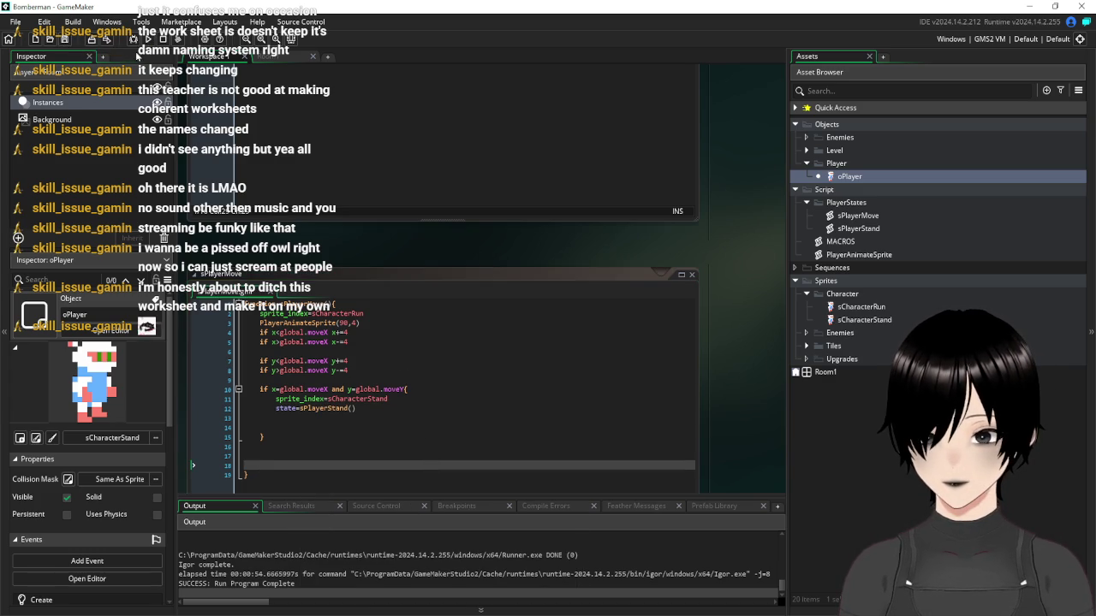
Add global.moveX=x to the end of oPlayer's Create event code
scroll(637, 238, "up", 3)
scroll(755, 185, "down", 4)
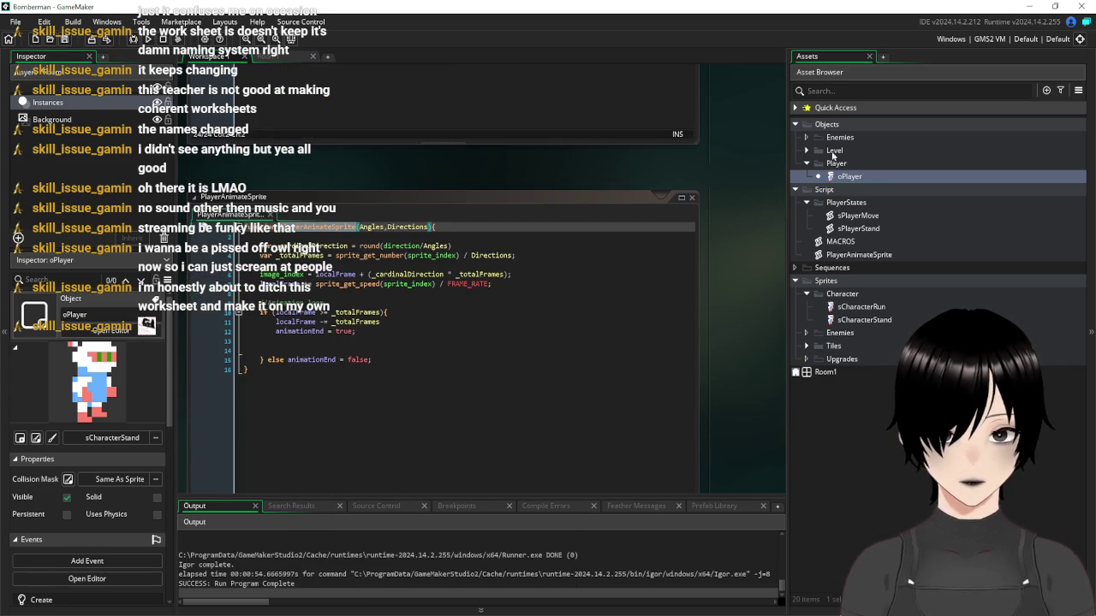
double_click(843, 177)
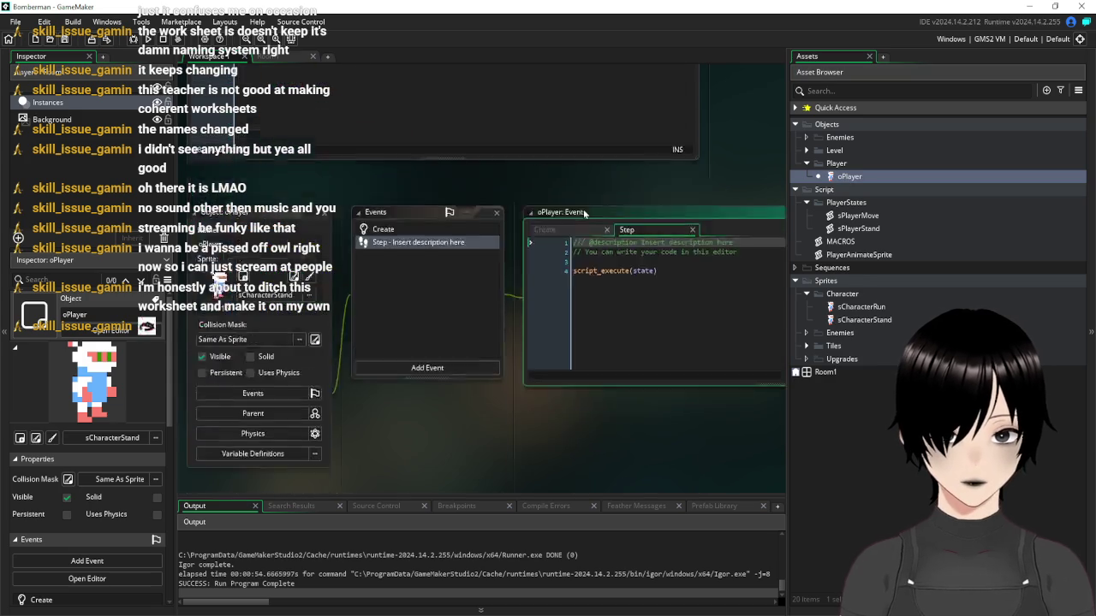
left_click(683, 160)
key("Return")
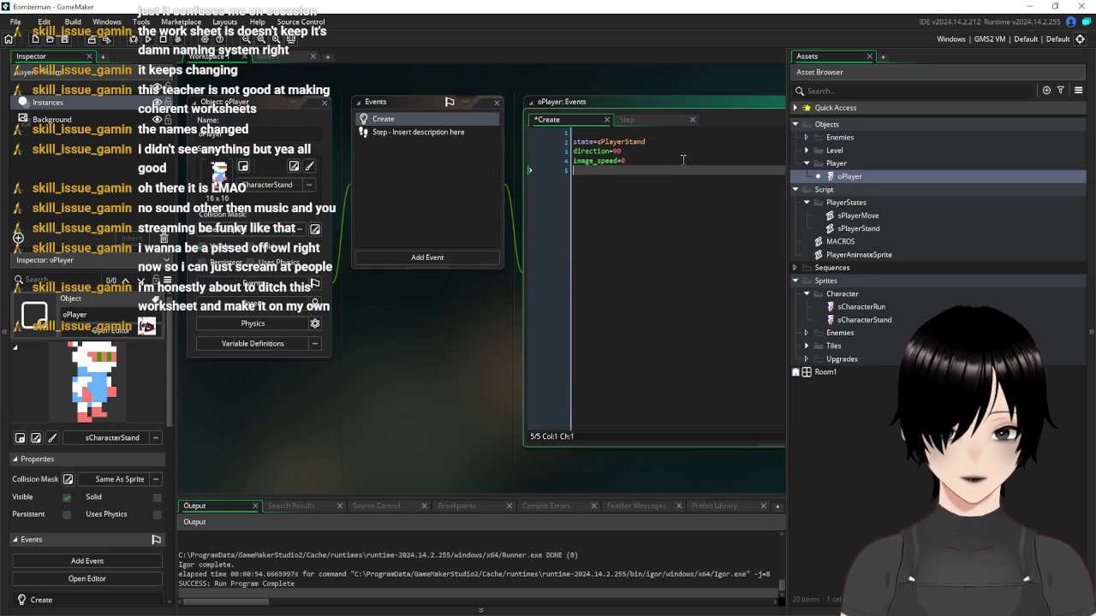
type("sprite_index=sCharacterRun")
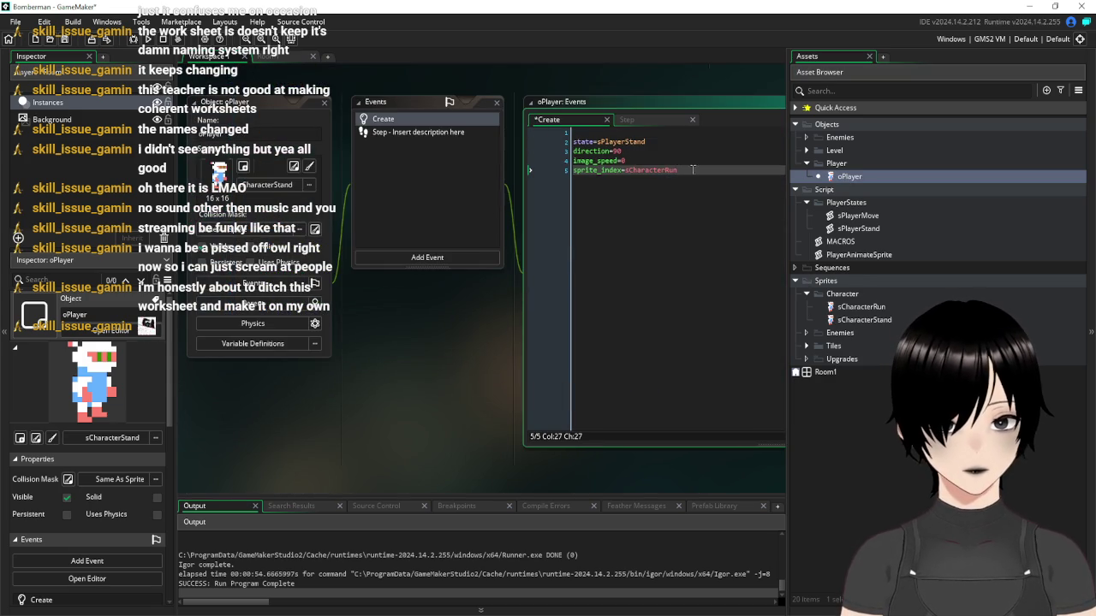
left_click_drag(678, 169, 548, 170)
type("globa")
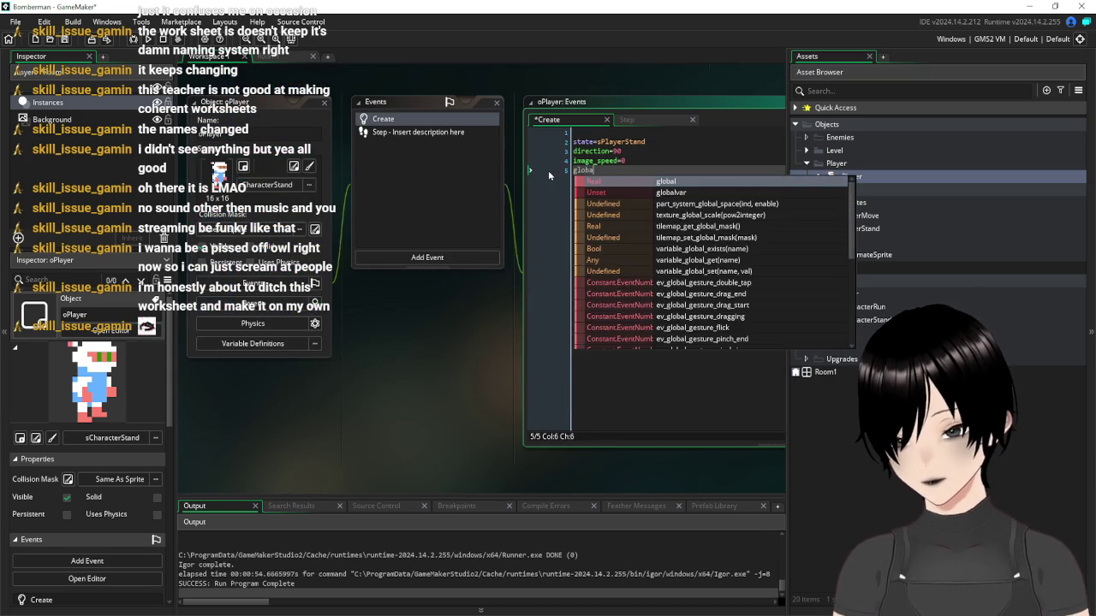
type("l.moveX")
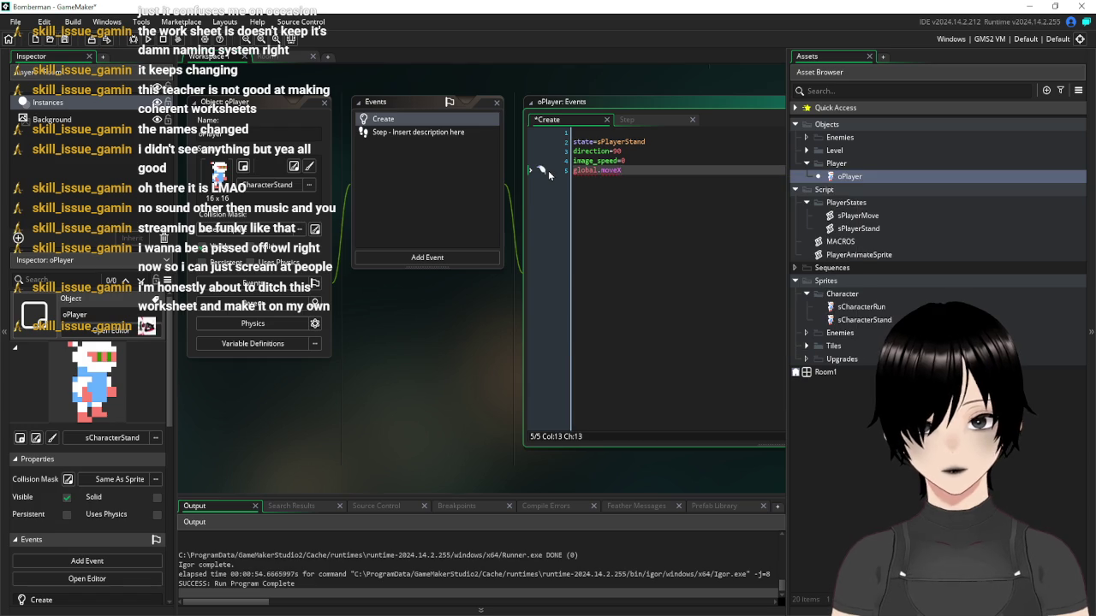
type("=x")
Add global.moveY=y on the next line, then save and run the game
key("Escape")
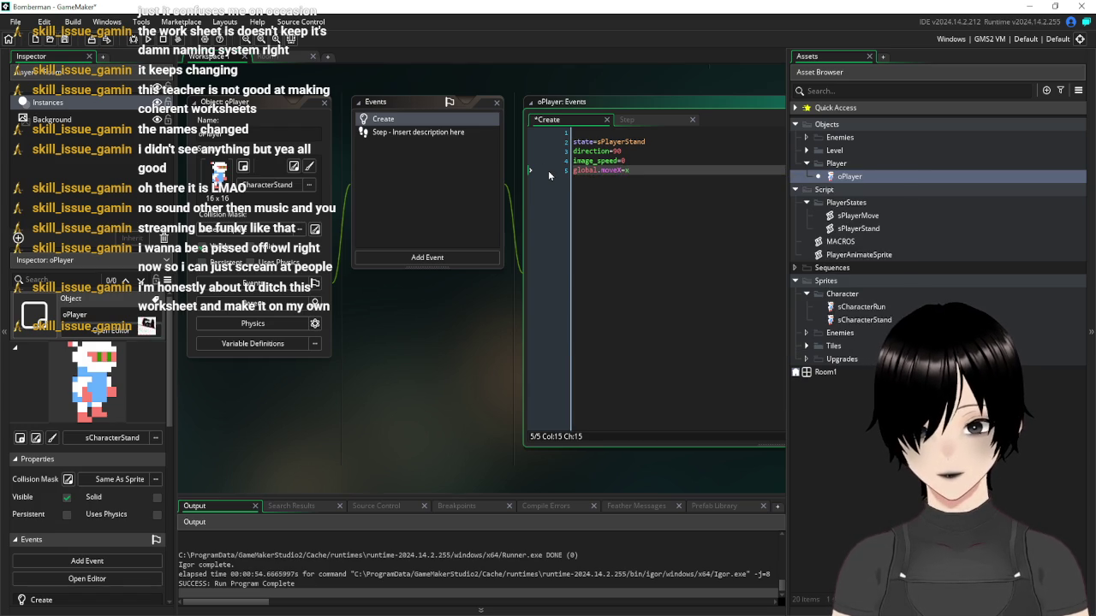
key("Return")
type("global.mov")
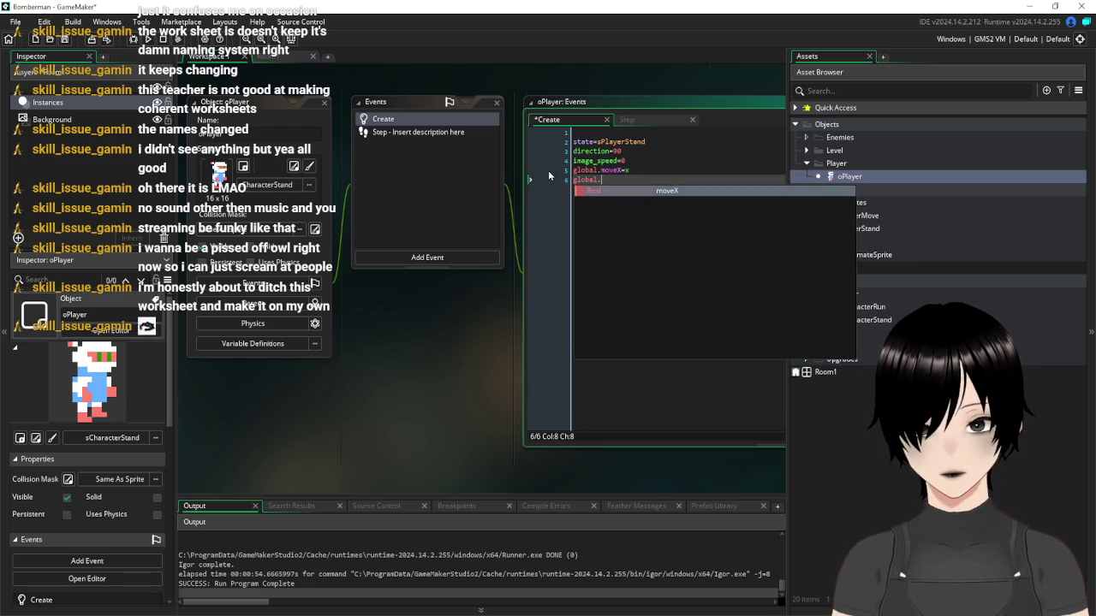
type("eY=y")
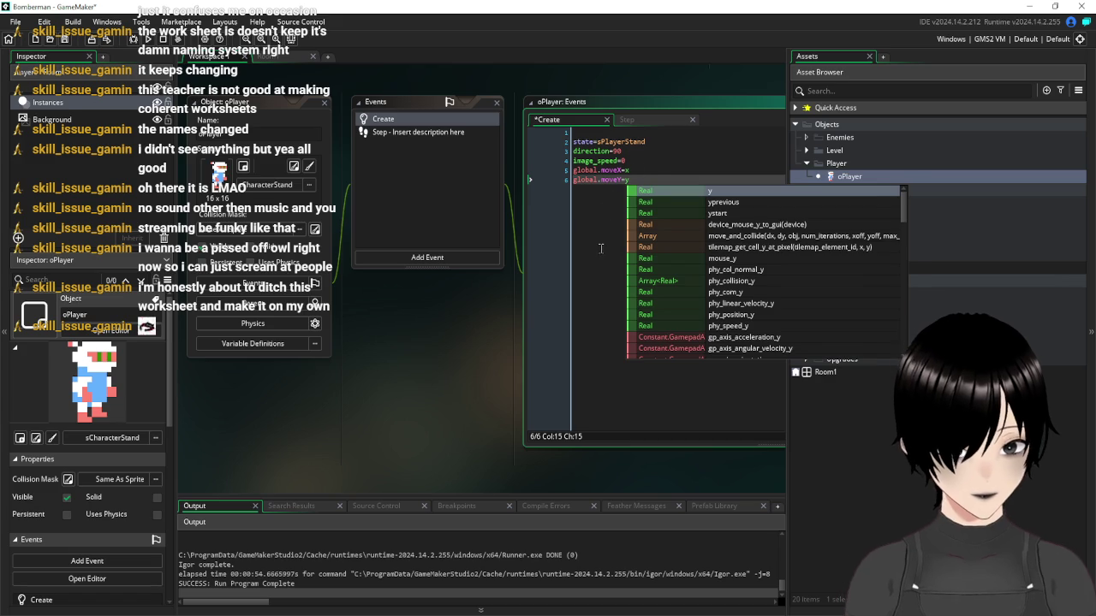
left_click(597, 180)
left_click(150, 39)
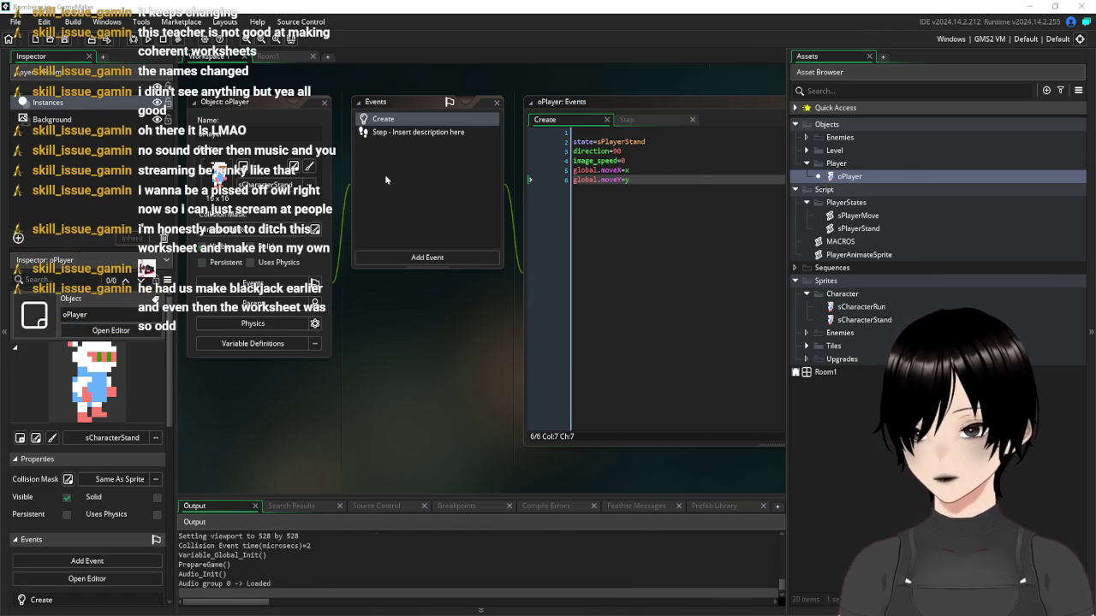
key("Down")
key("Right")
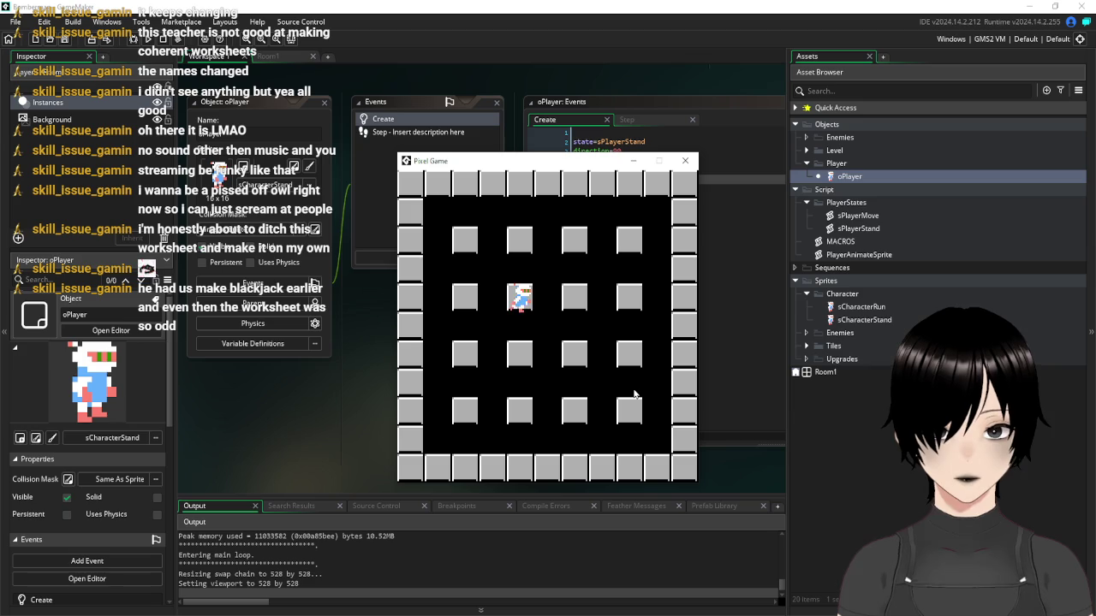
left_click(685, 161)
left_click(282, 55)
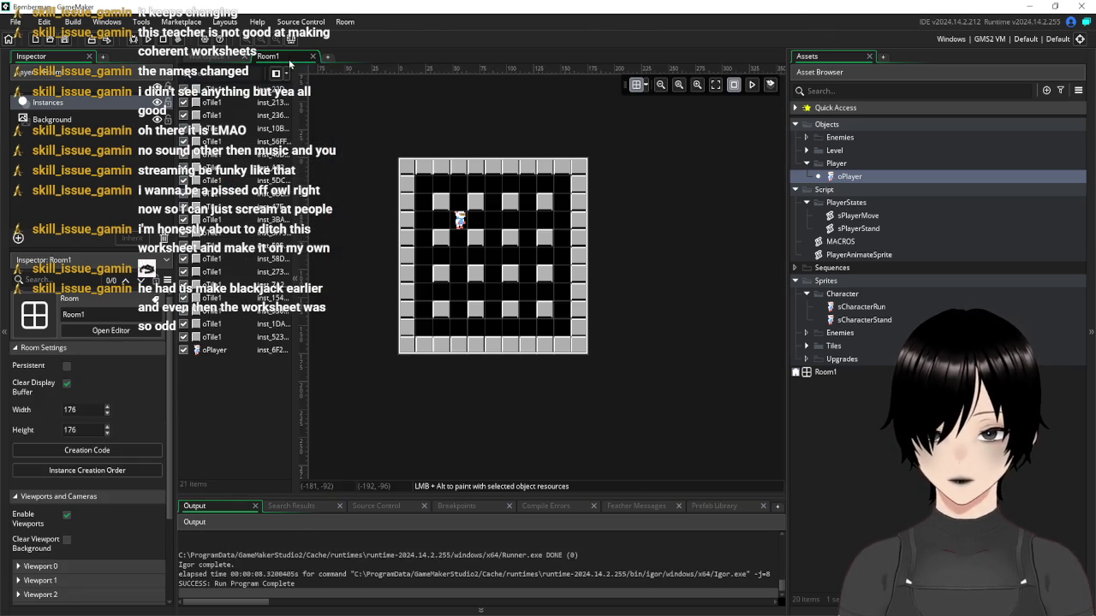
left_click(214, 62)
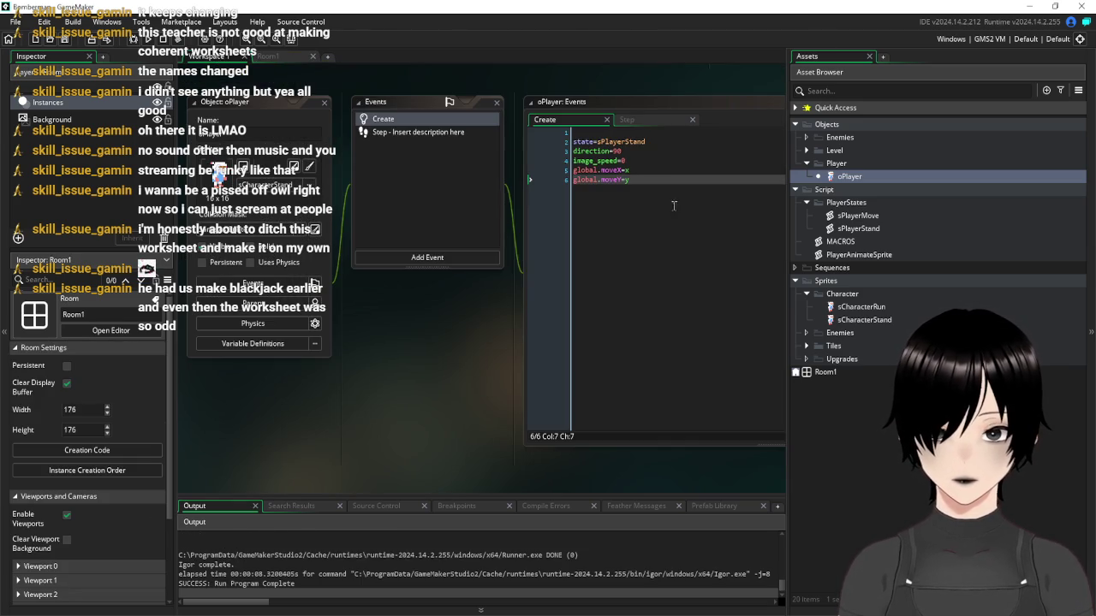
Check oPlayer's Step and Create code, then open the sPlayerStand script from the Asset Browser
left_click(702, 251)
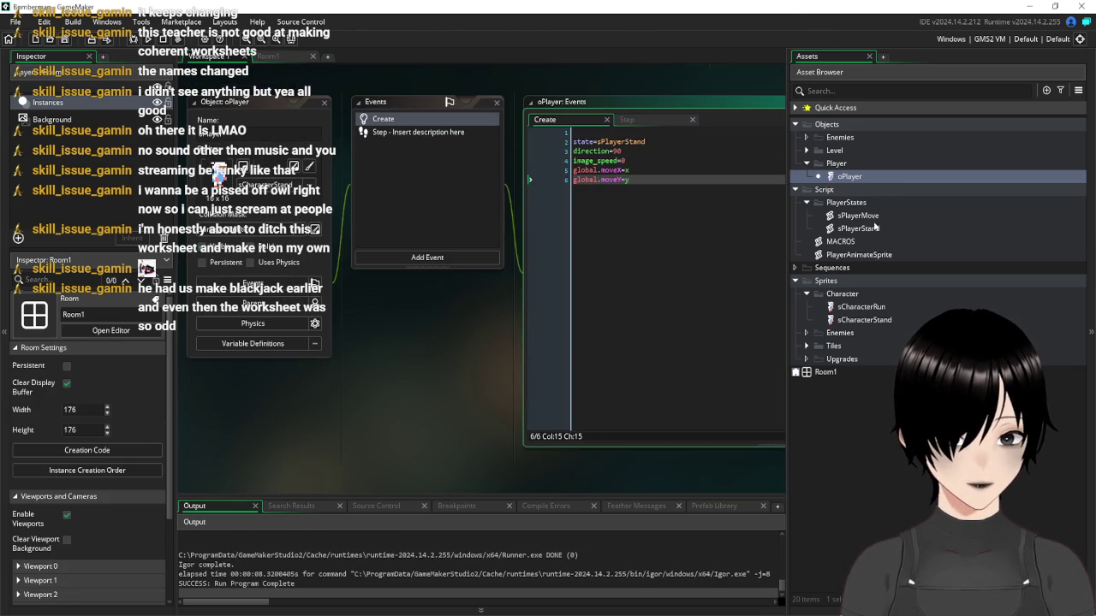
left_click(413, 132)
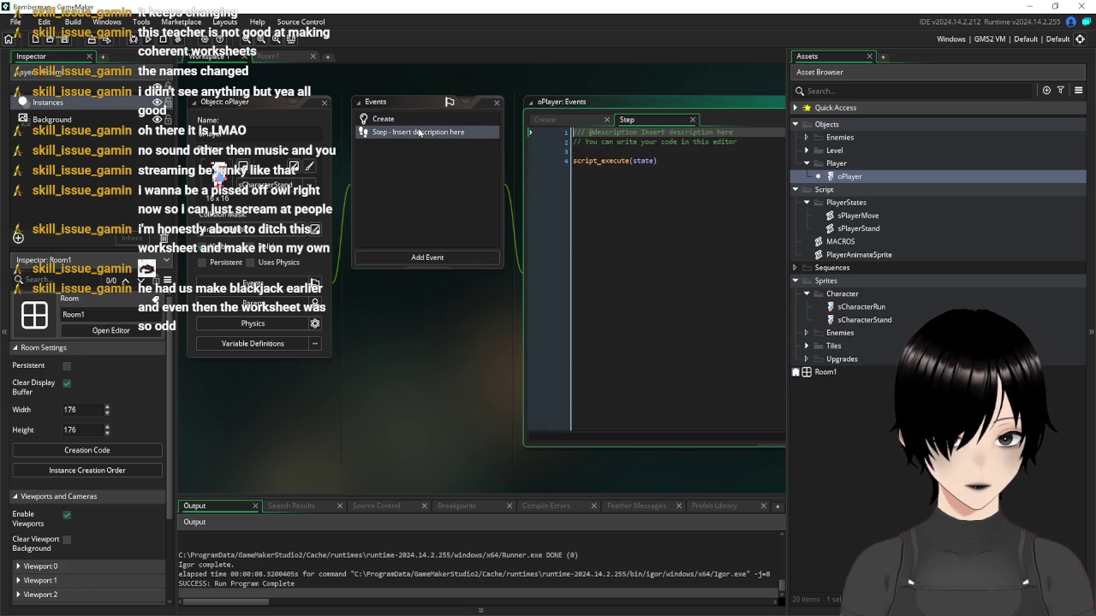
left_click(404, 120)
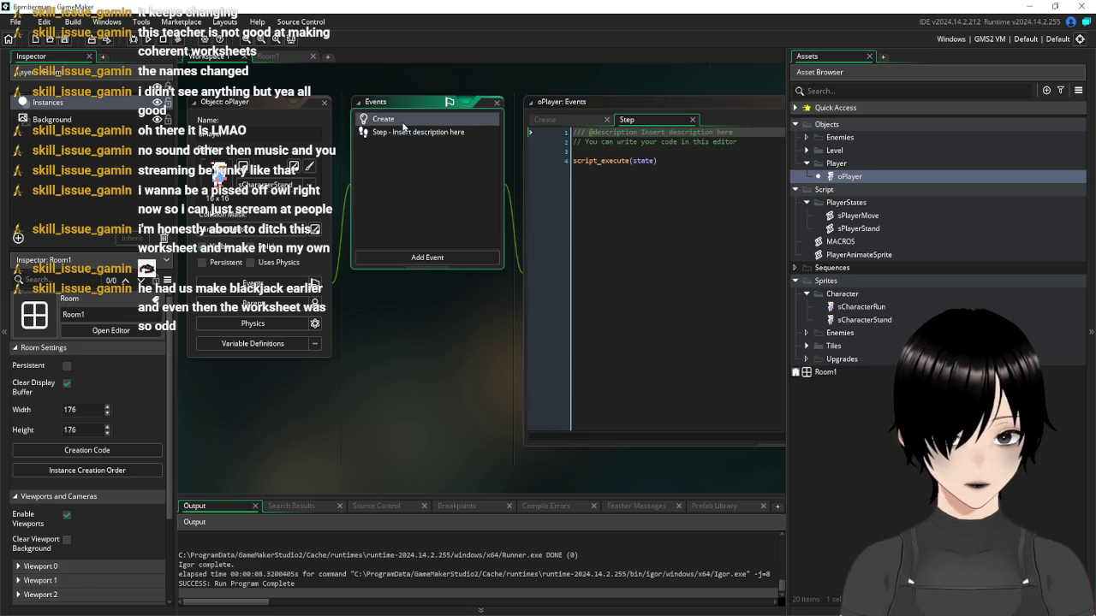
left_click(870, 229)
double_click(869, 230)
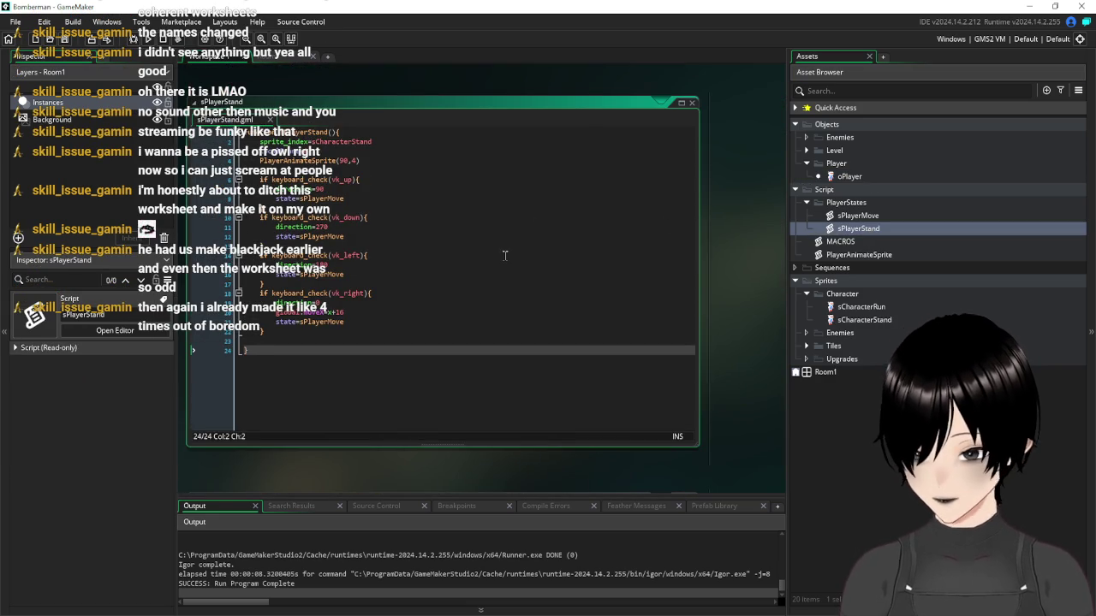
left_click(507, 247)
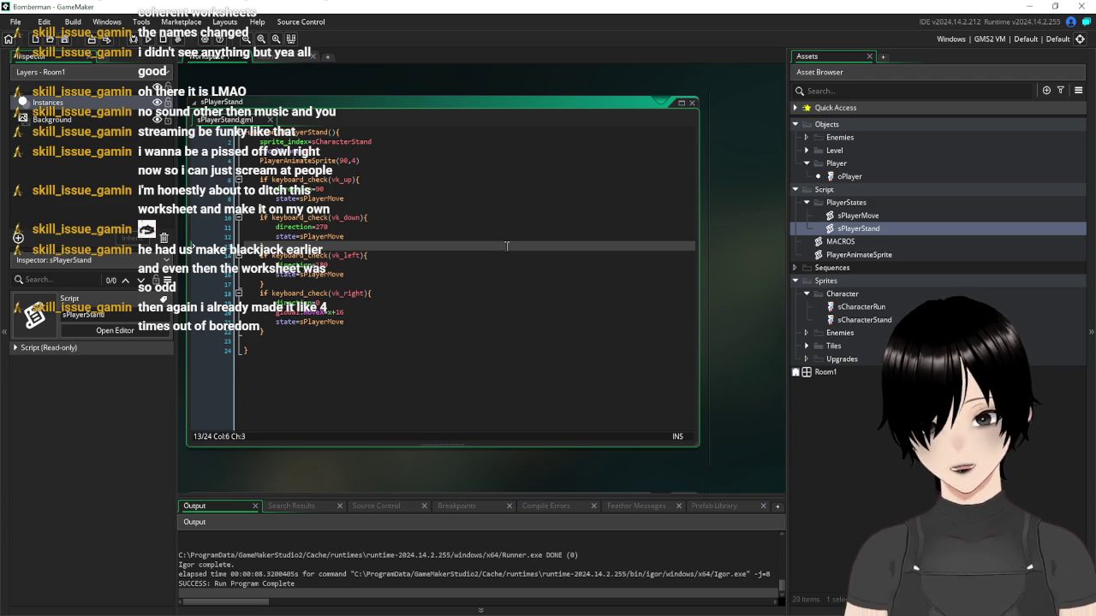
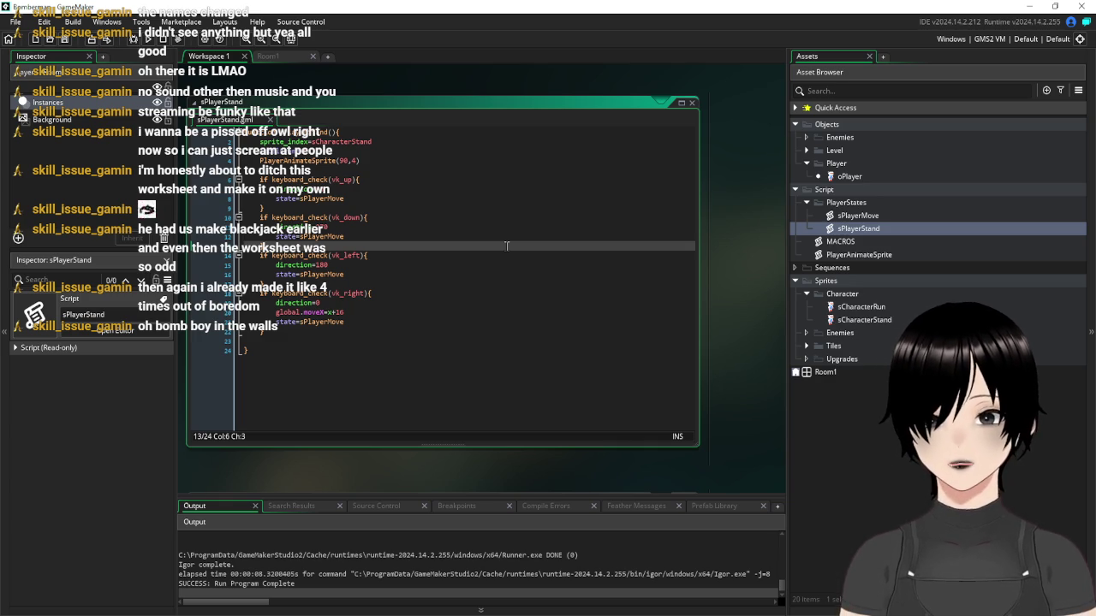
From the end of sPlayerStand, open the PlayerAnimateSprite script and then sPlayerMove
left_click(393, 339)
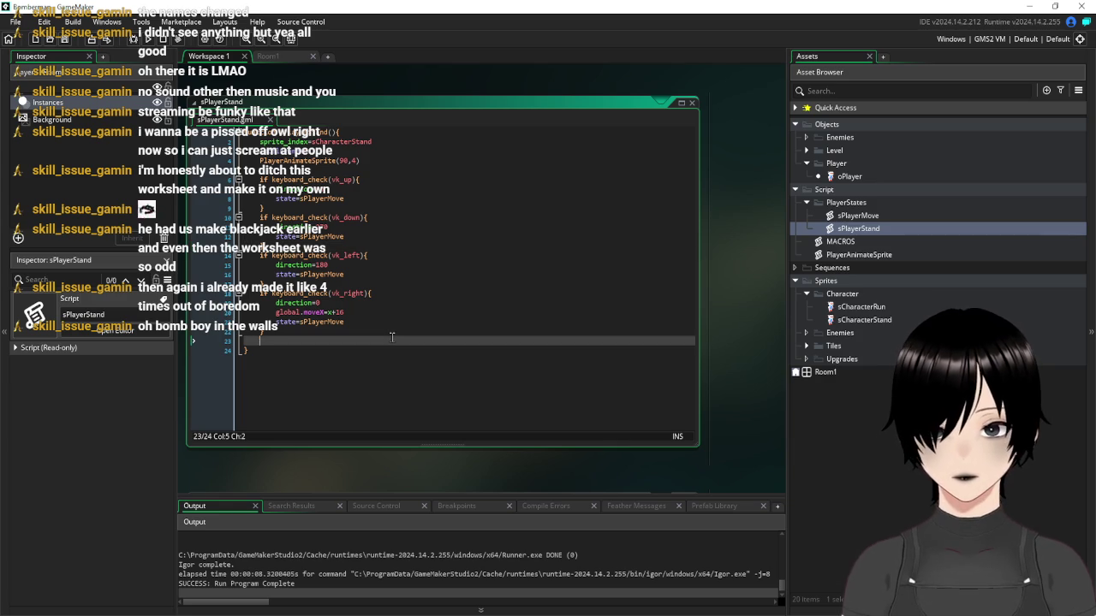
left_click(389, 403)
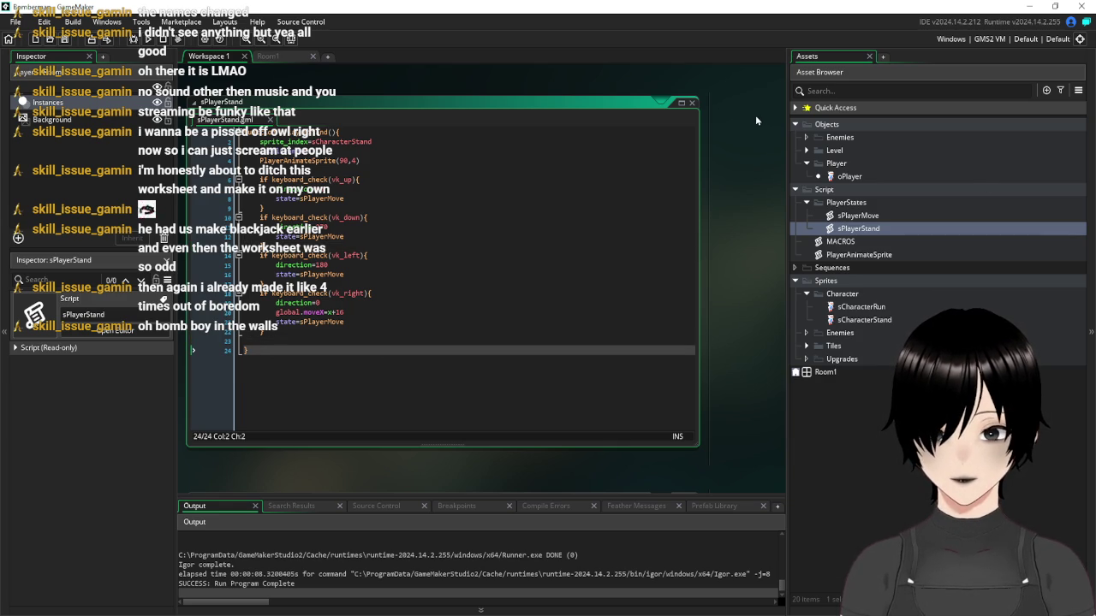
key("F12")
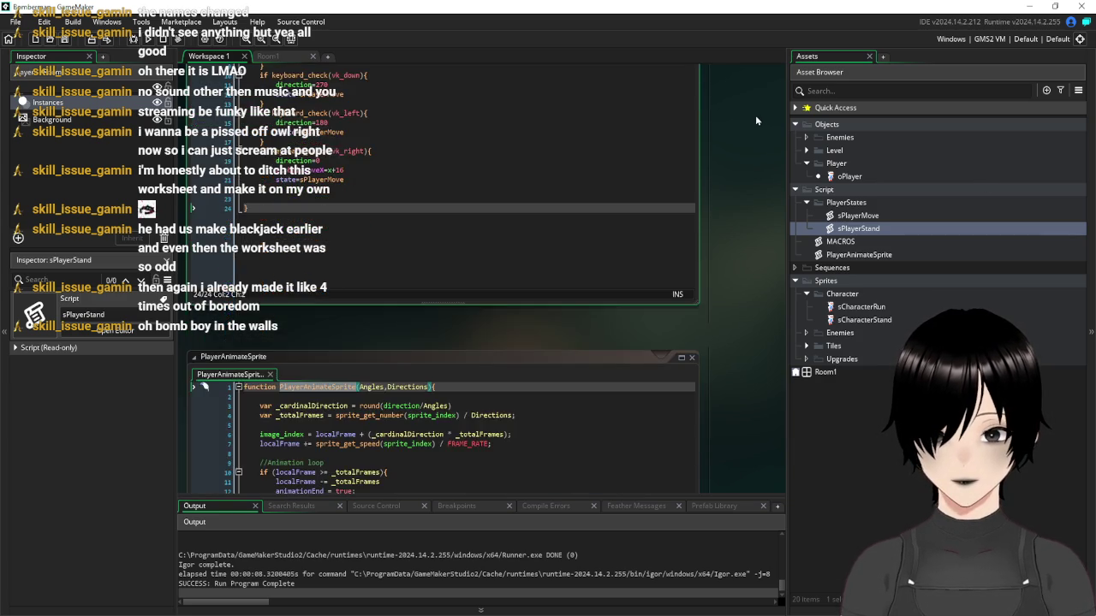
key("ctrl+Tab")
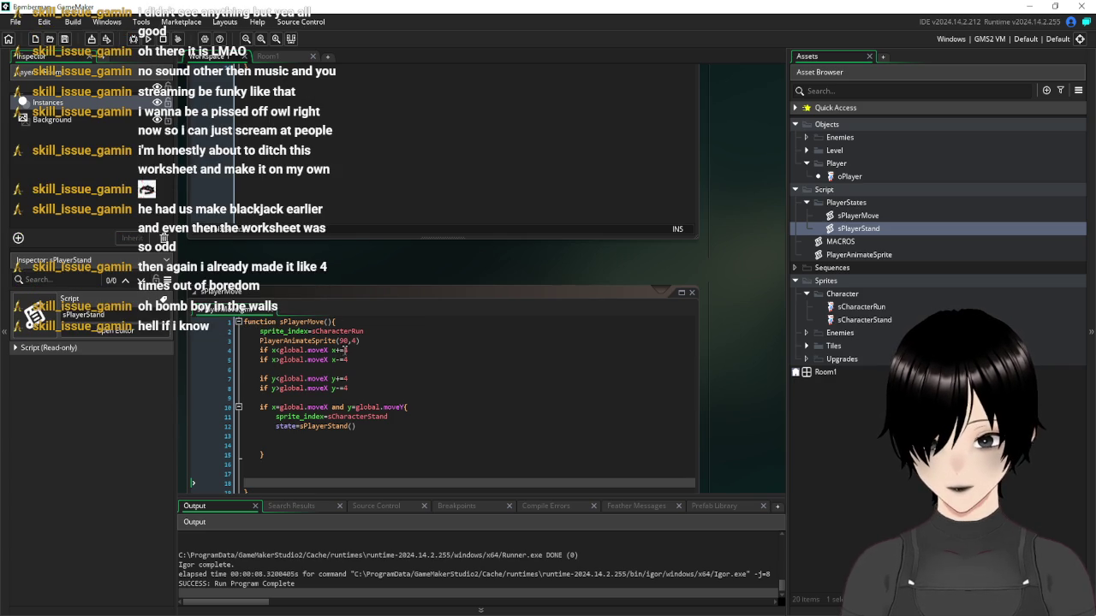
Change both y checks on lines 7–8 of sPlayerMove from global.moveX to global.moveY
left_click(329, 377)
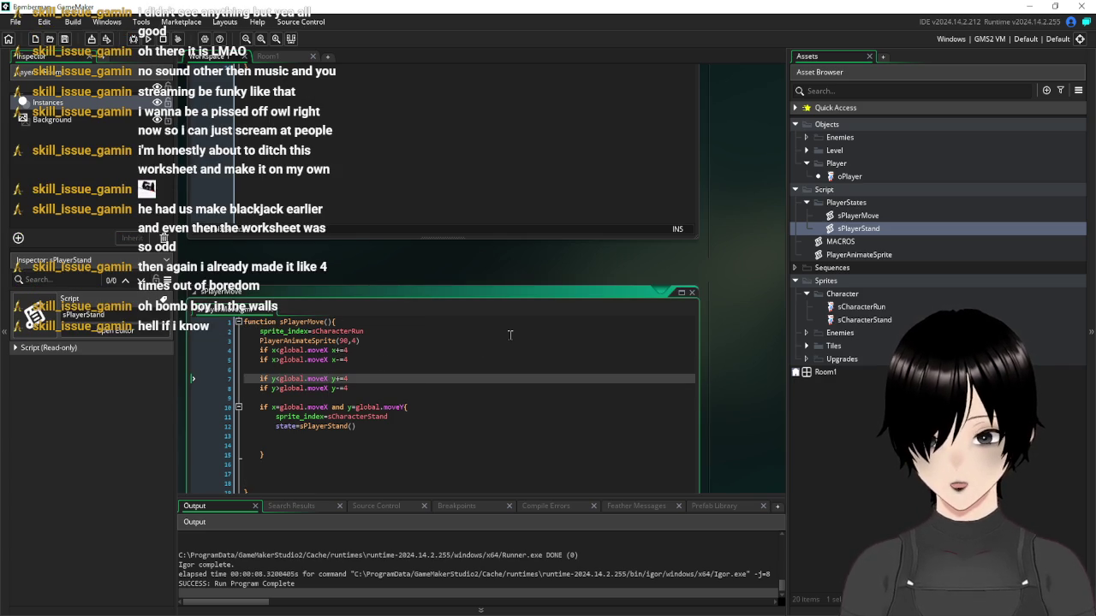
key("BackSpace")
type("y")
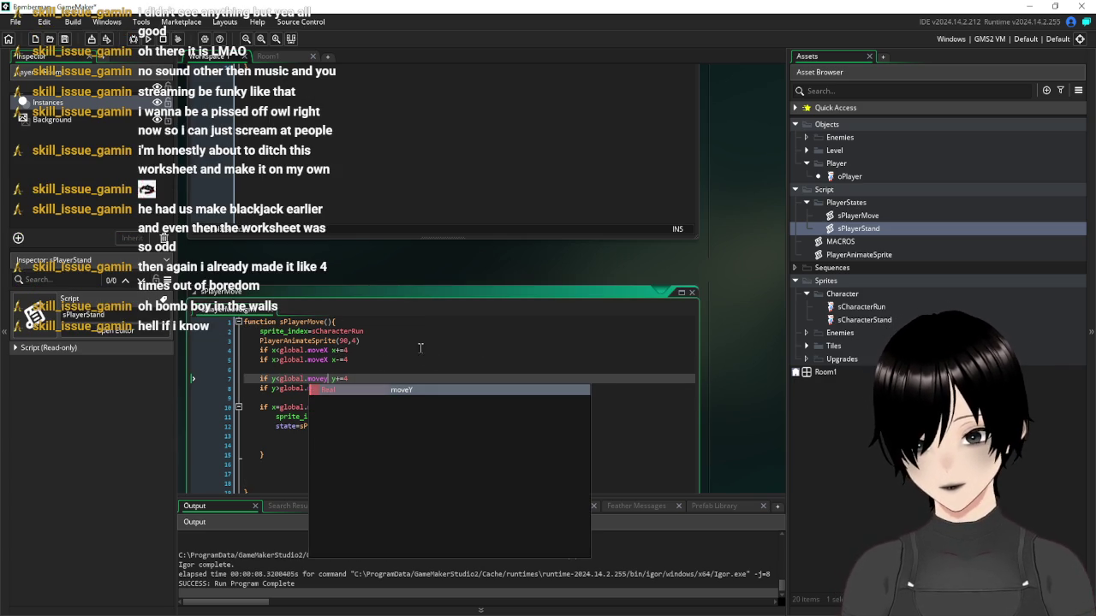
left_click(422, 352)
left_click(328, 388)
key("BackSpace")
type("y")
key("BackSpace")
type("Y")
key("Up")
key("BackSpace")
type("Y")
Save the edited sPlayerMove script and launch the game
key("Escape")
key("Up")
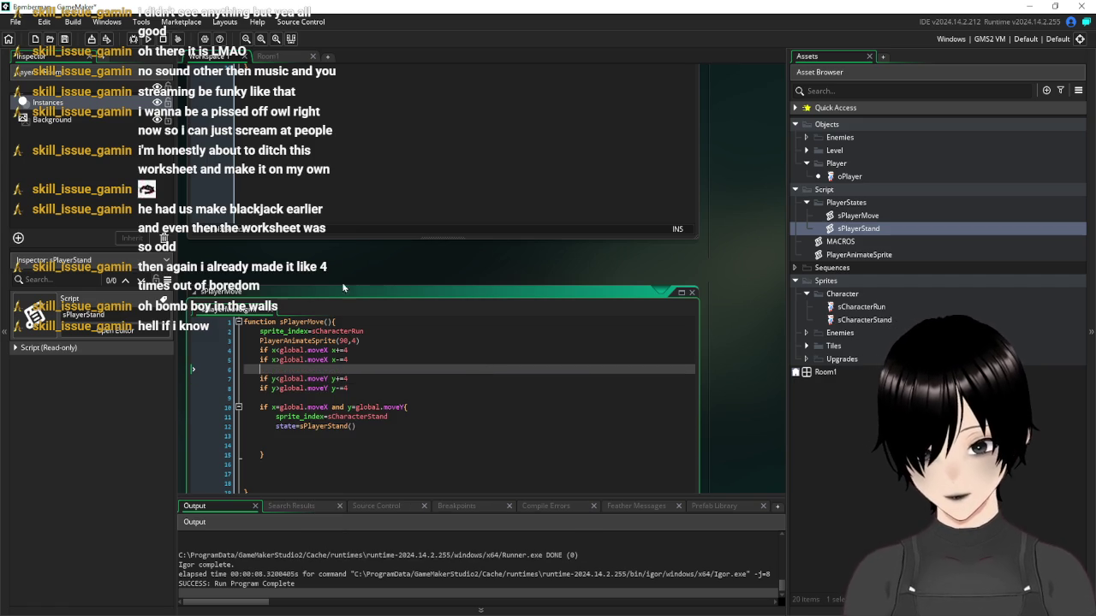
left_click(64, 39)
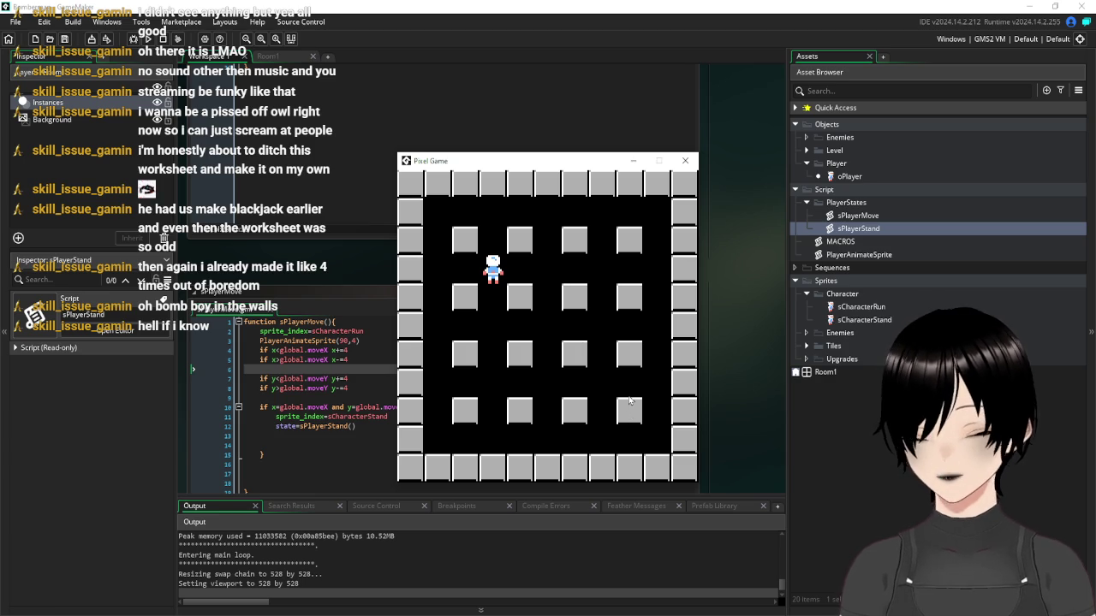
Abort the script_execute crash and drop the parentheses so line 12 assigns state=sPlayerStand
key("Right")
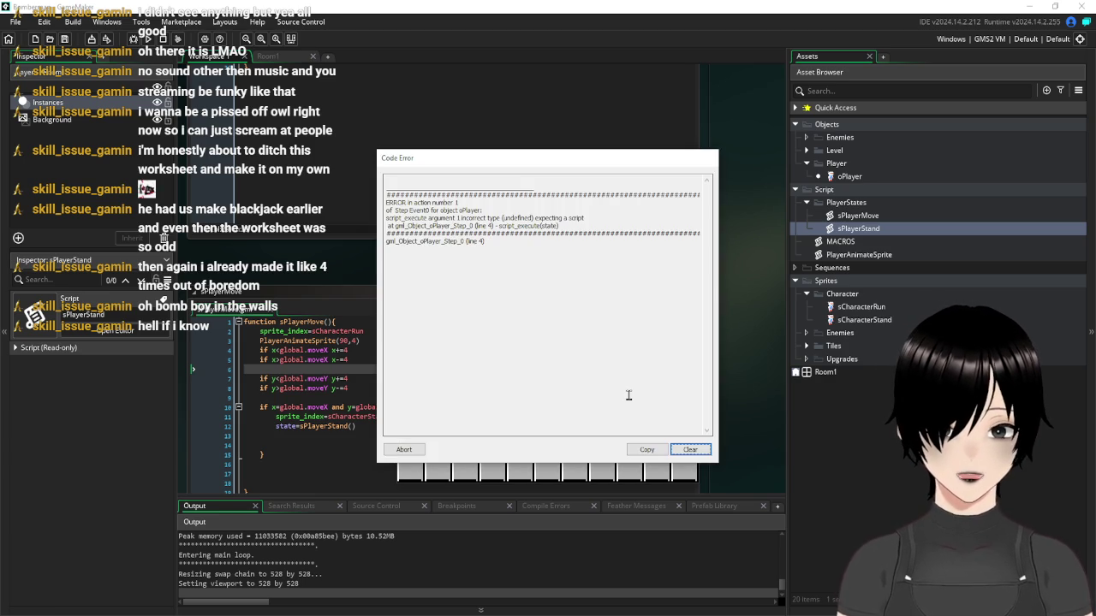
left_click(405, 451)
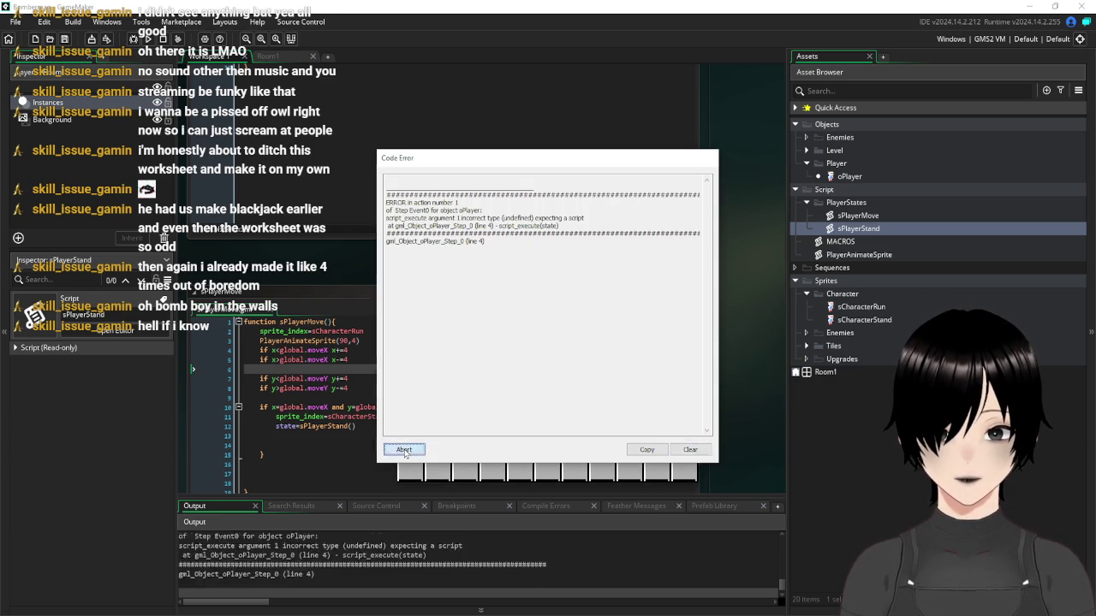
left_click(367, 426)
key("BackSpace")
key("BackSpace")
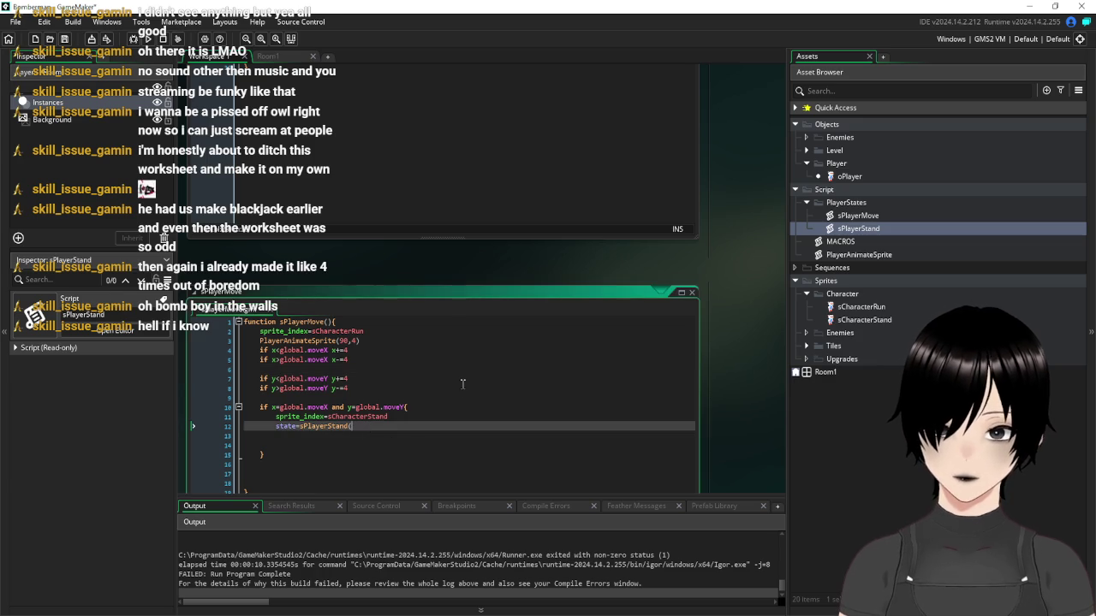
left_click(463, 379)
Rerun the game, move the player right along the top row, then close it
key("F5")
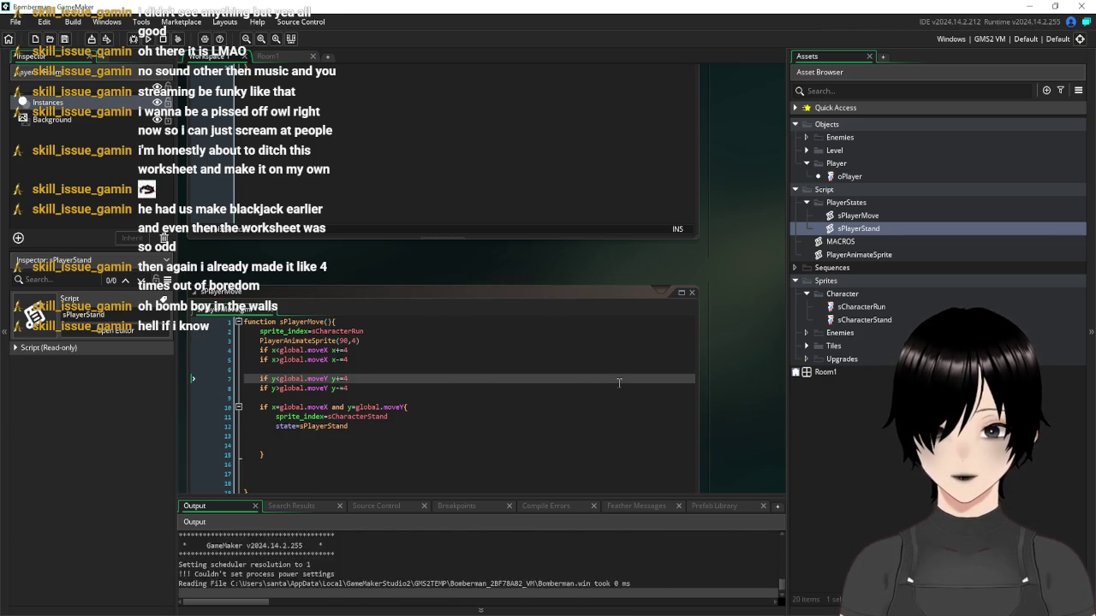
key("Right")
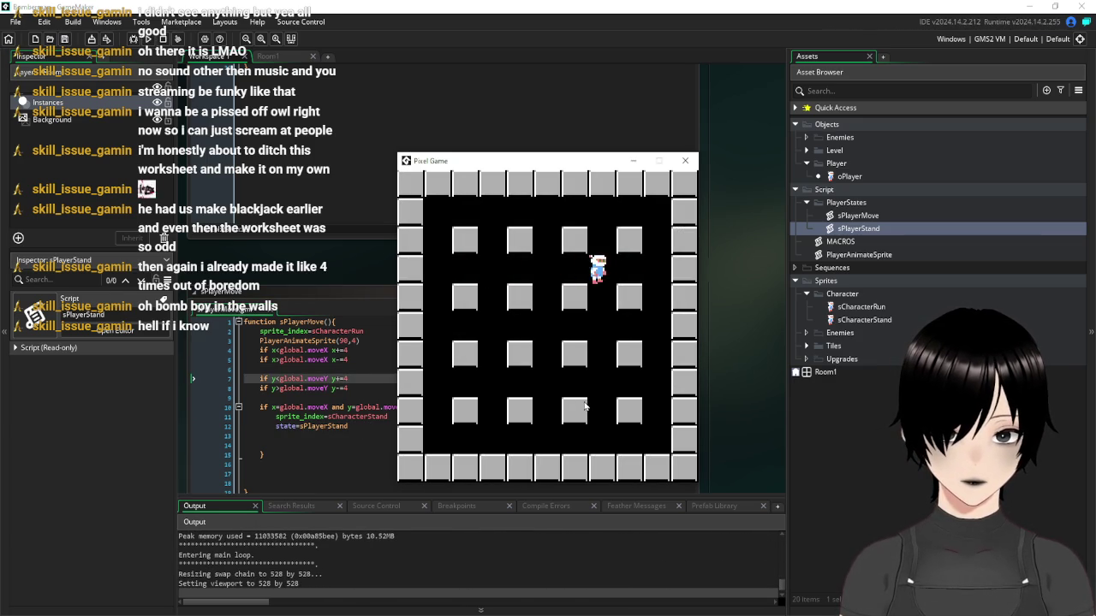
left_click(685, 160)
Review the scripts and copy the global.moveX=x+16 assignment from the right-key branch
left_click(437, 369)
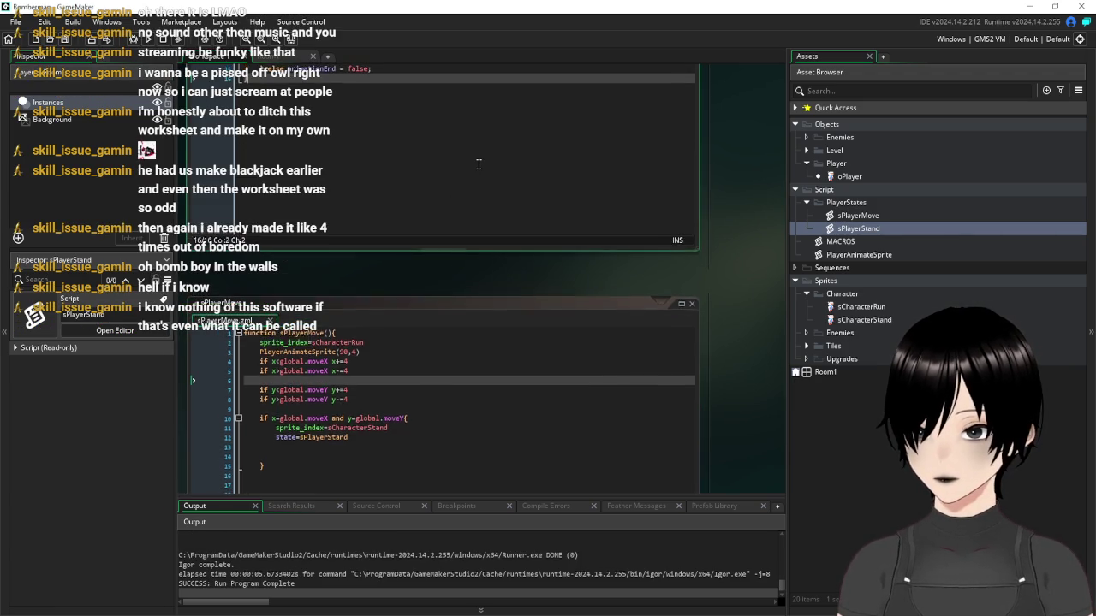
left_click(492, 234)
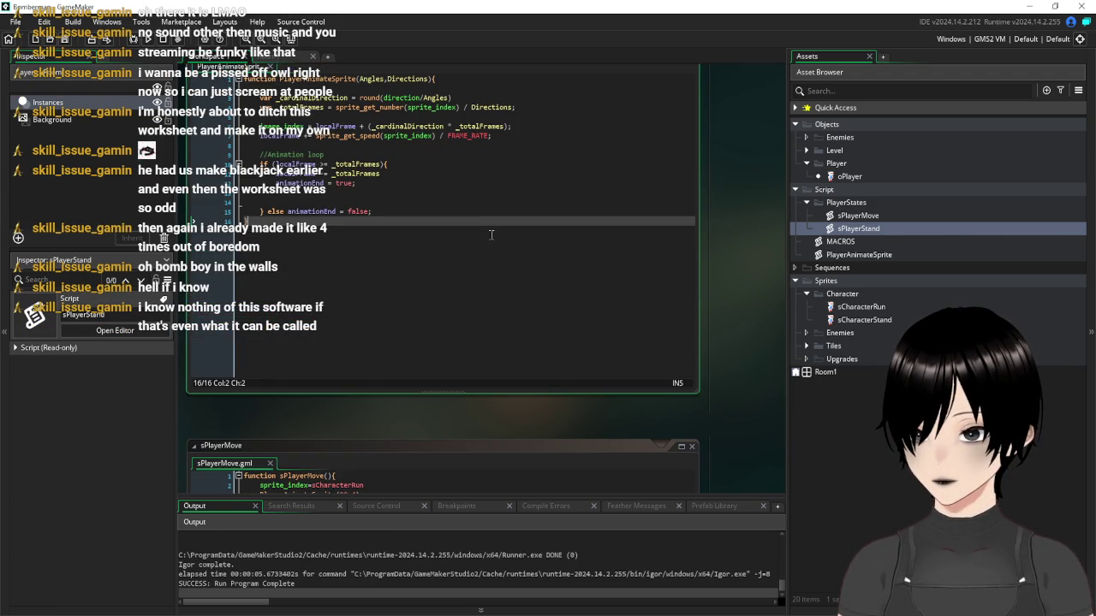
scroll(492, 235, "up", 5)
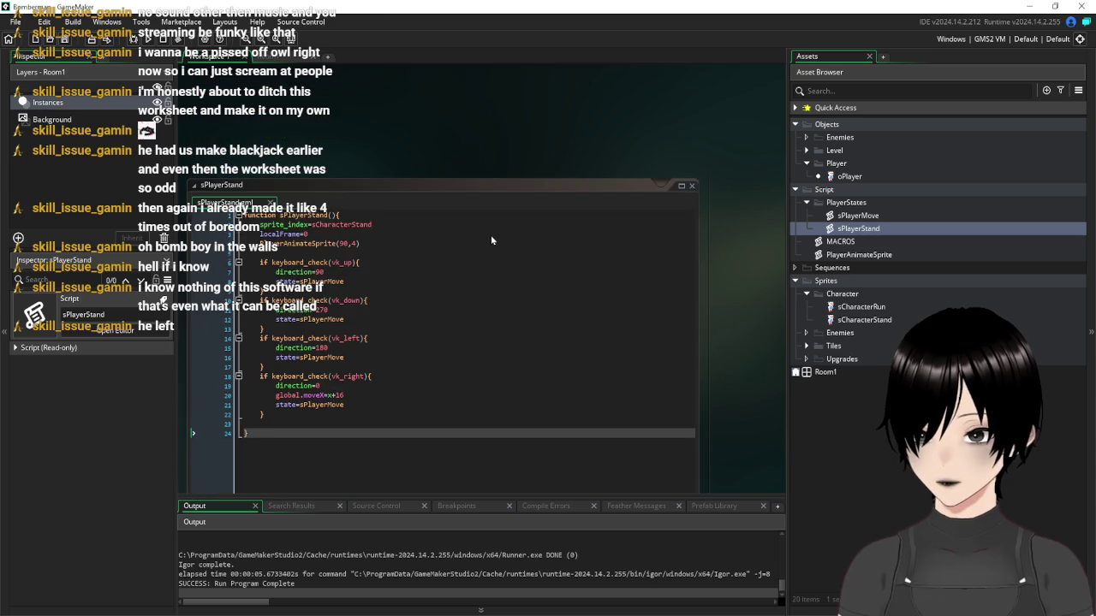
scroll(490, 234, "down", 3)
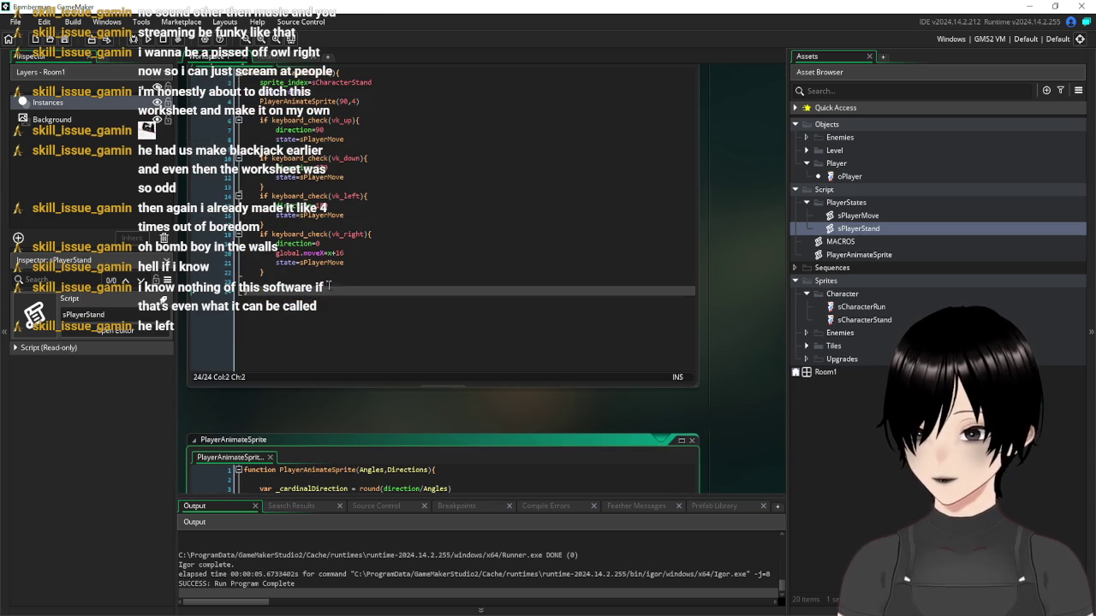
mouse_move(328, 253)
left_mouse_down()
mouse_move(358, 256)
mouse_move(275, 254)
left_mouse_up()
key("ctrl+c")
left_click(368, 268)
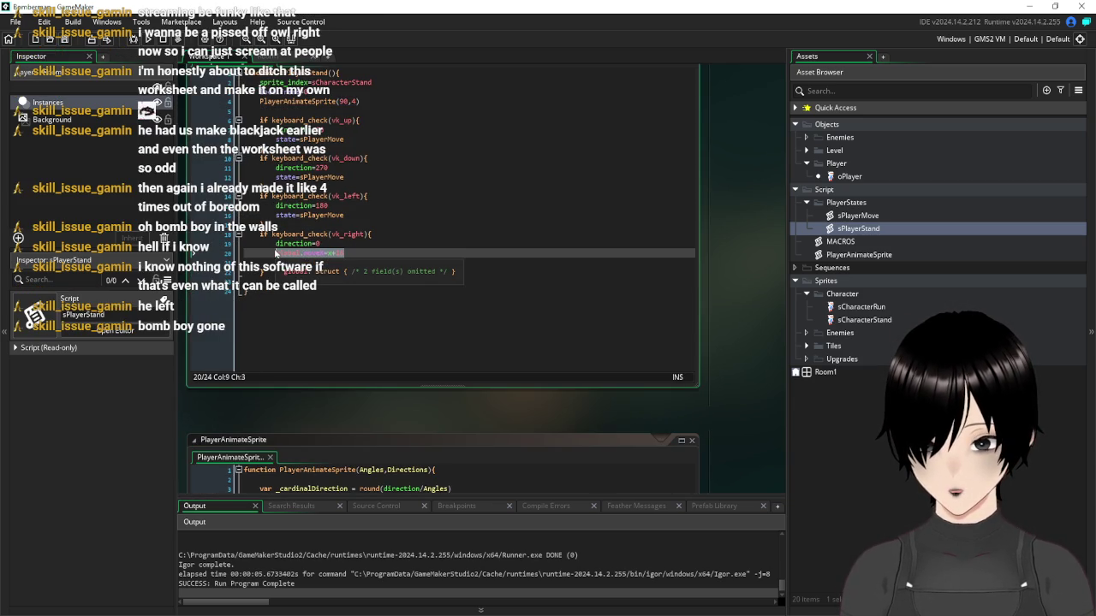
Paste it below direction=180 in the left-key branch as global.moveX=x-16, then run the game
left_click_drag(276, 205, 358, 209)
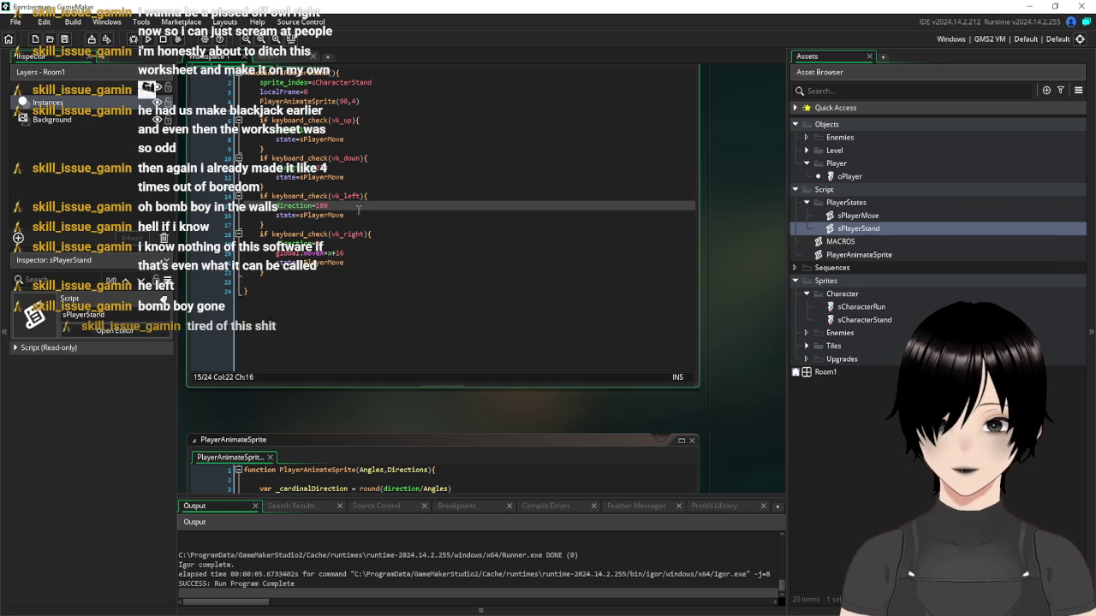
key("Return")
key("ctrl+v")
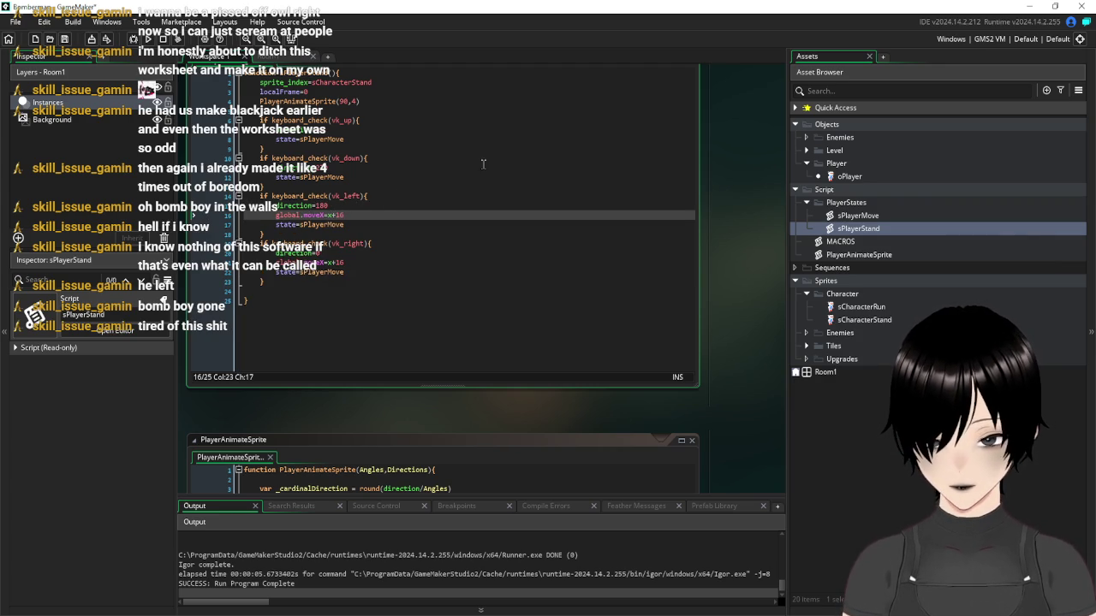
left_click(408, 165)
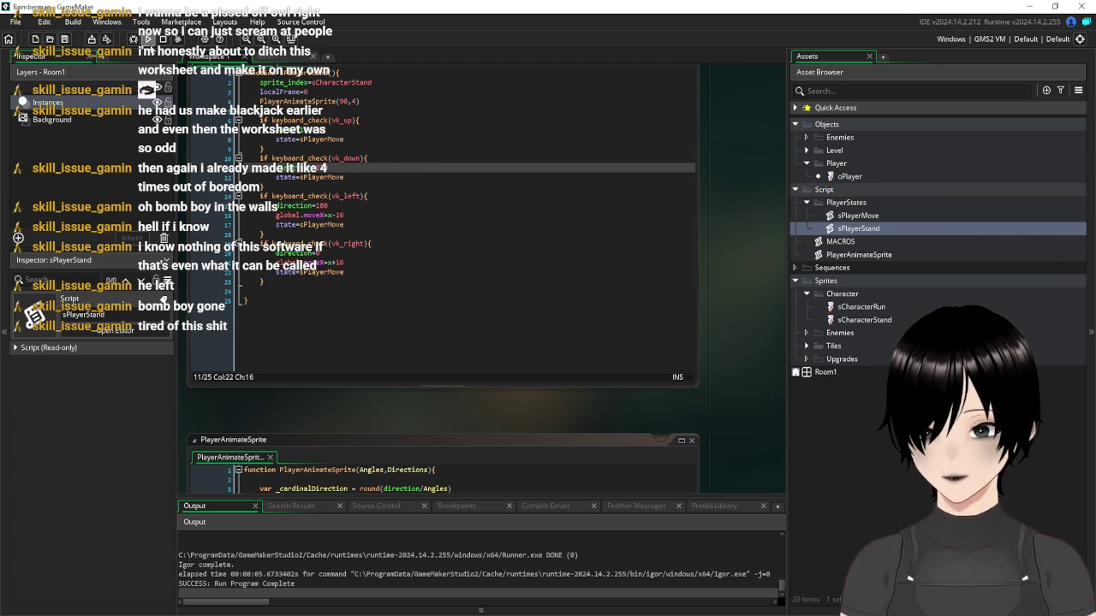
left_click(147, 39)
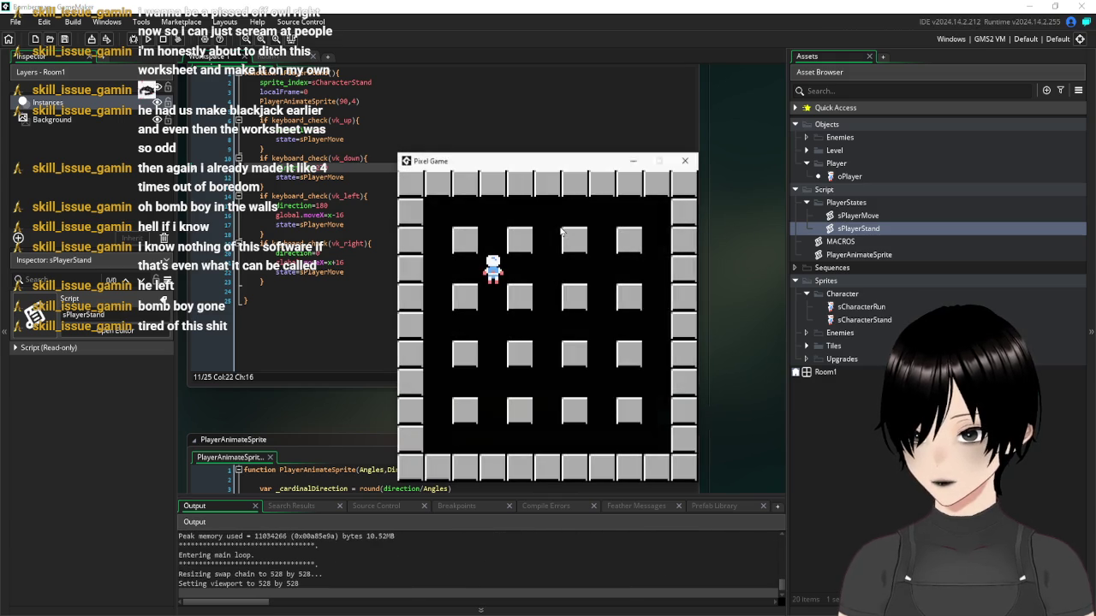
Move the player left and right between the arena blocks, then close the game and show Room1
key("Right")
key("Right")
key("Left")
key("Right")
key("Left")
key("Right")
key("Left")
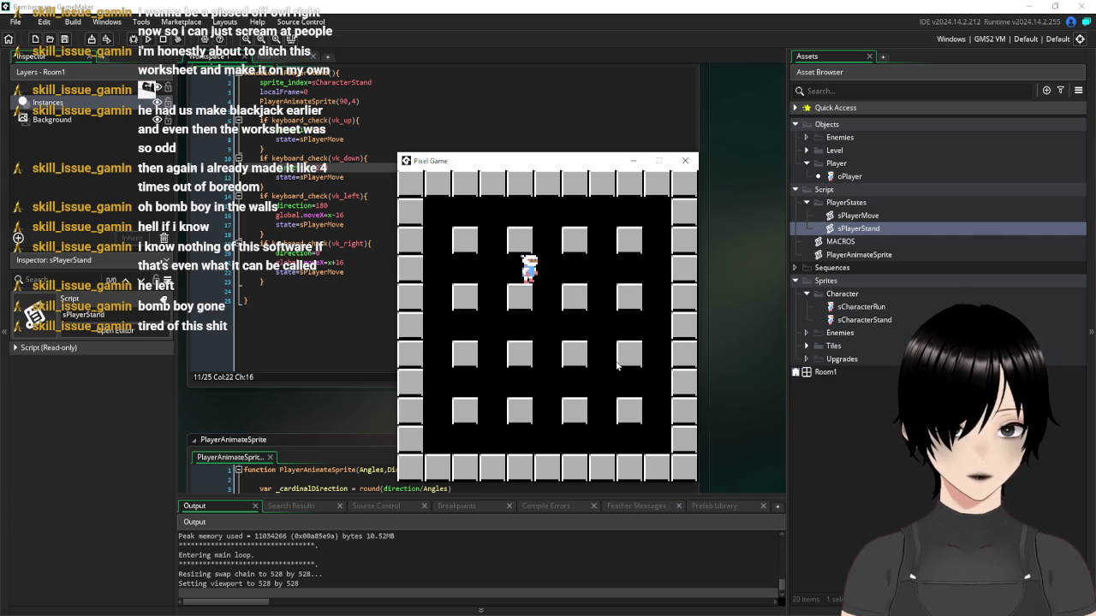
key("Right")
key("Left")
key("Right")
key("Left")
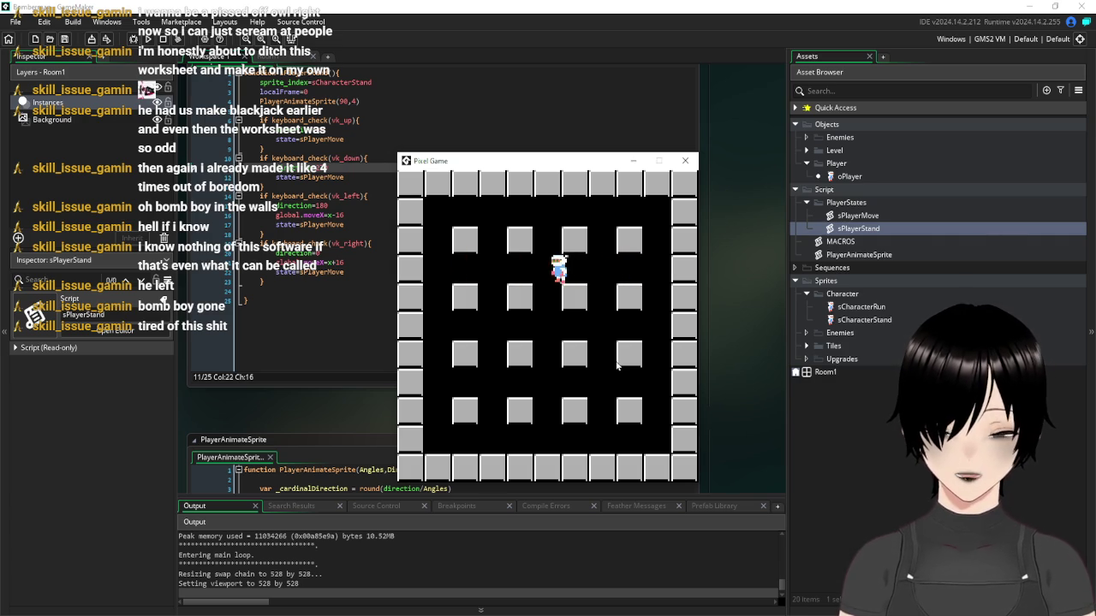
key("Right")
key("Left")
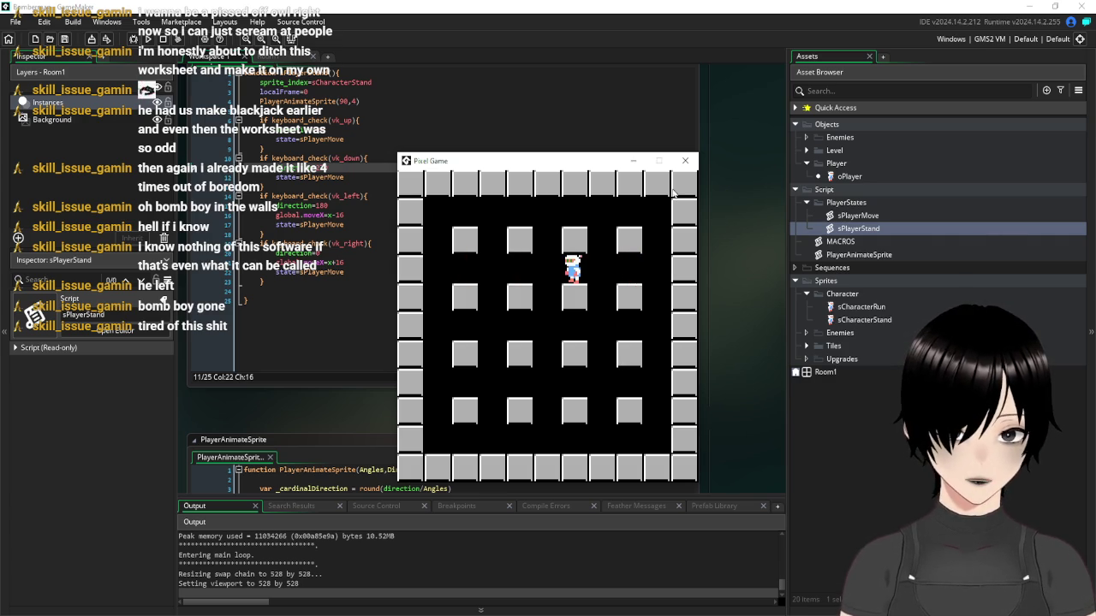
left_click(685, 160)
left_click(286, 56)
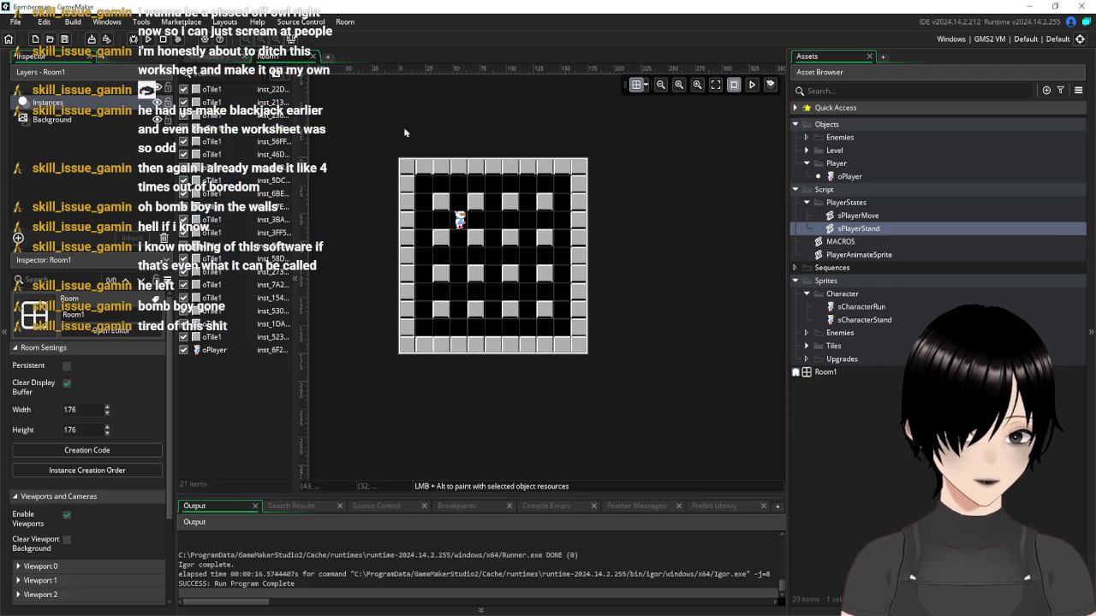
Change sCharacterRun's Fps from 10 to 1, then reopen the sPlayerMove script
double_click(861, 306)
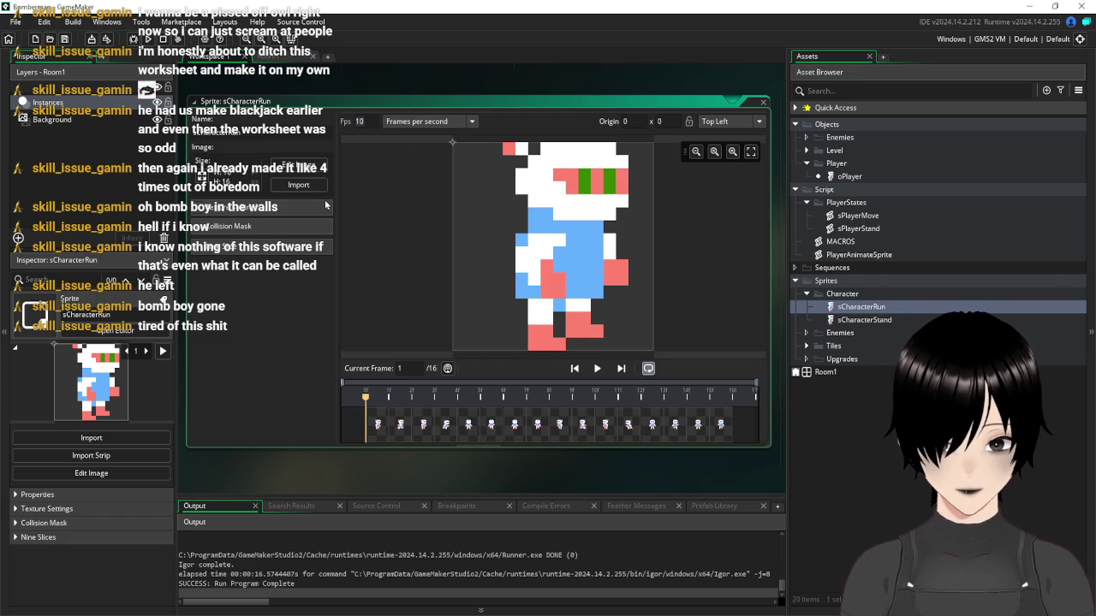
key("BackSpace")
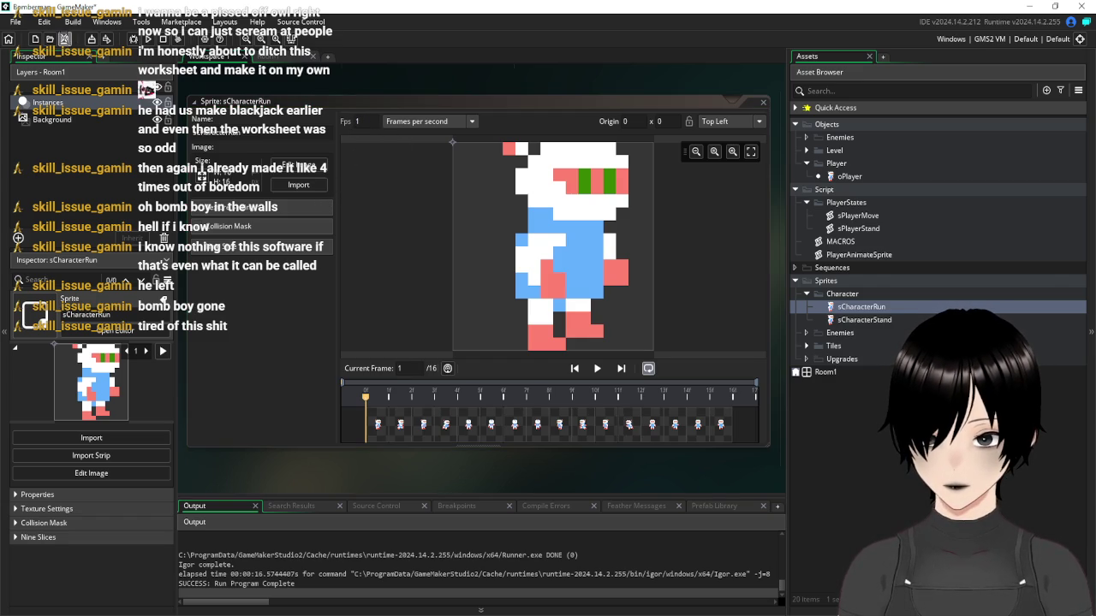
double_click(857, 216)
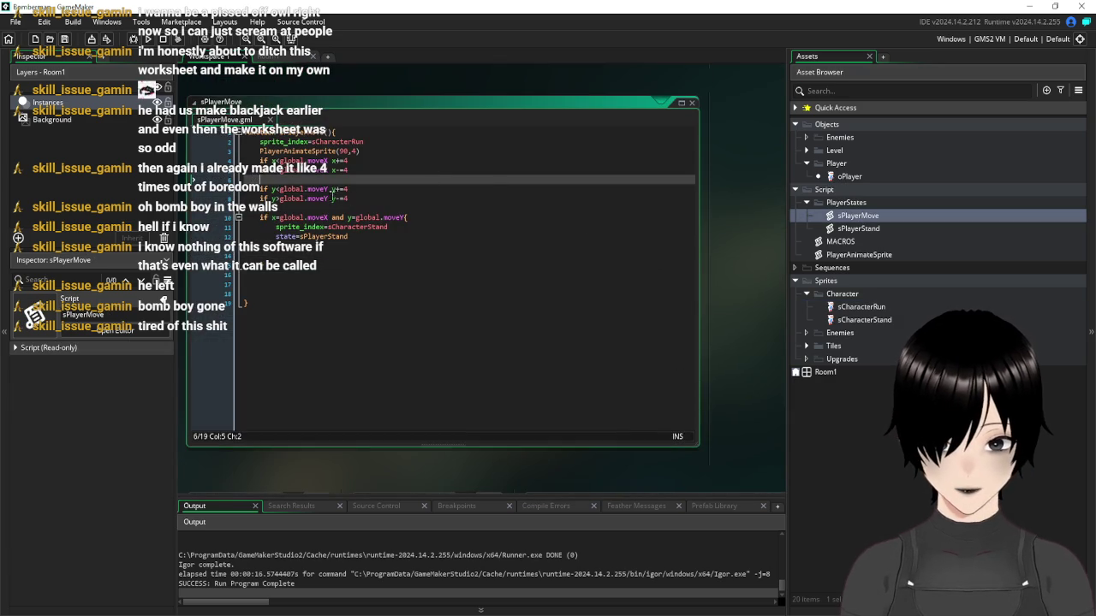
Change the x-=4, y+=4 and y-=4 movement steps in sPlayerMove to 2
left_click(349, 160)
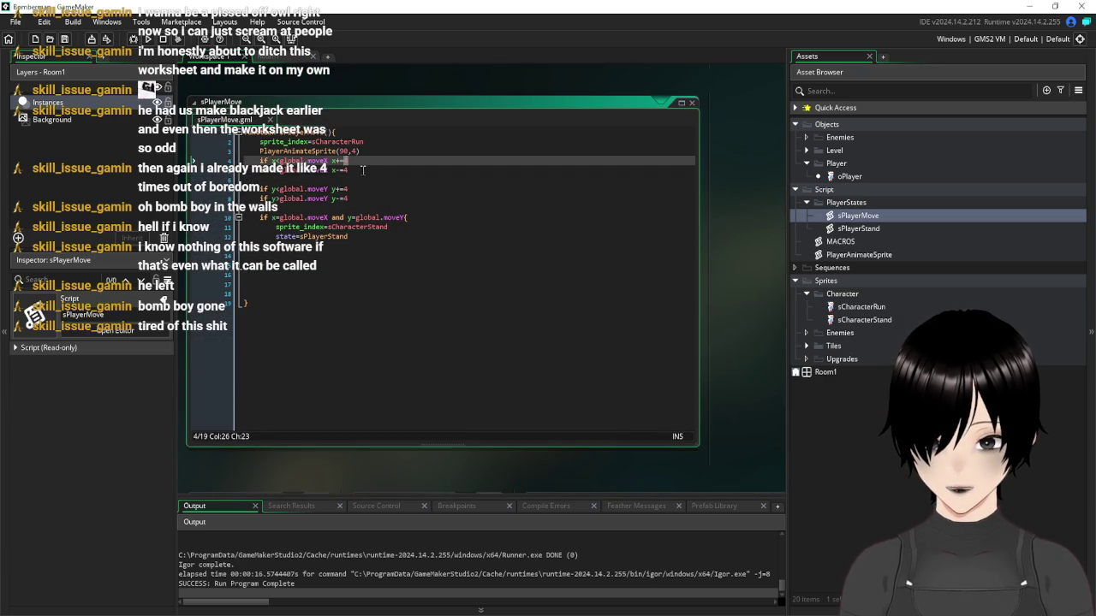
type("2")
left_click(344, 170)
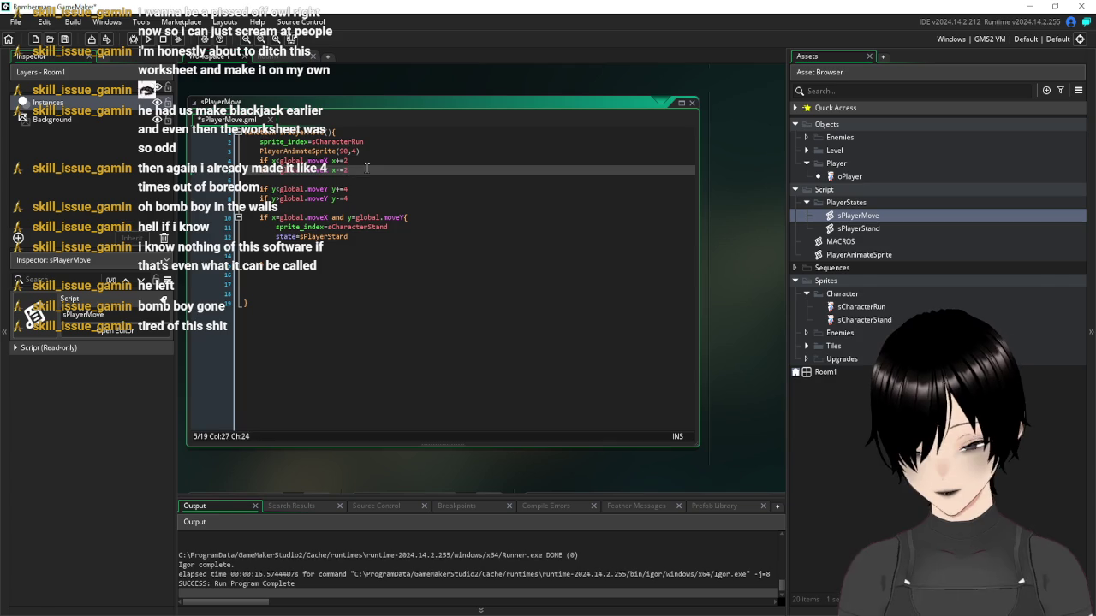
type("2")
key("Down")
key("Down")
key("BackSpace")
type("2")
key("Down")
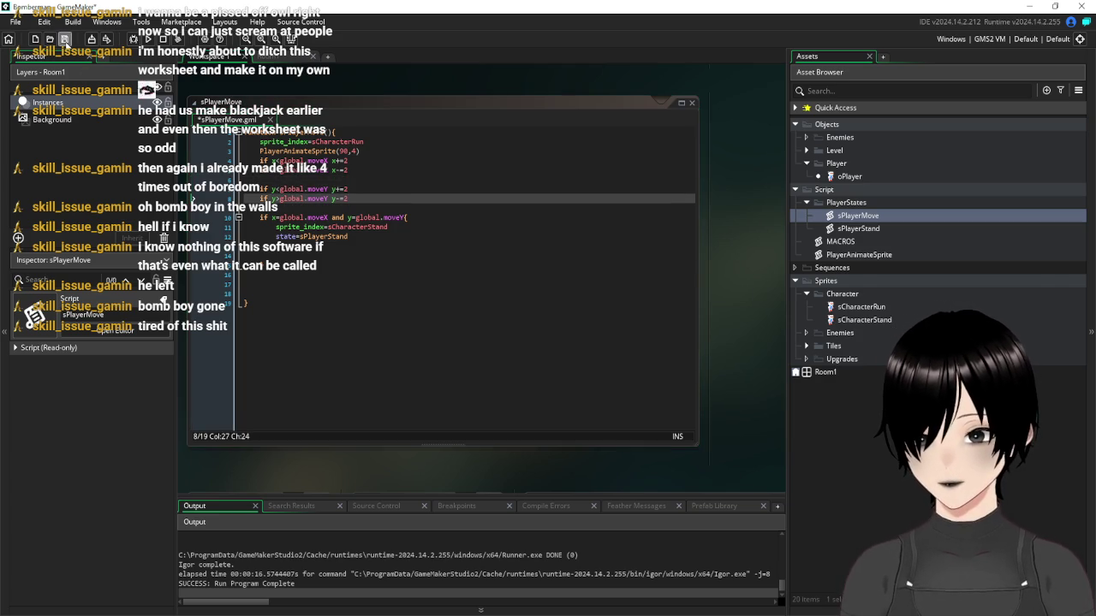
Run the game, walk the player right and left at the slower speed, then close it
left_click(148, 39)
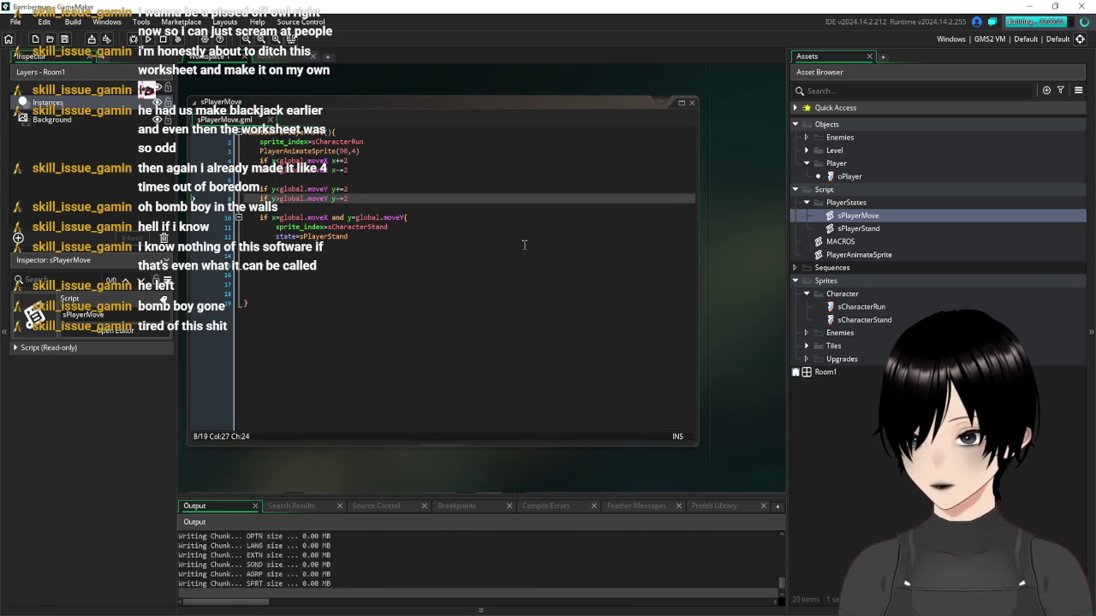
key("Right")
key("Left")
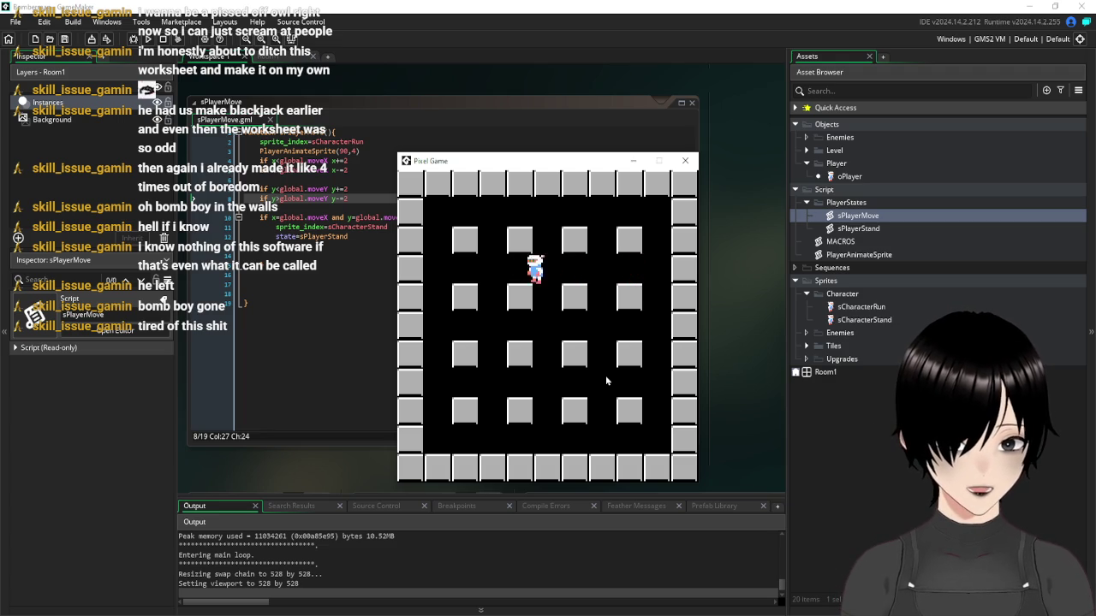
key("Right")
key("Right")
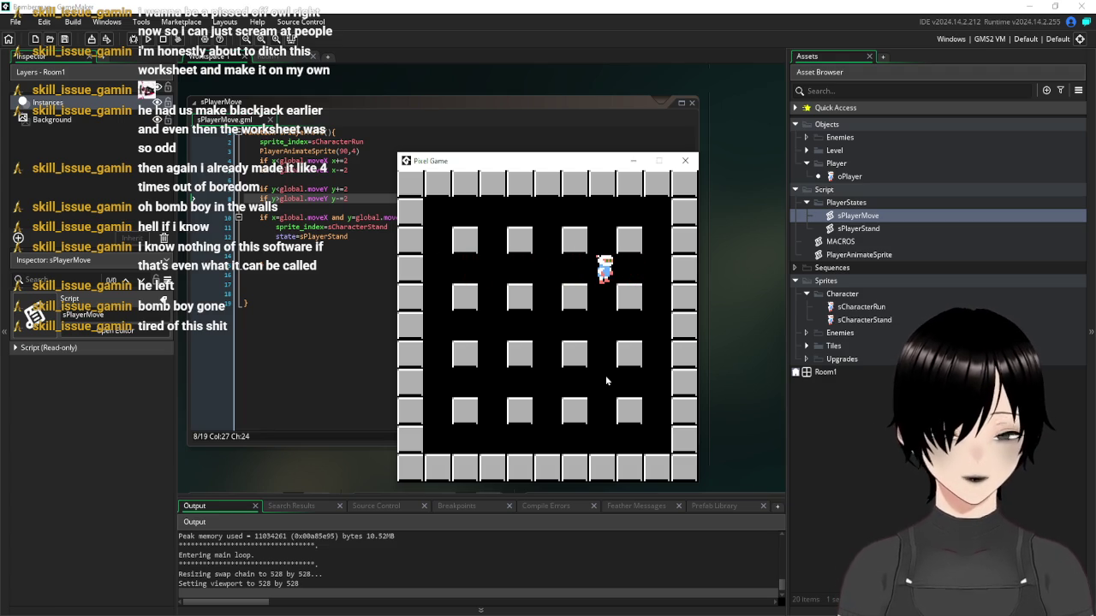
left_click(686, 162)
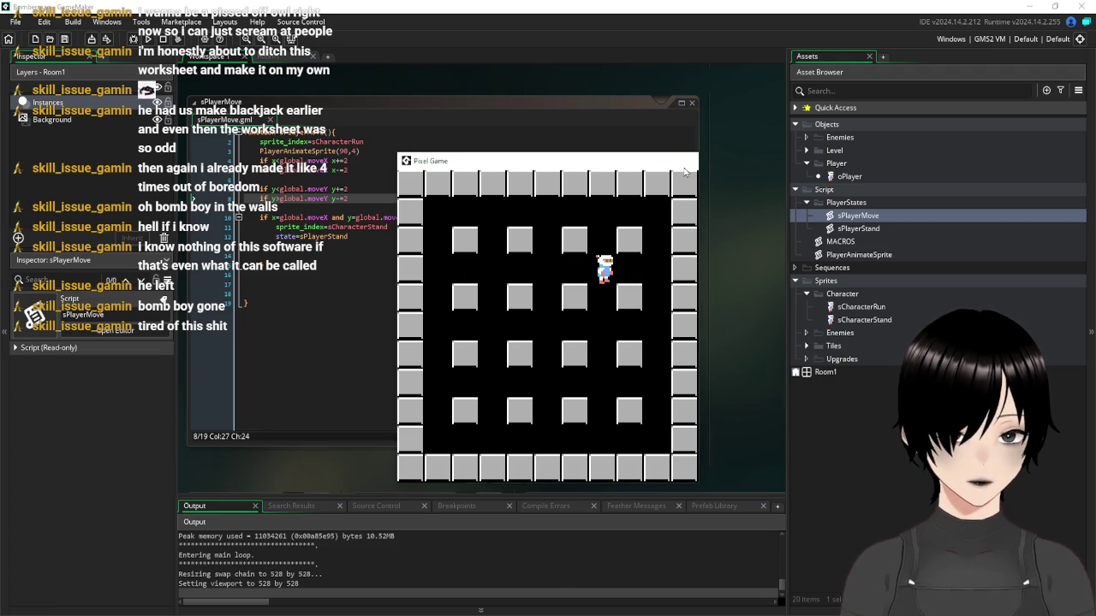
left_click(474, 339)
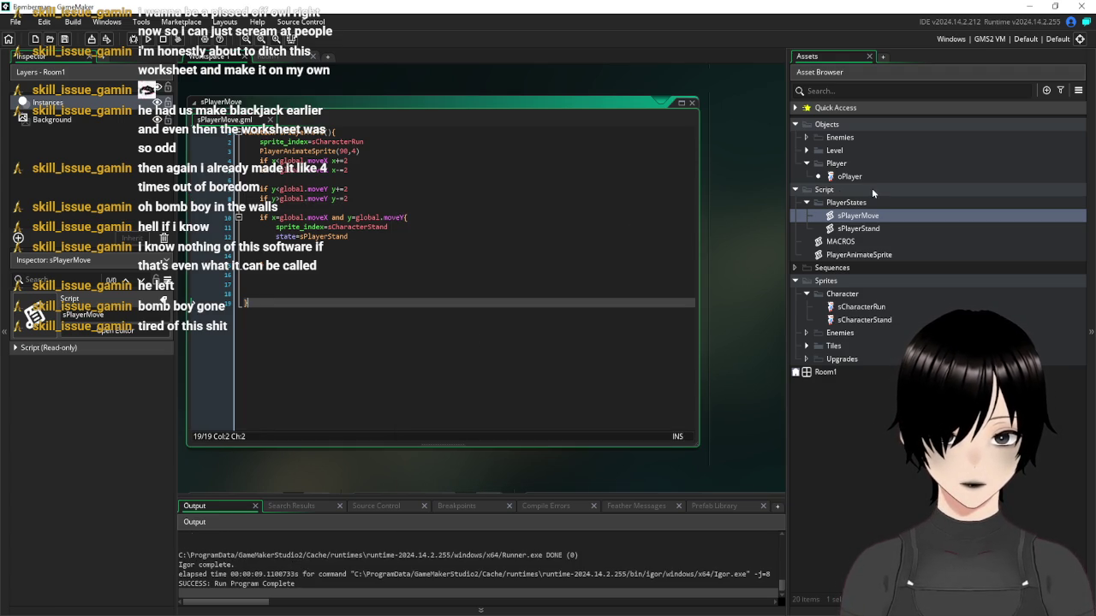
scroll(763, 159, "down", 3)
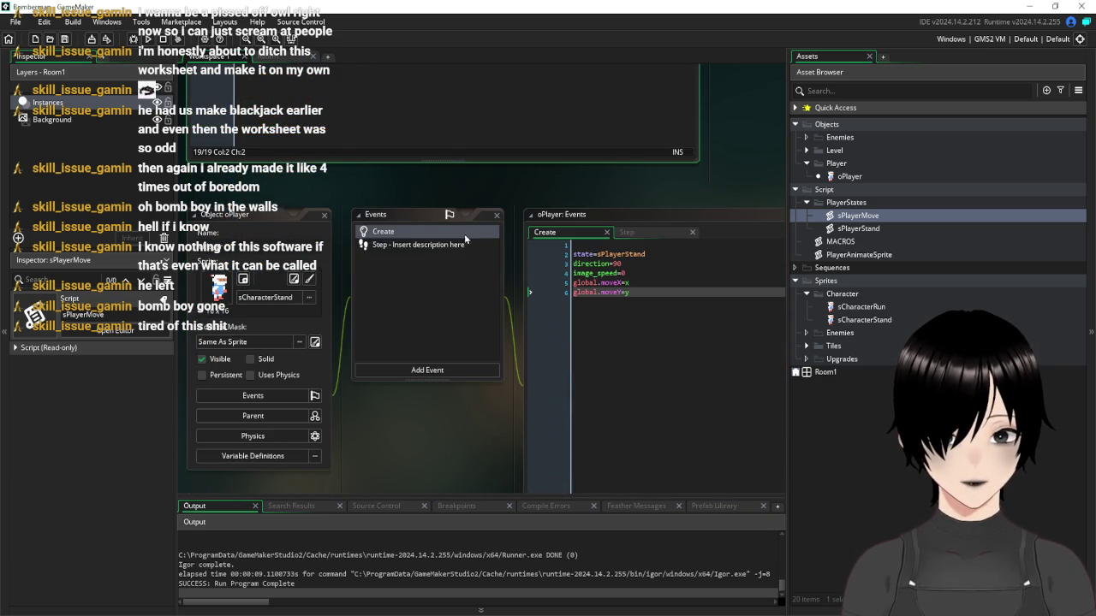
Close the oPlayer windows and reopen sPlayerMove, PlayerAnimateSprite, and the sCharacterRun sprite
left_click(324, 215)
double_click(858, 215)
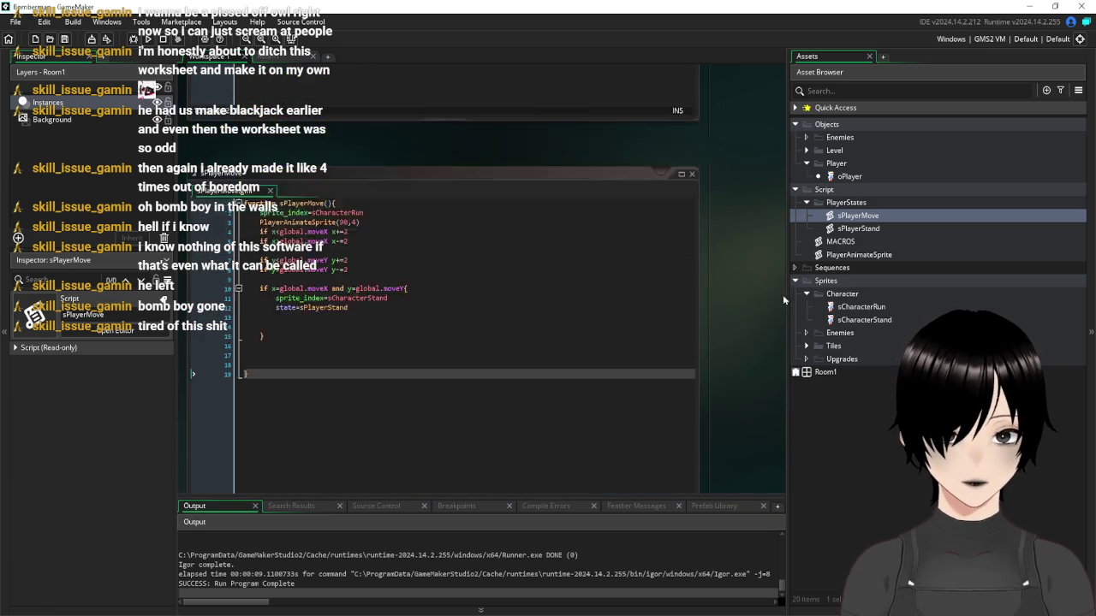
double_click(853, 255)
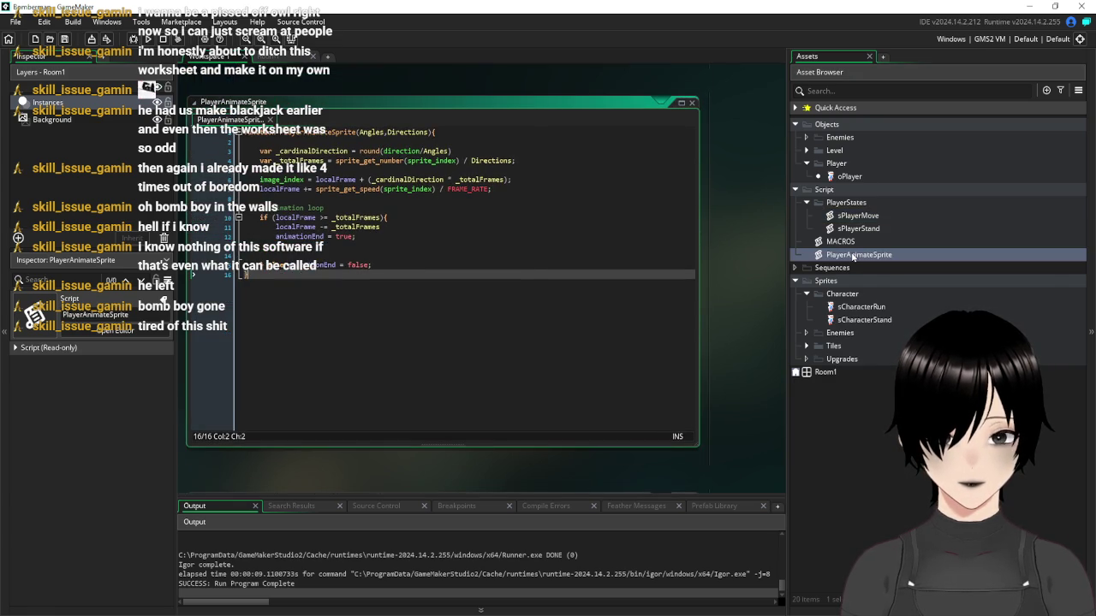
double_click(844, 310)
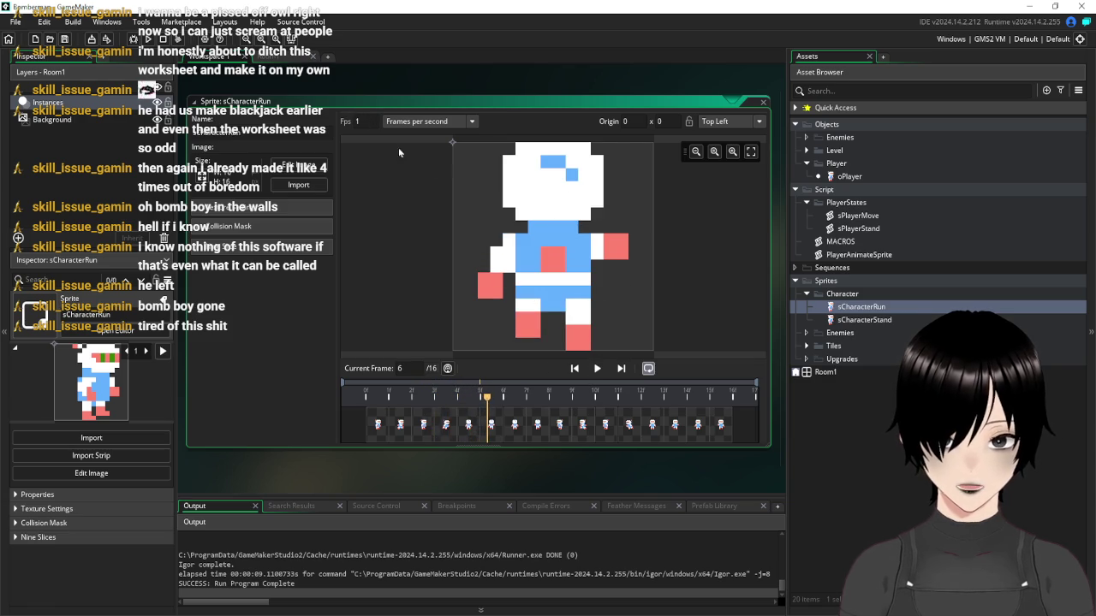
Set sCharacterRun's Fps to 10, play the preview, and walk the player right and left in the game
type("0")
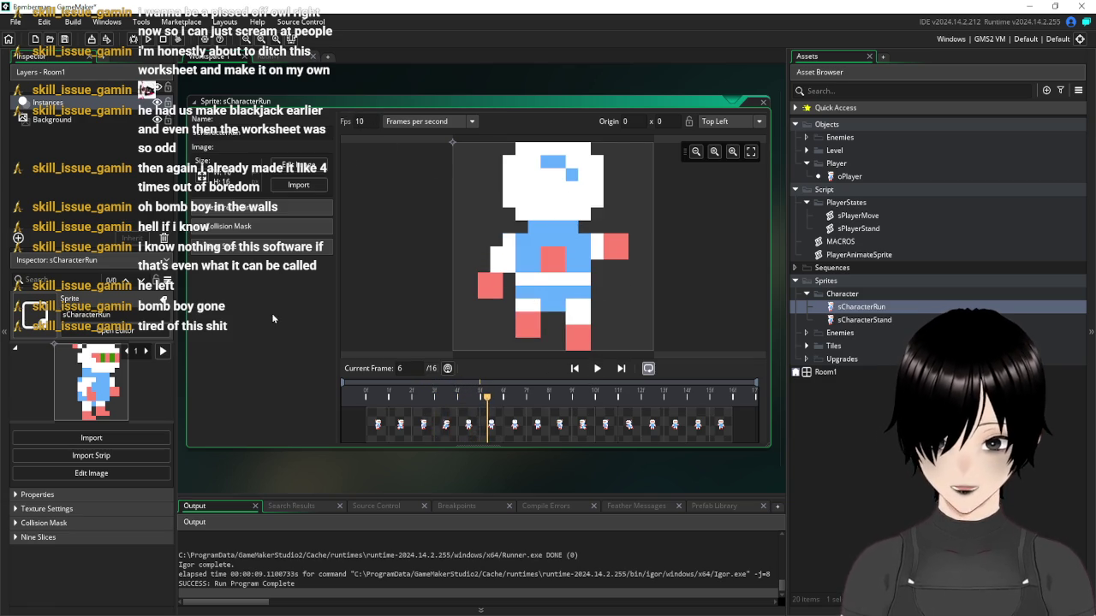
left_click(598, 369)
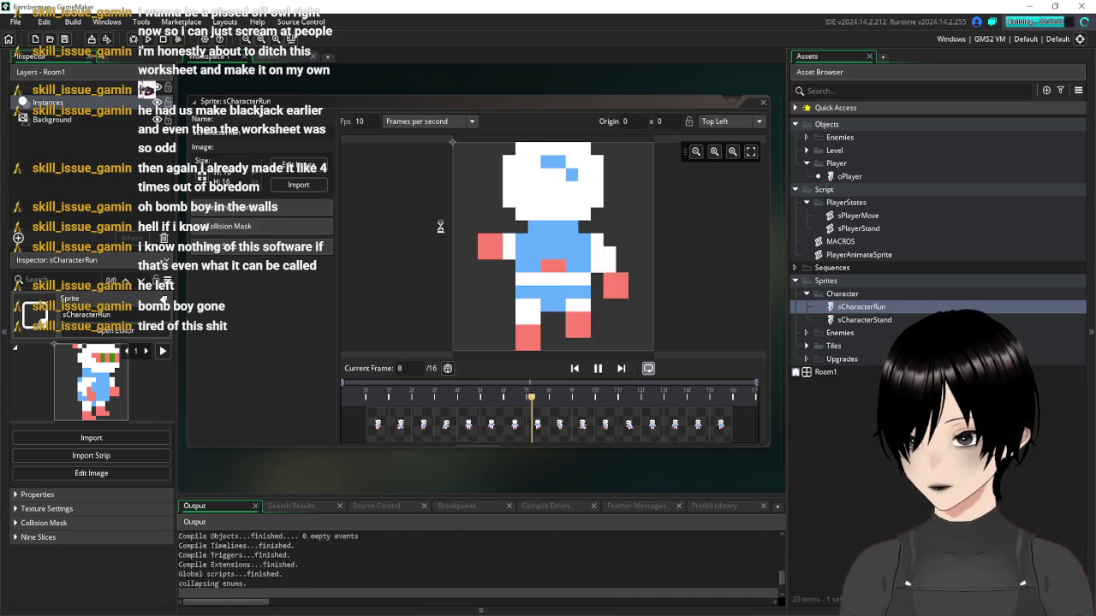
key("Right")
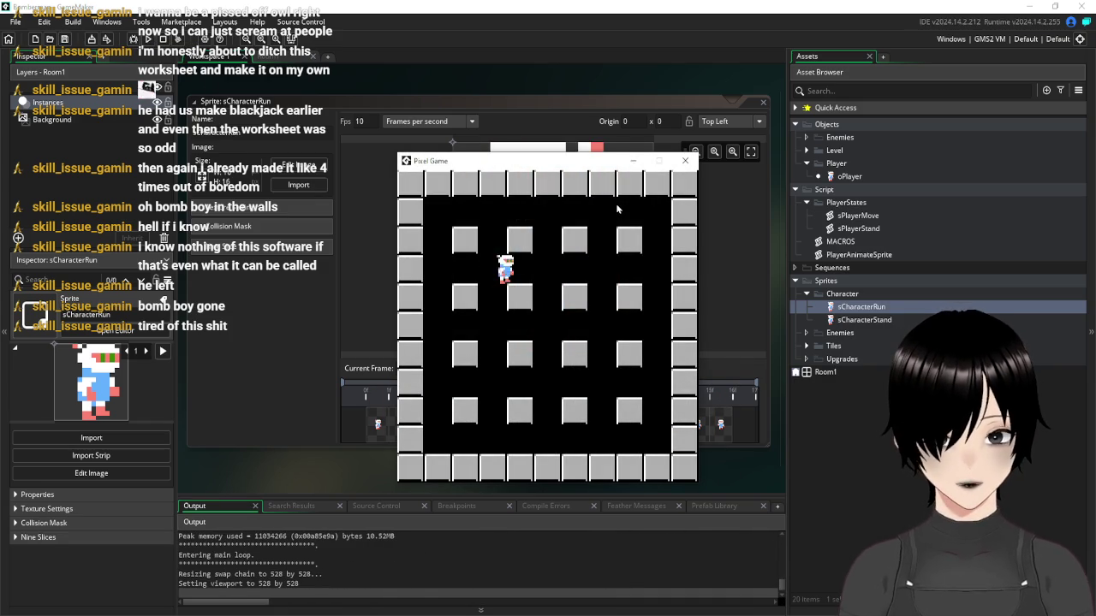
key("Left")
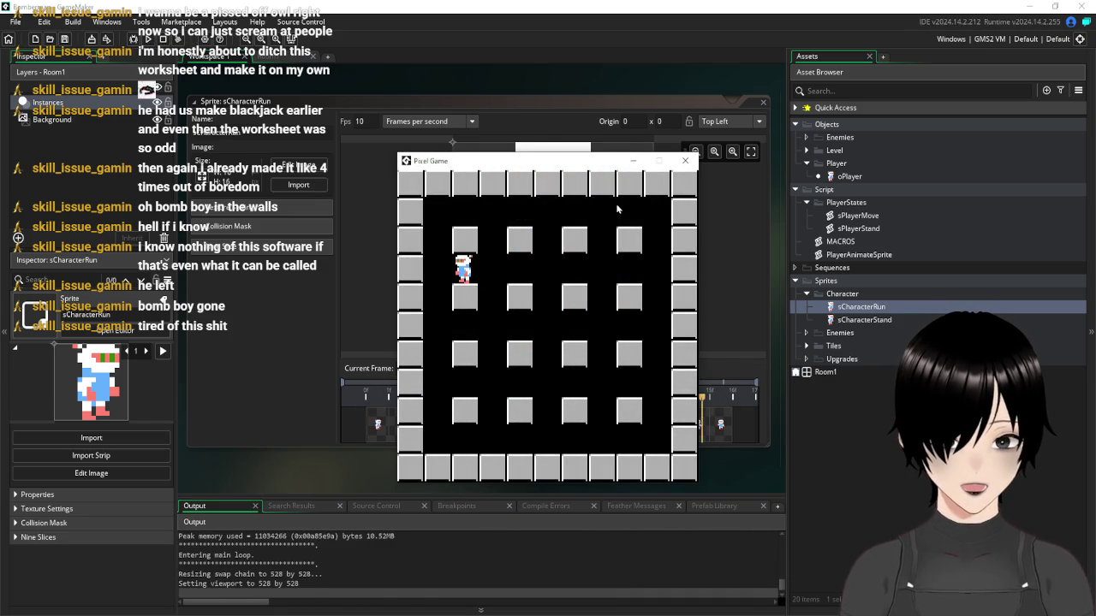
key("Right")
key("Left")
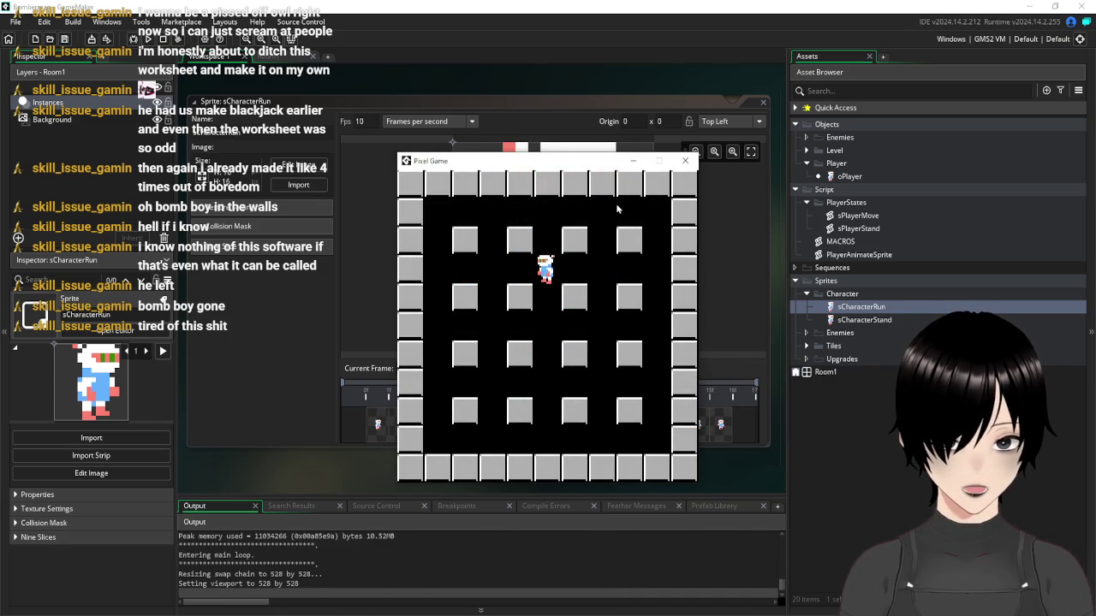
key("Right")
key("Left")
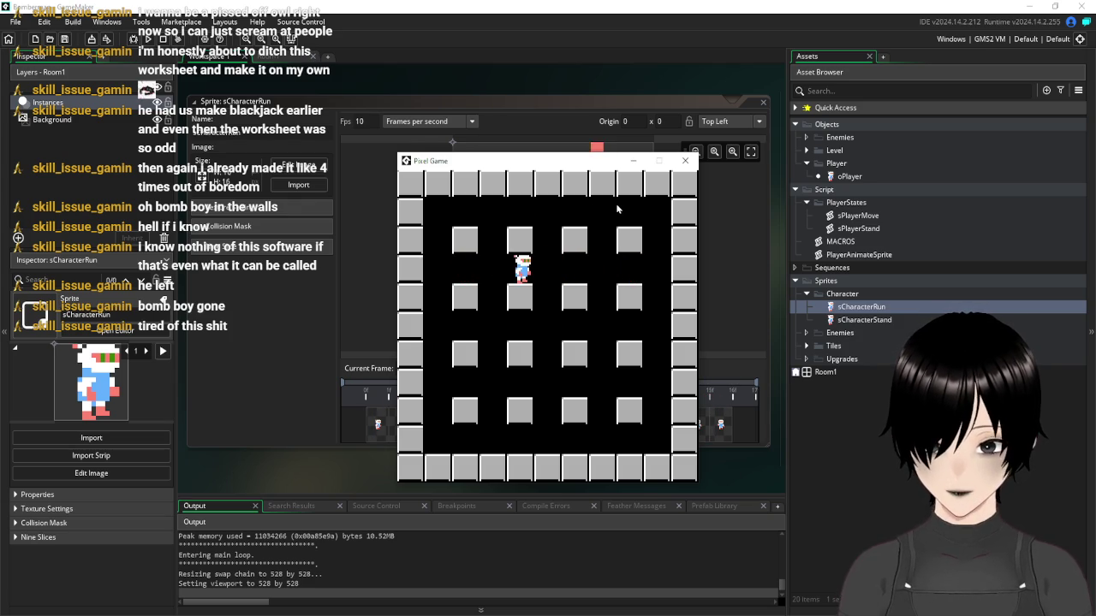
Keep walking the player across the row to check the run animation, then close the game
key("Left")
key("Right")
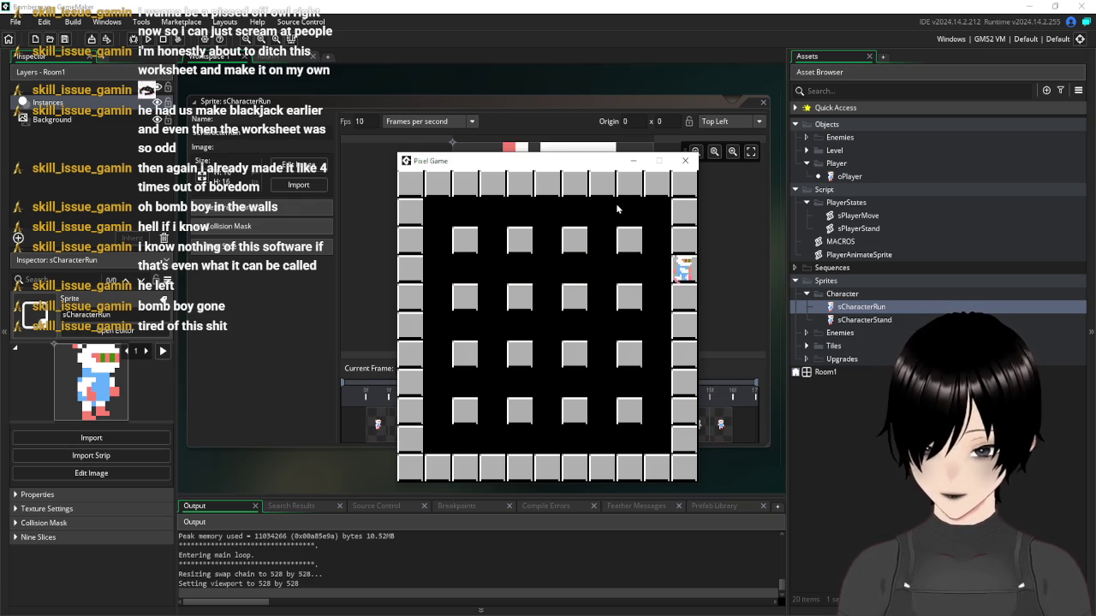
key("Left")
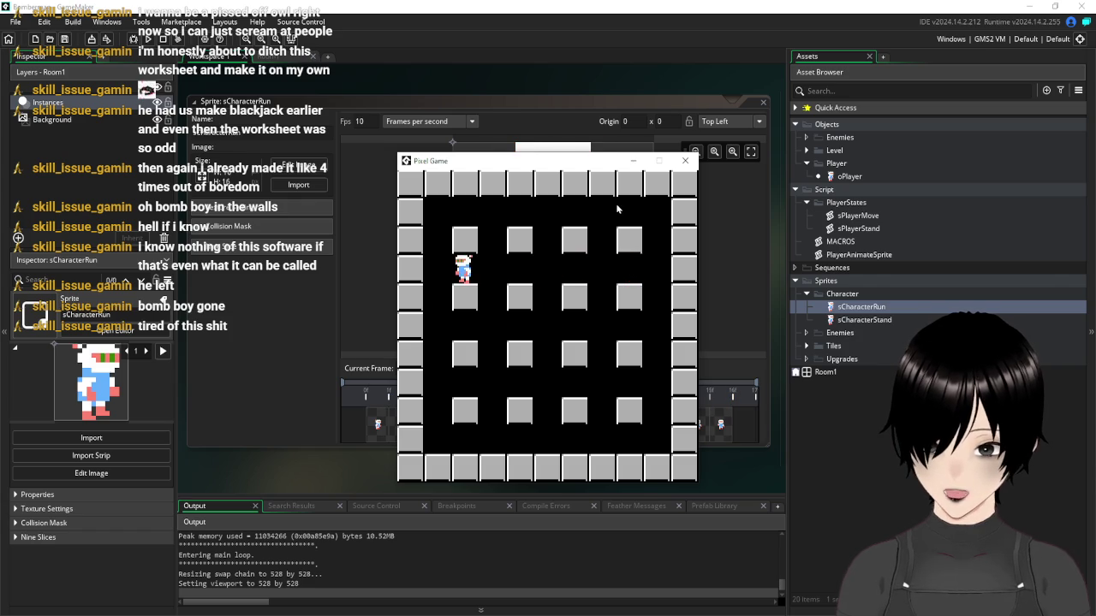
key("Right")
key("Left")
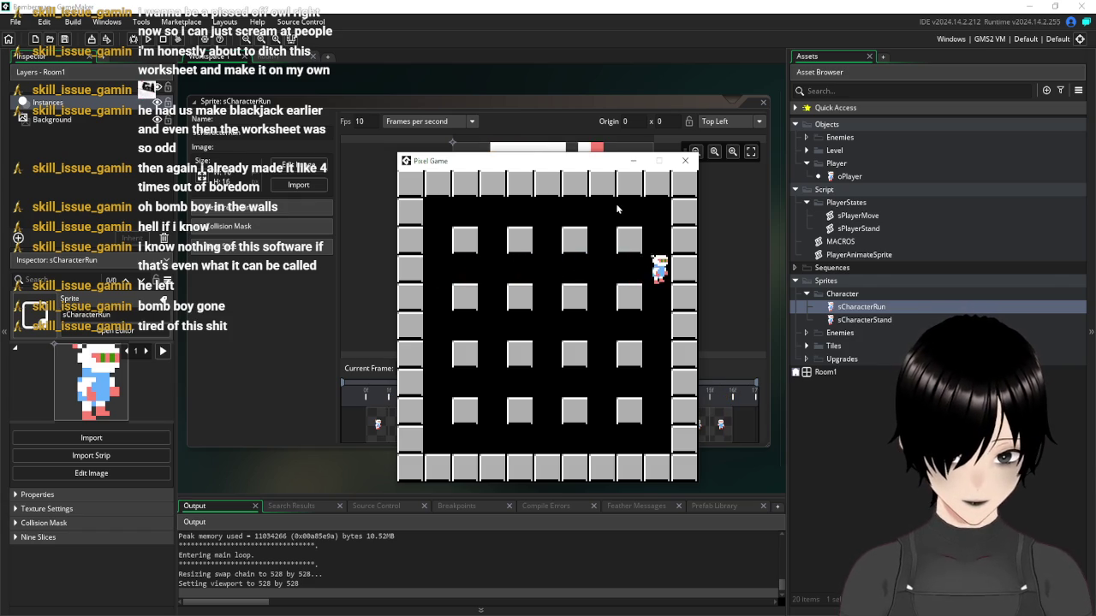
key("Right")
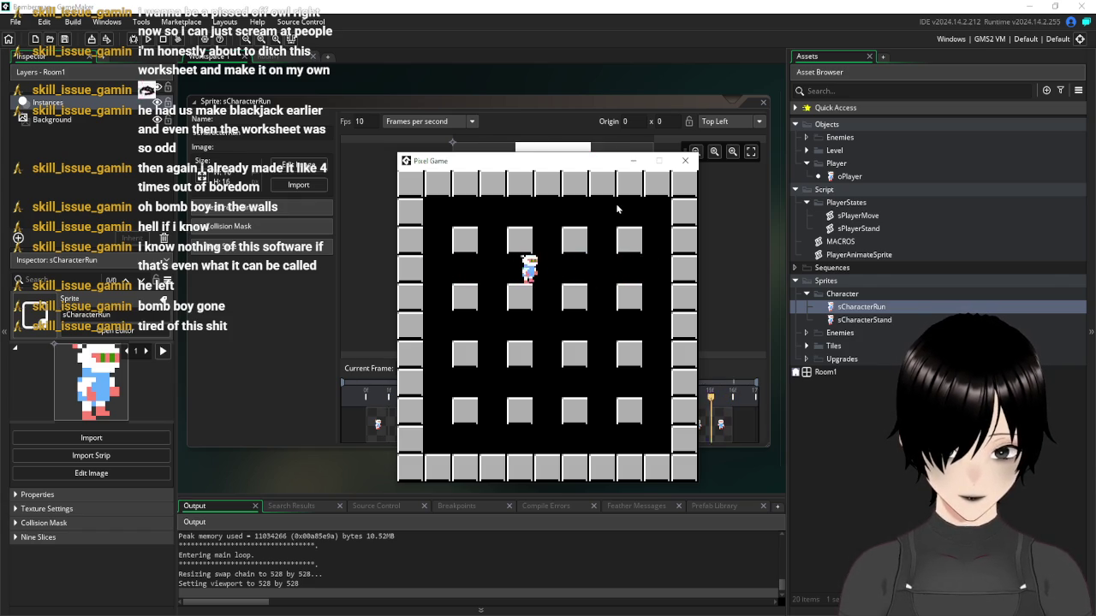
key("Left")
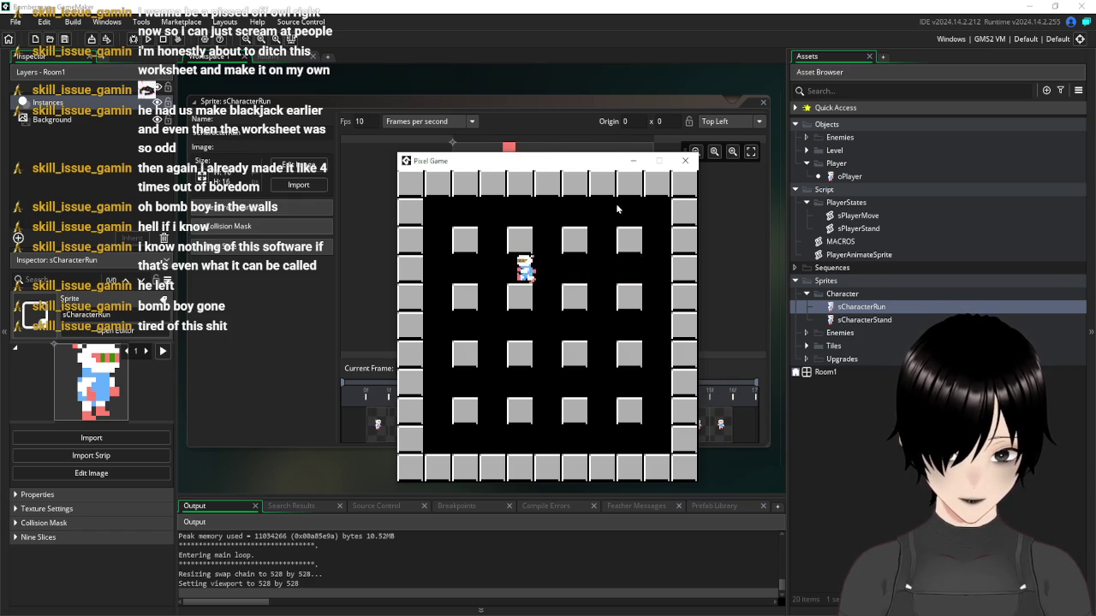
key("Right")
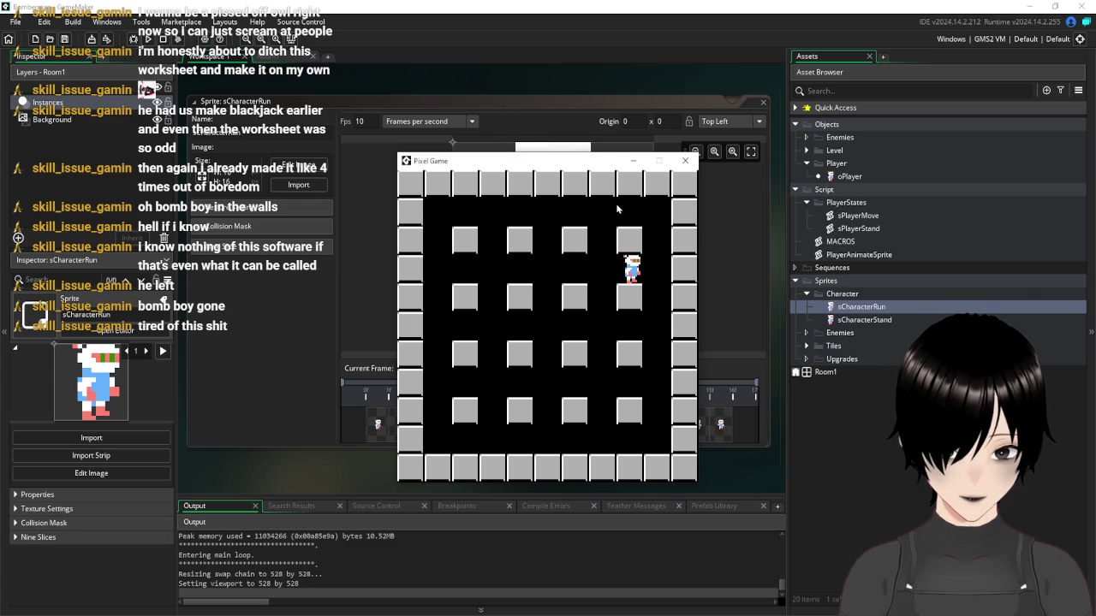
left_click(685, 160)
Close the sprite editor, reopen sPlayerMove, and test-walk the player right and left once more
left_click(763, 101)
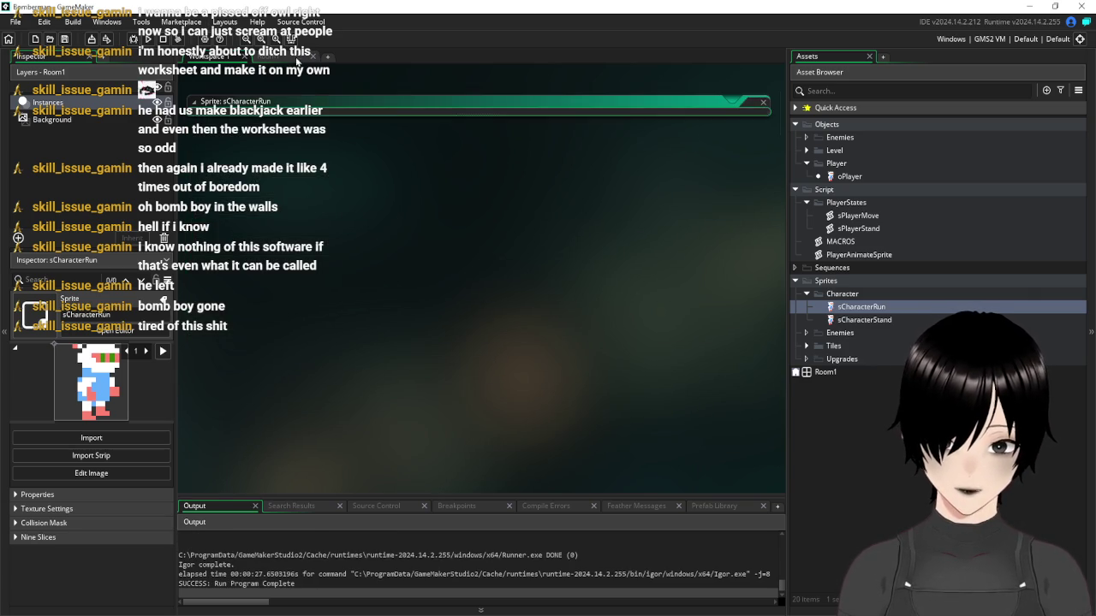
double_click(860, 217)
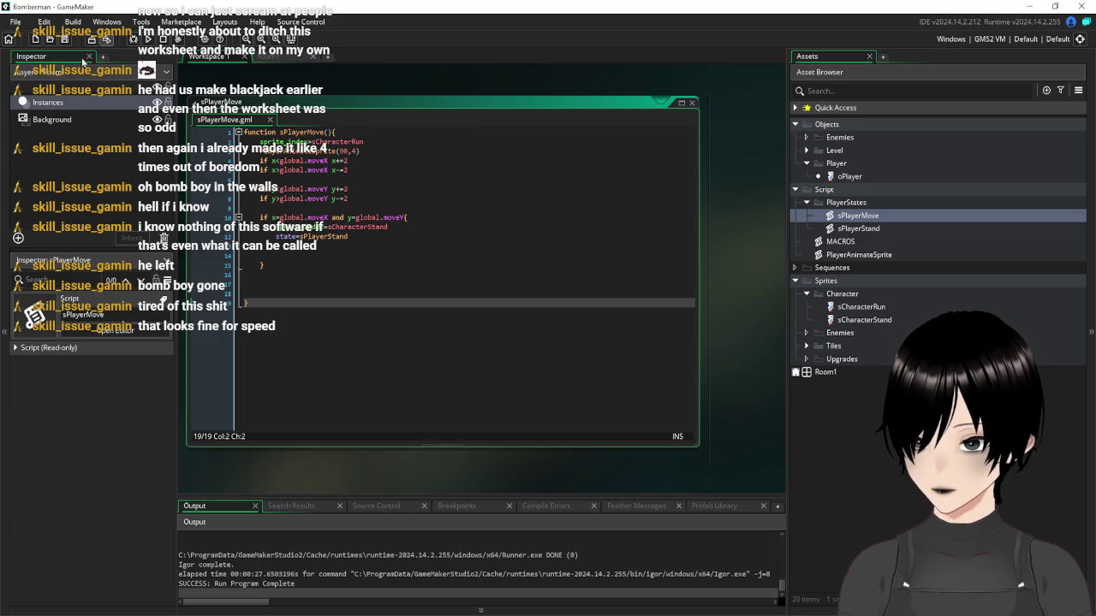
left_click(148, 40)
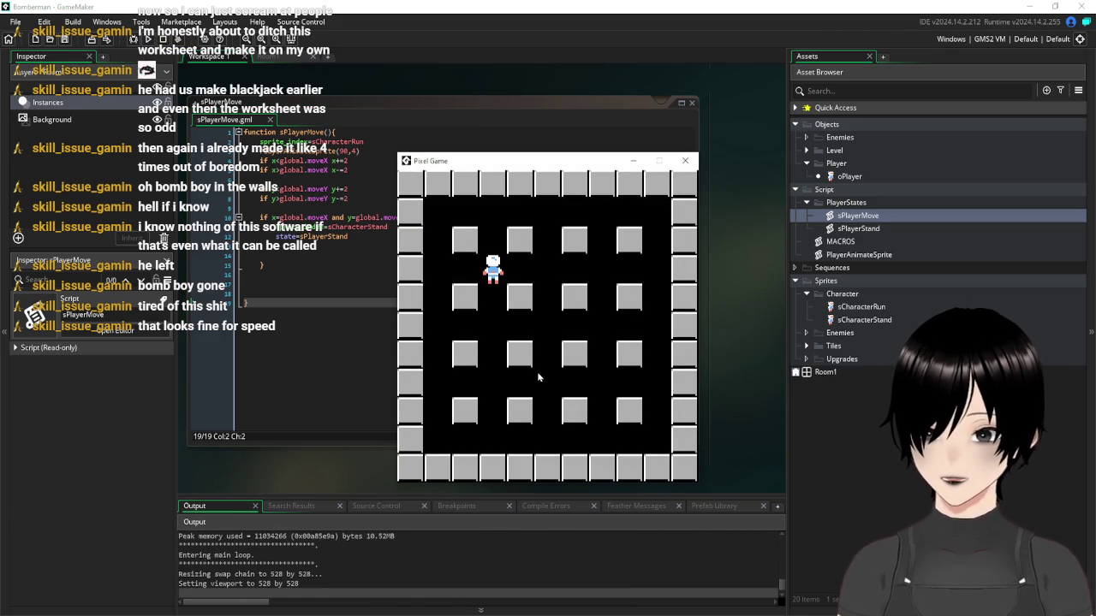
key("Right")
key("Left")
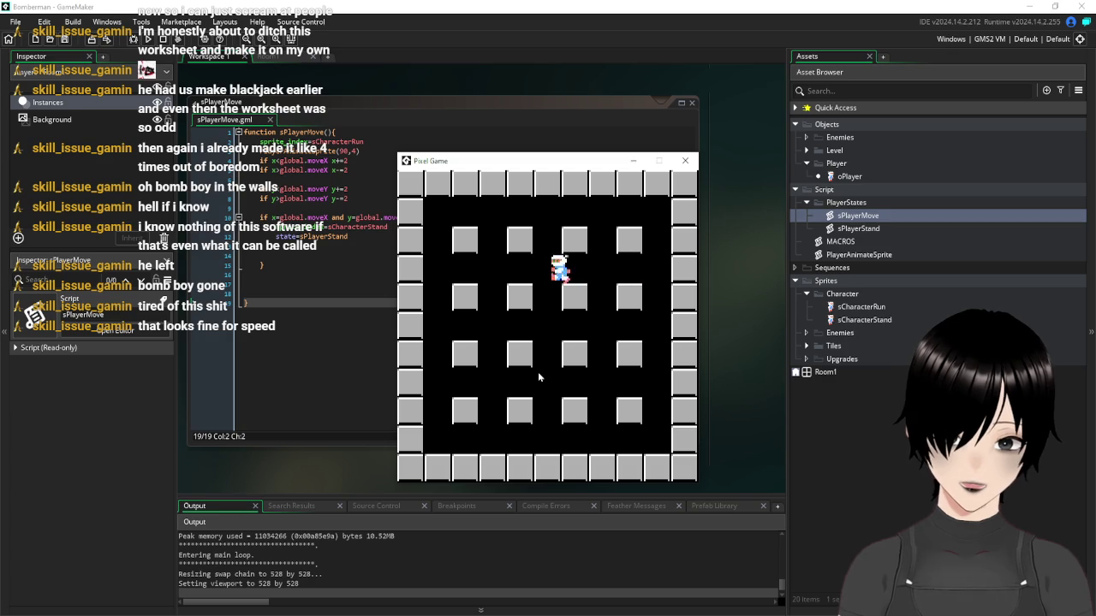
key("Right")
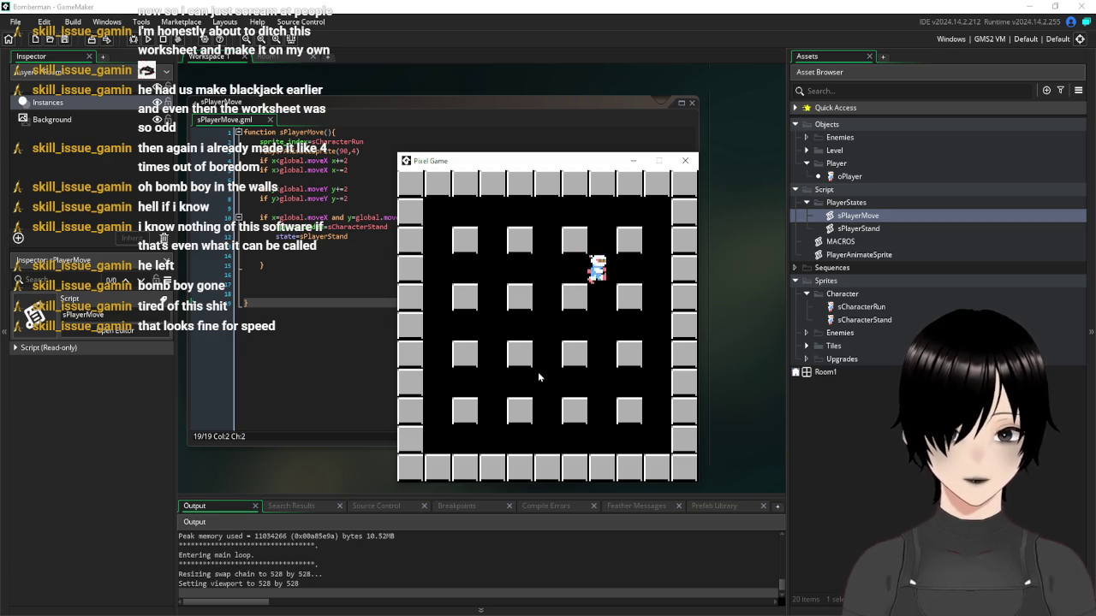
left_click(686, 161)
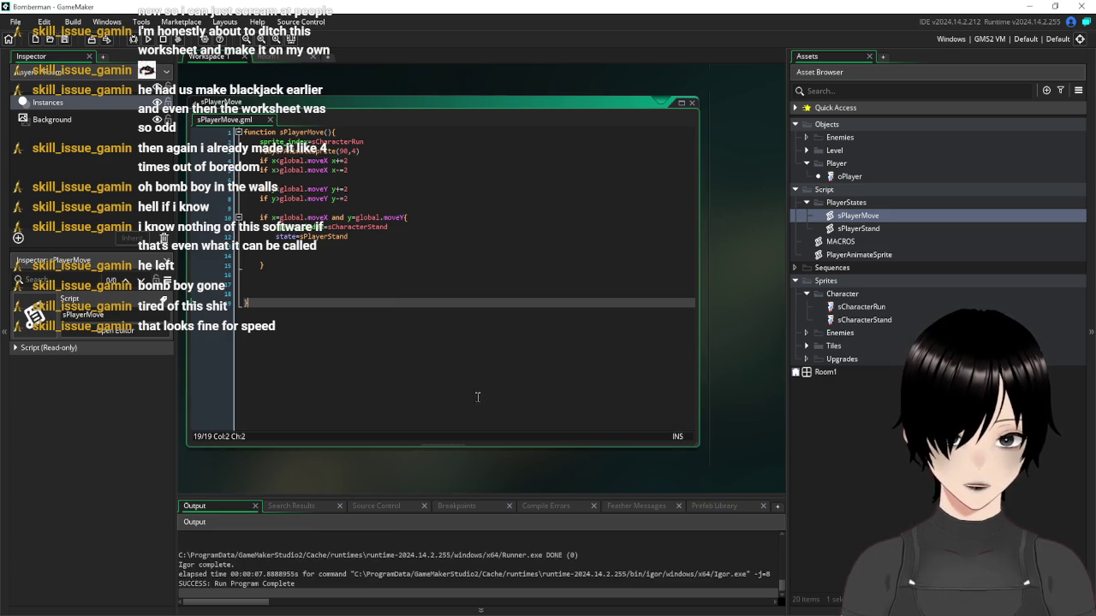
Paste the left branch's moveX and state lines over the state lines in the up and down branches
scroll(540, 166, "up", 5)
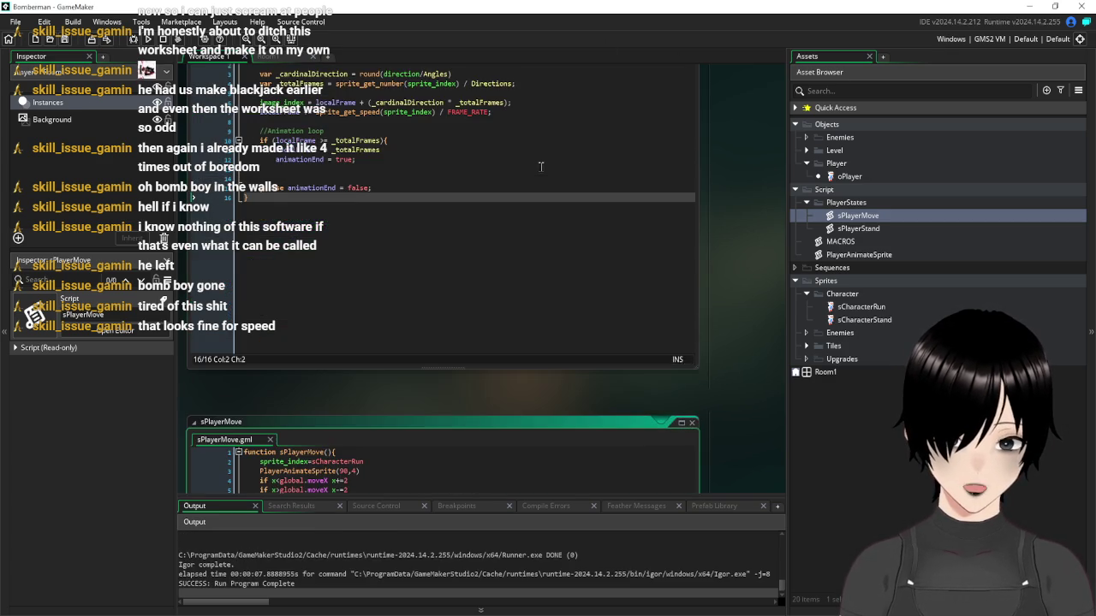
scroll(413, 305, "up", 10)
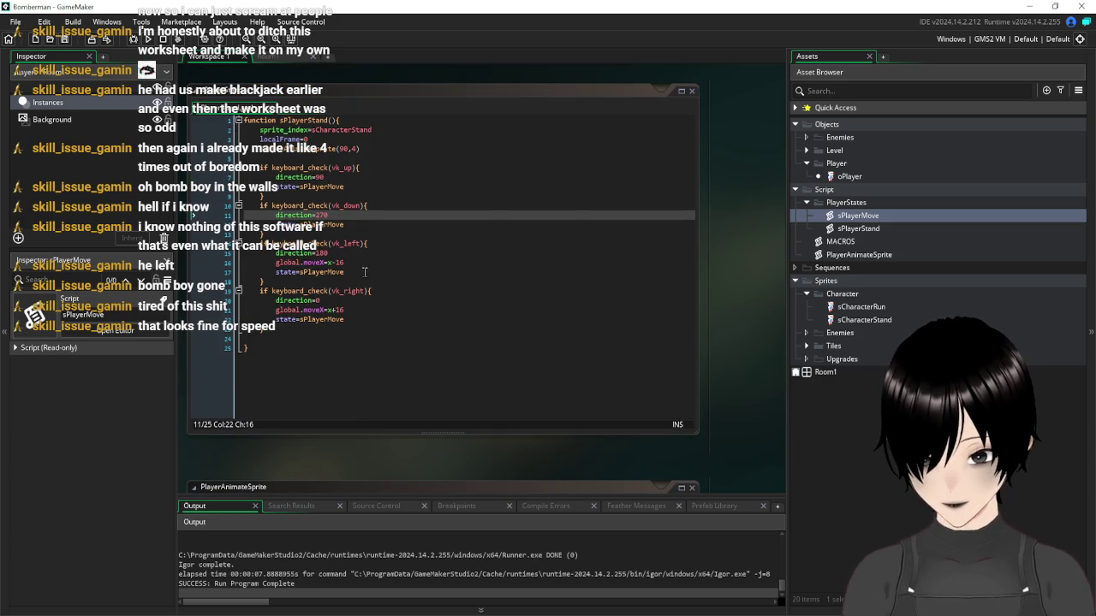
left_click_drag(364, 272, 208, 268)
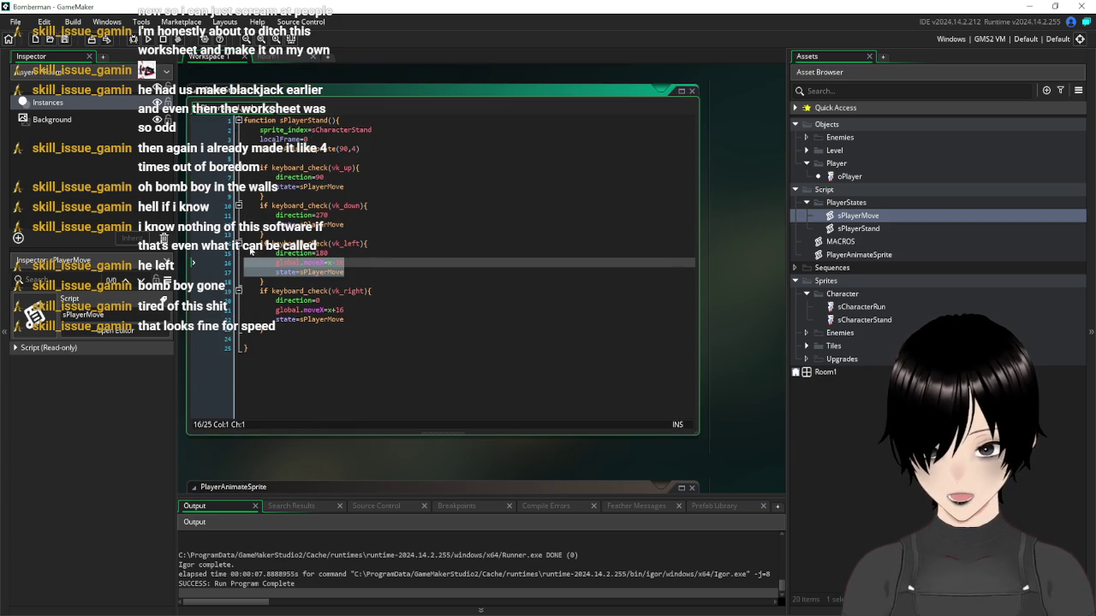
left_click_drag(366, 224, 208, 224)
key("ctrl+v")
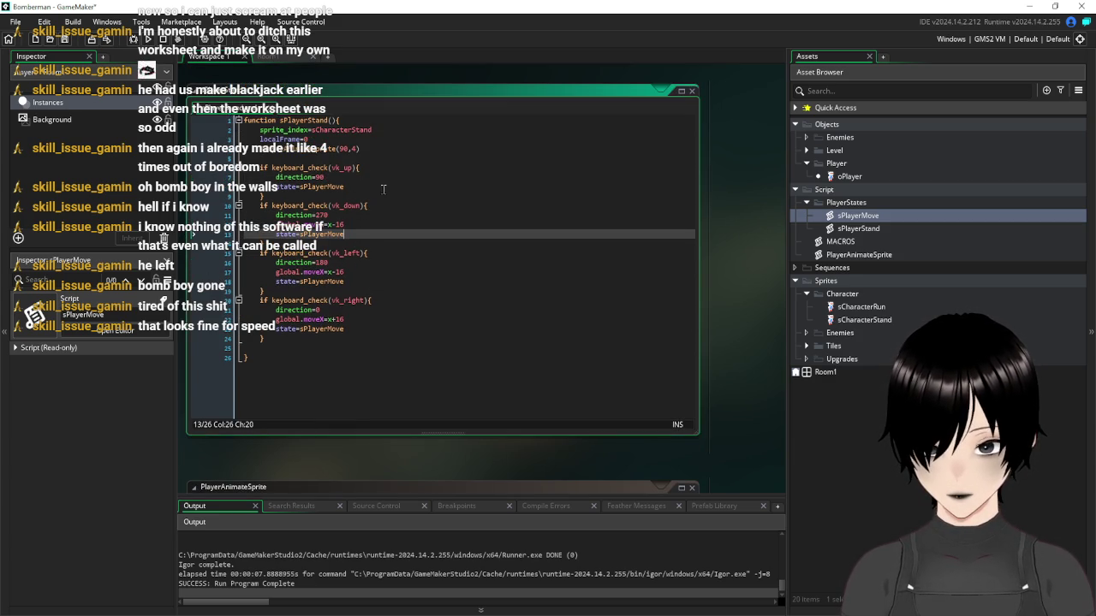
left_click_drag(352, 189, 219, 194)
key("ctrl+v")
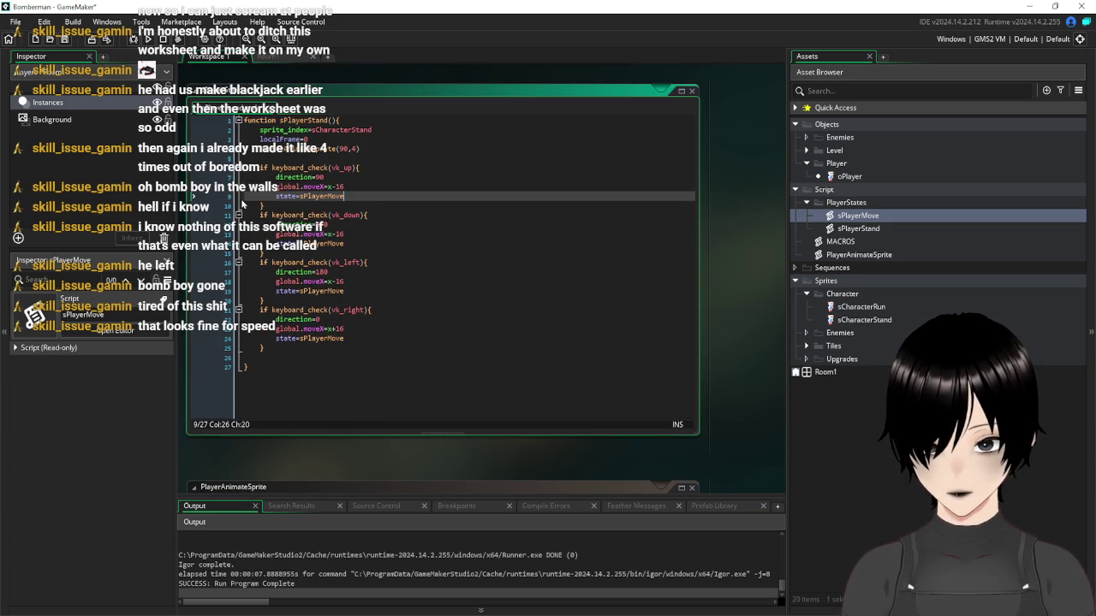
Rename both pasted lines to global.moveY and make the down line use y+16
left_click(322, 187)
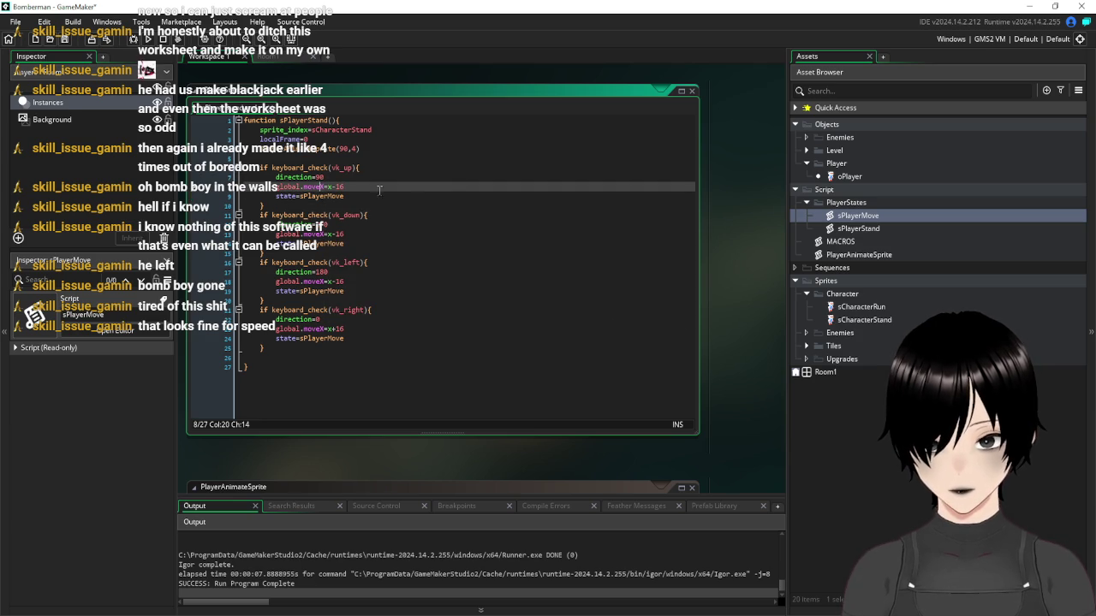
key("Delete")
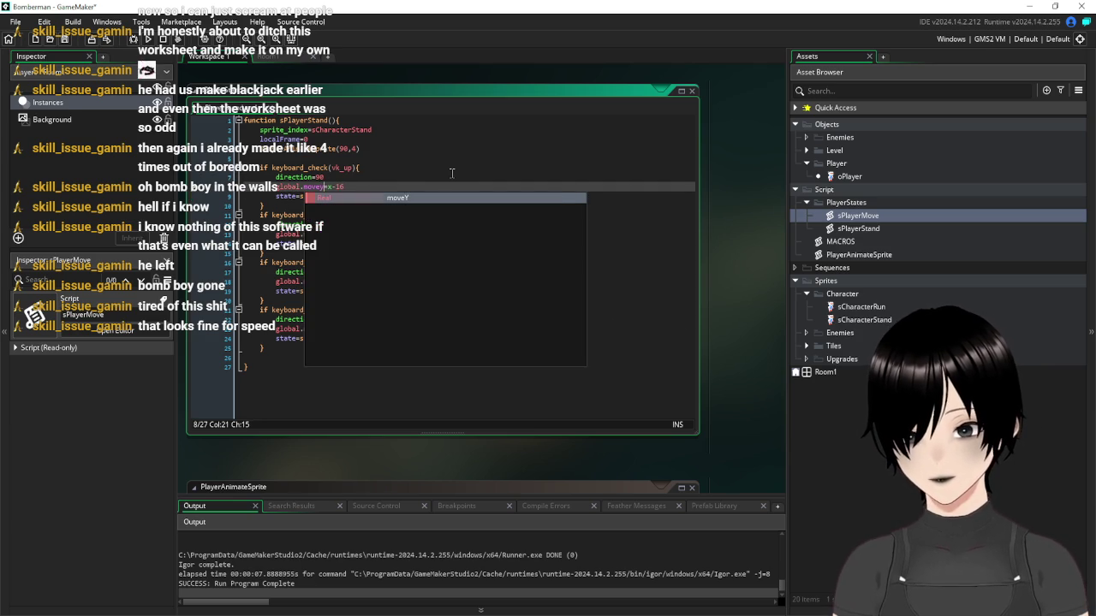
type("Y")
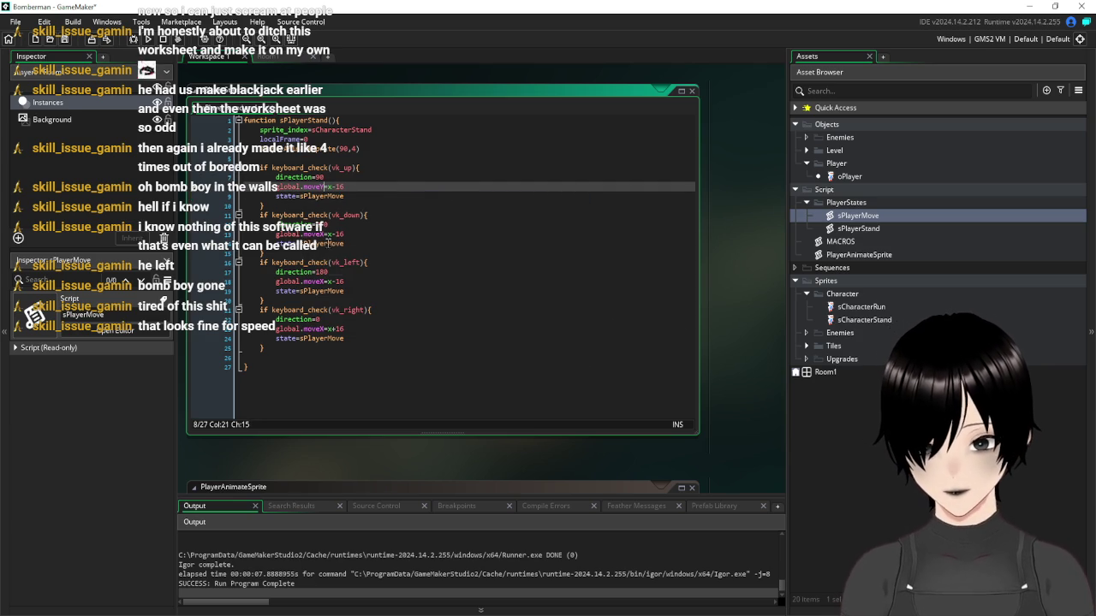
left_click(323, 233)
key("BackSpace")
type("Y")
left_click(331, 236)
key("BackSpace")
type("y")
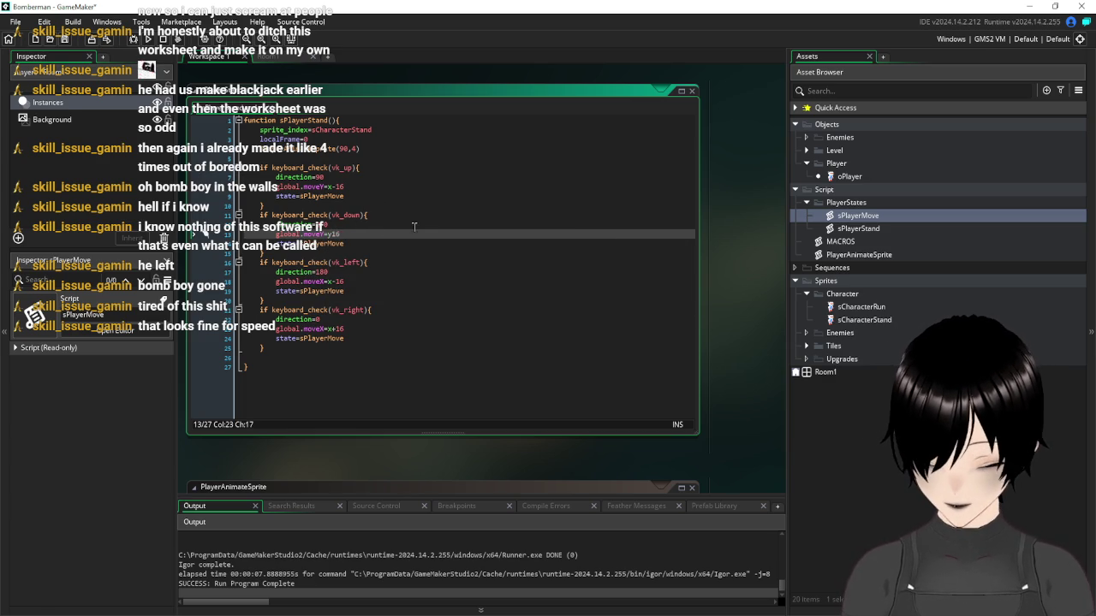
type("+")
Change the up line to global.moveY=y-16 and launch the game
left_click(333, 185)
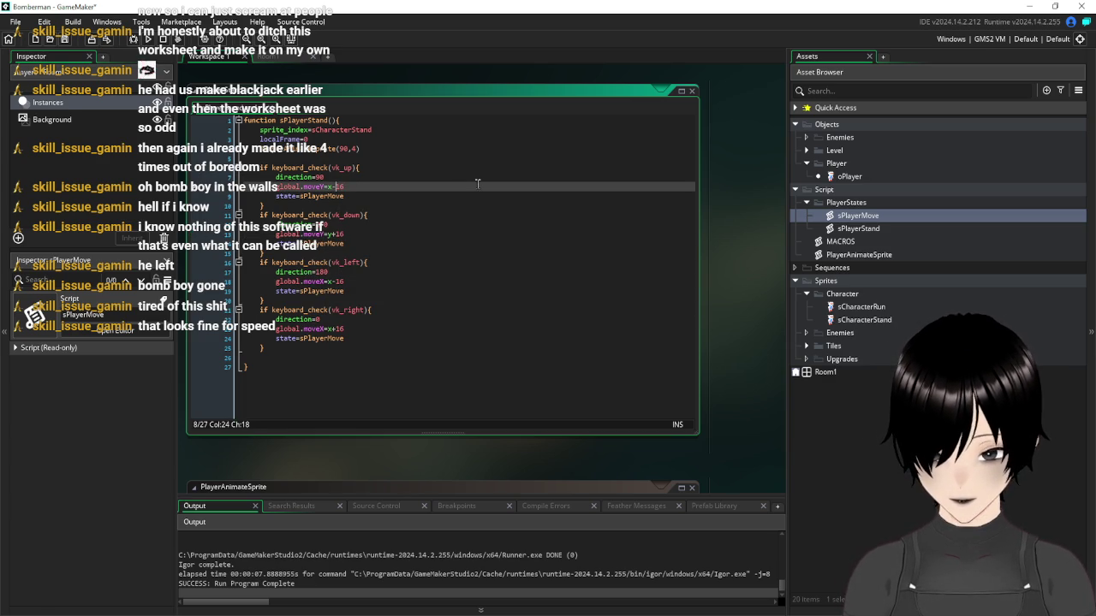
left_click(535, 158)
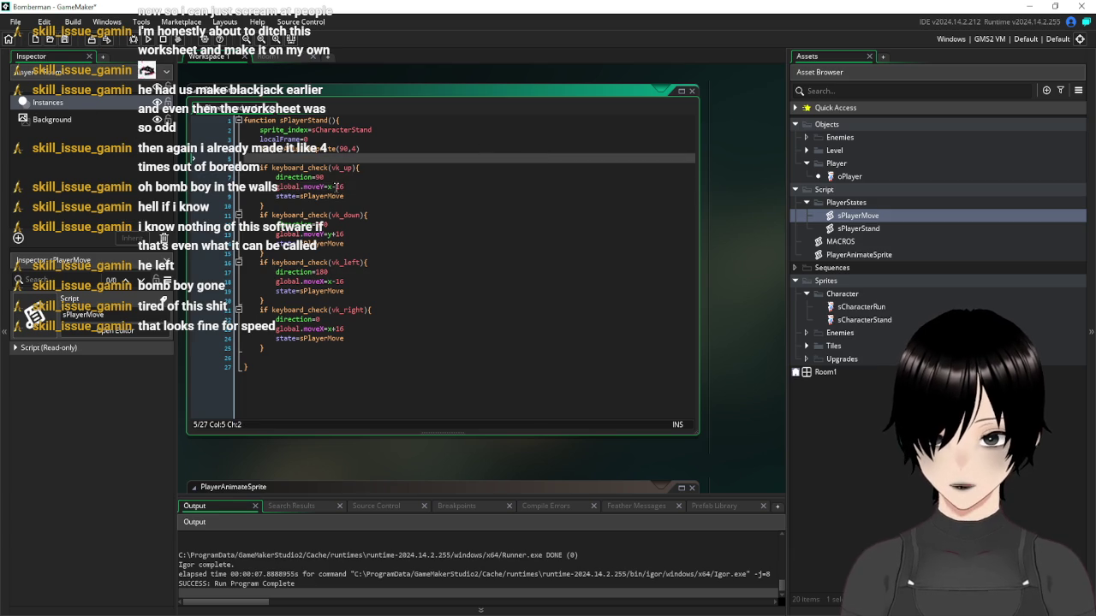
left_click(338, 187)
type("y")
left_click(424, 166)
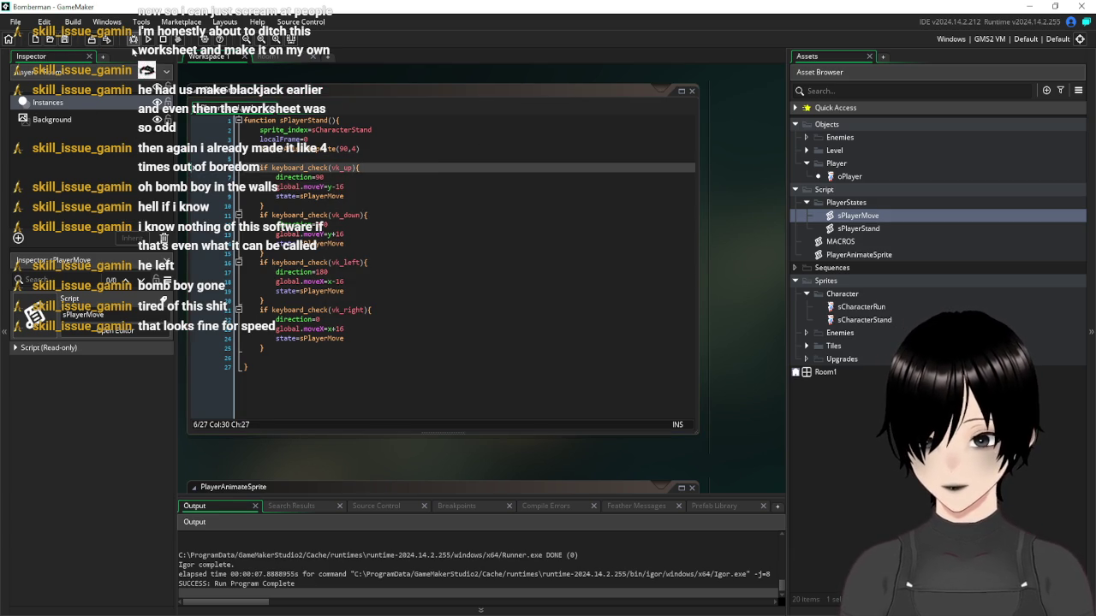
left_click(147, 40)
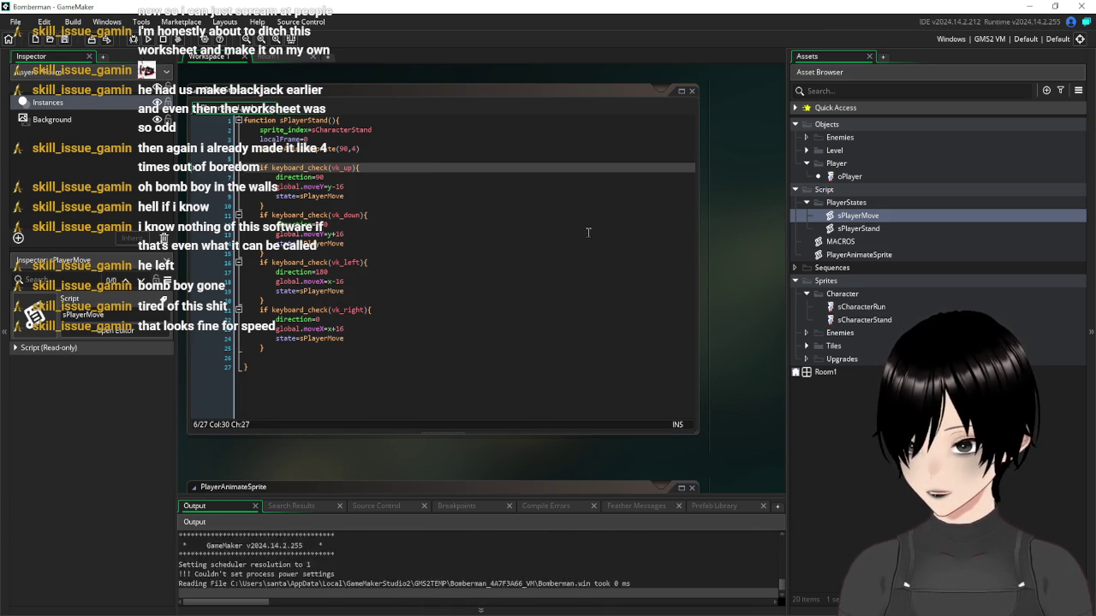
key("Up")
key("Down")
key("Down")
key("Right")
key("Left")
key("Left")
key("Up")
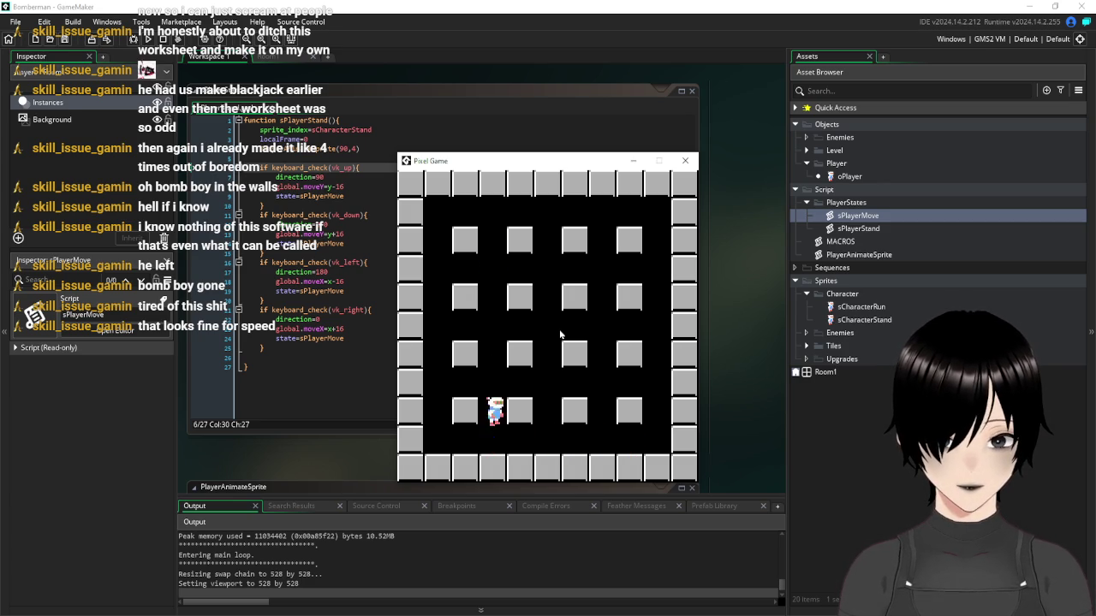
key("Down")
key("Up")
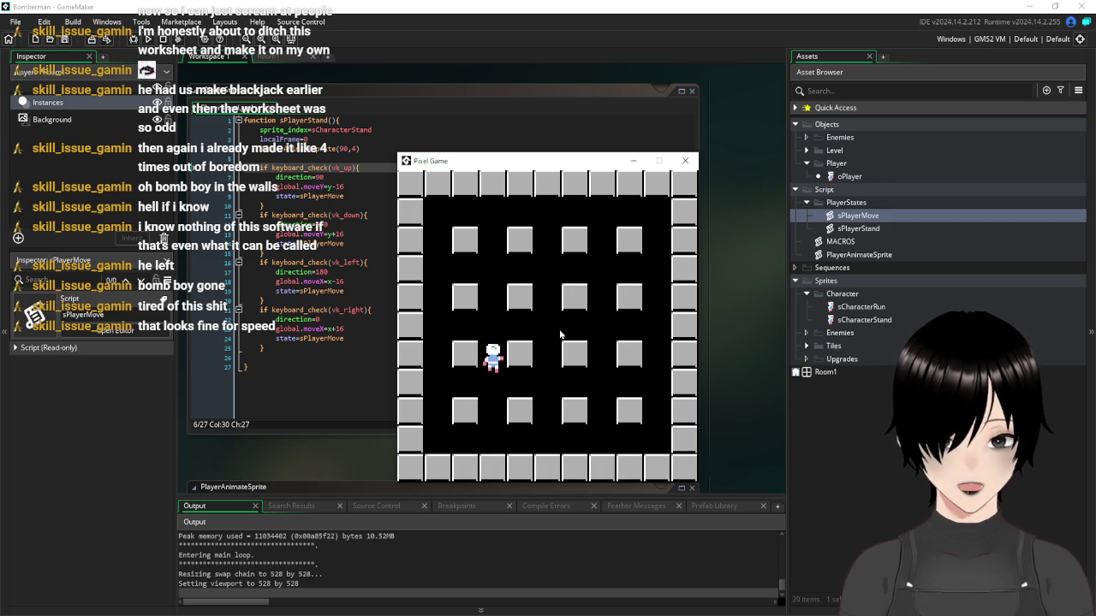
key("Right")
key("Right")
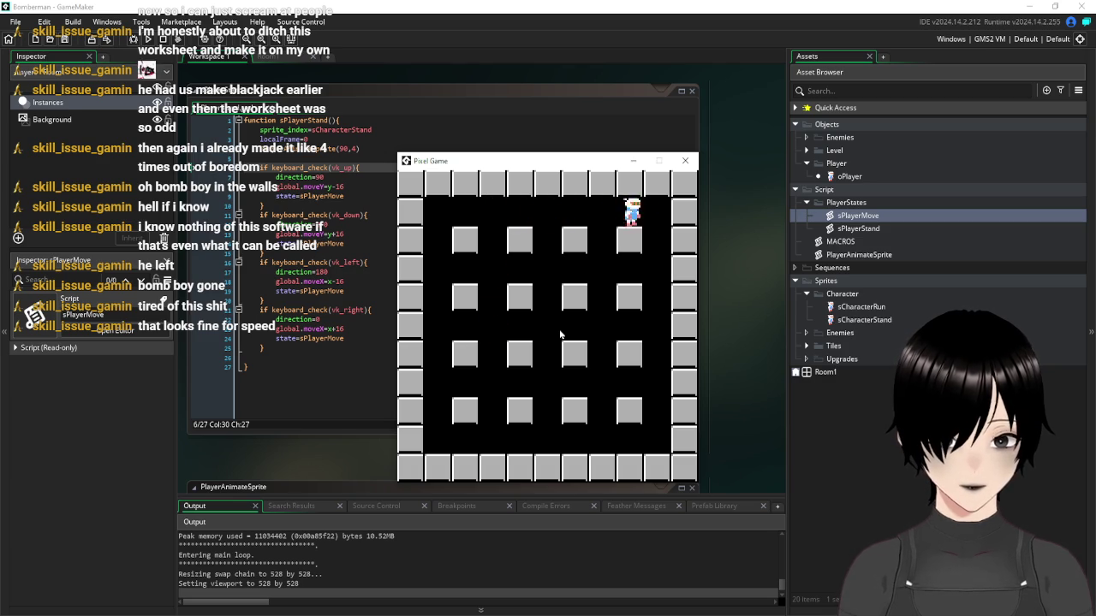
key("Left")
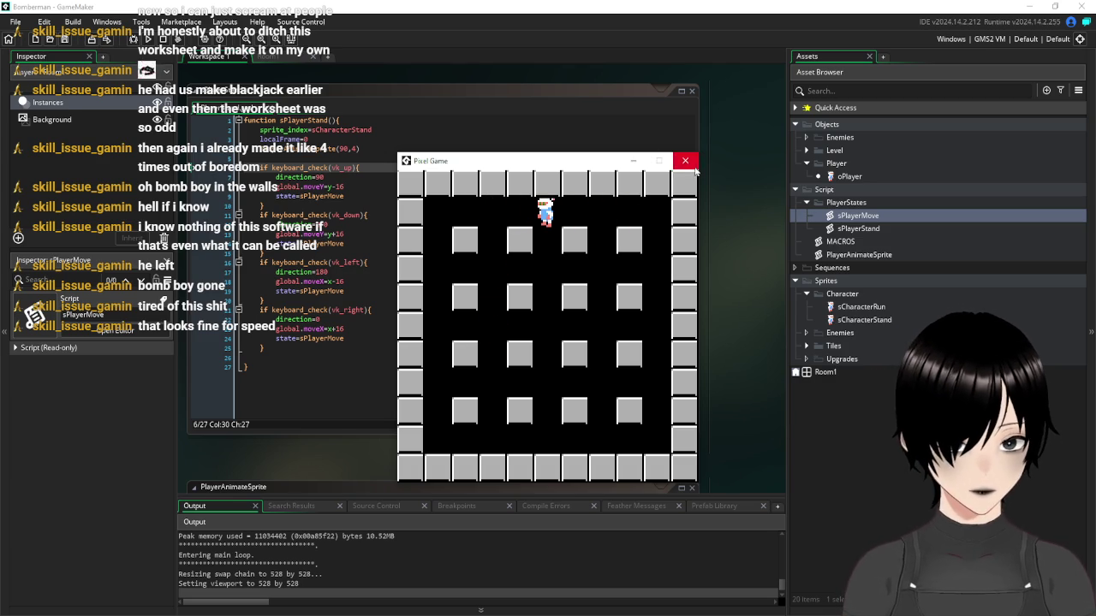
left_click(685, 160)
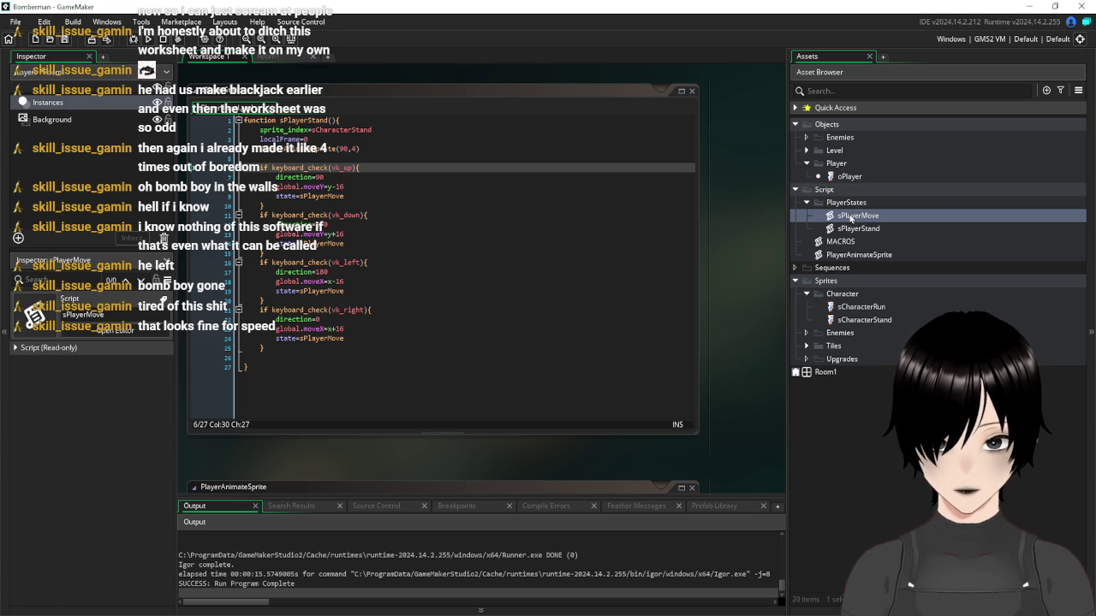
Set sCharacterRun to 12 fps, then run the game and walk the player around before closing it
double_click(875, 308)
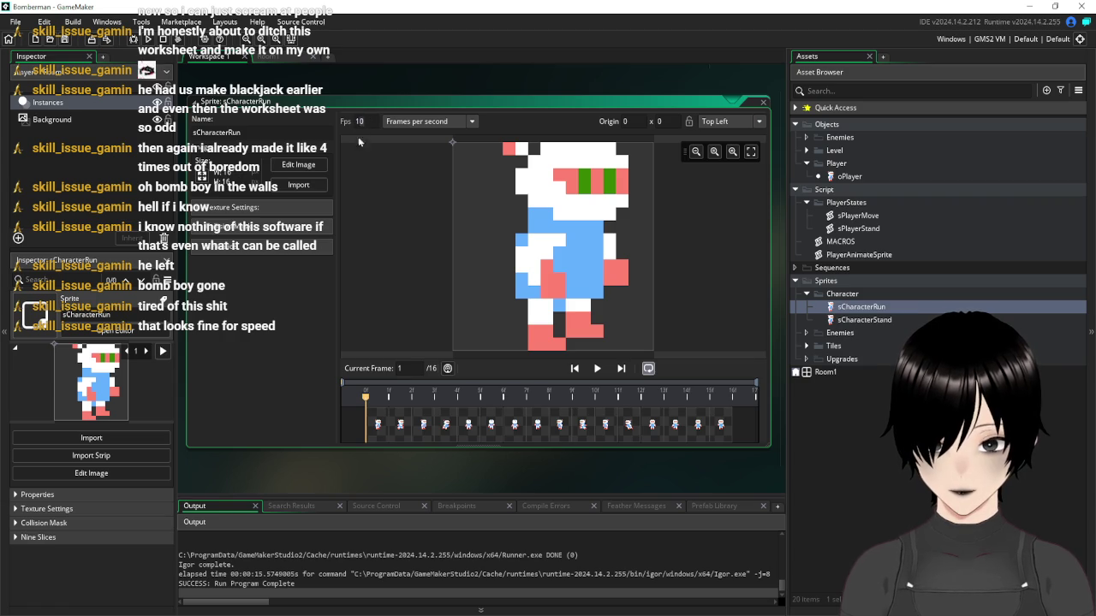
key("F5")
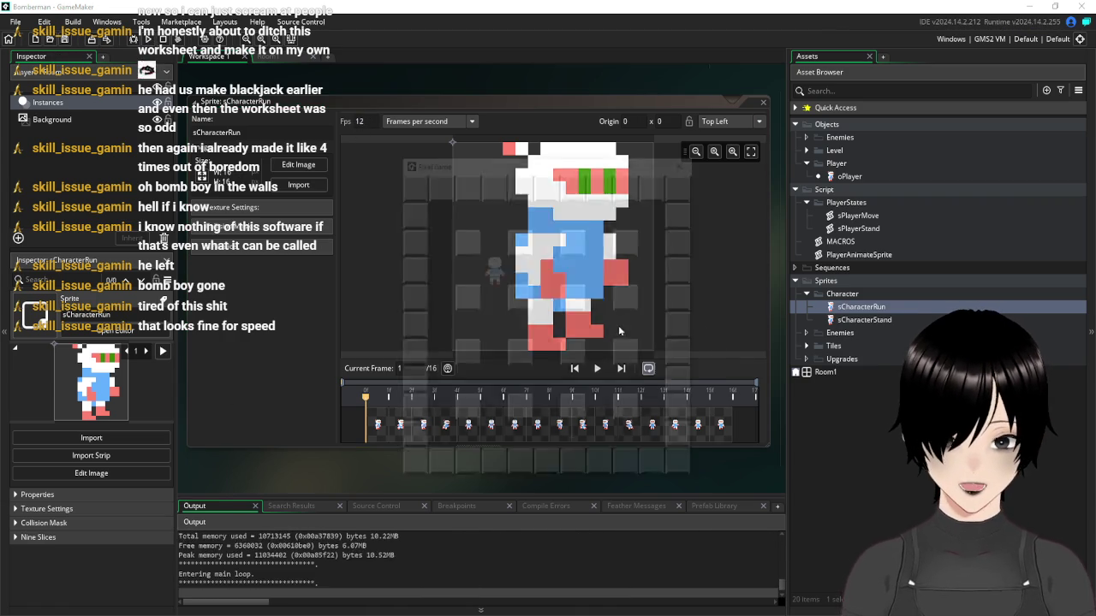
key("Down")
key("Up")
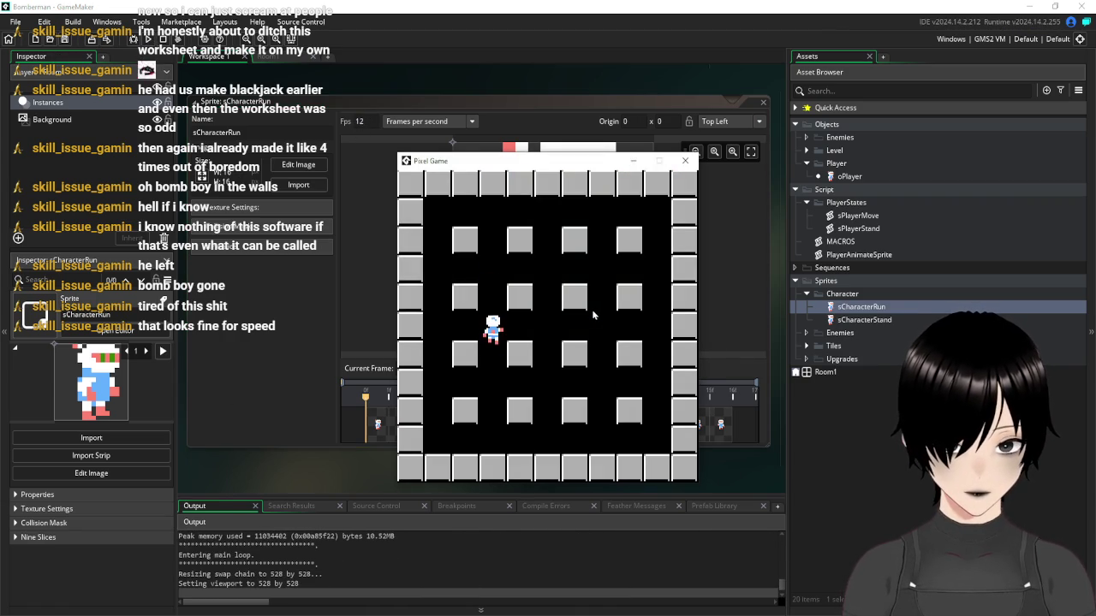
key("Right")
key("Left")
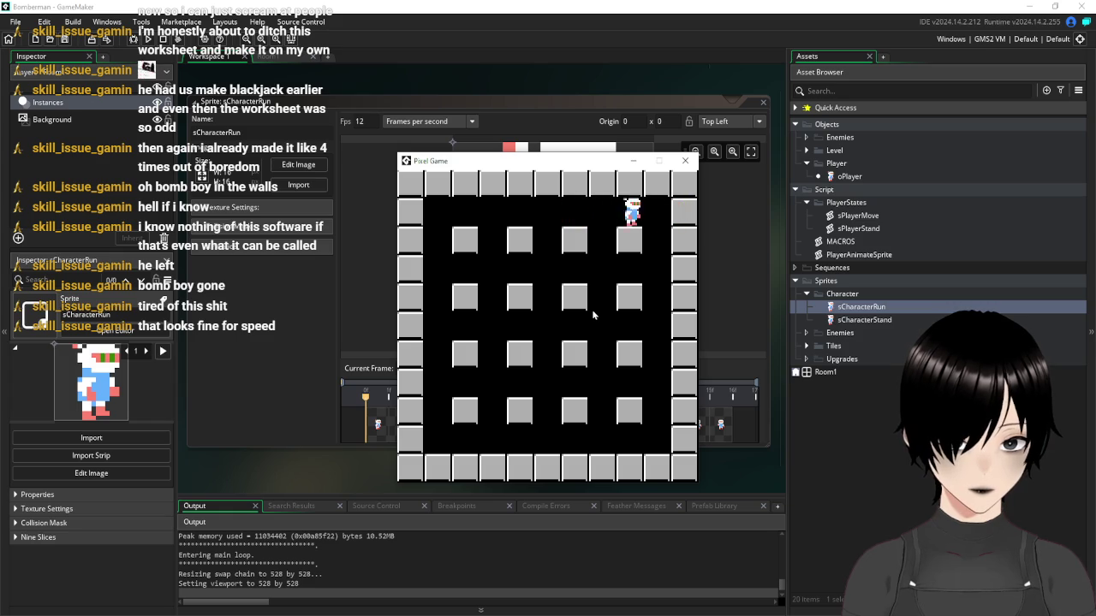
key("Down")
key("Down")
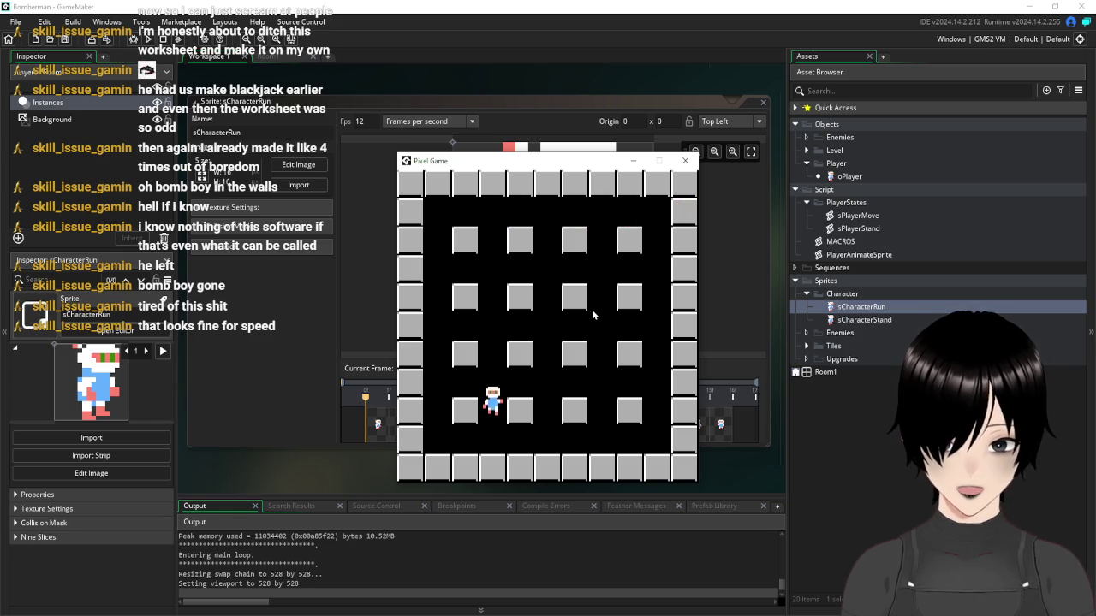
key("Up")
key("Down")
left_click(685, 161)
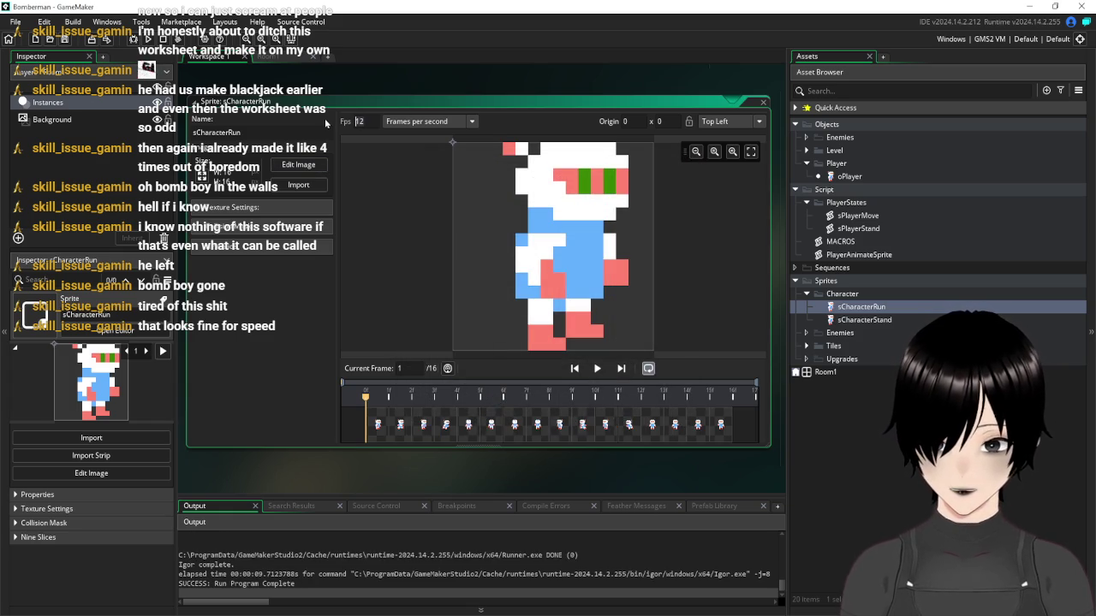
Change the sCharacterRun animation speed to 15 fps and run the game
left_click(360, 121)
key("BackSpace")
type("5")
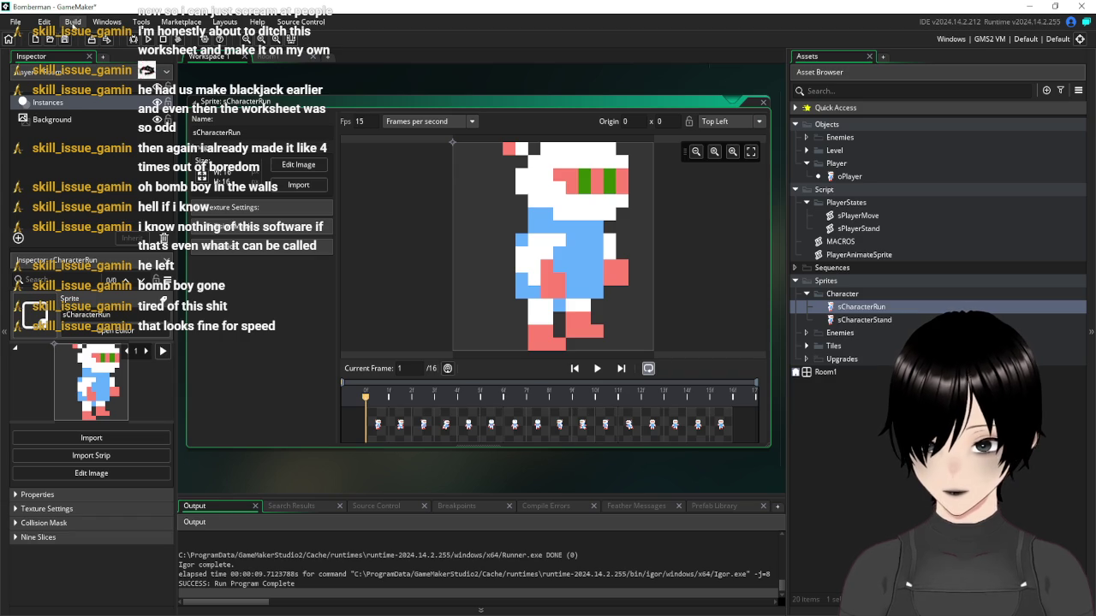
left_click(147, 39)
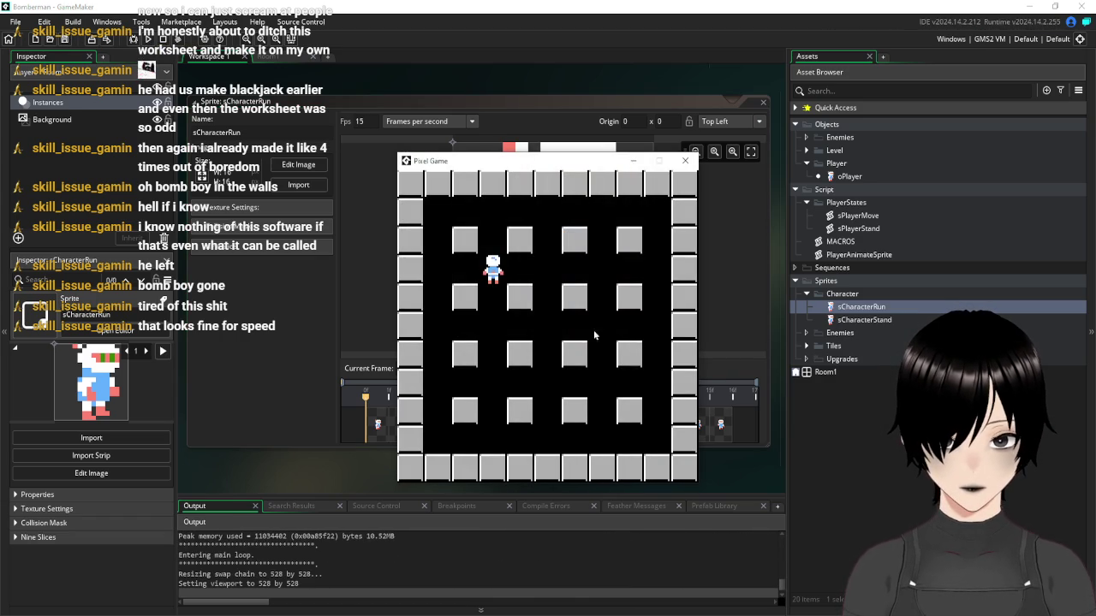
Run the player up, down, left and right through the top, middle and bottom corridors and columns
key("Up")
key("Right")
key("Left")
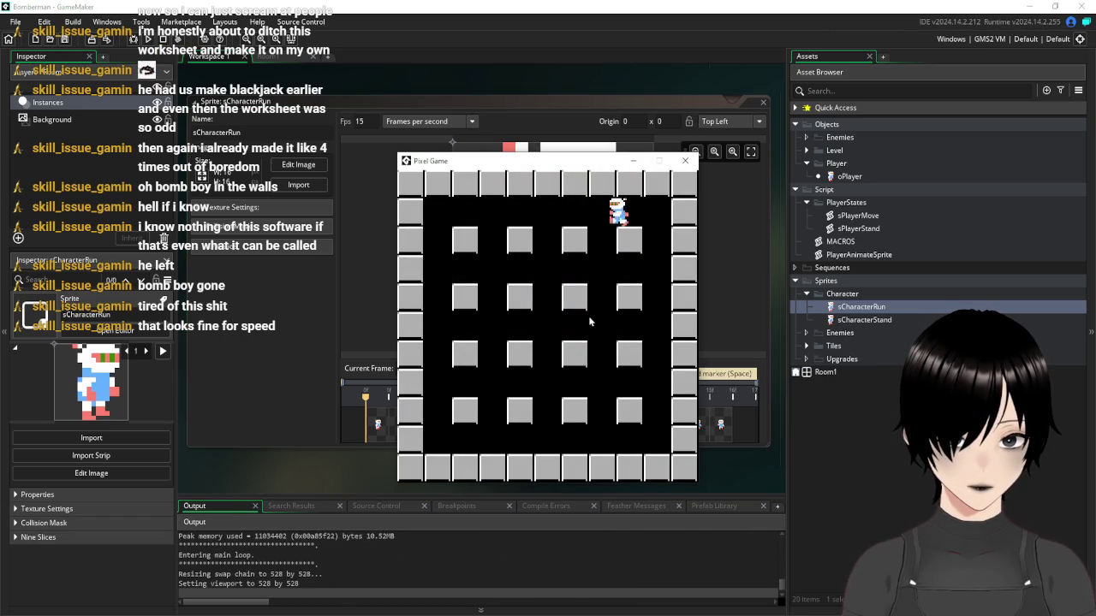
key("Down")
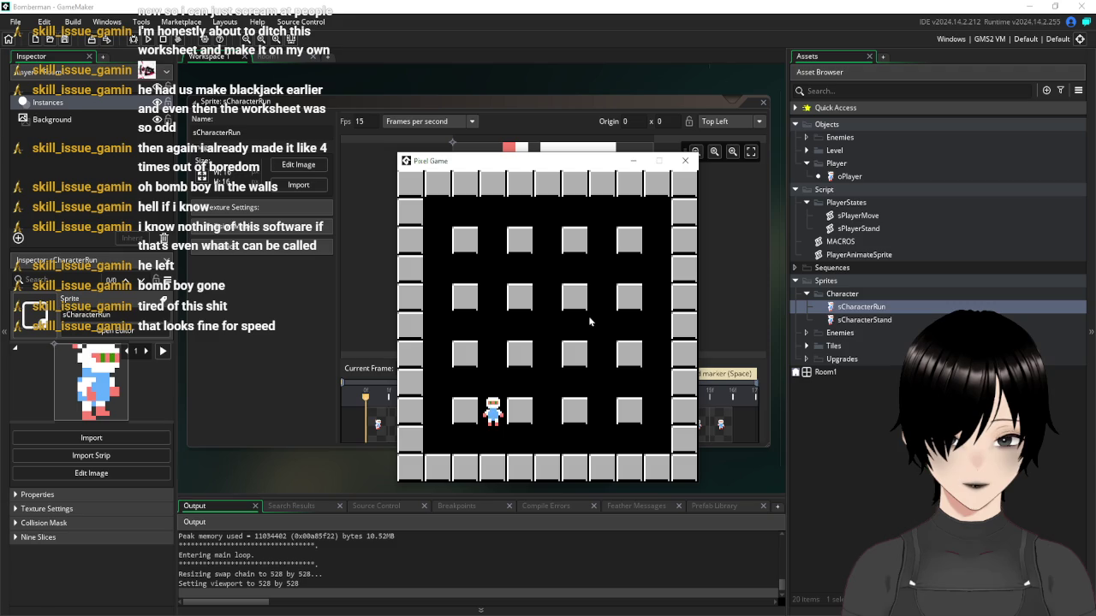
key("Right")
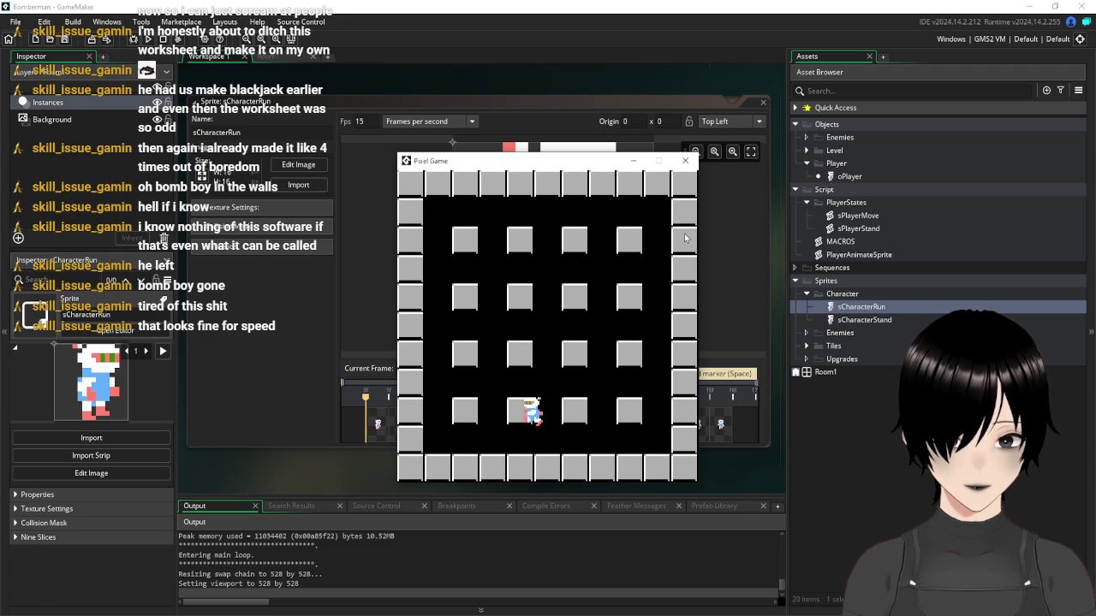
key("Left")
key("Up")
key("Right")
key("Down")
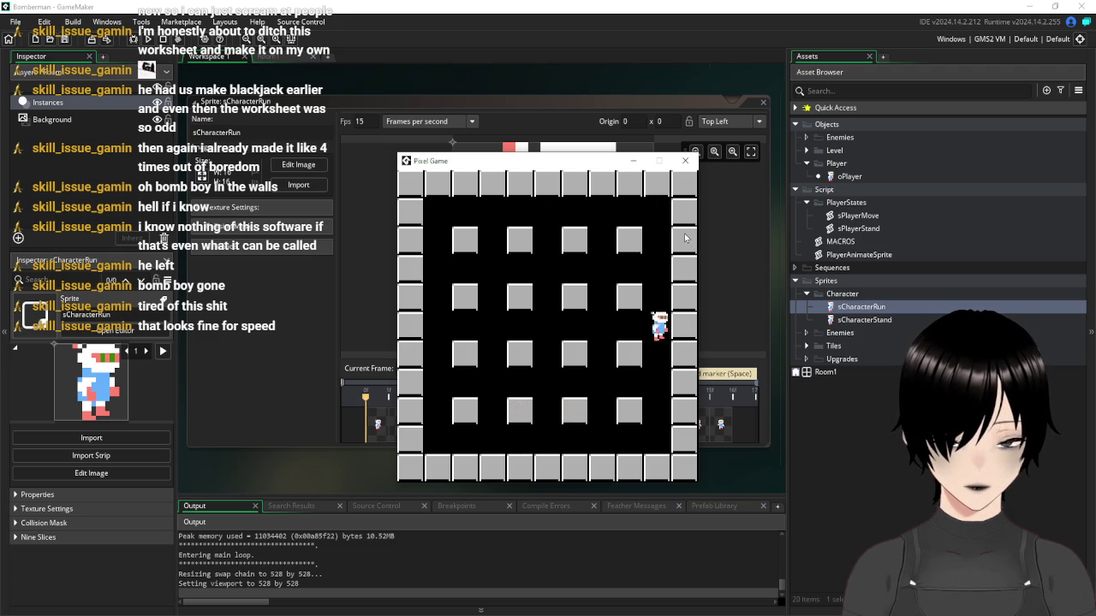
key("Left")
key("Up")
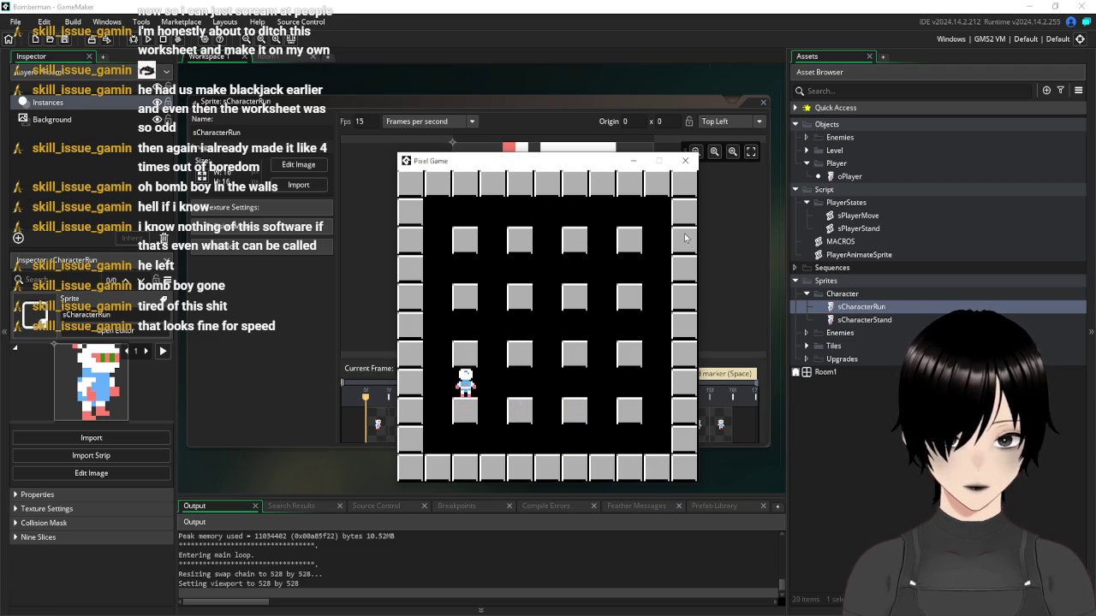
key("Right")
key("Left")
key("Up")
key("Right")
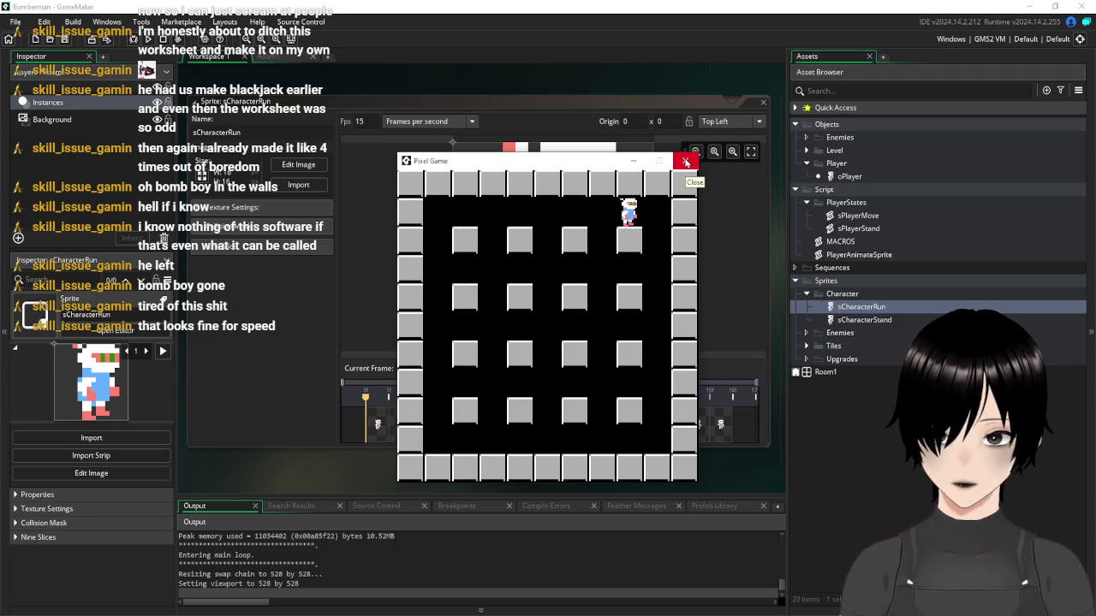
key("Left")
key("Down")
key("Right")
key("Up")
key("Right")
key("Up")
key("Down")
key("Down")
key("Left")
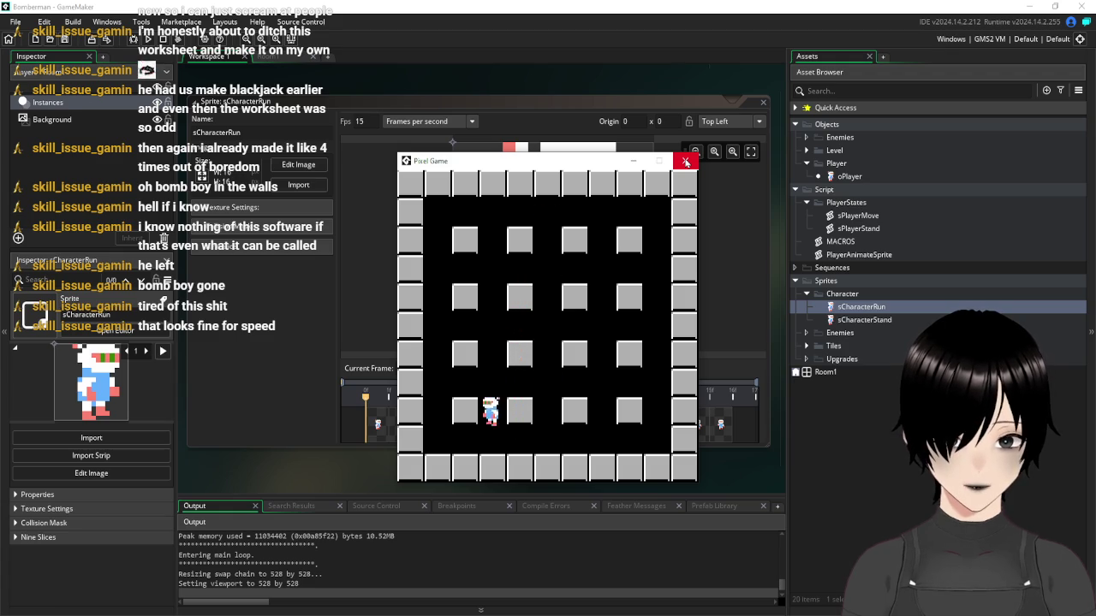
key("Up")
key("Down")
key("Down")
key("Right")
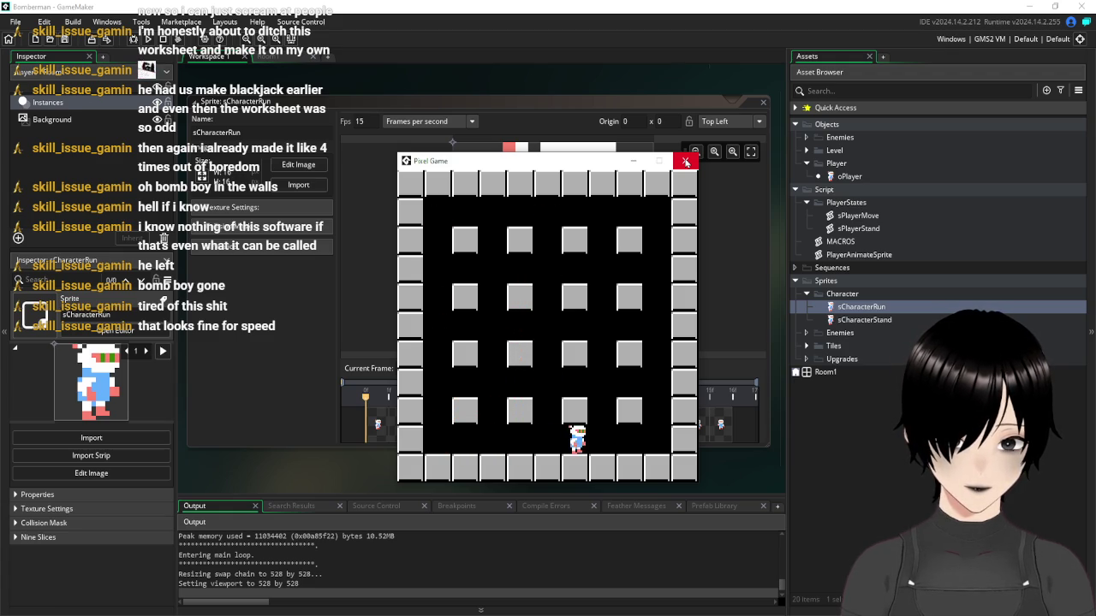
key("Up")
key("Left")
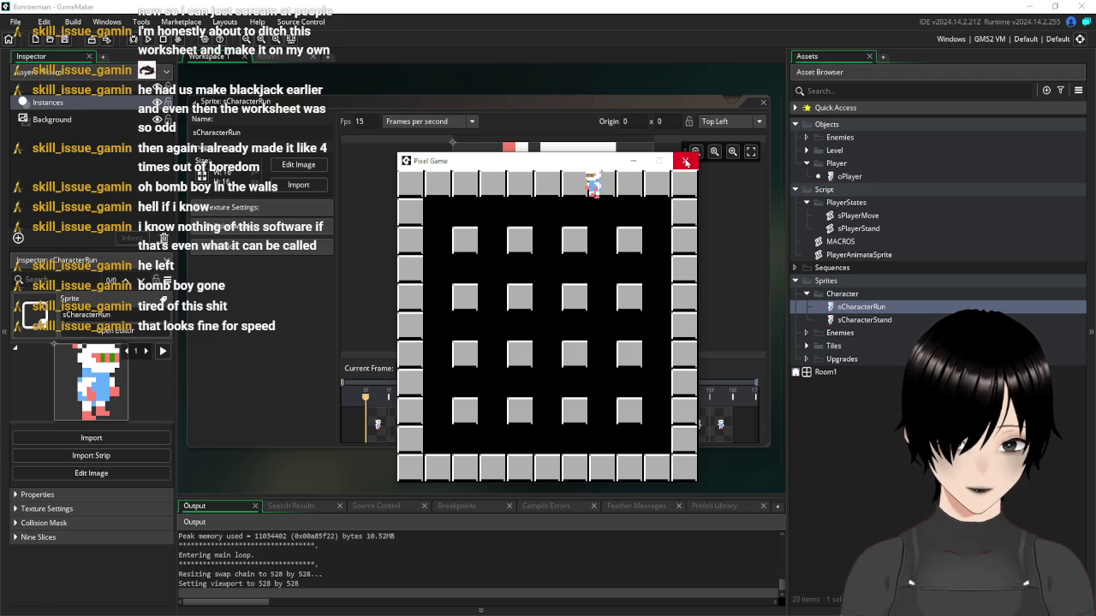
Close the test game and look over the sCharacterStand sprite
key("Down")
left_click(686, 162)
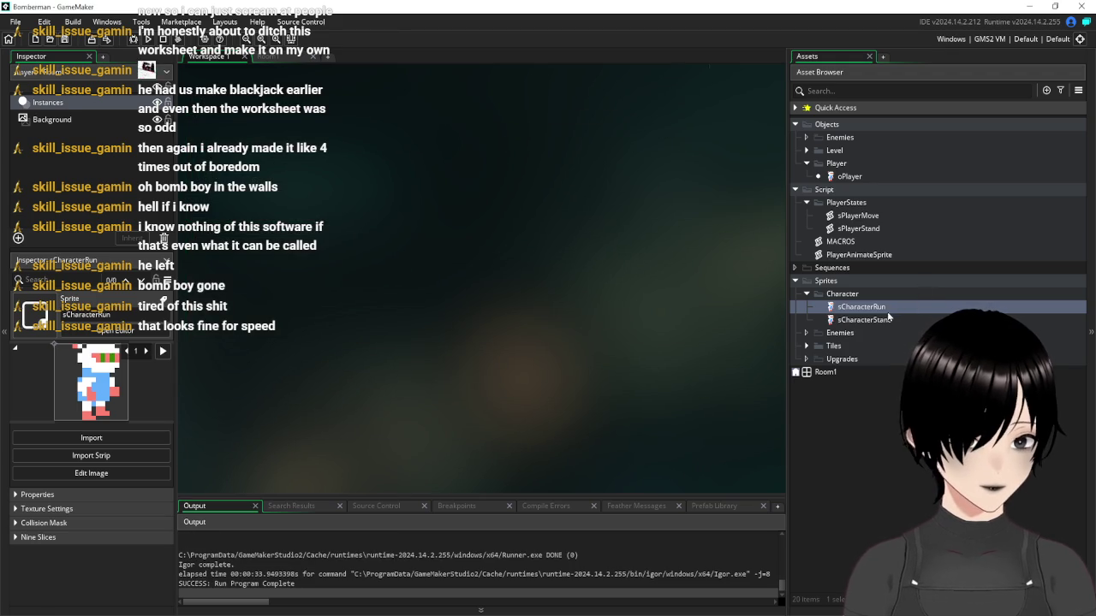
double_click(859, 320)
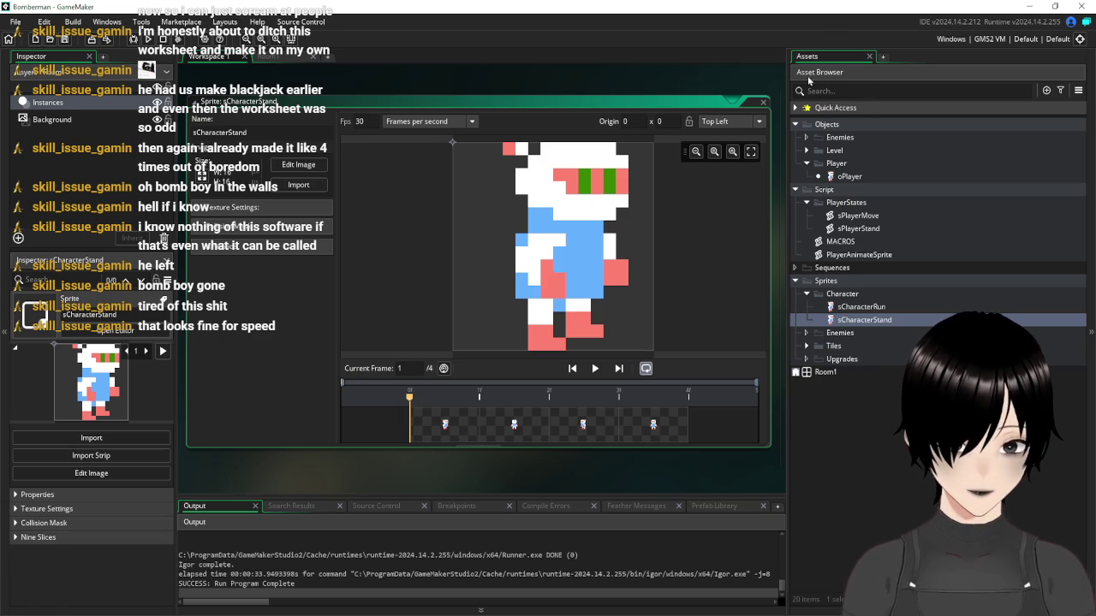
left_click(763, 105)
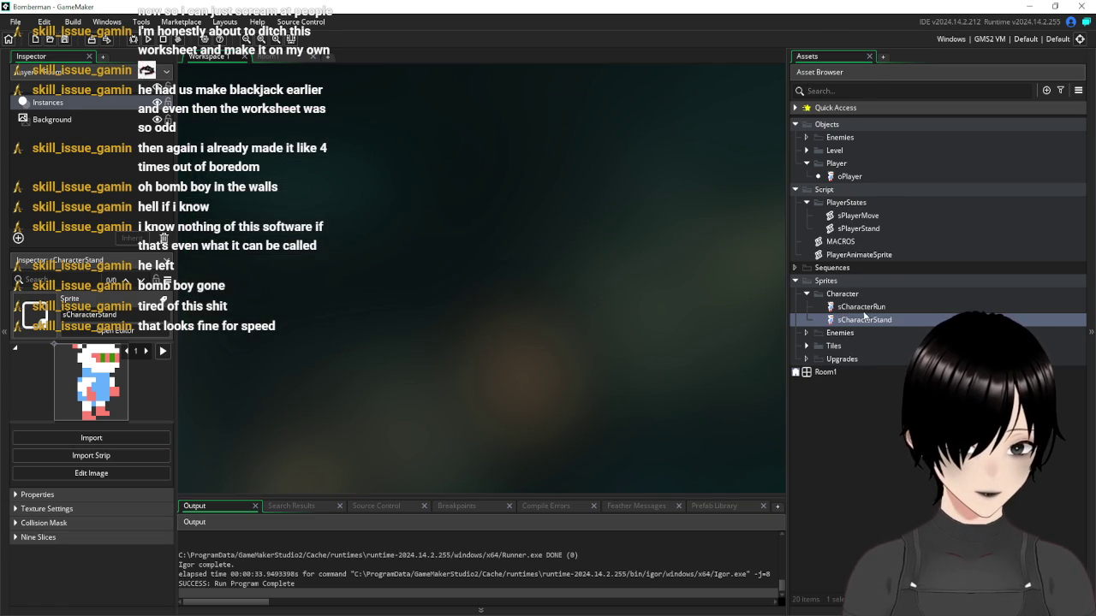
Reopen the 16-frame, 15 fps sCharacterRun sprite and open the sPlayerMove script
double_click(848, 305)
left_click_drag(495, 102, 489, 75)
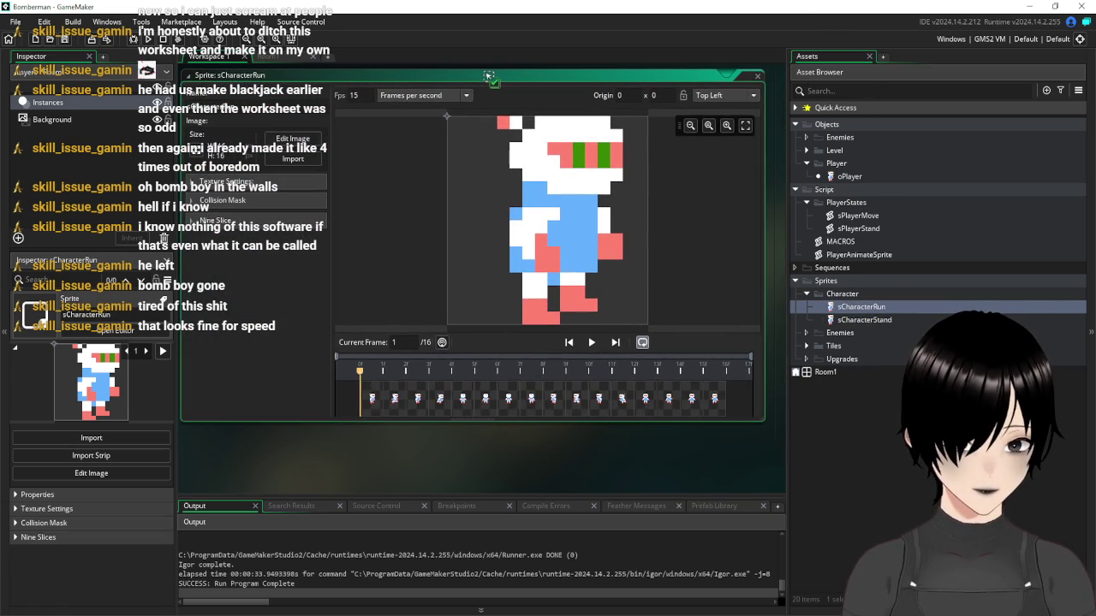
left_click(859, 217)
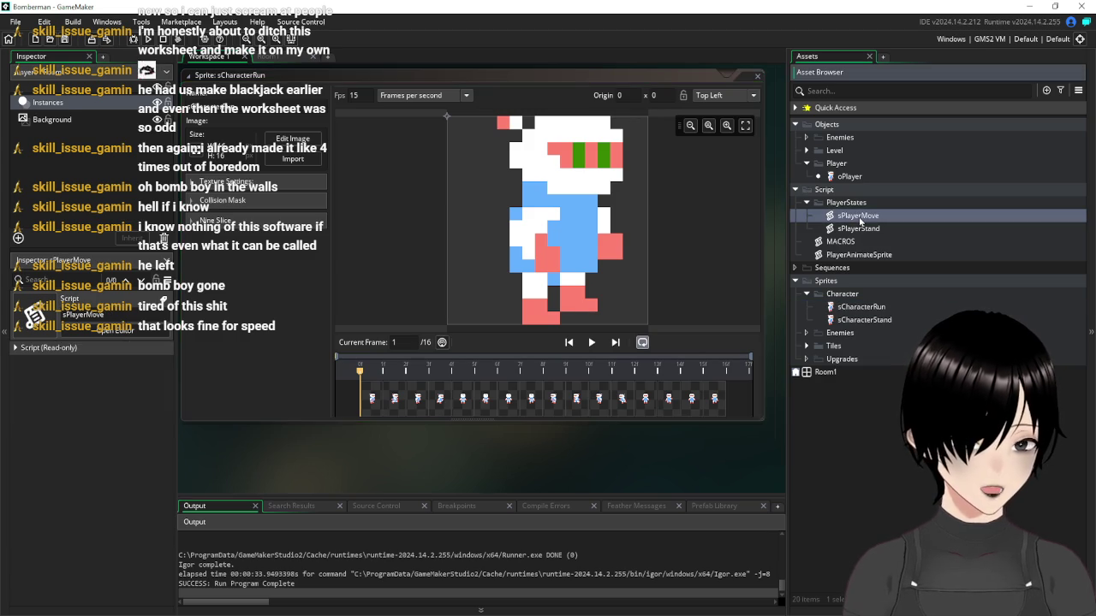
double_click(859, 216)
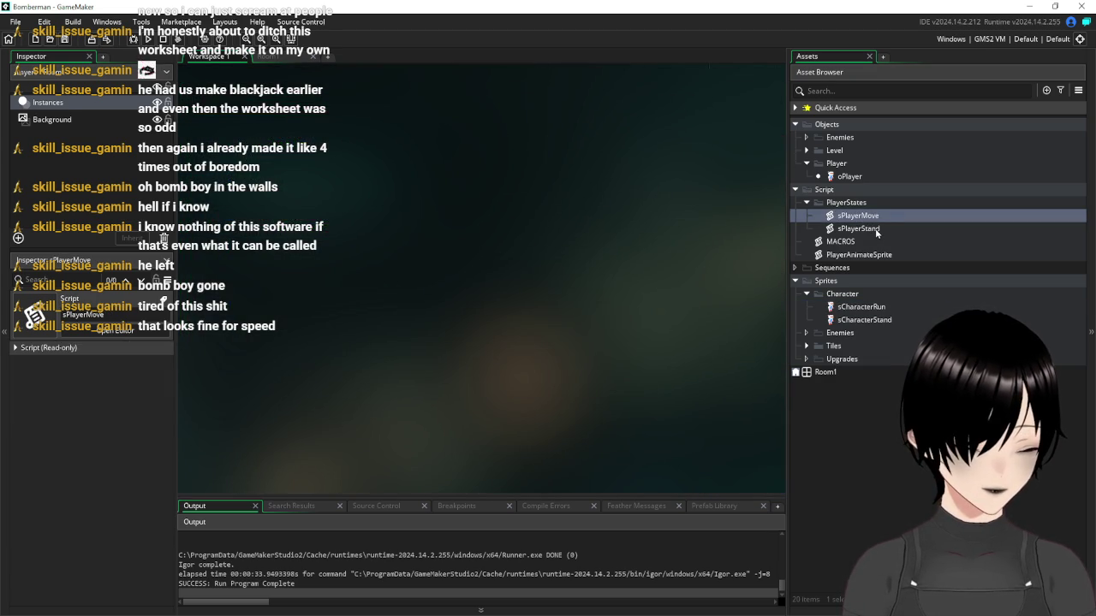
Open the sPlayerStand script and move the sprite editor to the top of the workspace
double_click(859, 228)
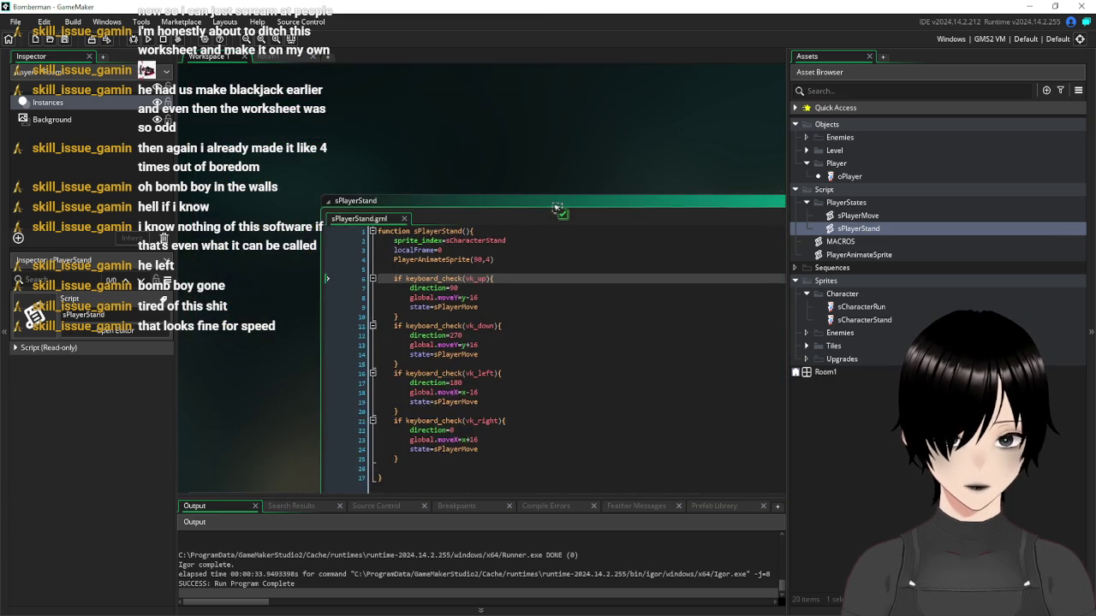
scroll(571, 168, "down", 5)
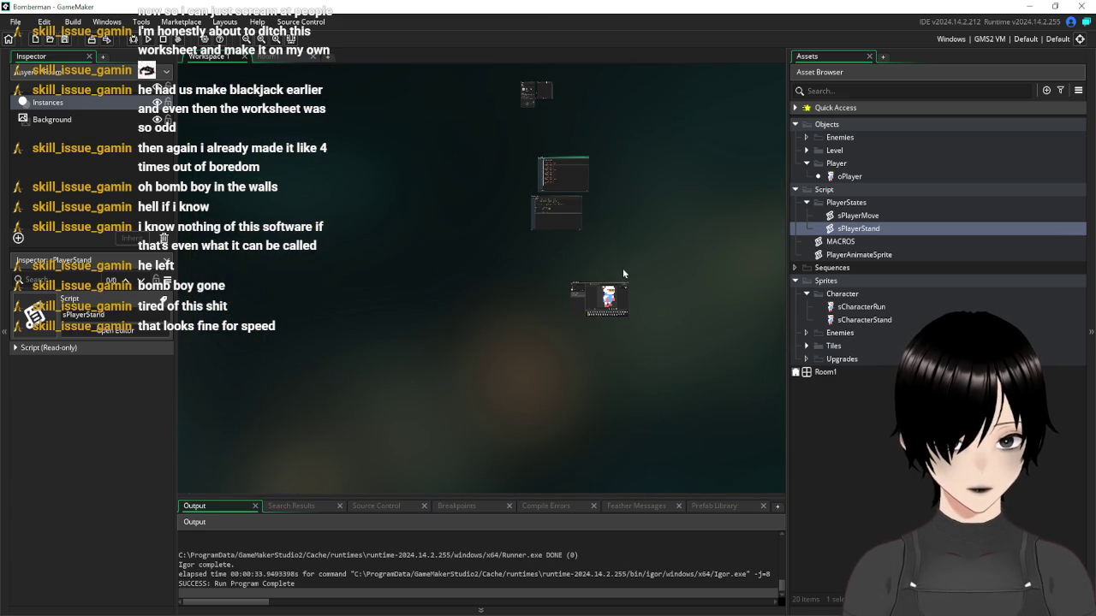
scroll(622, 268, "up", 2)
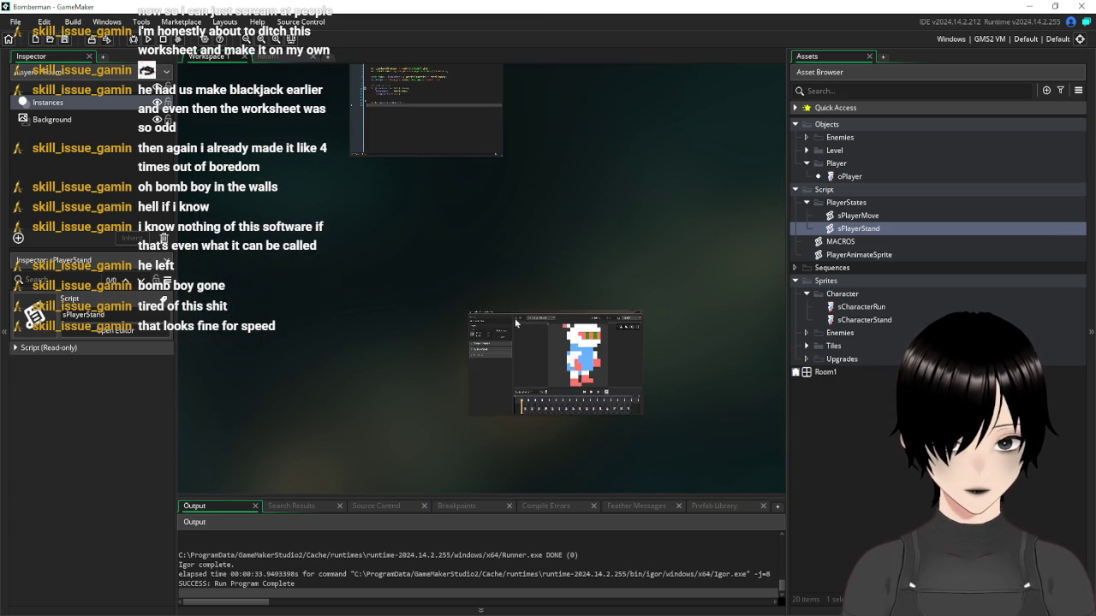
mouse_move(511, 316)
left_mouse_down()
mouse_move(625, 110)
mouse_move(564, 105)
mouse_move(561, 82)
left_mouse_up()
left_click_drag(545, 230, 503, 479)
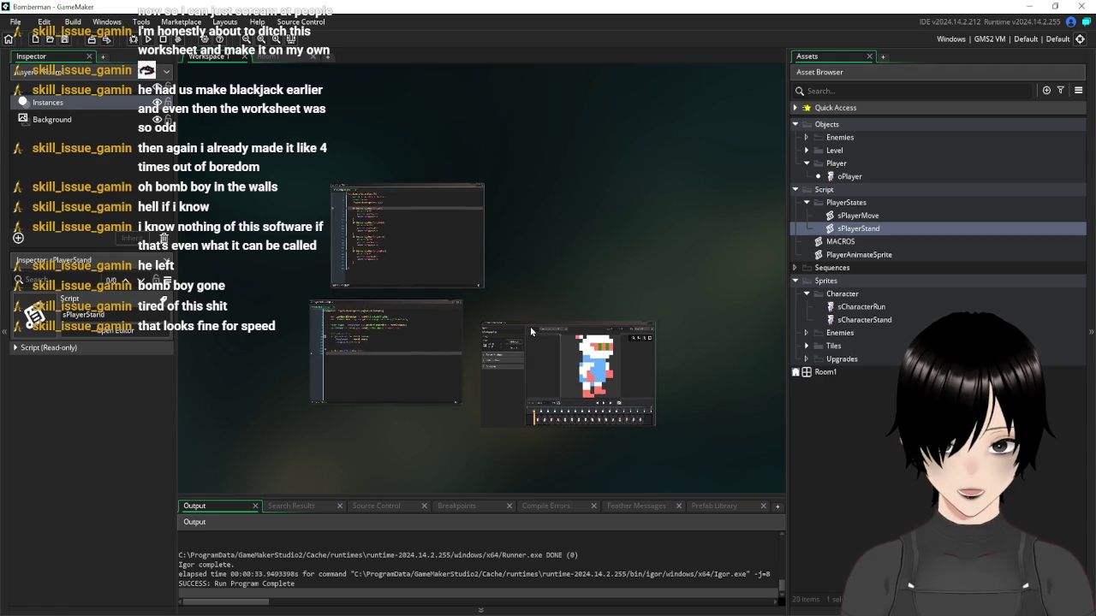
mouse_move(514, 327)
left_mouse_down()
mouse_move(539, 180)
mouse_move(528, 184)
left_mouse_up()
Arrange the workspace so the sCharacterRun editor and the full sPlayerStand code are visible
scroll(485, 233, "up", 3)
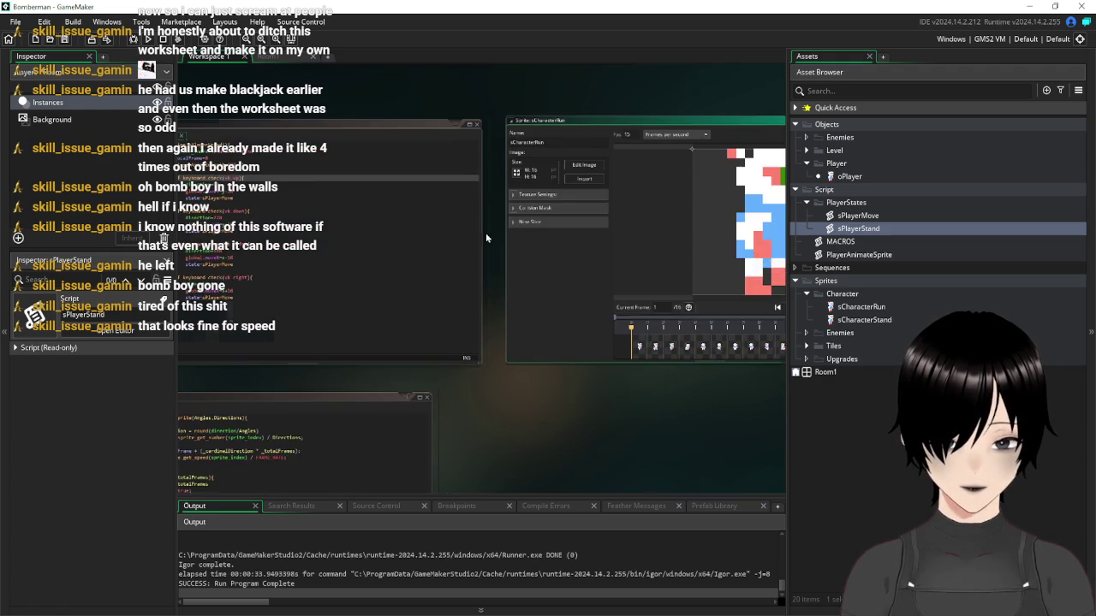
scroll(482, 267, "up", 2)
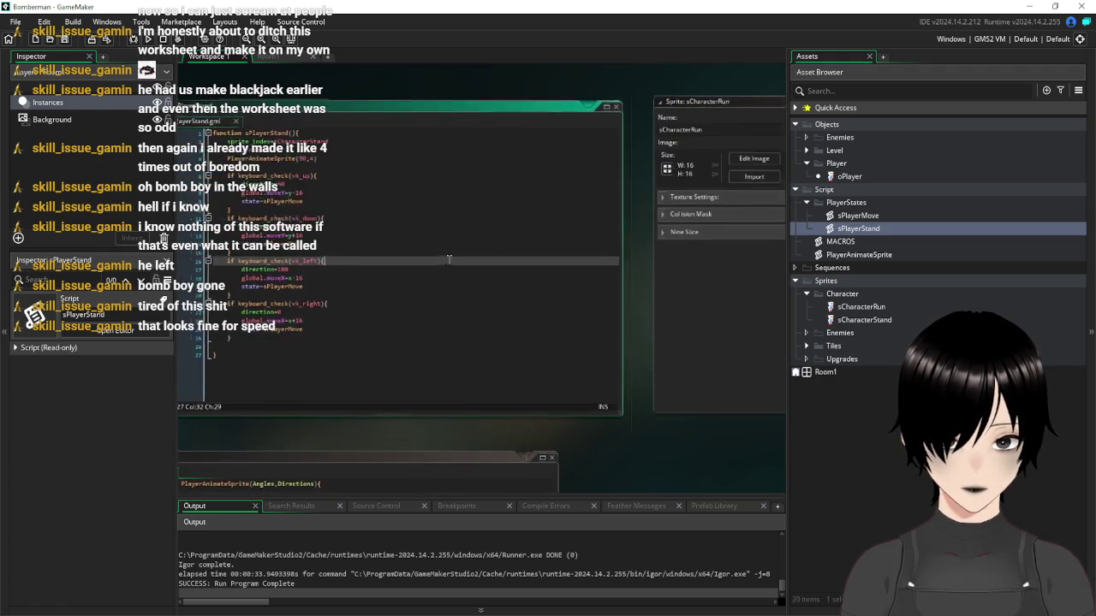
scroll(374, 212, "up", 2)
scroll(373, 212, "down", 1)
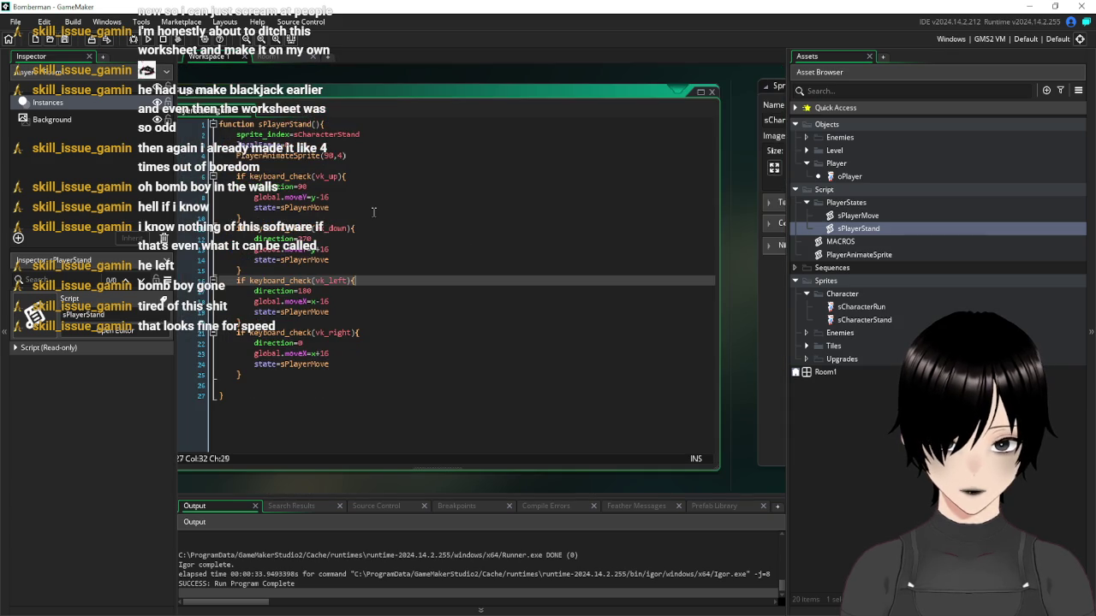
scroll(407, 241, "down", 1)
scroll(407, 242, "up", 1)
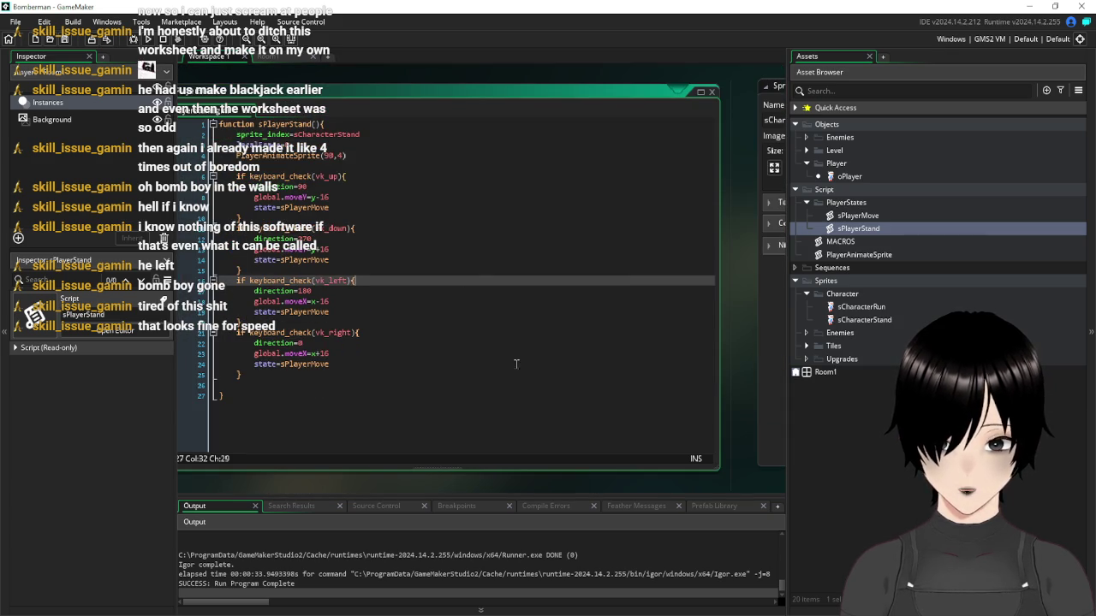
left_click_drag(346, 75, 478, 96)
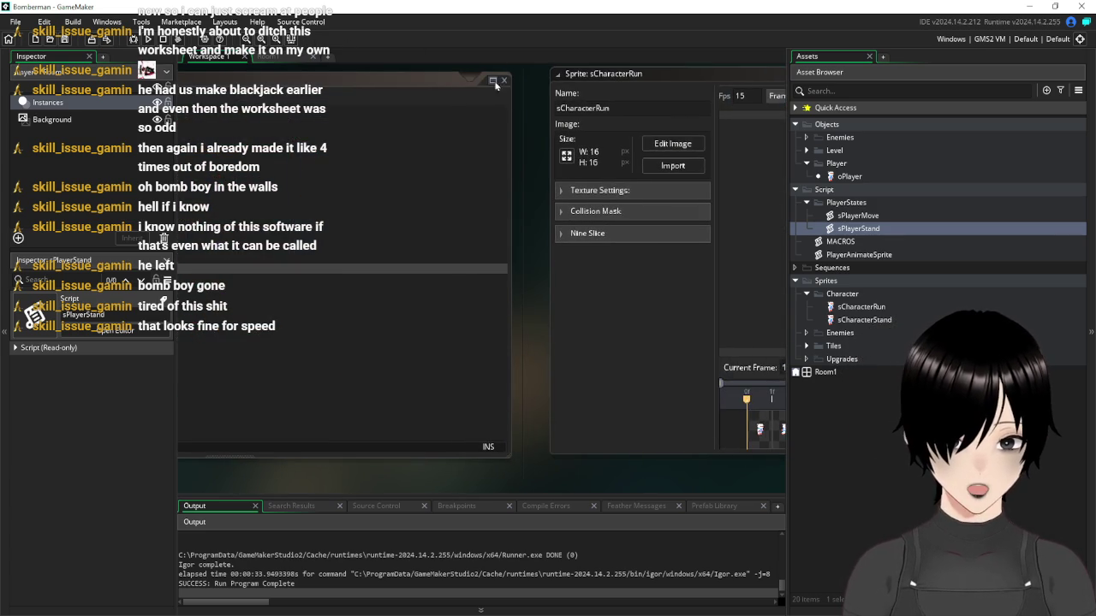
left_click_drag(532, 130, 256, 139)
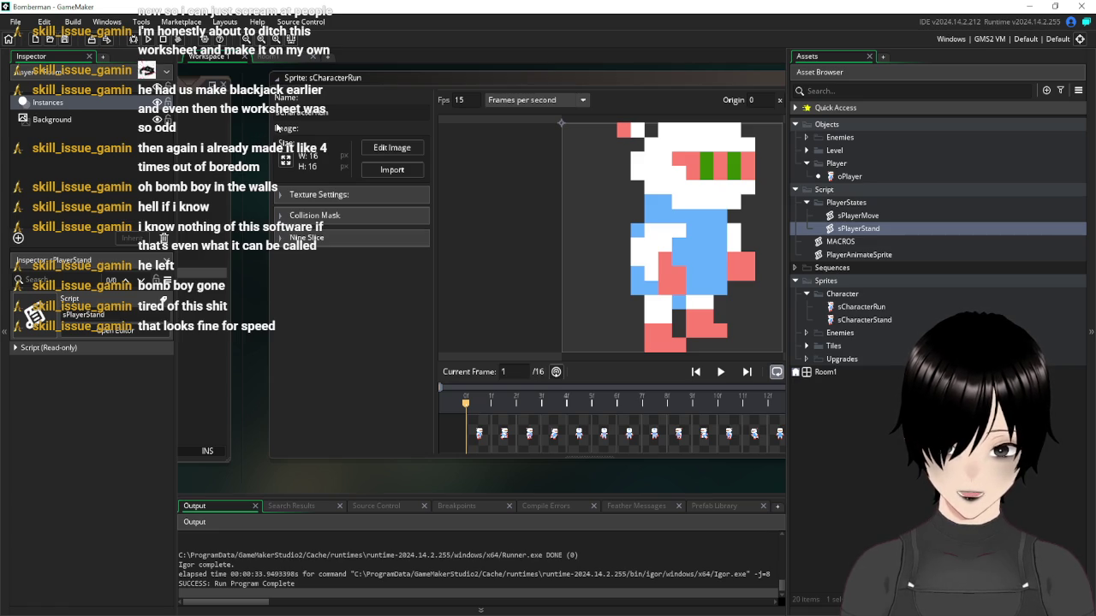
left_click(243, 119)
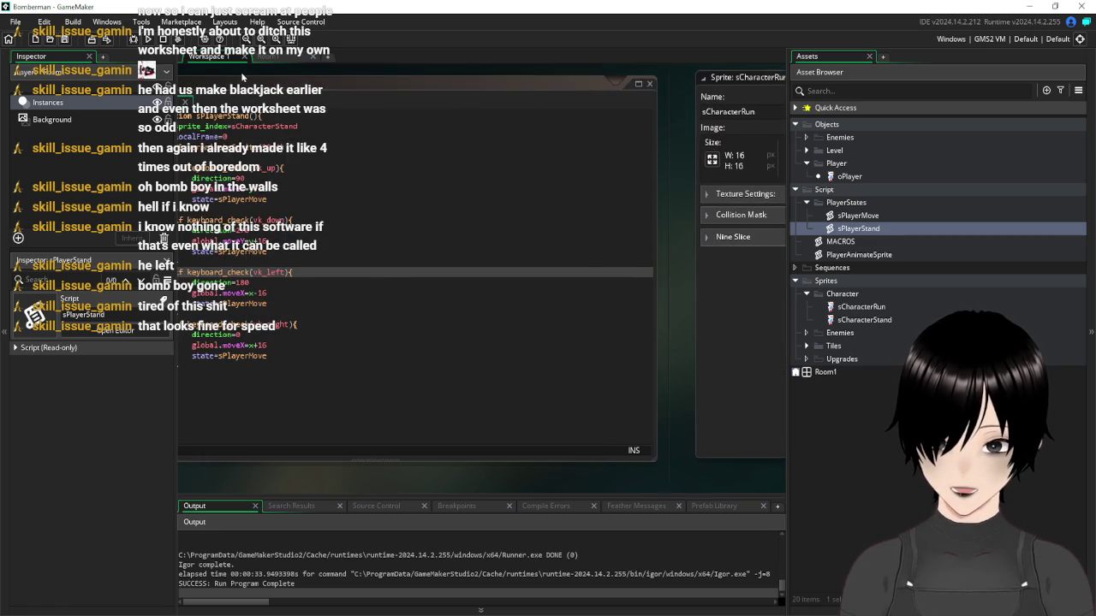
left_click_drag(243, 77, 368, 88)
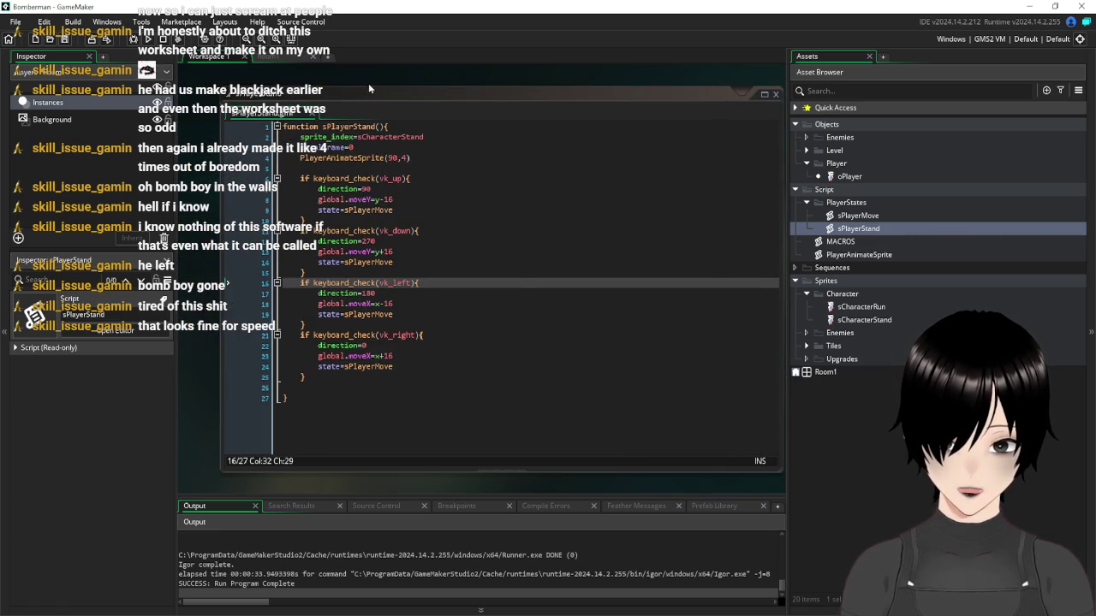
Review the sPlayerStand code at global.moveX=x+16, then open sPlayerMove in the code editor
left_click(437, 353)
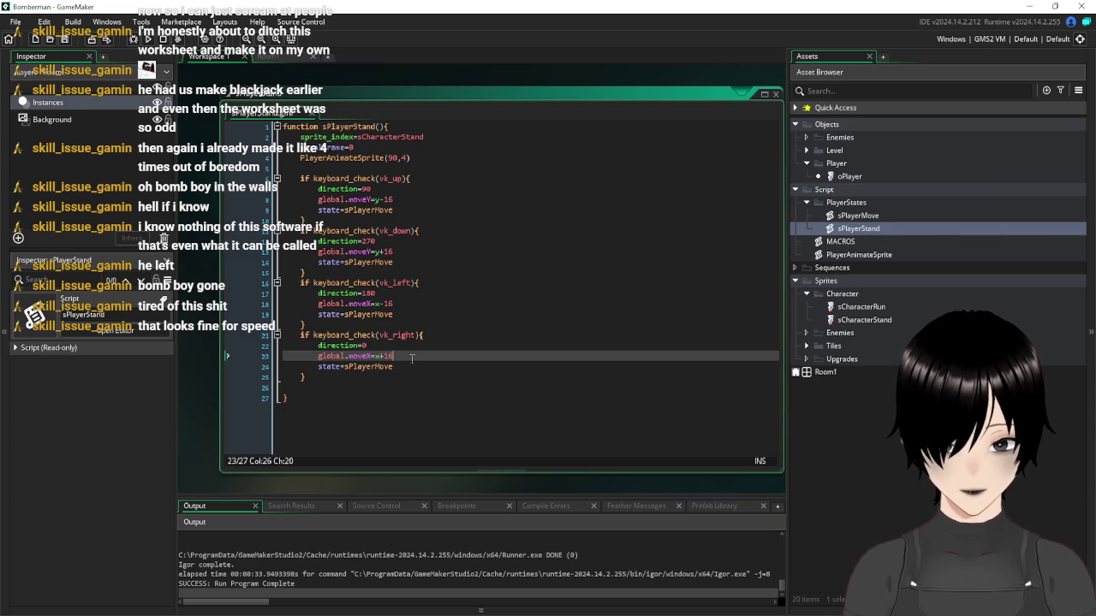
scroll(389, 399, "down", 8)
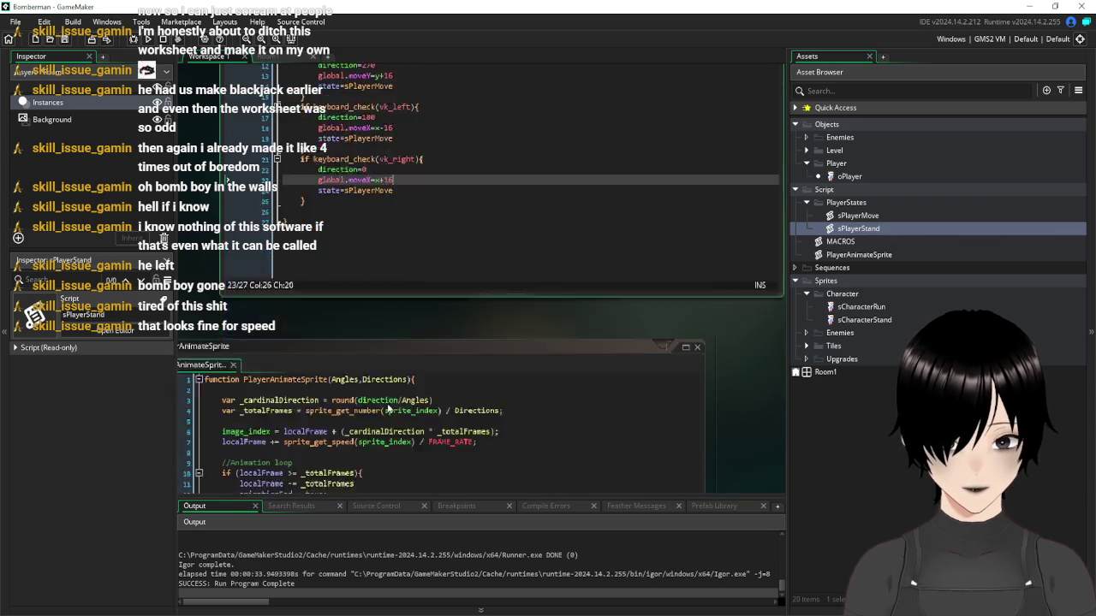
scroll(336, 215, "up", 8)
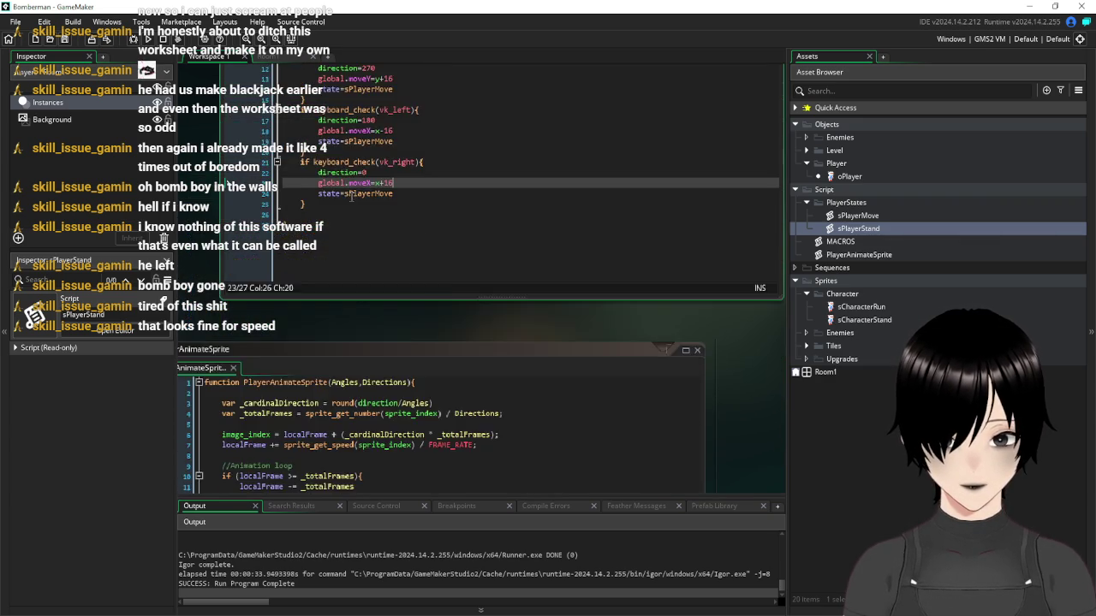
scroll(402, 389, "down", 10)
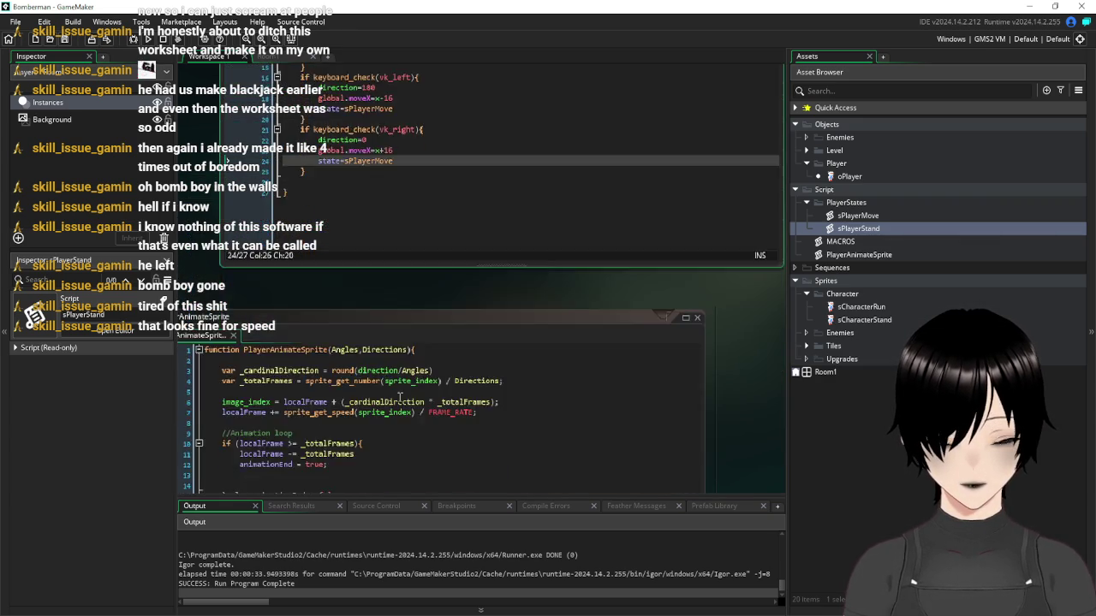
scroll(648, 262, "up", 10)
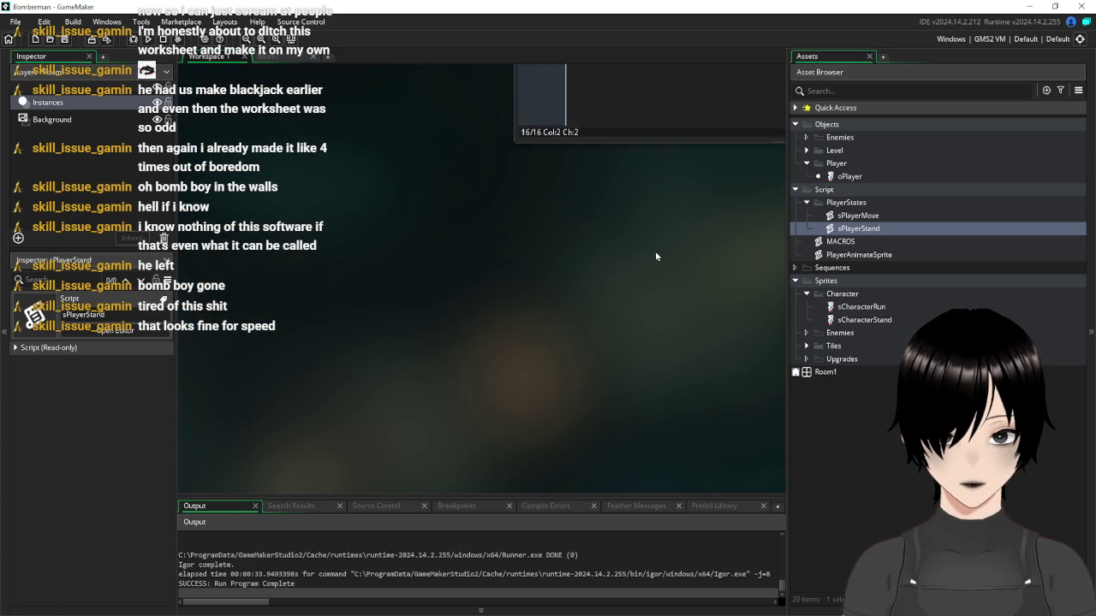
scroll(600, 291, "down", 6)
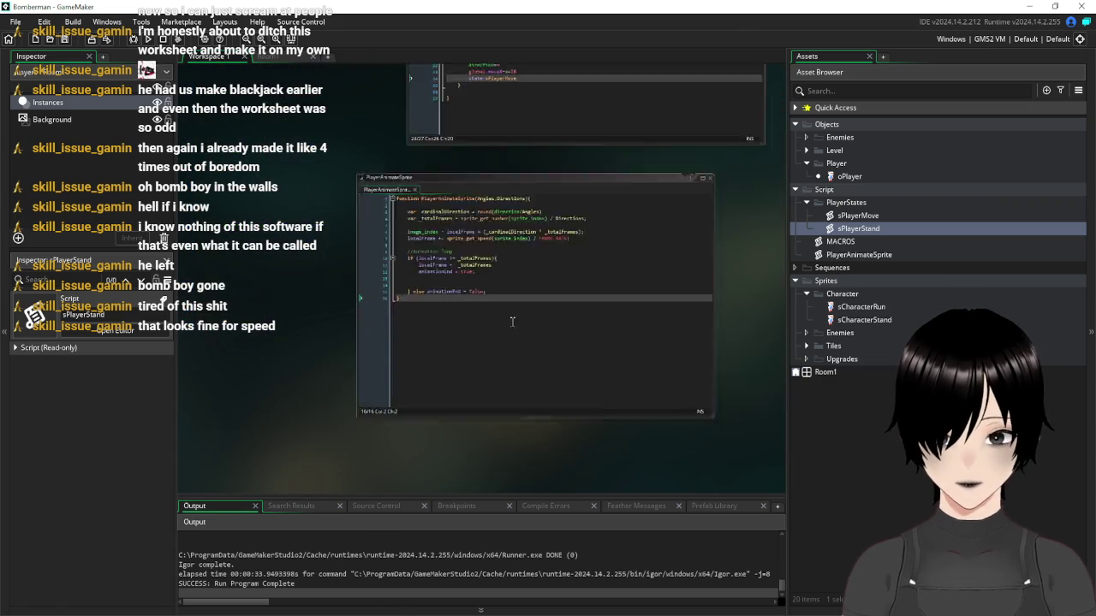
scroll(642, 320, "up", 3)
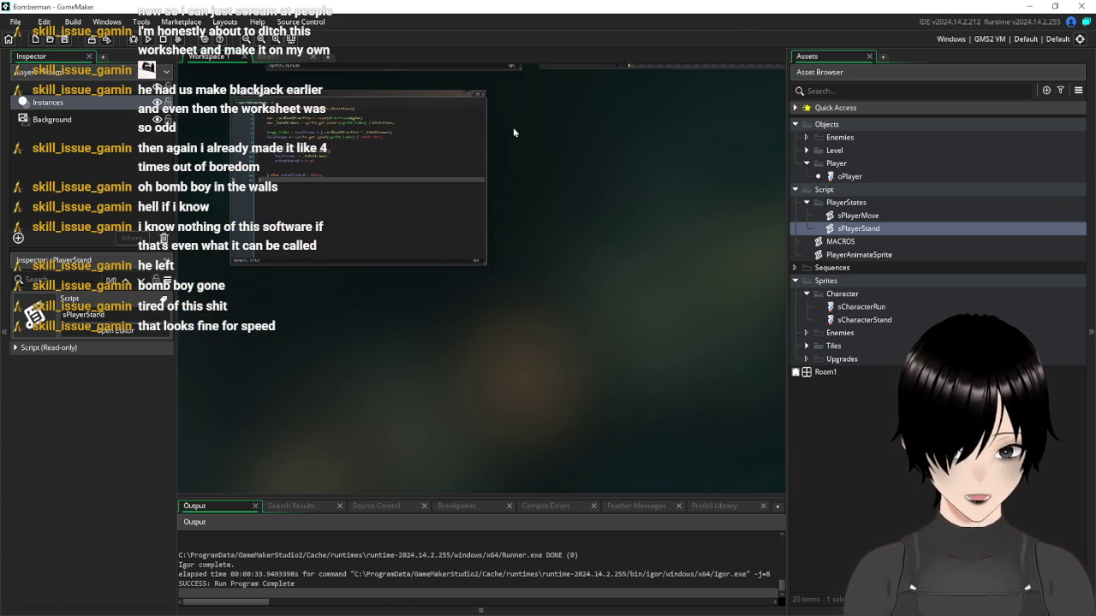
scroll(508, 134, "up", 5)
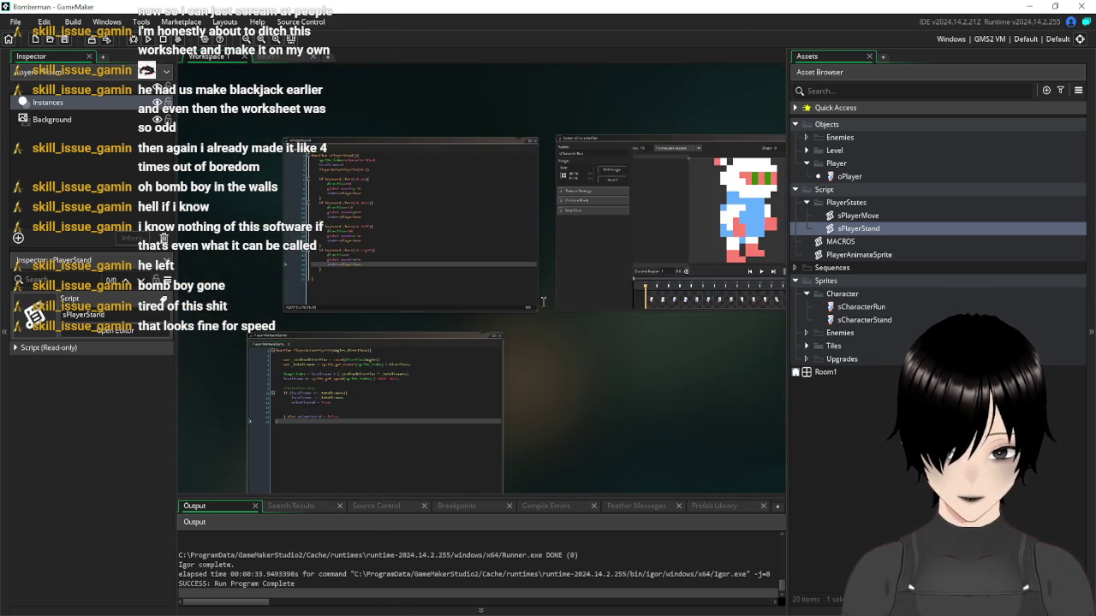
double_click(860, 216)
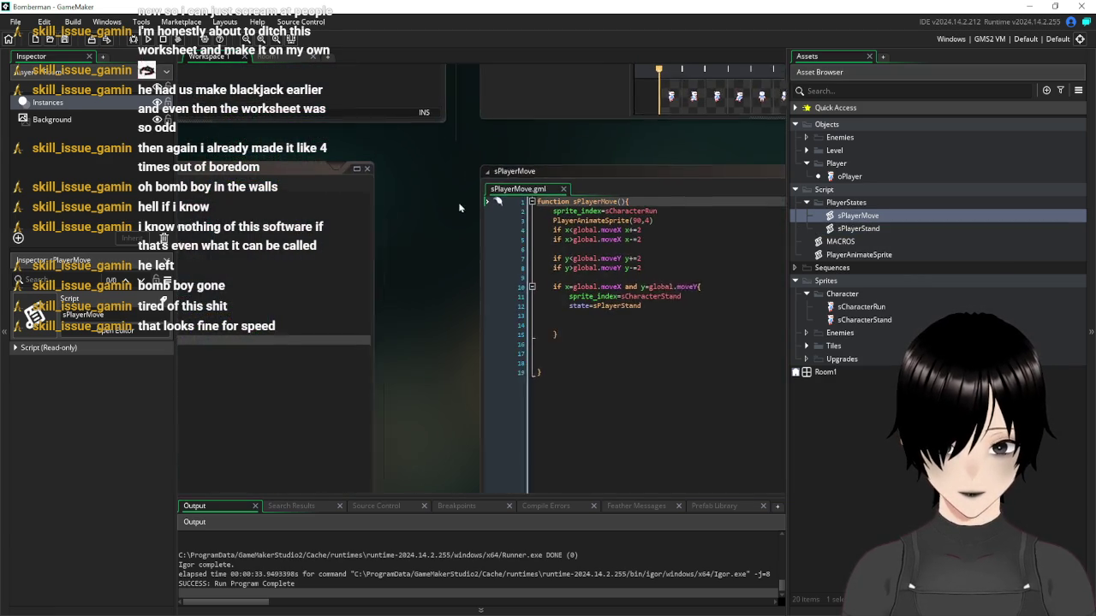
Take the sprite_index=sCharacterRun line from line 2 of sPlayerMove
left_click(711, 220)
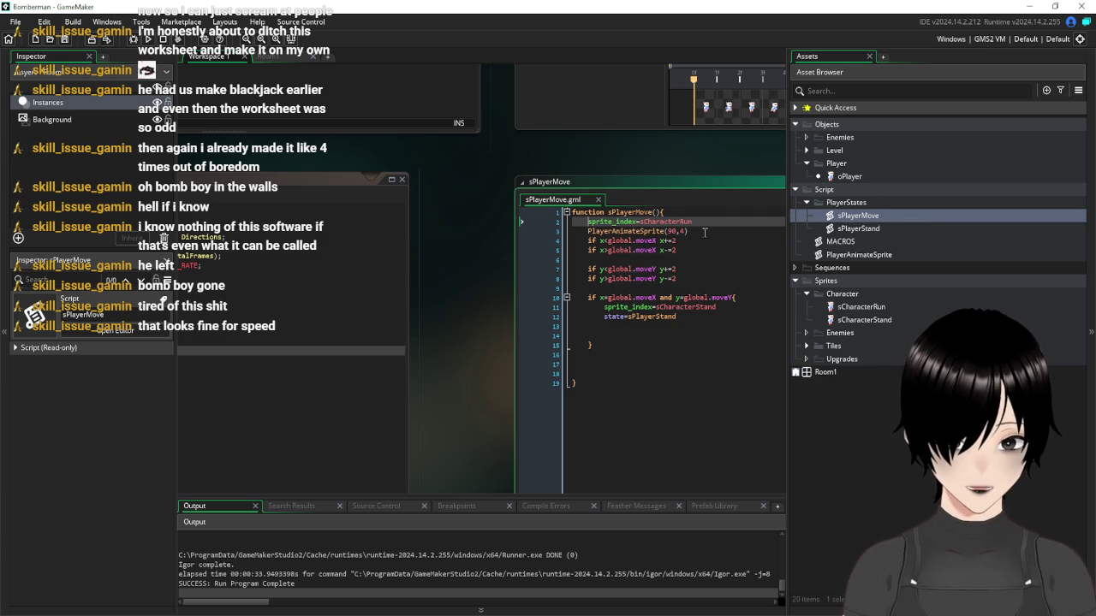
type("//")
mouse_move(486, 246)
left_mouse_down()
mouse_move(637, 206)
mouse_move(729, 496)
mouse_move(578, 348)
mouse_move(482, 279)
left_mouse_up()
left_click(606, 292)
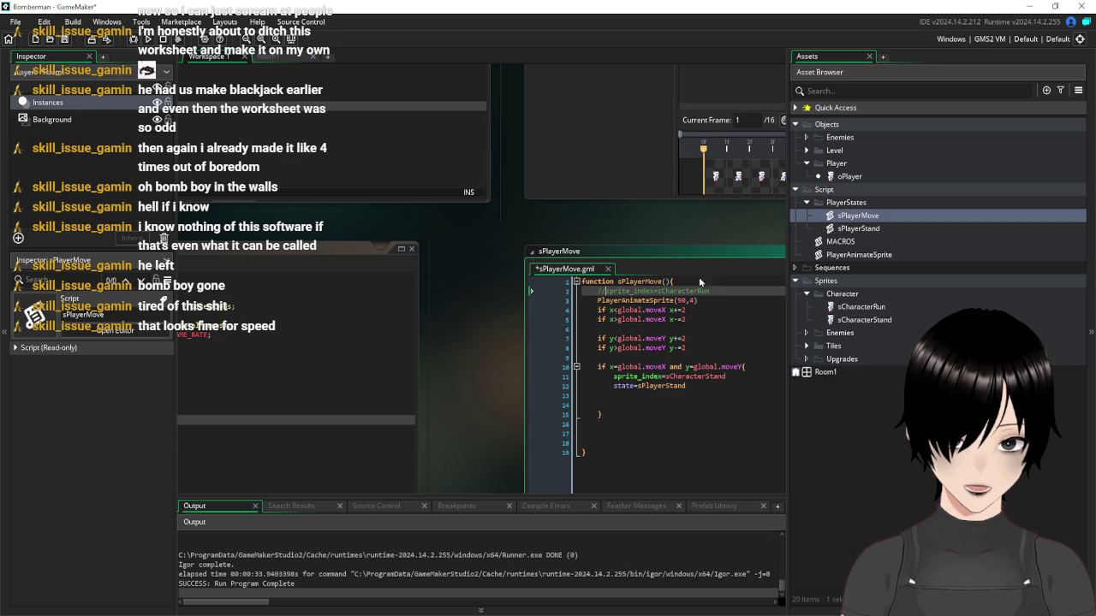
left_click_drag(723, 293, 604, 291)
key("ctrl+c")
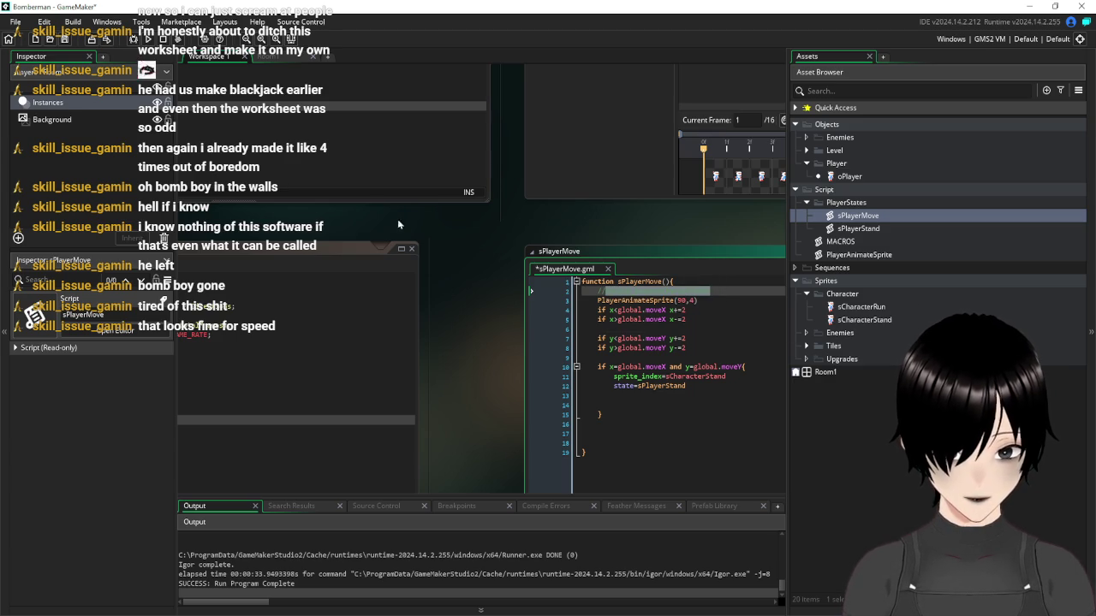
Paste sprite_index=sCharacterRun into the right, left, down and up key blocks of sPlayerStand
left_click_drag(345, 225, 603, 347)
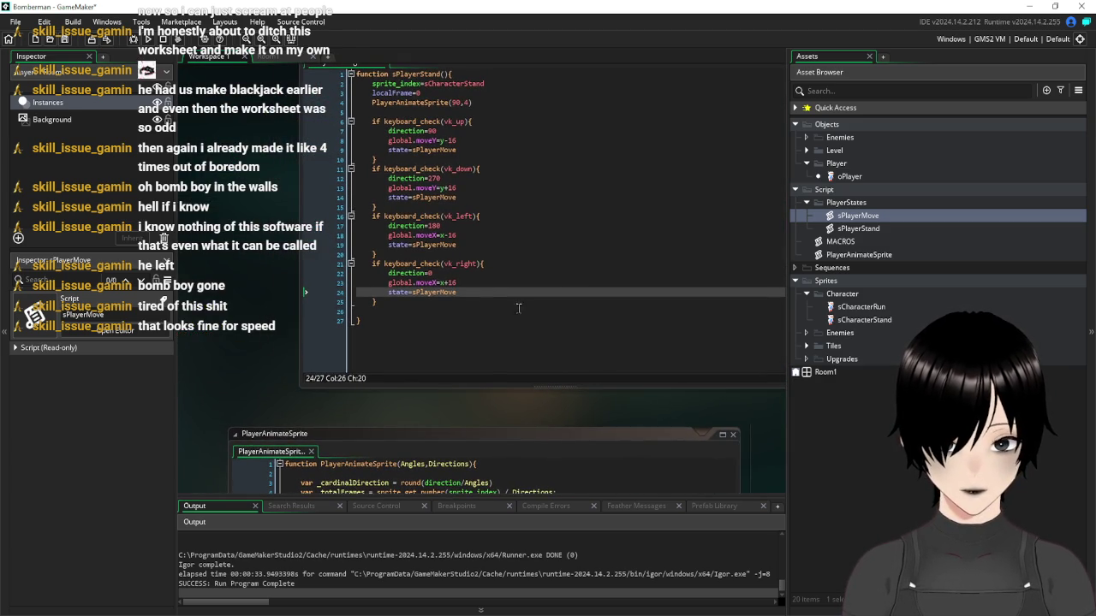
left_click(482, 285)
key("Return")
key("ctrl+v")
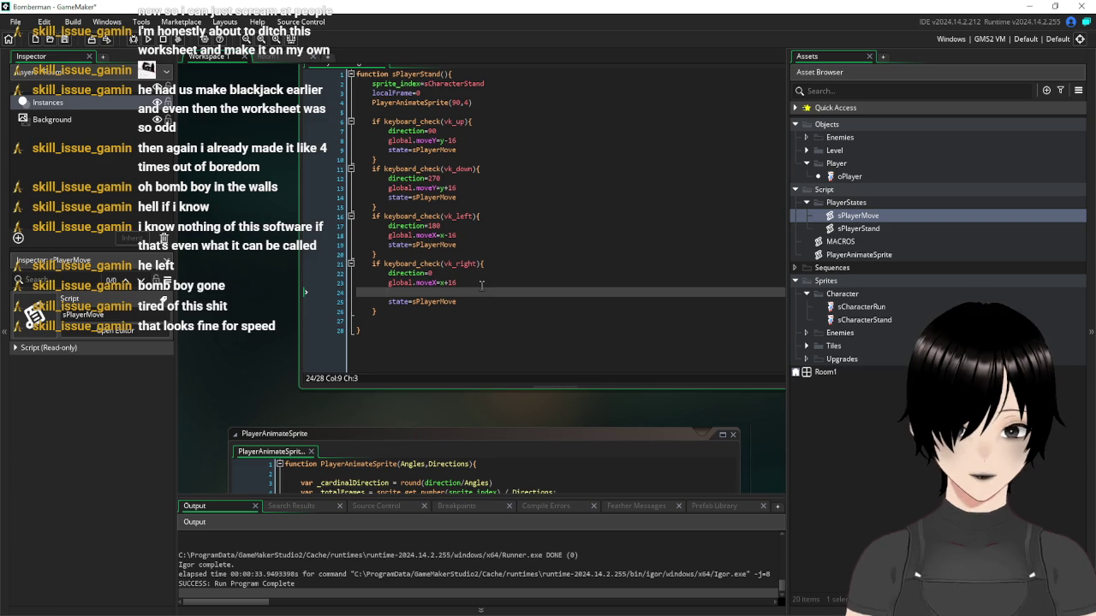
key("ctrl+v")
left_click(476, 185)
key("Return")
key("ctrl+v")
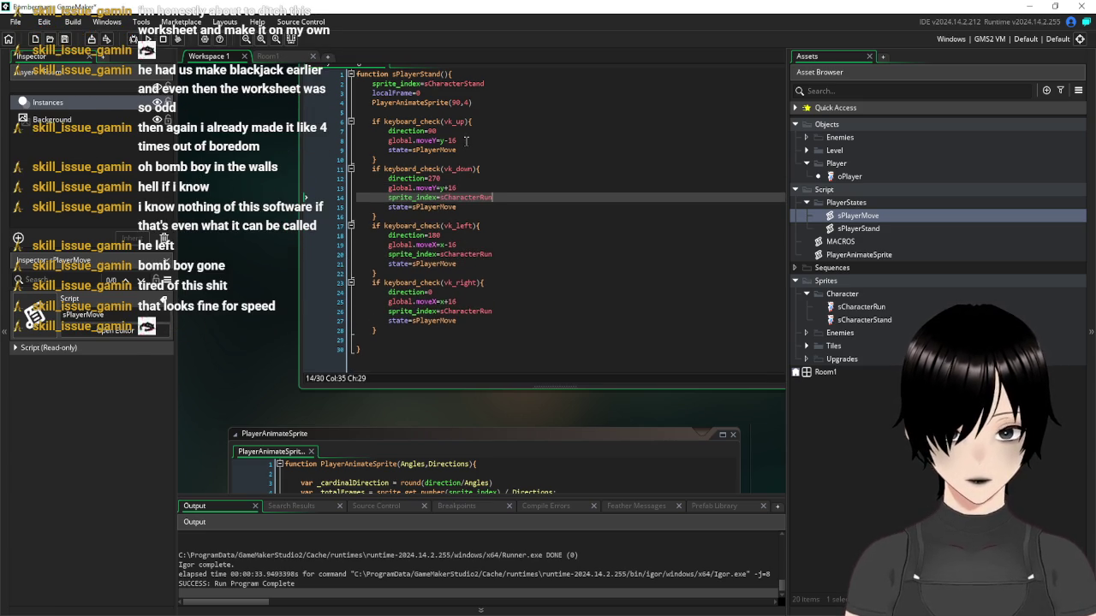
left_click(468, 141)
key("Return")
key("ctrl+v")
left_click(555, 353)
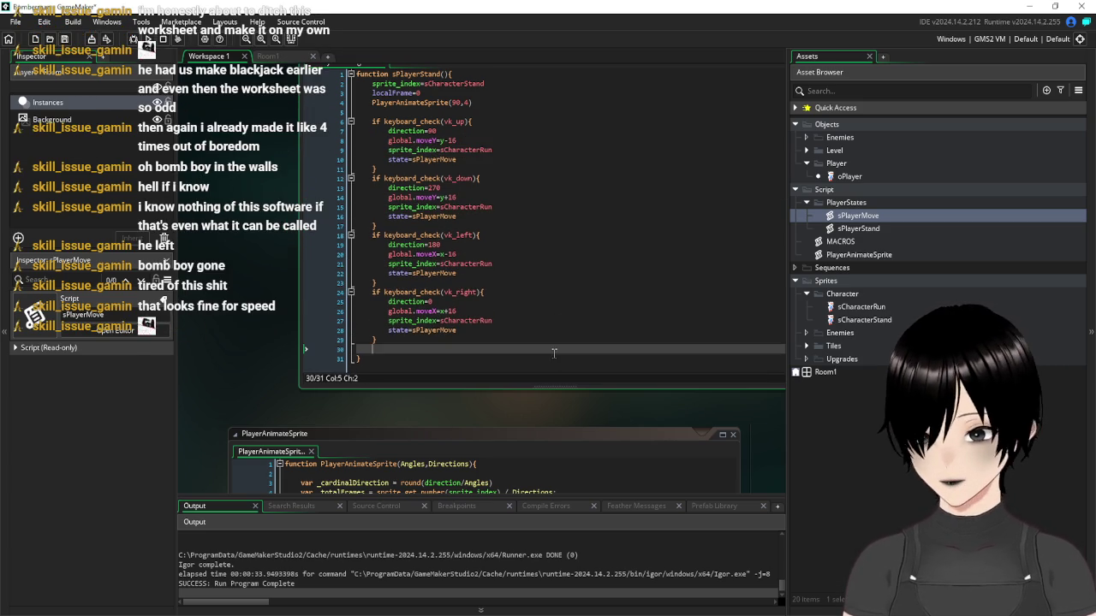
Run the game, move the player right and down, then close it
left_click(64, 39)
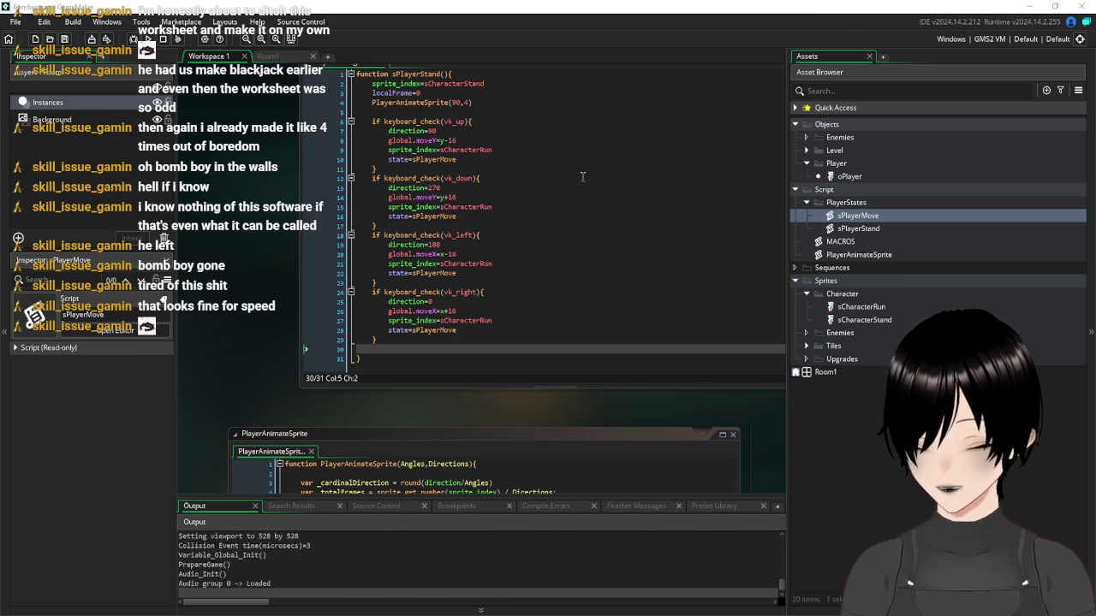
key("Right")
key("Down")
left_click(685, 162)
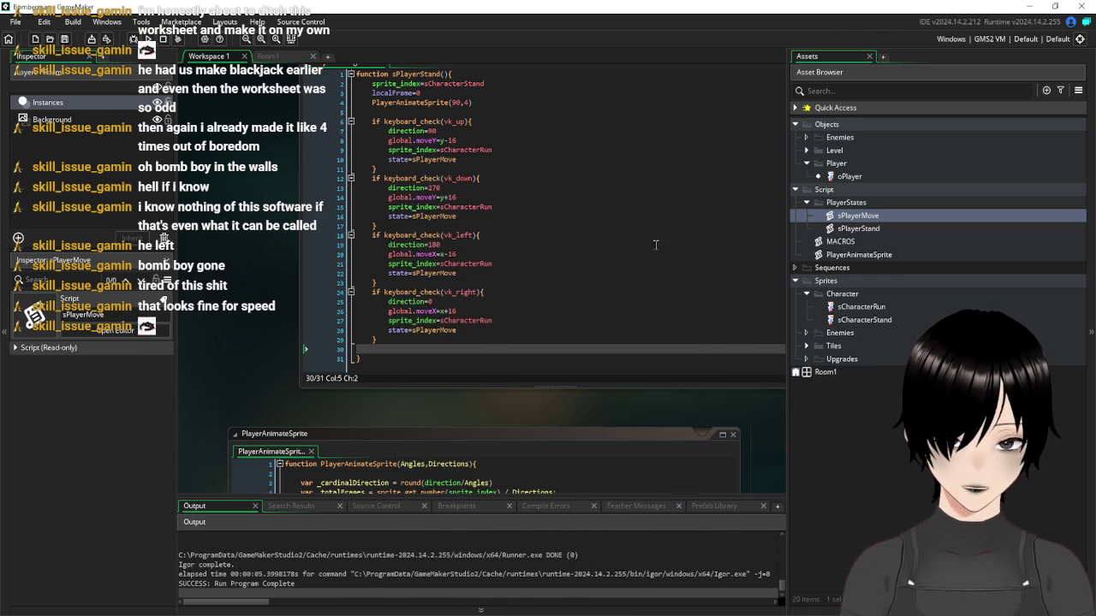
Switch to the 176×176 Room1 room editor
scroll(290, 252, "down", 3)
scroll(483, 308, "right", 2)
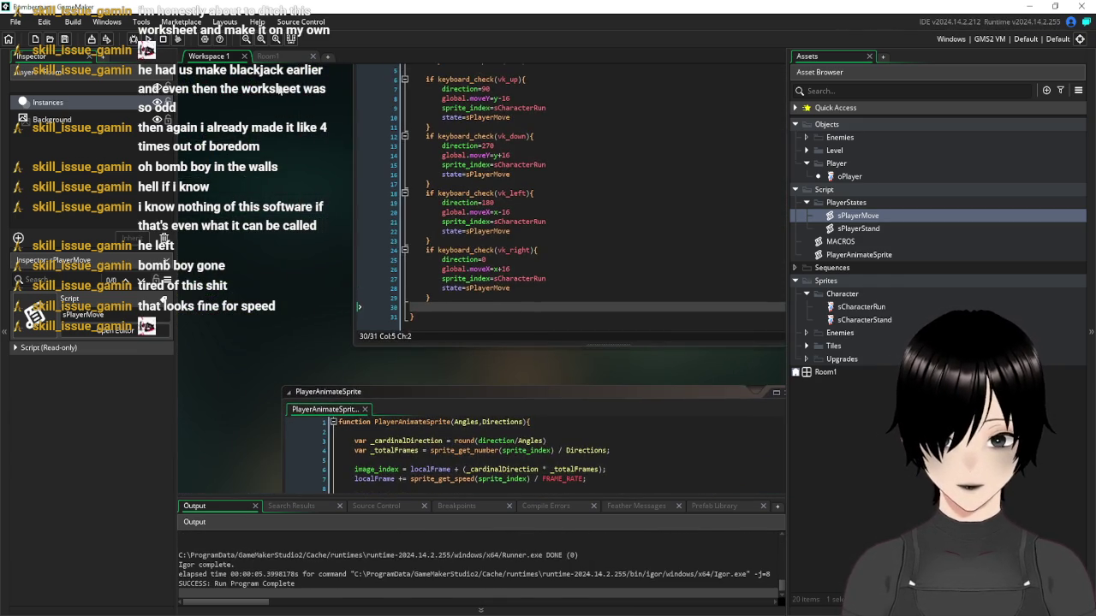
left_click(282, 56)
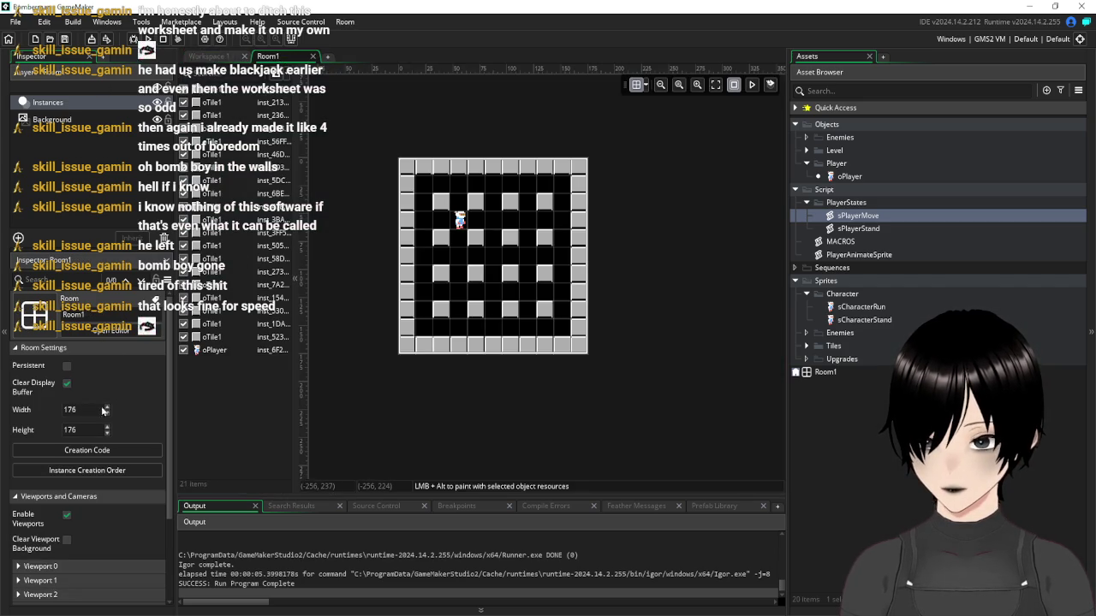
scroll(94, 403, "down", 2)
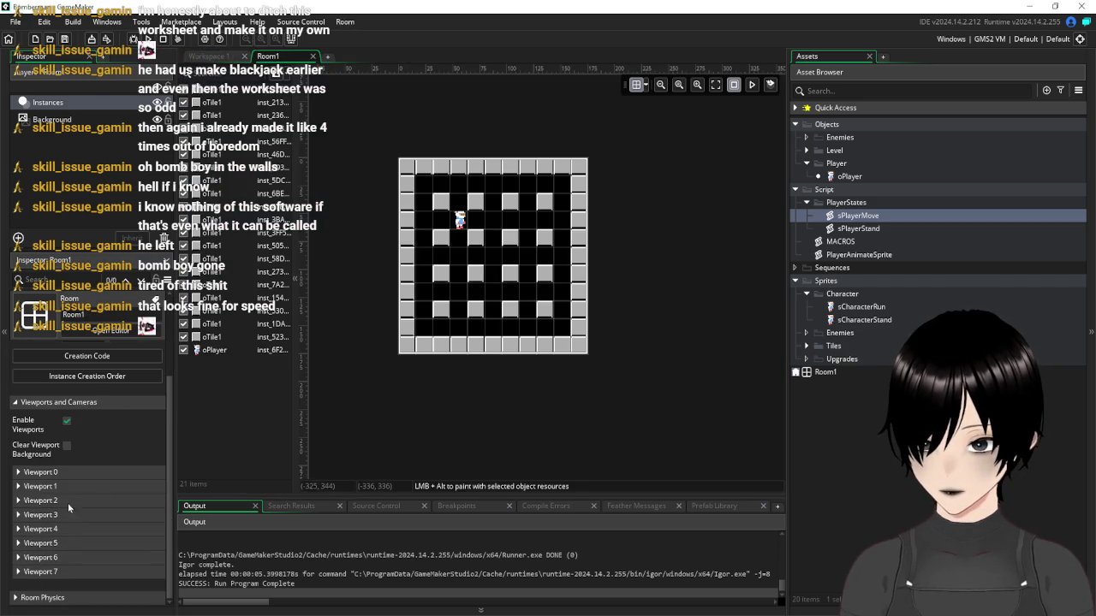
scroll(125, 443, "up", 2)
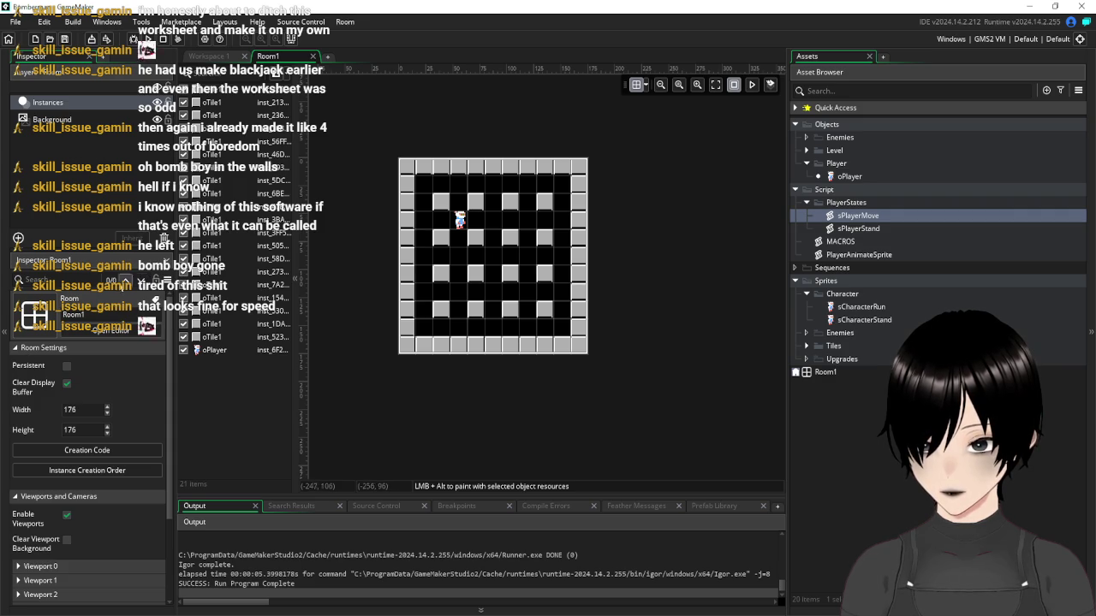
left_click(20, 568)
left_click(19, 567)
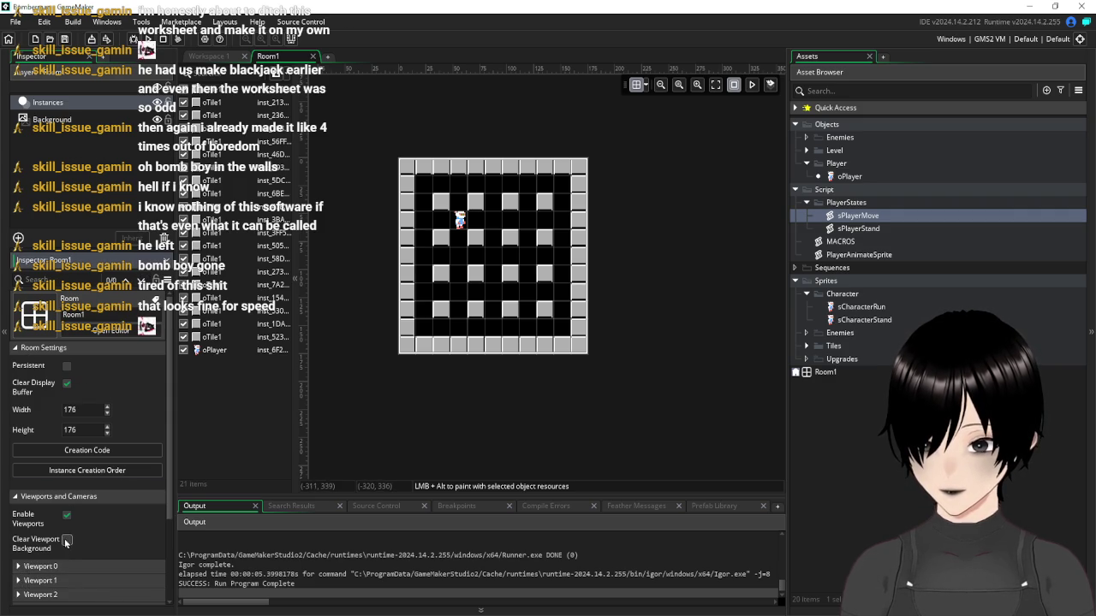
left_click(15, 501)
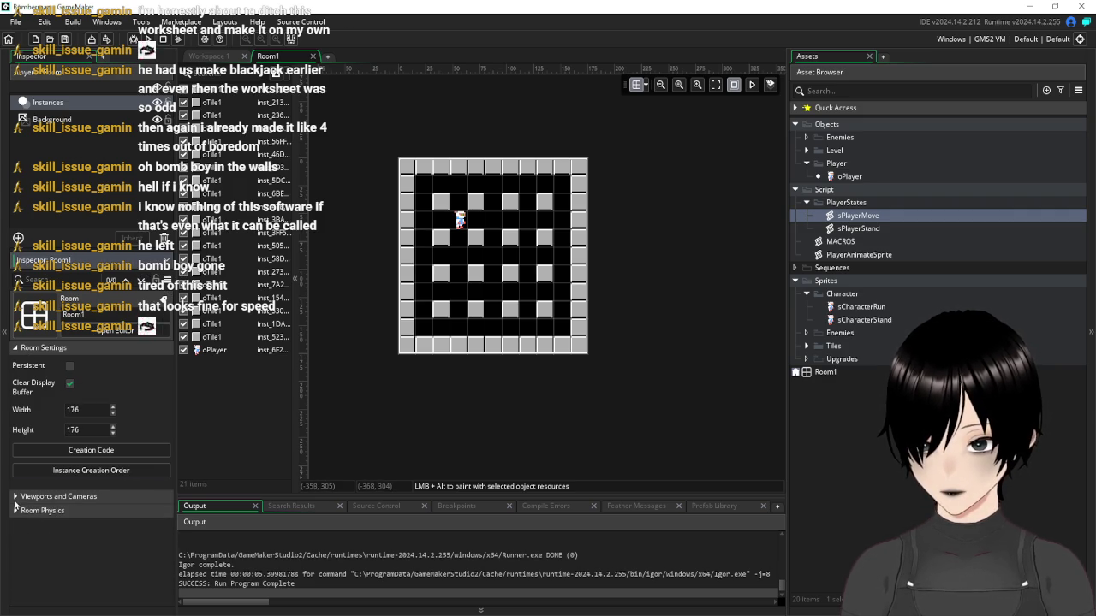
left_click(72, 451)
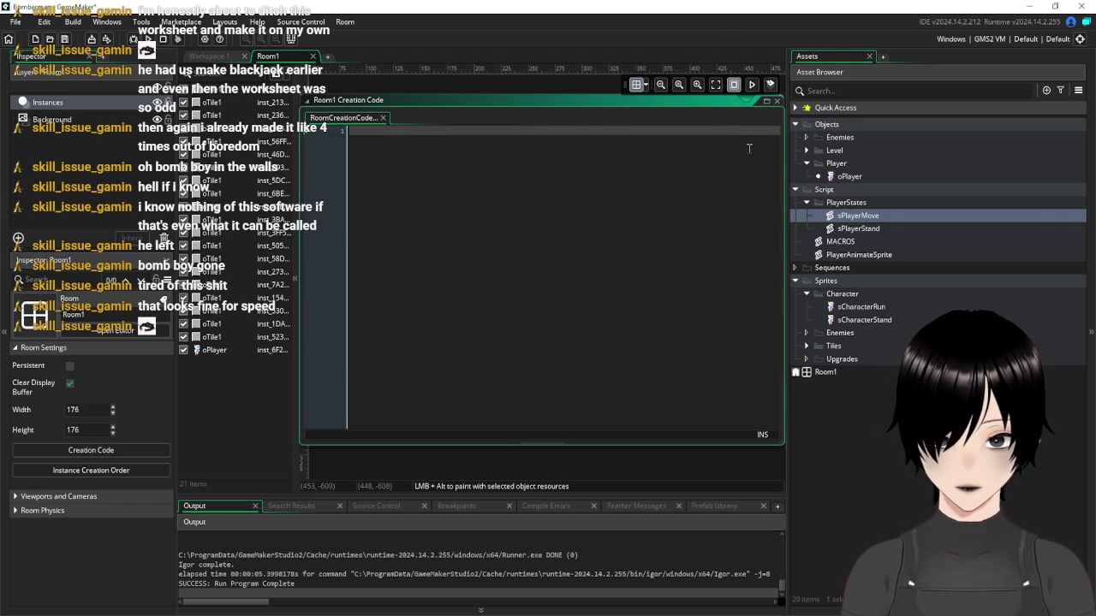
left_click_drag(783, 99, 782, 158)
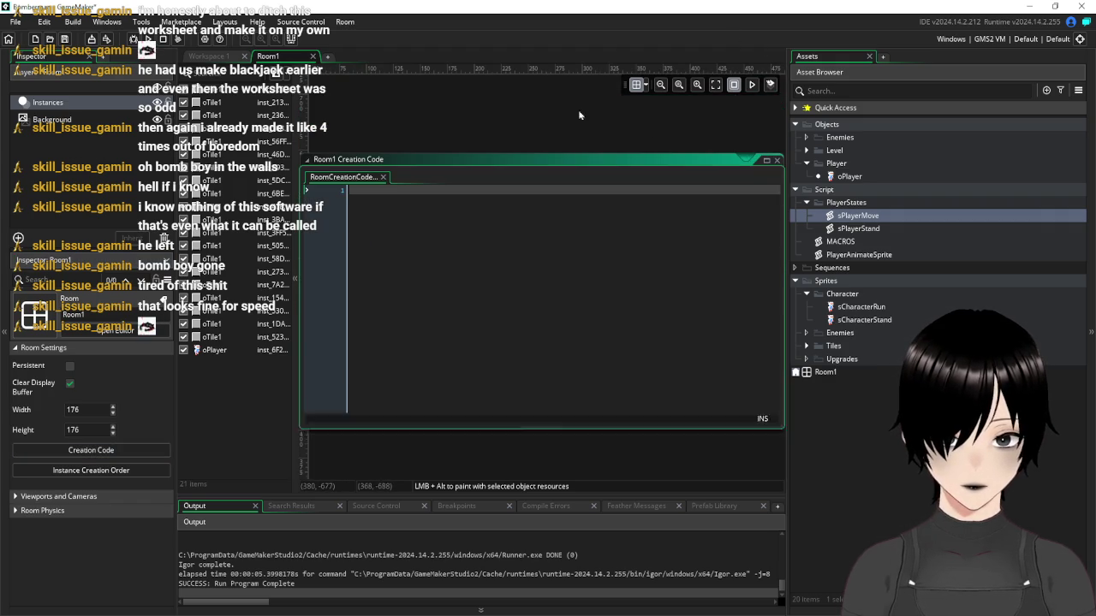
left_click(778, 161)
right_click(292, 63)
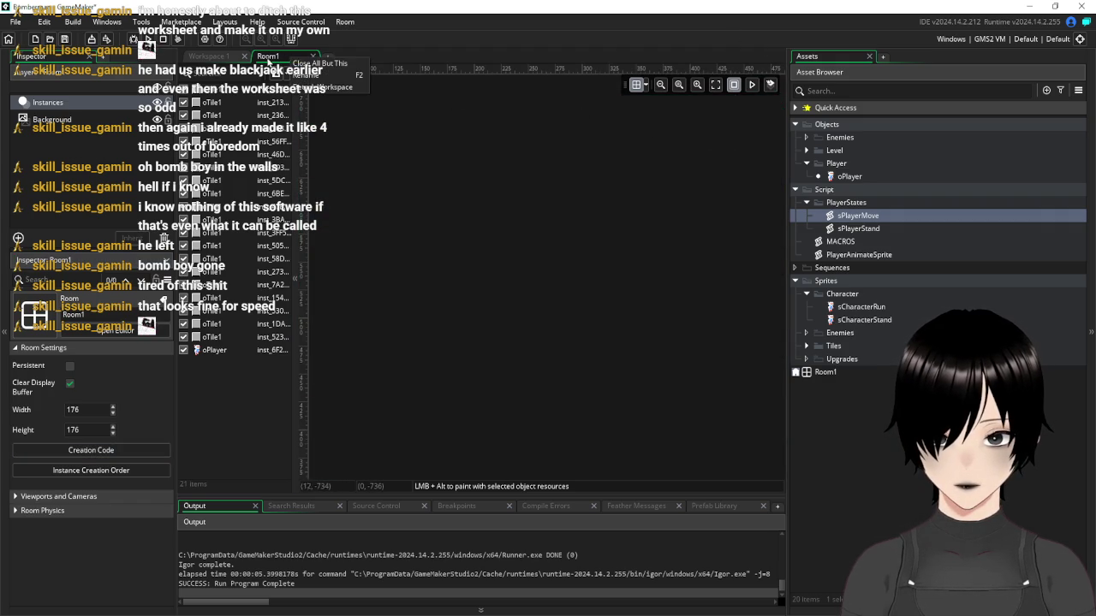
left_click(272, 62)
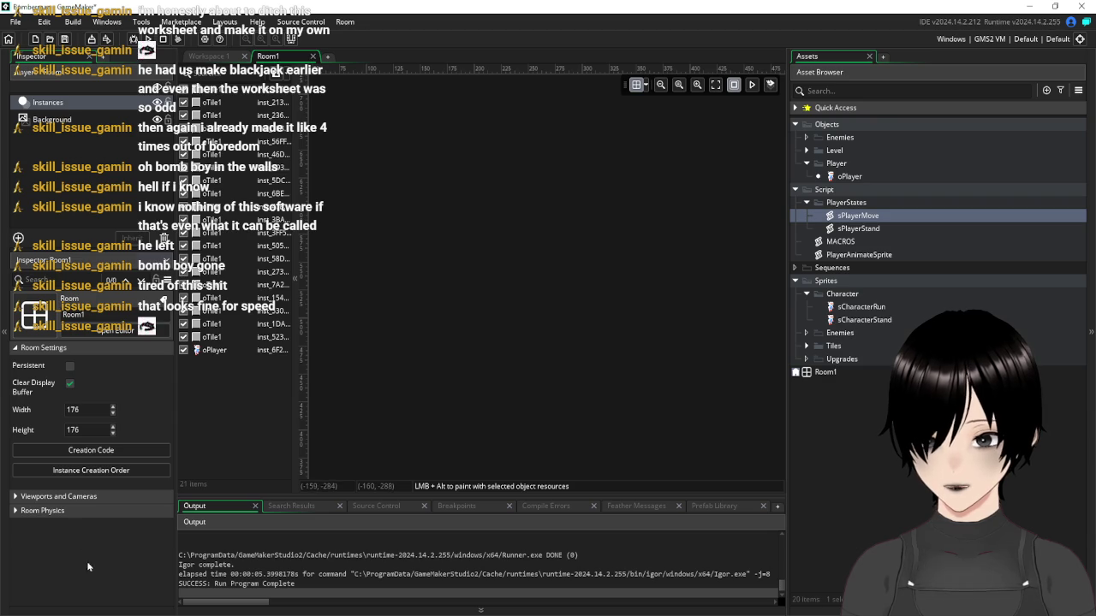
left_click(18, 499)
left_click(18, 499)
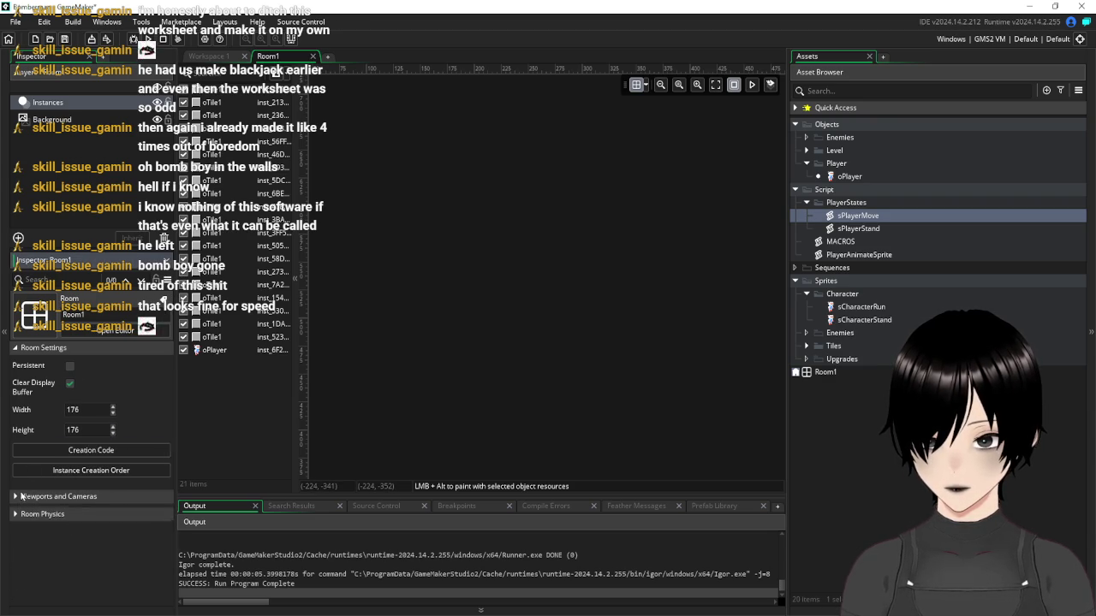
left_click(134, 334)
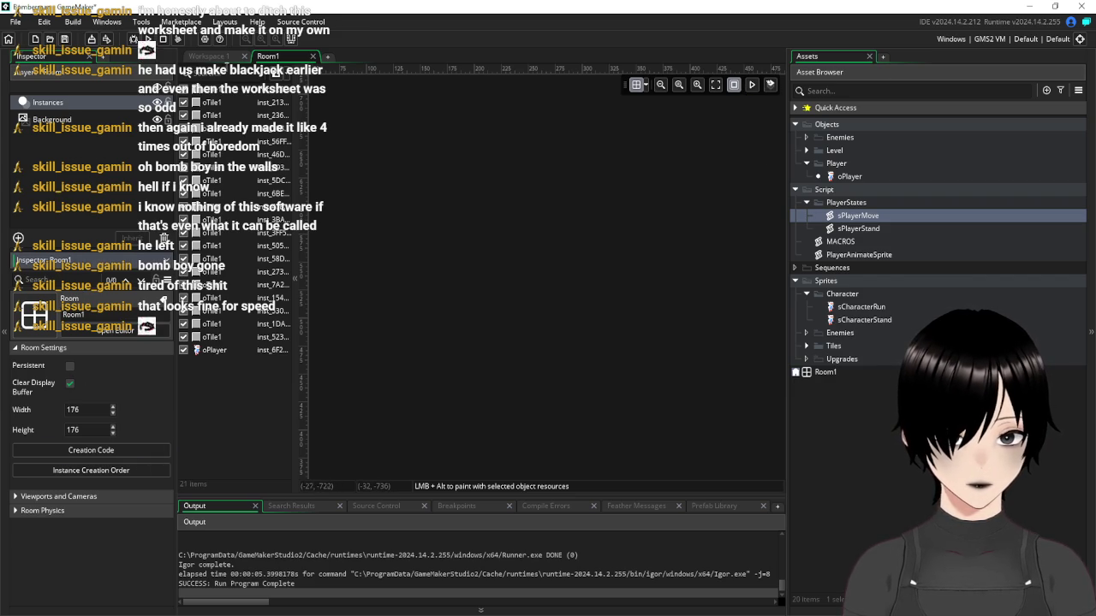
scroll(514, 248, "down", 6)
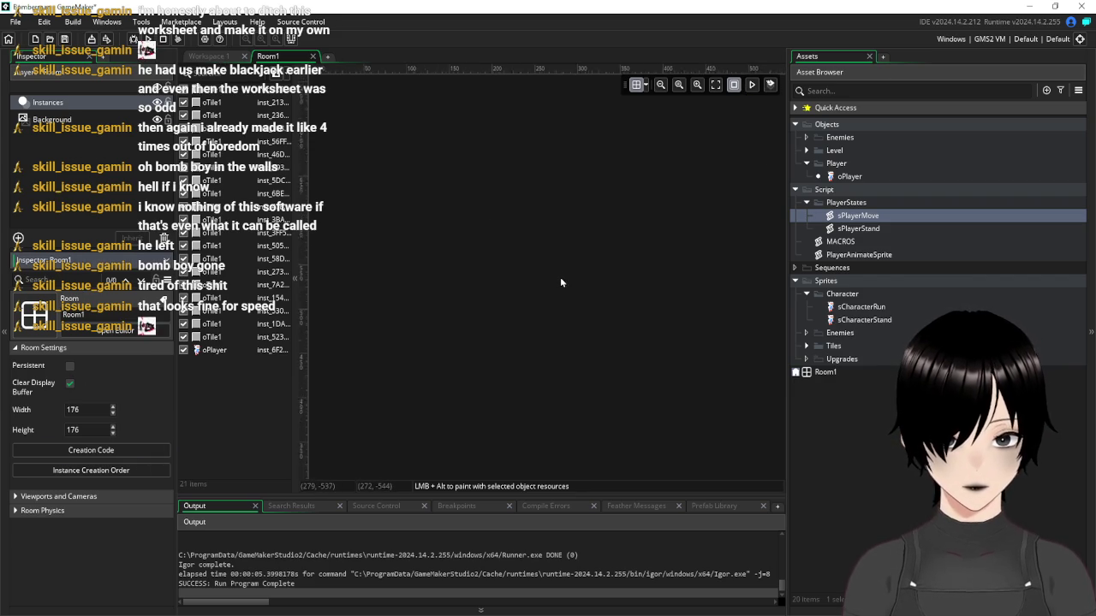
scroll(512, 418, "up", 5)
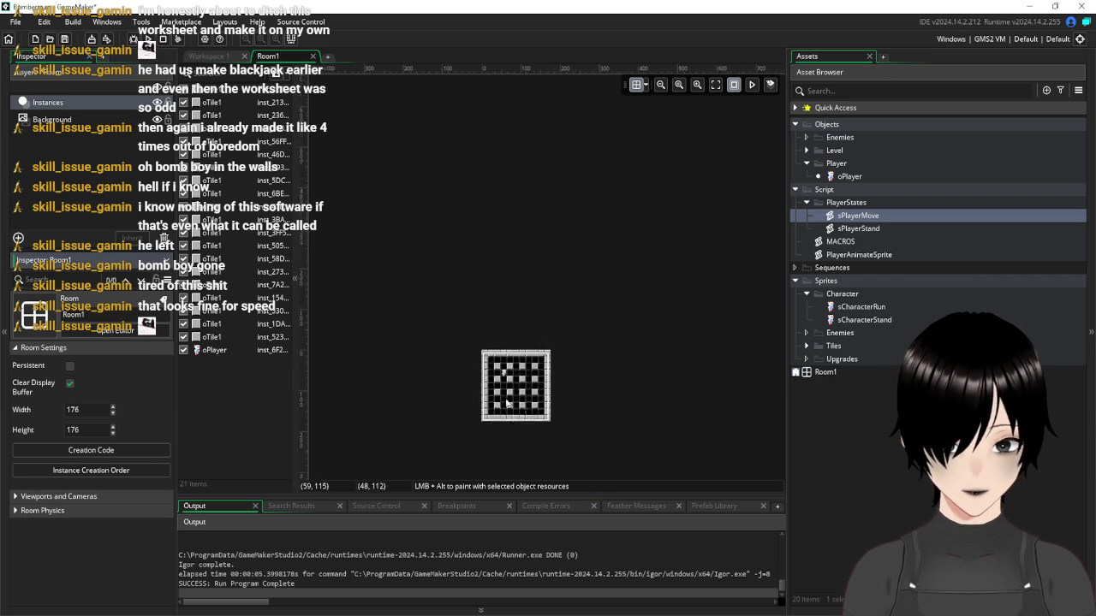
scroll(494, 372, "up", 2)
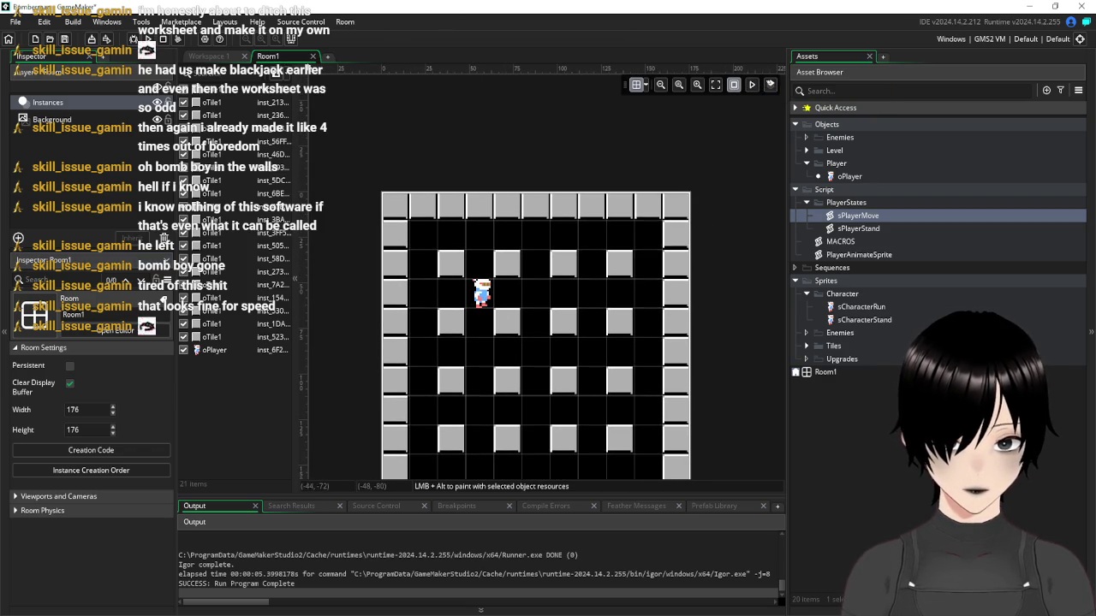
left_click(221, 56)
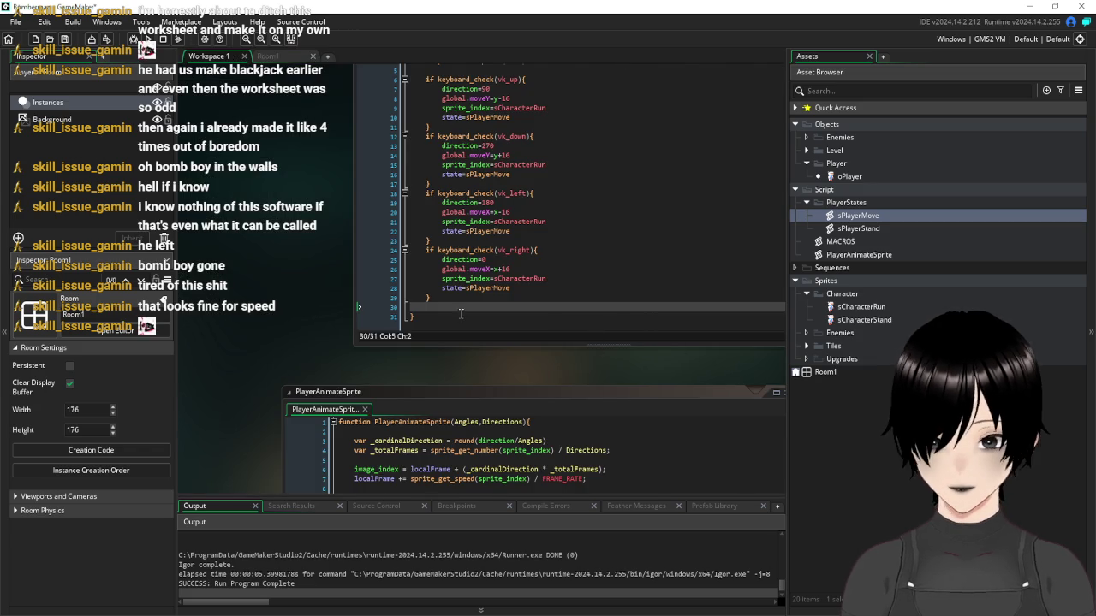
Add image_index=0 after sprite_index=sCharacterRun in the down-key block and build with F5
mouse_move(528, 372)
left_mouse_down()
mouse_move(338, 251)
mouse_move(126, 245)
left_mouse_up()
left_click_drag(528, 273, 345, 419)
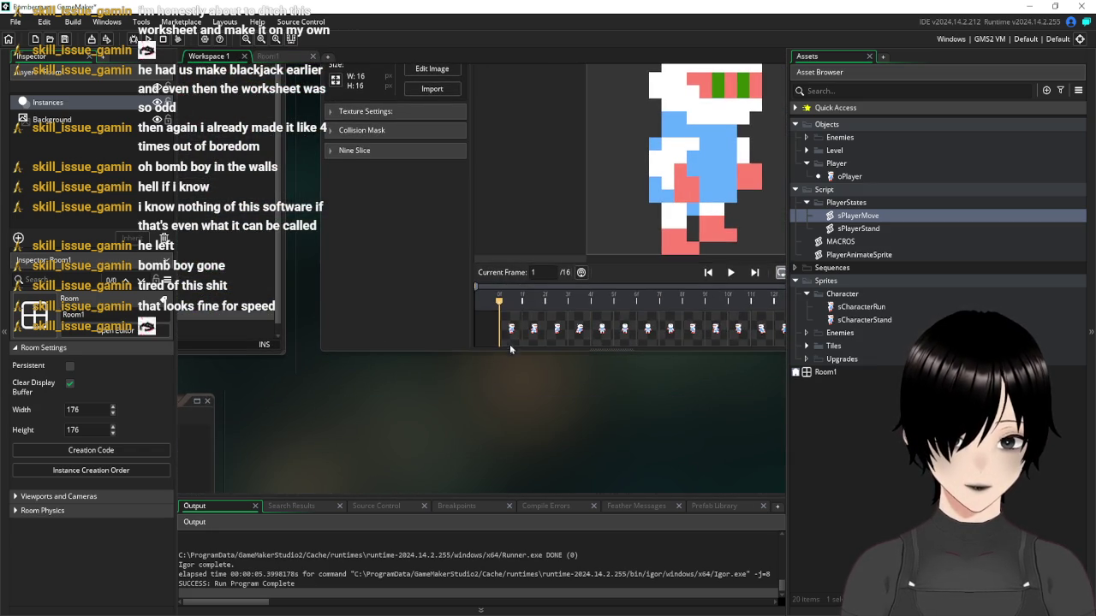
mouse_move(264, 361)
left_mouse_down()
mouse_move(746, 461)
mouse_move(725, 450)
mouse_move(731, 426)
mouse_move(770, 390)
left_mouse_up()
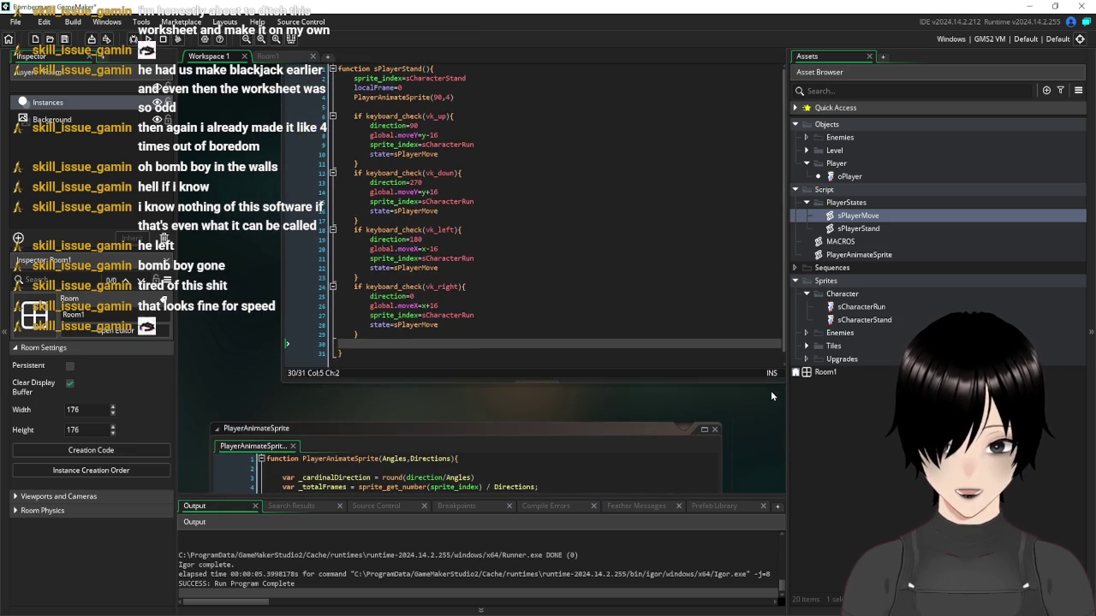
left_click(490, 198)
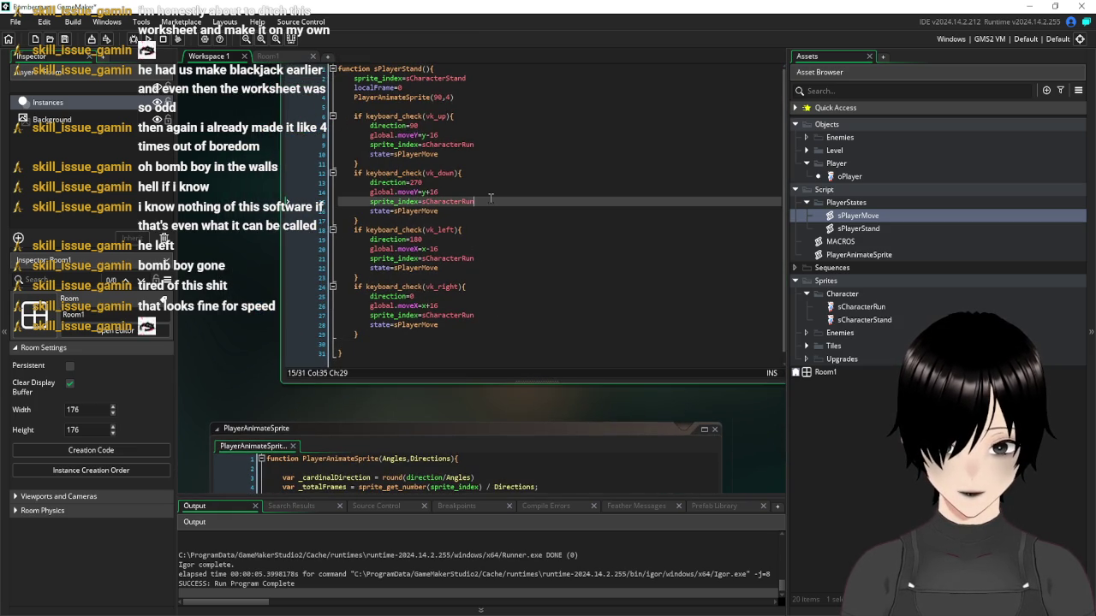
key("Return")
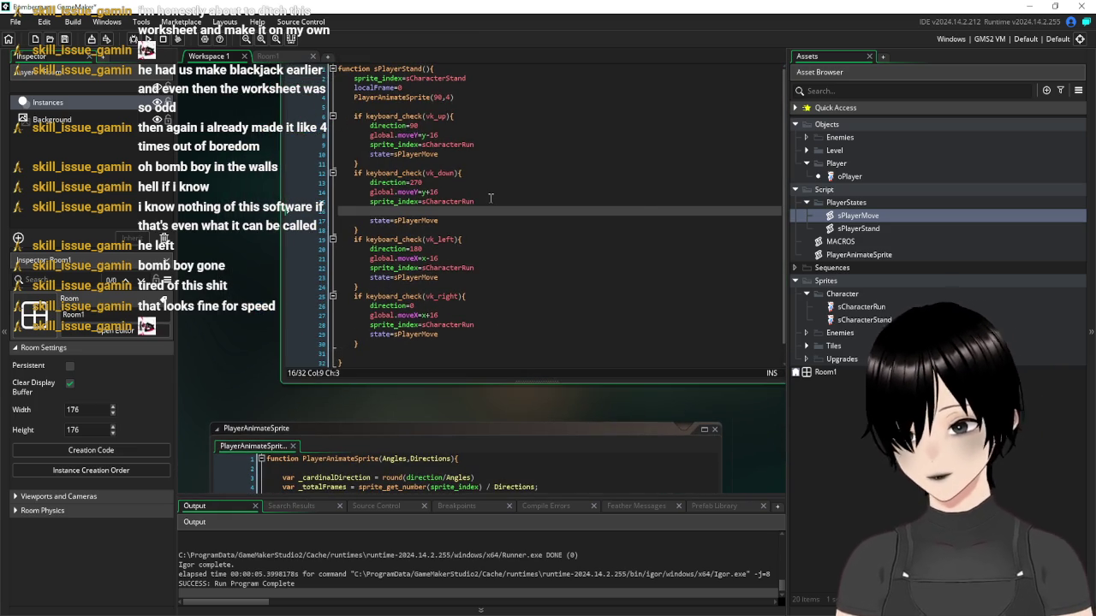
type("image_index")
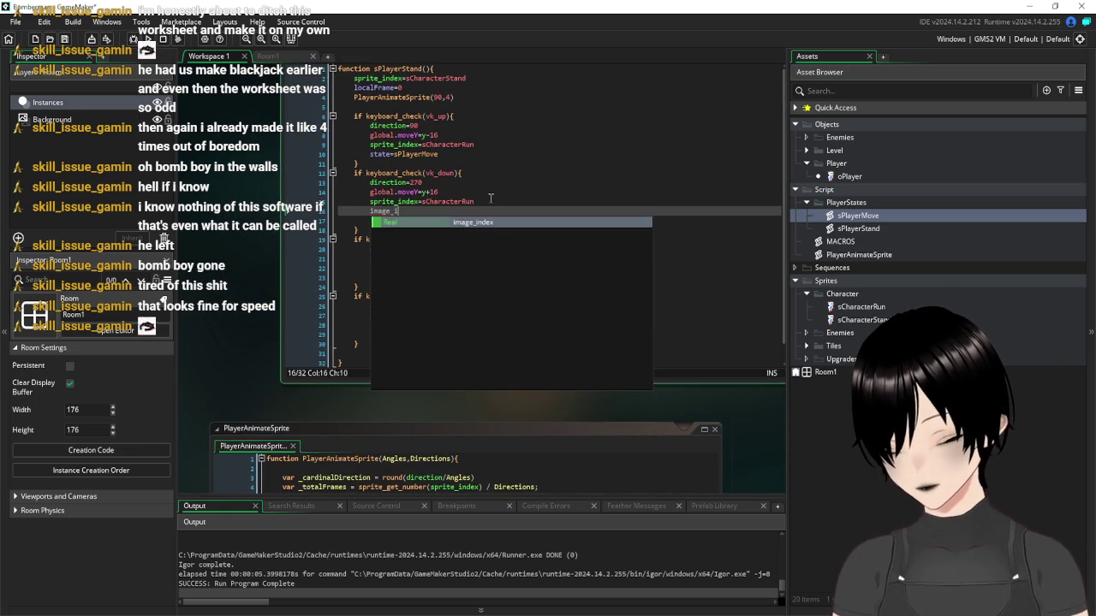
type("=0")
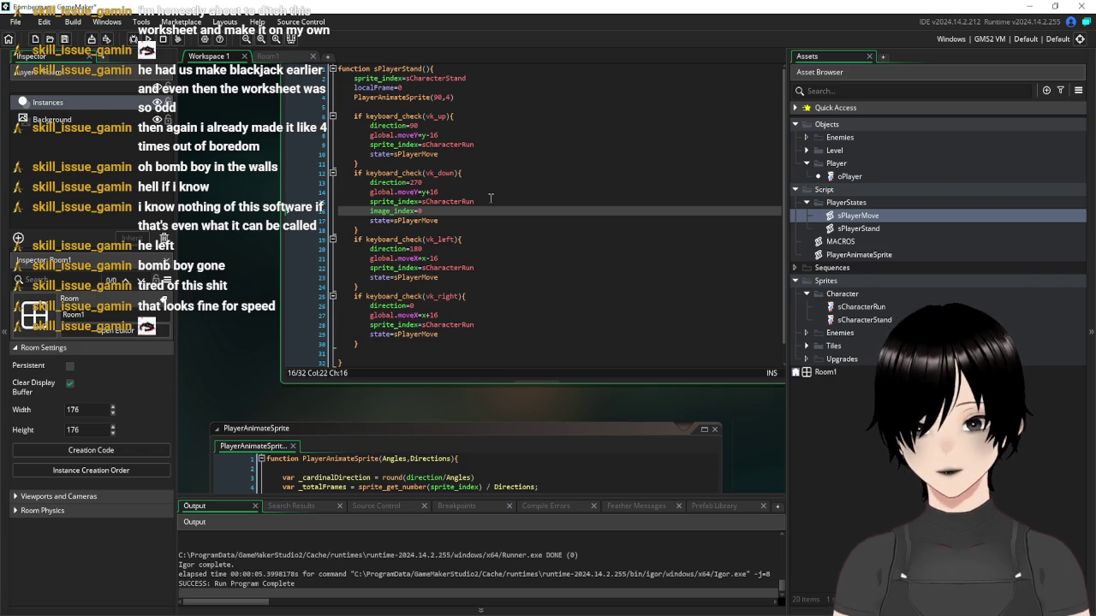
left_click(549, 174)
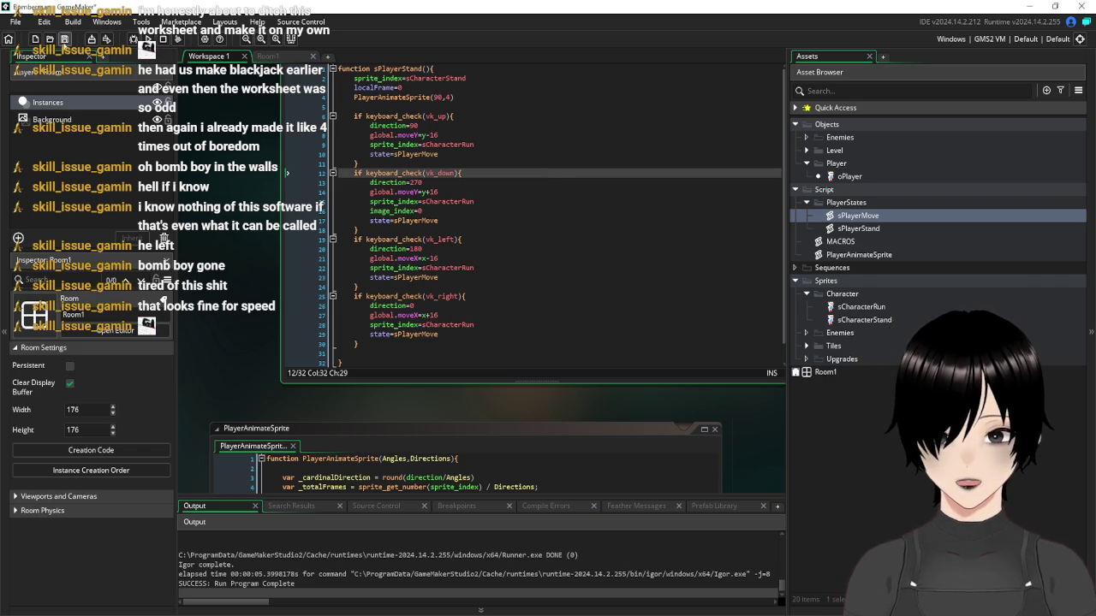
key("F5")
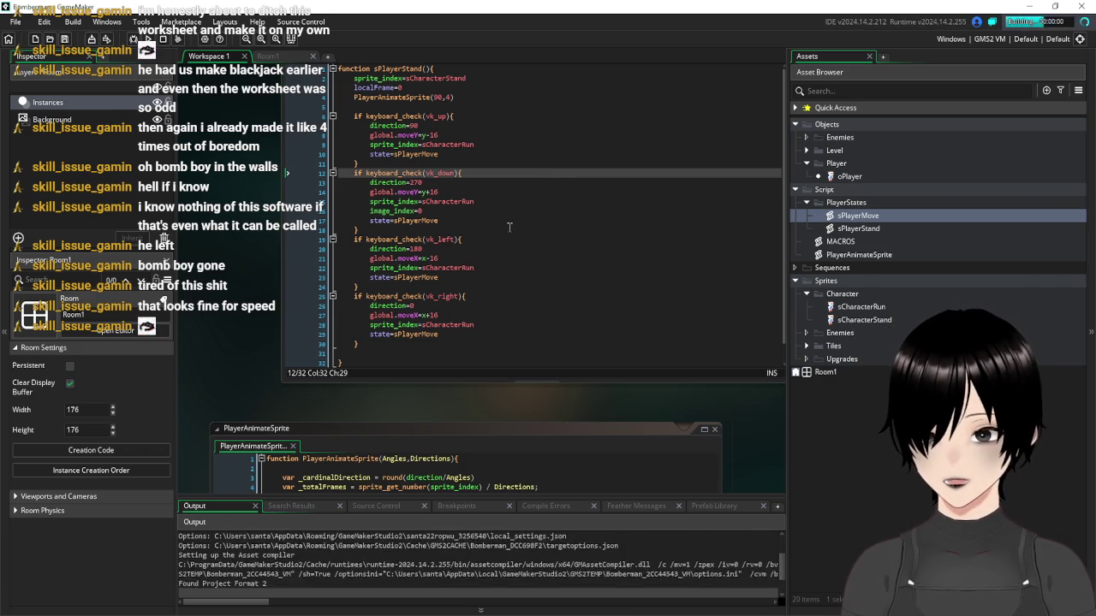
Walk the player up, right, down and up the right column, then close the game
key("Up")
key("Right")
key("Down")
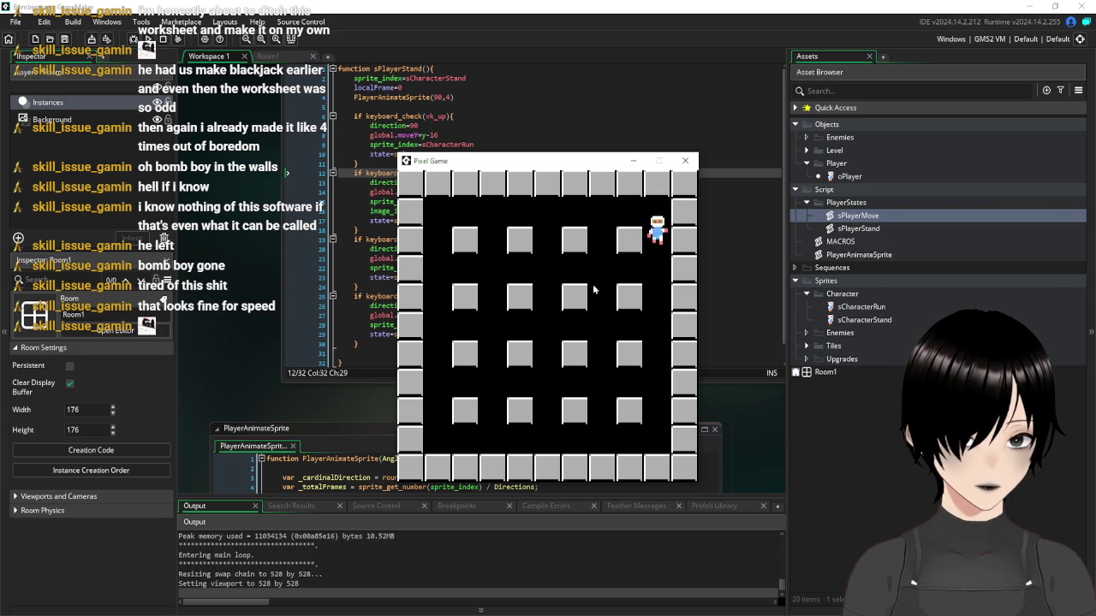
key("Up")
key("Up")
left_click(687, 162)
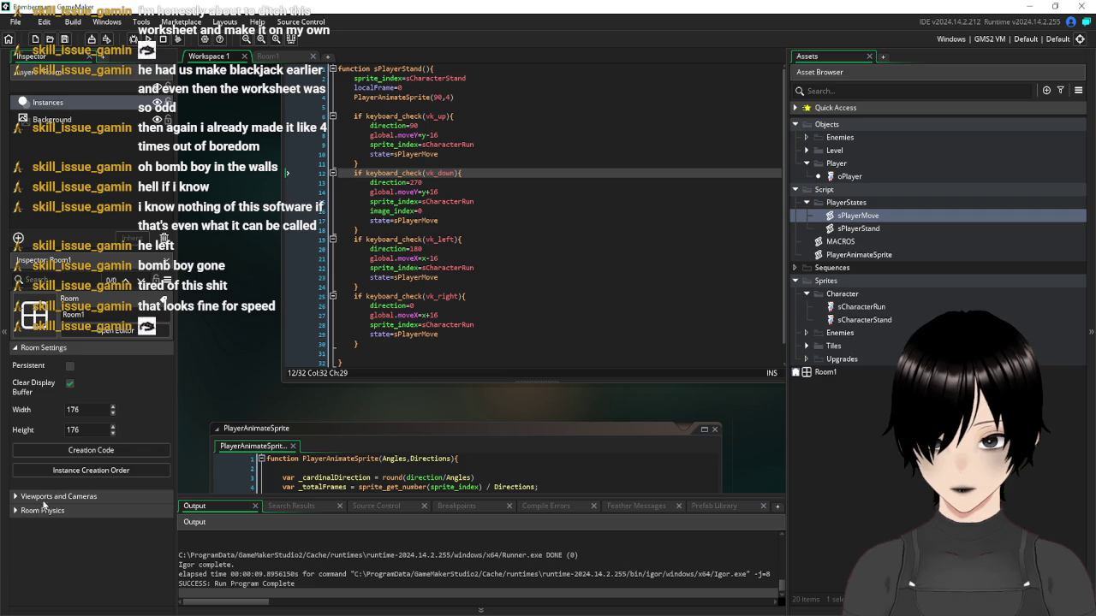
left_click(16, 511)
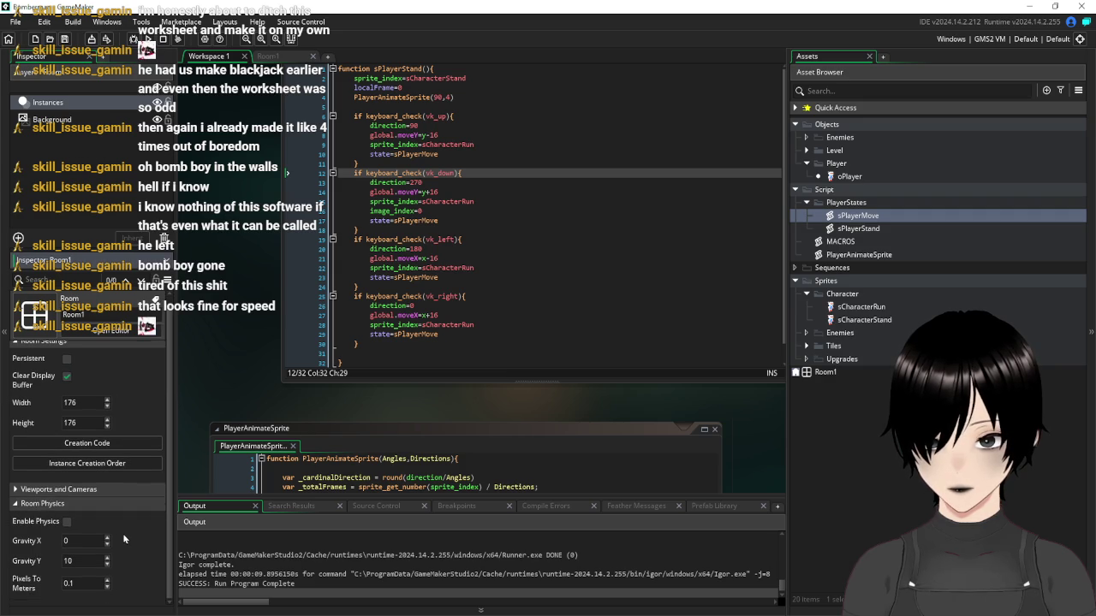
Collapse the room physics settings, open Room1 and turn on its views
left_click(15, 511)
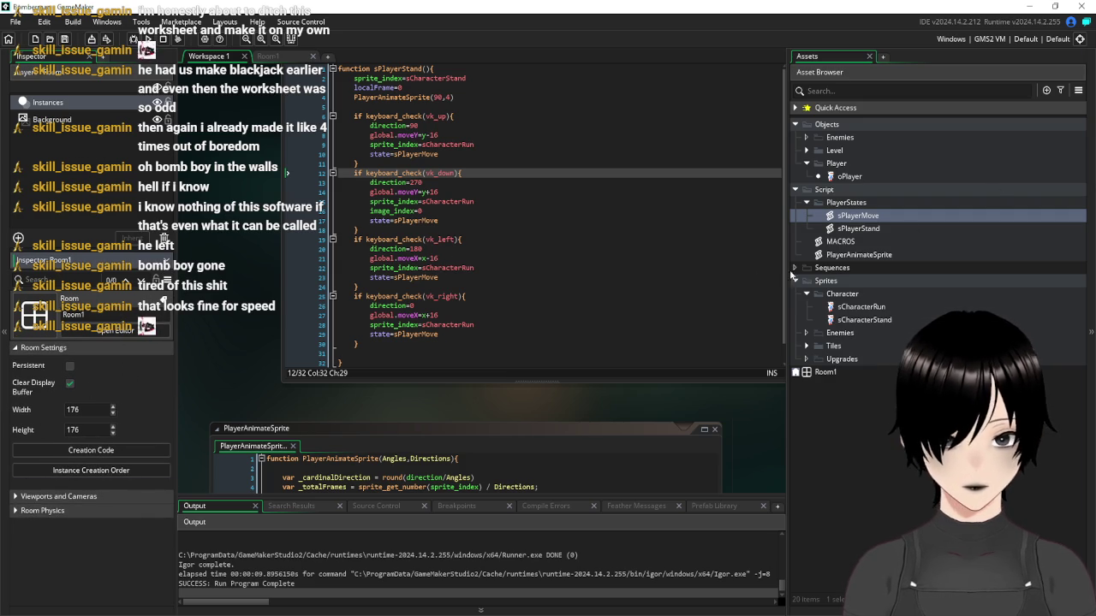
double_click(825, 373)
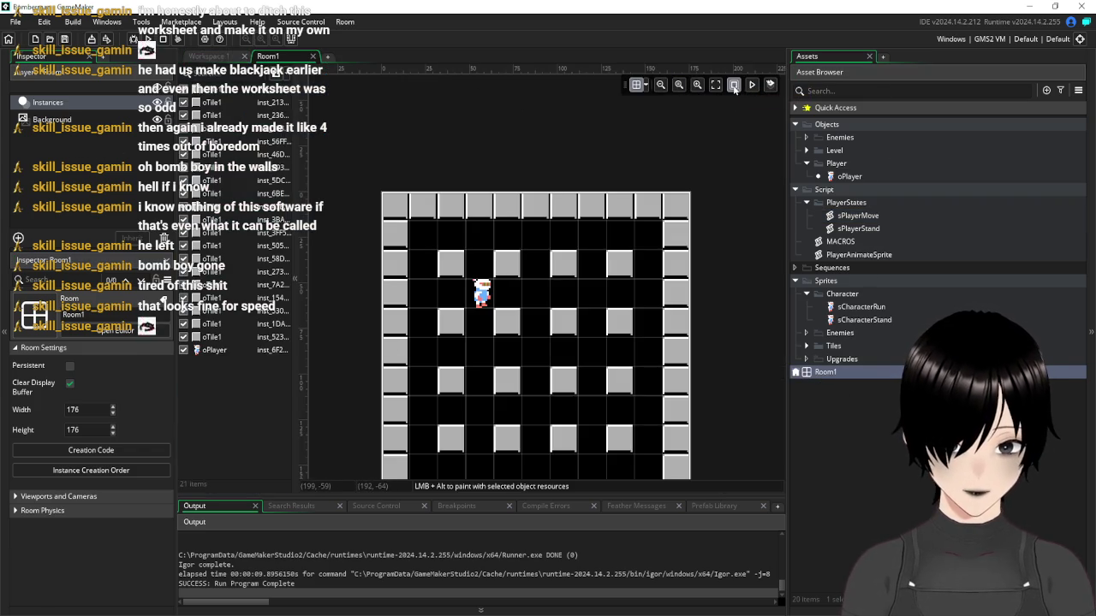
left_click(734, 84)
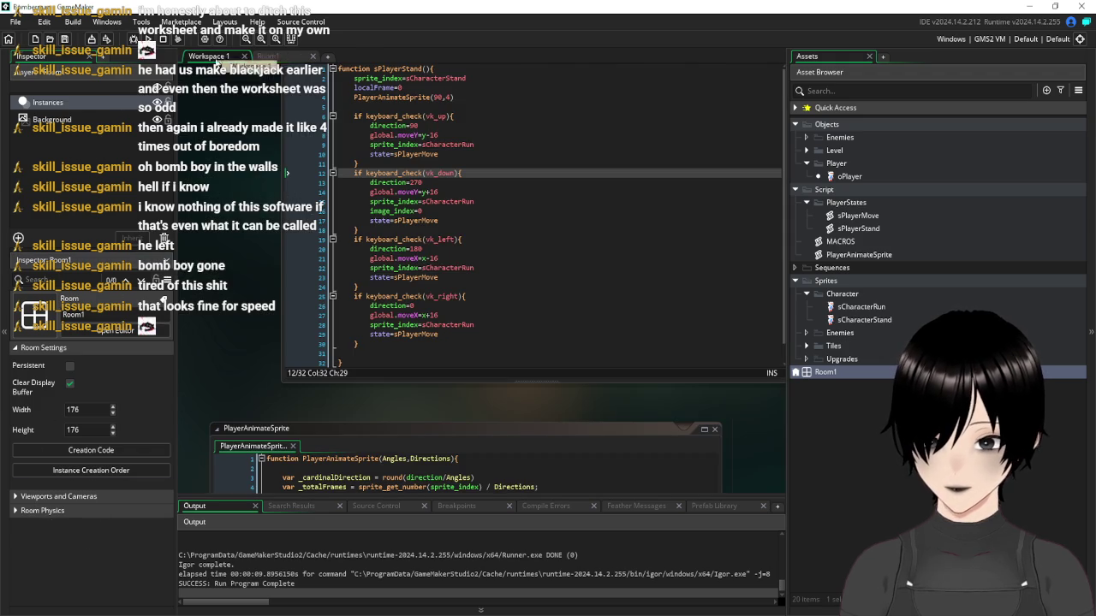
Back in Workspace 1, open oPlayer and add a blank line at the end of its Create code
left_click(208, 56)
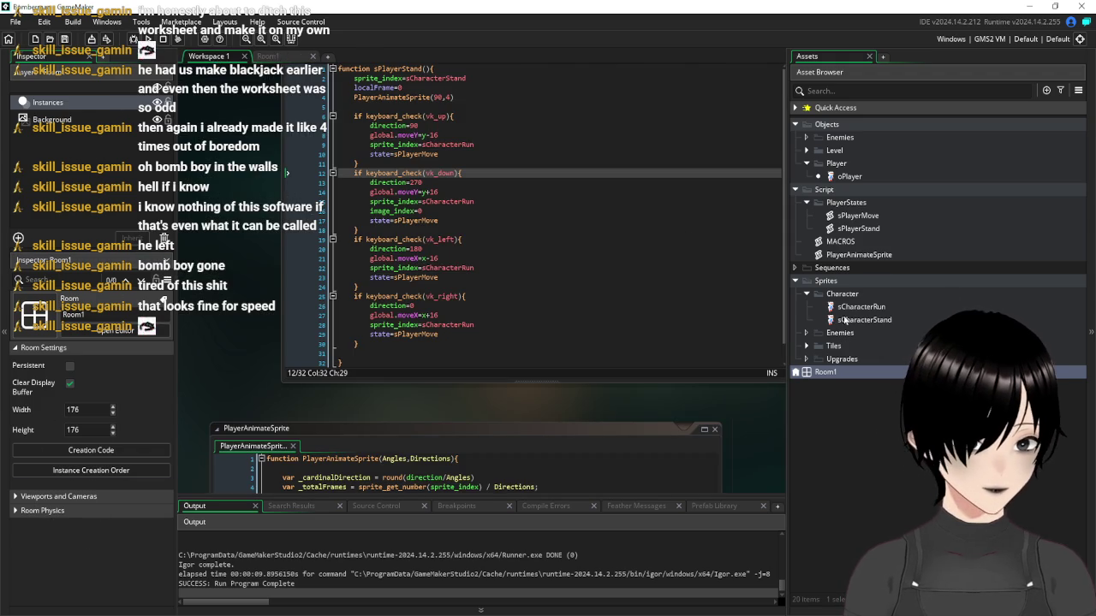
double_click(850, 177)
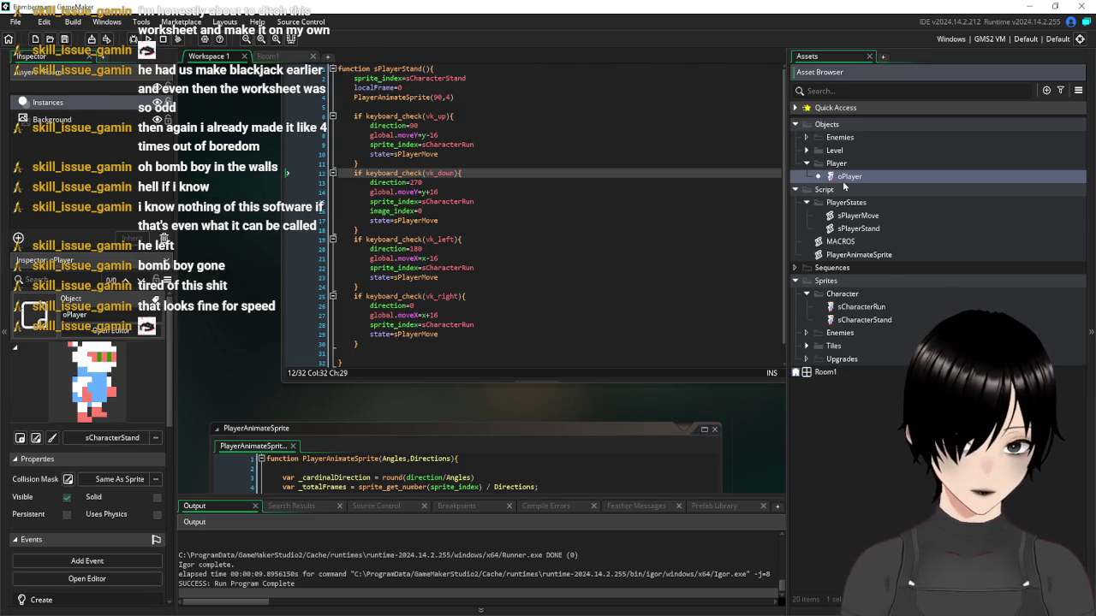
left_click(688, 200)
key("Return")
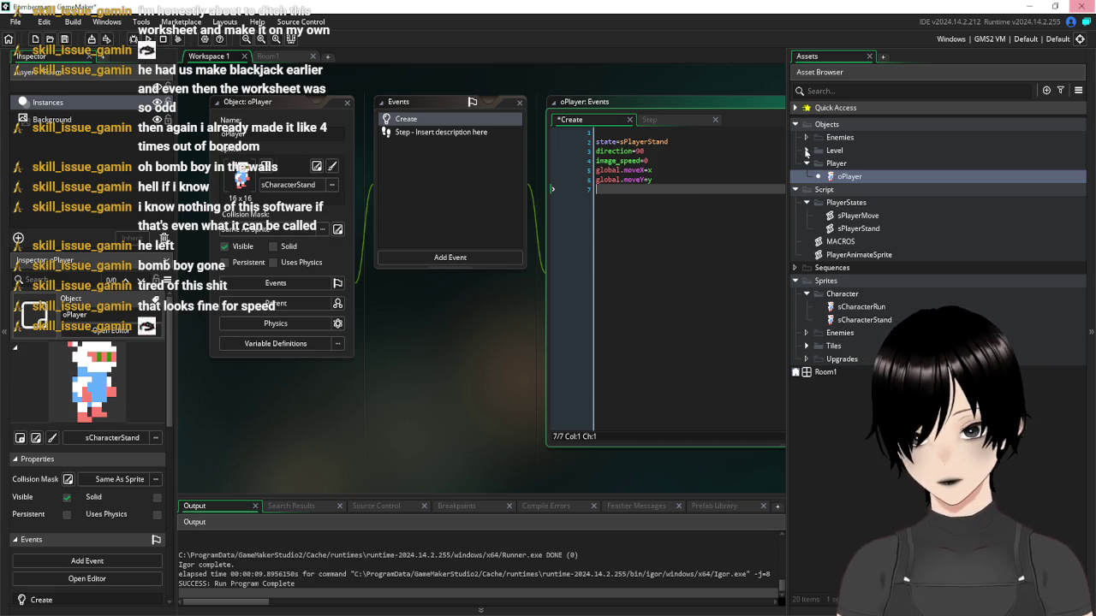
left_click(476, 256)
Add a Key Pressed Down event to oPlayer and change it to Key Pressed Shift
mouse_move(517, 366)
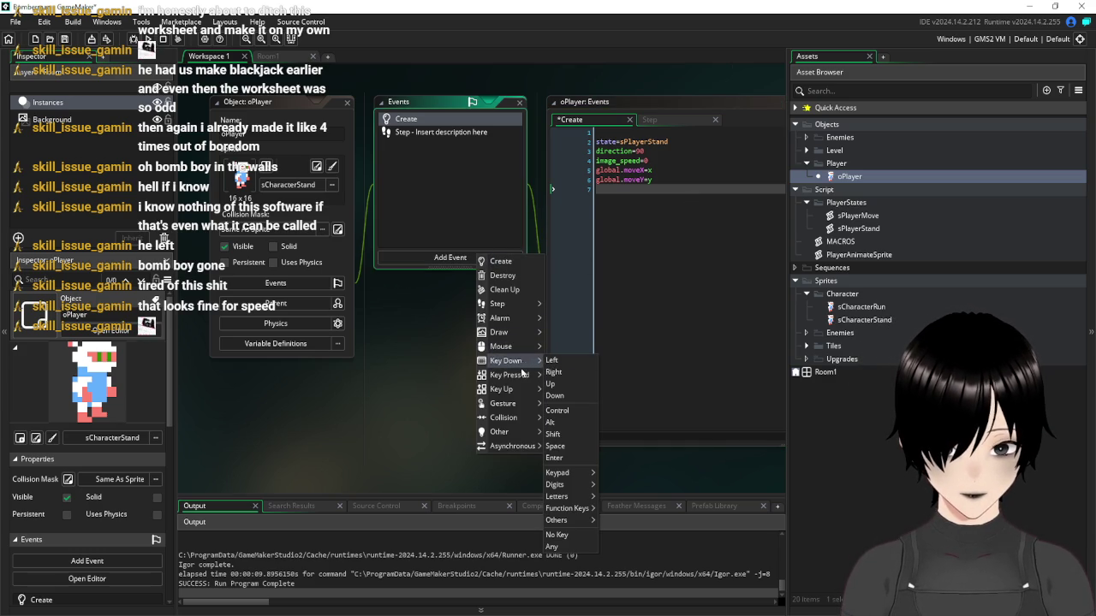
left_click(569, 410)
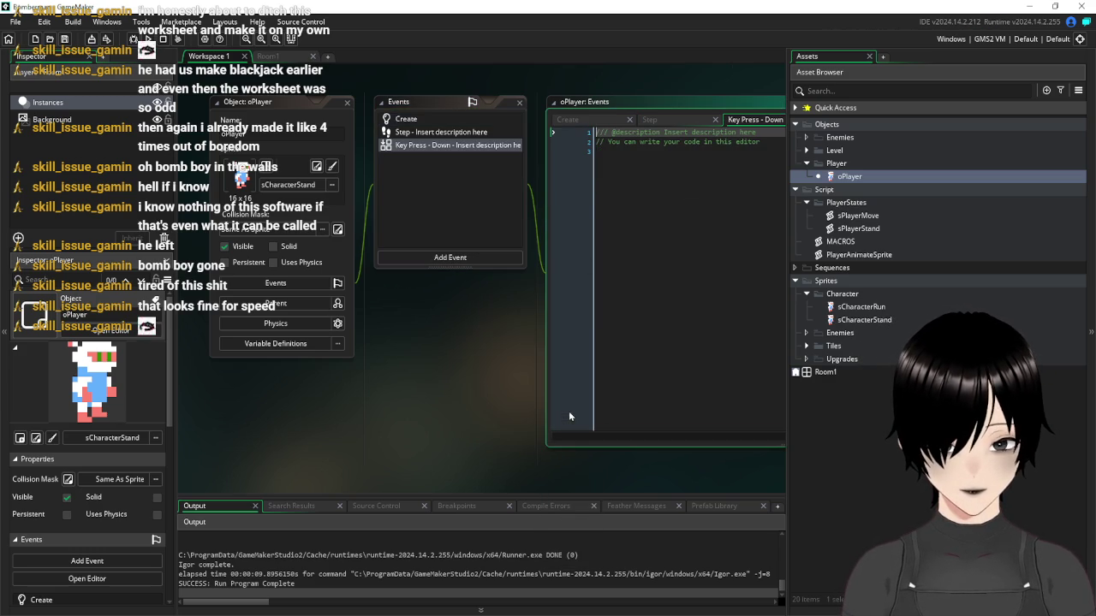
right_click(444, 149)
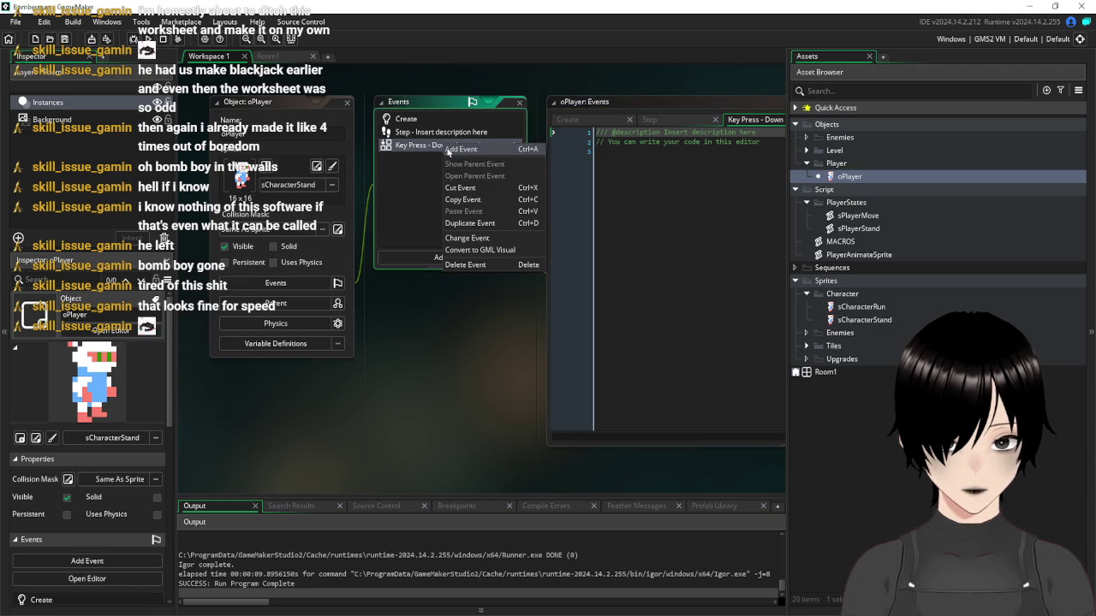
left_click(486, 239)
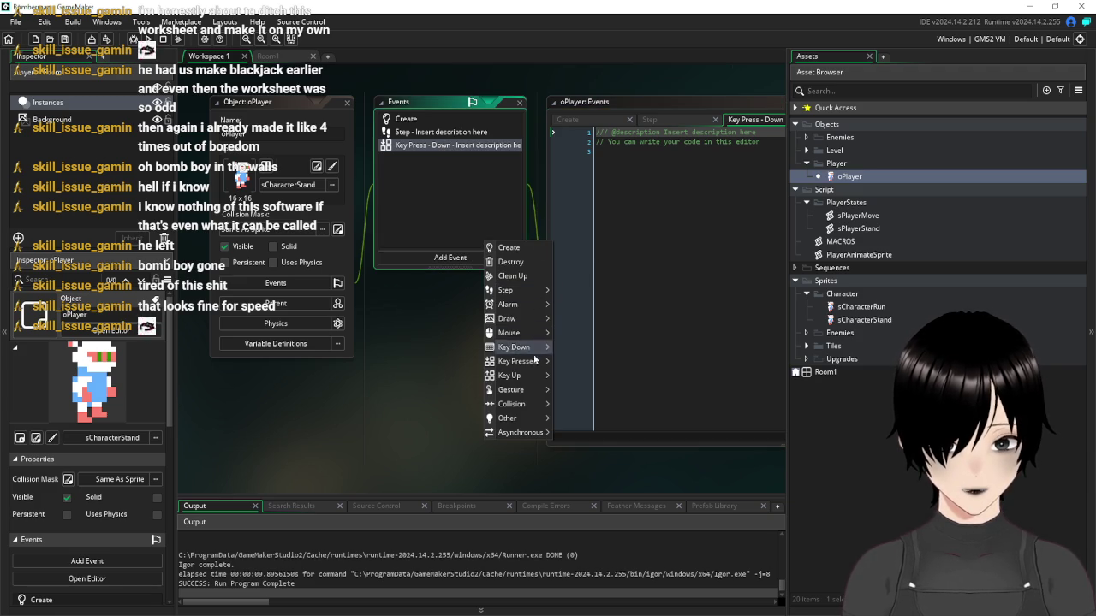
mouse_move(532, 377)
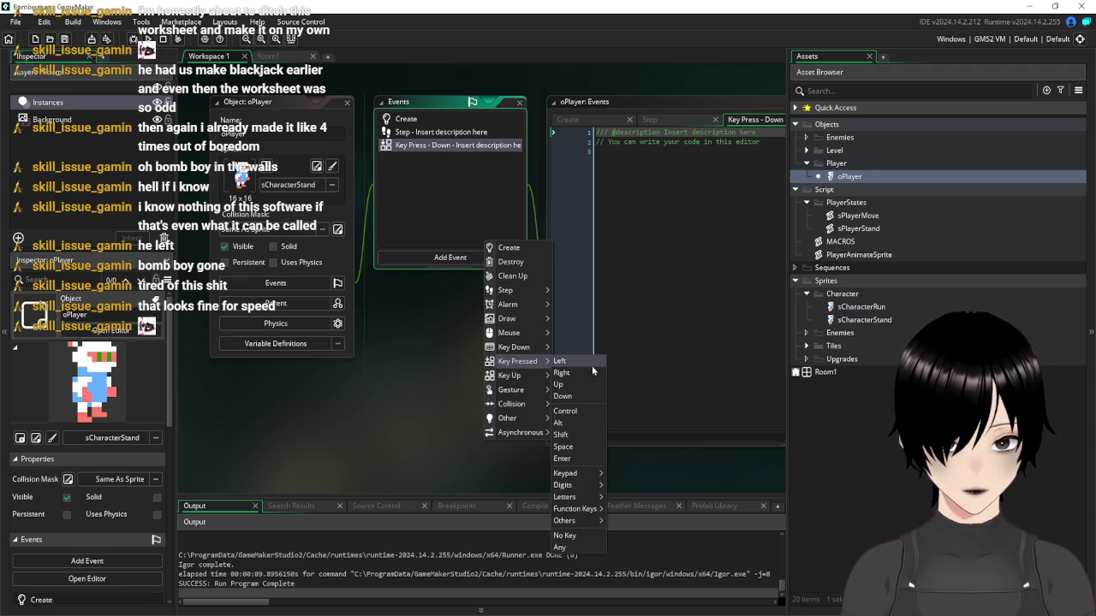
left_click(575, 437)
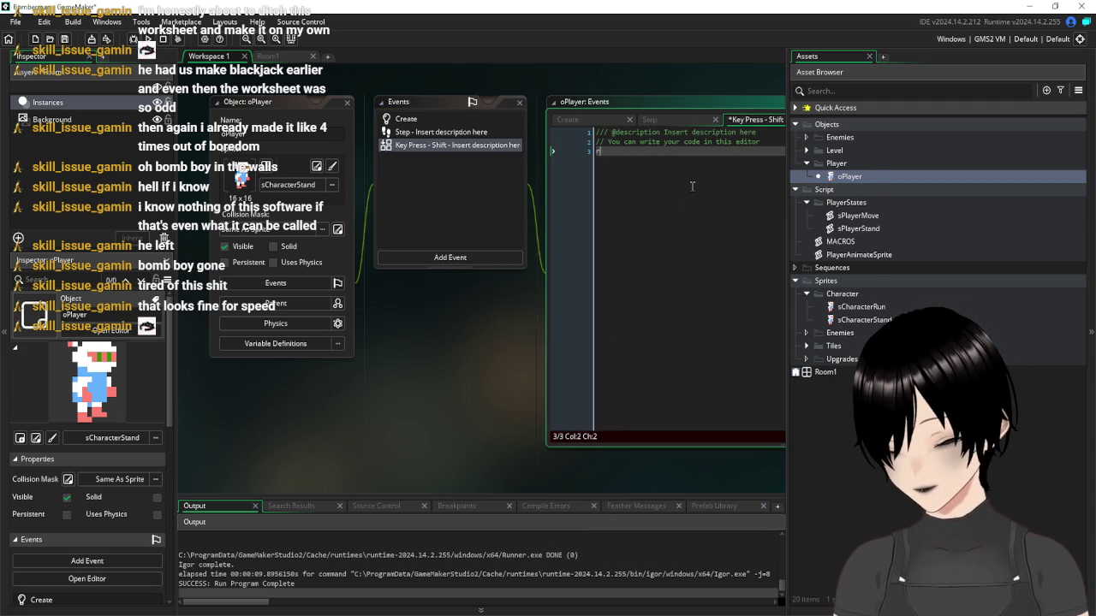
Write room_speed=1 in the Shift event code and save it
type("room_sp")
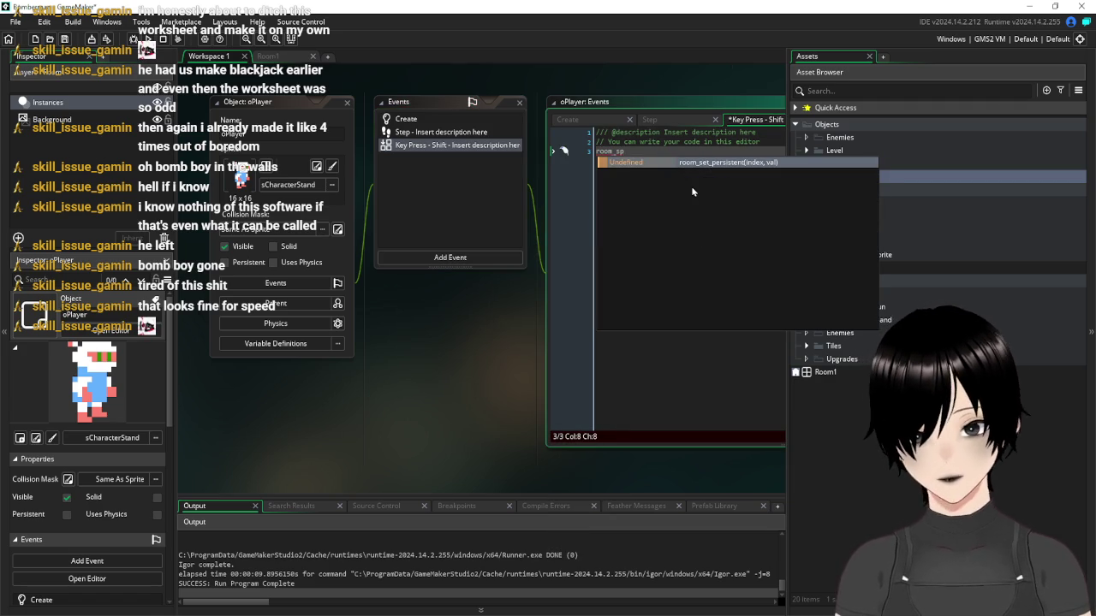
key("BackSpace")
key("BackSpace")
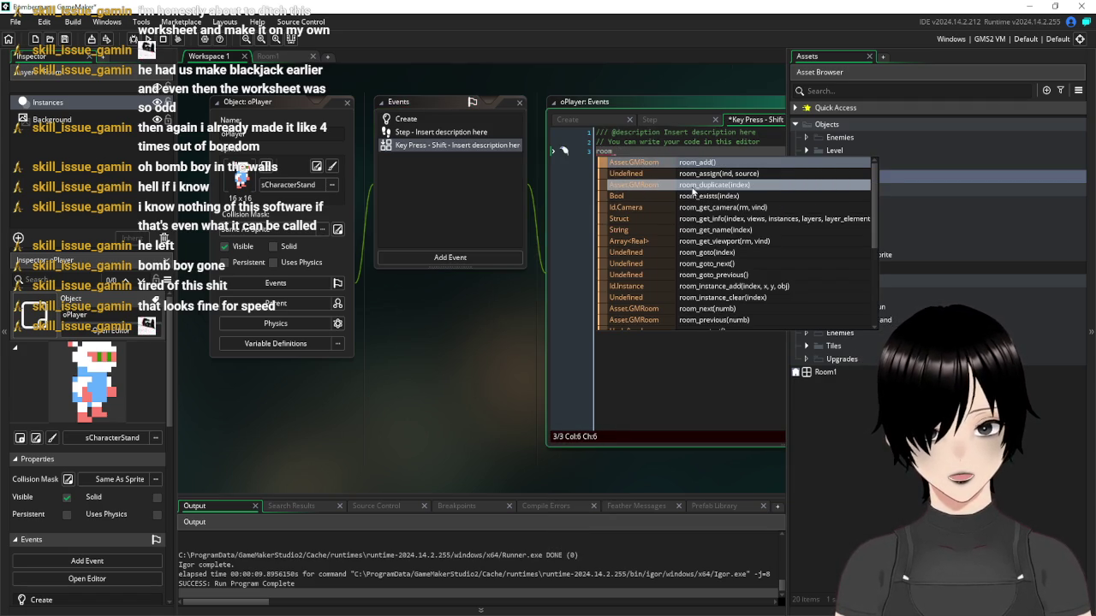
type("speed=")
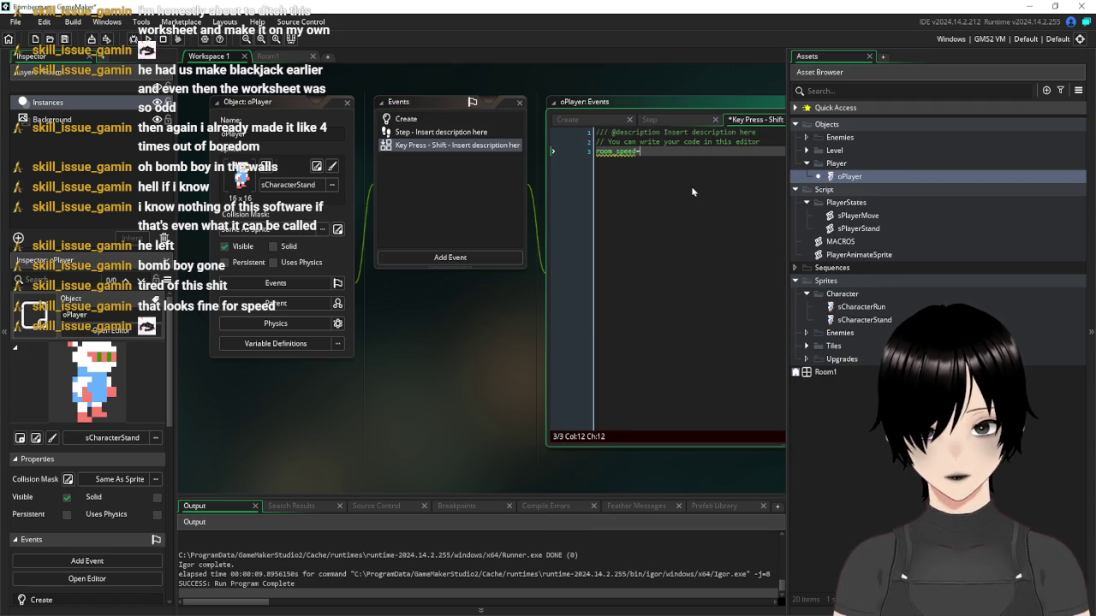
mouse_move(609, 151)
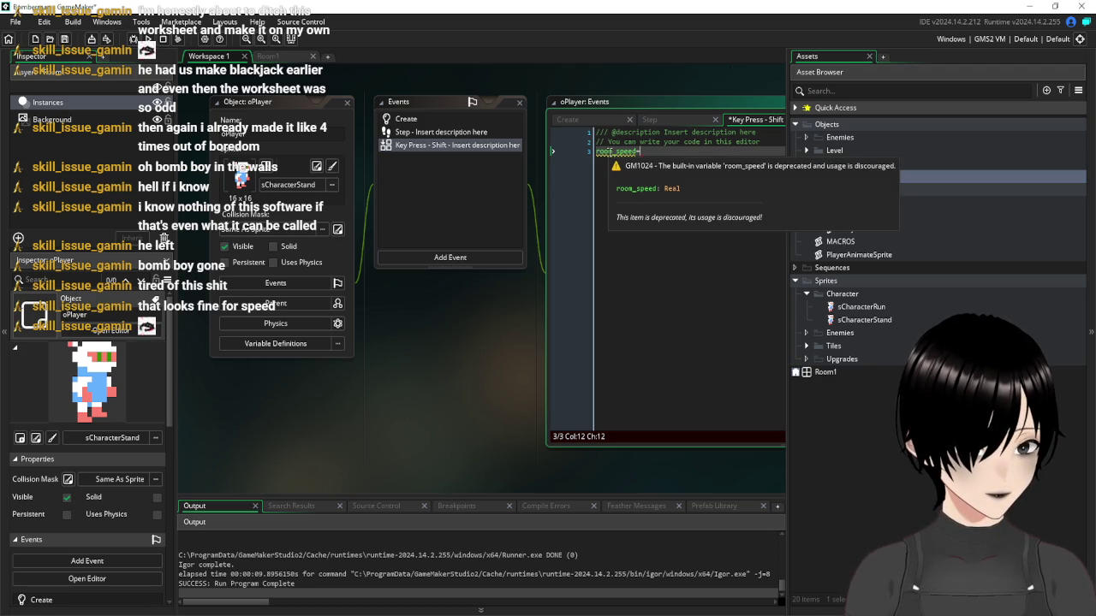
type("1")
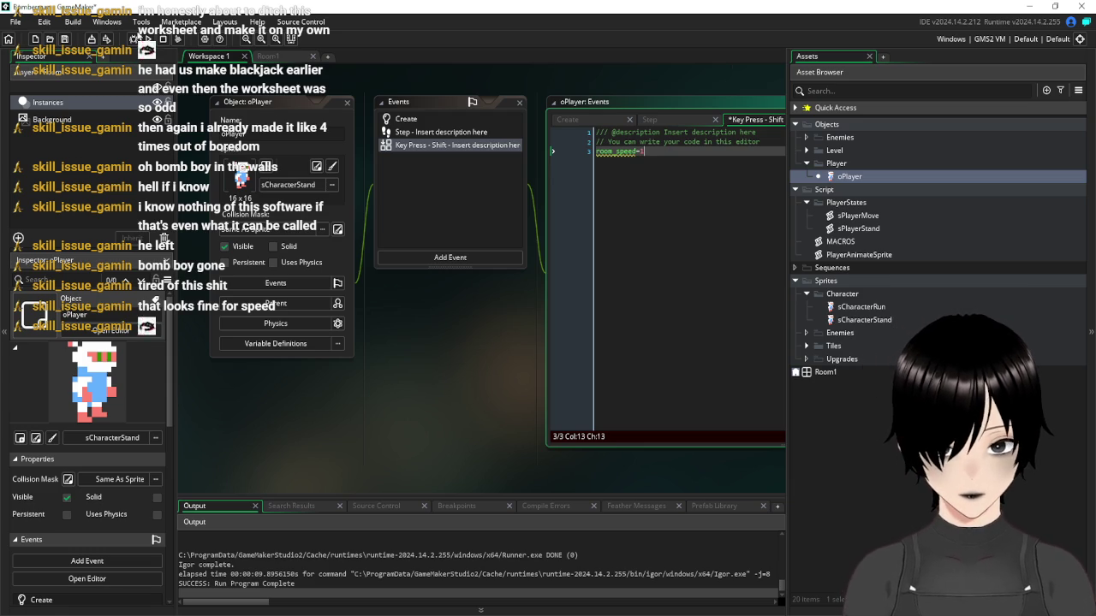
left_click(65, 40)
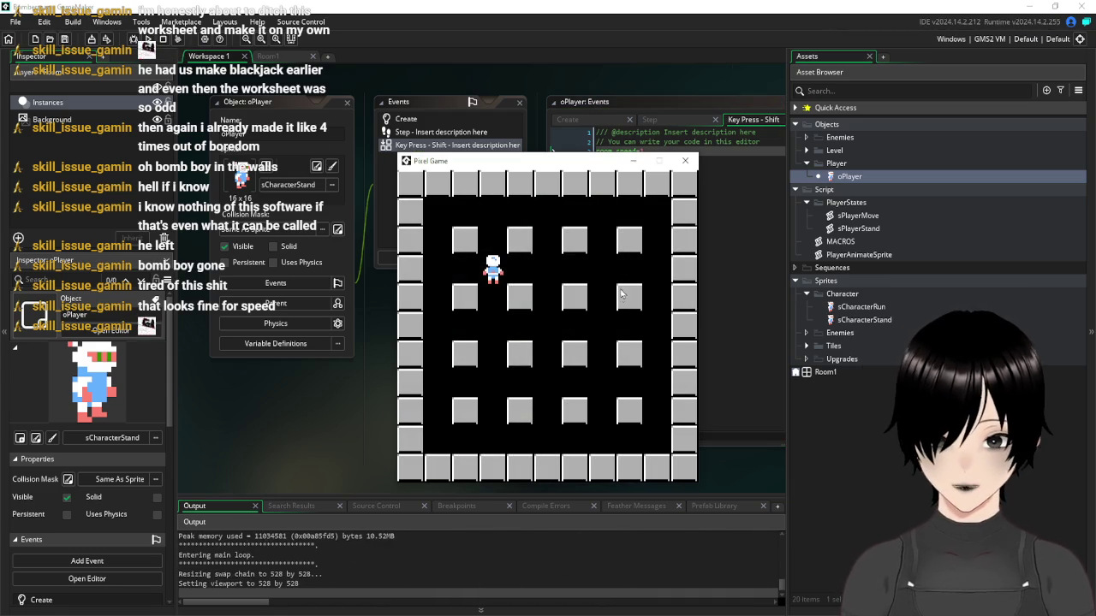
Walk the player down and right through the arena with the arrow keys, then close the game window
key("Down")
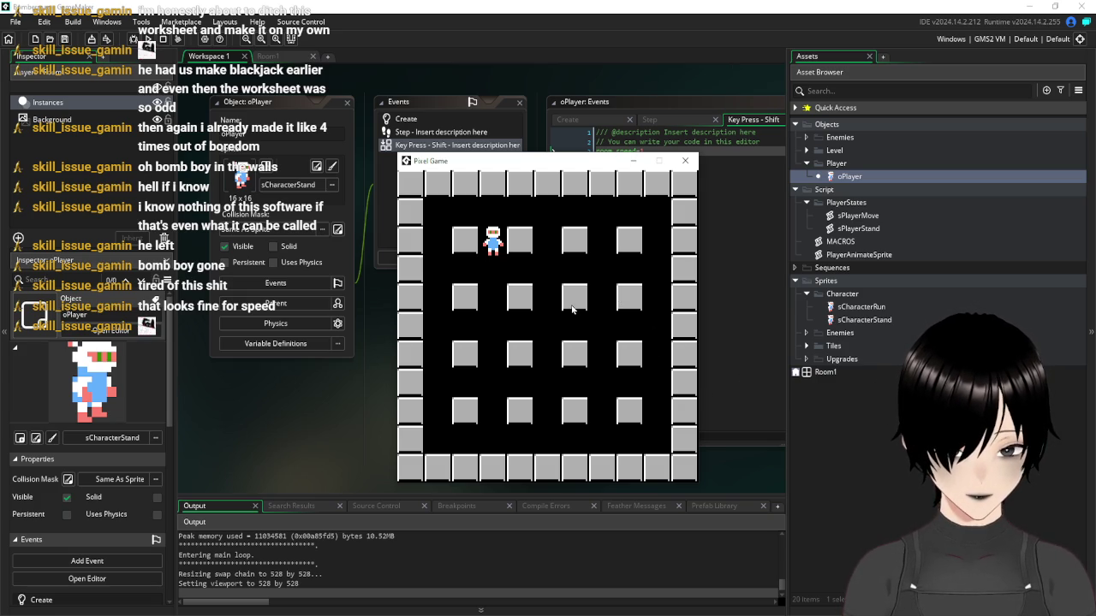
key("Right")
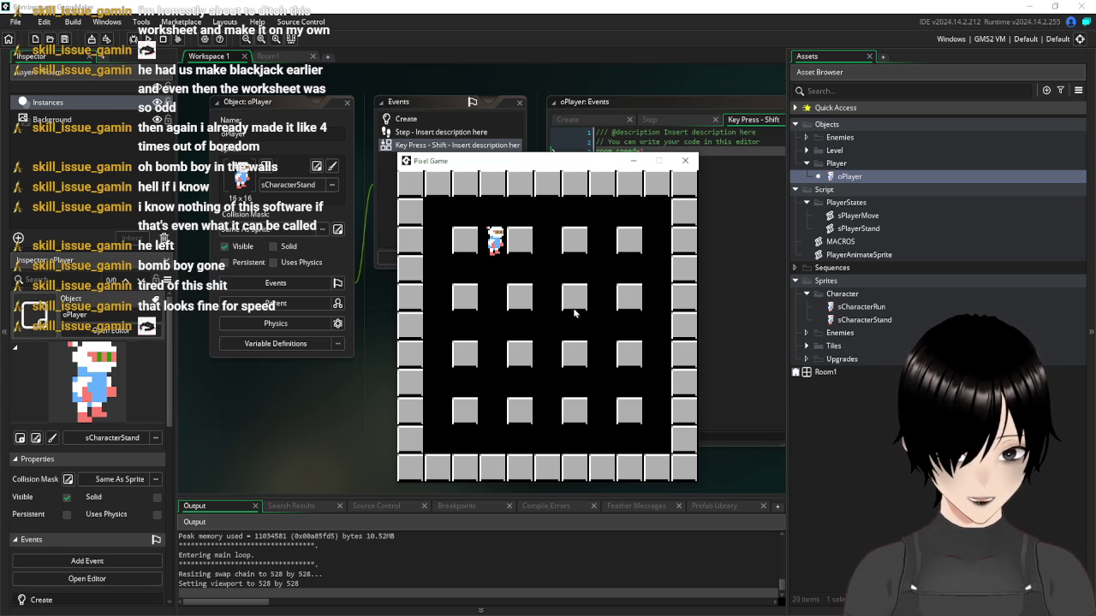
key("Down")
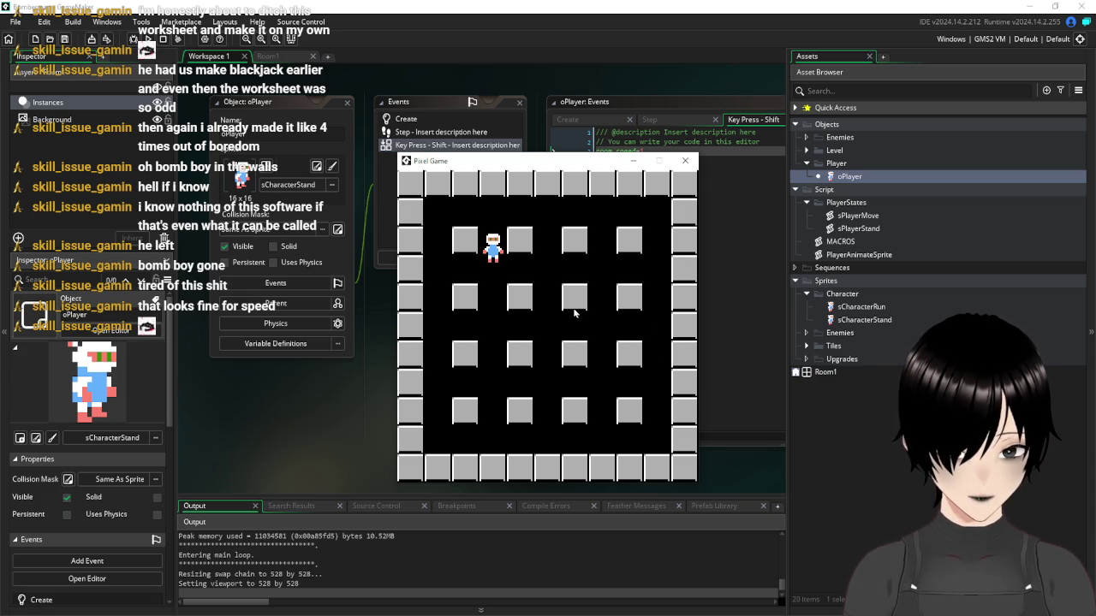
key("Down")
key("Down")
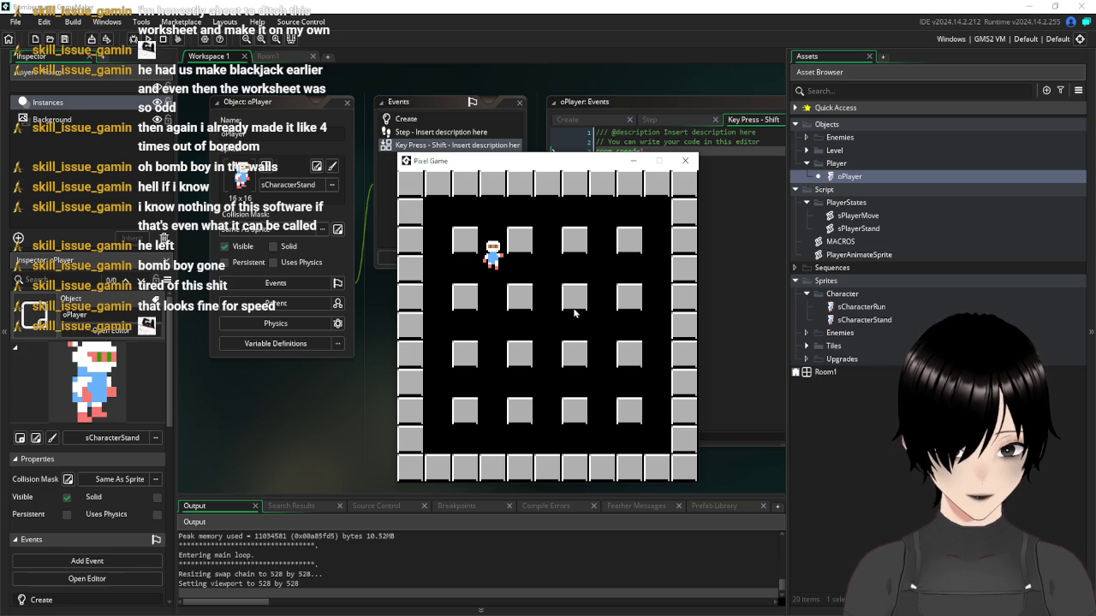
key("Down")
key("Down")
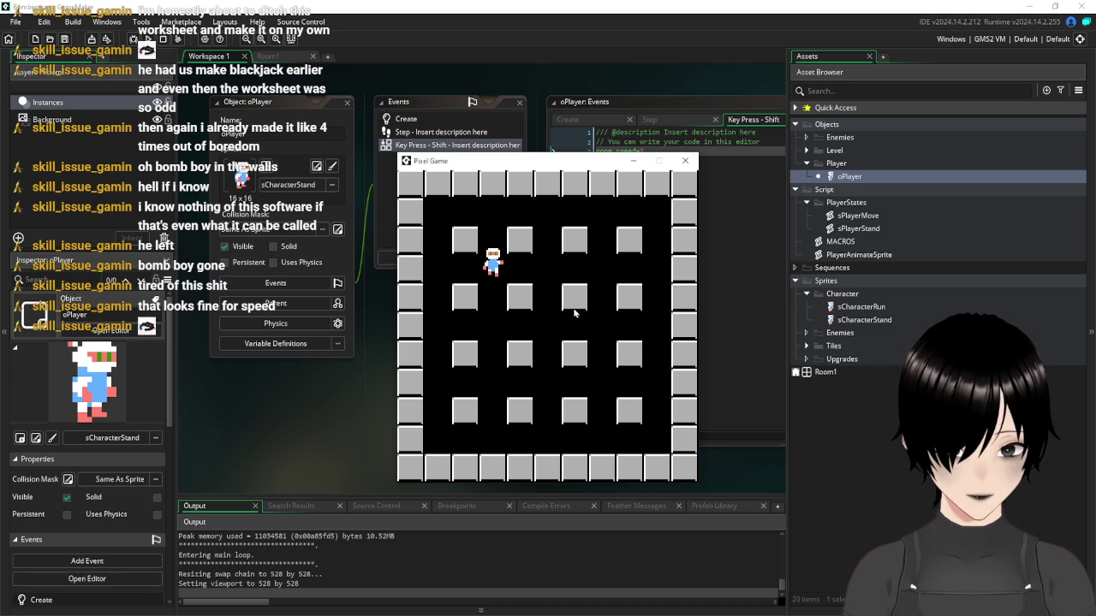
key("Down")
key("Down")
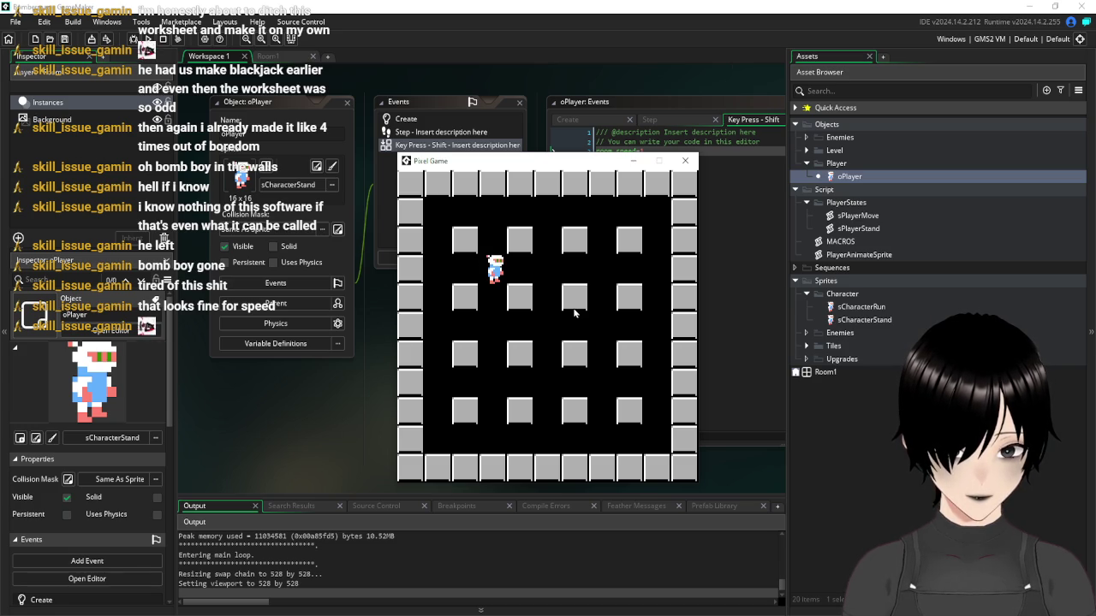
key("Down")
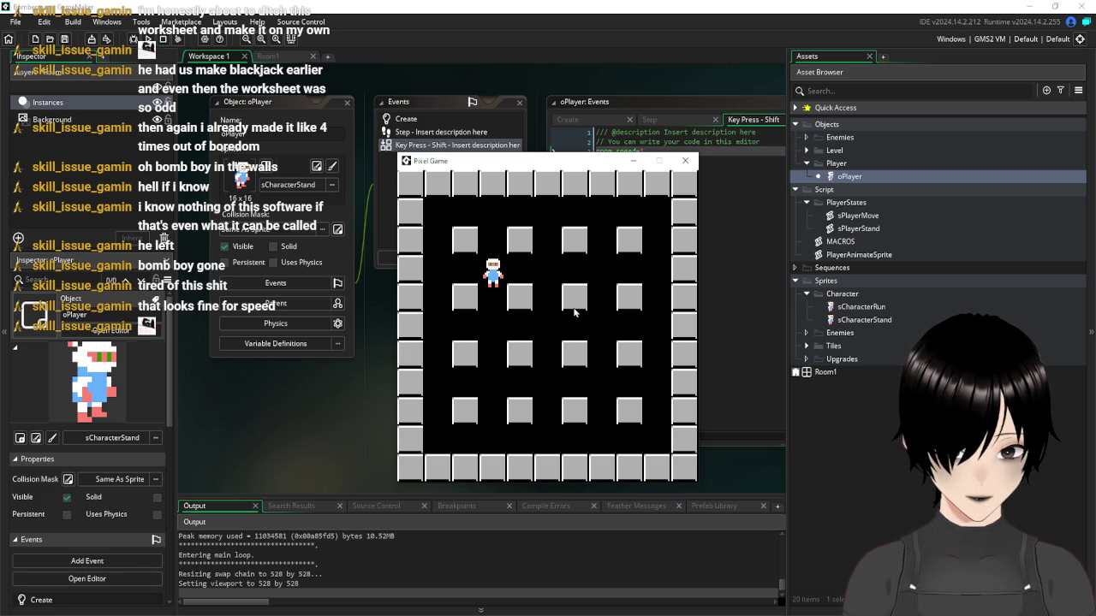
key("Down")
key("Down")
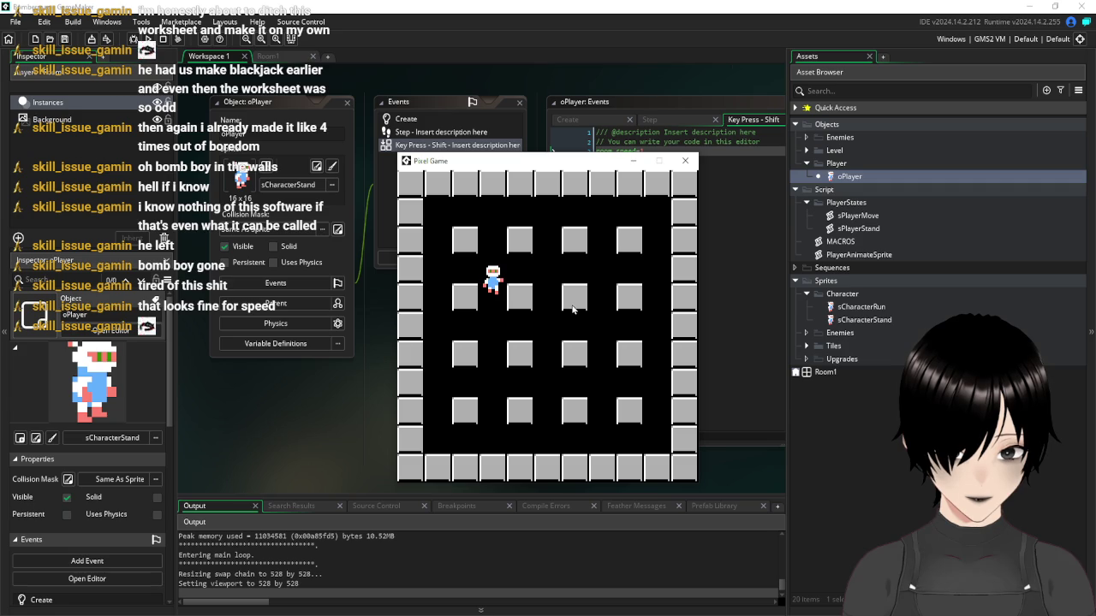
key("Down")
key("Down")
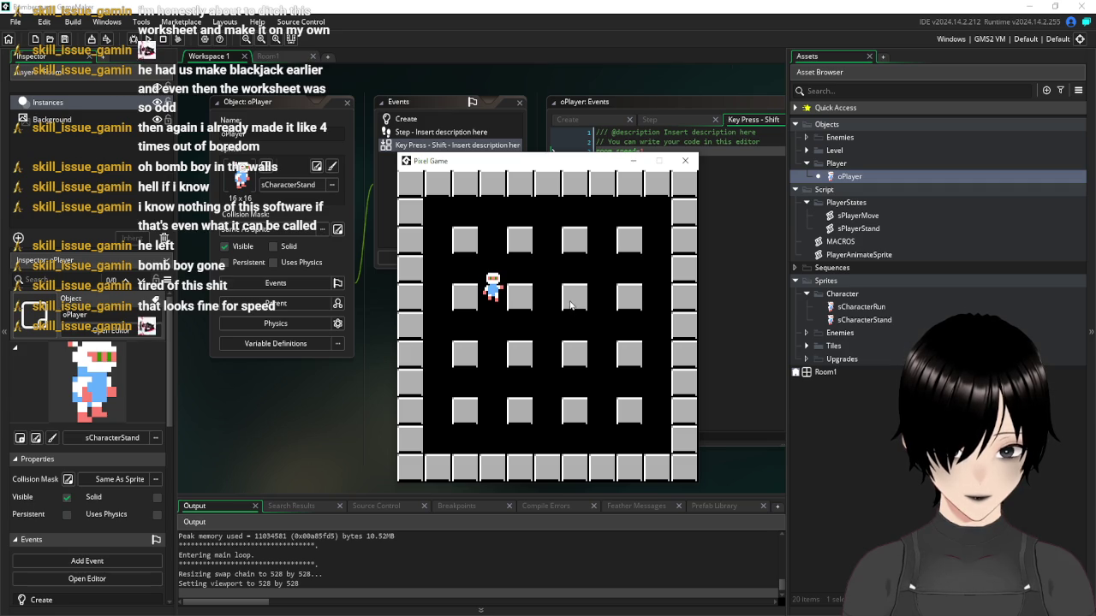
key("Down")
key("Down")
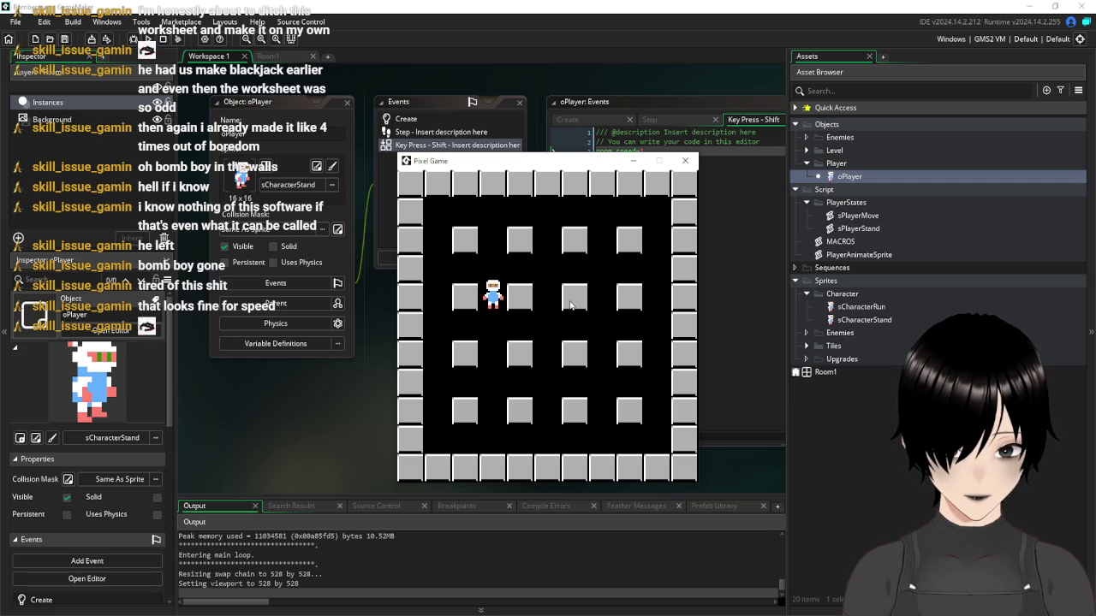
key("Right")
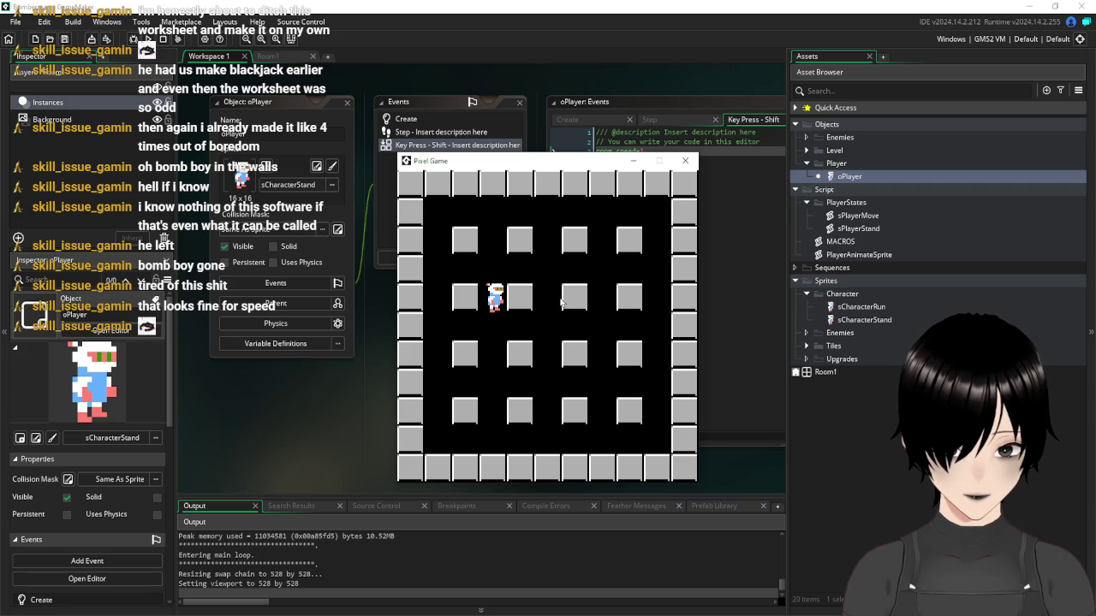
key("Down")
key("Down")
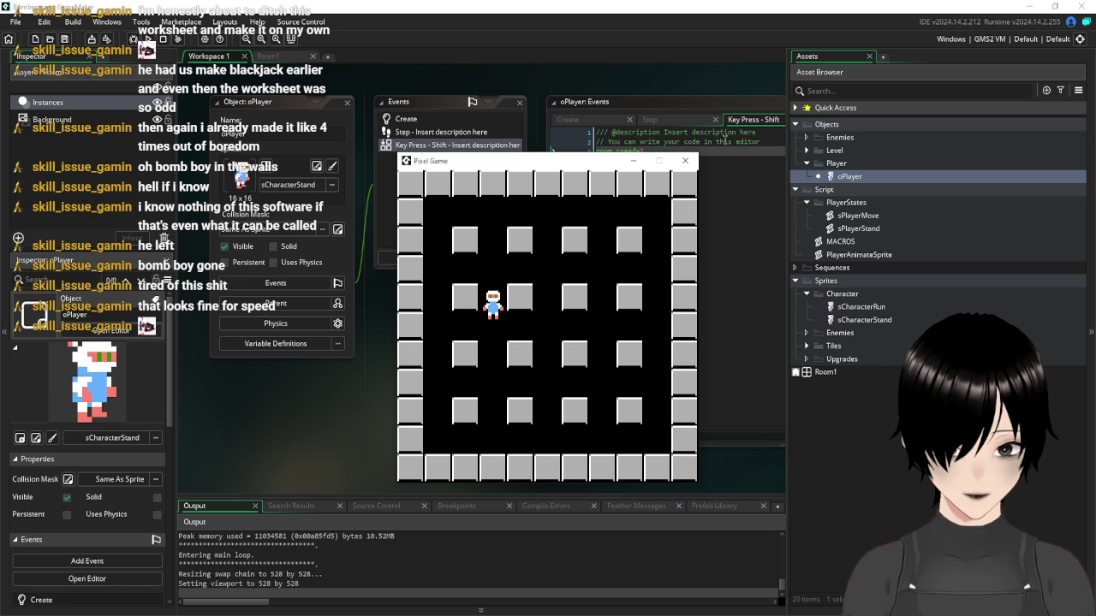
left_click(686, 161)
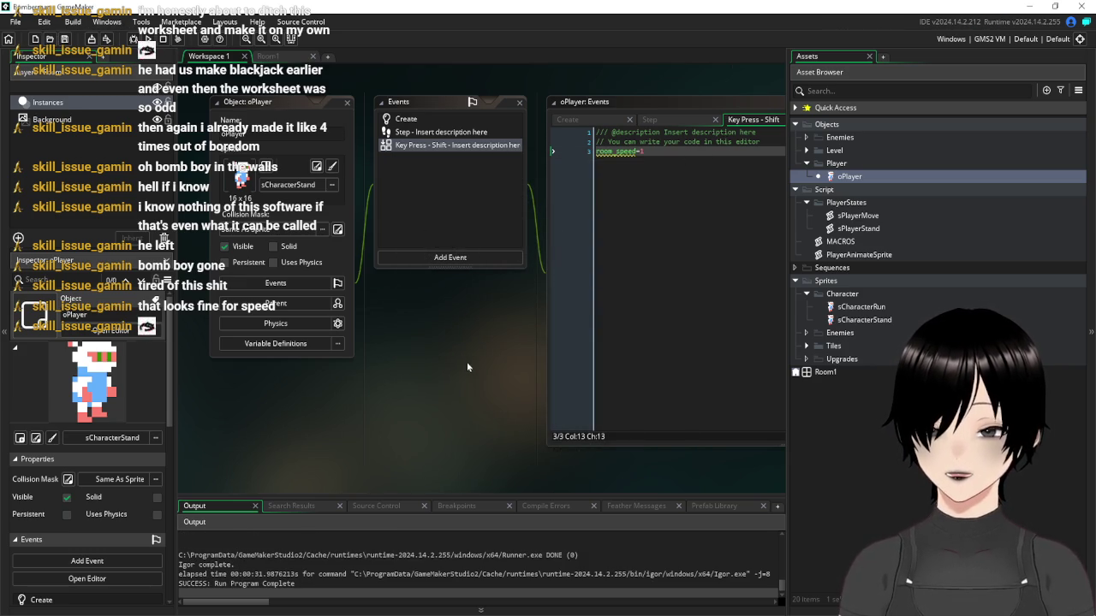
scroll(439, 330, "up", 5)
scroll(466, 262, "up", 10)
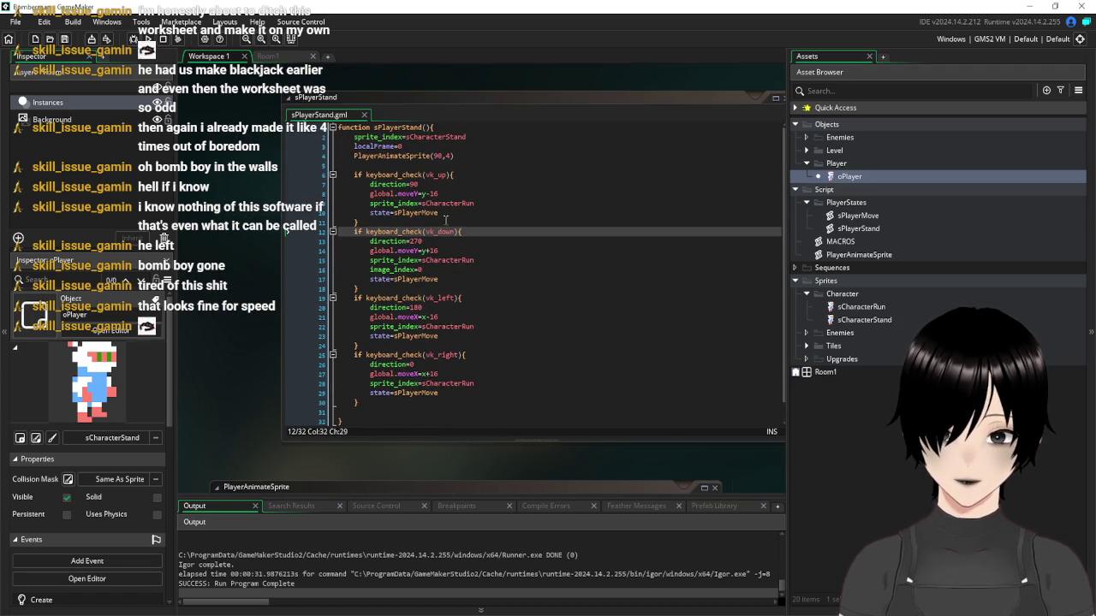
left_click_drag(438, 212, 372, 220)
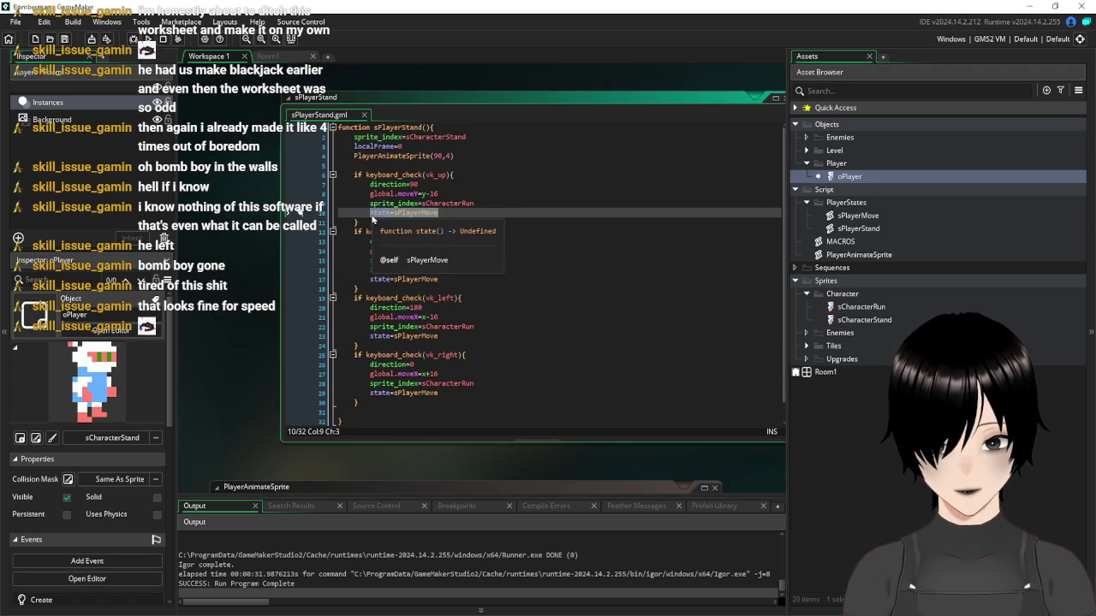
scroll(653, 396, "down", 1)
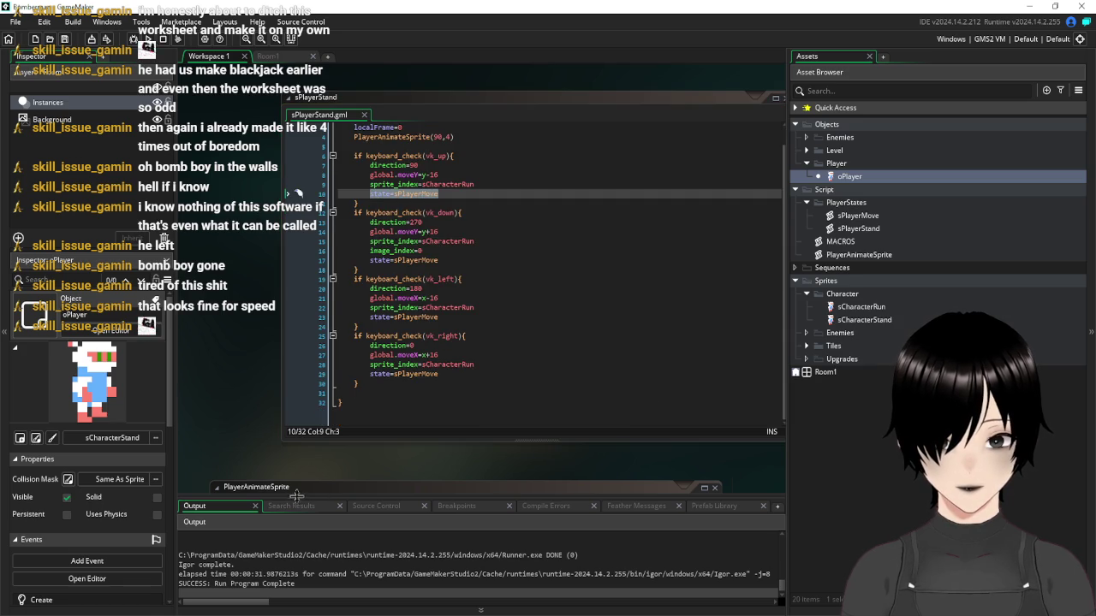
scroll(379, 387, "down", 5)
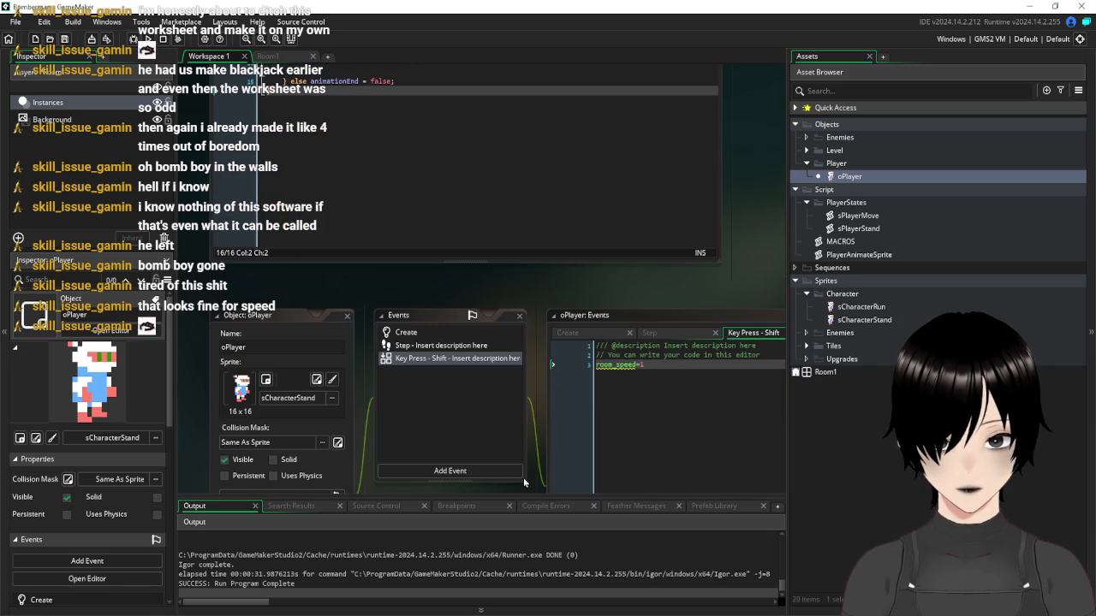
scroll(755, 409, "down", 2)
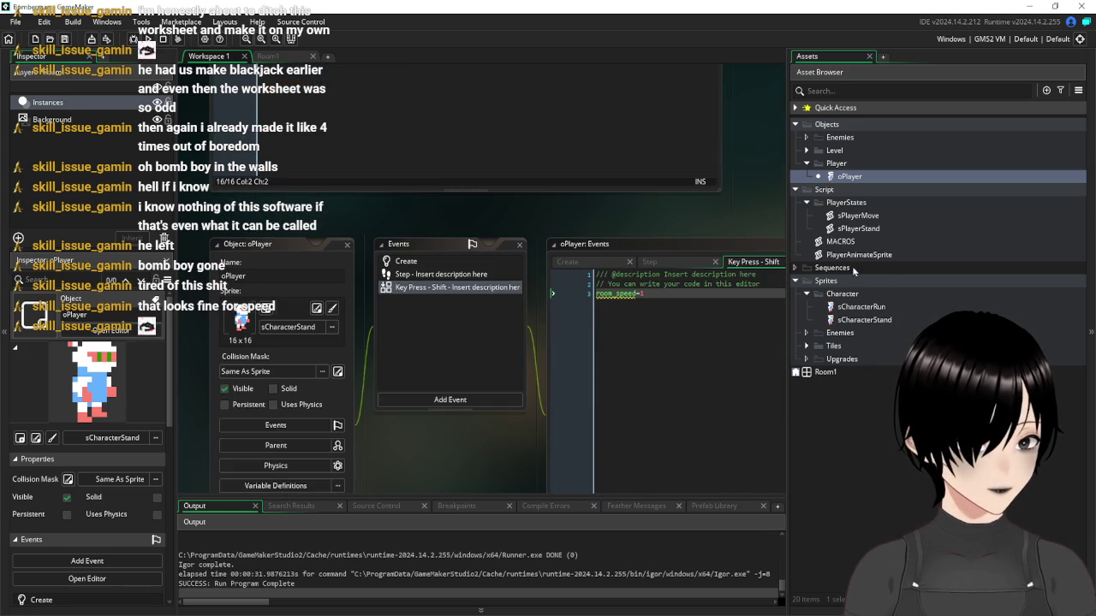
double_click(858, 215)
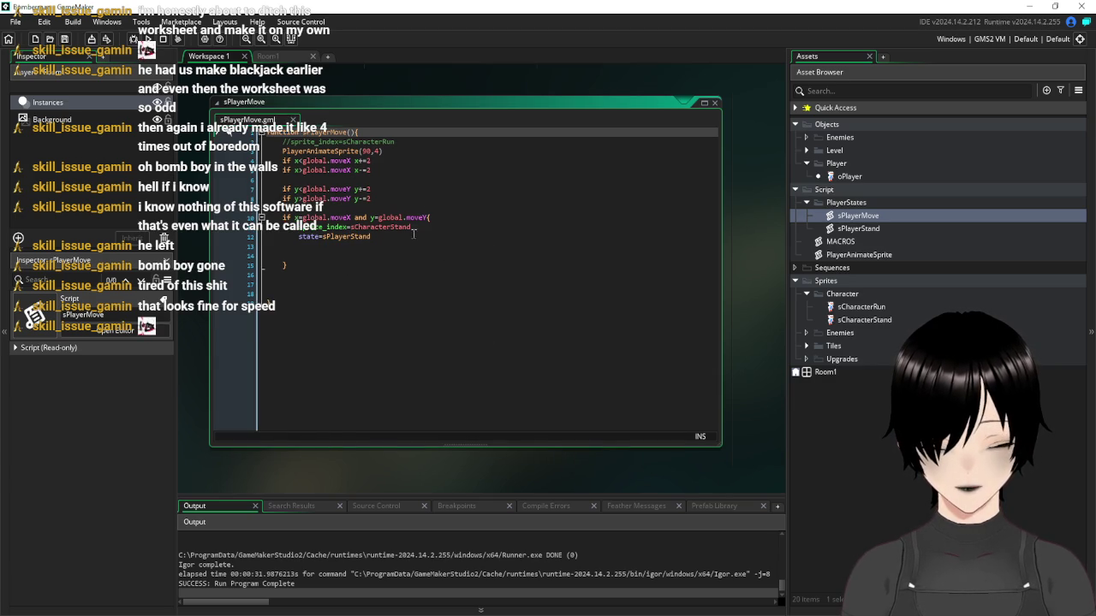
Insert an empty 'if keyboard_check(vk_up)=false{ }' block after line 10 of sPlayerMove
left_click(534, 219)
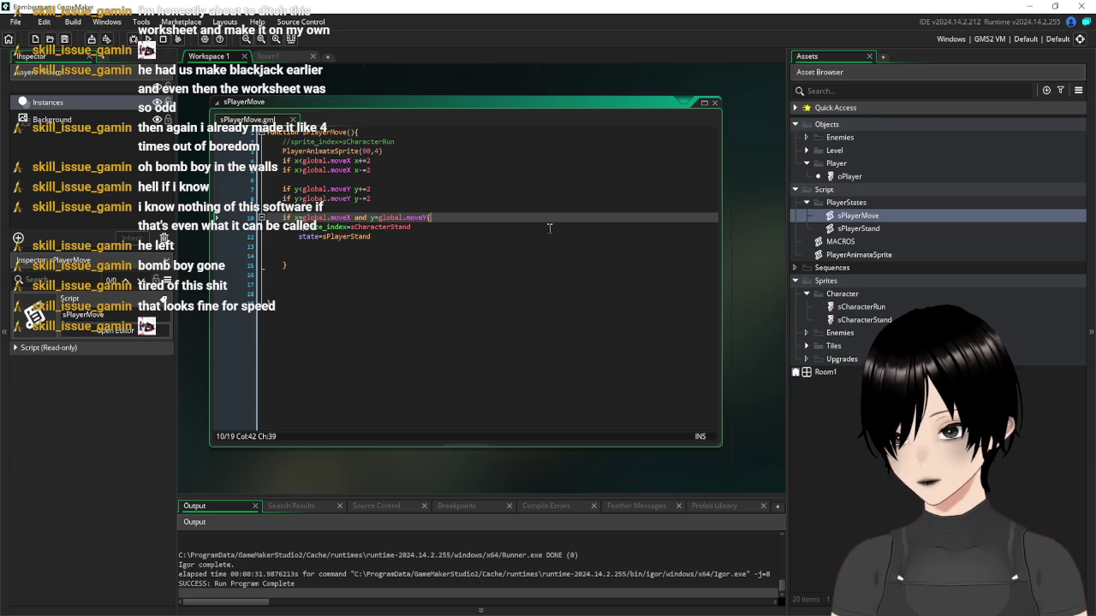
key("Return")
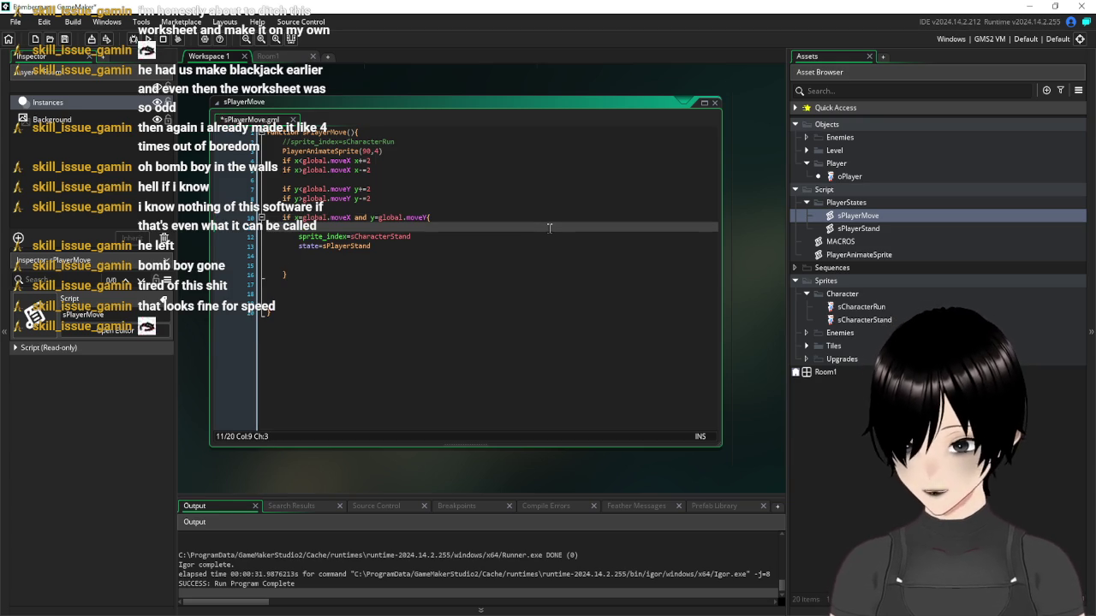
type("if keyboard_ch")
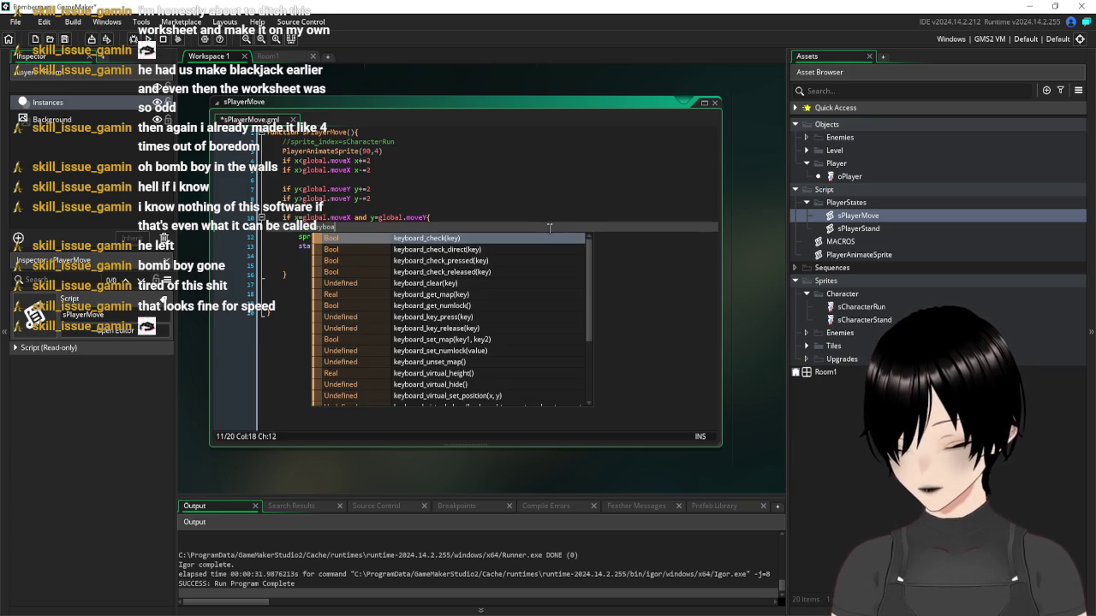
key("Return")
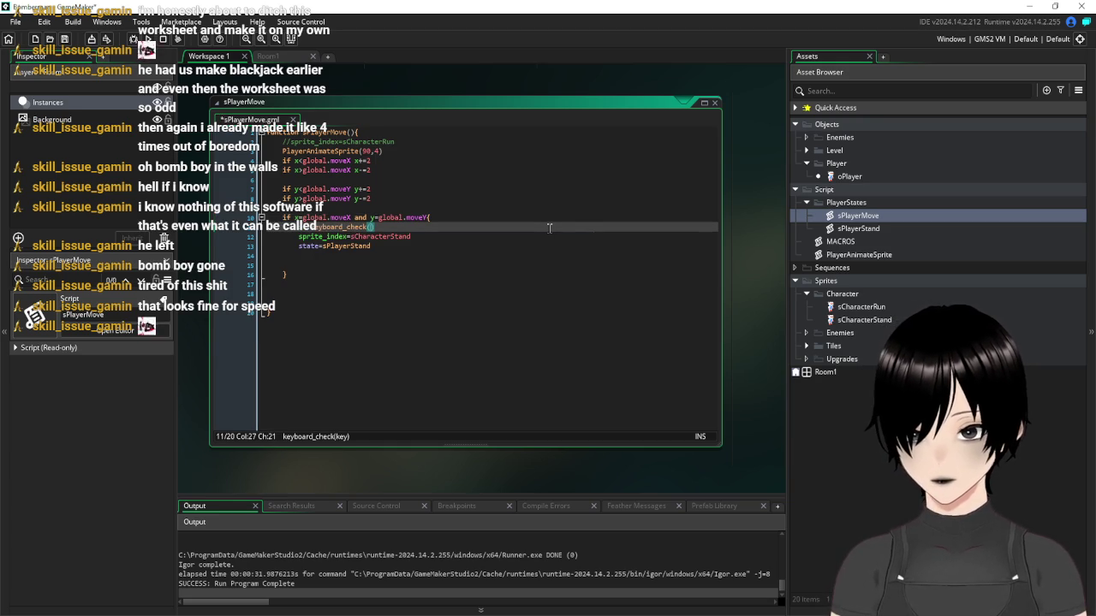
type("vku")
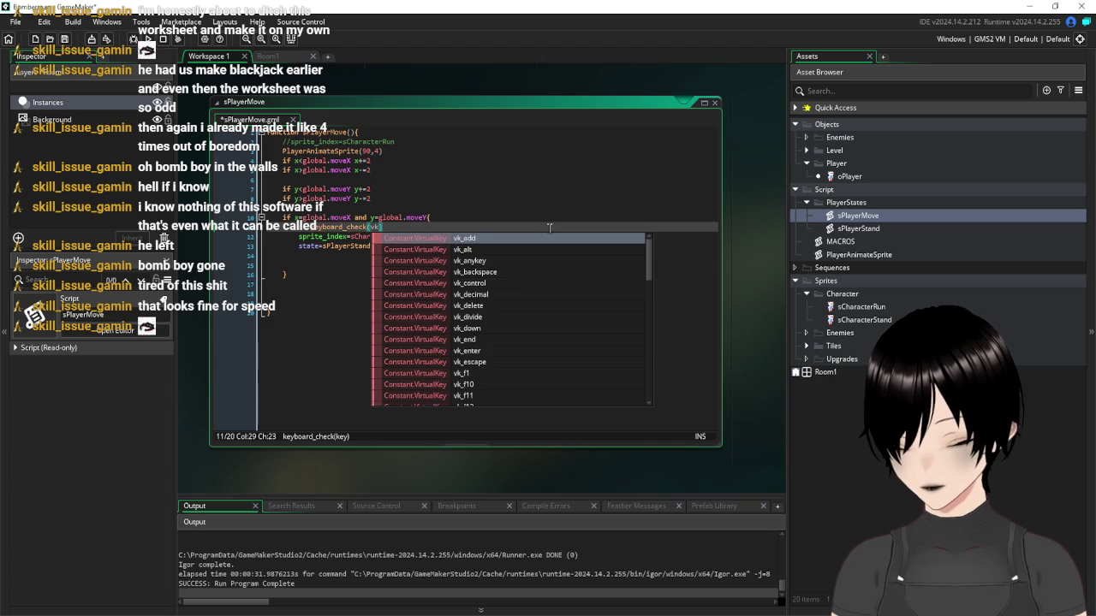
key("BackSpace")
type("_")
key("Return")
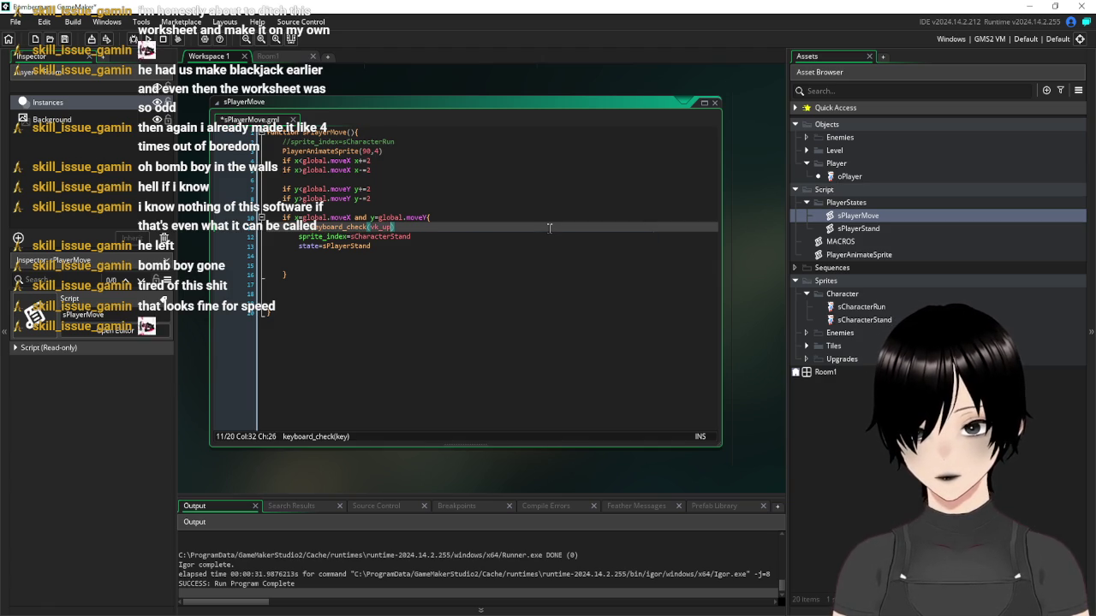
type(")=false")
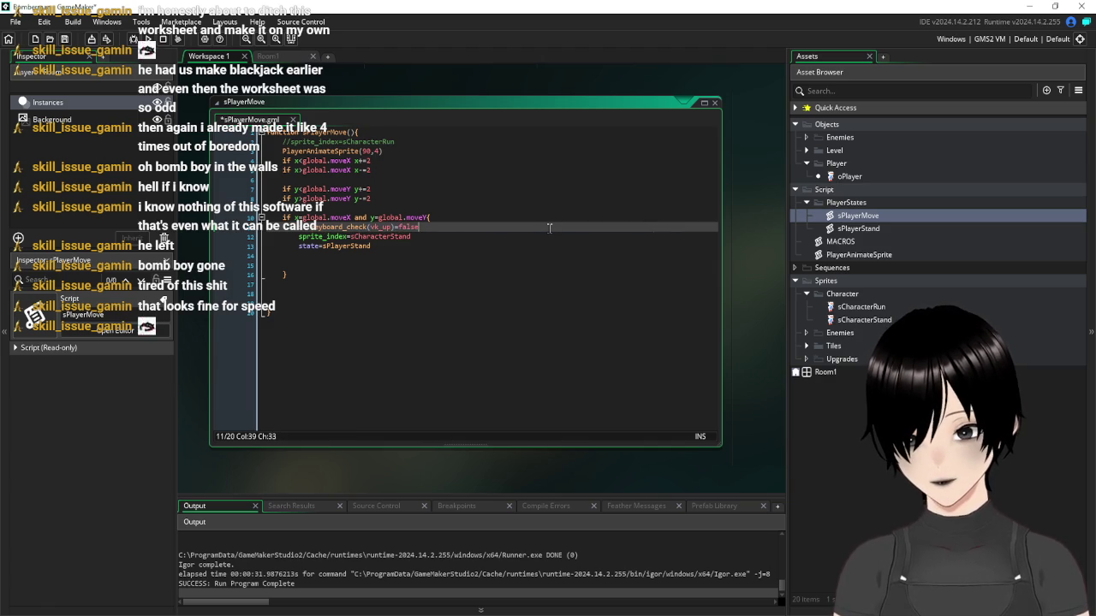
type("{")
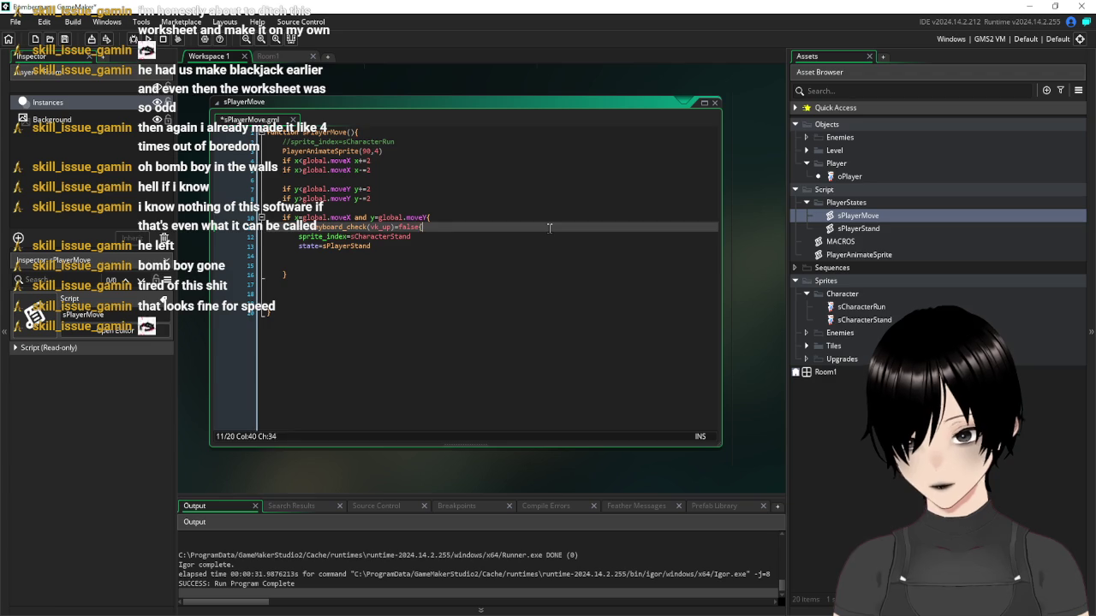
key("Return")
key("Return")
key("Return")
type("}")
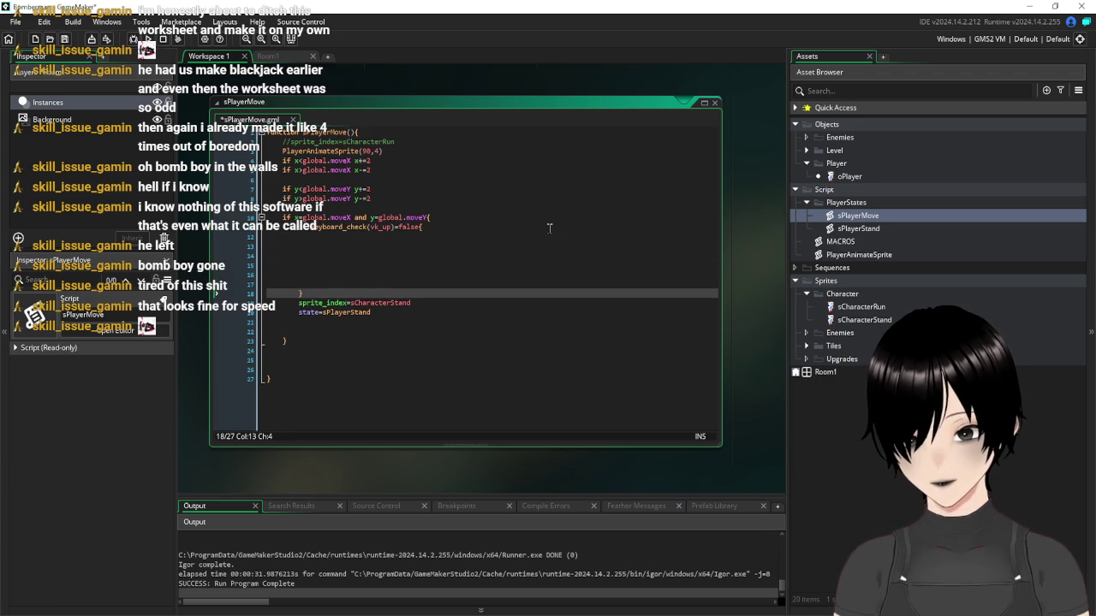
key("Up")
key("Up")
key("Up")
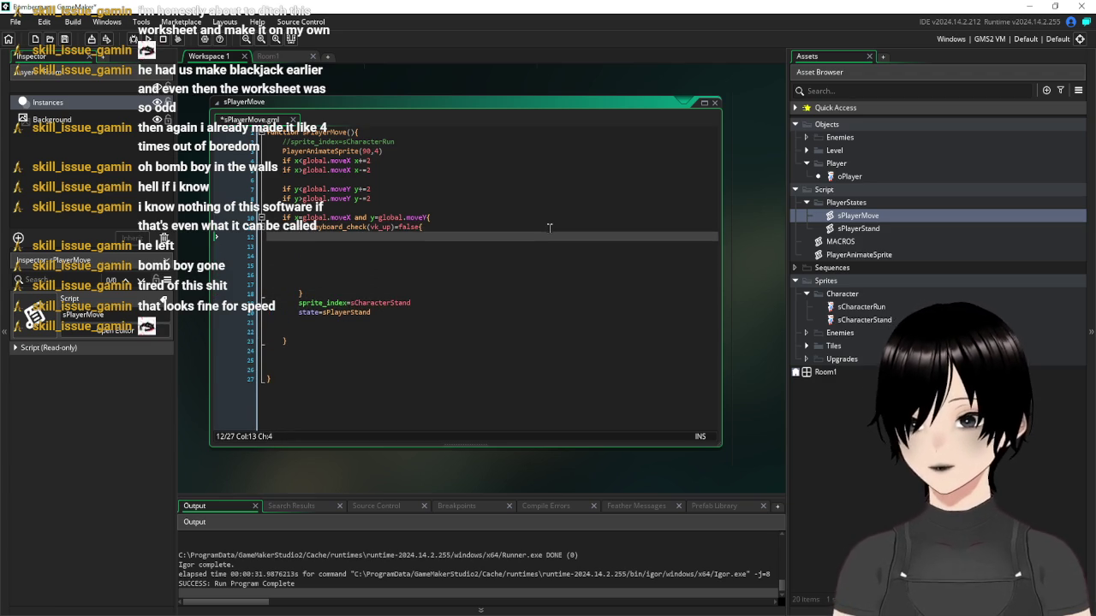
Save the sPlayerMove script, then bring up the Windows Start menu
left_click(65, 40)
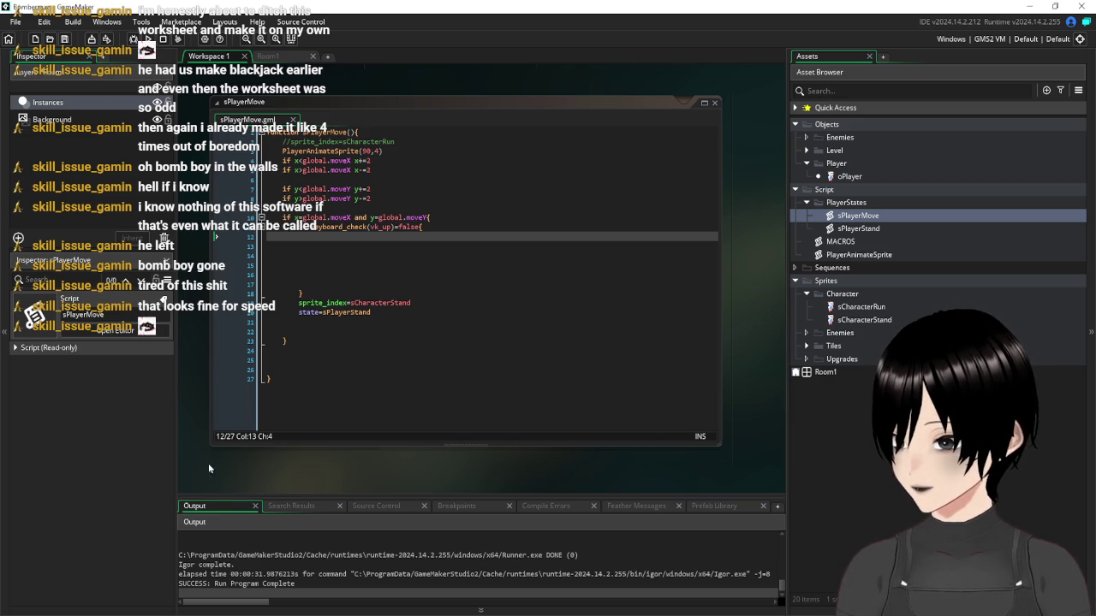
key("super")
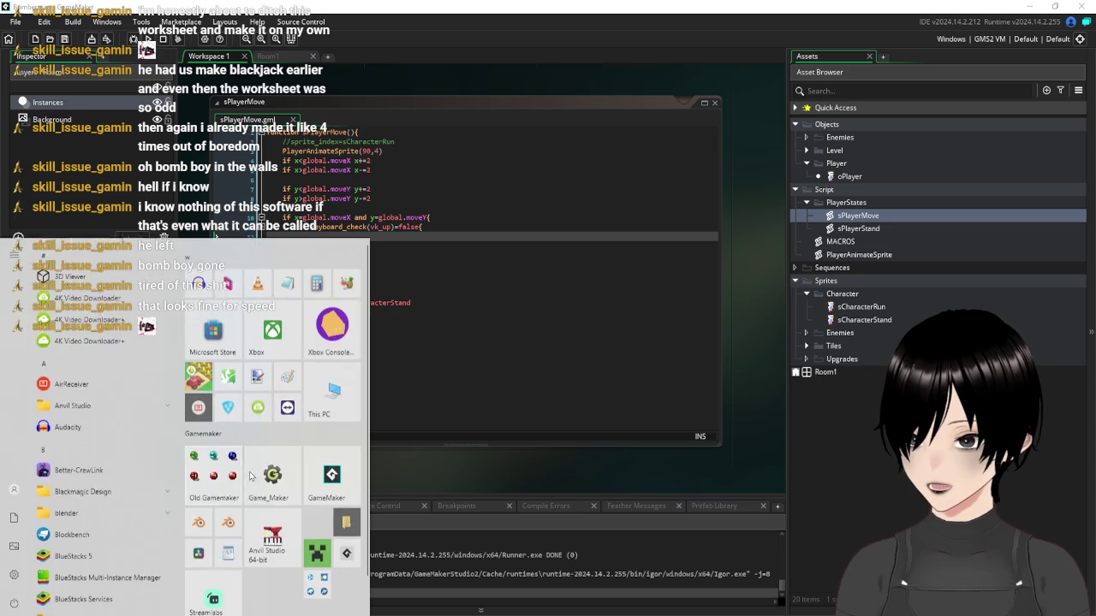
key("super")
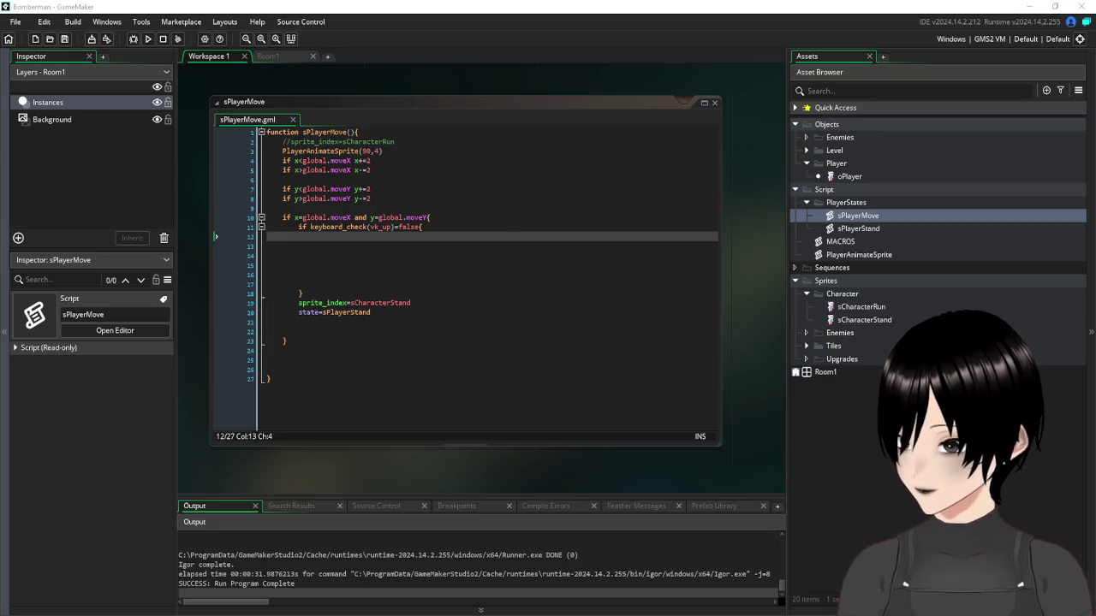
Delete the keyboard-check block and its leftover blank lines from sPlayerMove
left_click(449, 341)
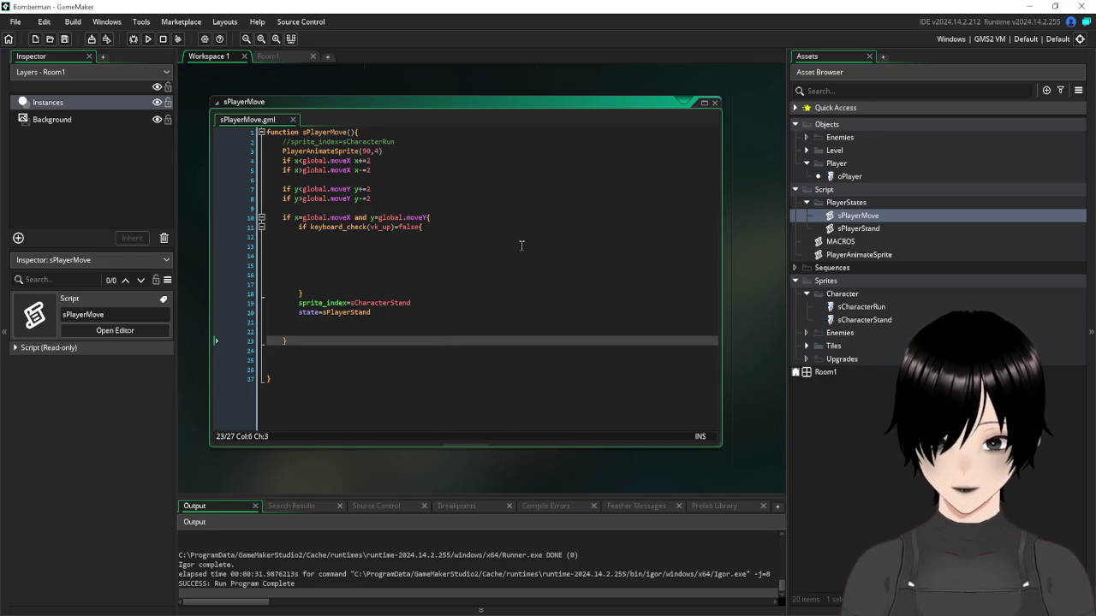
left_click(420, 236)
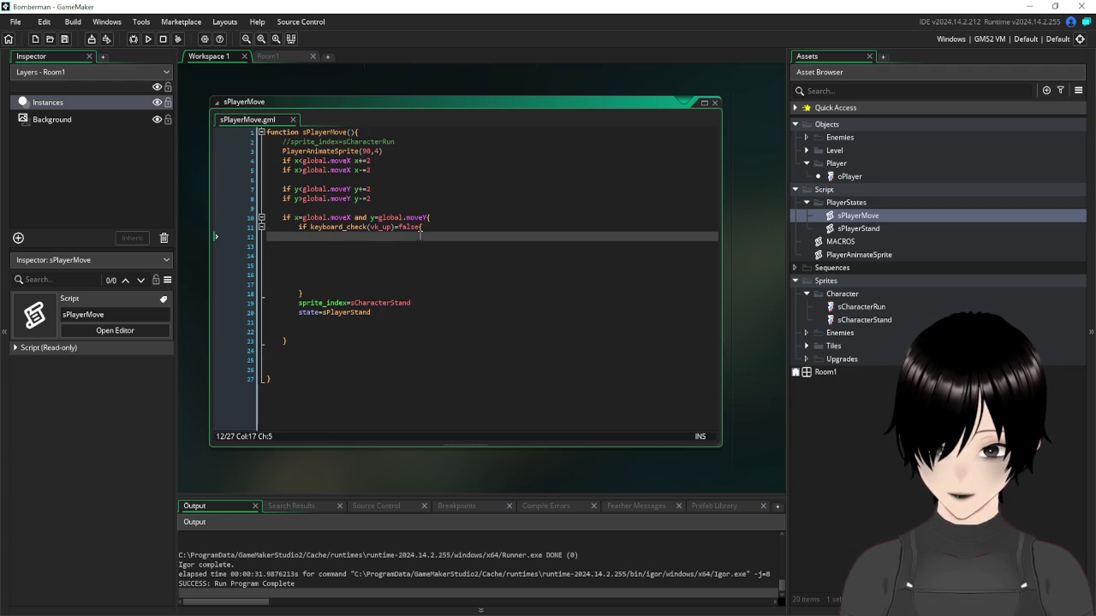
mouse_move(312, 295)
left_mouse_down()
mouse_move(257, 238)
mouse_move(242, 240)
left_mouse_up()
key("shift+Up")
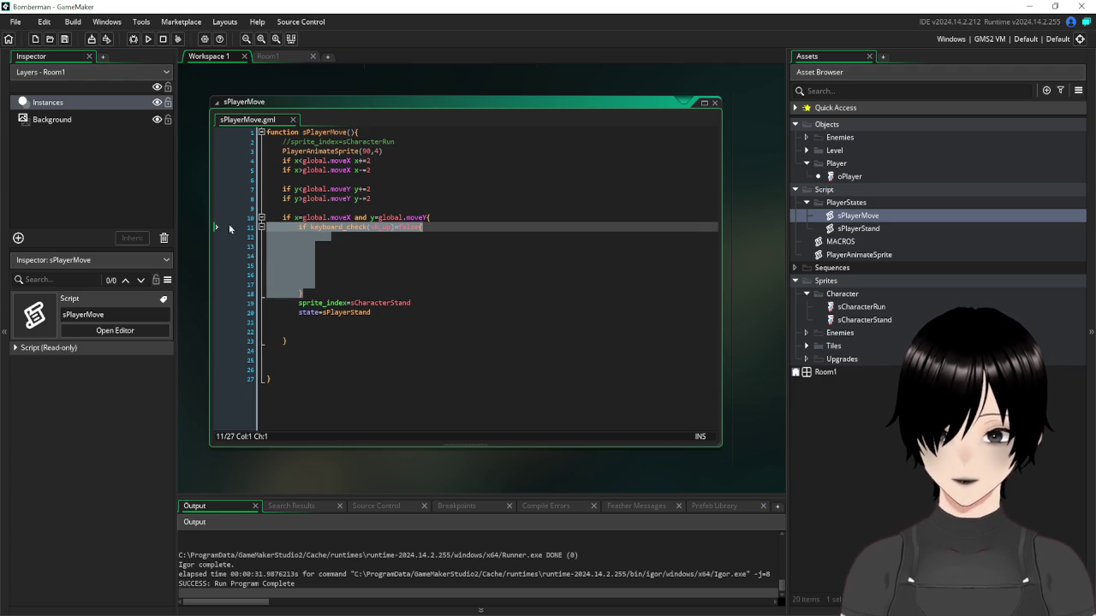
key("Delete")
key("BackSpace")
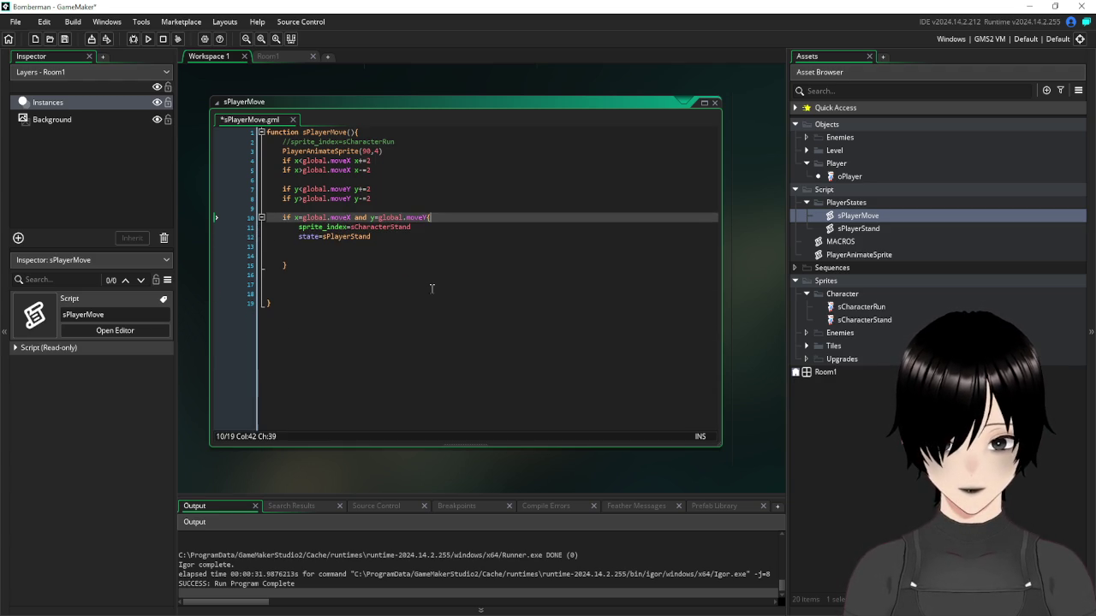
Remove the localFrame=0 line from sPlayerStand and open the oPlayer object
left_click(423, 246)
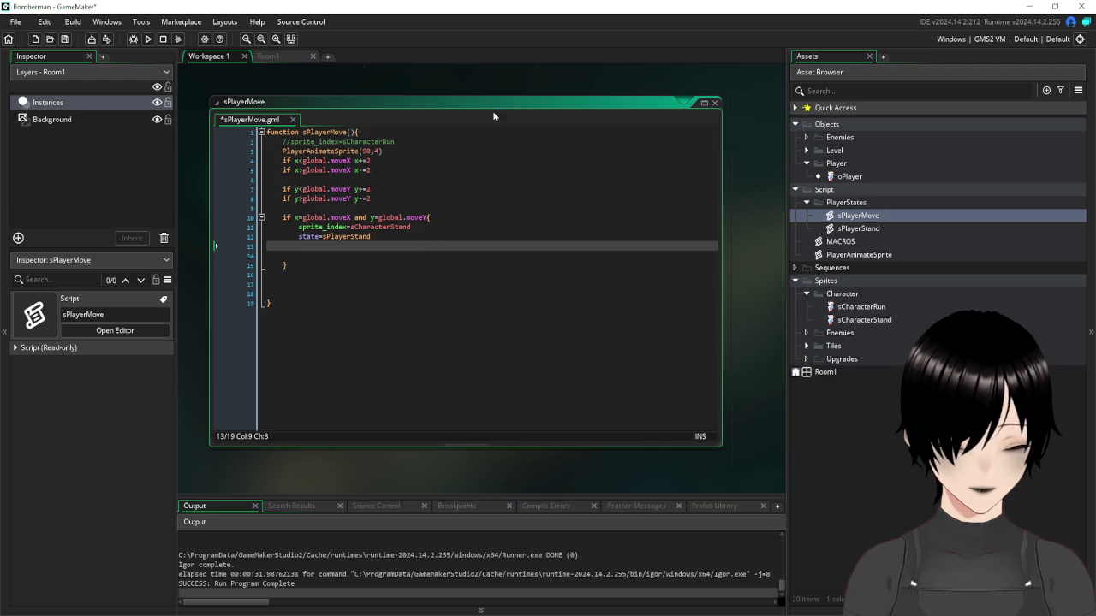
scroll(478, 110, "up", 3)
scroll(479, 105, "up", 10)
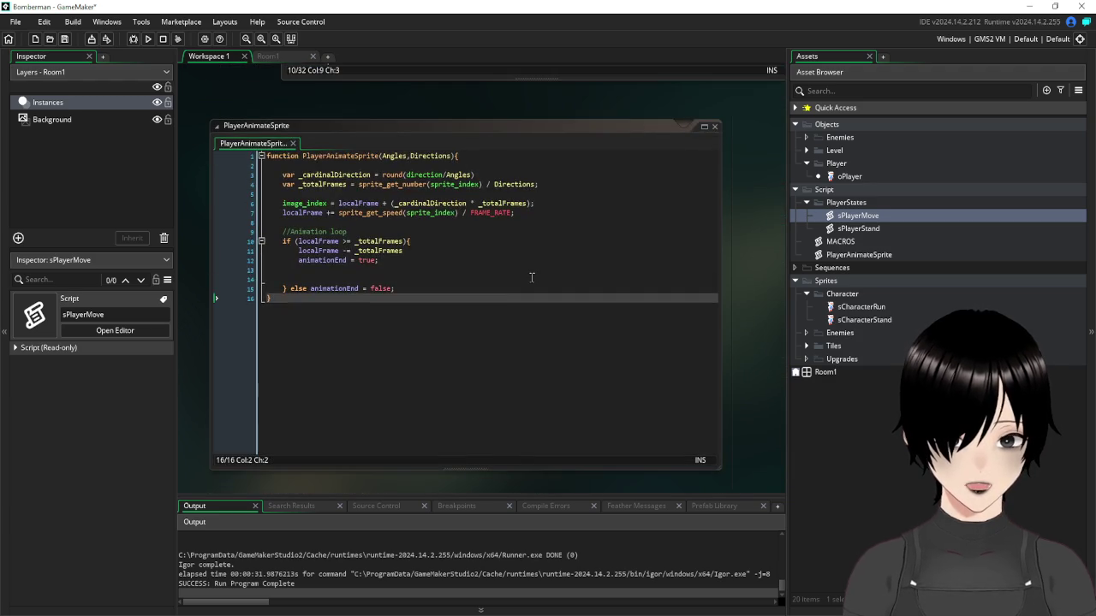
scroll(531, 281, "up", 5)
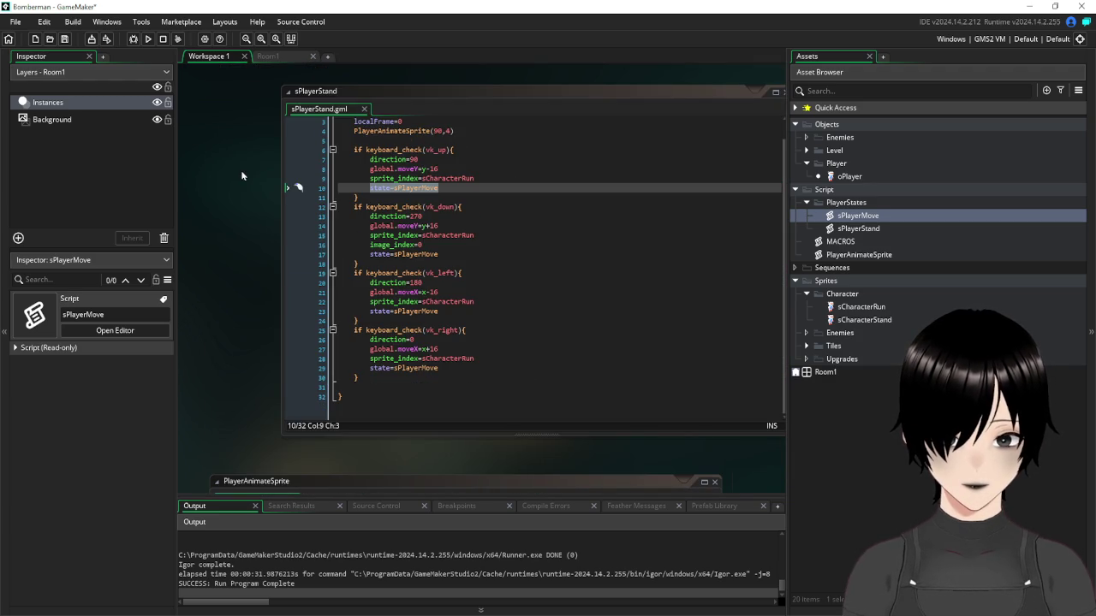
left_click_drag(455, 131, 347, 133)
left_click(357, 131)
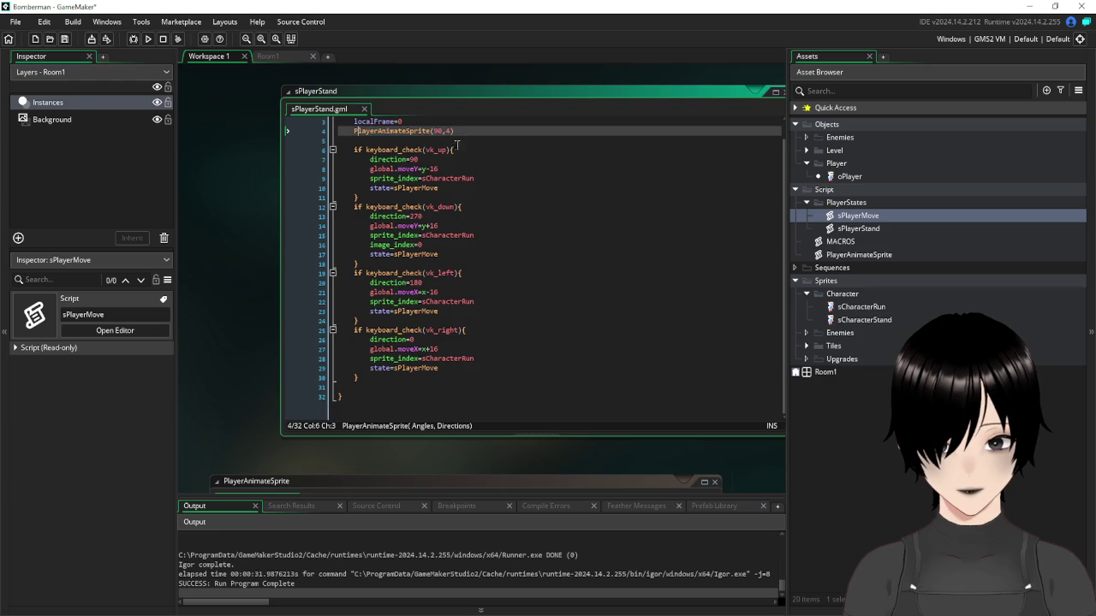
scroll(462, 131, "up", 1)
left_click(484, 151)
mouse_move(483, 150)
left_mouse_down()
mouse_move(342, 150)
mouse_move(280, 129)
left_mouse_up()
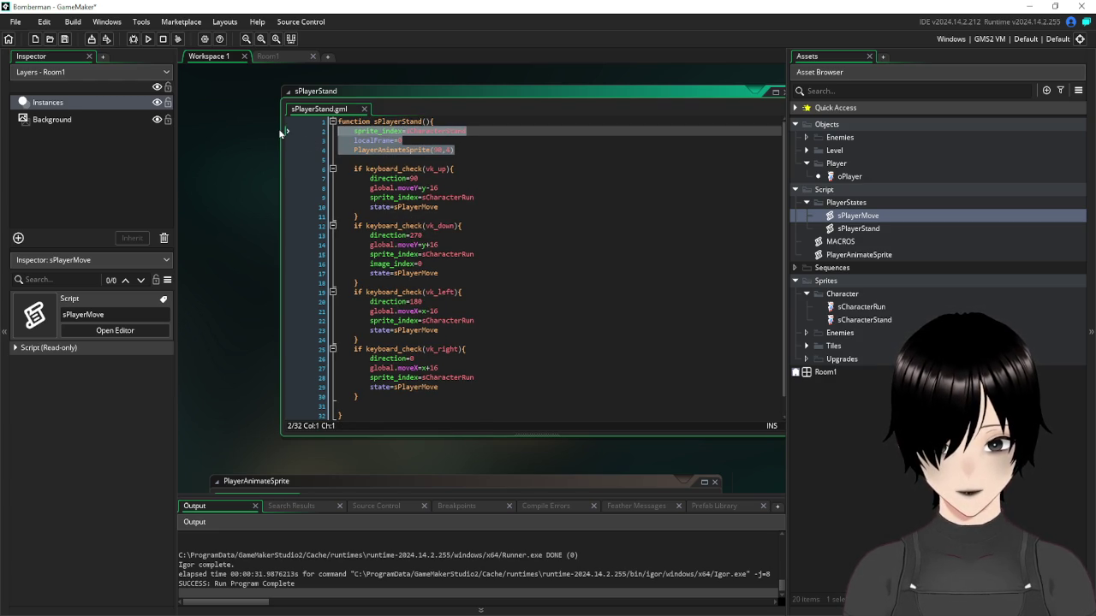
left_click(426, 151)
left_click_drag(416, 141, 353, 142)
key("ctrl+c")
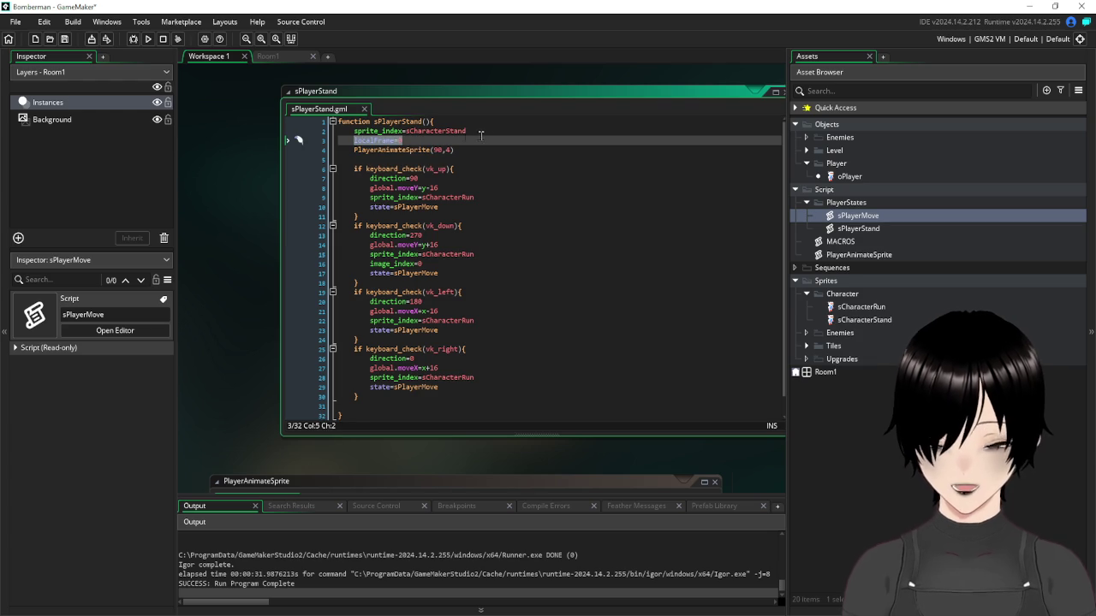
key("BackSpace")
key("BackSpace")
key("BackSpace")
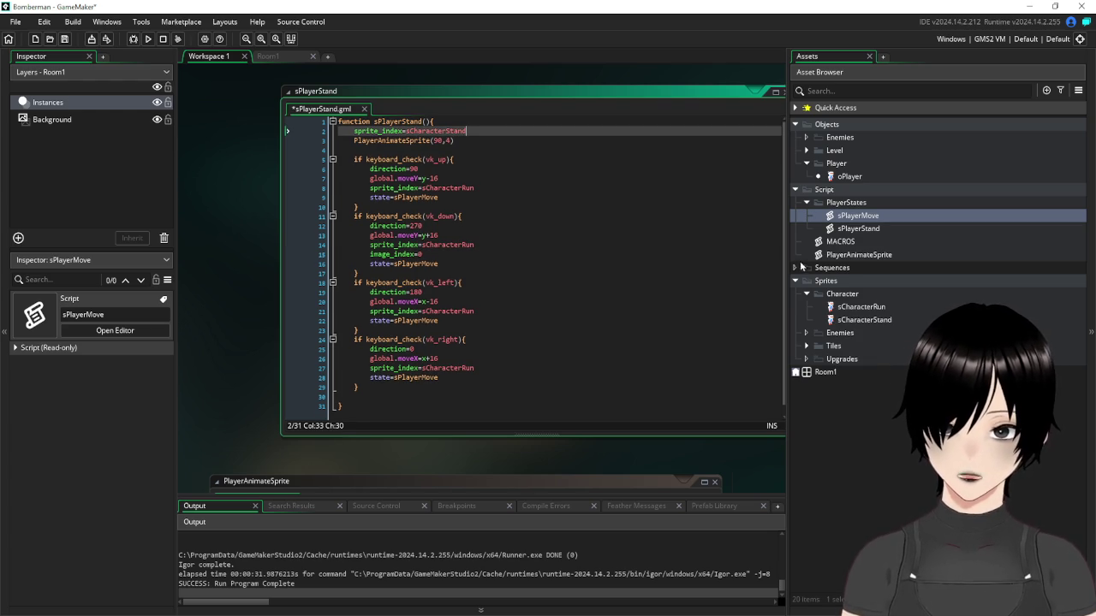
double_click(849, 177)
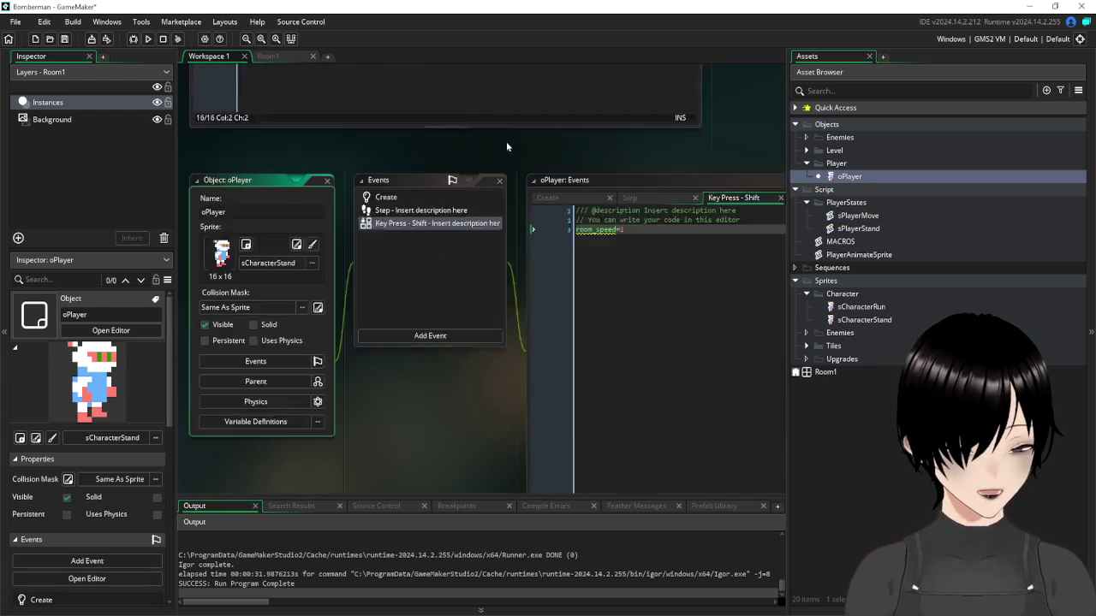
Paste localFrame=0 into oPlayer's Create event code
left_click(387, 120)
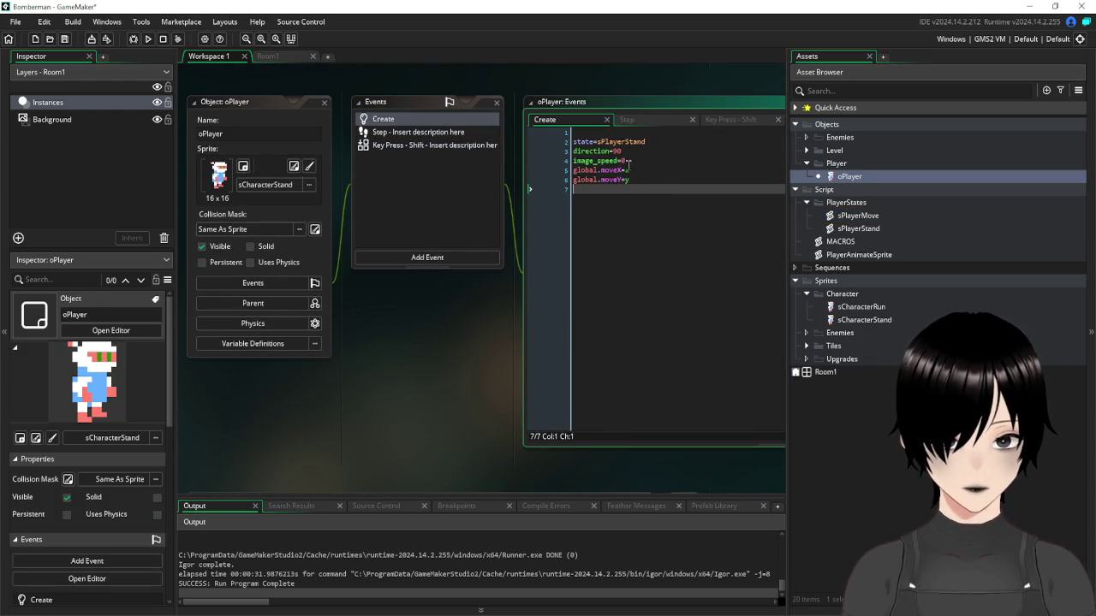
key("ctrl+v")
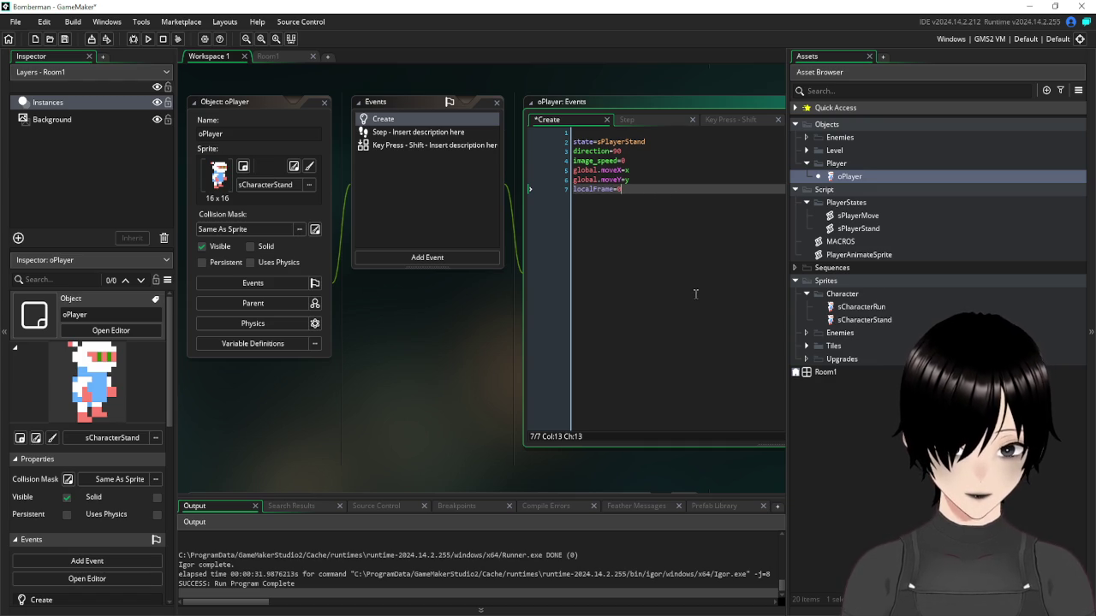
scroll(377, 228, "up", 8)
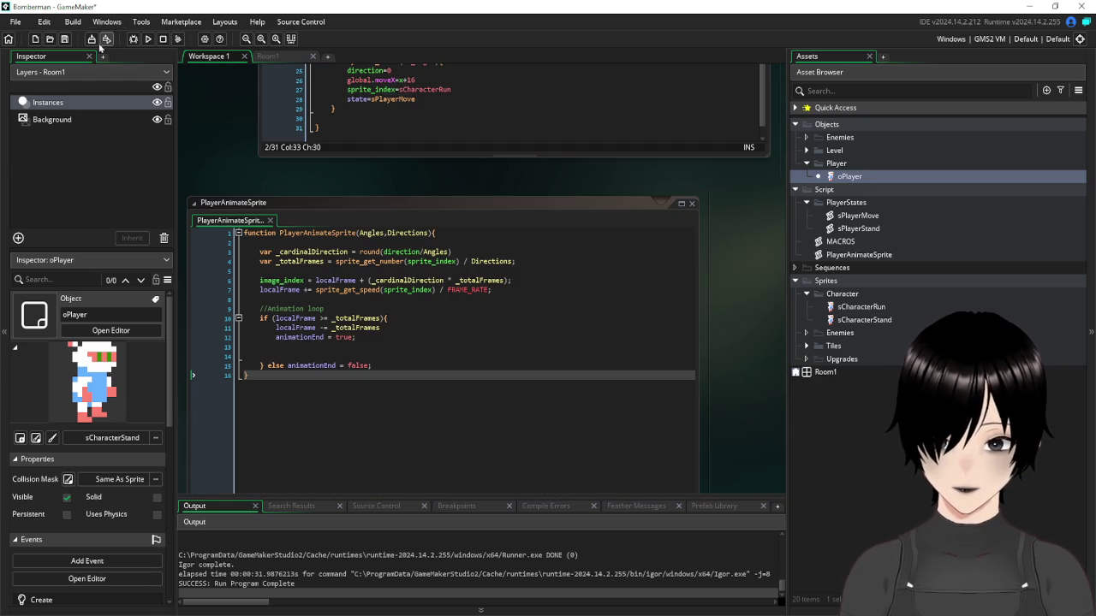
Run the game, walk the player right, down and back up, then close it
left_click(148, 39)
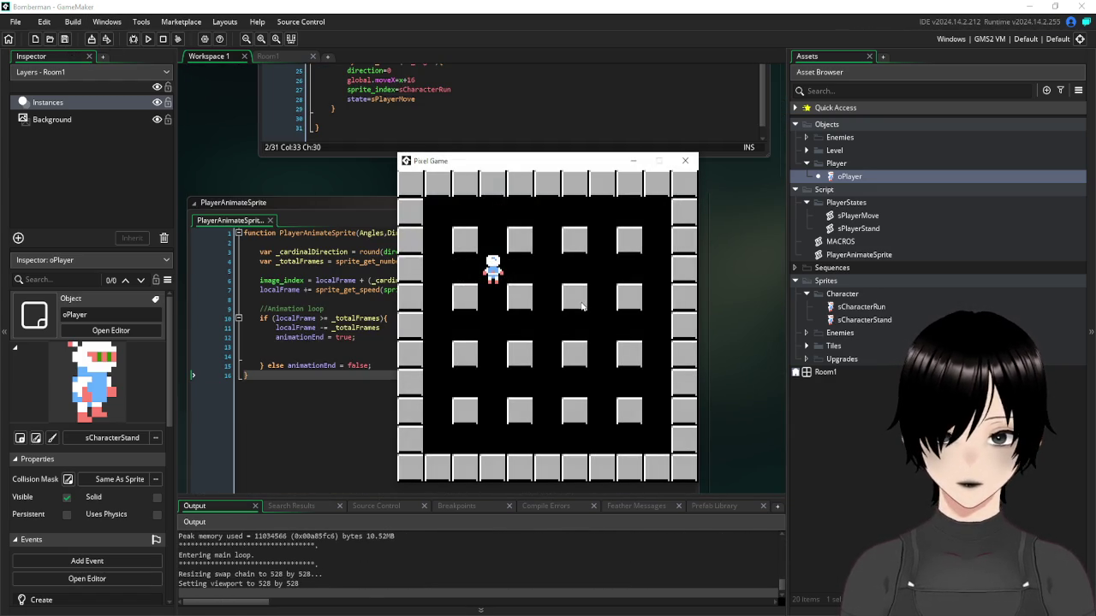
key("Right")
key("Down")
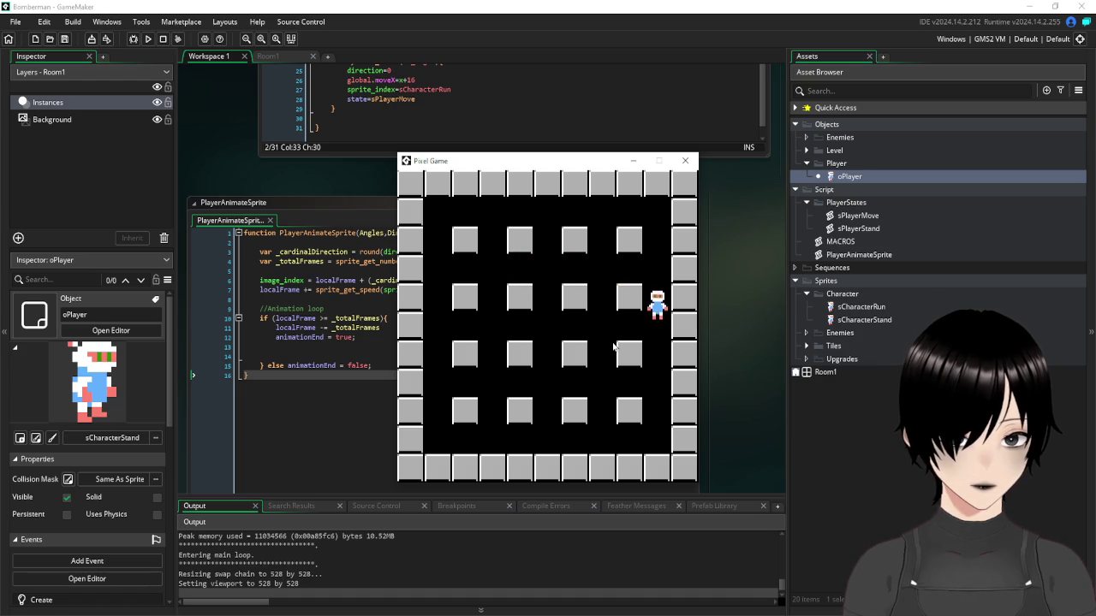
key("Up")
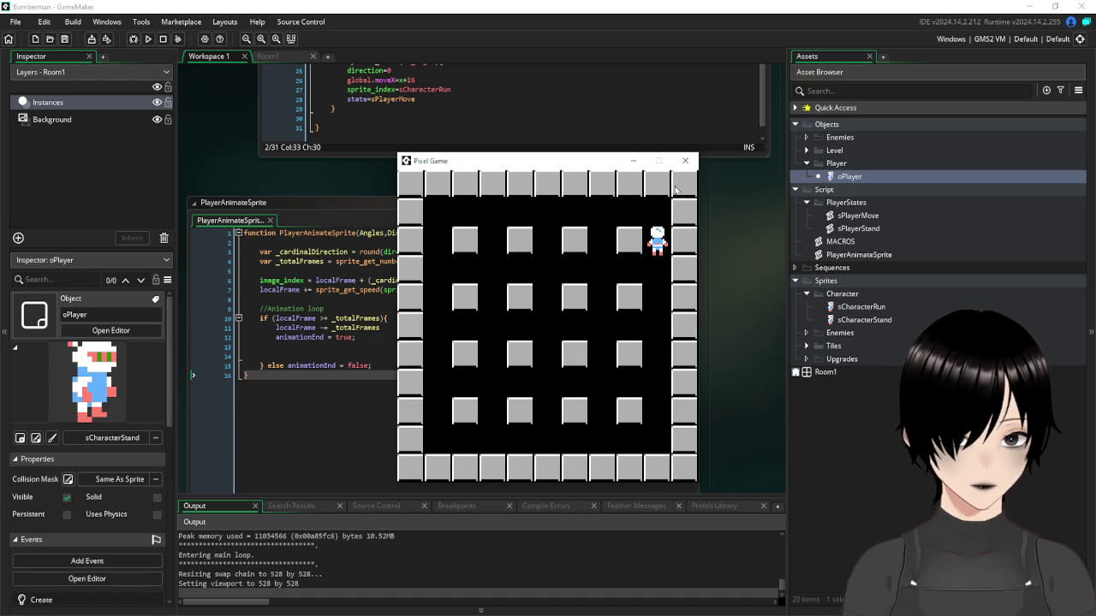
left_click(684, 161)
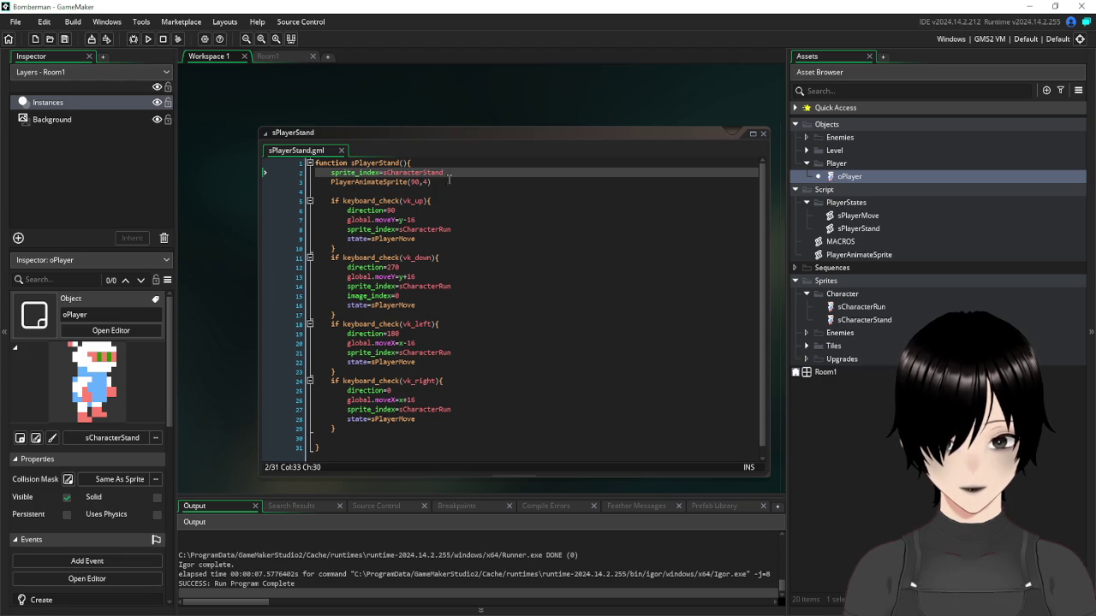
left_click(330, 261)
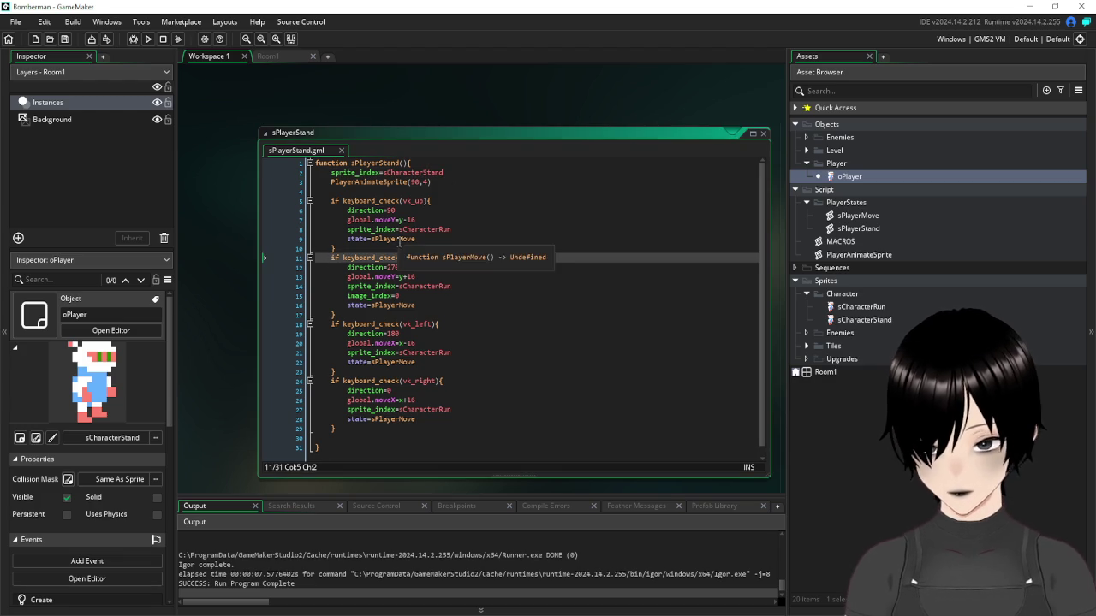
type("els")
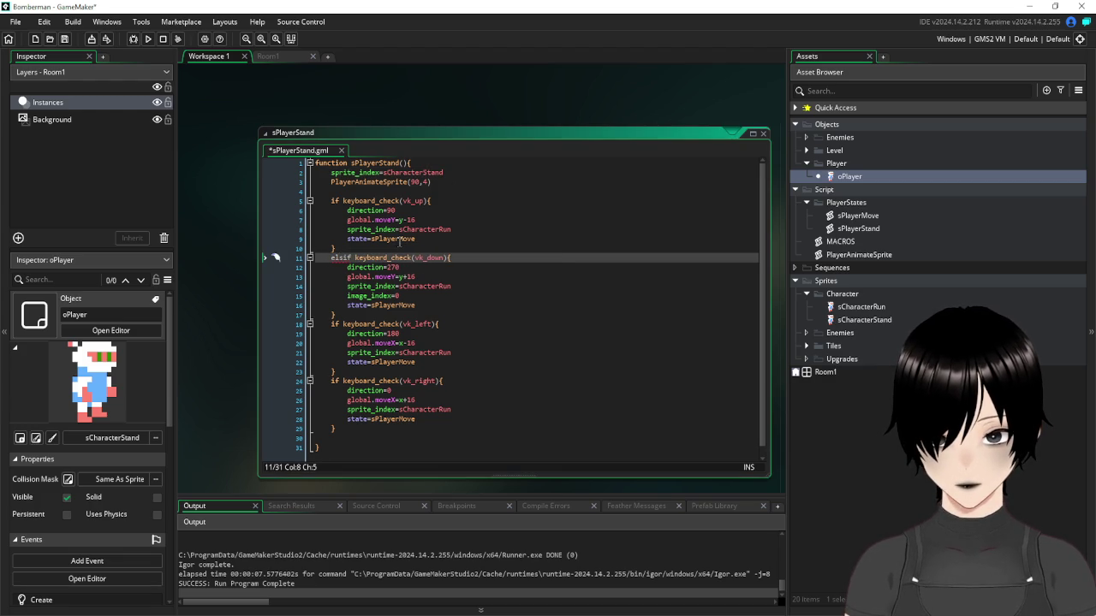
type("e")
key("BackSpace")
key("BackSpace")
type("e")
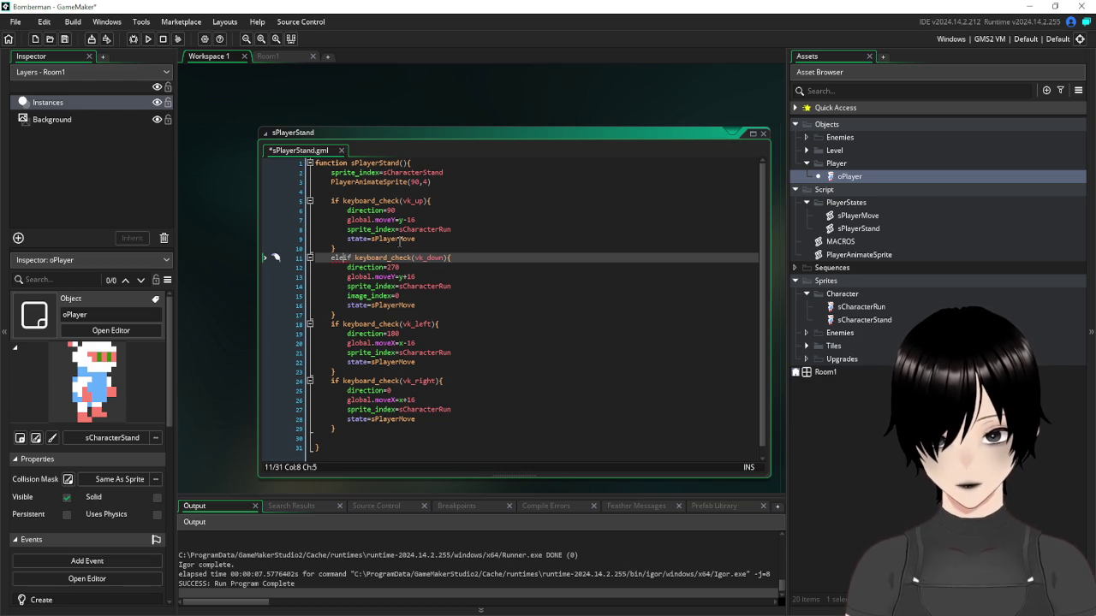
key("BackSpace")
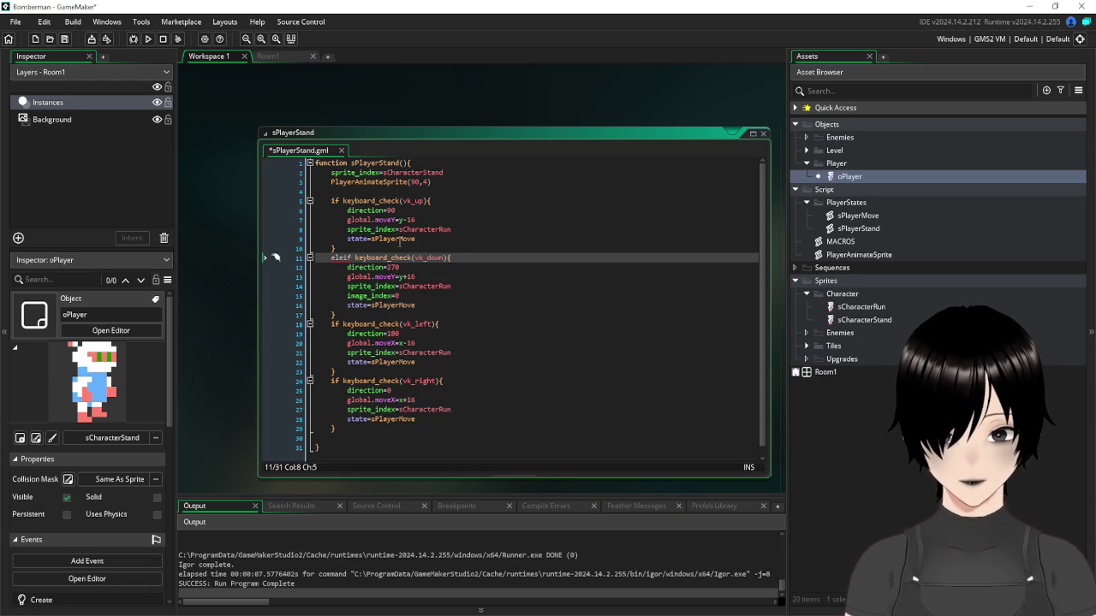
key("BackSpace")
type("se")
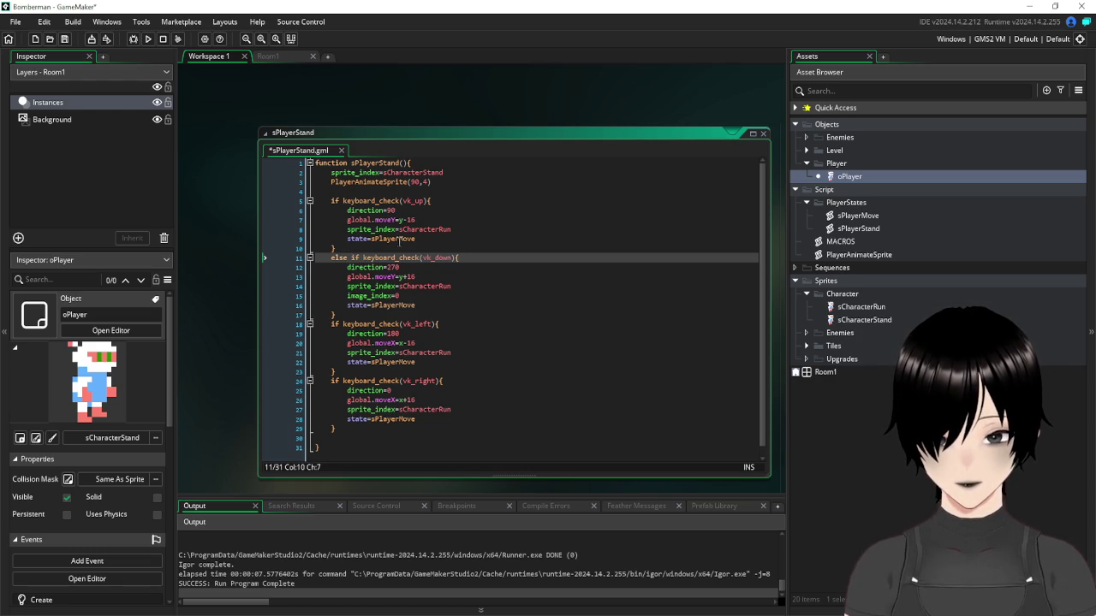
key("BackSpace")
key("BackSpace")
key("BackSpace")
key("BackSpace")
key("BackSpace")
left_click(570, 182)
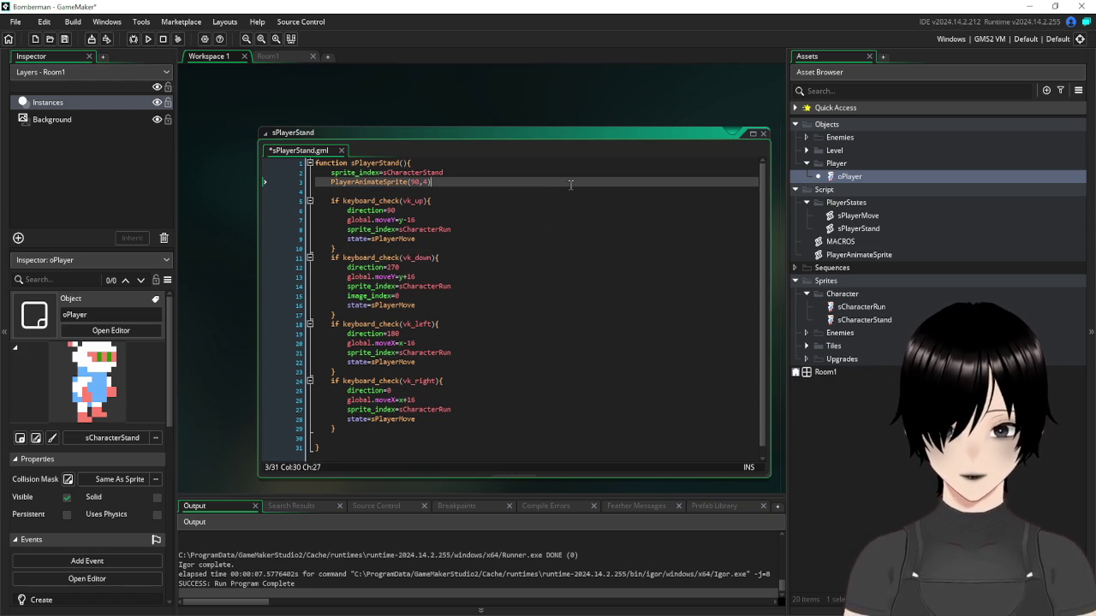
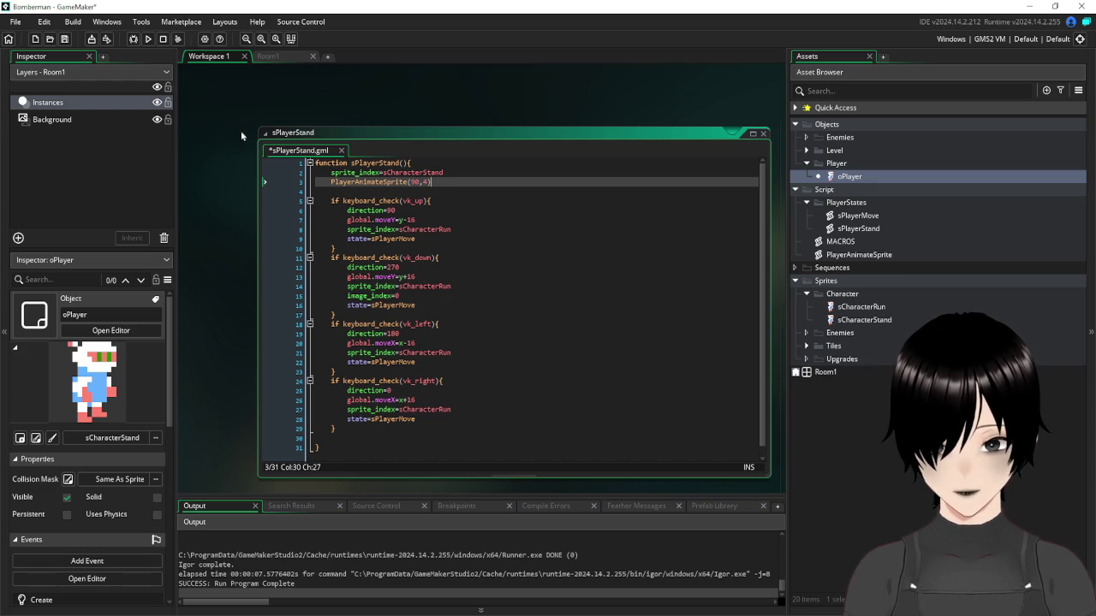
Save the project and test-run it, stepping the player up, down, right and down to check idle facing
left_click(64, 39)
left_click(148, 40)
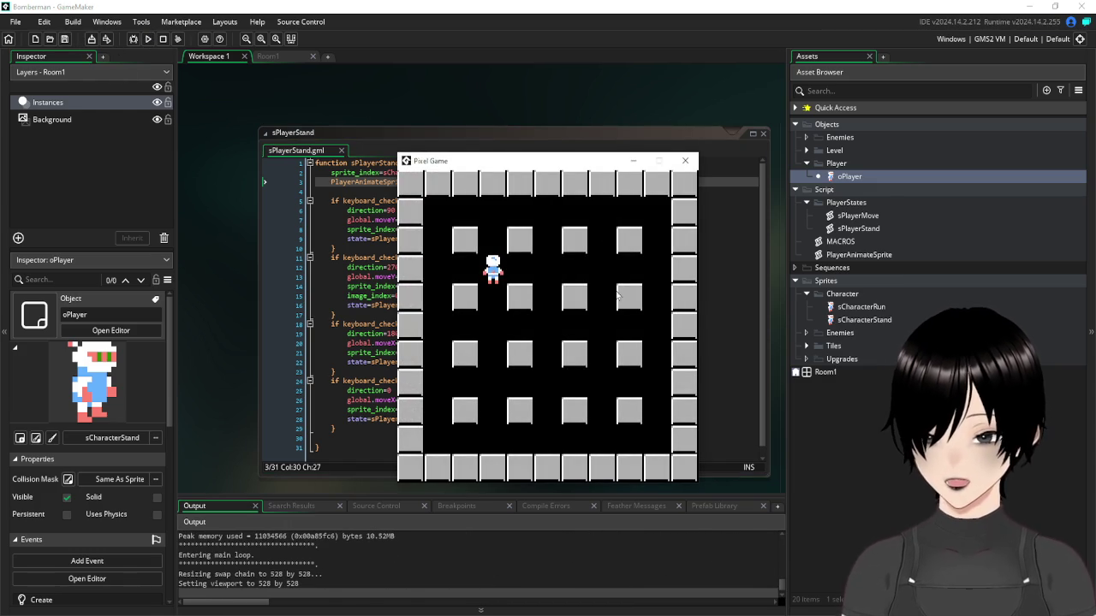
key("Up")
key("Down")
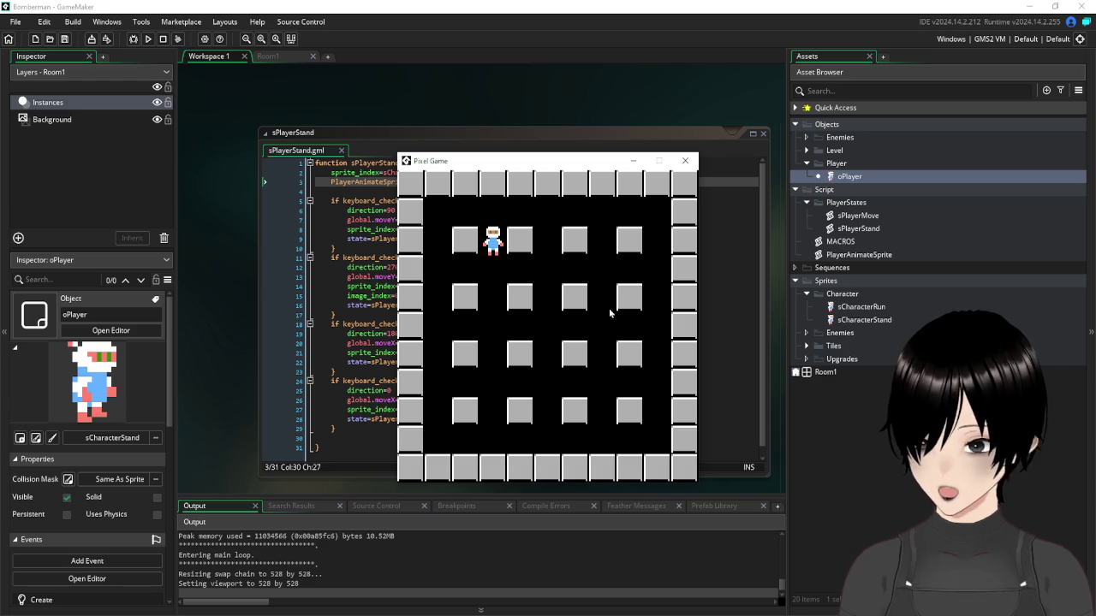
key("Right")
key("Down")
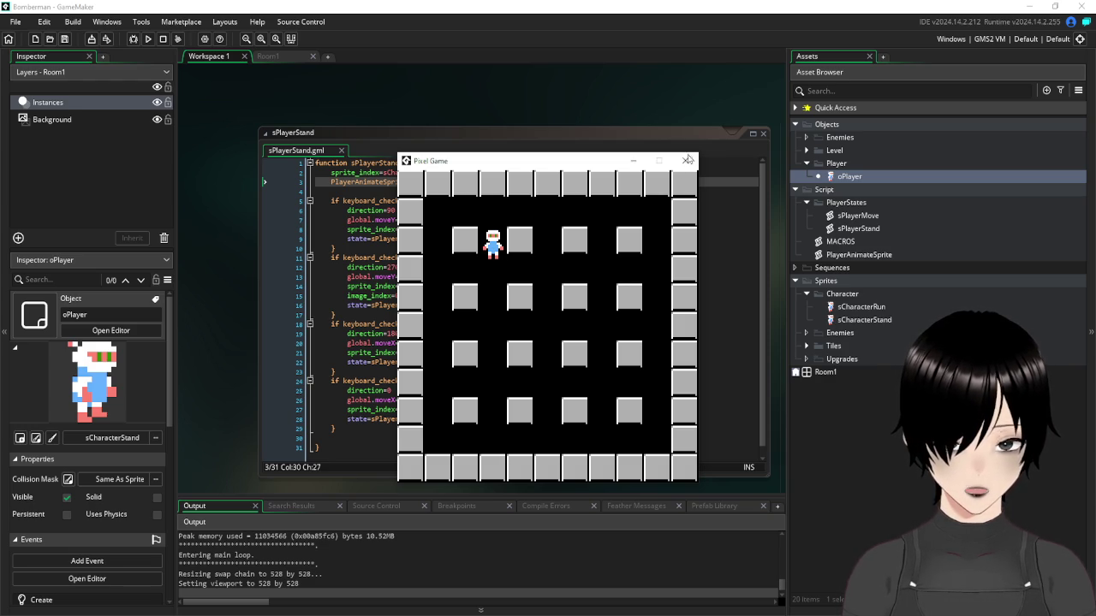
left_click(684, 161)
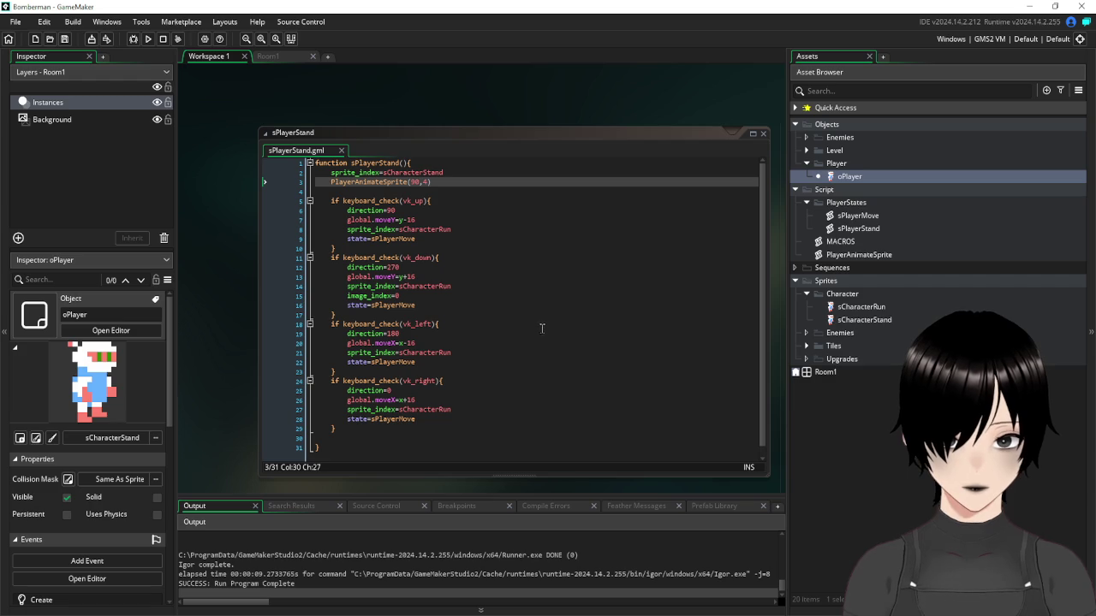
left_click(536, 288)
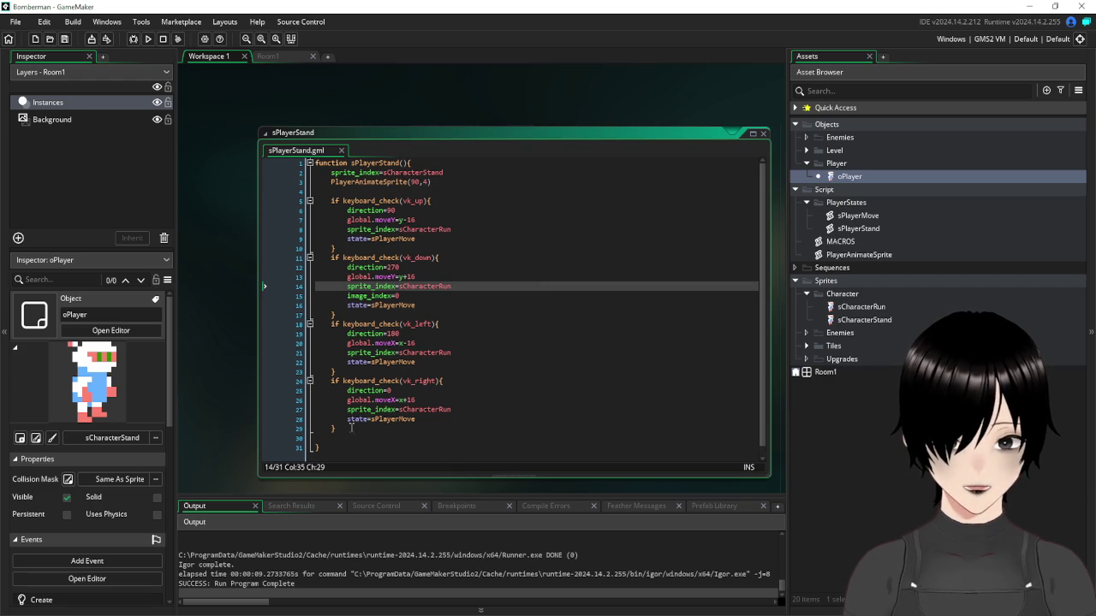
Delete the image_index=0 line from the down-key block of sPlayerStand
scroll(255, 230, "down", 2)
scroll(254, 230, "down", 2)
scroll(353, 163, "up", 2)
key("shift+Down")
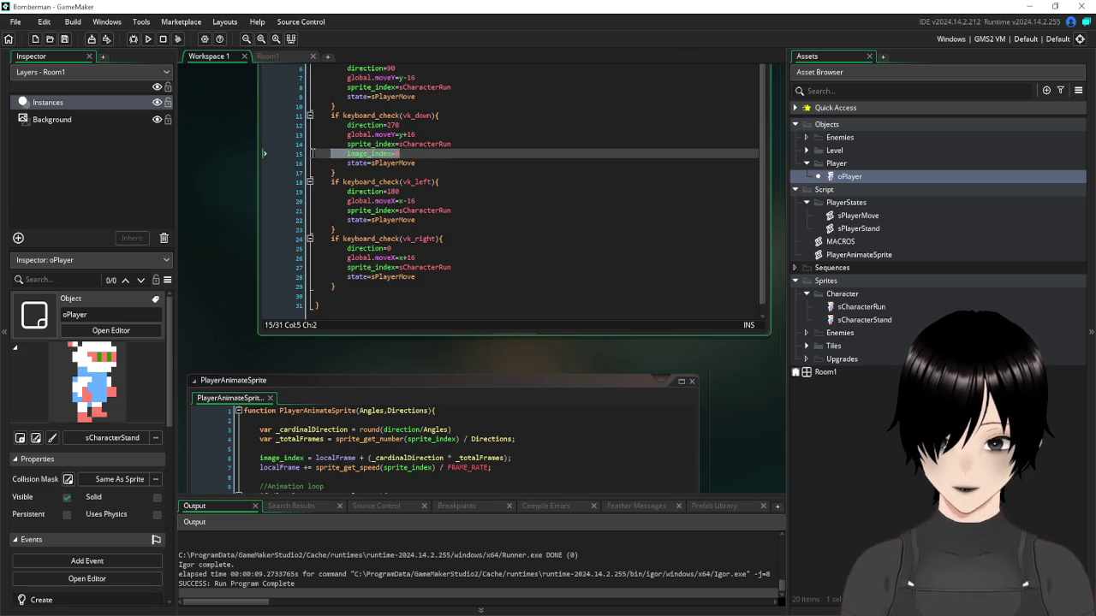
key("BackSpace")
left_click(565, 294)
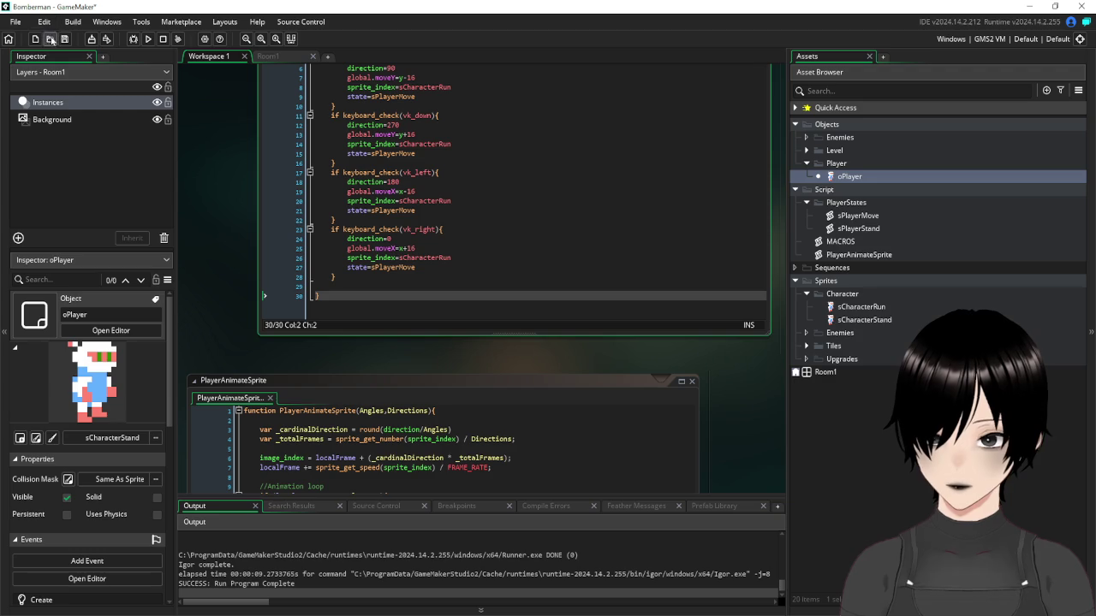
Test-run the game again, moving the player down, up, right and down through the block grid
left_click(148, 39)
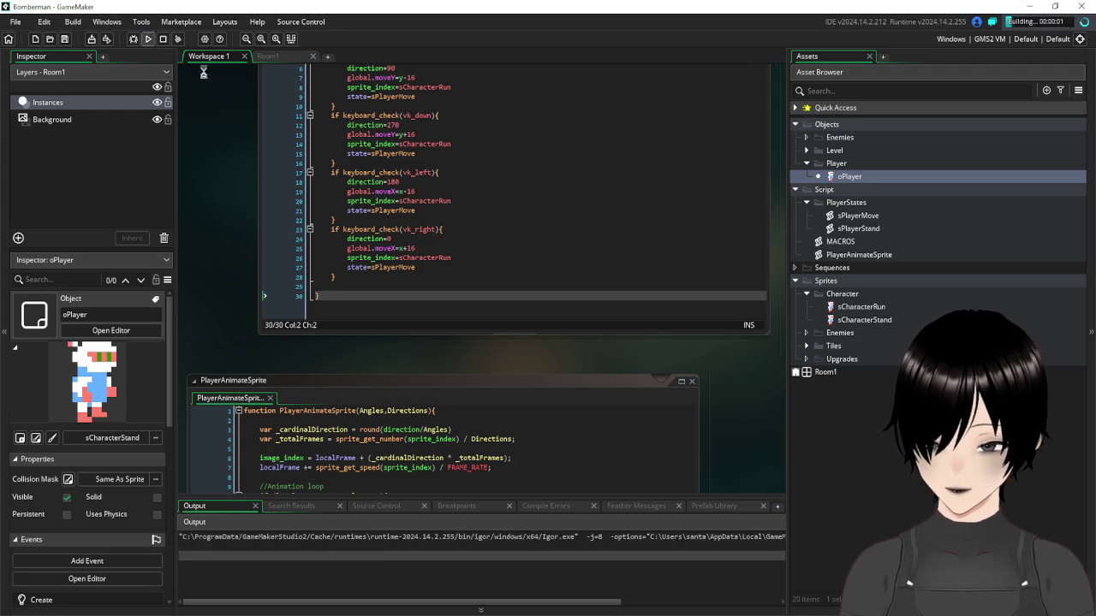
key("Down")
key("Up")
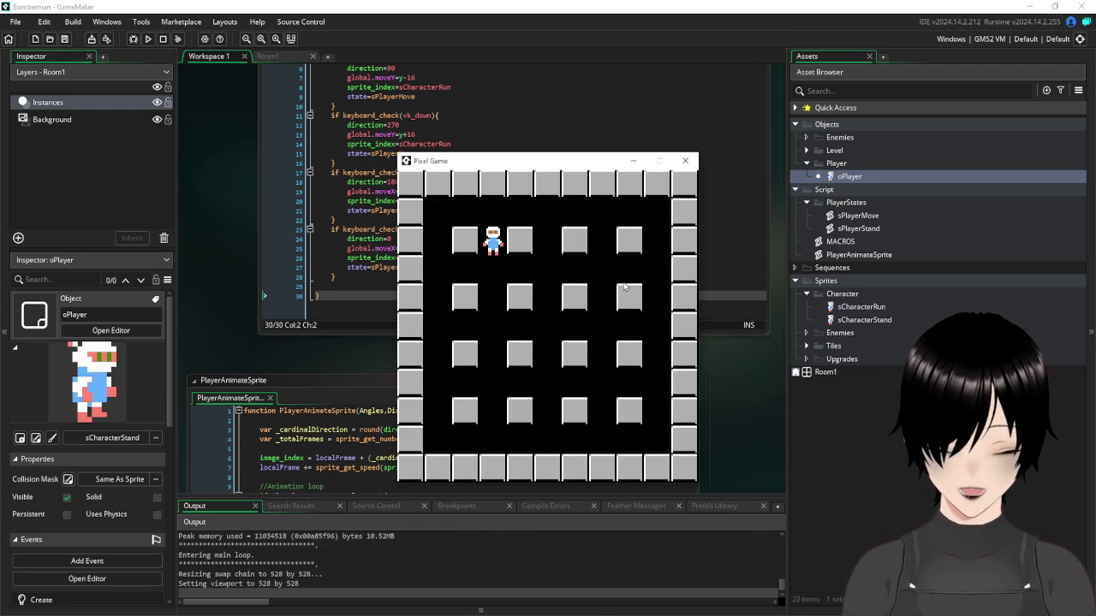
key("Right")
key("Down")
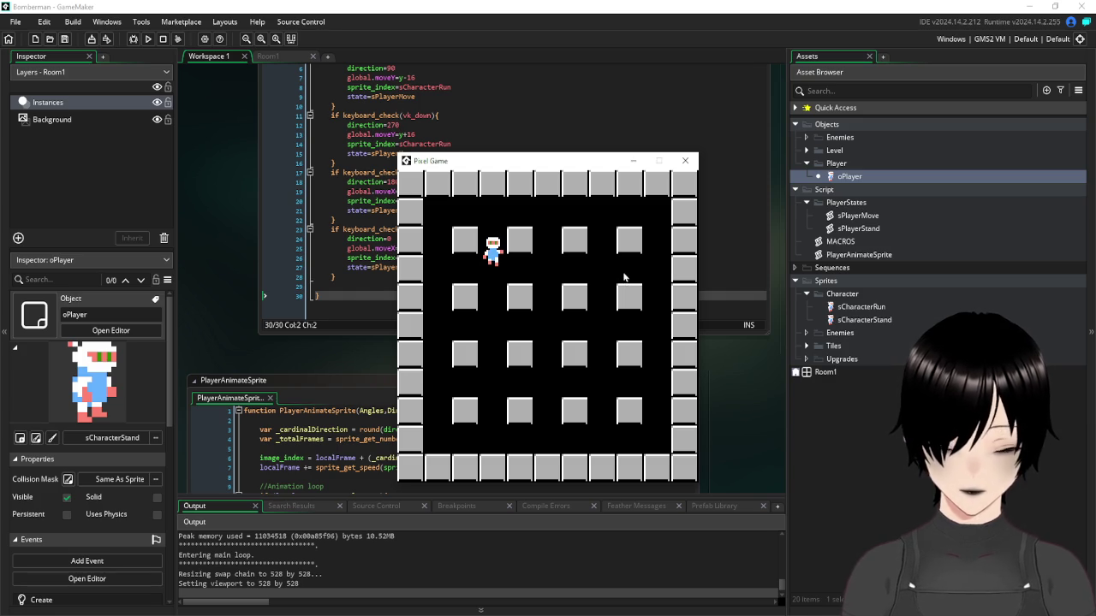
key("Down")
left_click(689, 163)
left_click(445, 134)
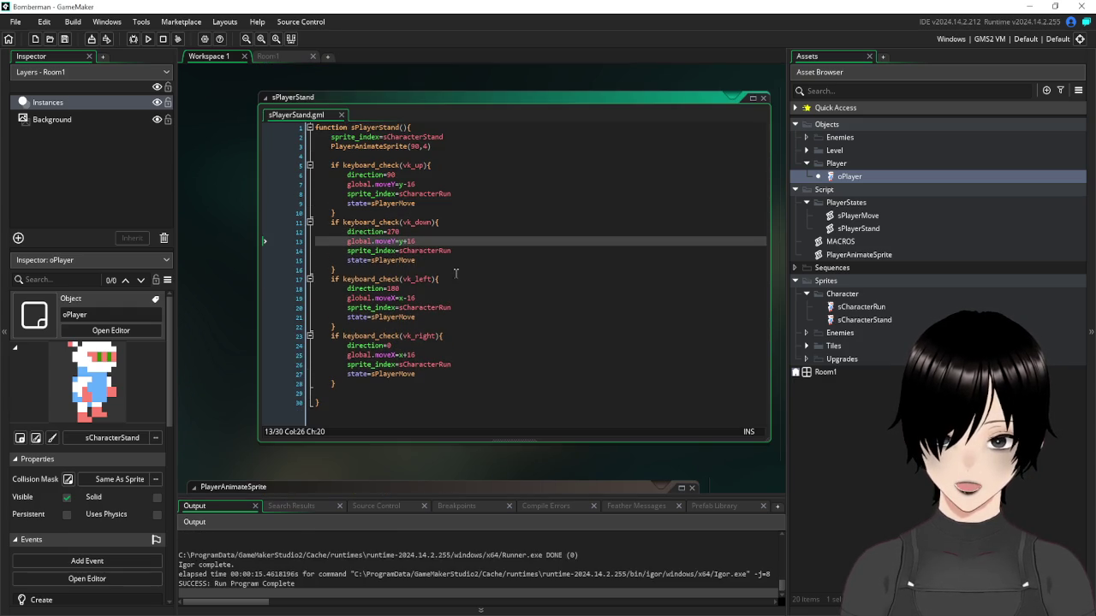
scroll(433, 364, "down", 6)
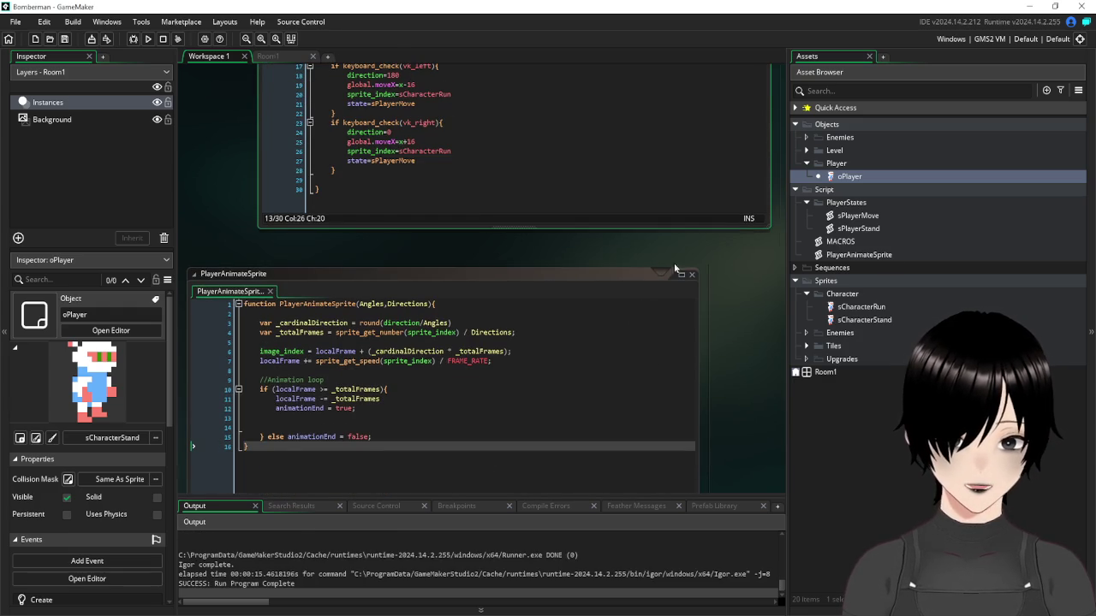
scroll(691, 271, "right", 5)
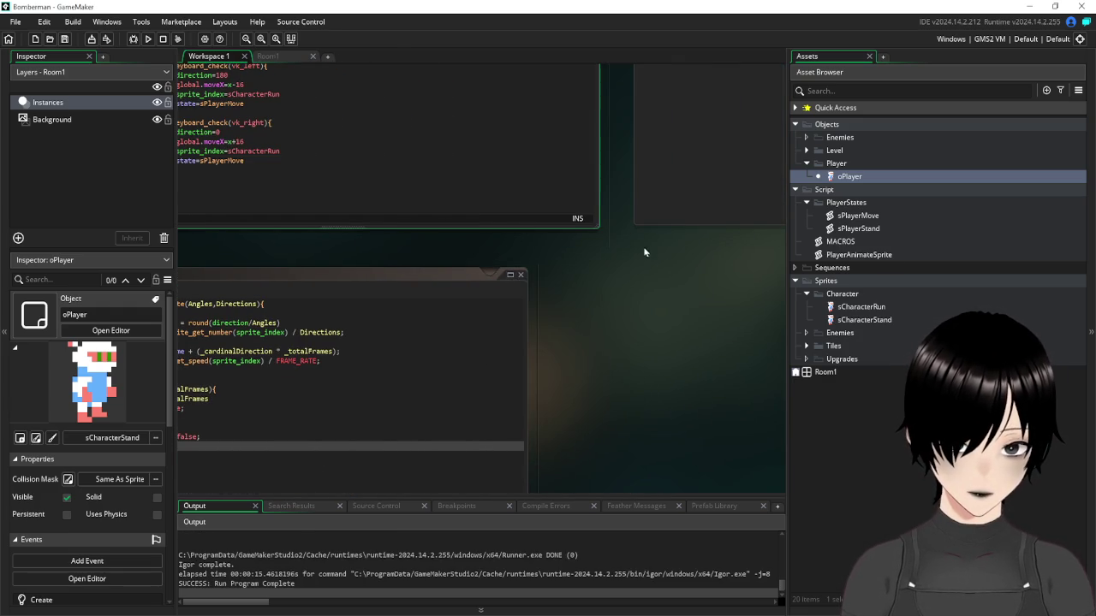
scroll(644, 242, "right", 5)
scroll(394, 474, "right", 5)
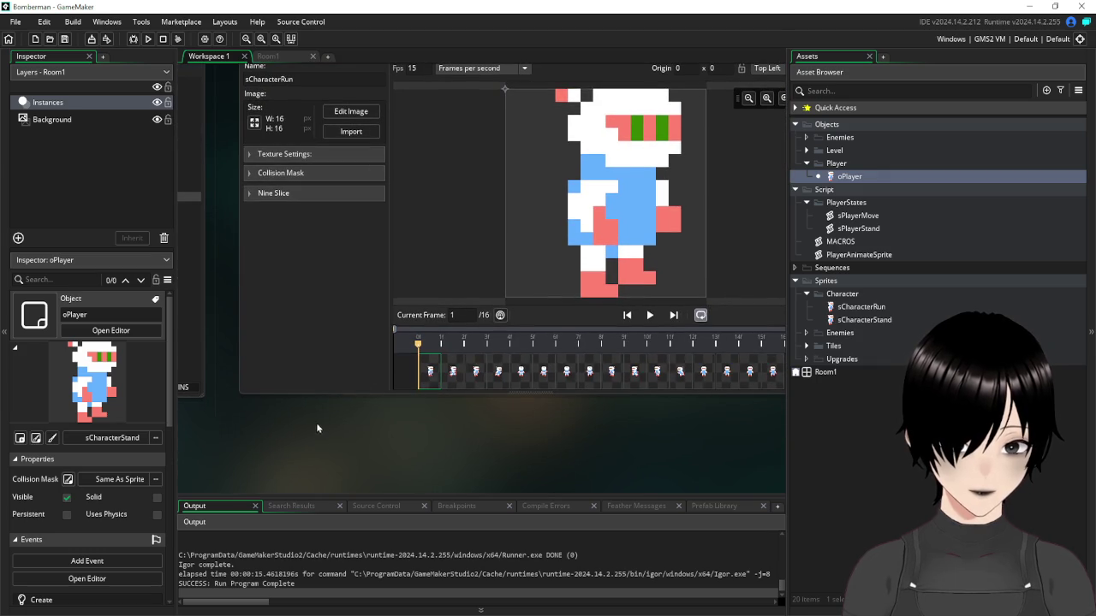
left_click_drag(419, 343, 705, 335)
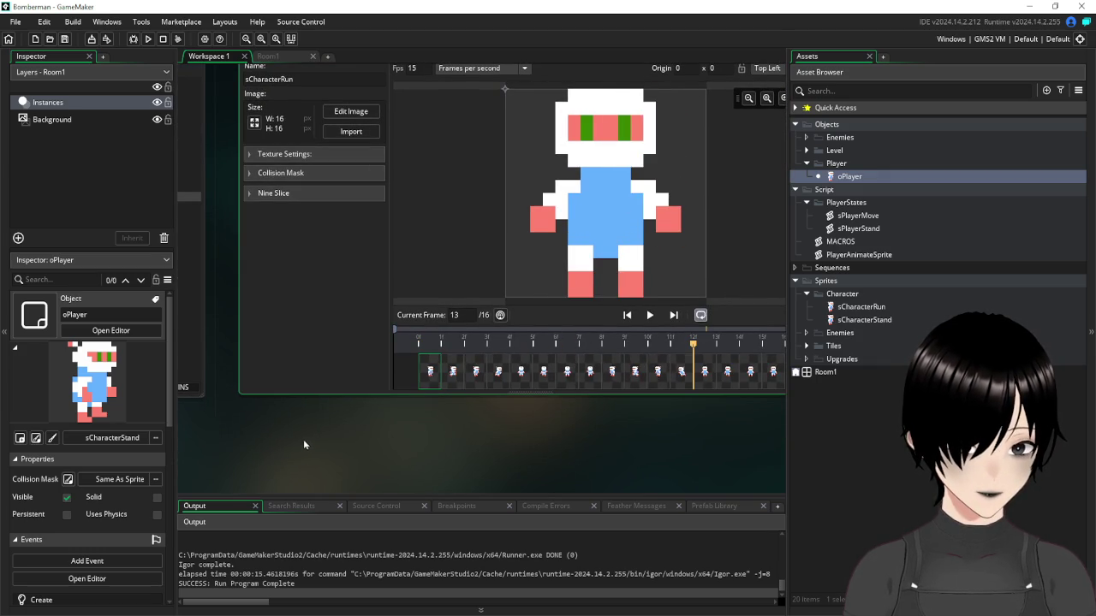
scroll(291, 431, "left", 8)
left_click(512, 186)
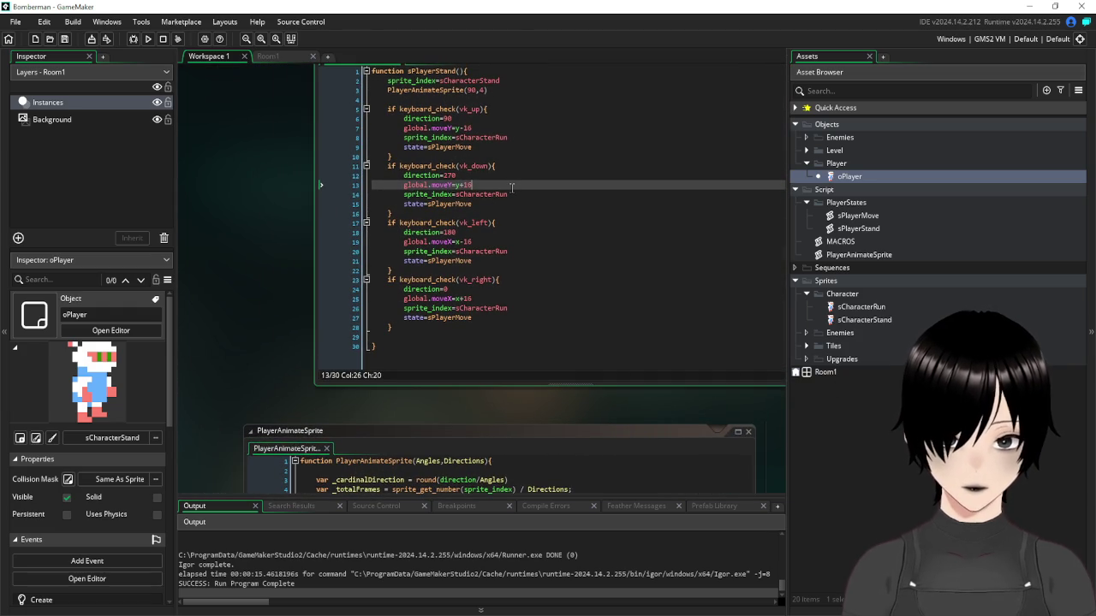
Add an image_index=13 line after line 14 in sPlayerStand's down-key block
left_click(525, 196)
key("Return")
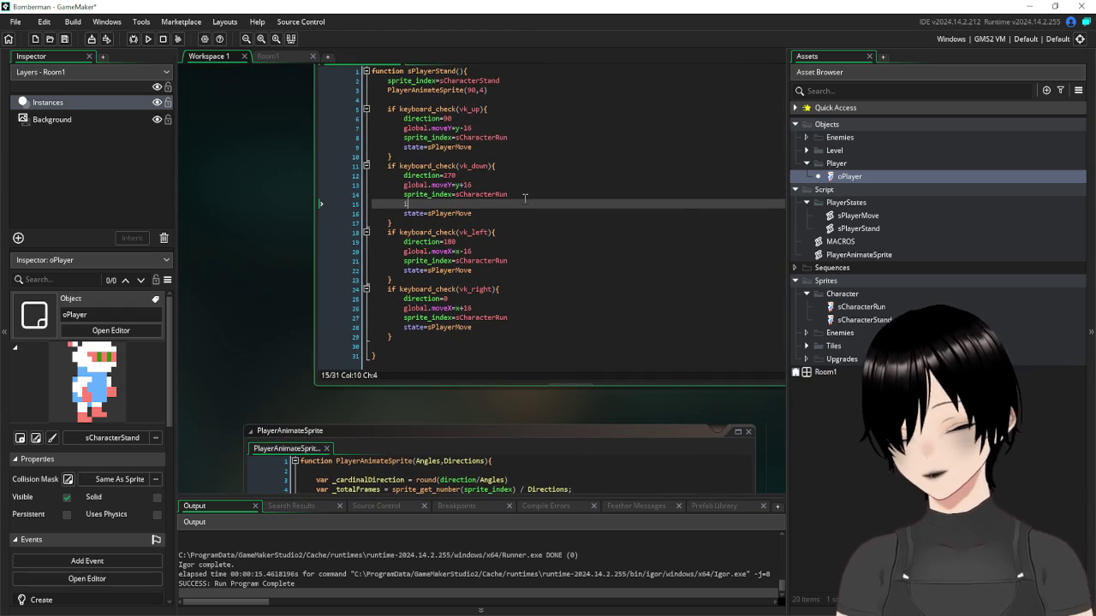
type("image_index=13")
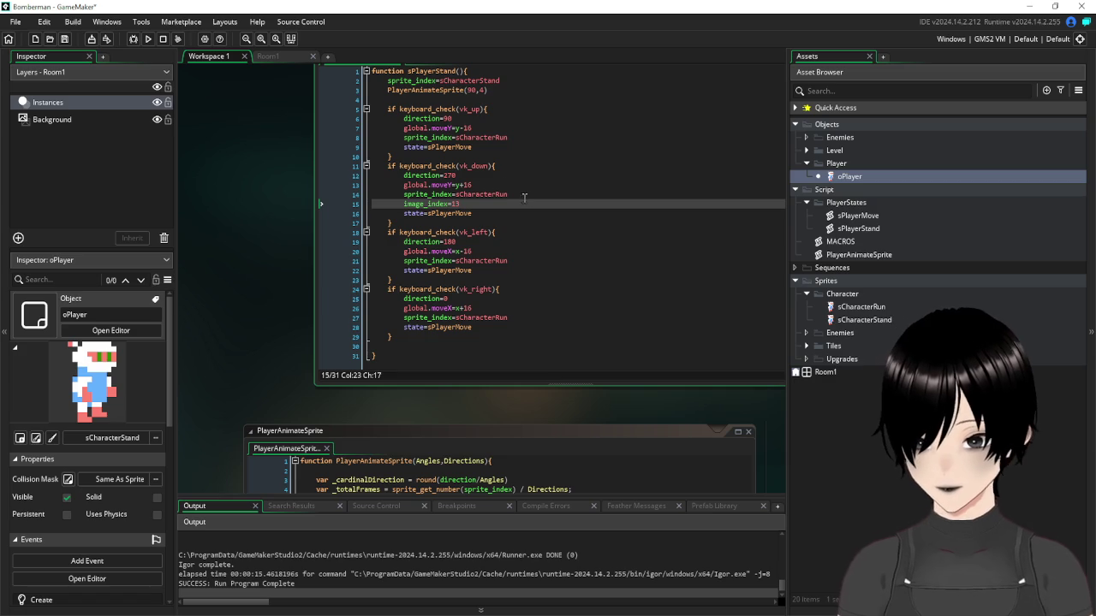
Save and test-run the game, pressing Up twice and Down to check the player's pose
left_click(64, 39)
left_click(146, 41)
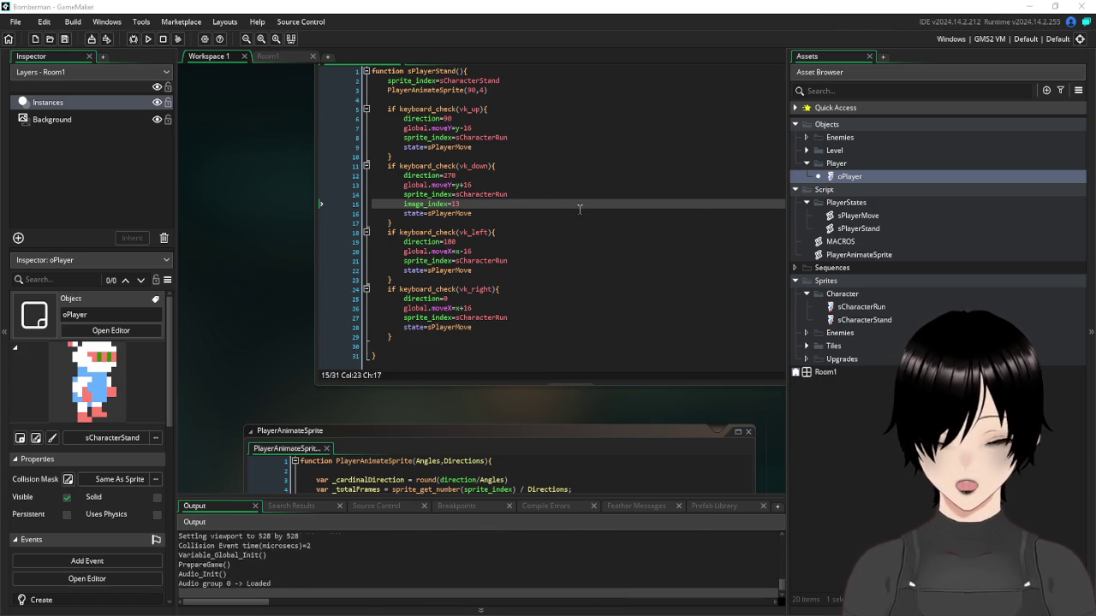
key("Up")
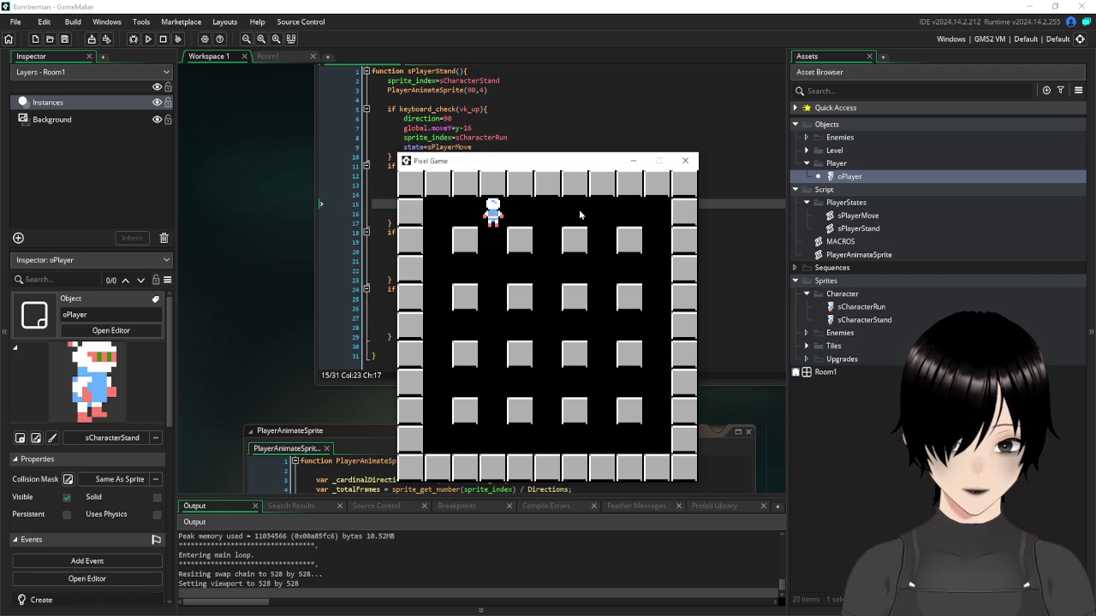
key("Up")
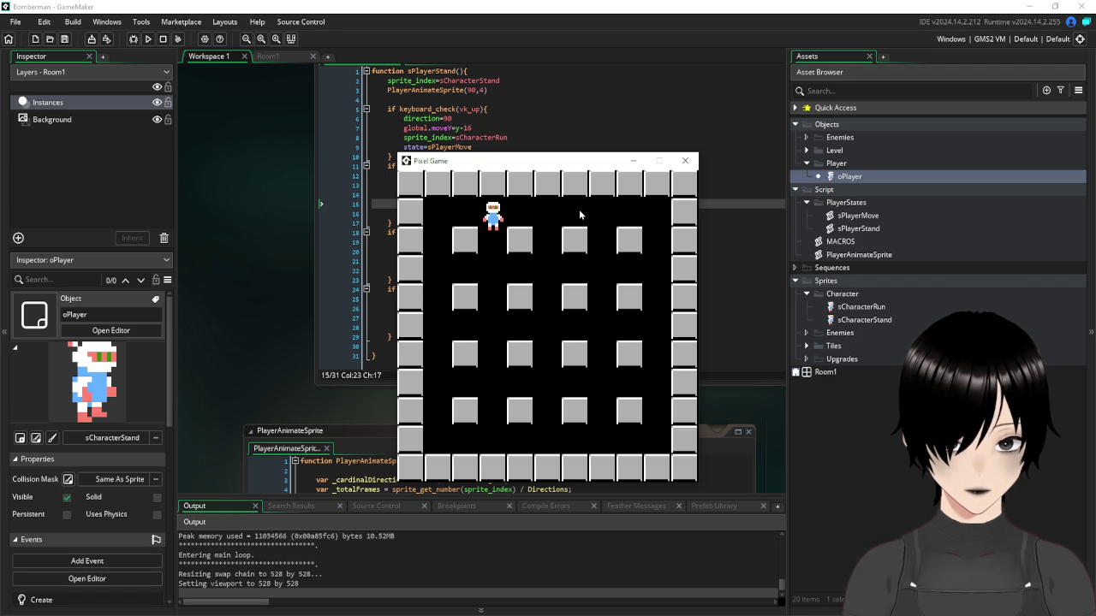
key("Down")
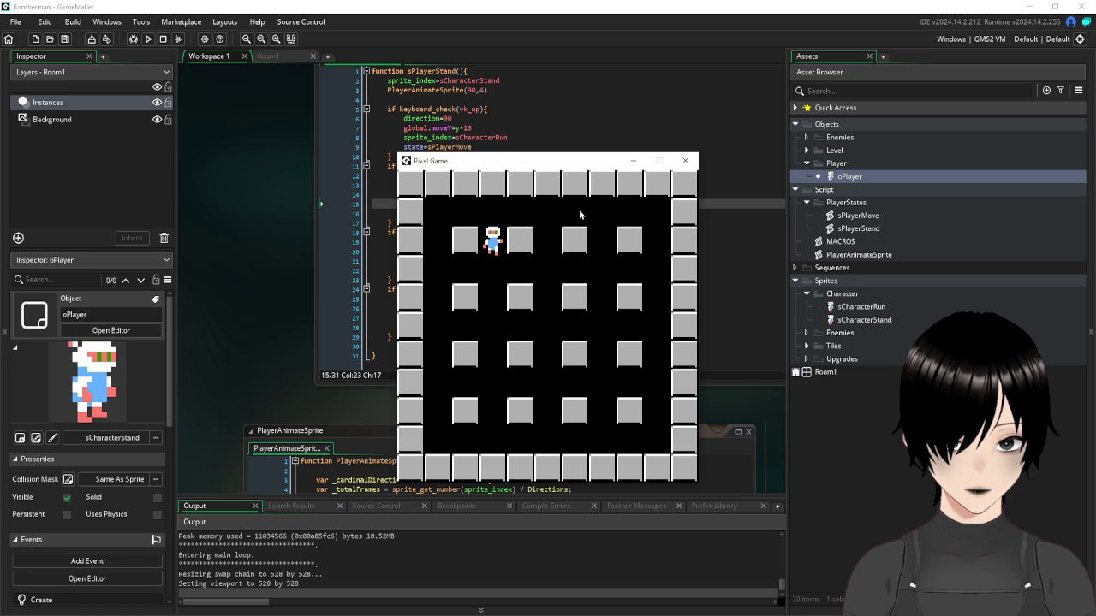
left_click(686, 162)
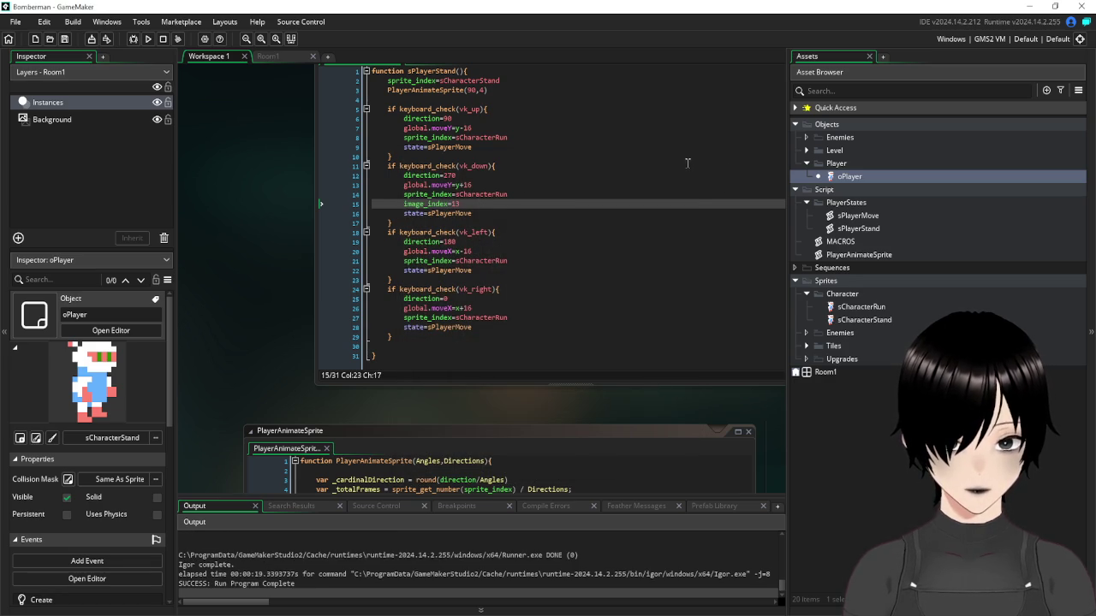
Delete and then undo the image_index=13 text, keeping the line in sPlayerStand
scroll(523, 202, "down", 6)
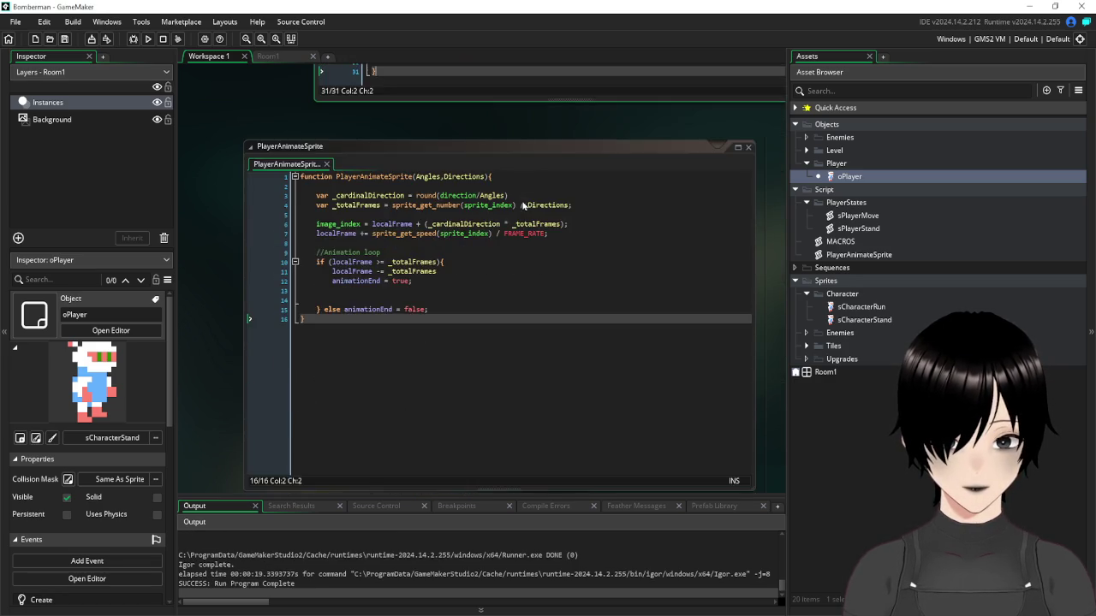
scroll(523, 205, "down", 2)
scroll(524, 219, "up", 5)
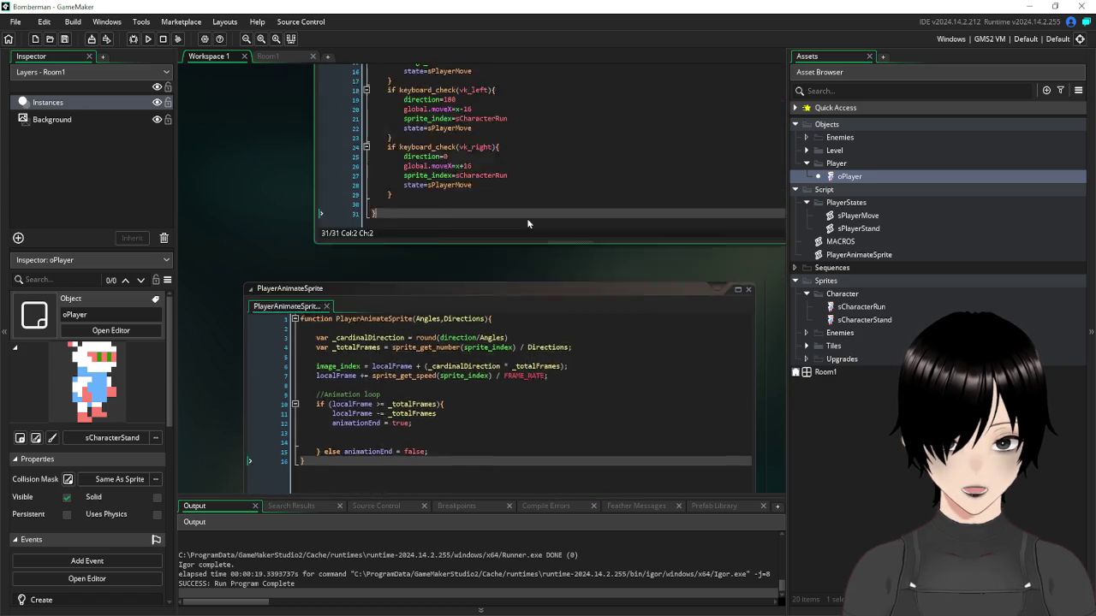
scroll(312, 318, "up", 3)
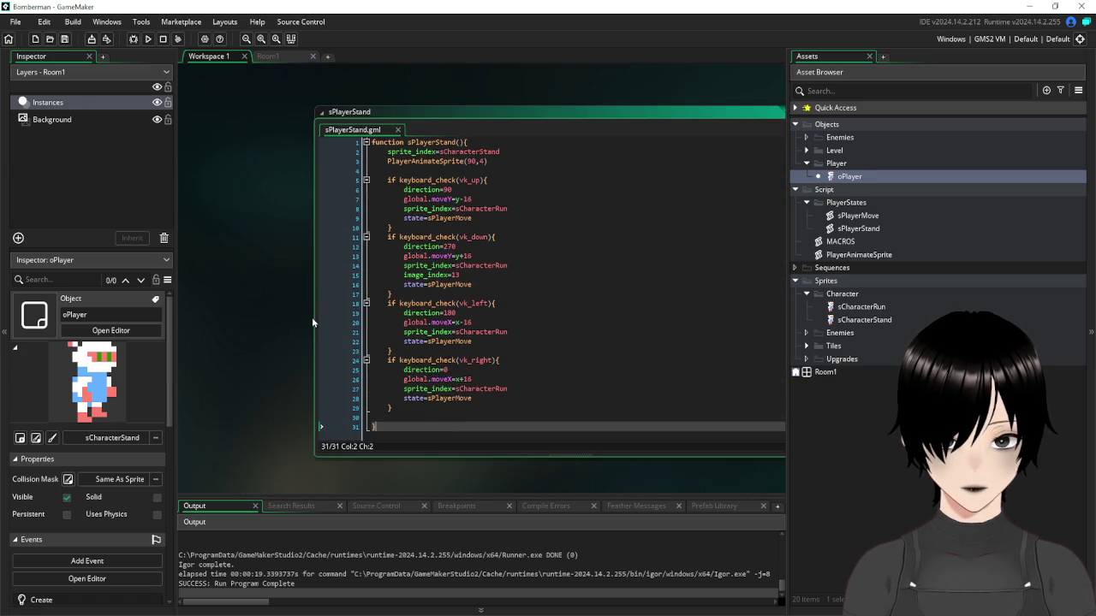
left_click_drag(471, 239, 354, 240)
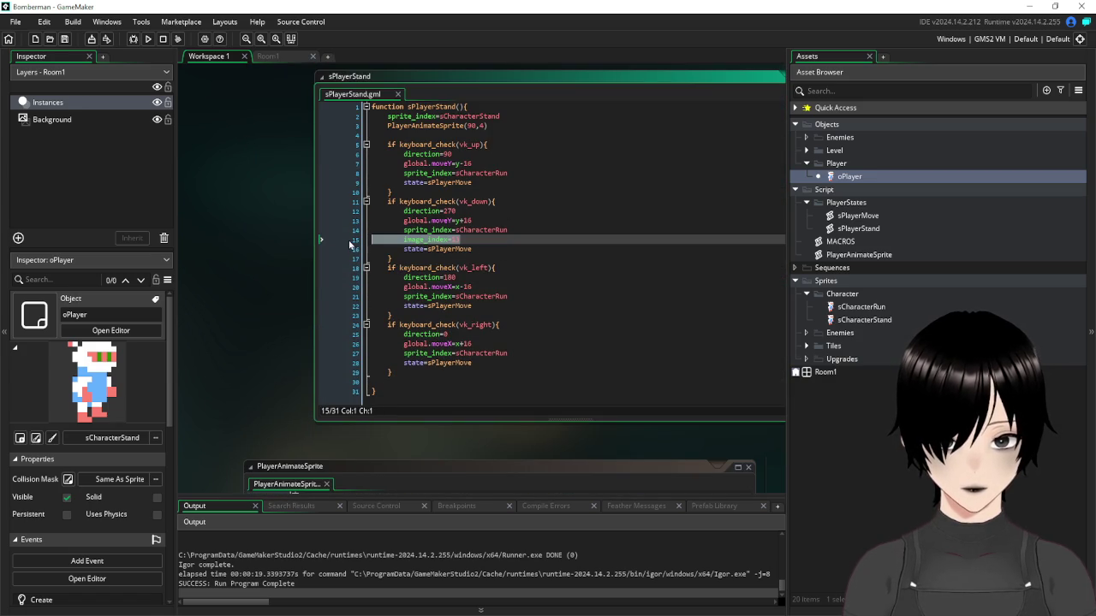
key("BackSpace")
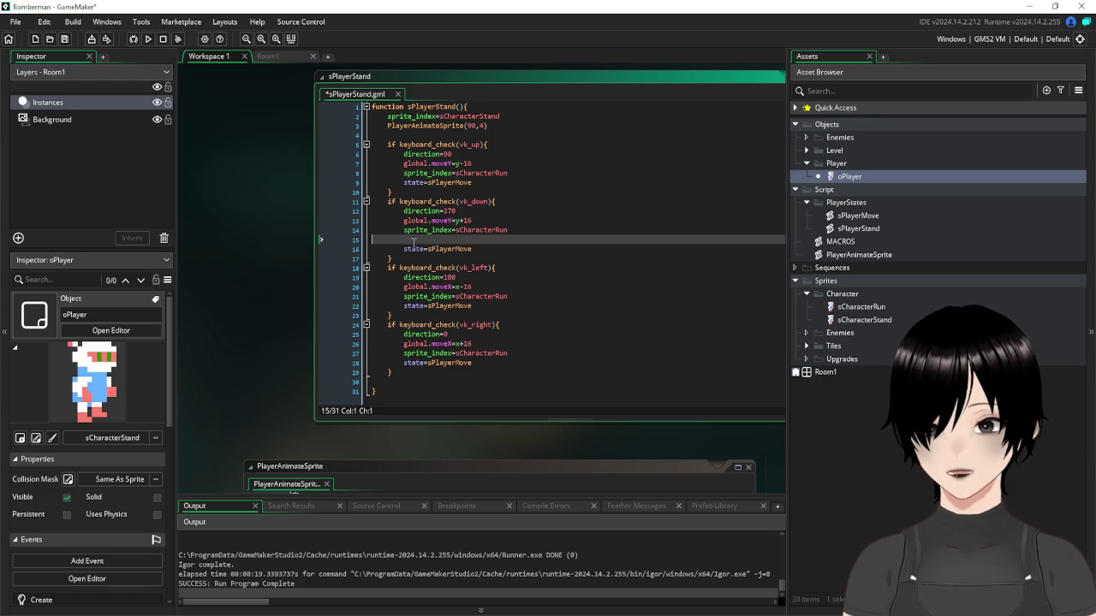
key("ctrl+z")
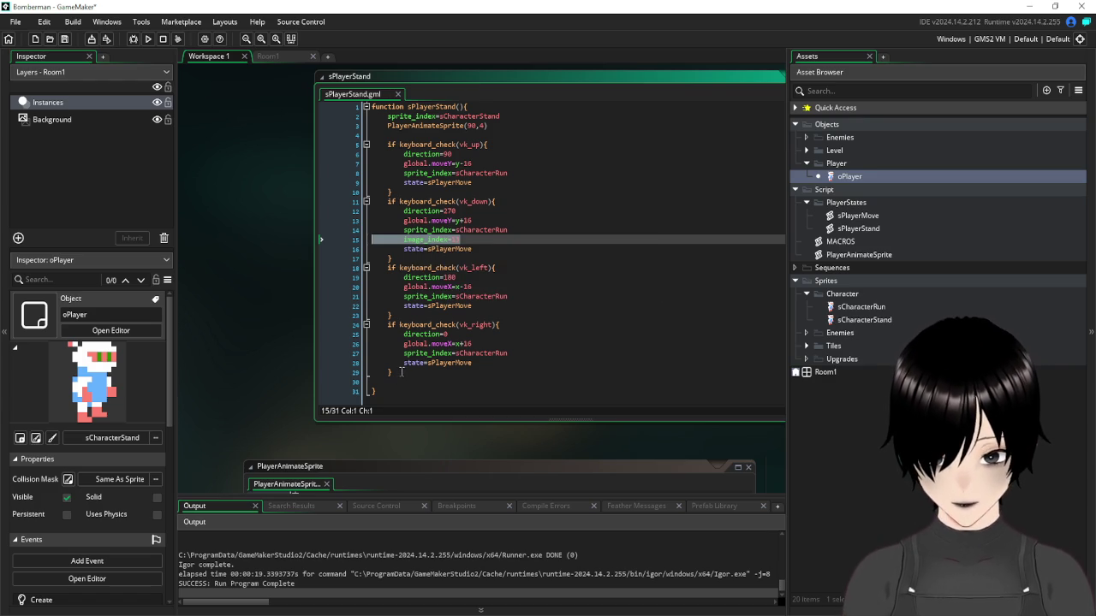
Copy the four direction key checks from sPlayerStand and open the sPlayerMove script
left_click(434, 370)
left_click_drag(413, 374, 301, 143)
key("ctrl+c")
double_click(857, 215)
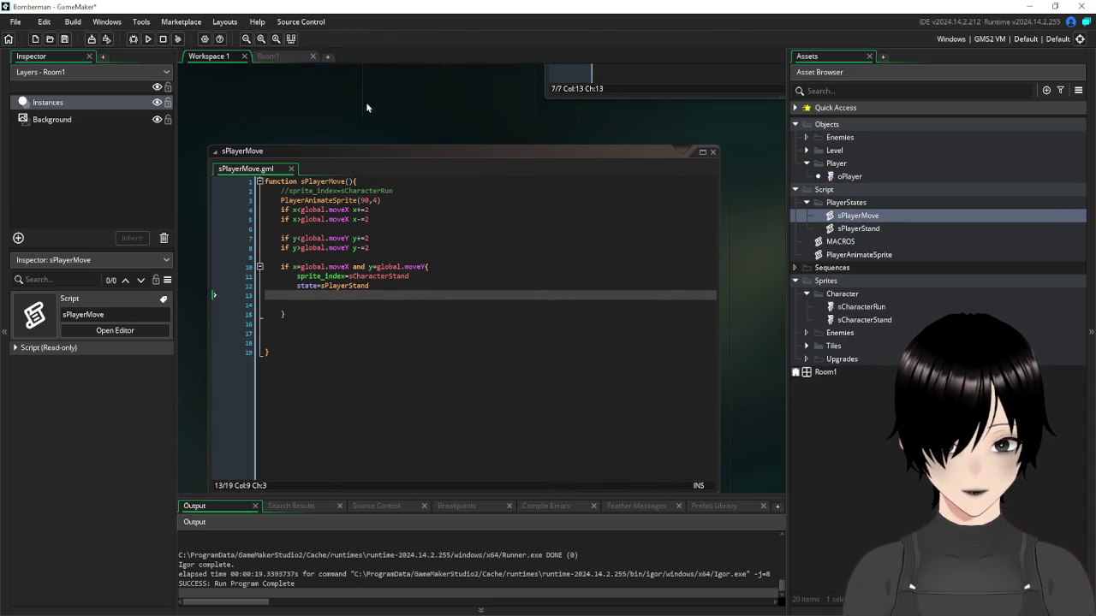
Replace sPlayerMove's stand-state lines with the pasted key checks, indented one level, removing extra blank lines
mouse_move(329, 104)
left_mouse_down()
mouse_move(459, 111)
mouse_move(388, 104)
left_mouse_up()
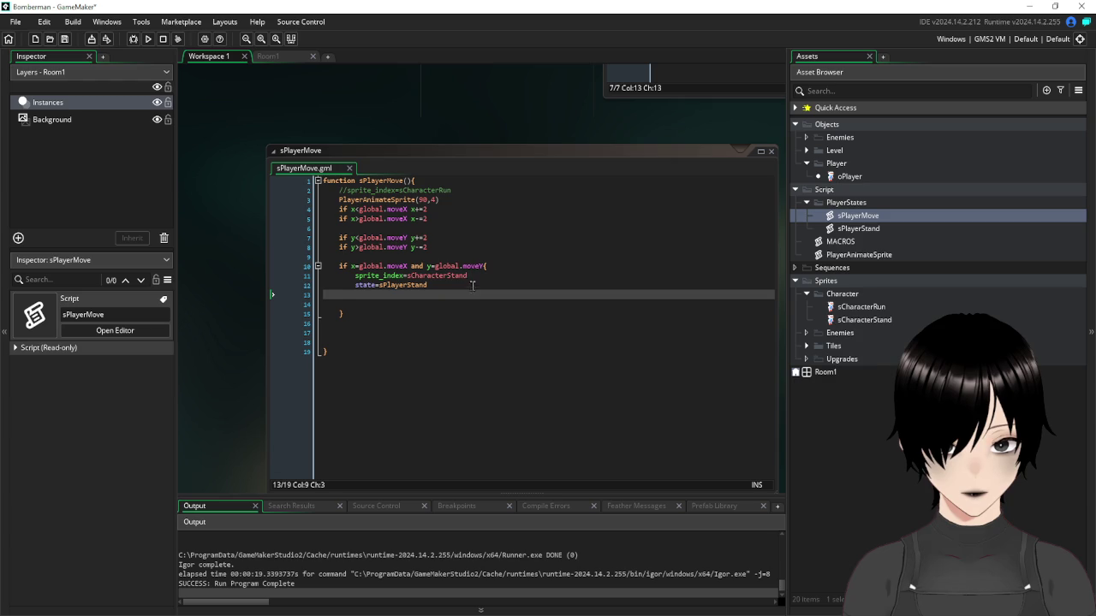
left_click_drag(447, 286, 273, 276)
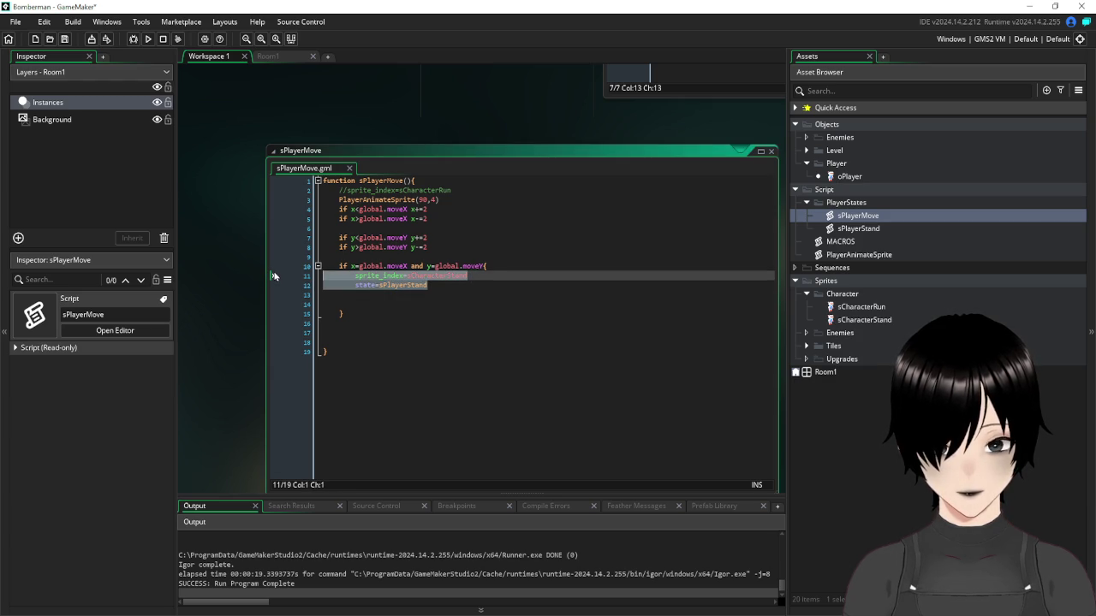
key("ctrl+v")
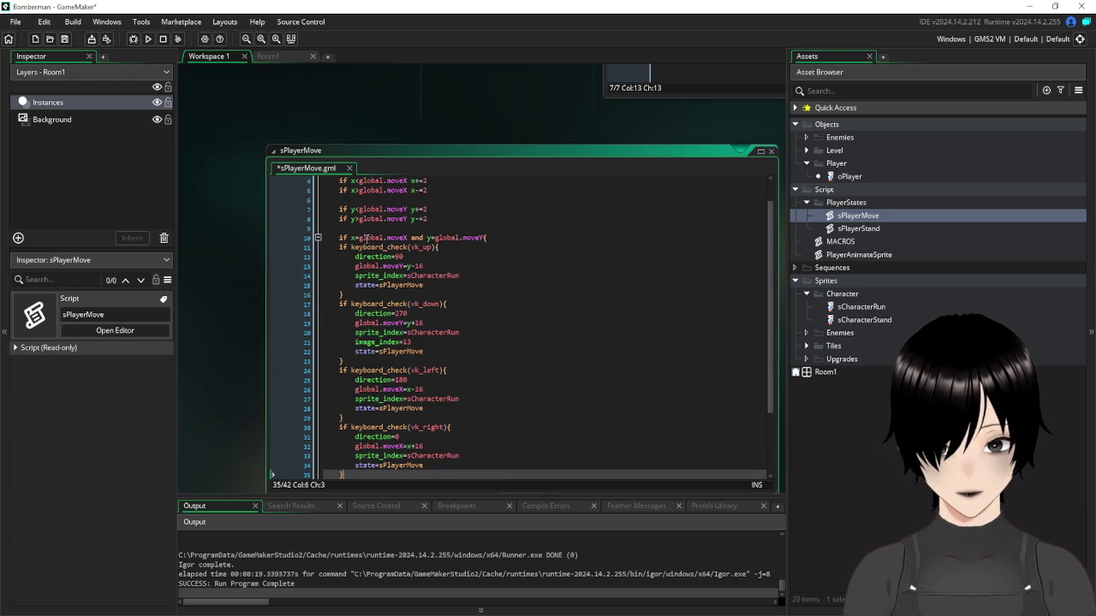
scroll(399, 334, "down", 2)
left_click_drag(354, 426, 297, 203)
key("Tab")
left_click(575, 271)
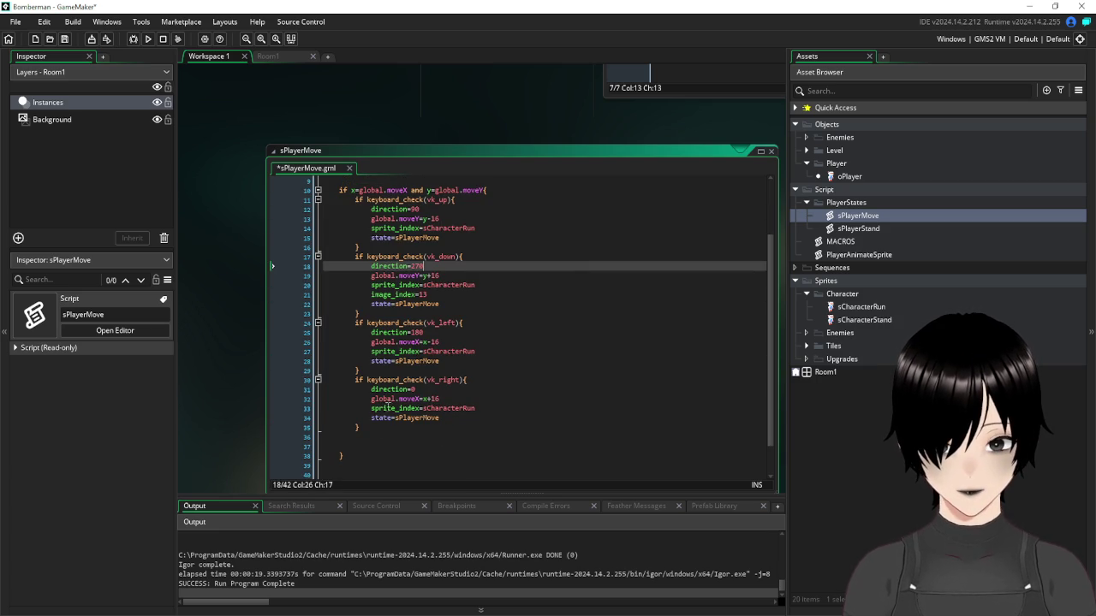
left_click(288, 436)
key("BackSpace")
key("BackSpace")
Save the sPlayerMove changes, discarding a half-typed line below line 2
scroll(520, 201, "up", 1)
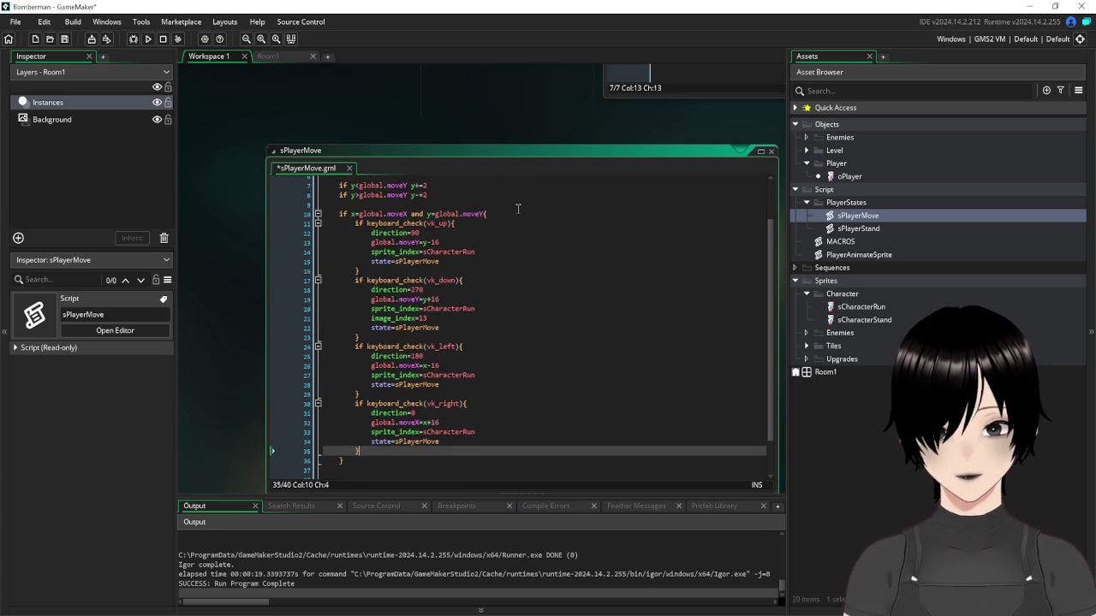
scroll(522, 206, "up", 1)
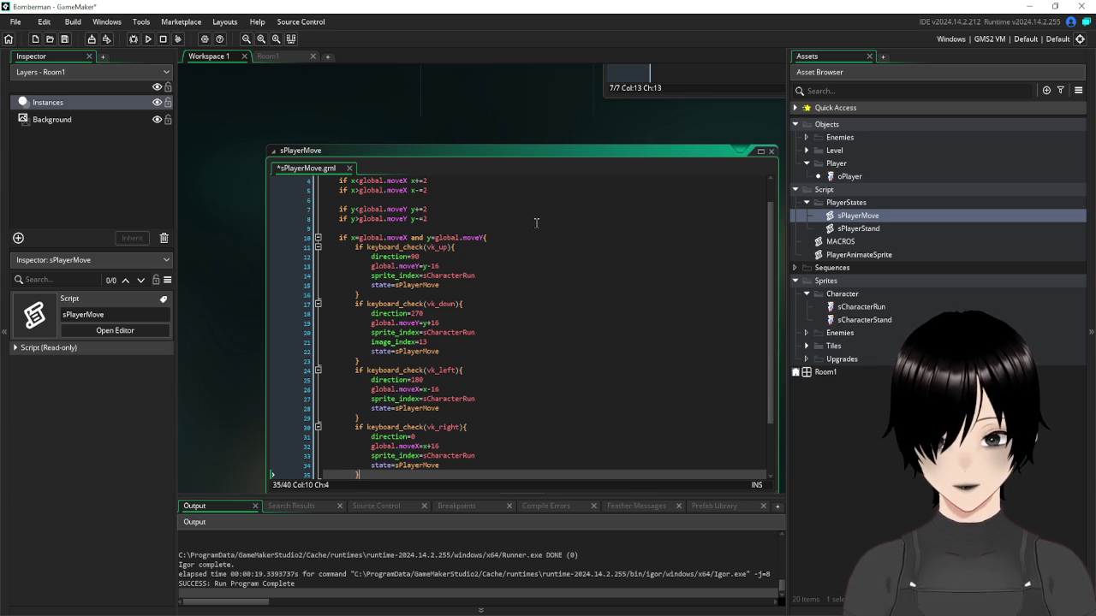
scroll(536, 223, "down", 2)
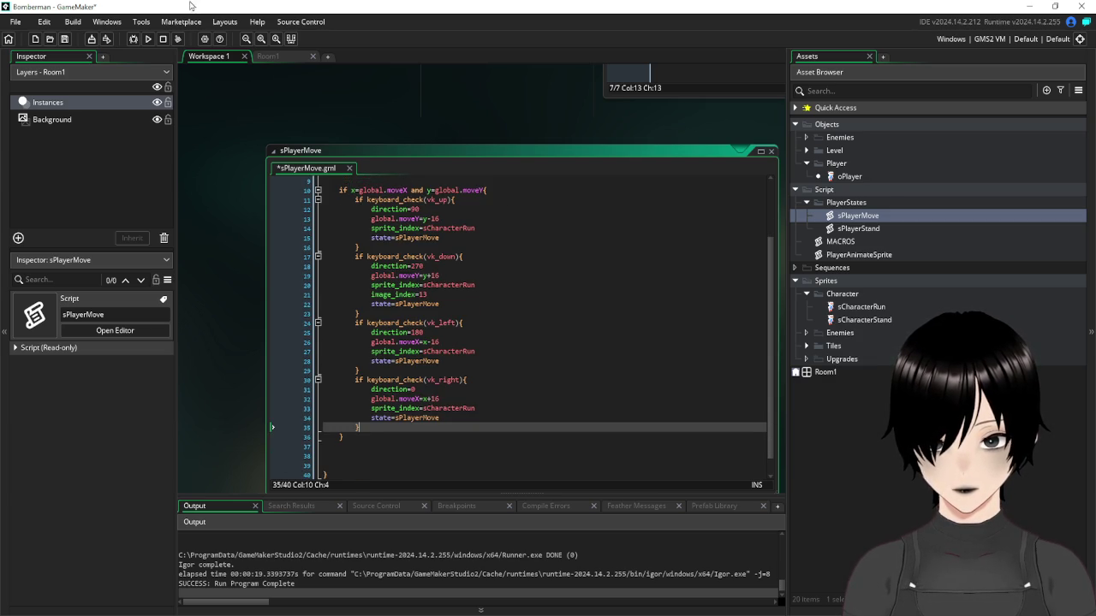
left_click(64, 39)
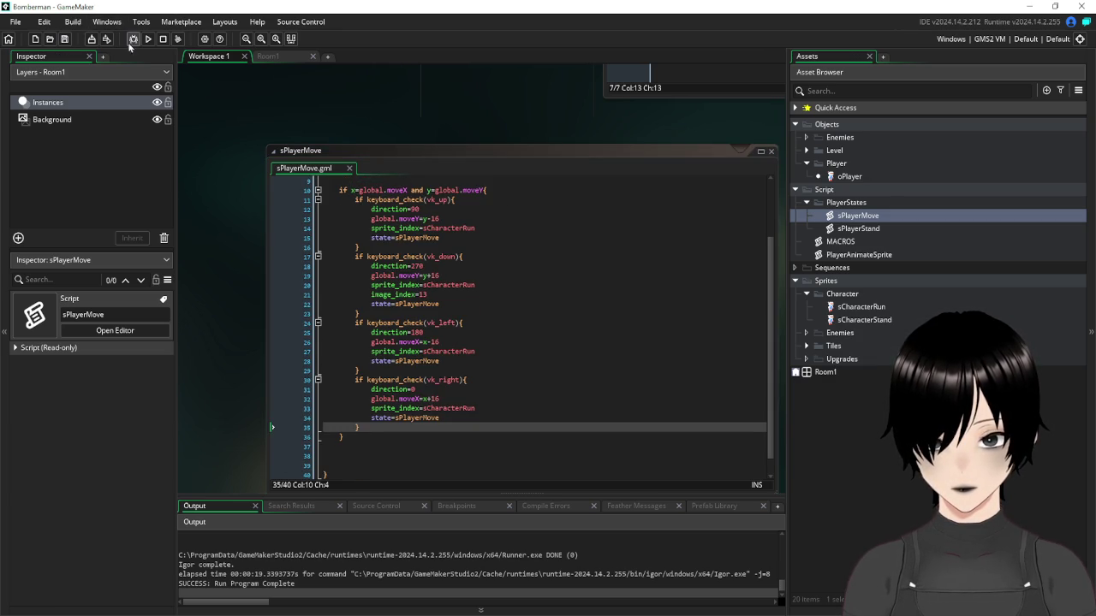
scroll(518, 279, "up", 3)
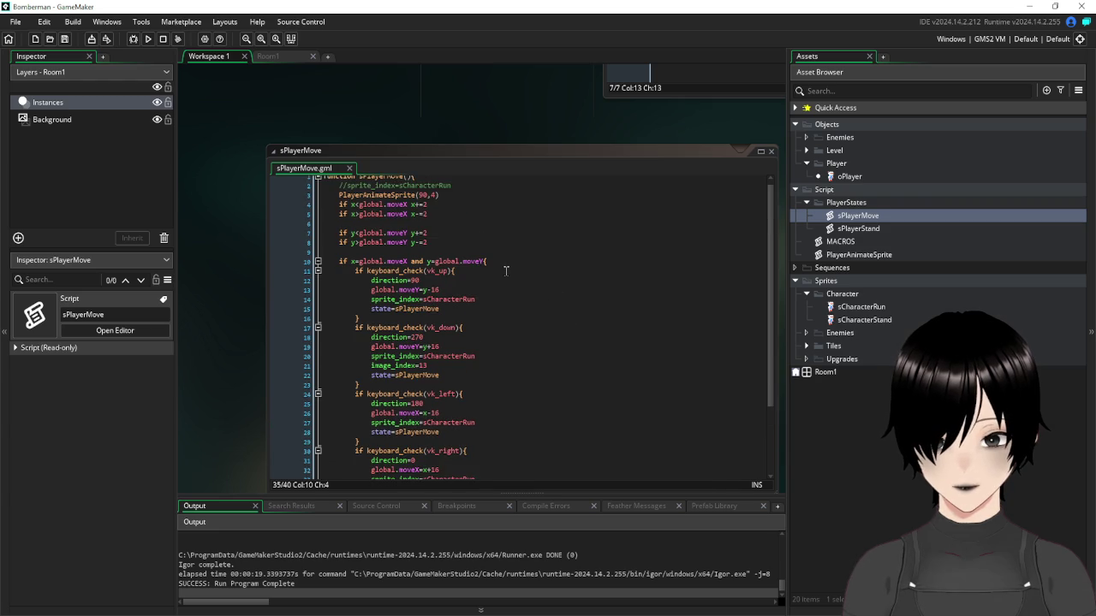
left_click(484, 189)
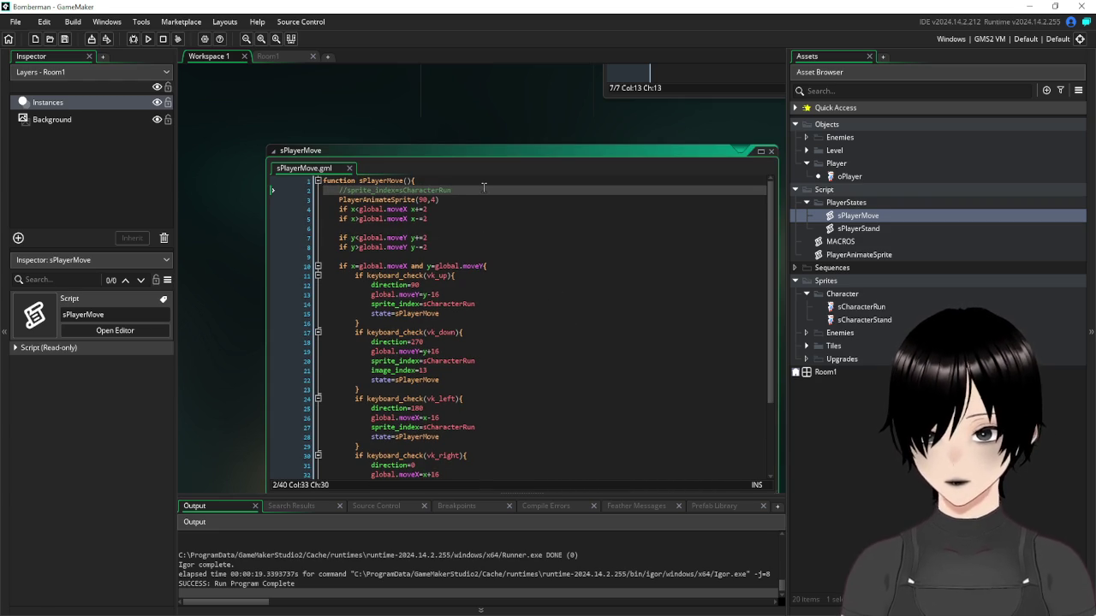
key("Return")
type("mov")
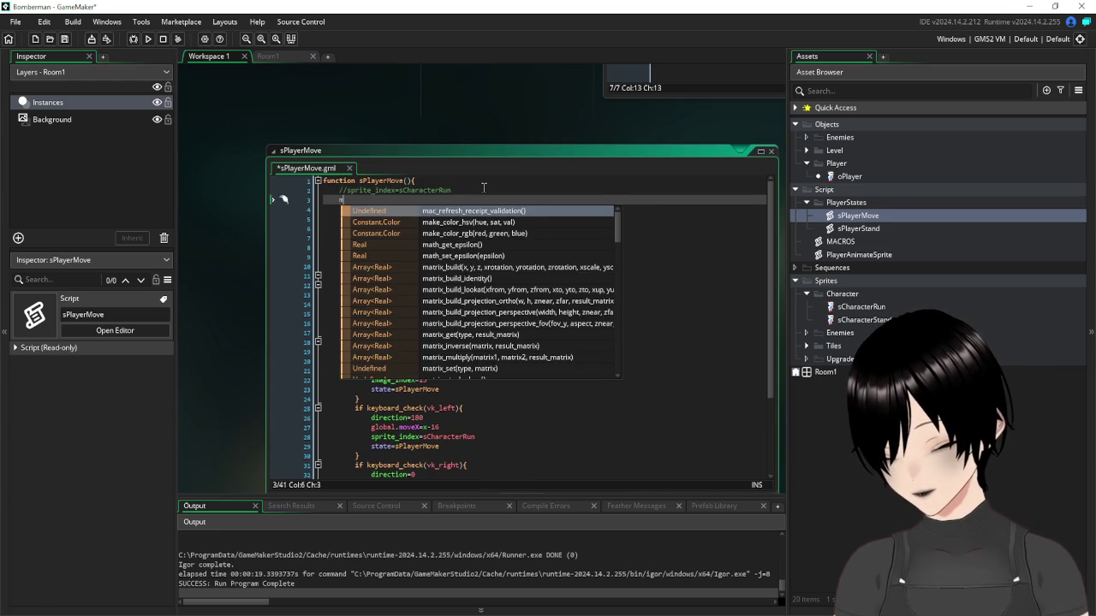
key("BackSpace")
key("BackSpace")
key("BackSpace")
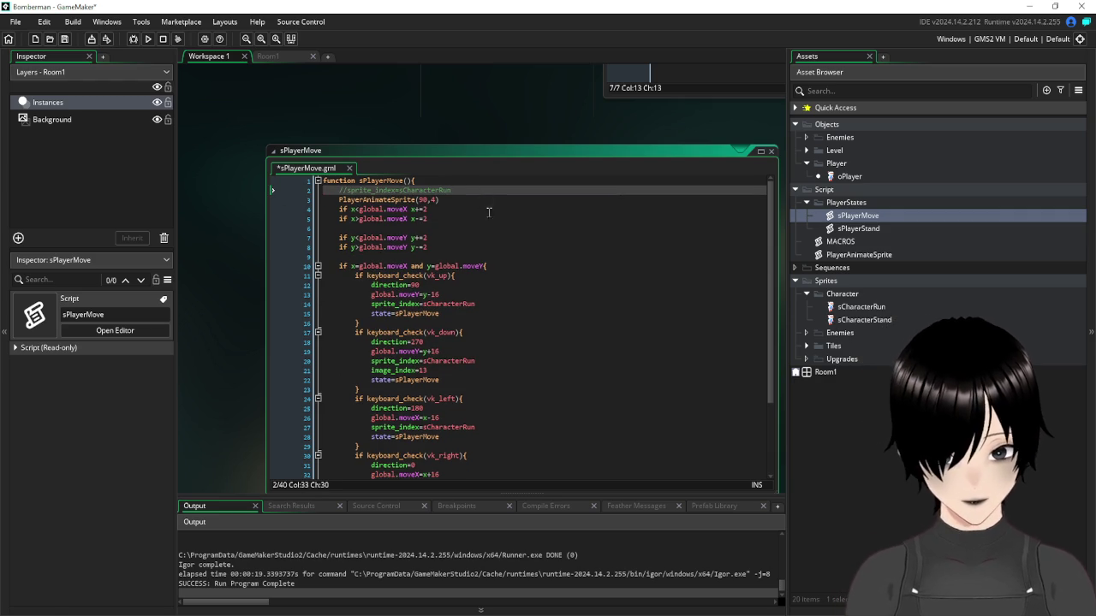
Copy the keyboard_check(vk_right) call and open the oPlayer object
scroll(568, 243, "down", 3)
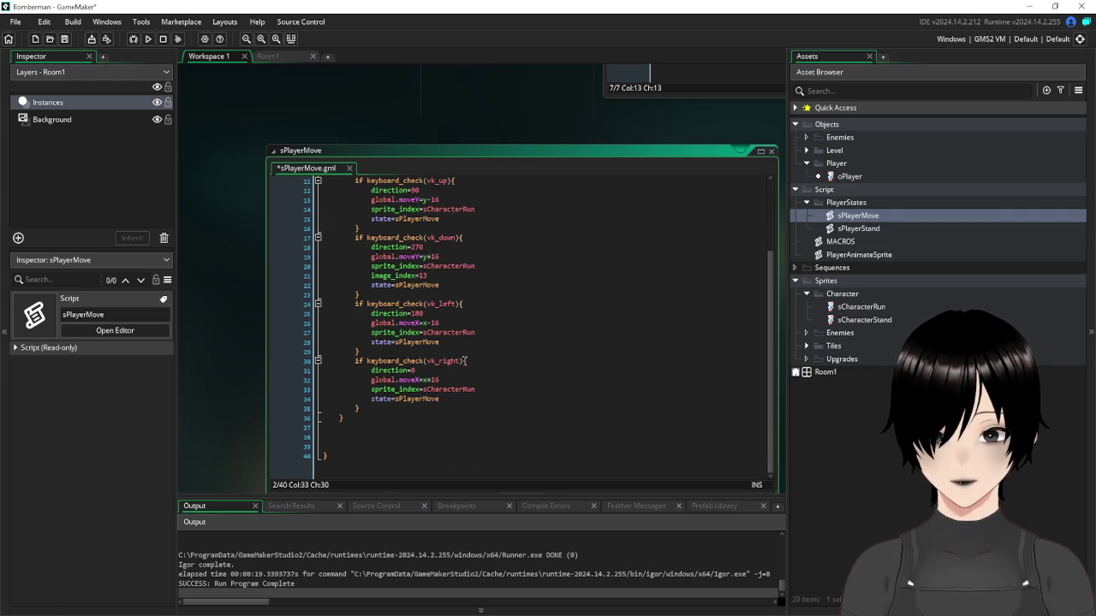
left_click_drag(465, 360, 368, 363)
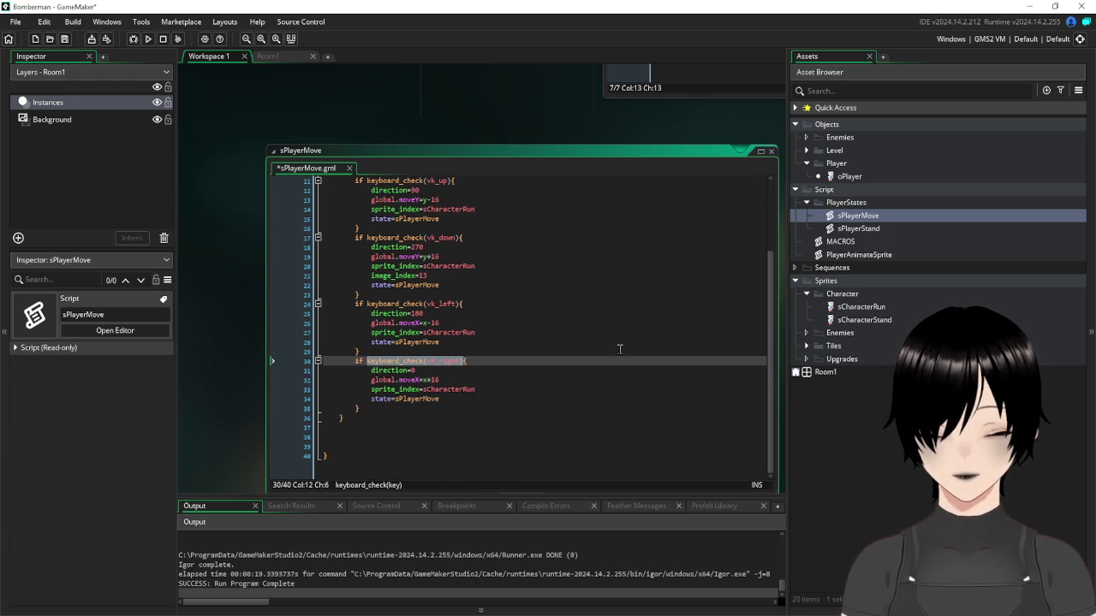
double_click(850, 176)
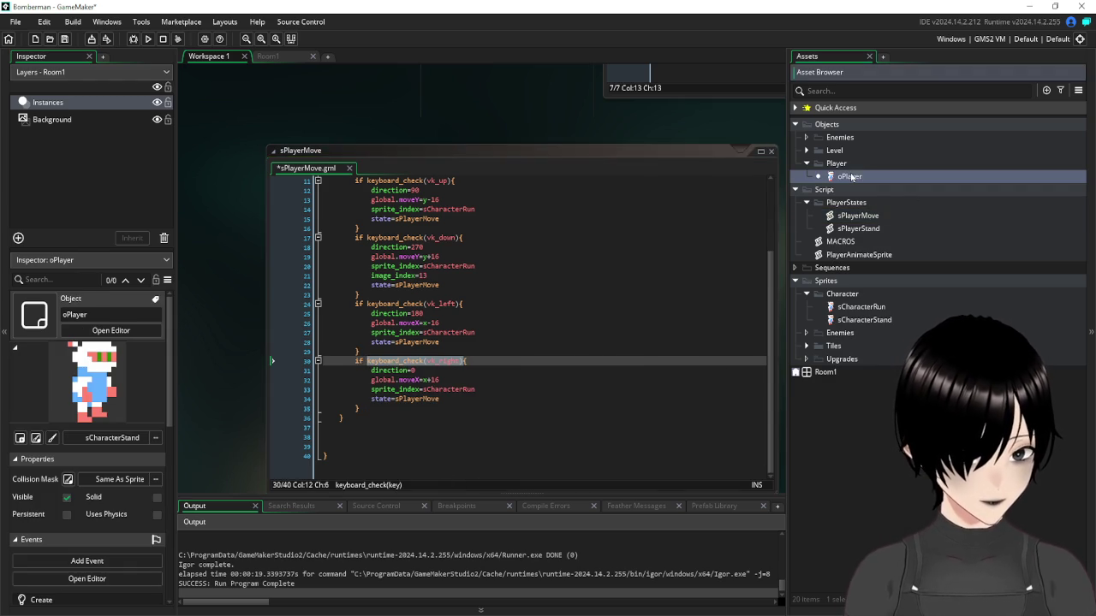
Paste keyboard_check(vk_right) and keyboard_check(vk_left) above script_execute in oPlayer's Step event
left_click(398, 133)
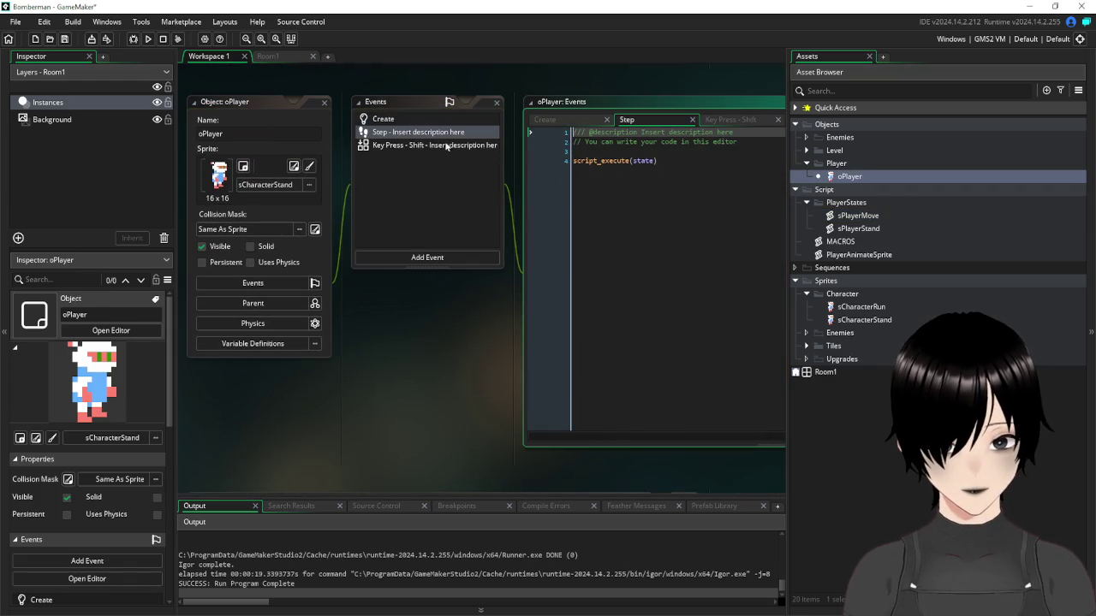
left_click(706, 152)
key("Return")
key("Return")
key("Return")
left_click(583, 157)
type("keyboard_check(vk_right)")
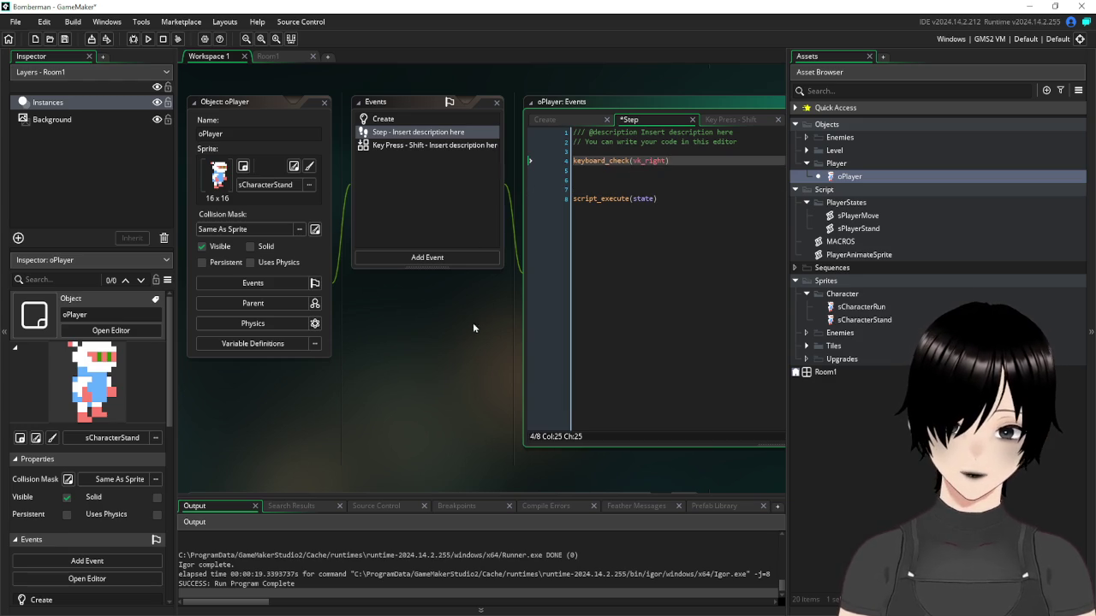
scroll(477, 317, "down", 5)
scroll(443, 328, "down", 1)
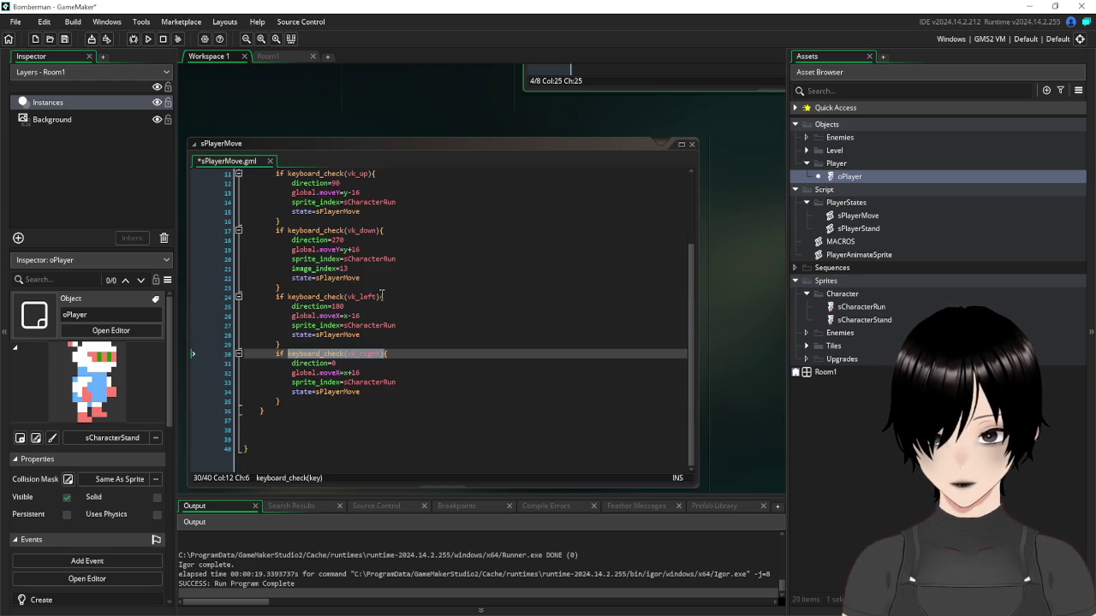
left_click_drag(382, 296, 288, 296)
key("ctrl+c")
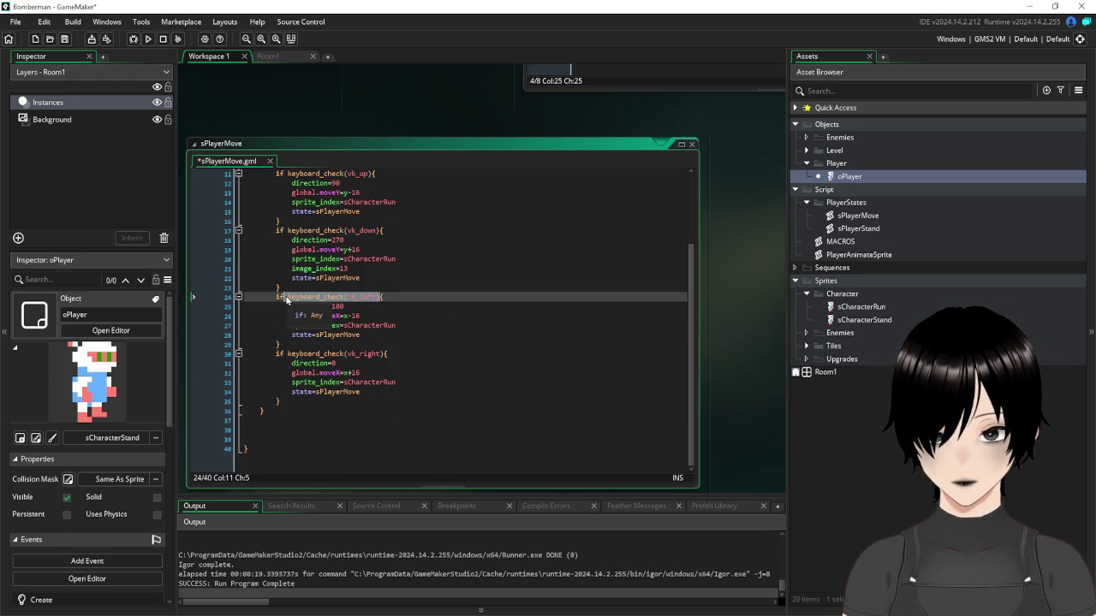
scroll(306, 211, "up", 4)
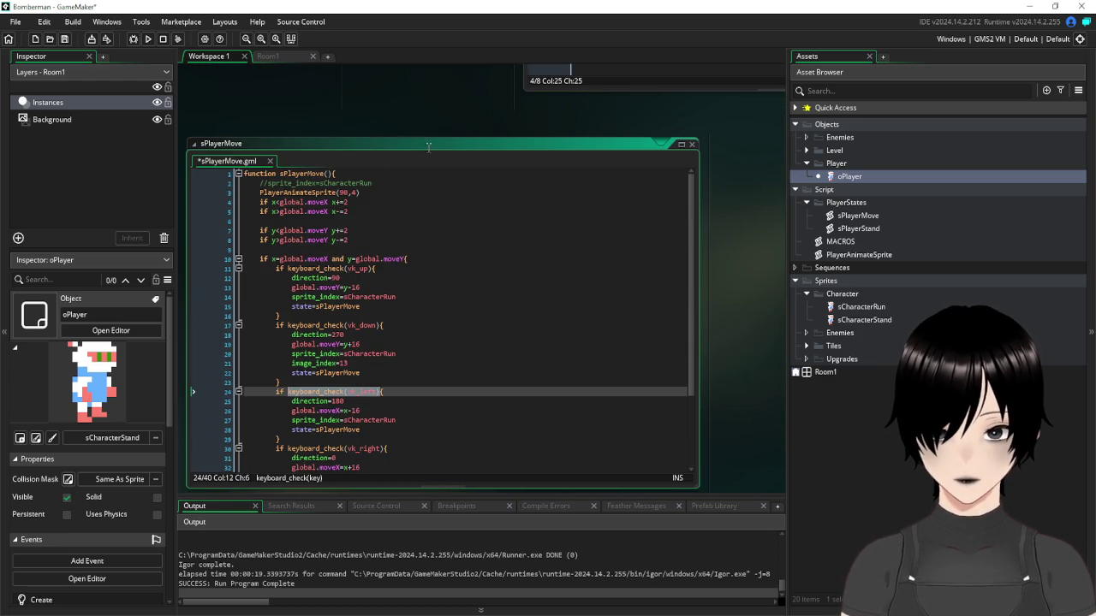
scroll(439, 198, "up", 10)
left_click(586, 142)
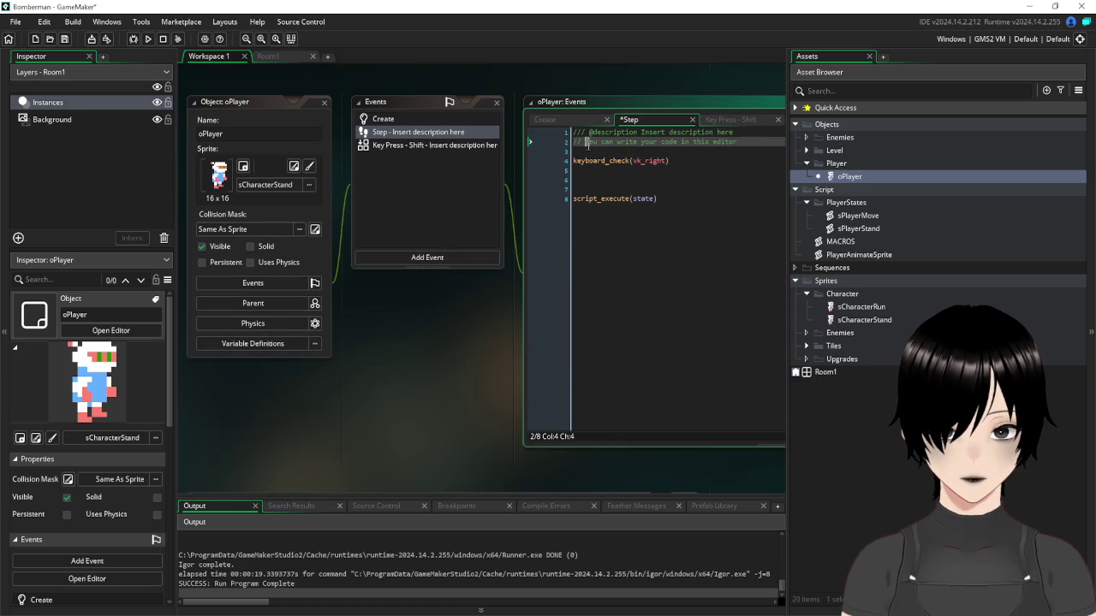
left_click(586, 151)
key("ctrl+v")
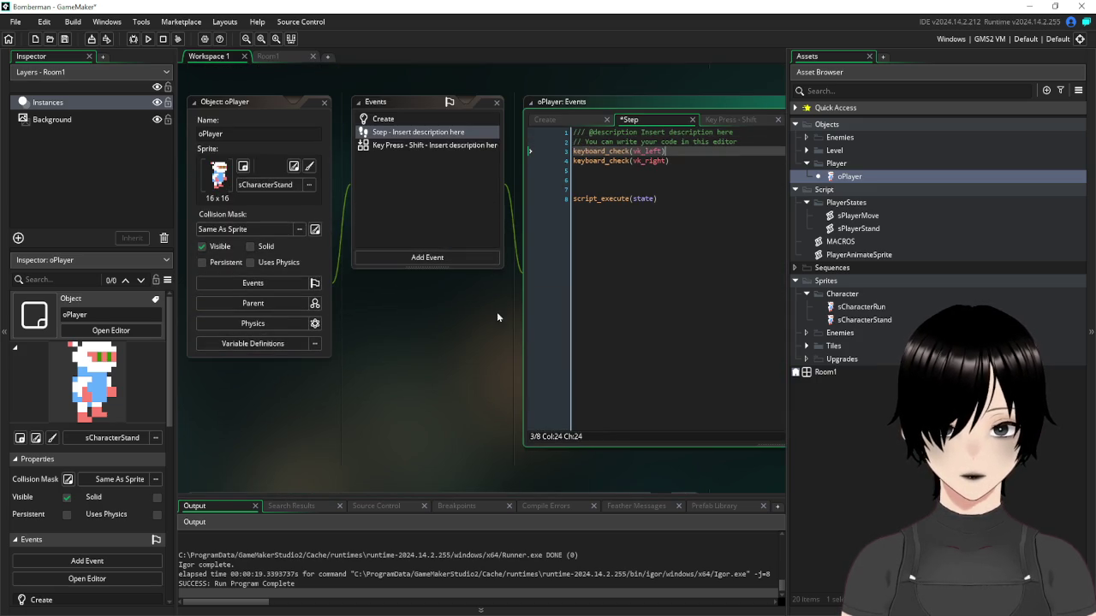
Add keyboard_check(vk_up) above the vk_left line and keyboard_check(vk_down) right below vk_up
scroll(471, 334, "down", 7)
left_click_drag(374, 374, 289, 380)
key("ctrl+c")
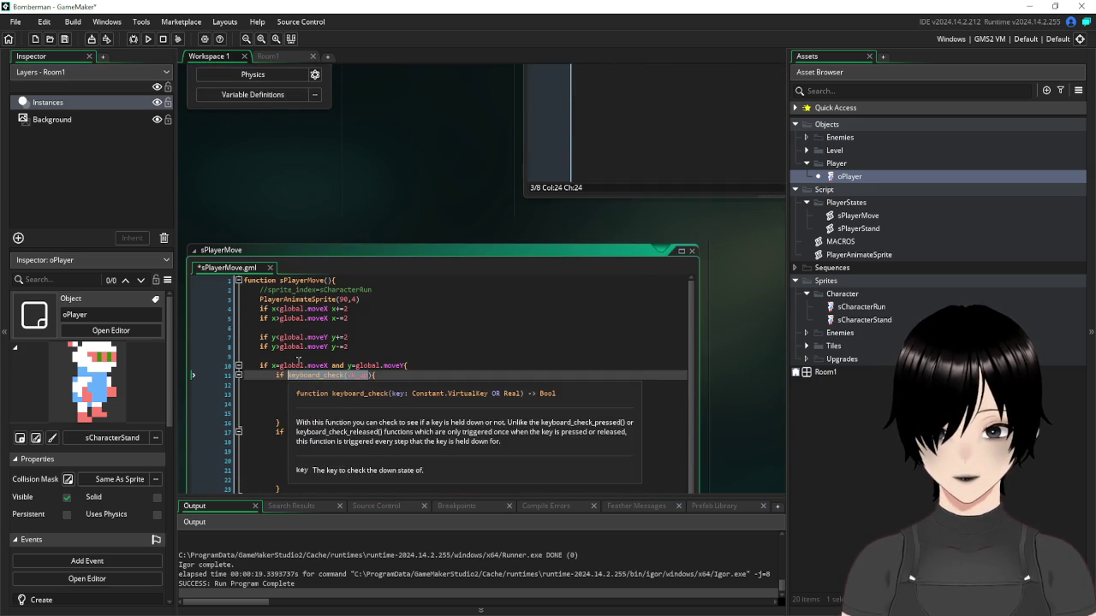
scroll(289, 379, "up", 7)
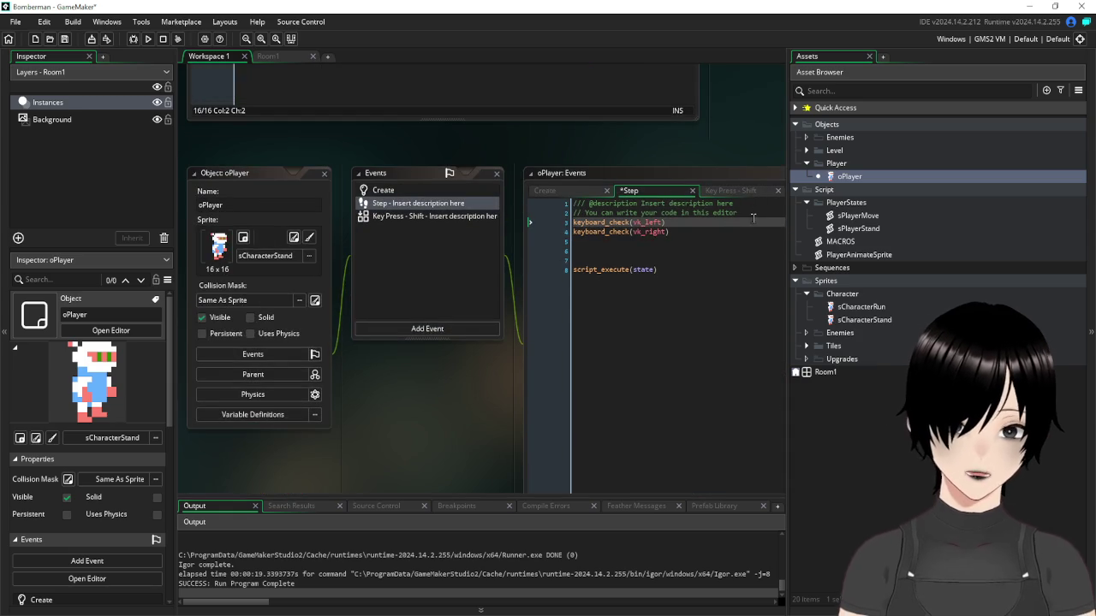
left_click(753, 218)
key("Return")
key("ctrl+v")
scroll(479, 360, "down", 3)
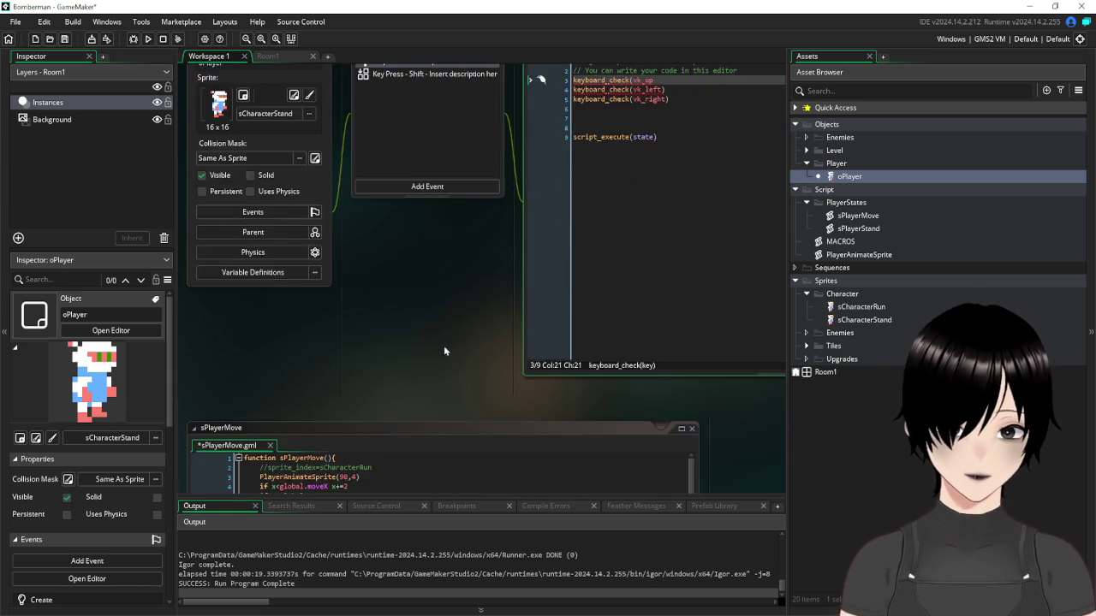
scroll(445, 352, "down", 3)
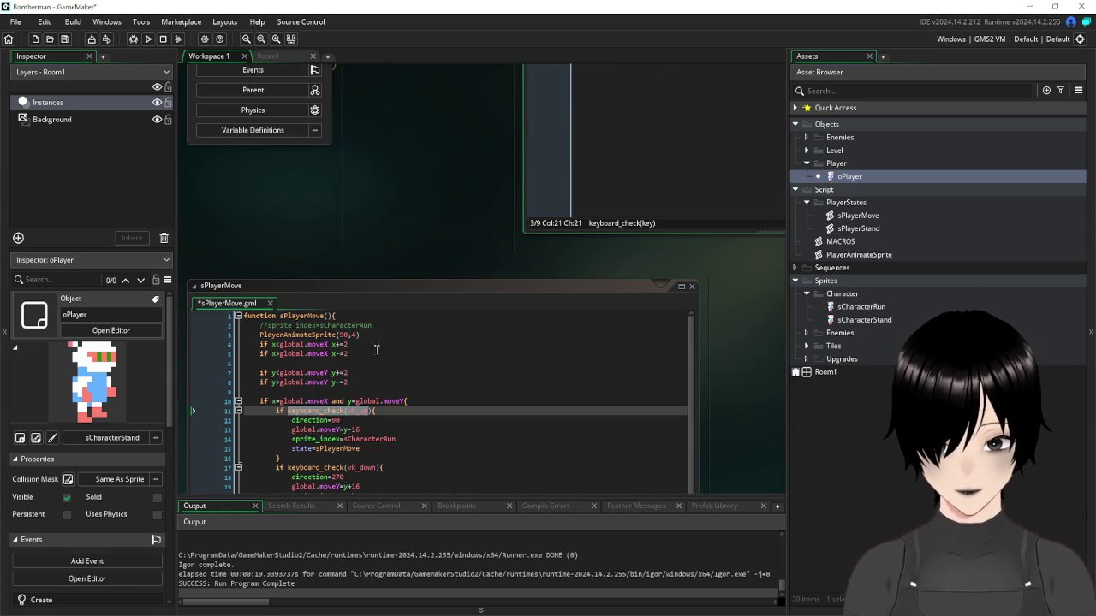
left_click(357, 467)
left_click_drag(357, 466, 289, 467)
key("ctrl+c")
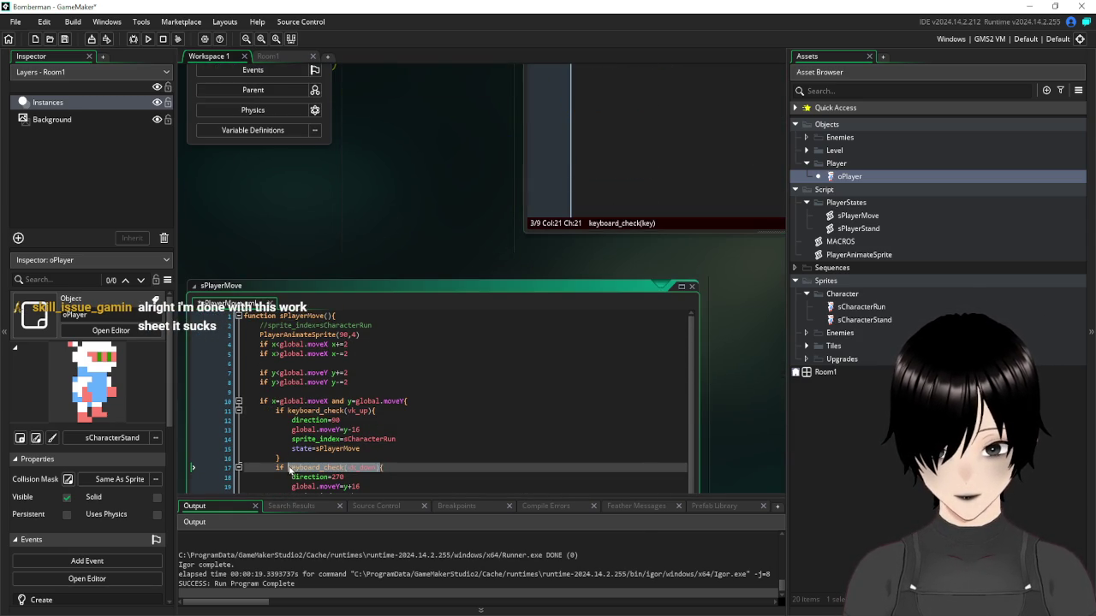
left_click(471, 189)
scroll(470, 192, "up", 6)
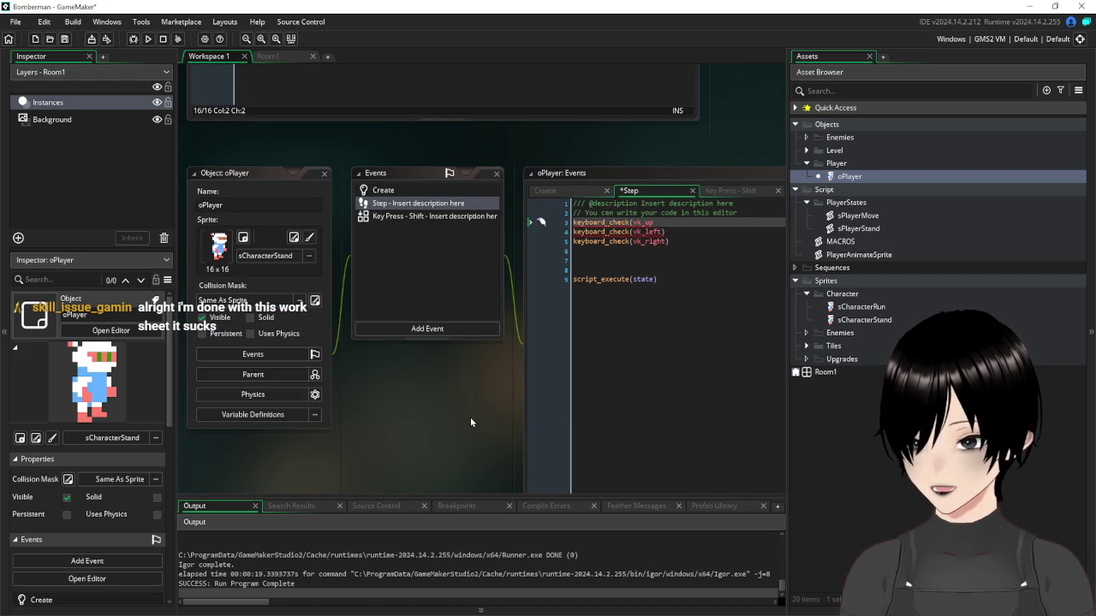
left_click(669, 222)
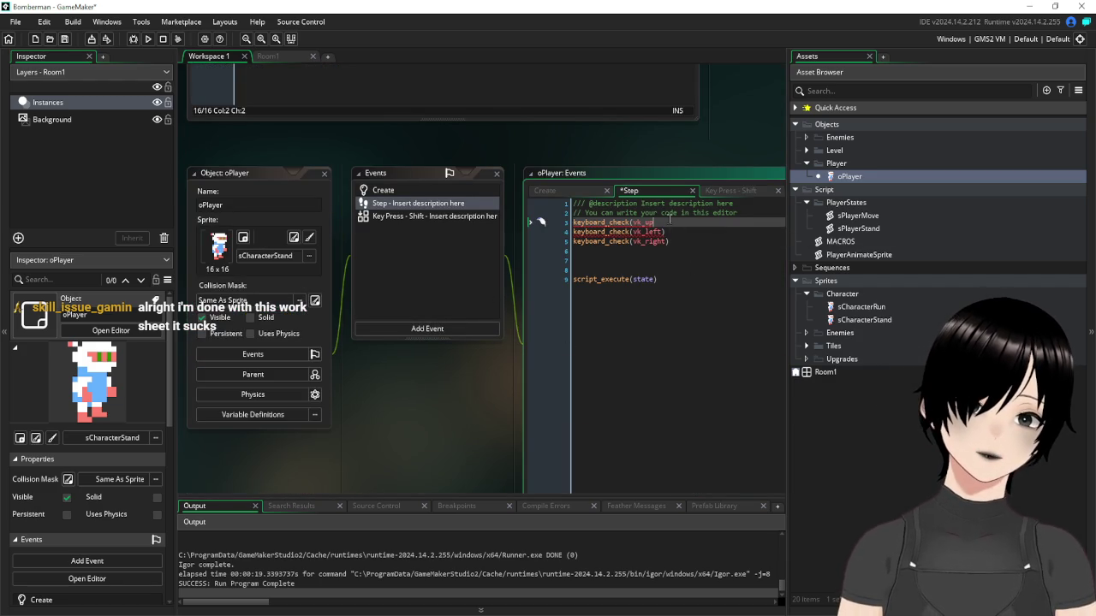
type(")")
key("Return")
key("ctrl+v")
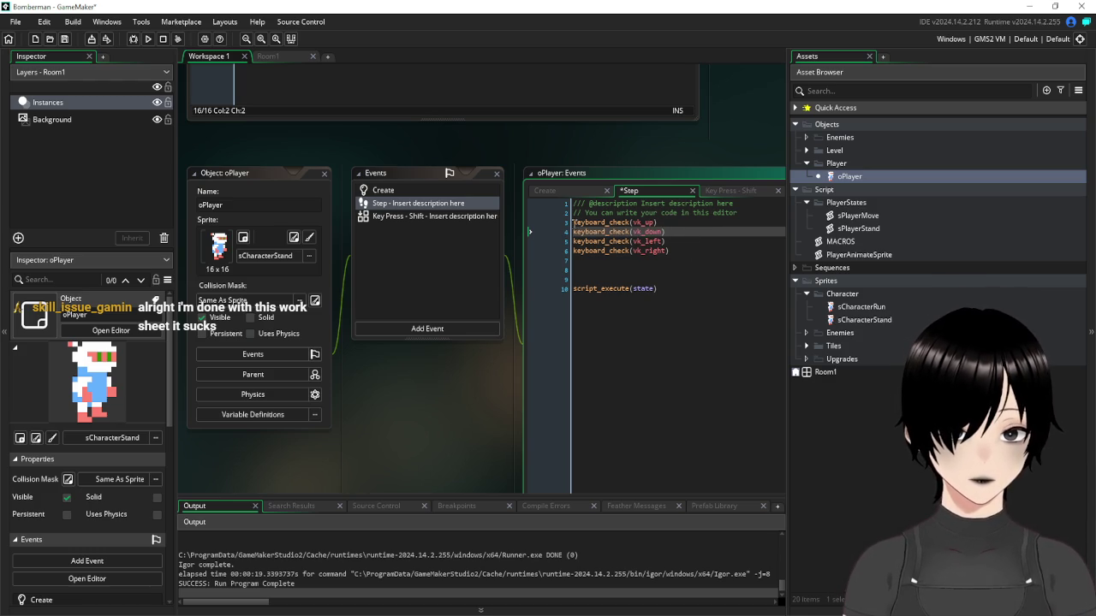
Prefix the up and down key checks with KeyUp= and keyDown=
left_click(574, 223)
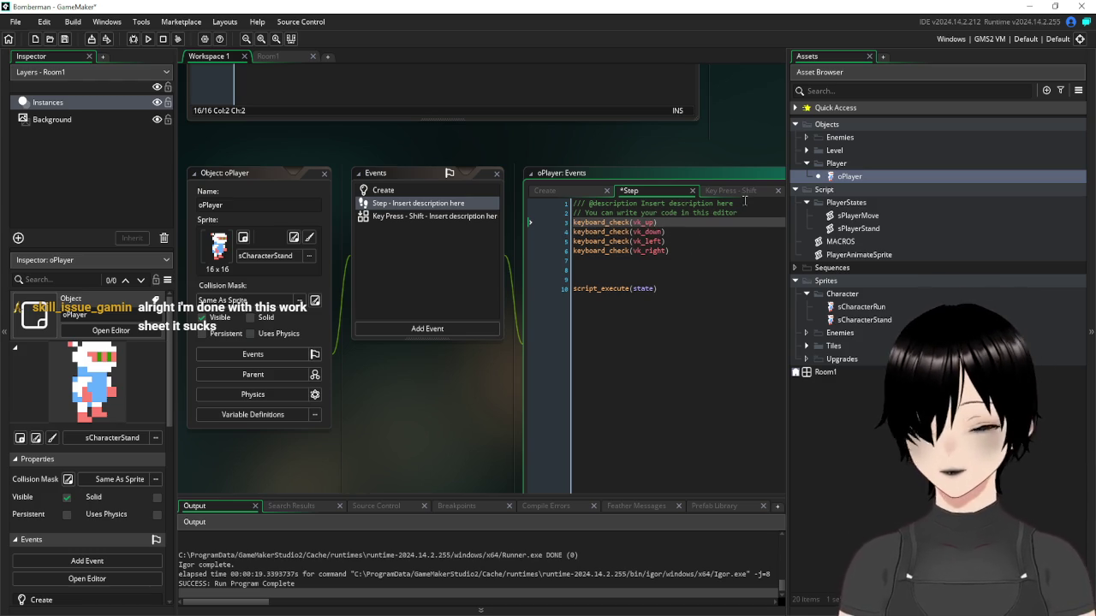
type("K")
key("Delete")
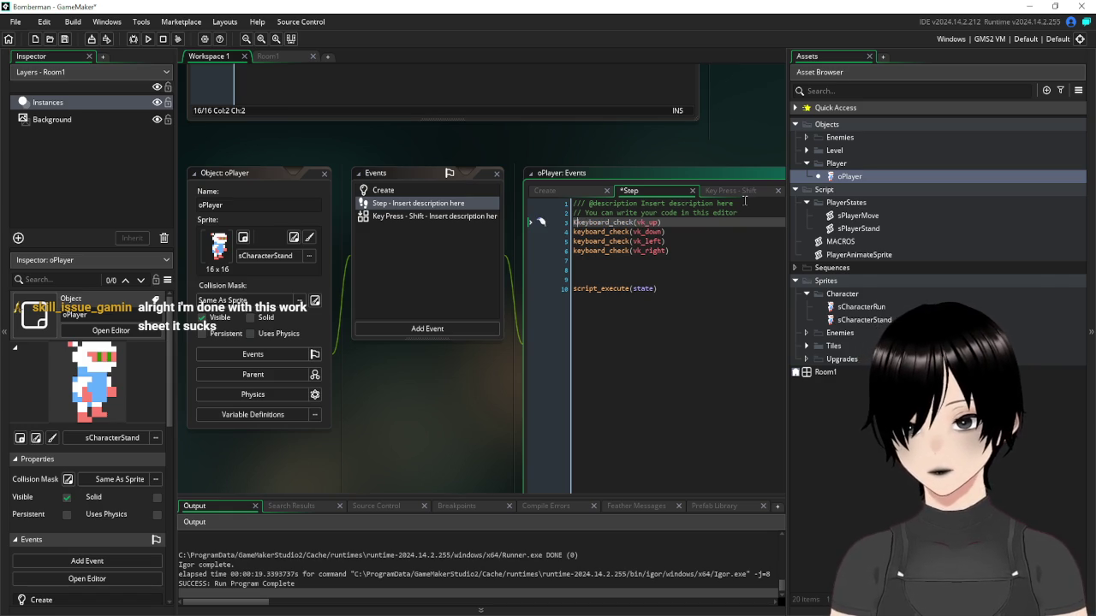
type("eyUpk")
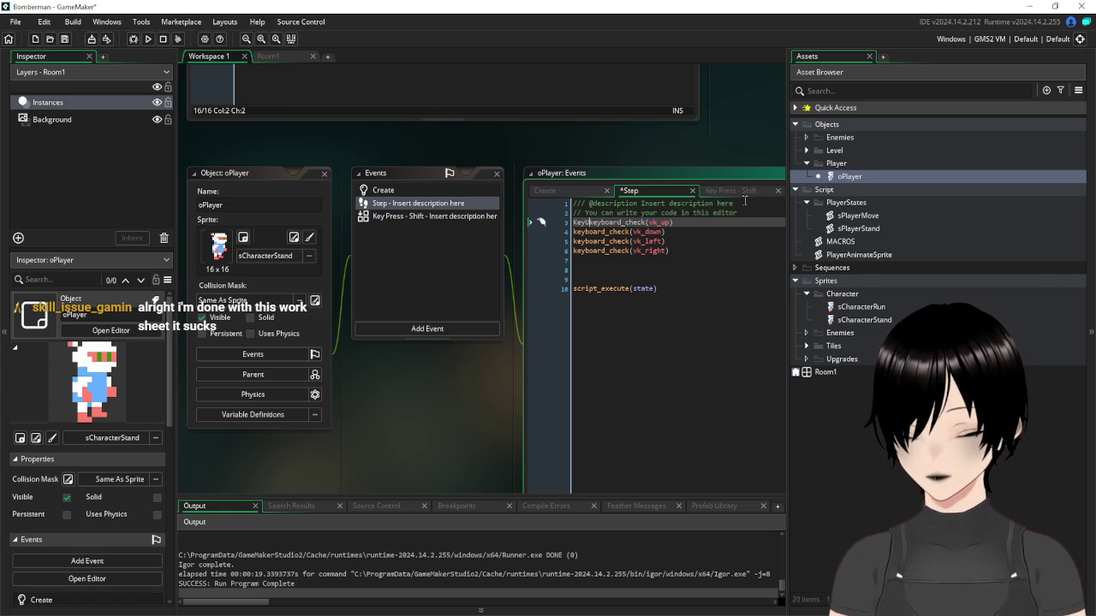
type("=")
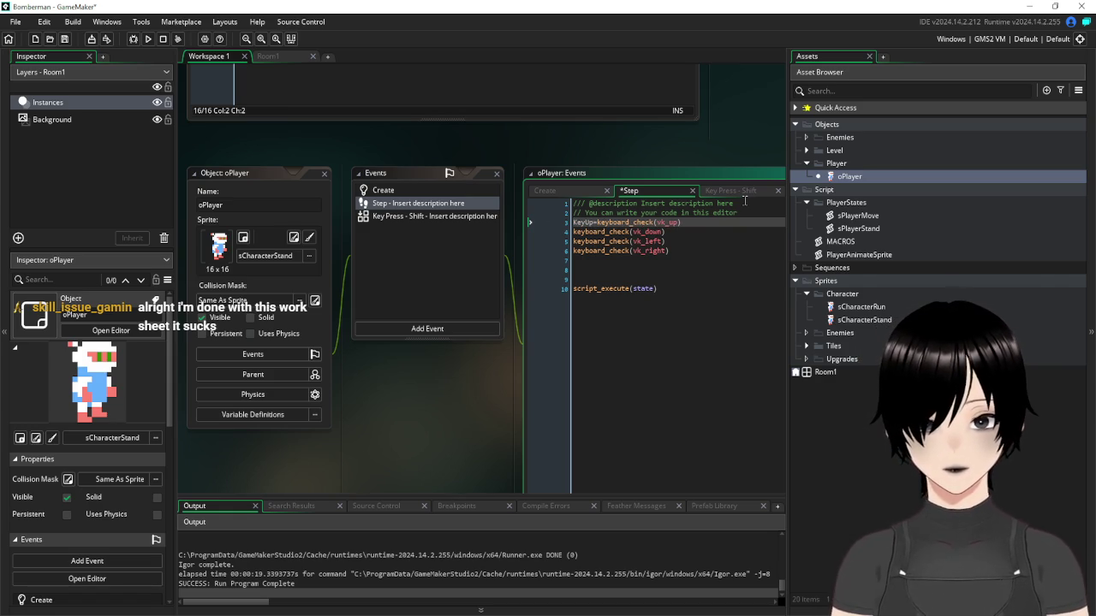
left_click(597, 224)
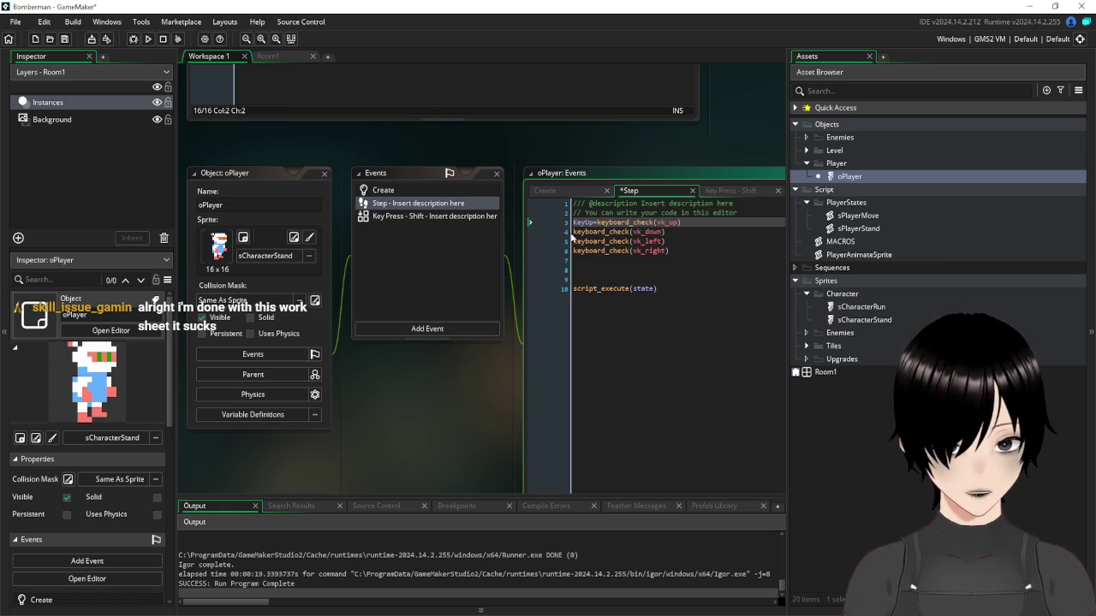
left_click(573, 231)
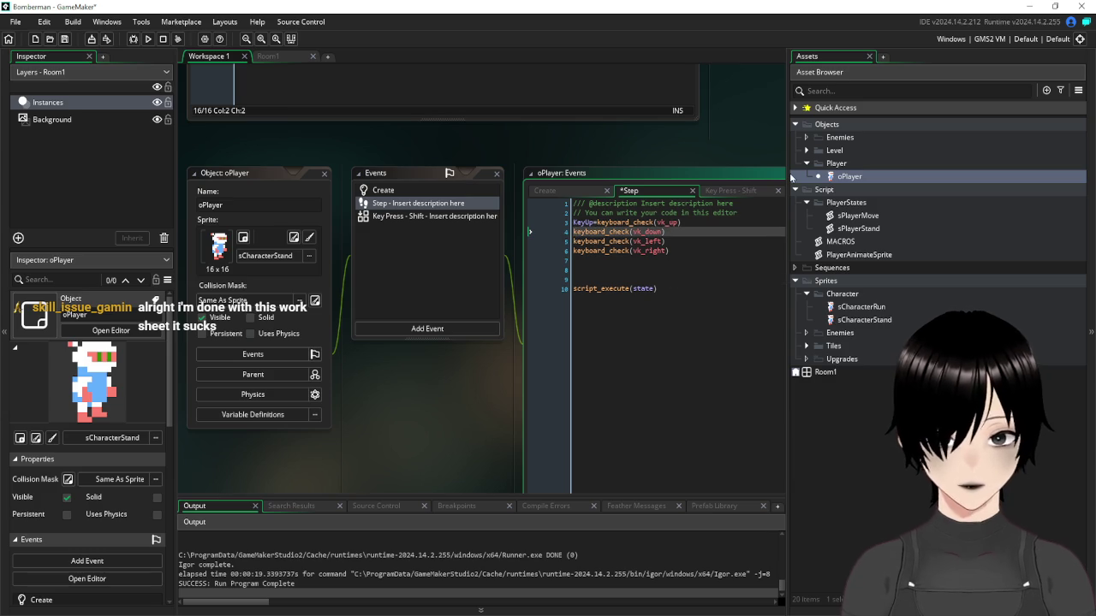
type("keyRight=")
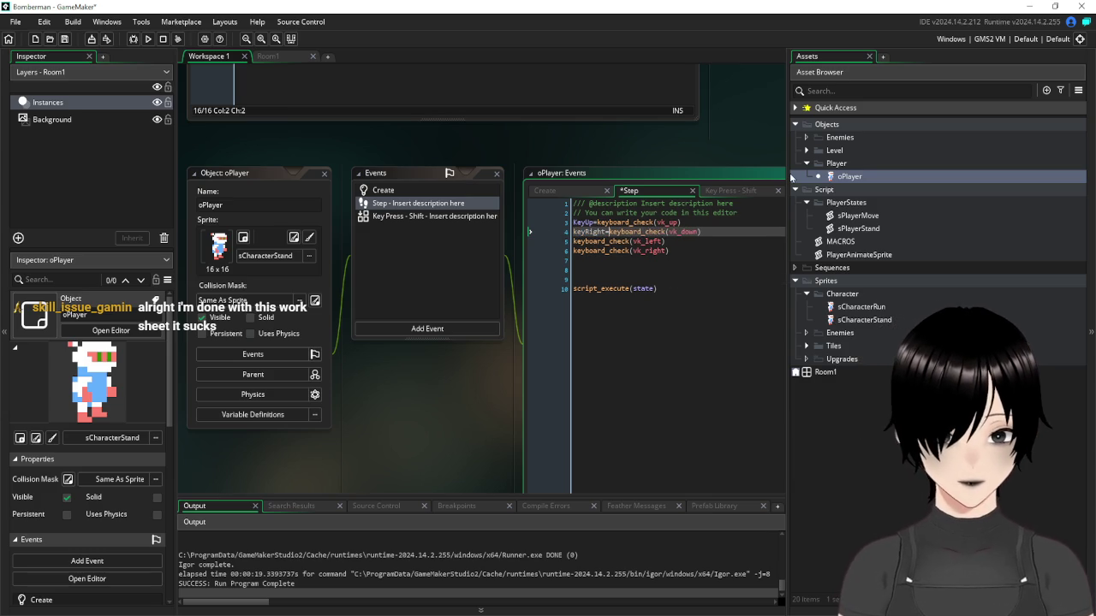
key("BackSpace")
key("BackSpace")
key("BackSpace")
key("BackSpace")
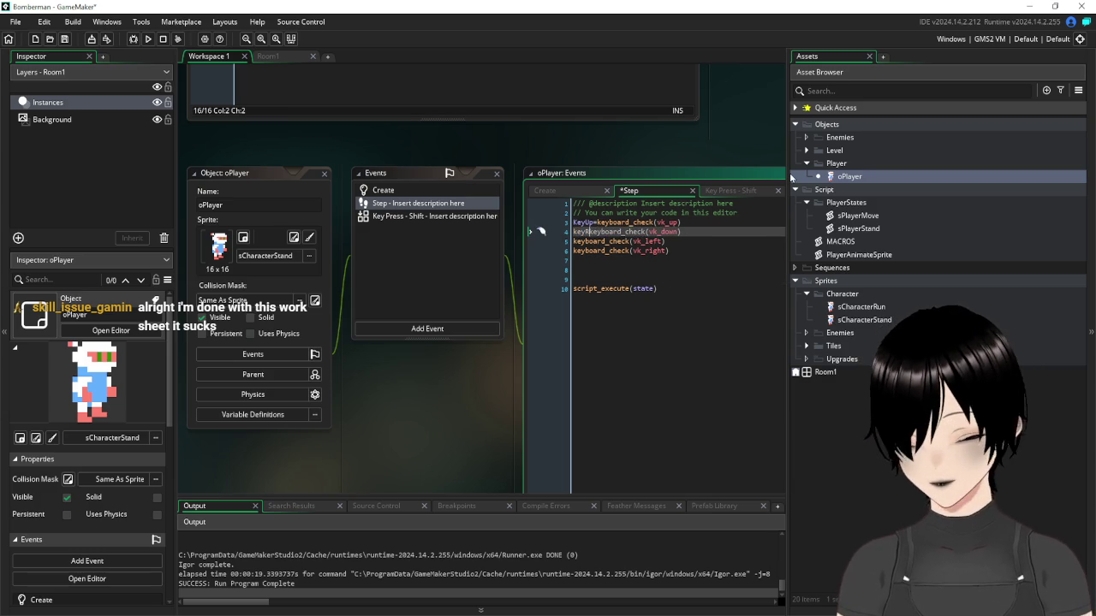
type("Down=")
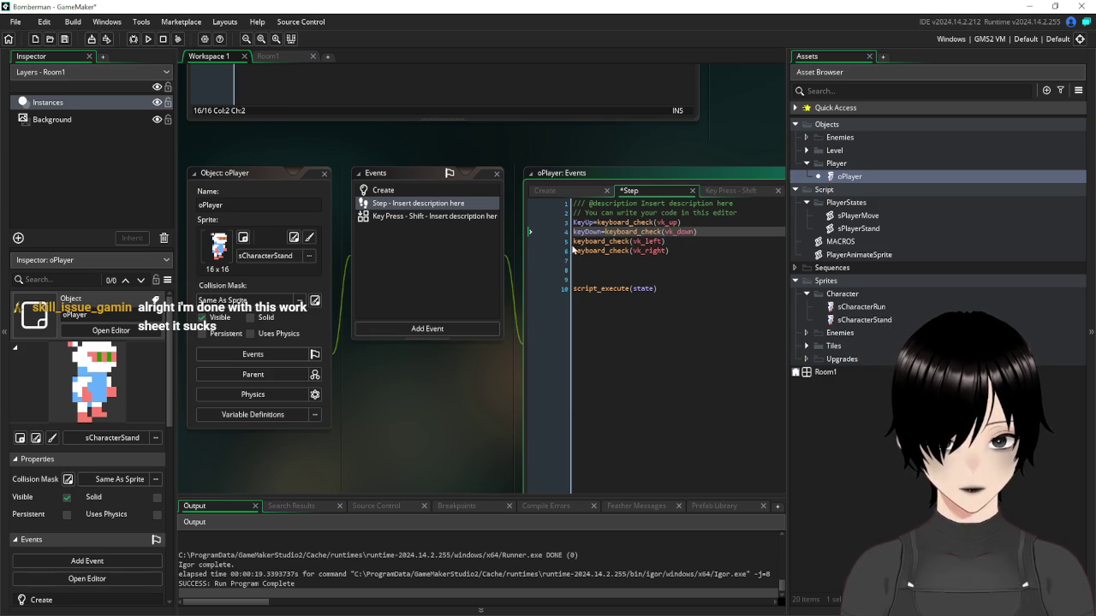
Prefix the left and right key checks with keyLeft= and keyRight=, then glance at sPlayerMove's down branch
key("Down")
mouse_move(642, 222)
type("keyLeft=")
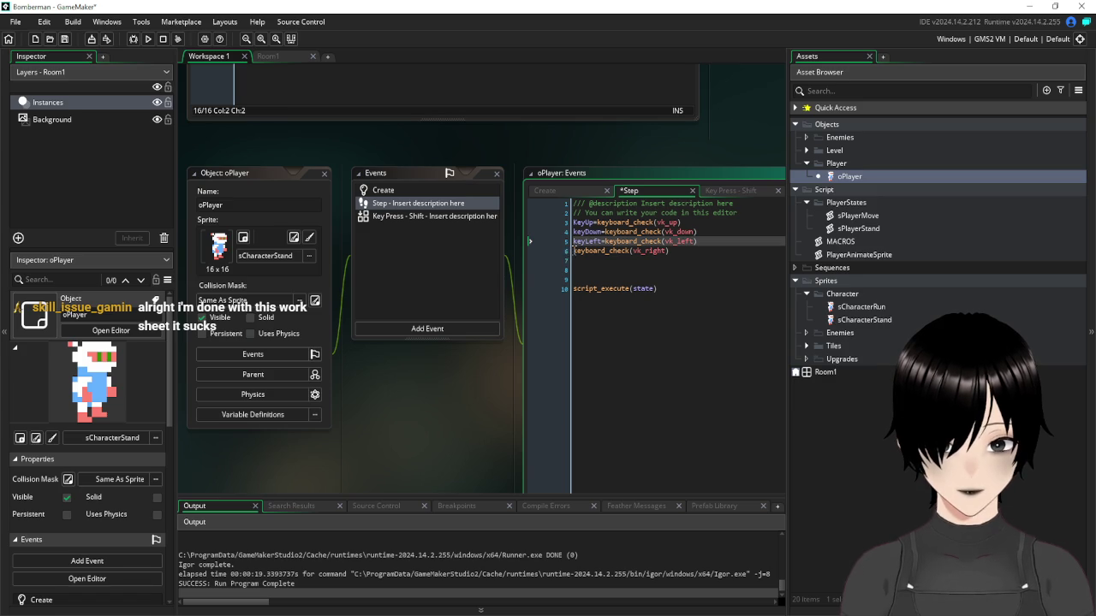
left_click(574, 251)
type("keyRight=")
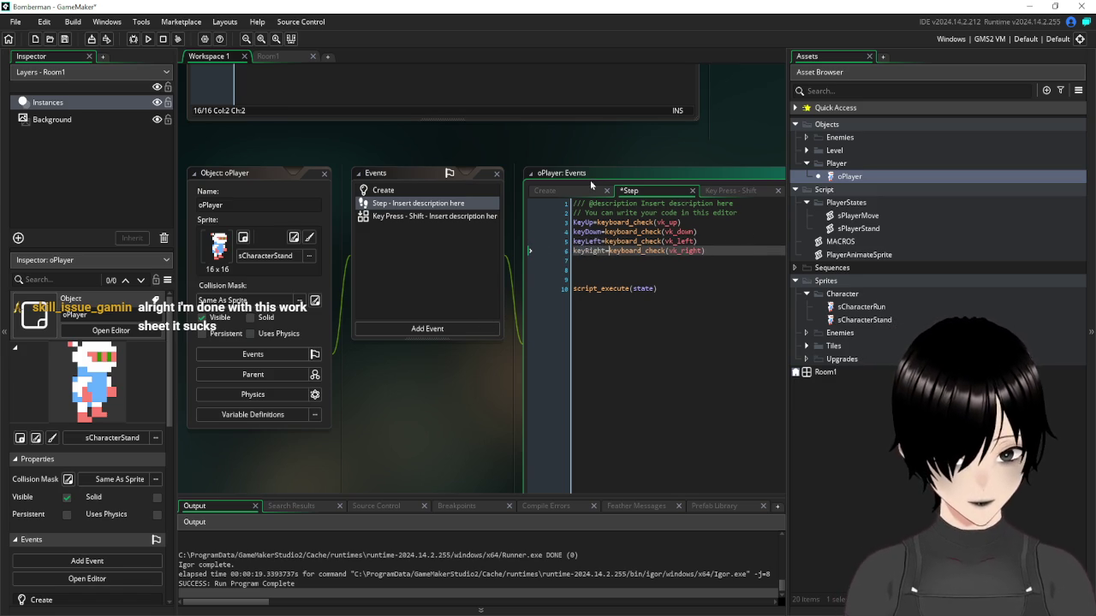
scroll(711, 313, "down", 8)
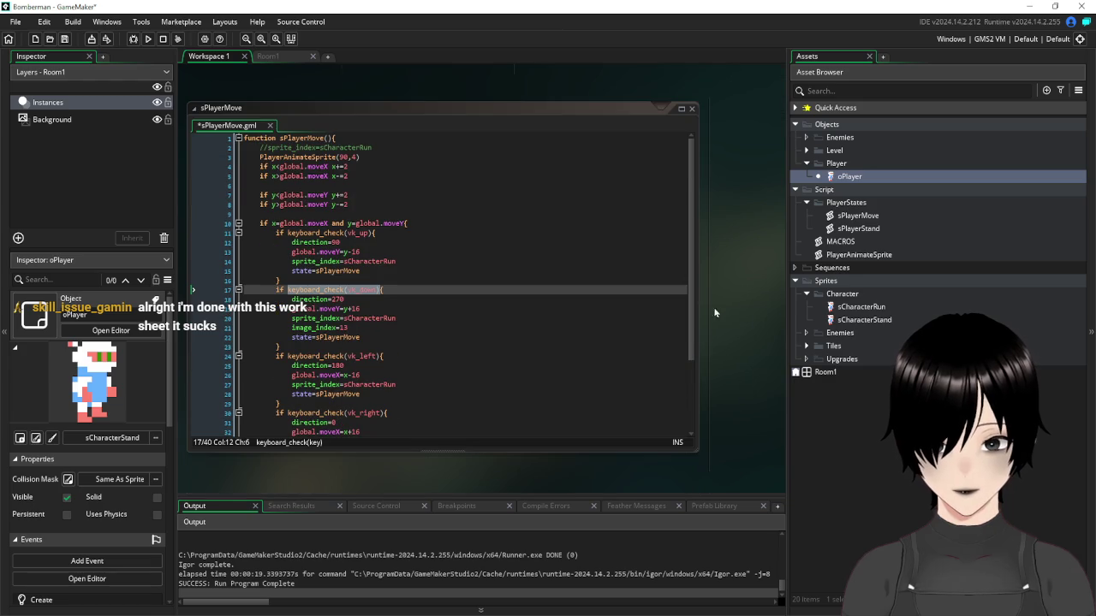
left_click(367, 318)
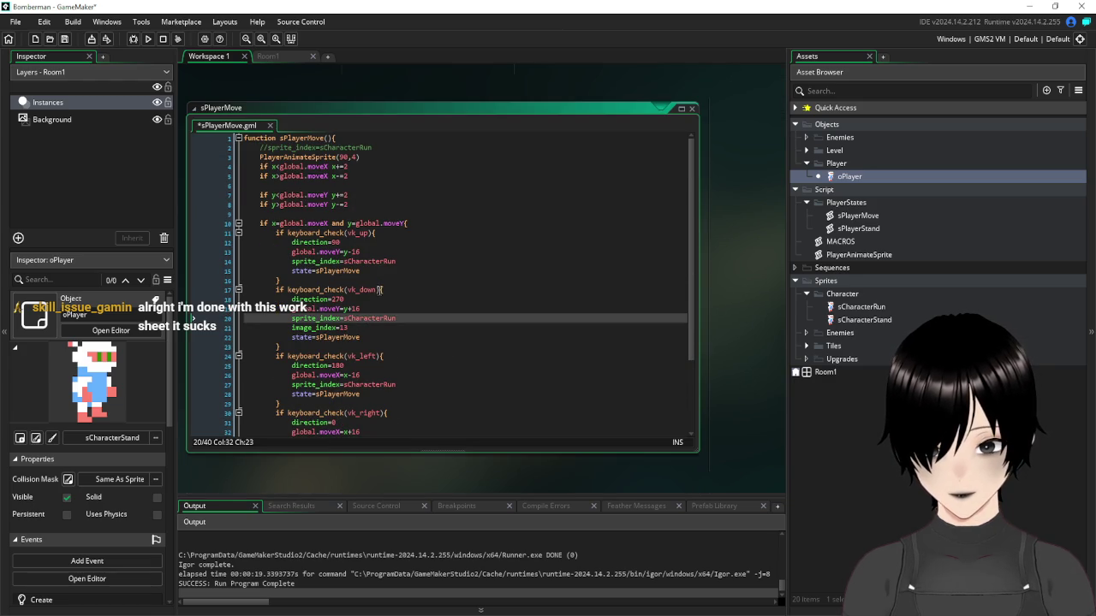
scroll(412, 254, "up", 8)
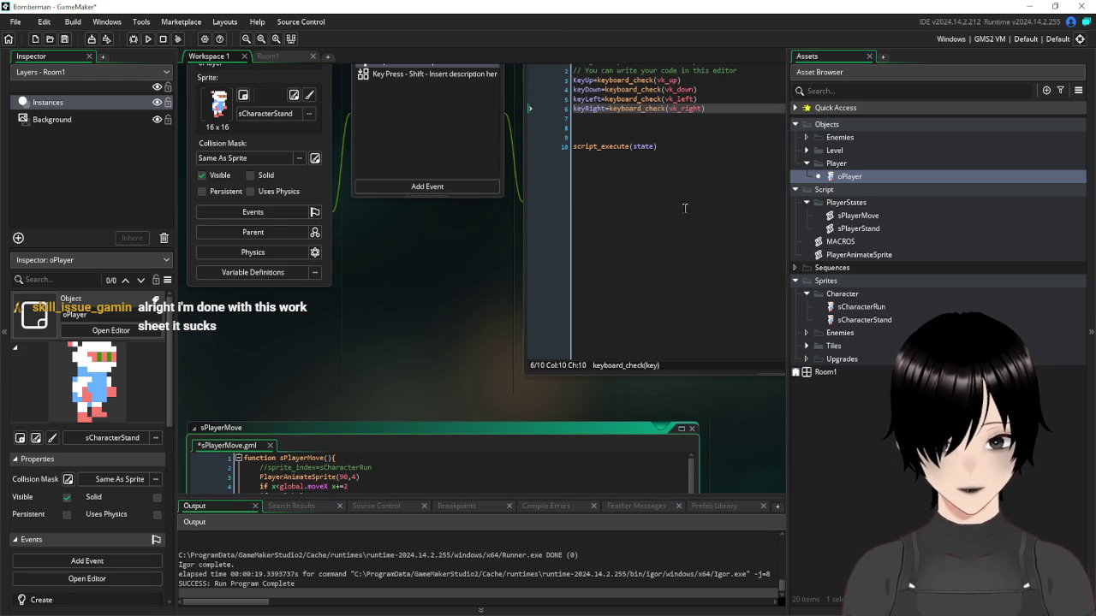
left_click(577, 79)
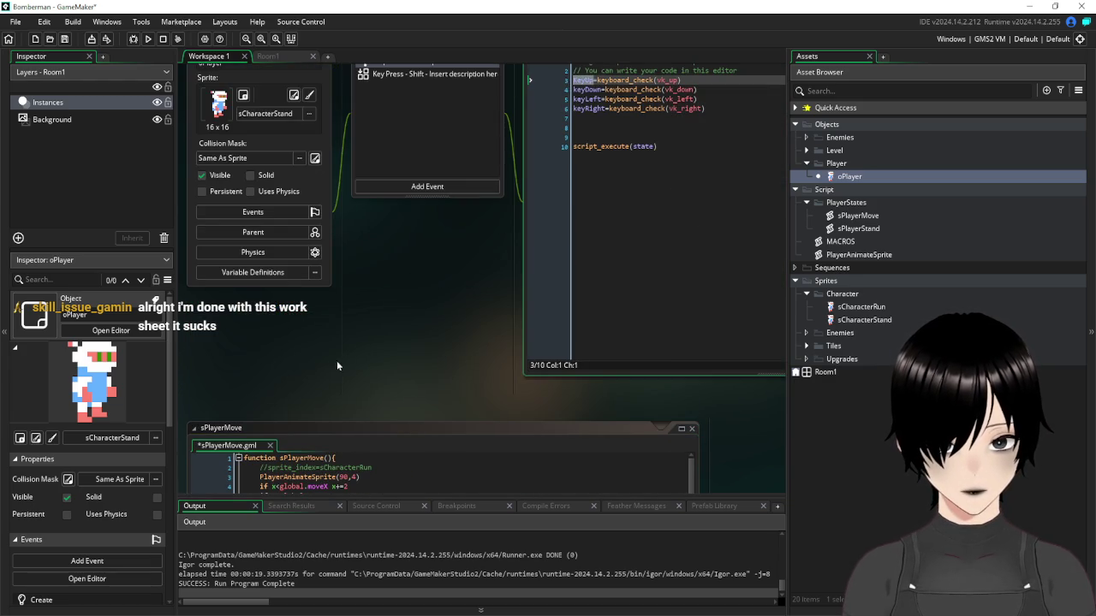
Replace the up and down keyboard_check conditions on lines 11 and 17 with keyUp and keyDown
scroll(348, 360, "down", 8)
scroll(383, 380, "down", 1)
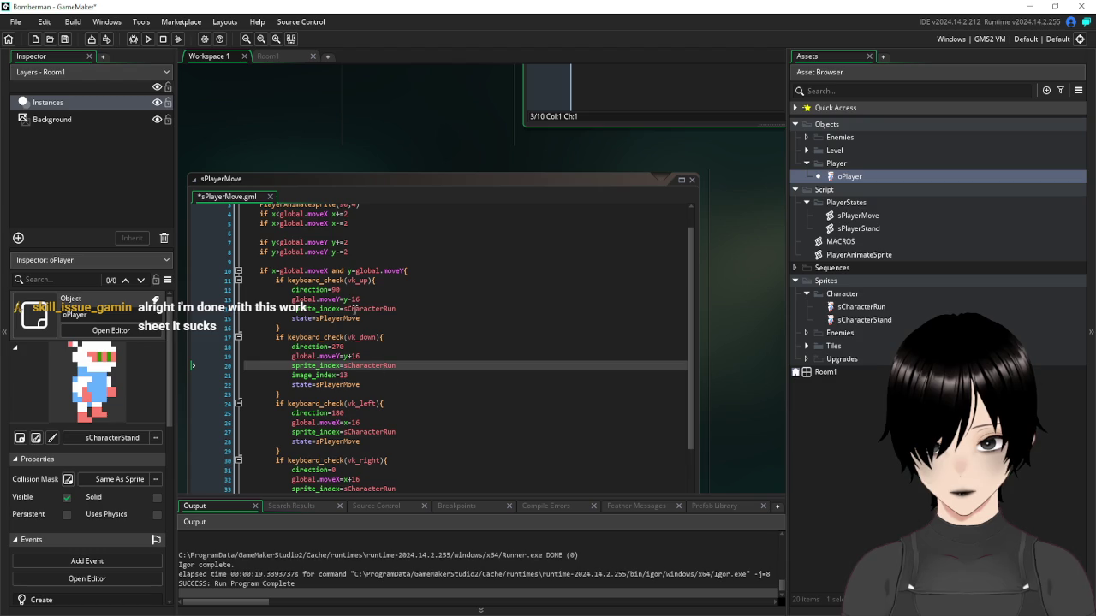
left_click_drag(374, 282, 288, 284)
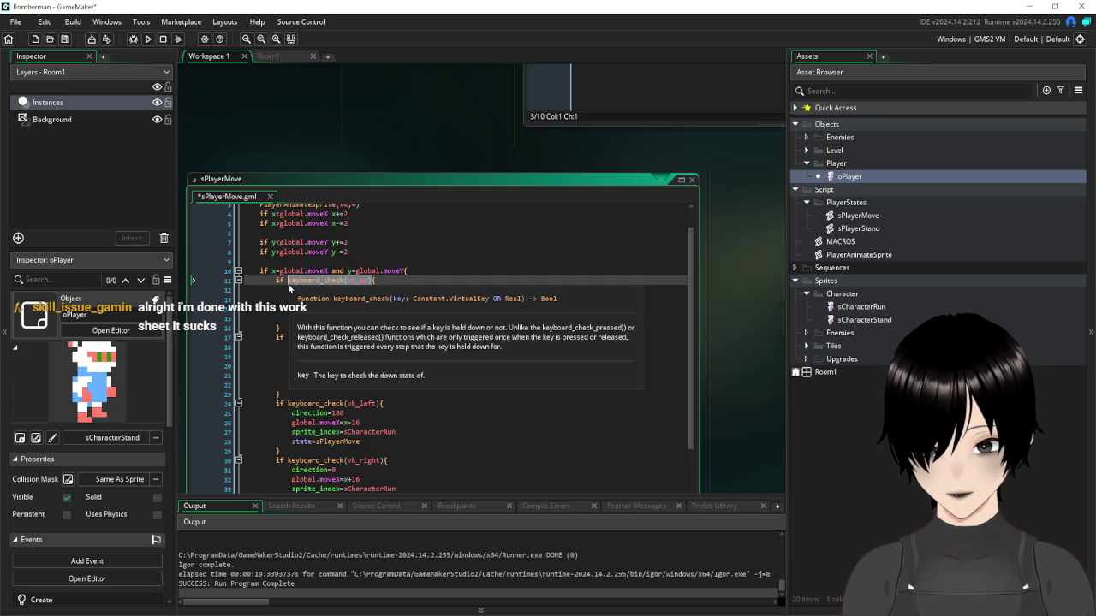
type("KeyUp{")
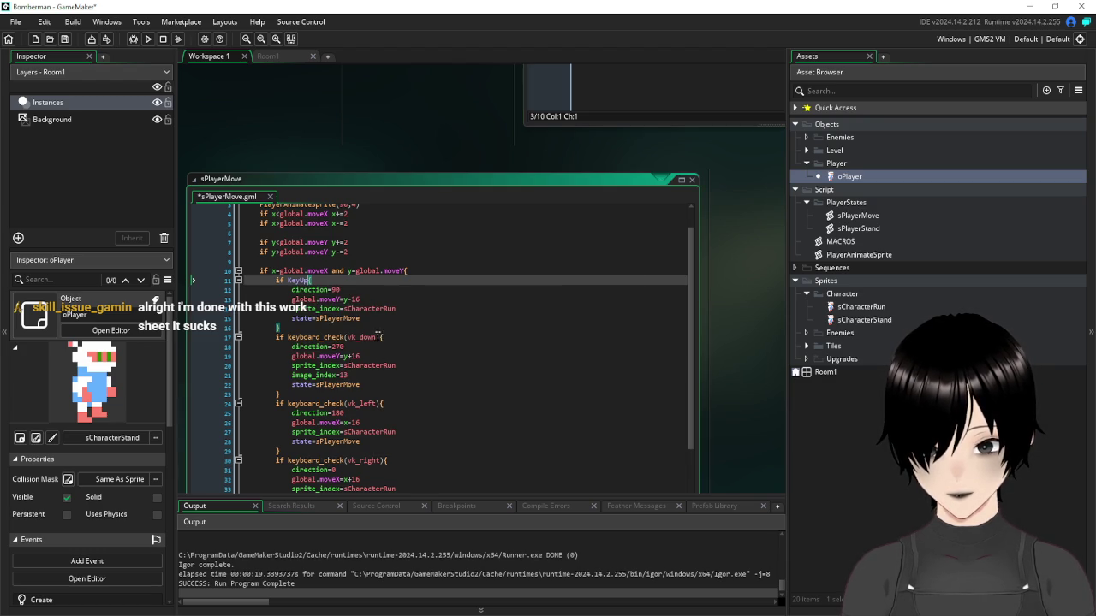
left_click_drag(381, 337, 288, 337)
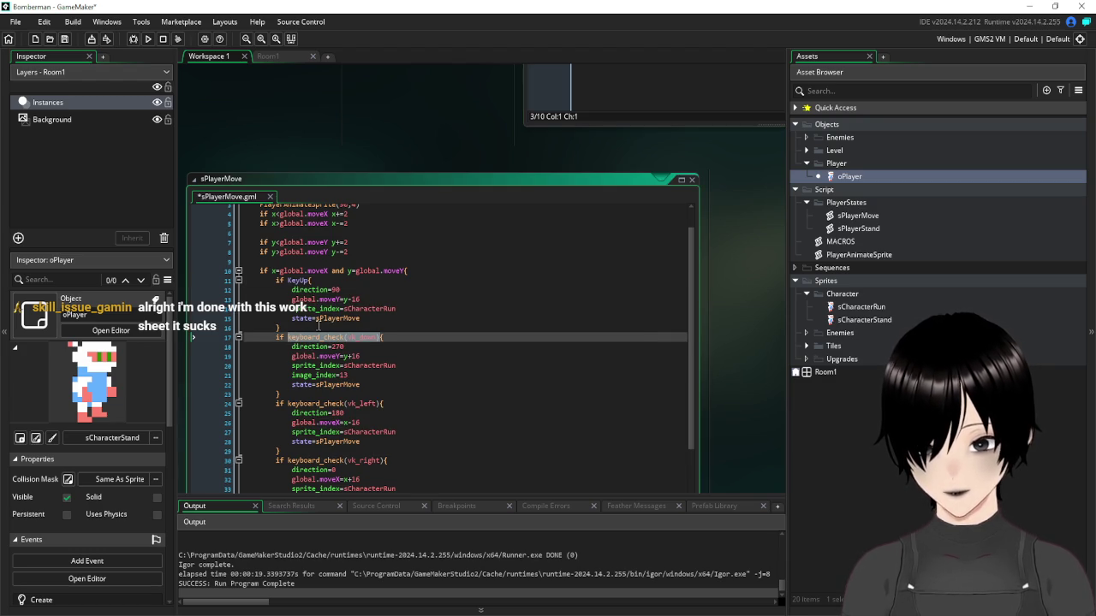
type("k")
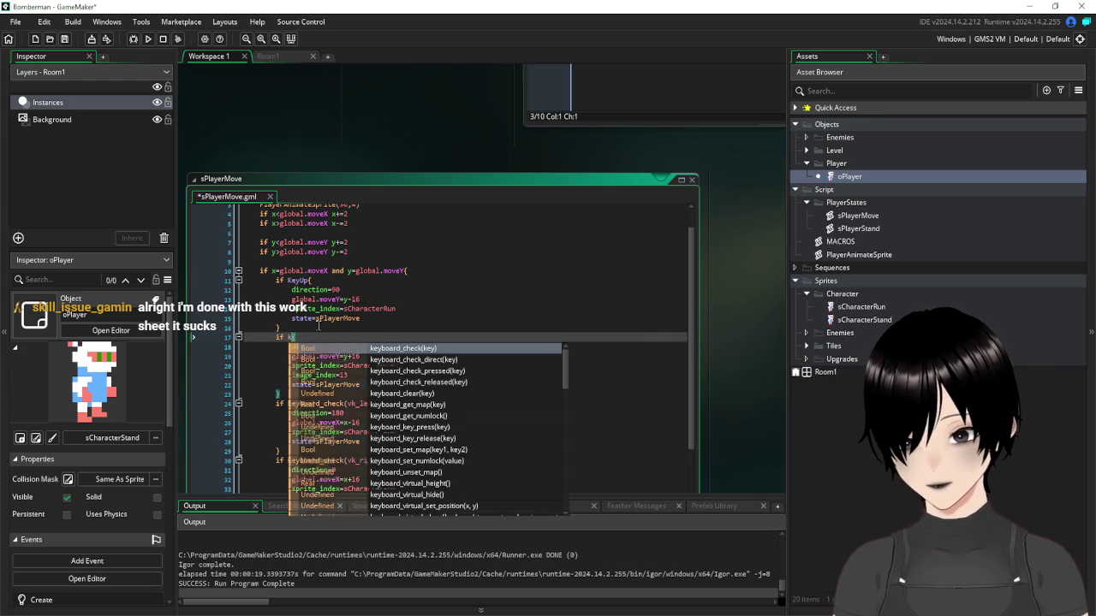
type("eyD{")
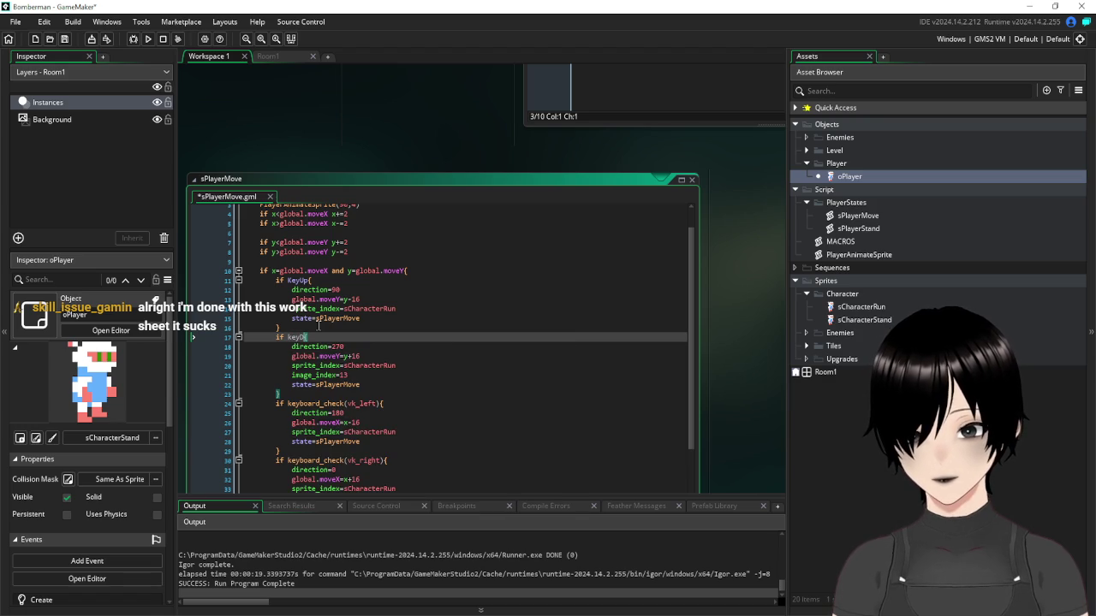
key("BackSpace")
key("BackSpace")
key("BackSpace")
type("Ke")
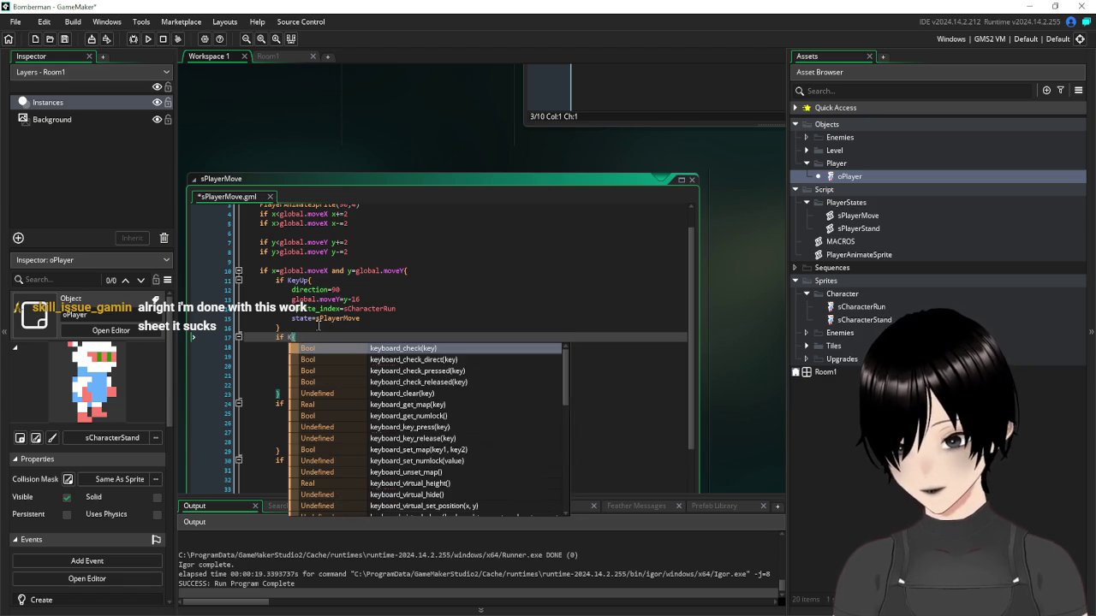
type("y")
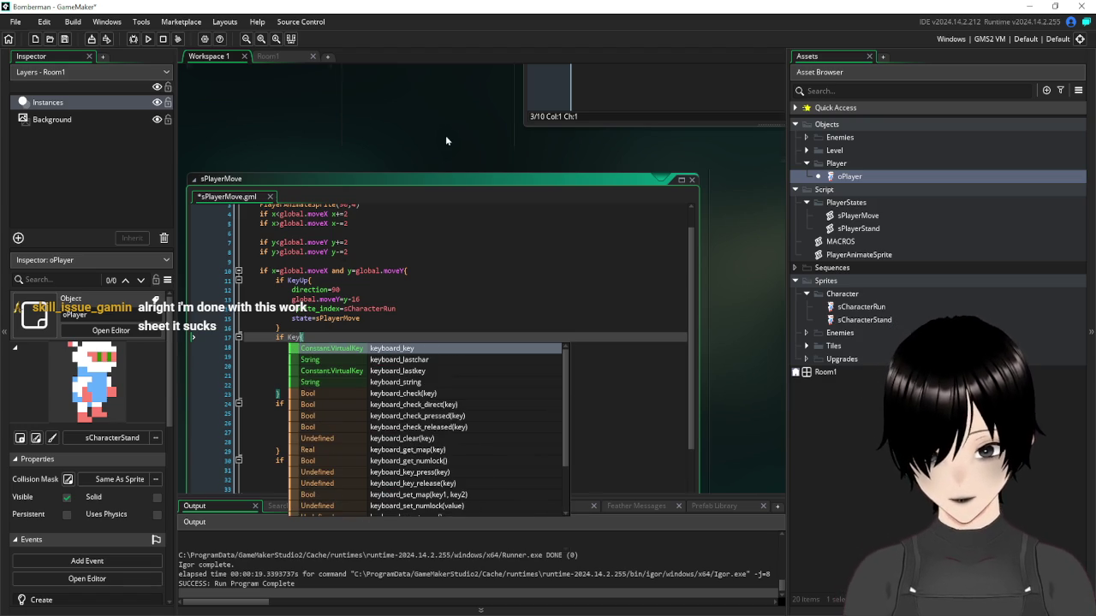
scroll(449, 212, "up", 3)
scroll(450, 212, "up", 2)
scroll(449, 207, "up", 2)
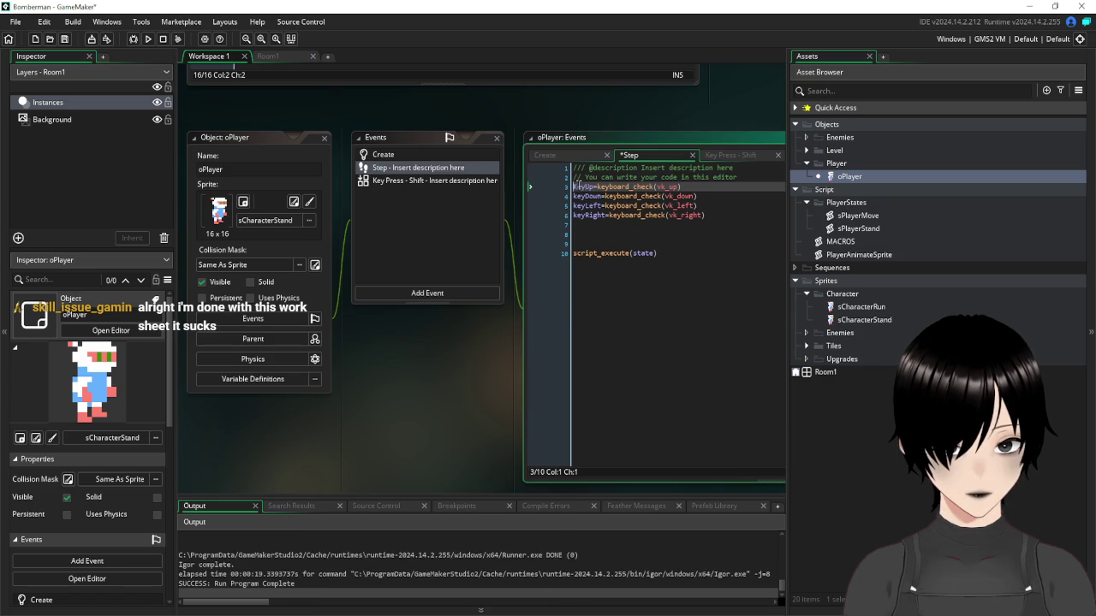
left_click(571, 188)
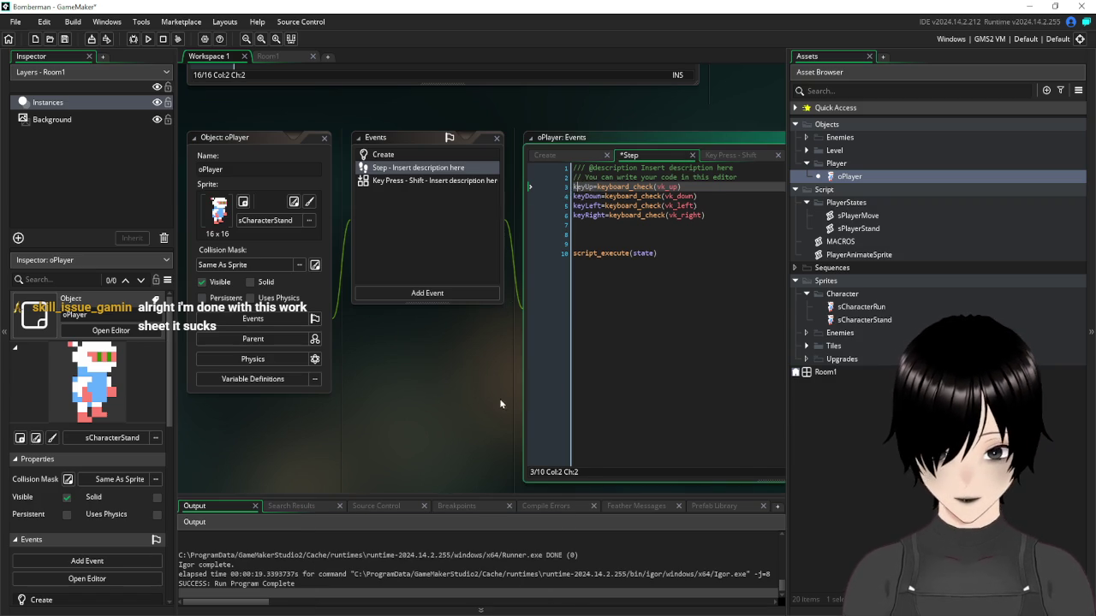
scroll(458, 399, "down", 6)
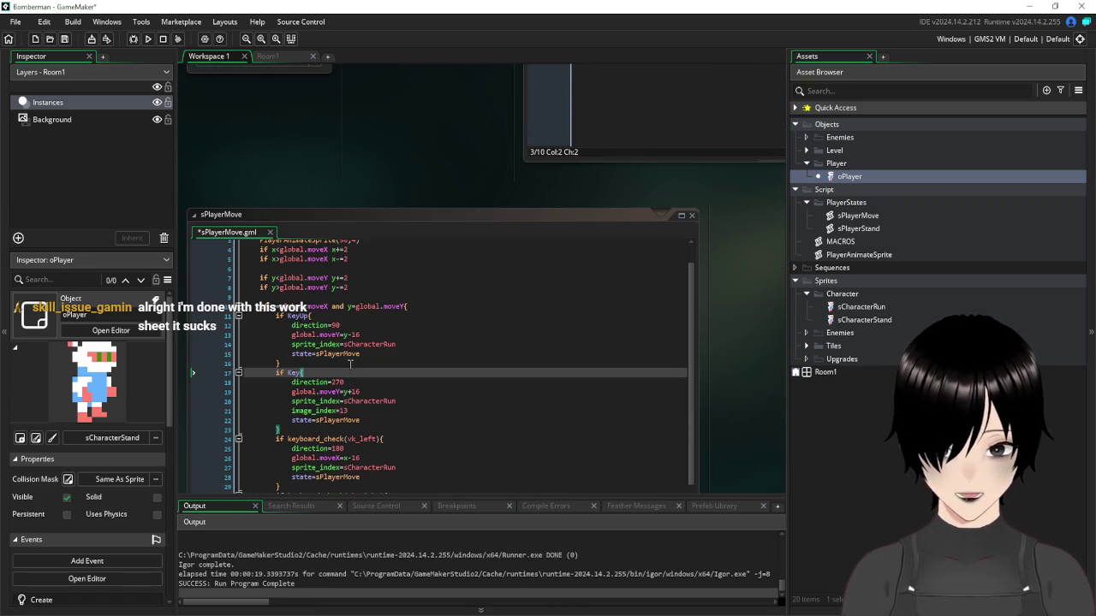
left_click(294, 315)
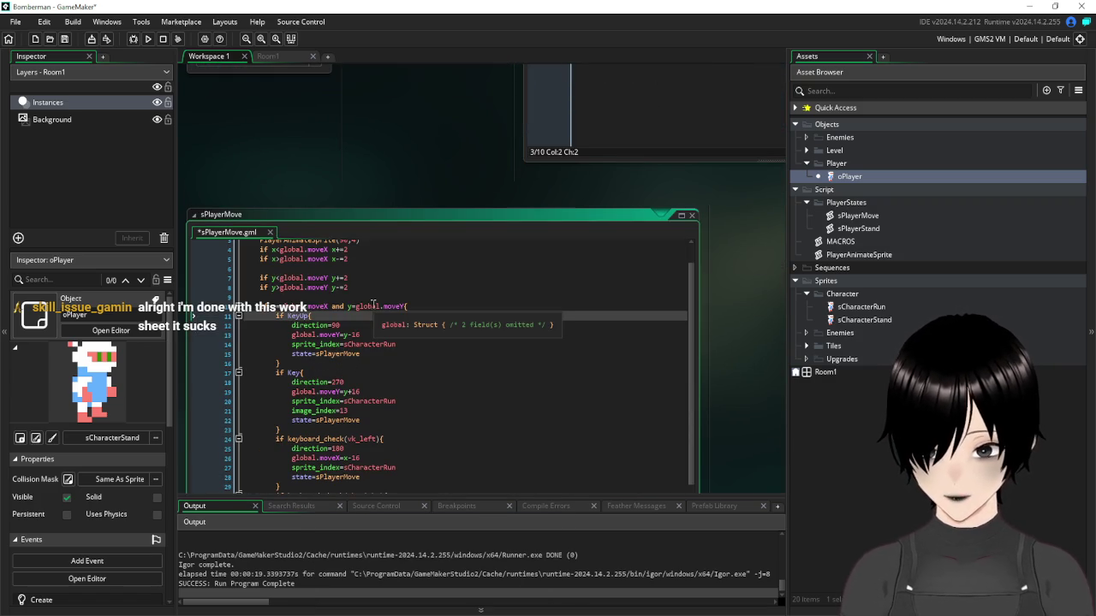
scroll(372, 304, "down", 2)
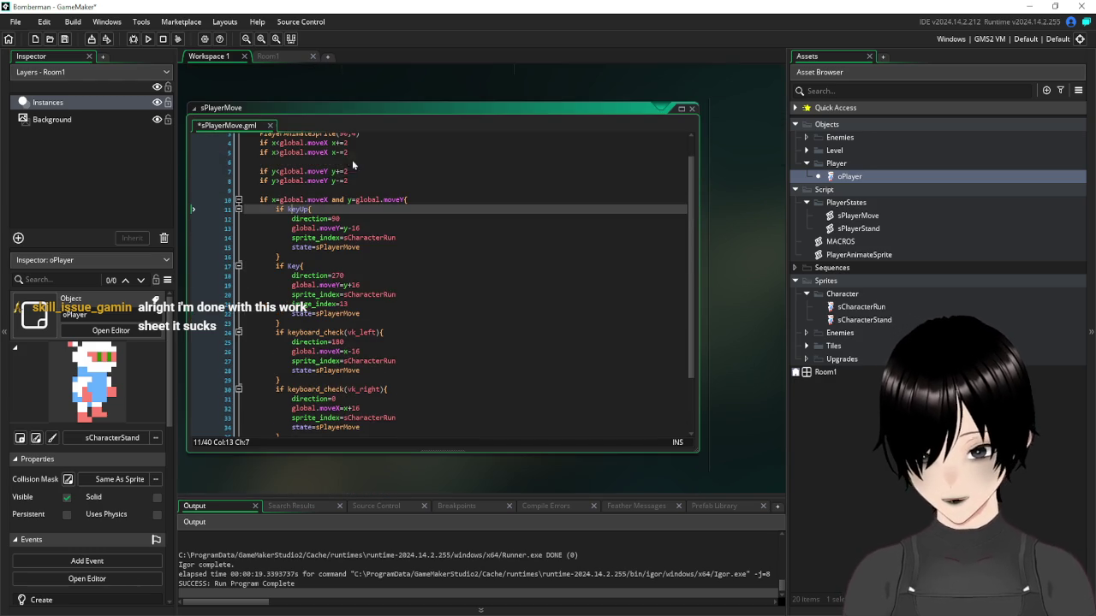
left_click(292, 266)
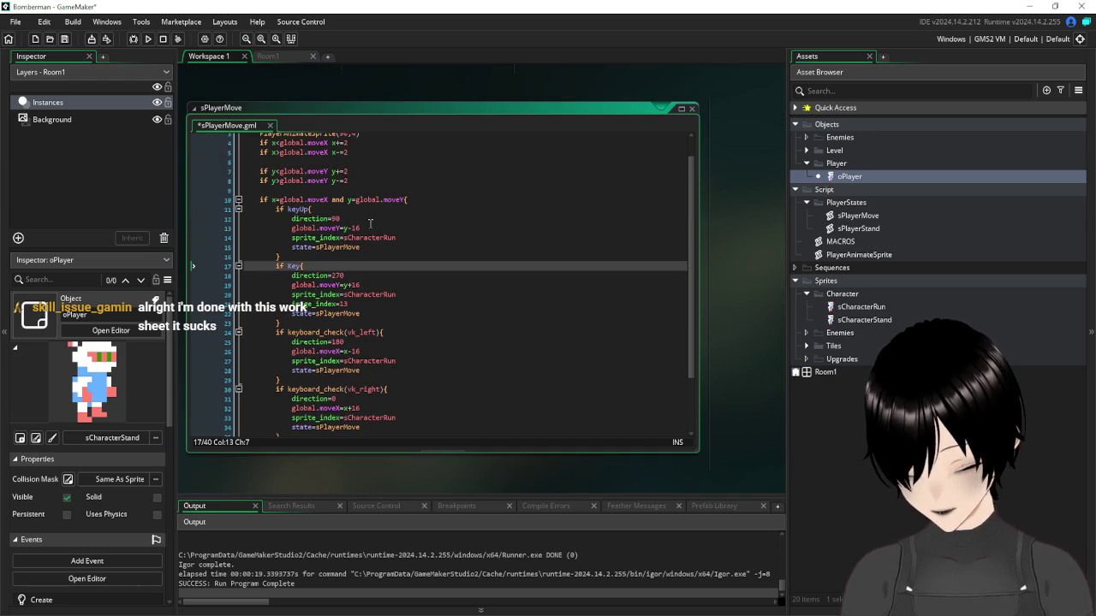
type("ey")
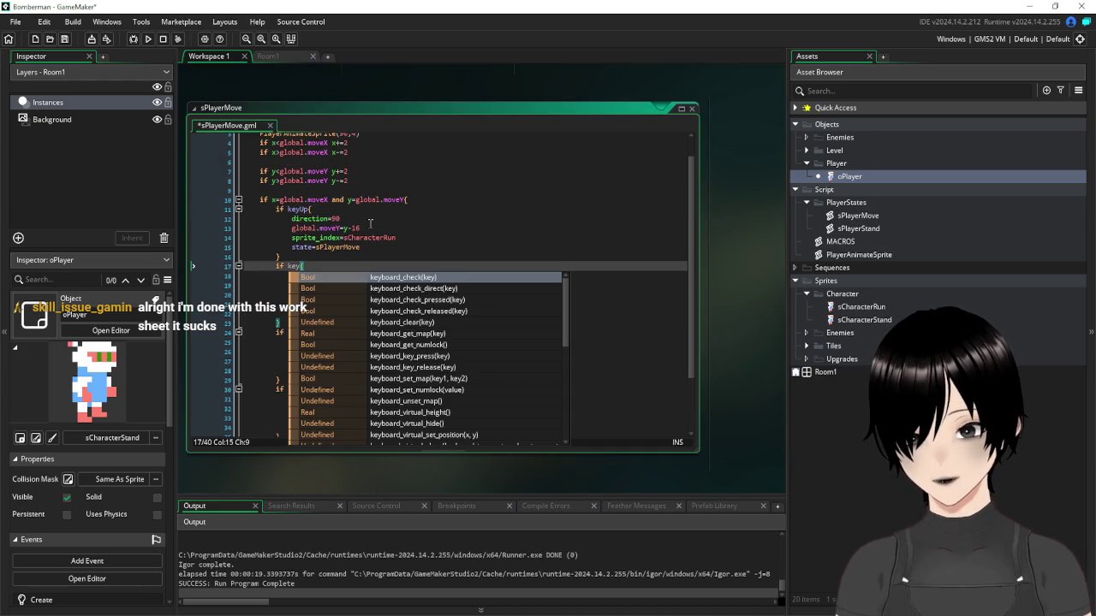
type("Down")
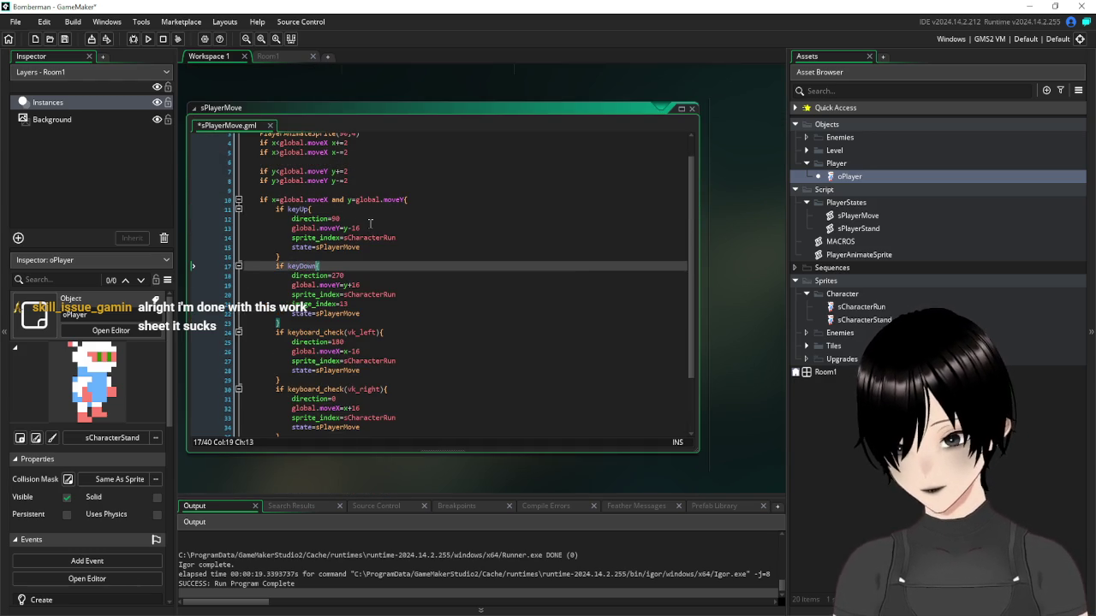
Replace the left and right keyboard_check conditions with keyLeft and keyRight
left_click_drag(360, 333, 289, 333)
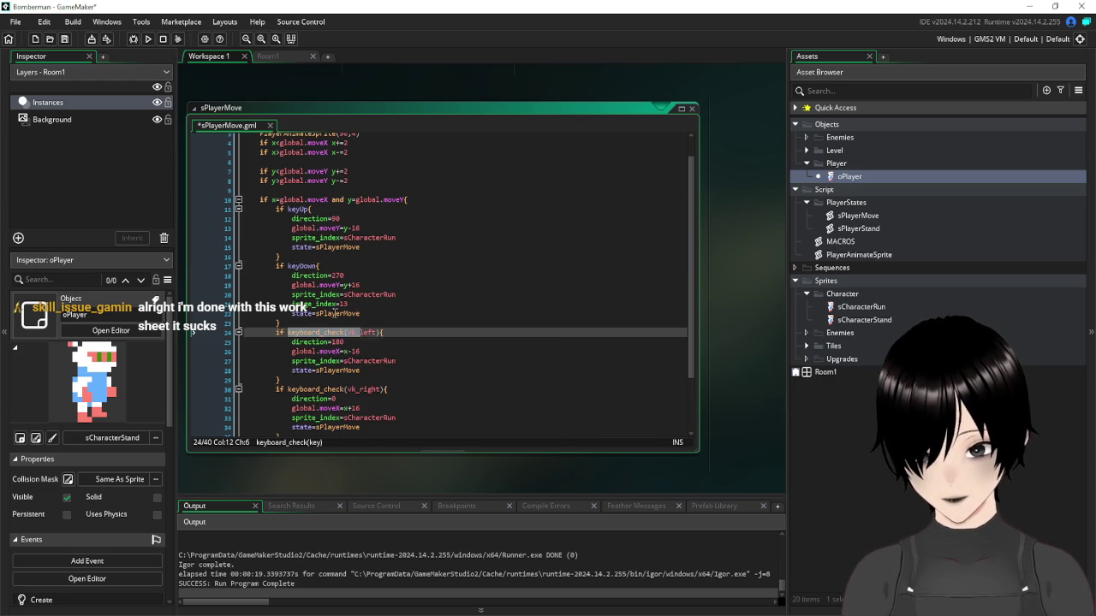
type("key")
key("BackSpace")
type("L")
left_click(374, 342)
scroll(368, 338, "down", 3)
left_click_drag(360, 318, 288, 318)
type("keyR")
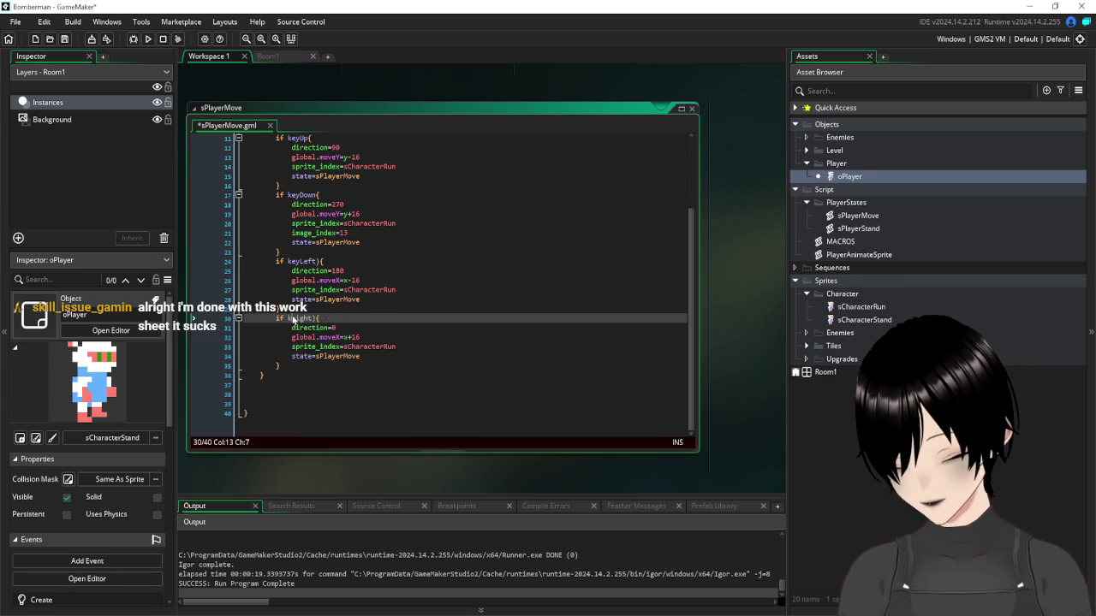
left_click(548, 280)
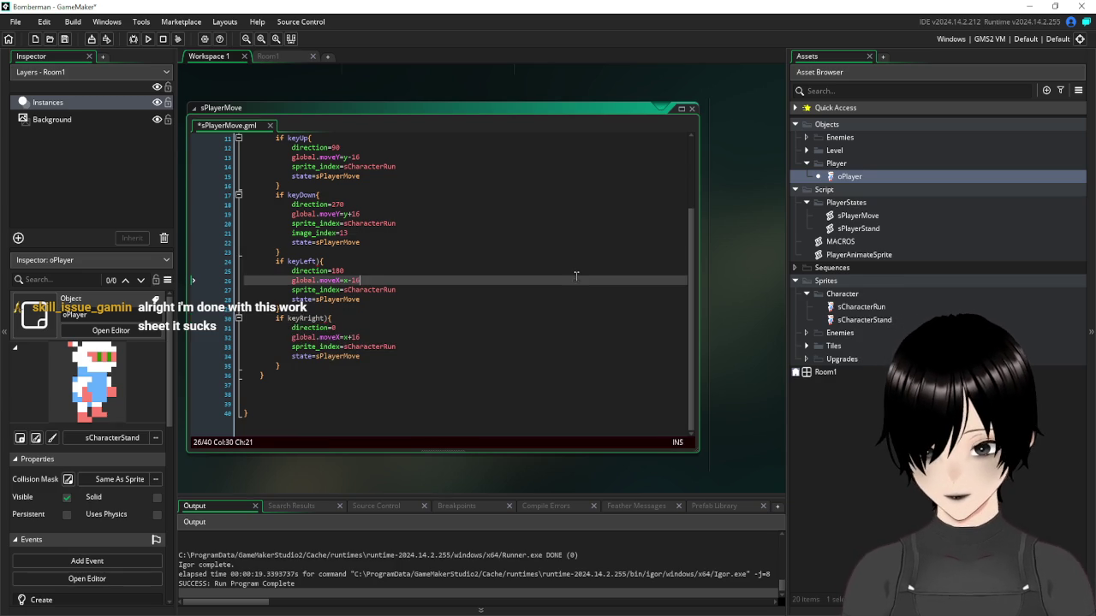
left_click(329, 318)
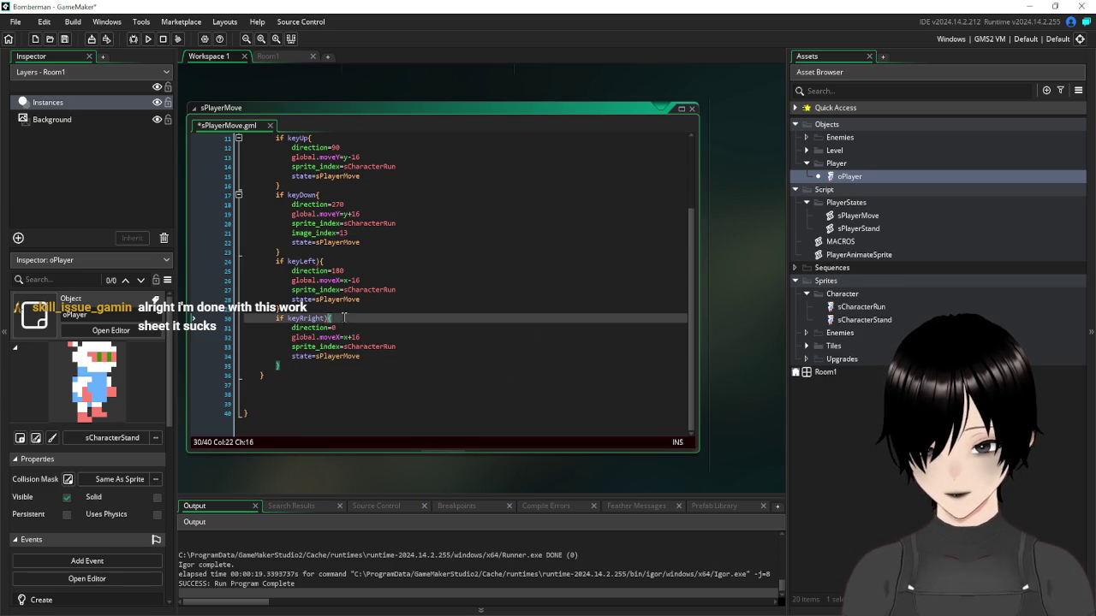
key("BackSpace")
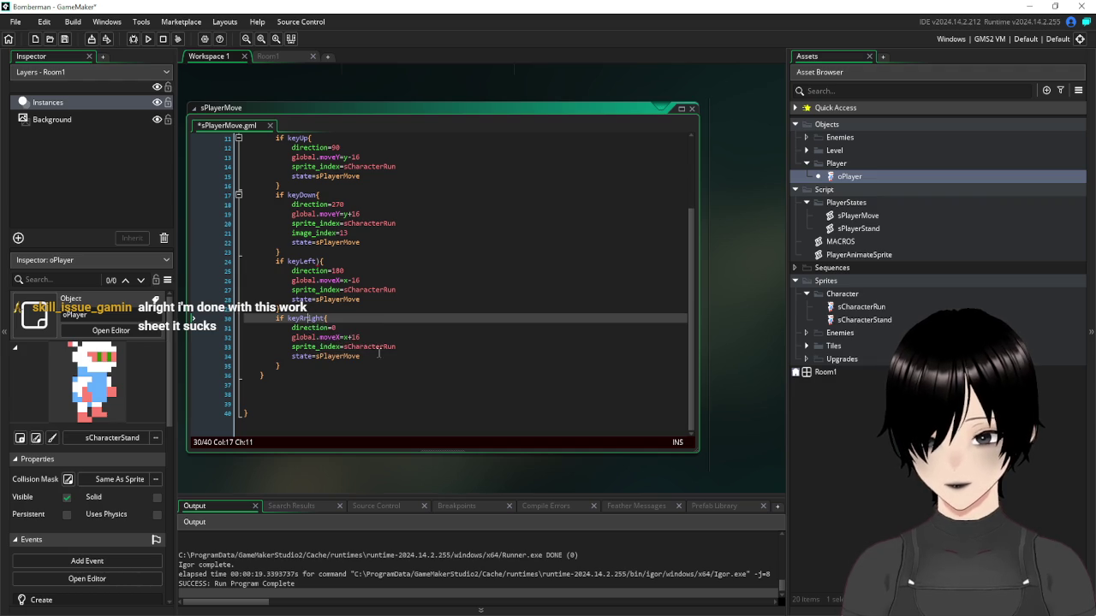
Copy the four direction check blocks and open the sPlayerStand script
left_click(445, 403)
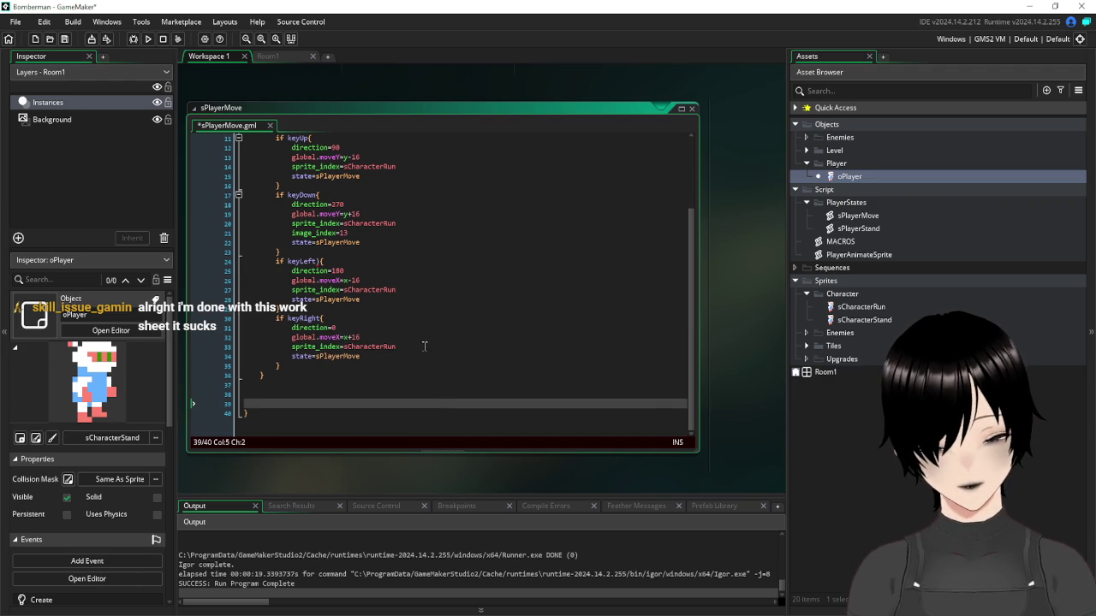
scroll(489, 311, "up", 3)
scroll(488, 308, "down", 3)
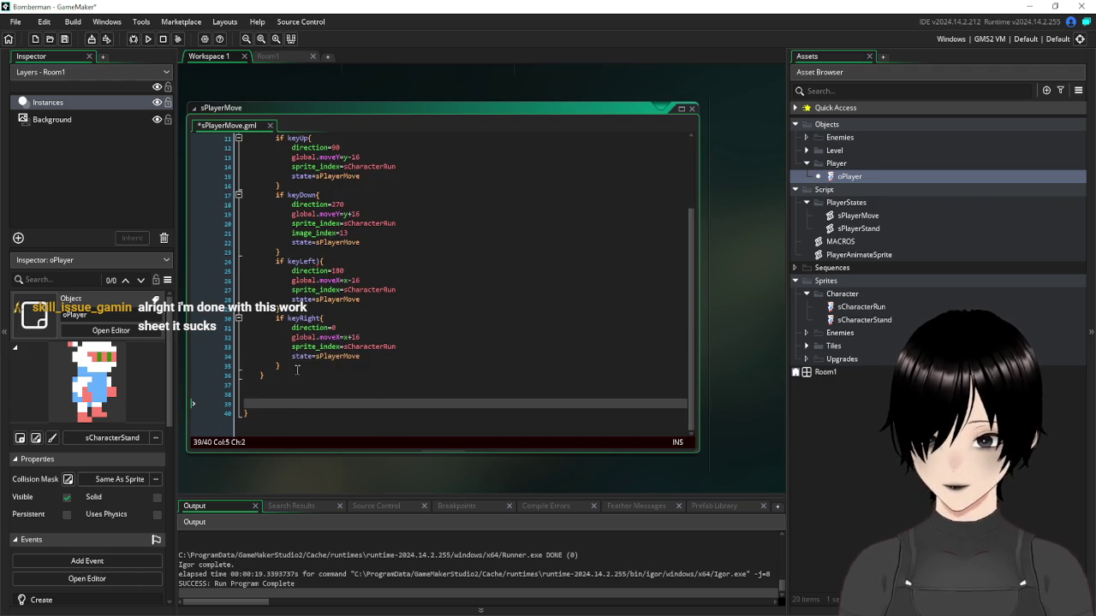
scroll(275, 419, "up", 2)
left_click_drag(274, 422, 218, 189)
key("ctrl+c")
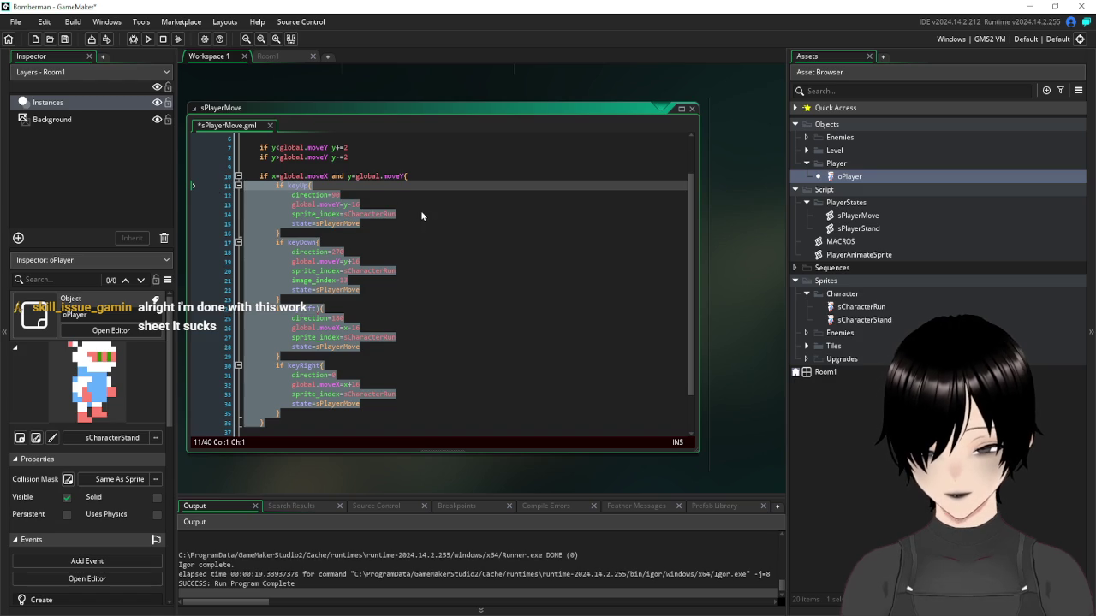
left_click(532, 284)
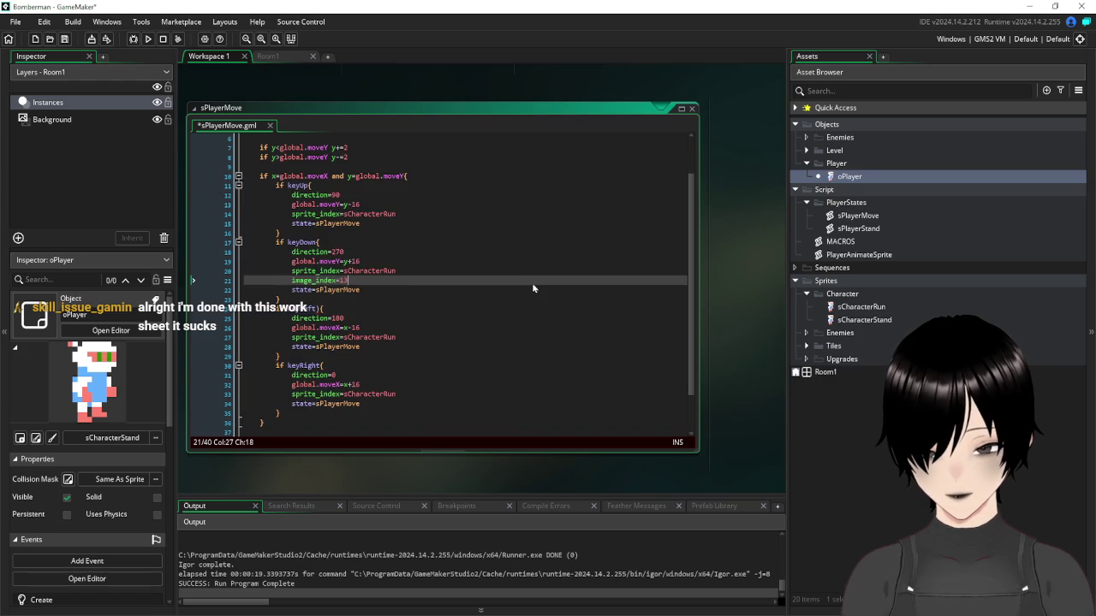
scroll(532, 283, "down", 2)
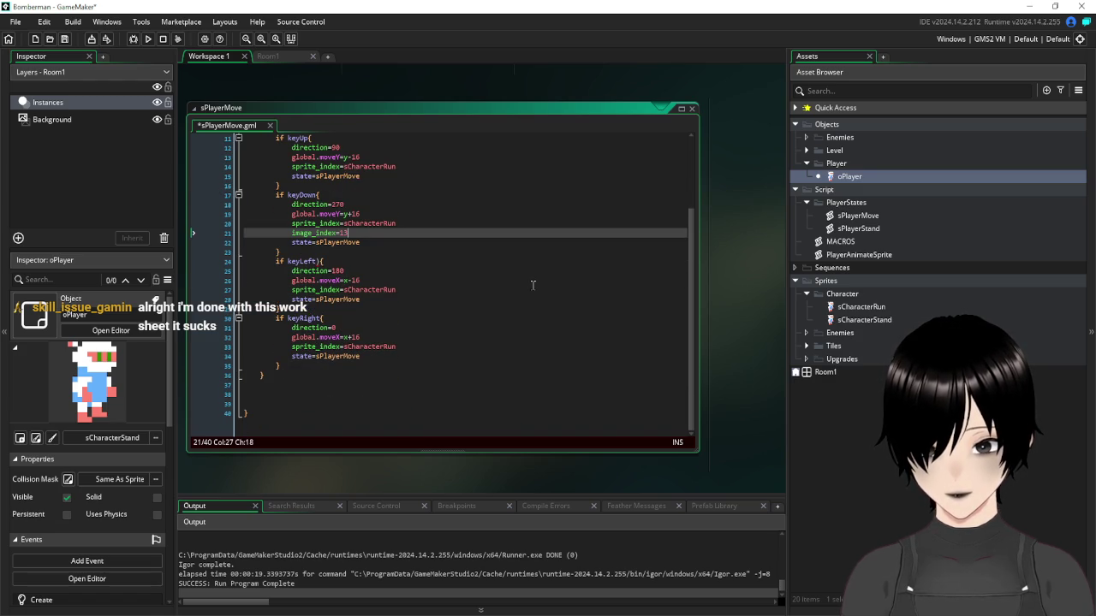
scroll(767, 311, "up", 5)
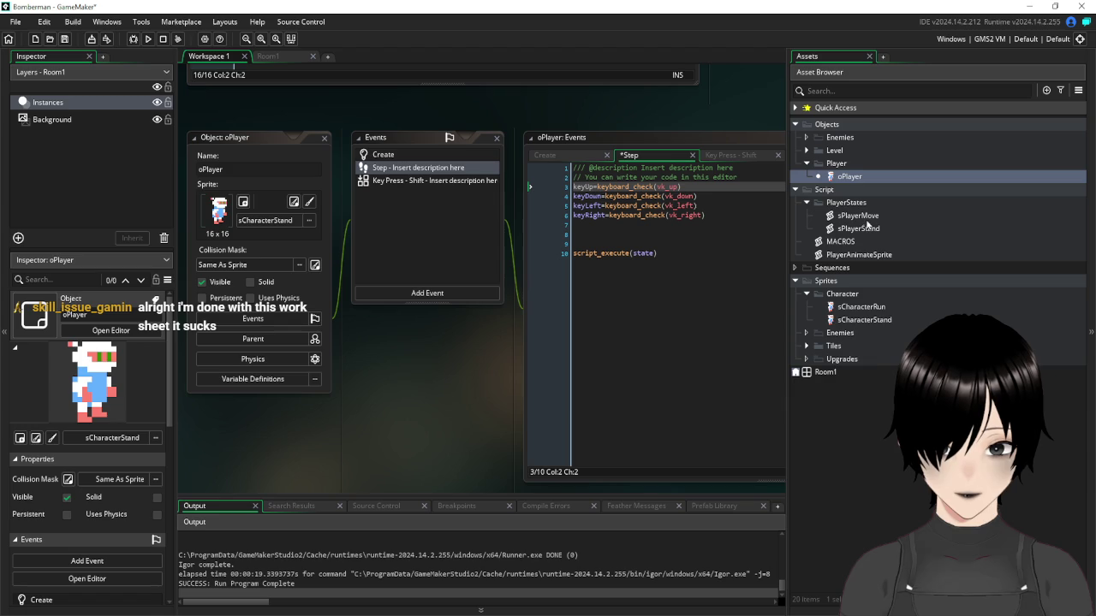
double_click(859, 229)
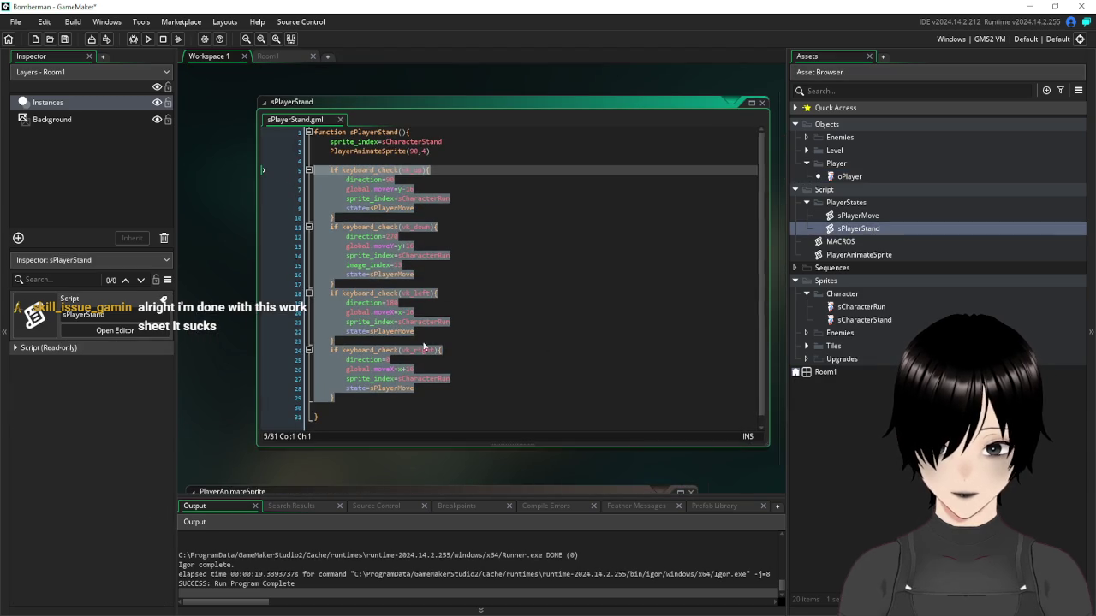
Paste the copied key checks over sPlayerStand's keyboard_check blocks, removing the extra brace and blank line
mouse_move(373, 396)
left_mouse_down()
mouse_move(282, 330)
mouse_move(241, 172)
mouse_move(217, 167)
left_mouse_up()
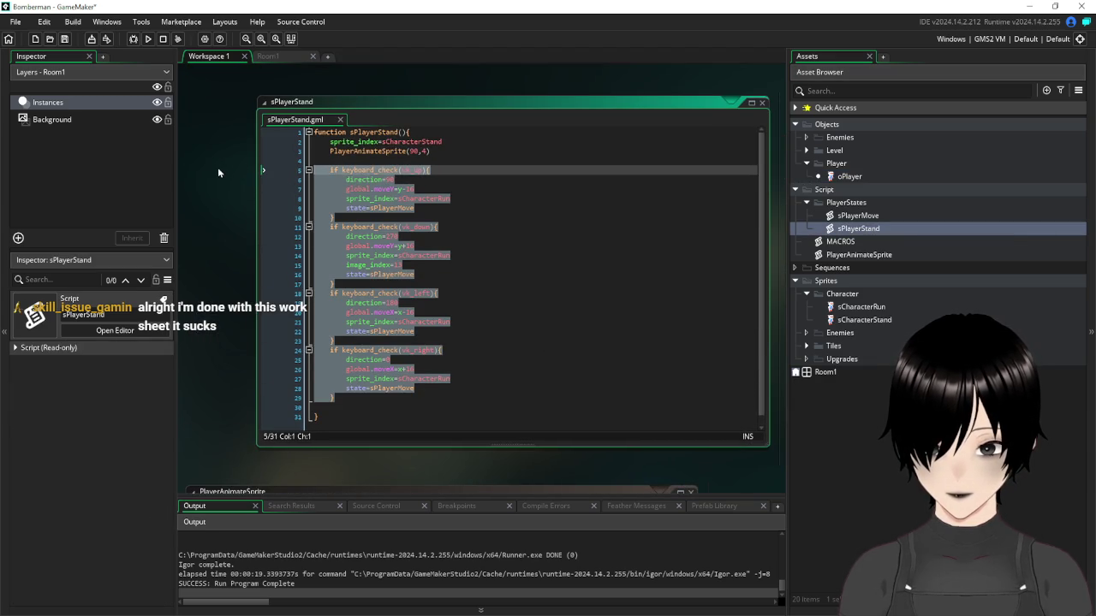
key("ctrl+v")
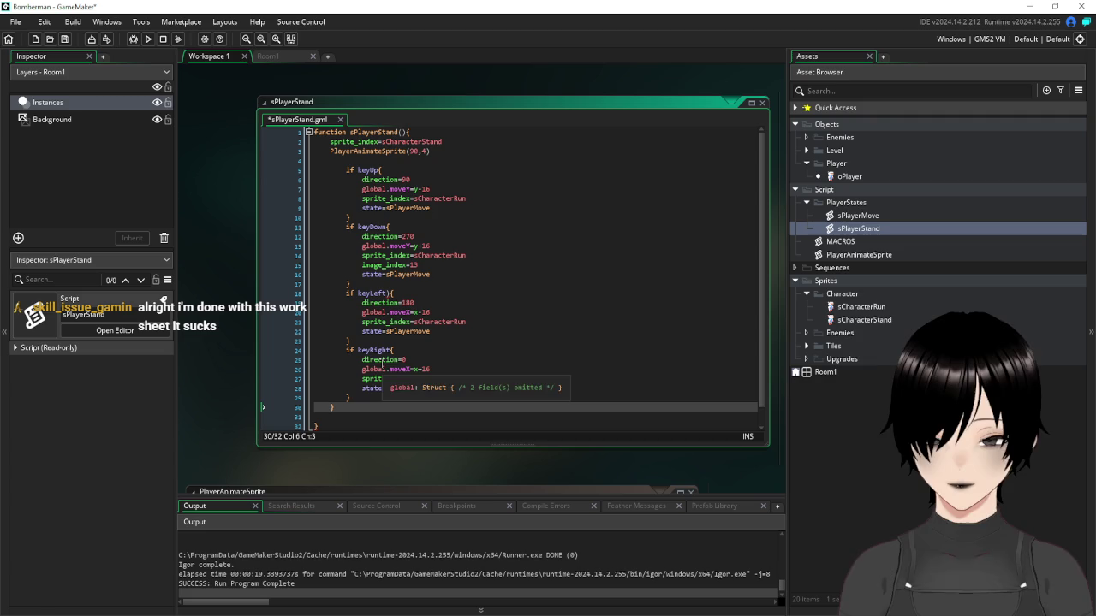
key("BackSpace")
key("BackSpace")
key("BackSpace")
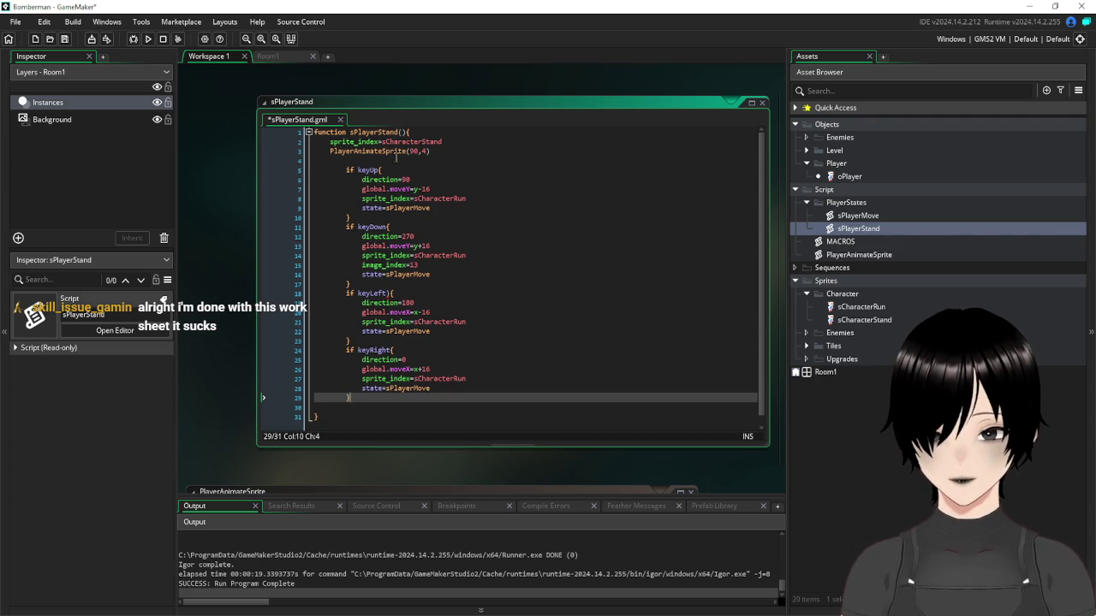
left_click(396, 160)
key("BackSpace")
scroll(542, 346, "down", 3)
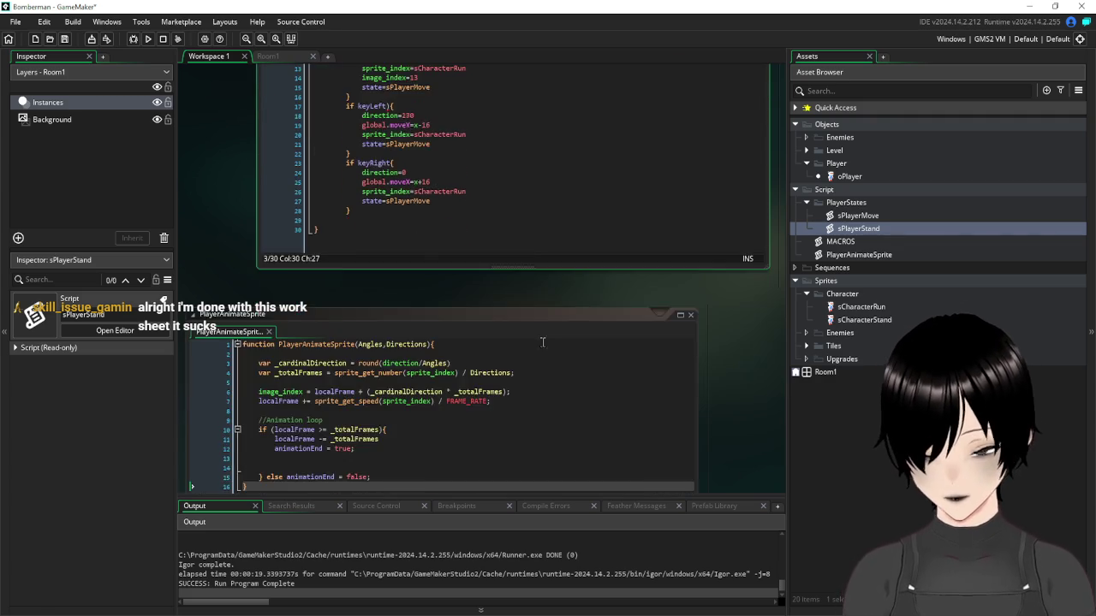
scroll(542, 347, "down", 15)
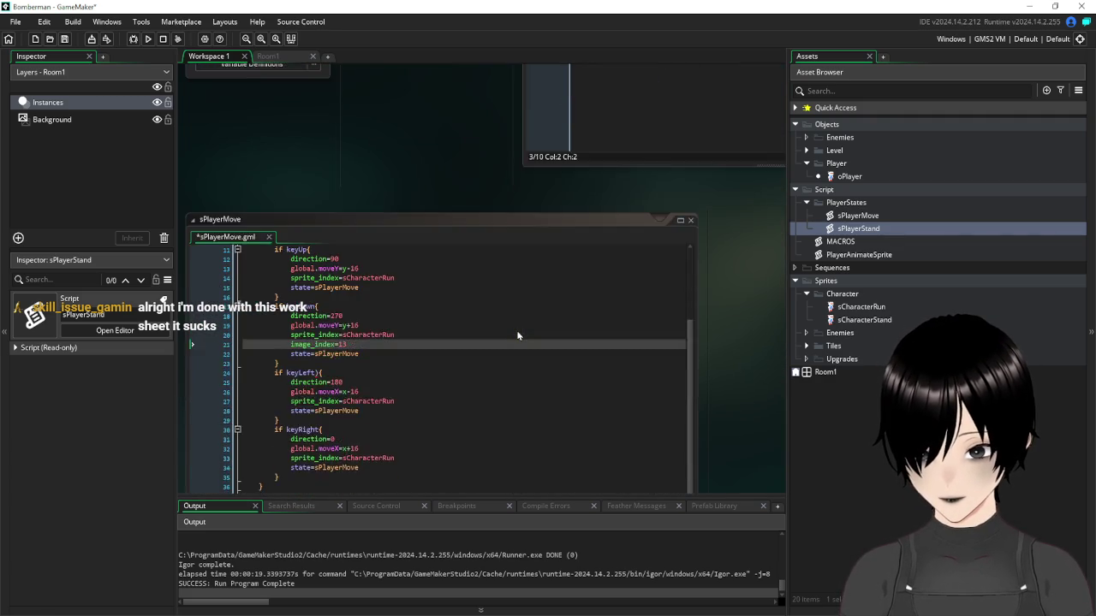
scroll(518, 335, "down", 4)
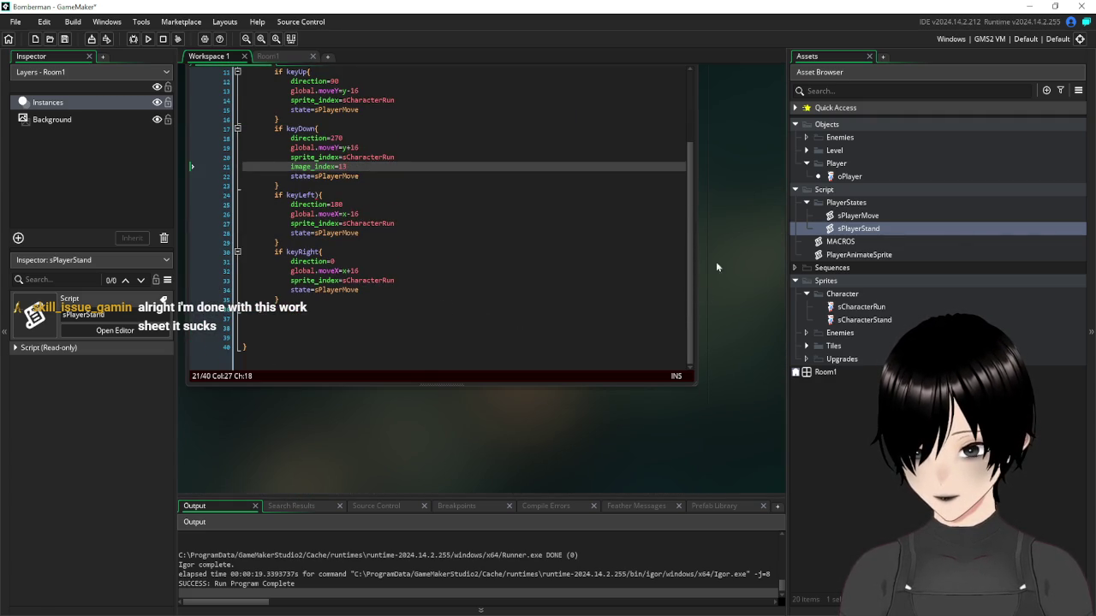
scroll(734, 257, "up", 2)
scroll(413, 272, "up", 3)
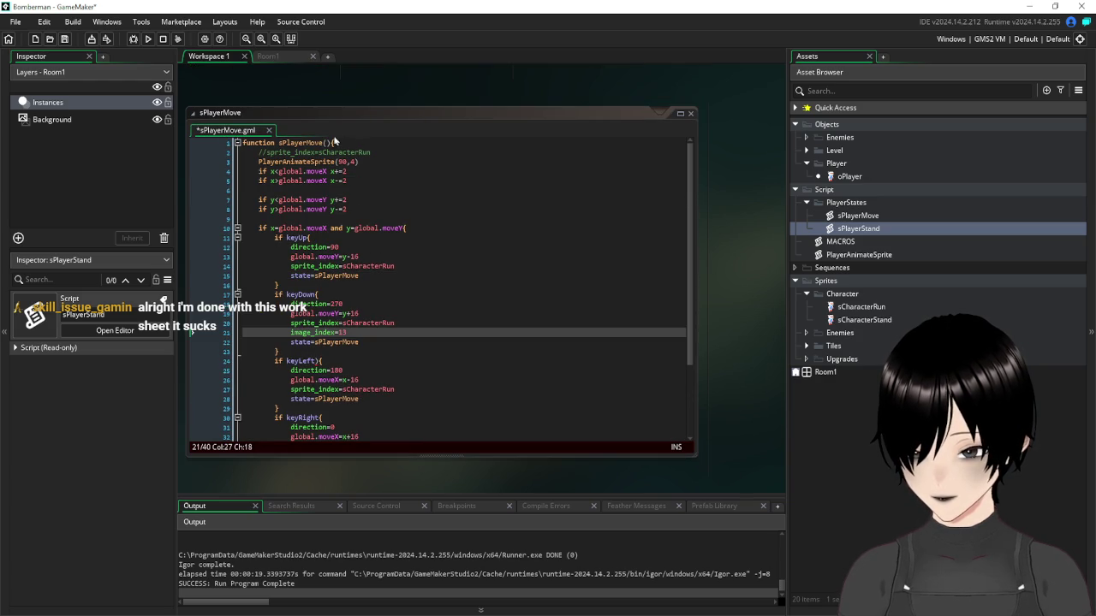
Delete sPlayerMove's extra trailing blank lines and add an indented closing brace
left_click(333, 142)
scroll(417, 166, "down", 3)
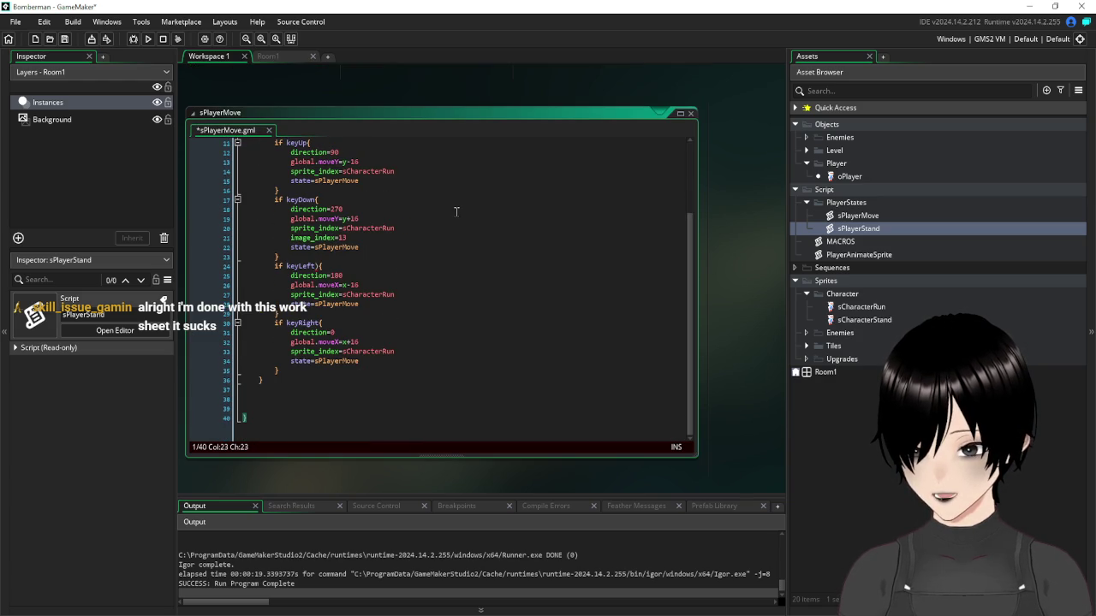
left_click(300, 398)
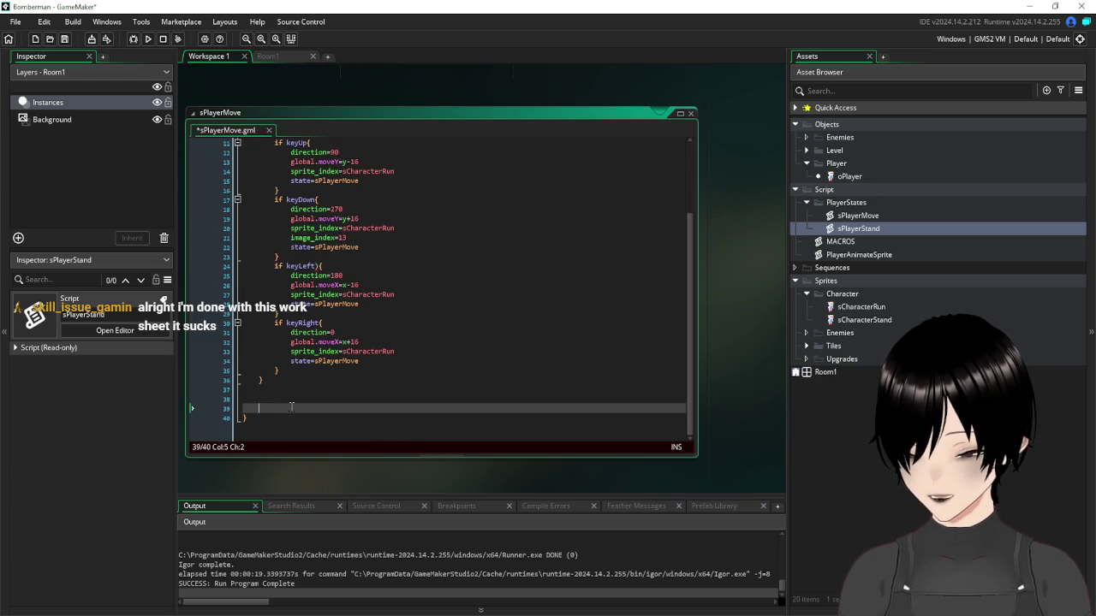
key("BackSpace")
key("BackSpace")
key("BackSpace")
key("BackSpace")
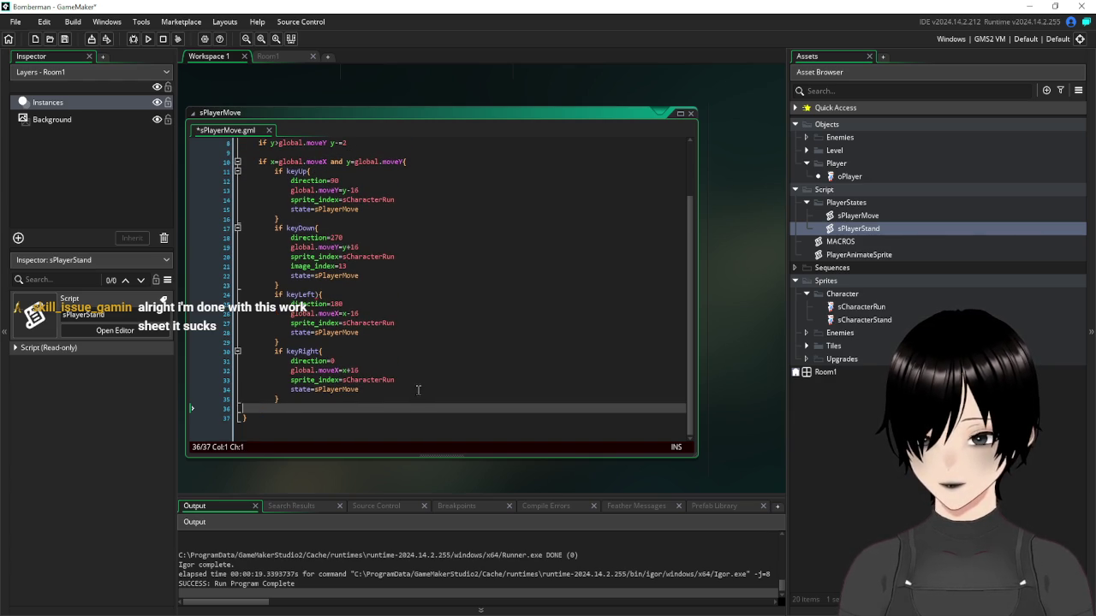
key("Tab")
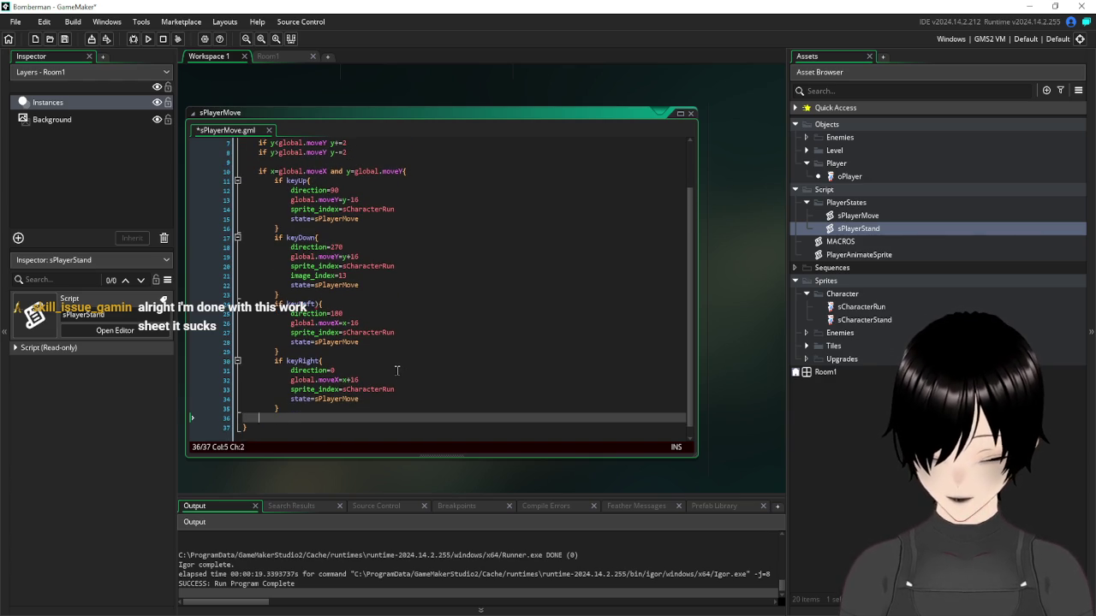
type("}")
left_click(394, 343)
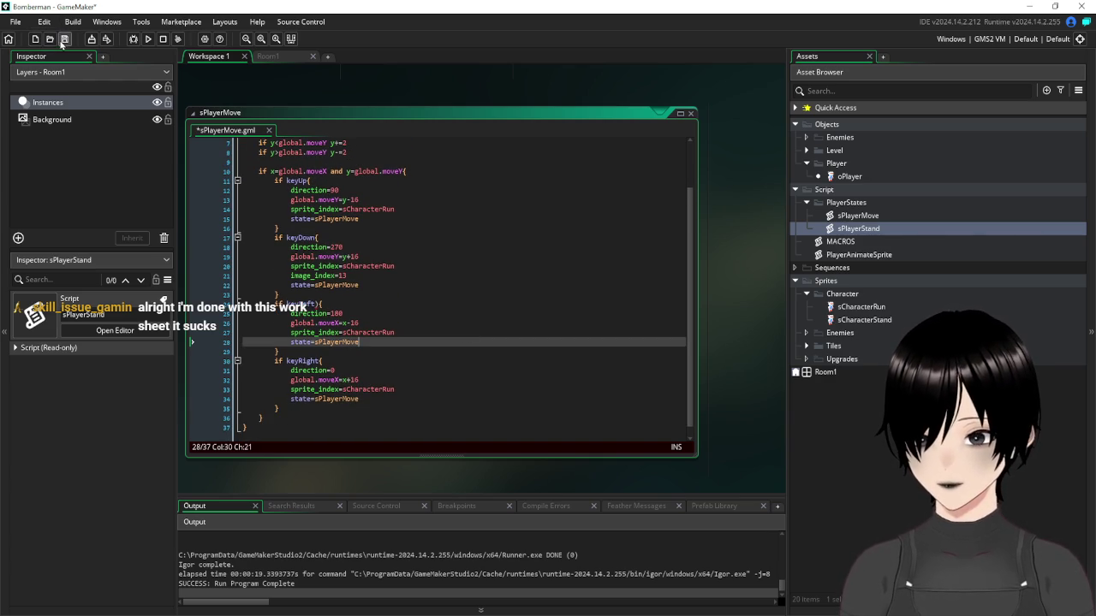
Save sPlayerMove and run the game, producing unexpected ')' errors at sPlayerMove line 24 and sPlayerStand line 17
left_click(64, 39)
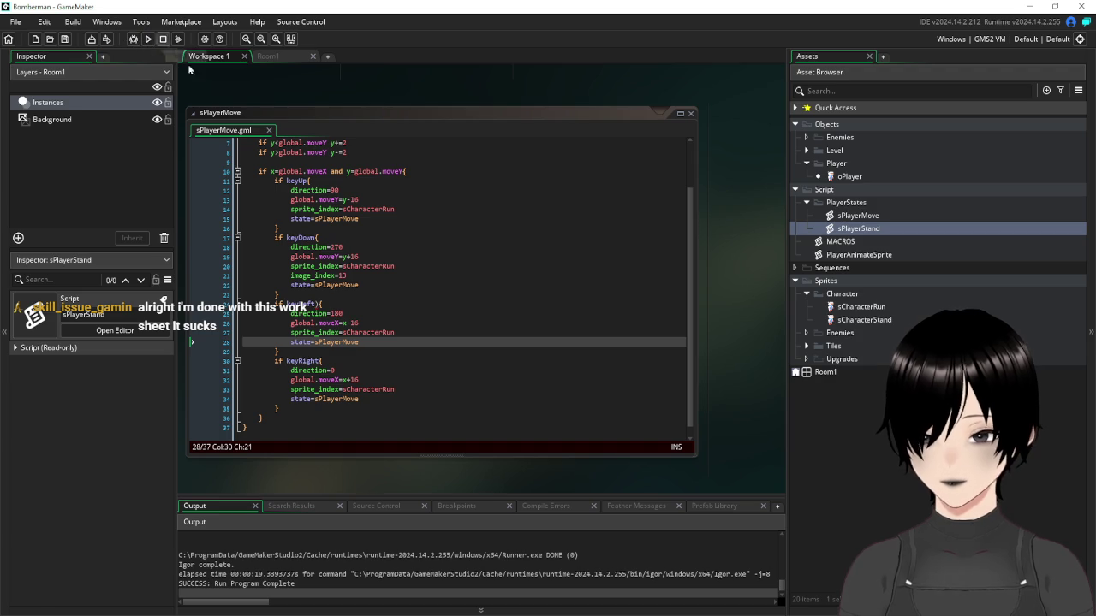
left_click(404, 171)
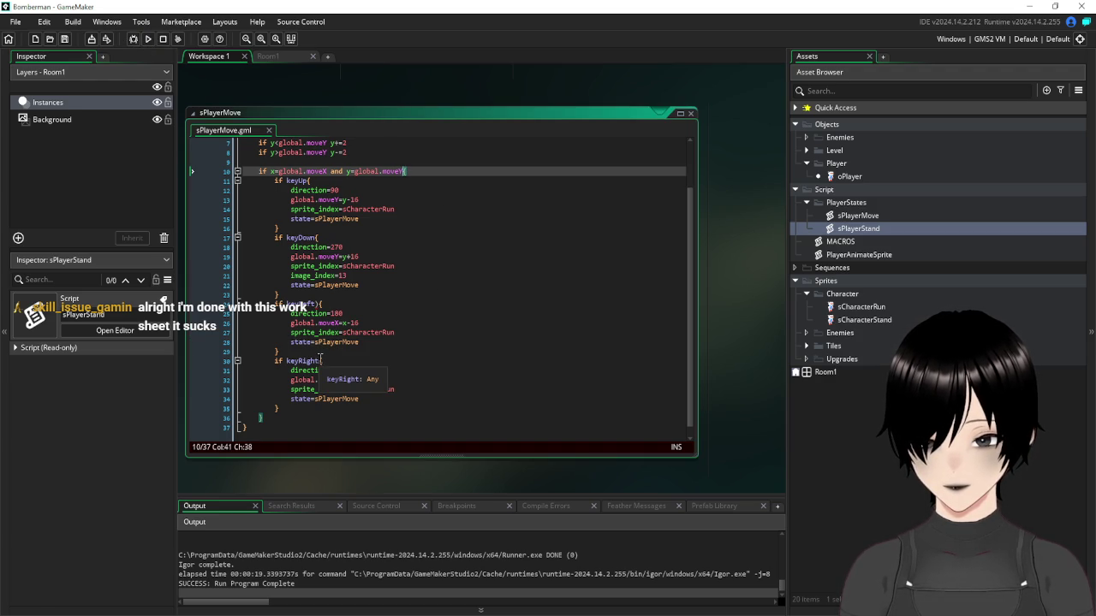
left_click(321, 360)
left_click(341, 420)
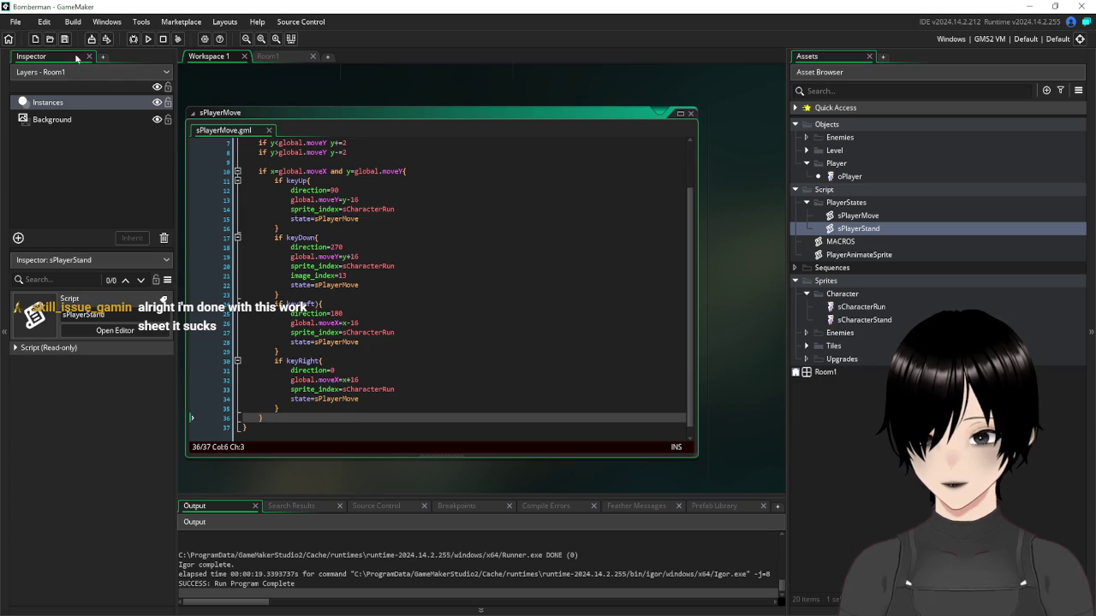
left_click(148, 40)
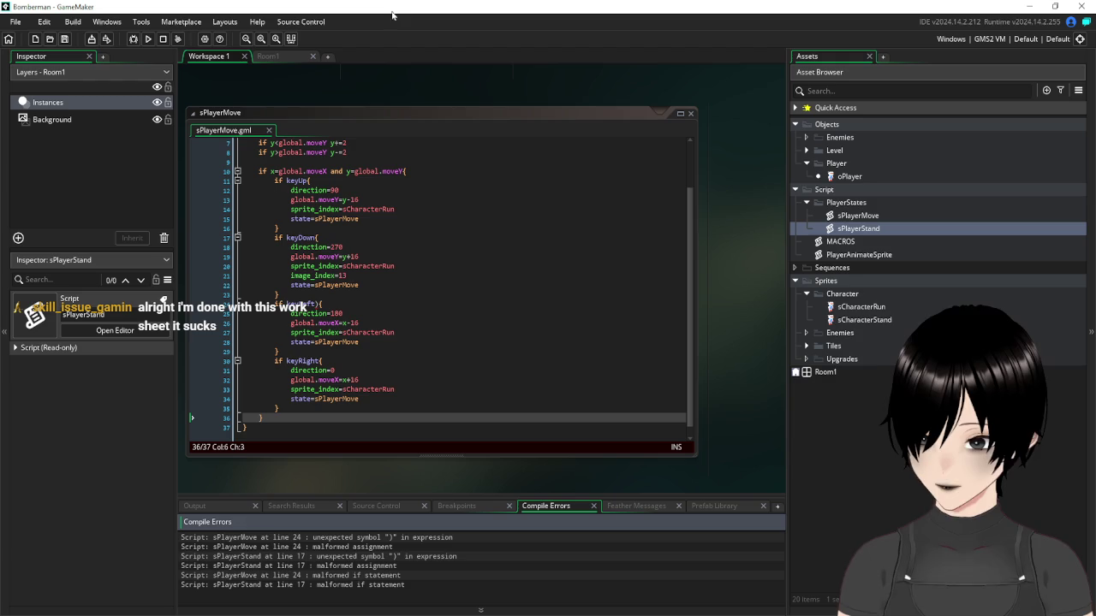
Replace the stray ')' after keyLeft with '{' in both sPlayerMove and sPlayerStand
left_click(319, 304)
key("BackSpace")
left_click(403, 332)
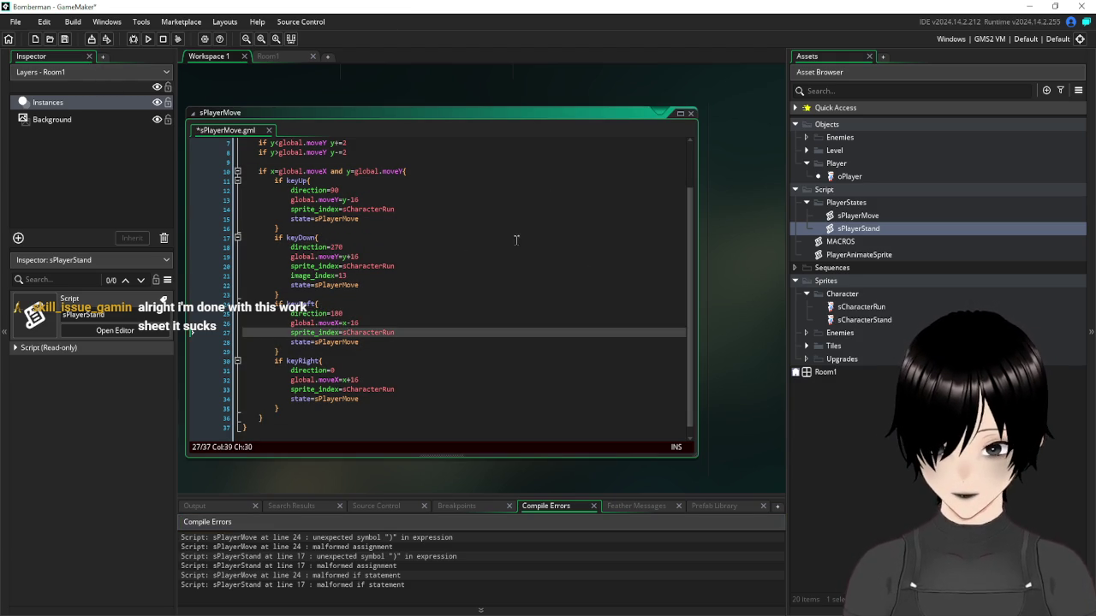
left_click(516, 240)
scroll(744, 206, "up", 10)
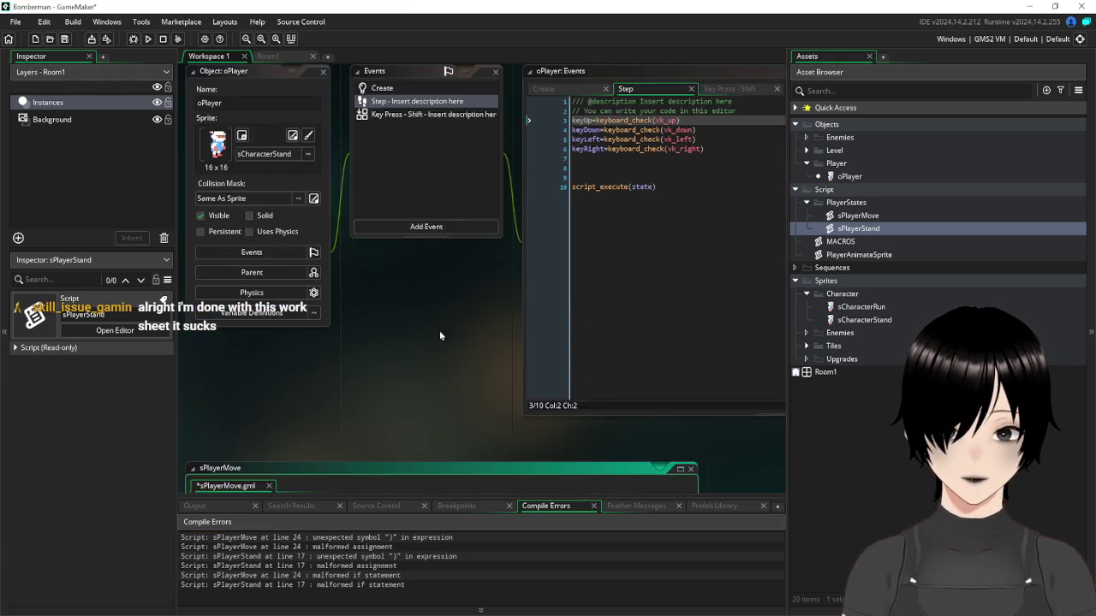
scroll(466, 316, "up", 5)
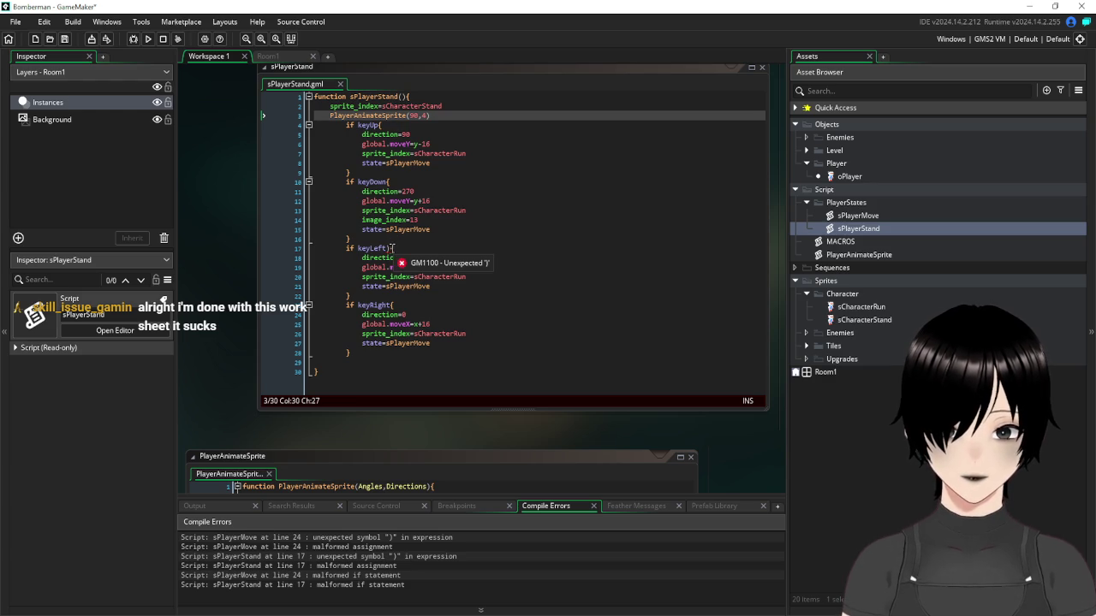
left_click(391, 248)
key("BackSpace")
type("{")
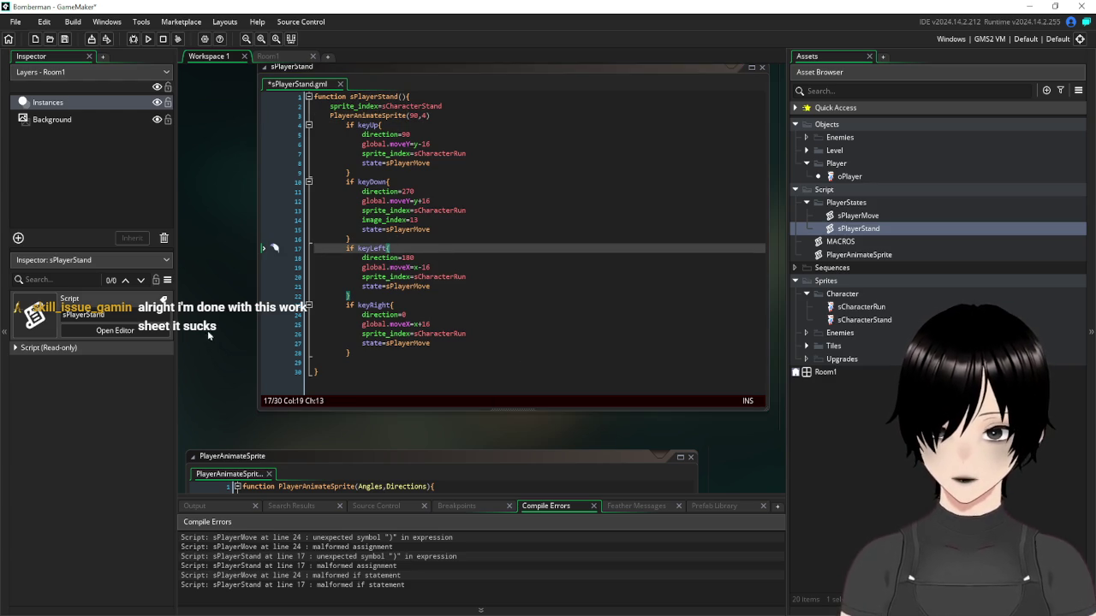
scroll(218, 314, "down", 5)
scroll(217, 314, "down", 10)
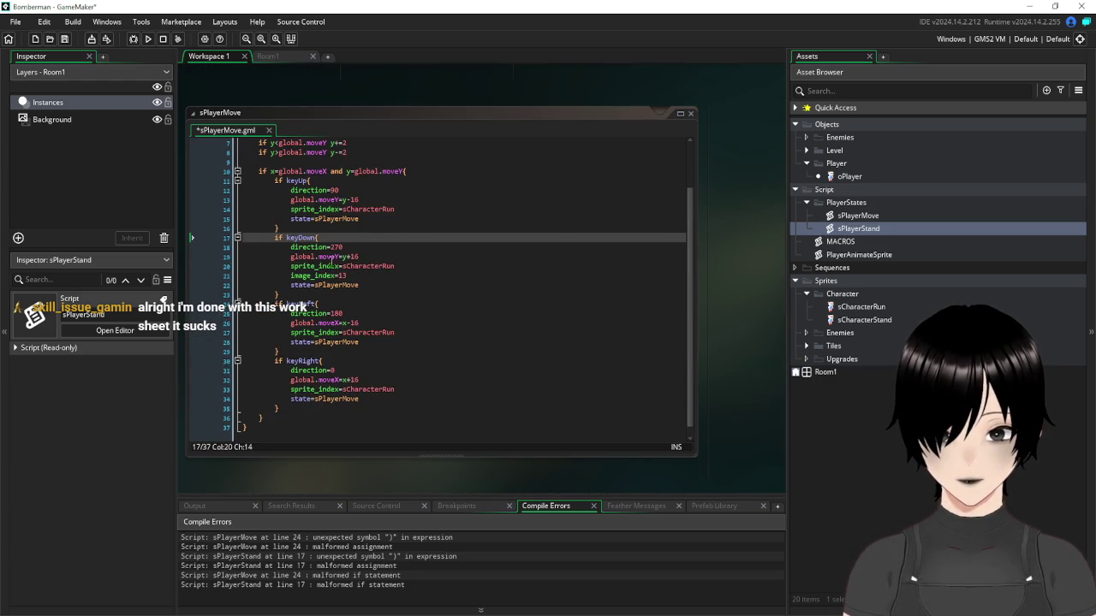
scroll(456, 190, "up", 2)
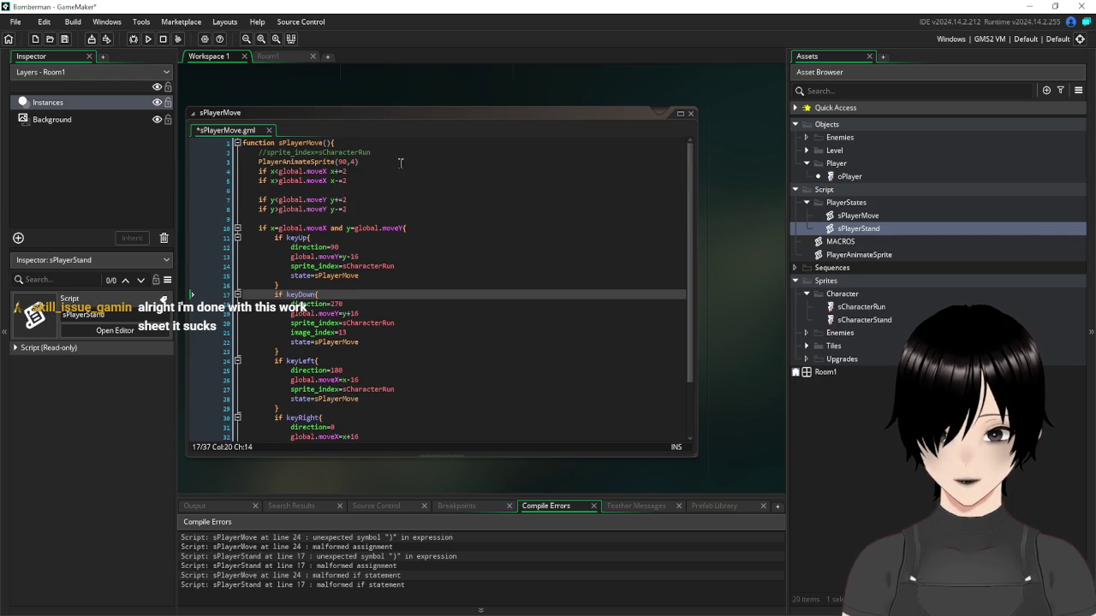
Add move=false after the PlayerAnimateSprite call and move=true inside the keyUp block
left_click(396, 162)
key("Return")
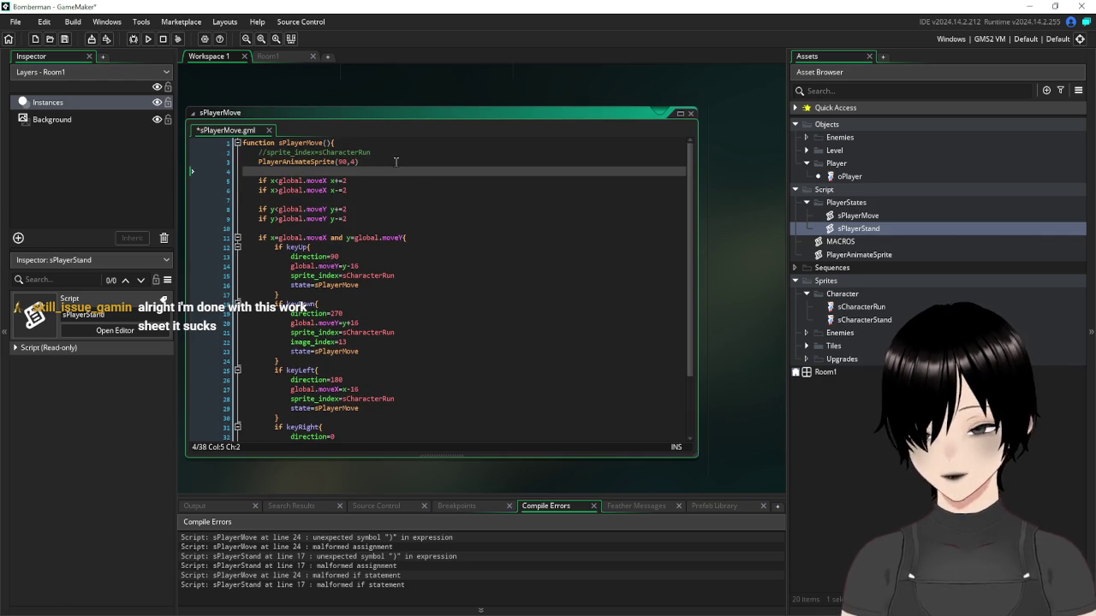
type("move=fa")
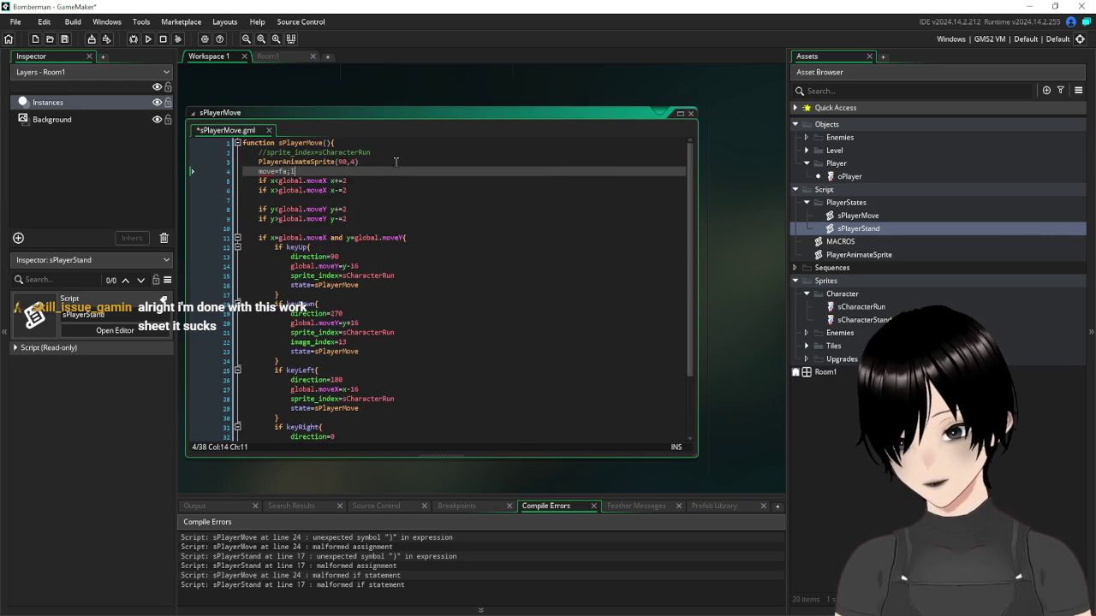
type("lse")
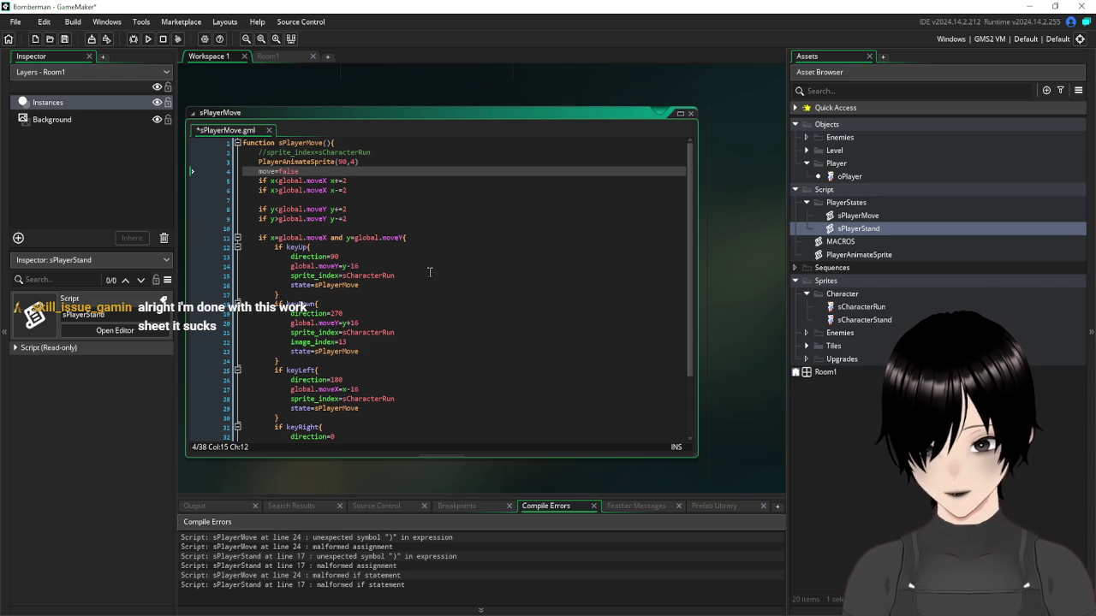
left_click(401, 287)
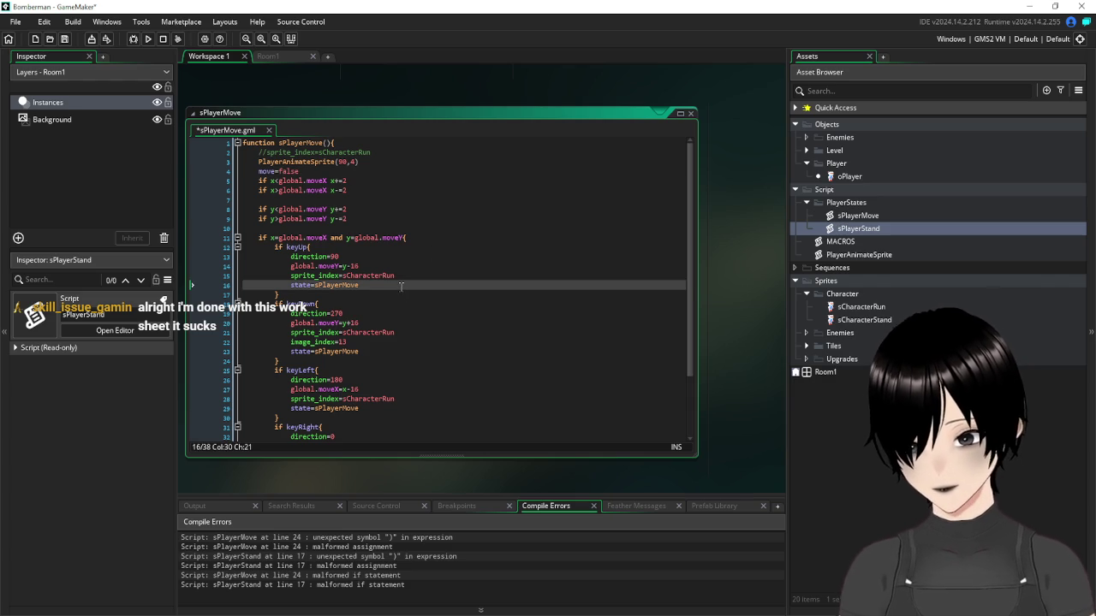
key("Return")
type("move=tr")
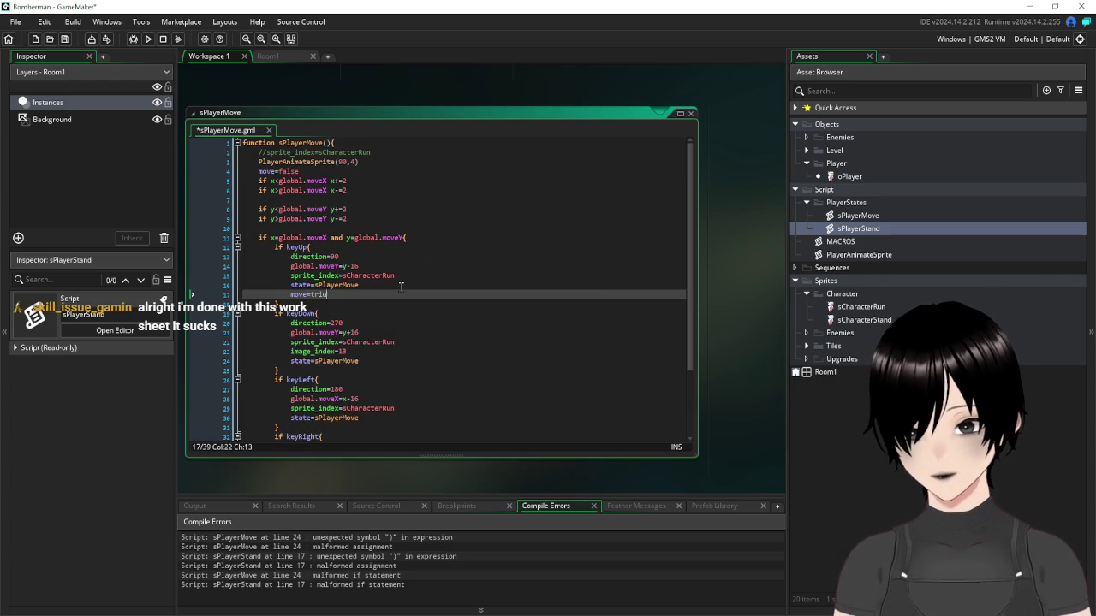
key("Return")
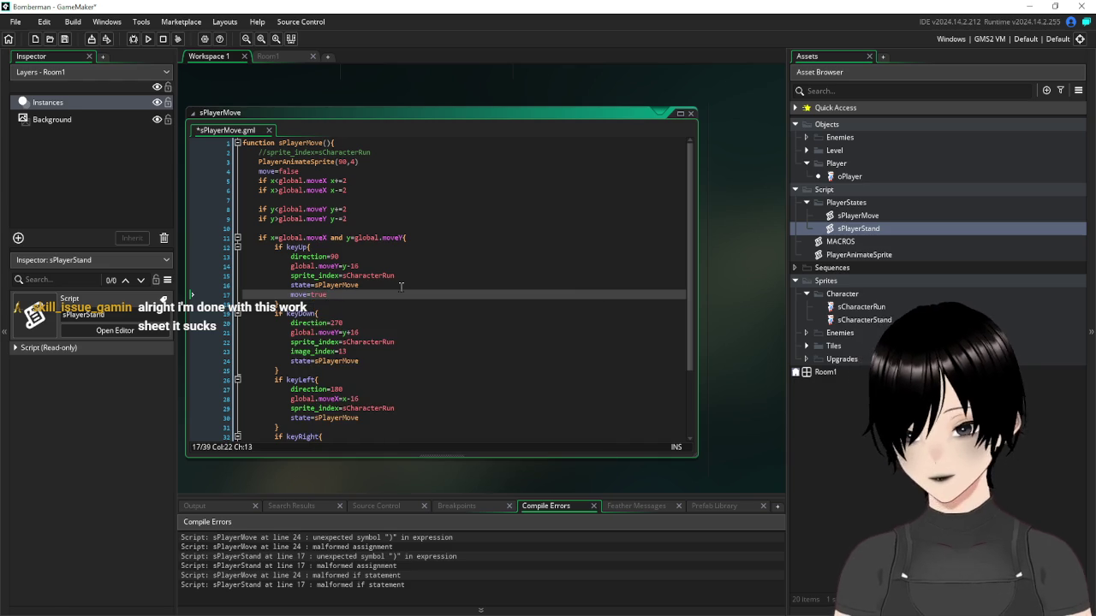
Copy move=true into the keyDown, keyLeft and keyRight blocks
key("shift+Home")
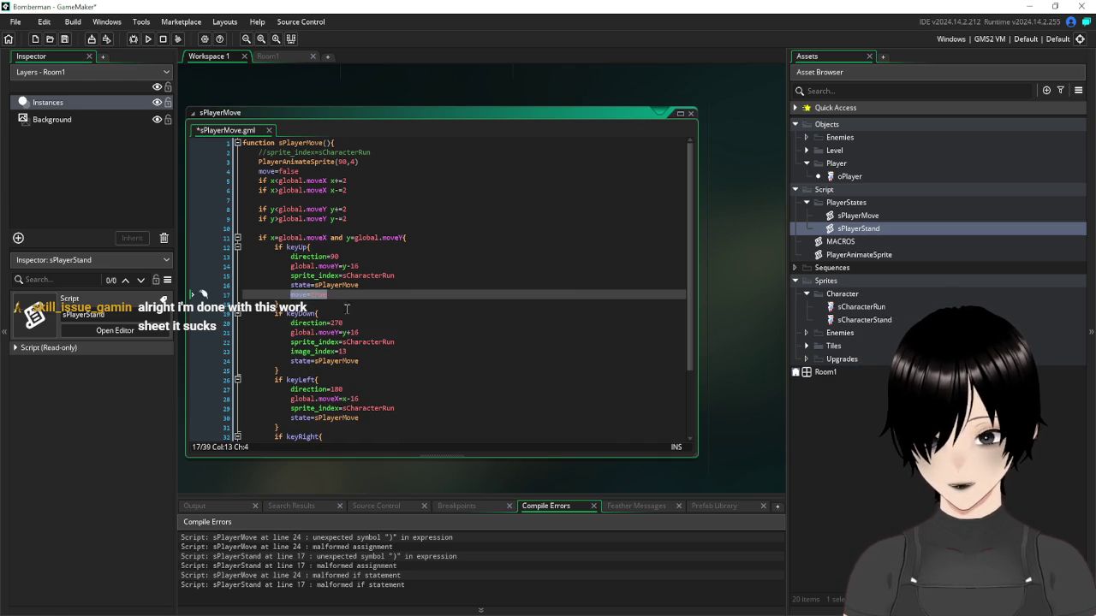
key("ctrl+c")
left_click(387, 359)
key("Return")
key("ctrl+v")
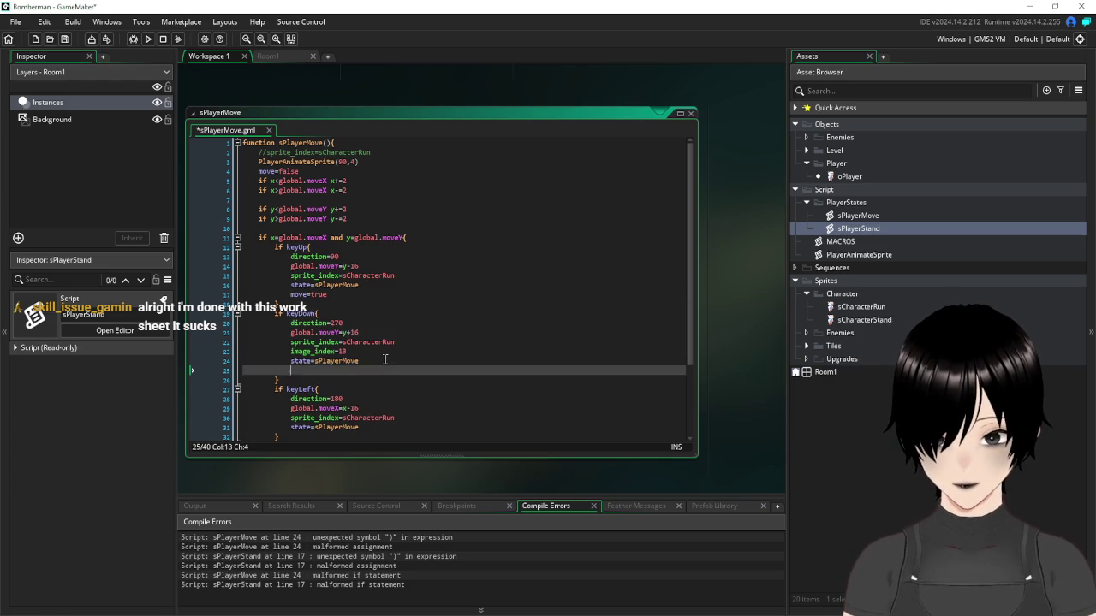
scroll(387, 360, "down", 3)
left_click(374, 360)
key("Return")
key("ctrl+v")
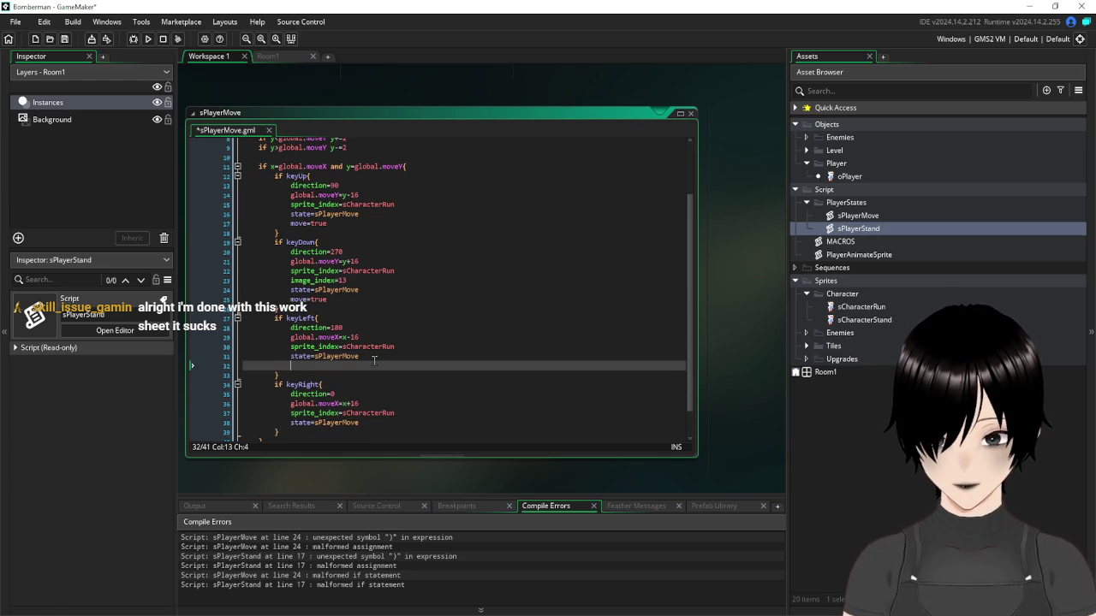
left_click(375, 422)
key("Return")
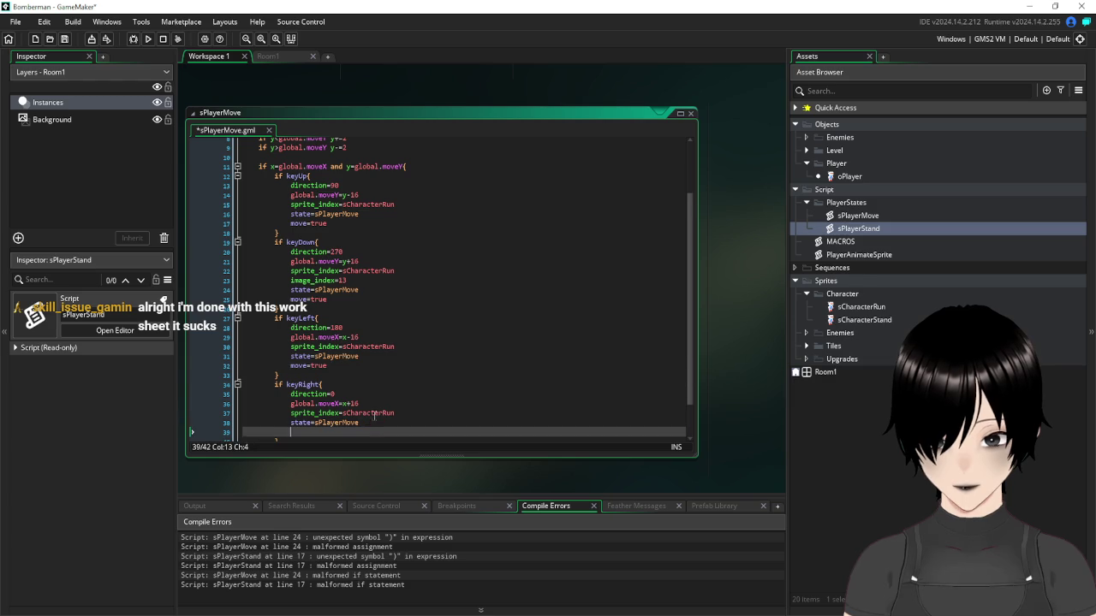
key("ctrl+v")
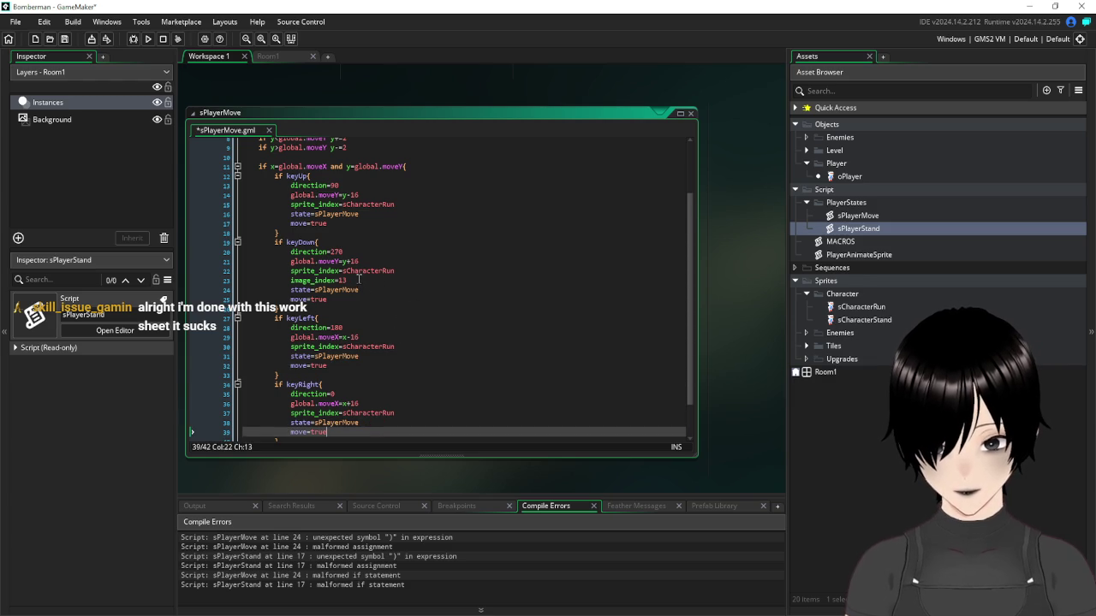
Delete the image_index=13 line and check the script's closing braces
left_click(376, 280)
key("shift+Home")
key("BackSpace")
key("BackSpace")
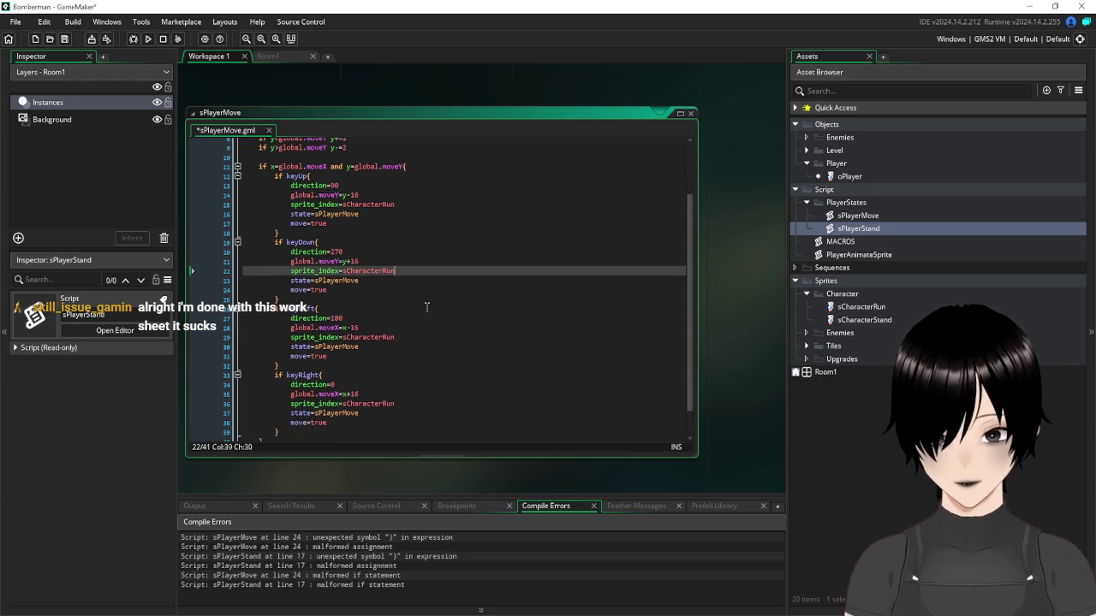
scroll(428, 306, "down", 2)
scroll(425, 307, "up", 5)
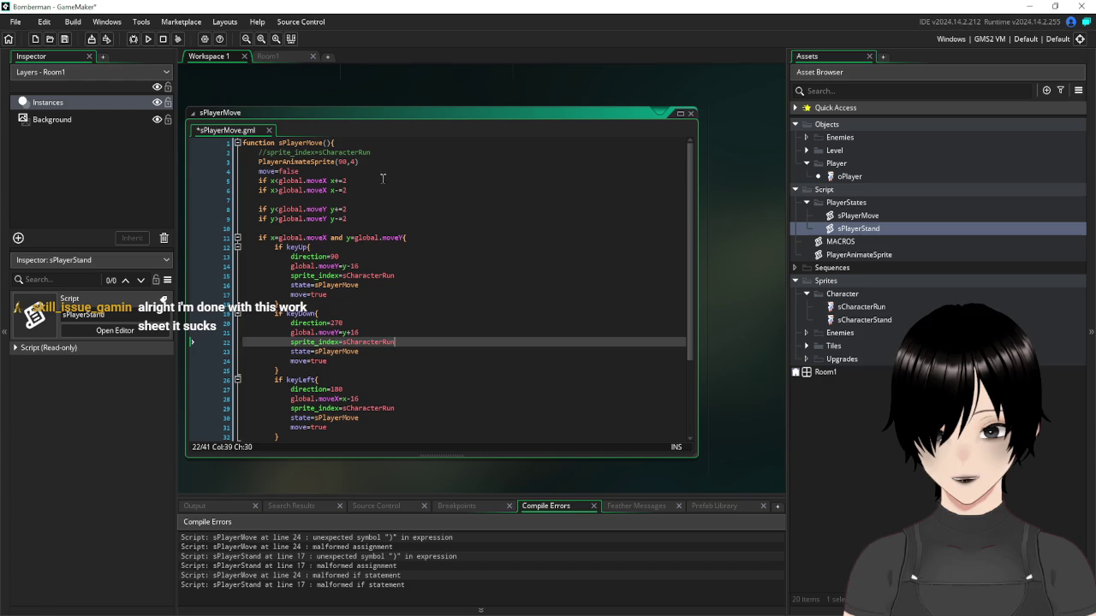
scroll(396, 186, "down", 4)
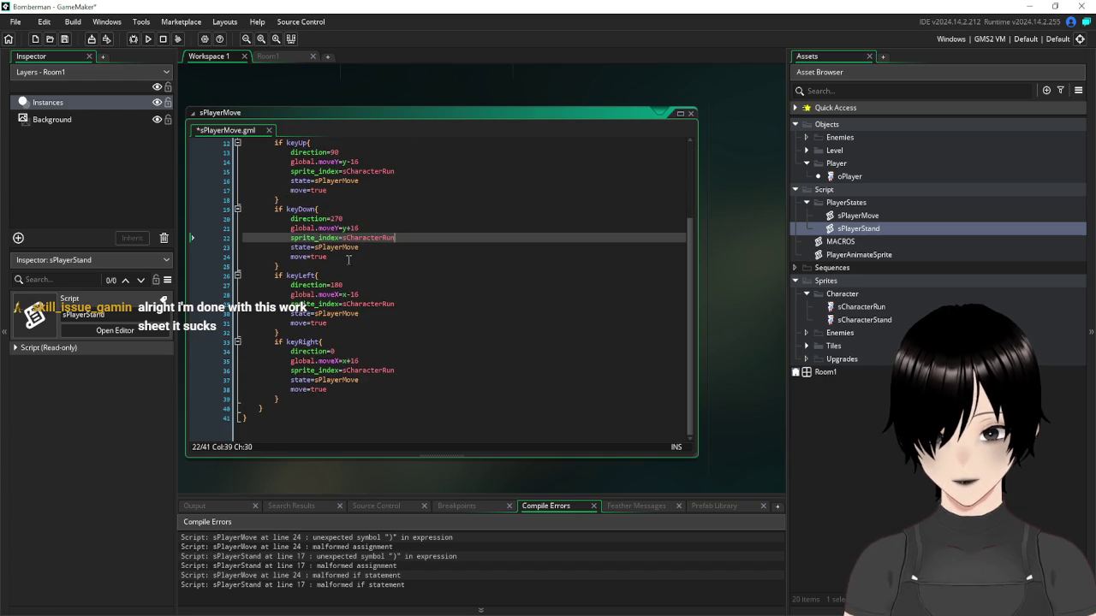
left_click(259, 410)
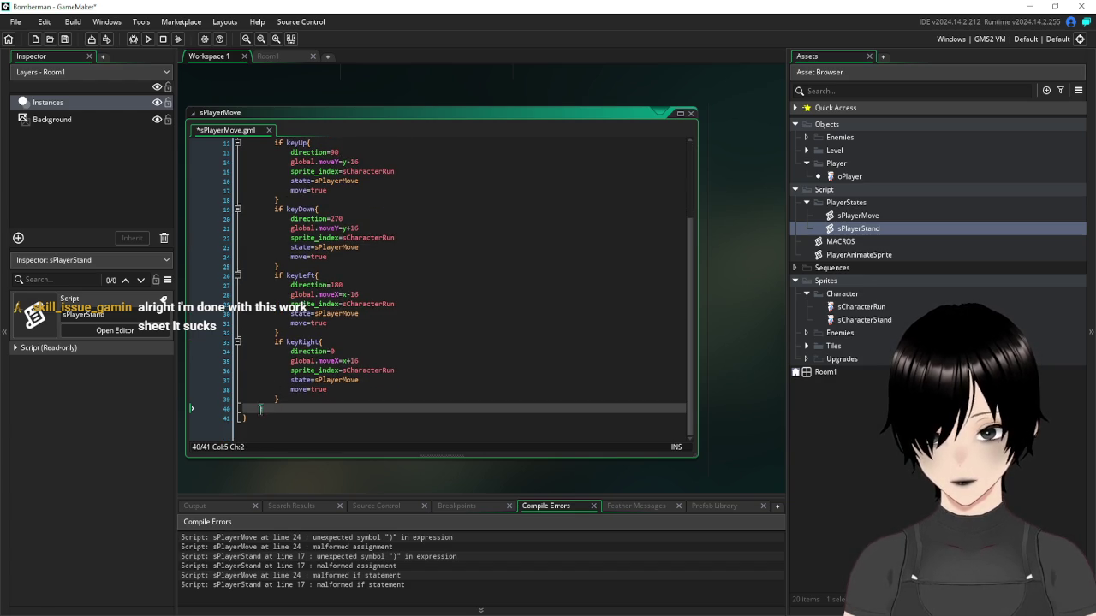
scroll(352, 394, "up", 1)
scroll(351, 395, "up", 2)
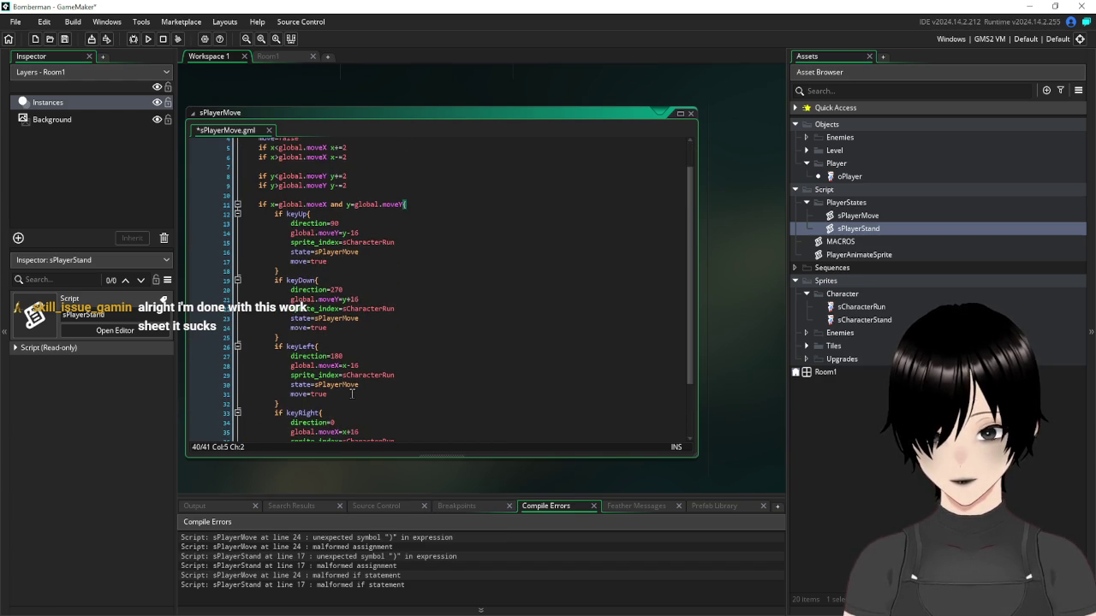
scroll(352, 394, "down", 2)
scroll(350, 395, "up", 1)
scroll(347, 395, "down", 1)
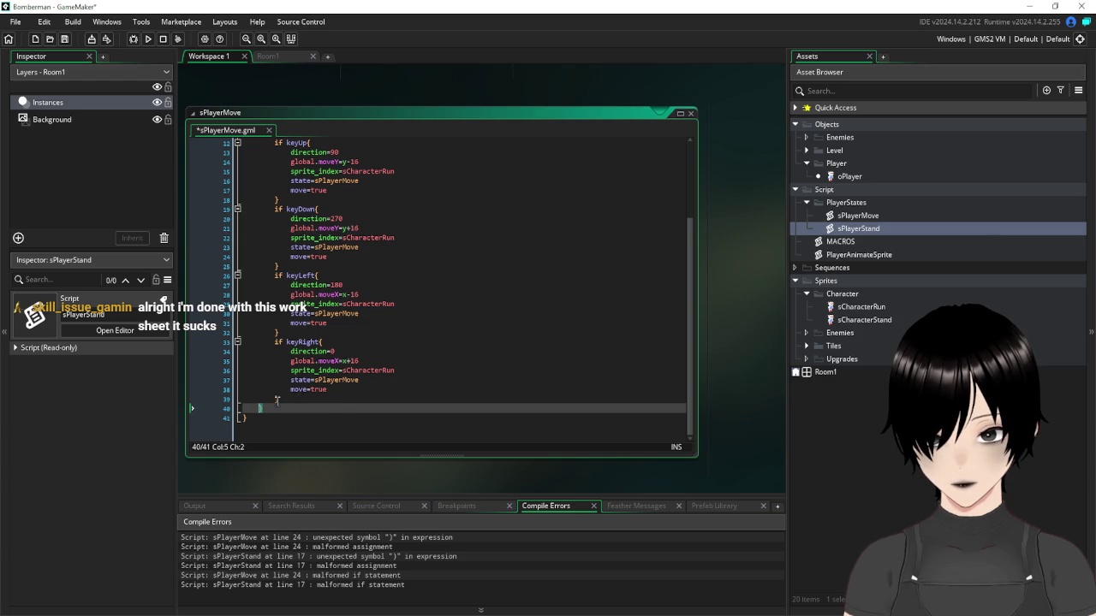
Add an if move=false block at the end of sPlayerMove that sets state=sPlayerStand
left_click(276, 399)
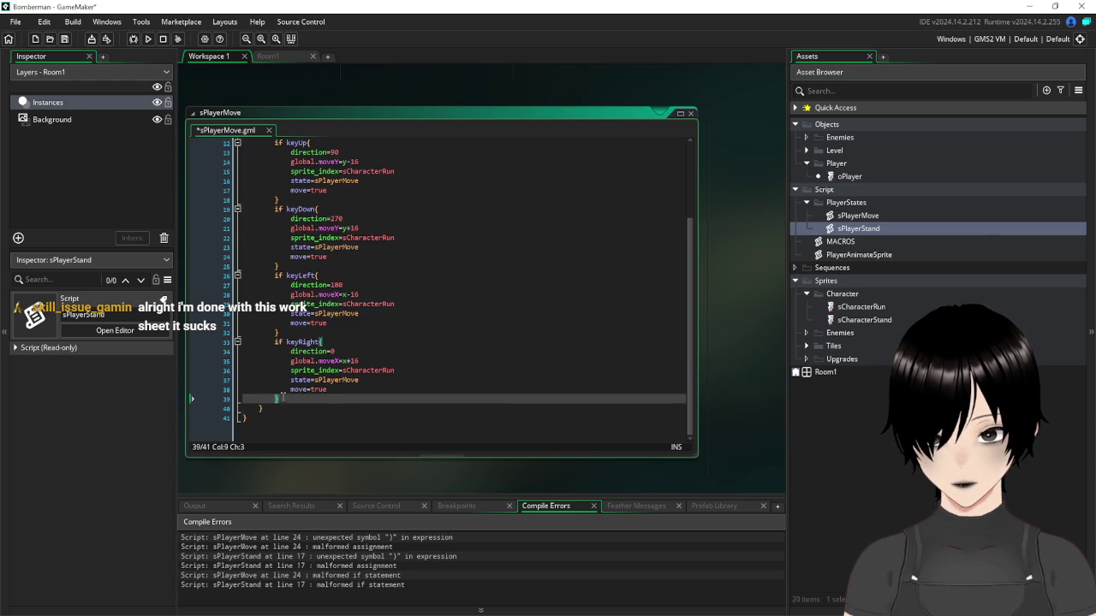
key("Return")
key("BackSpace")
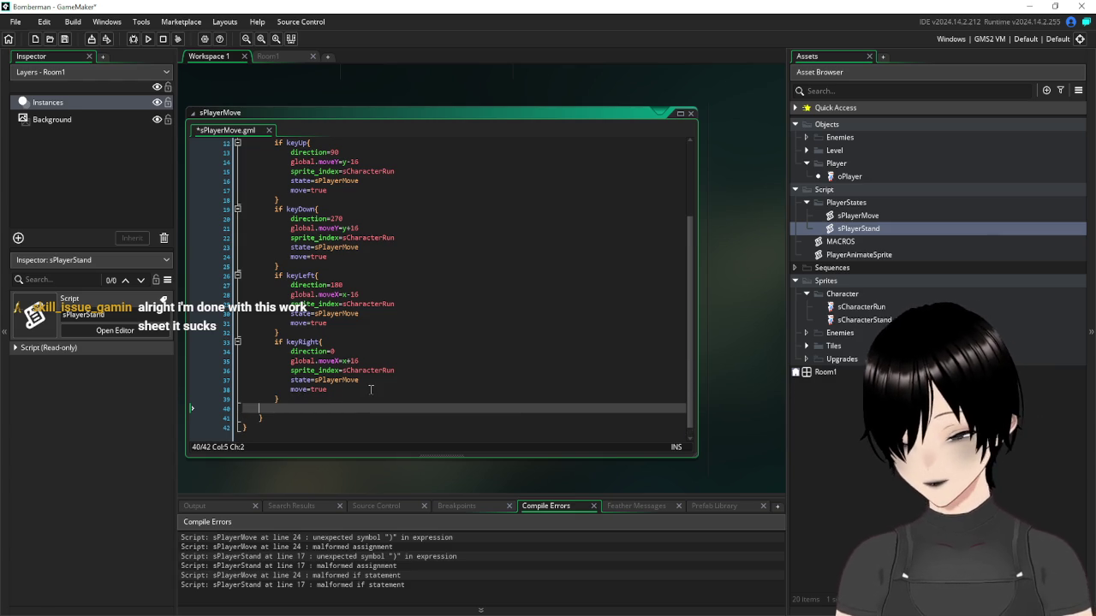
type("i")
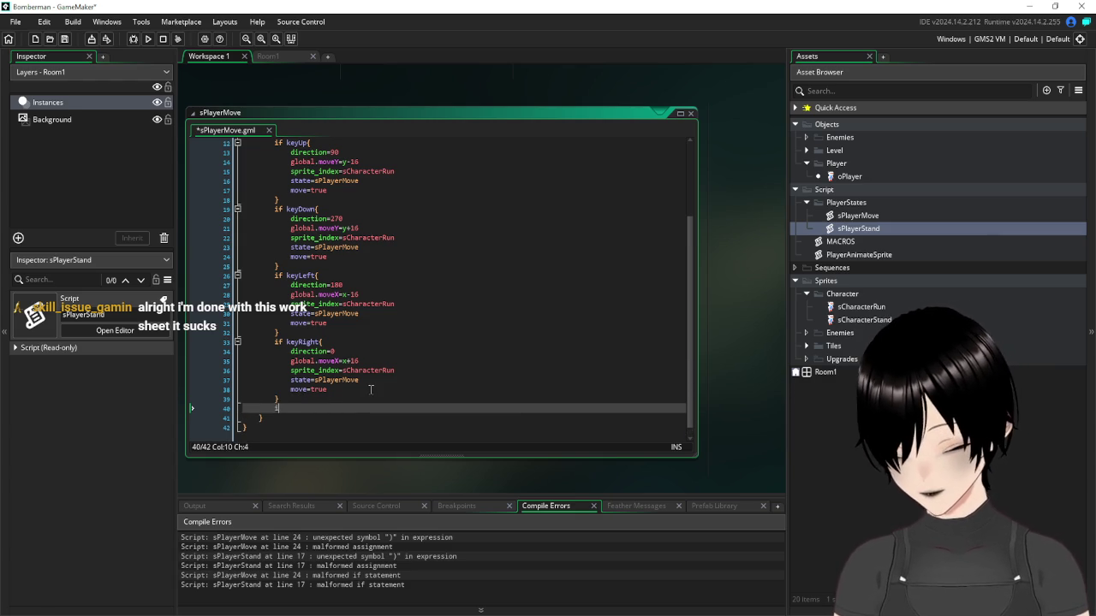
type("f move=fas")
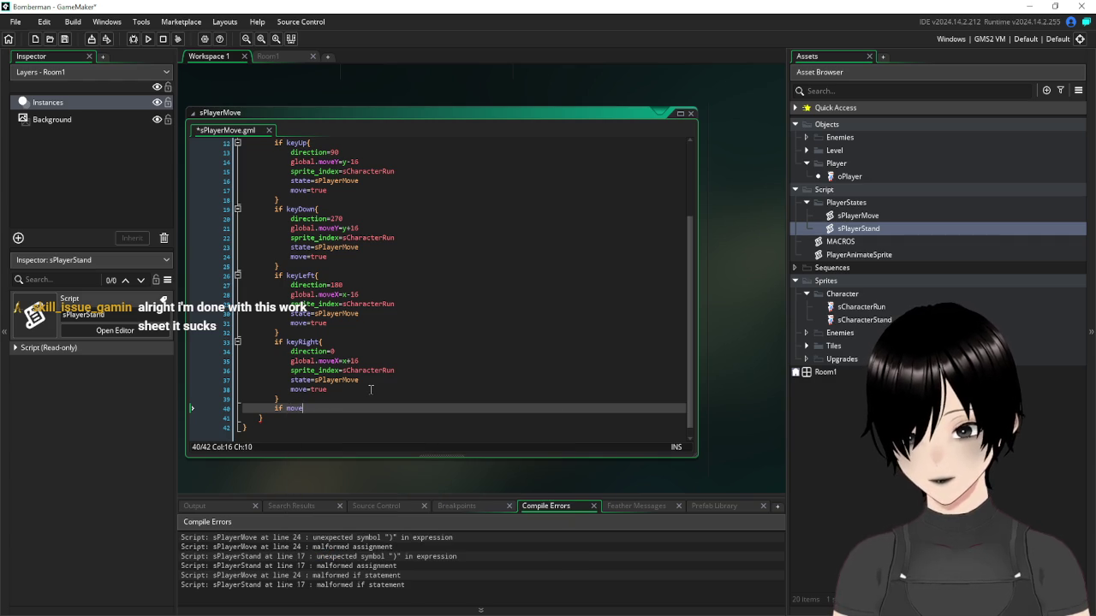
key("BackSpace")
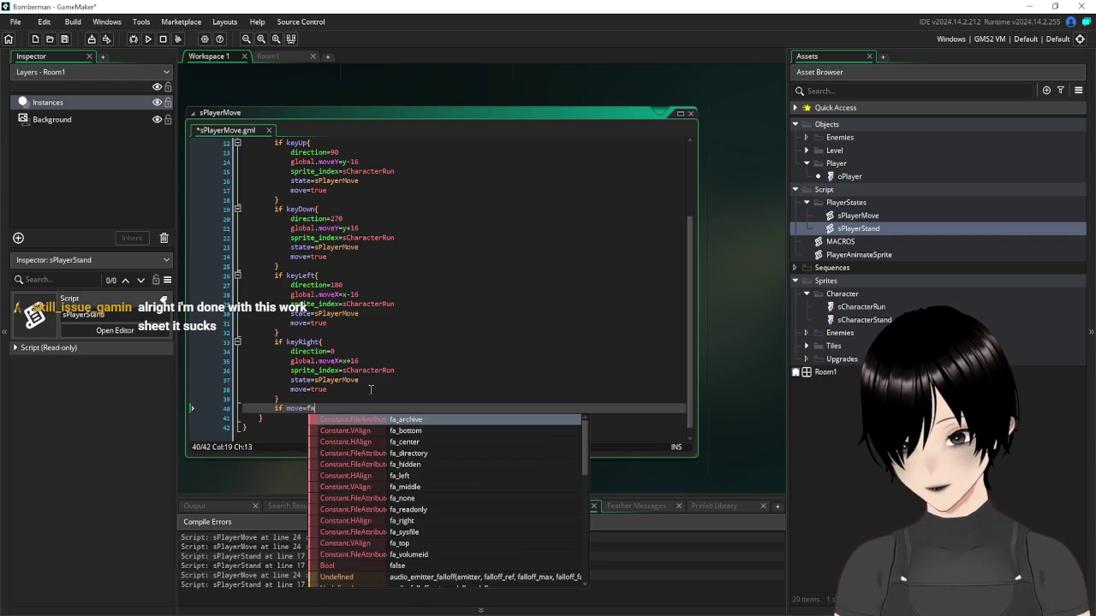
type("lse")
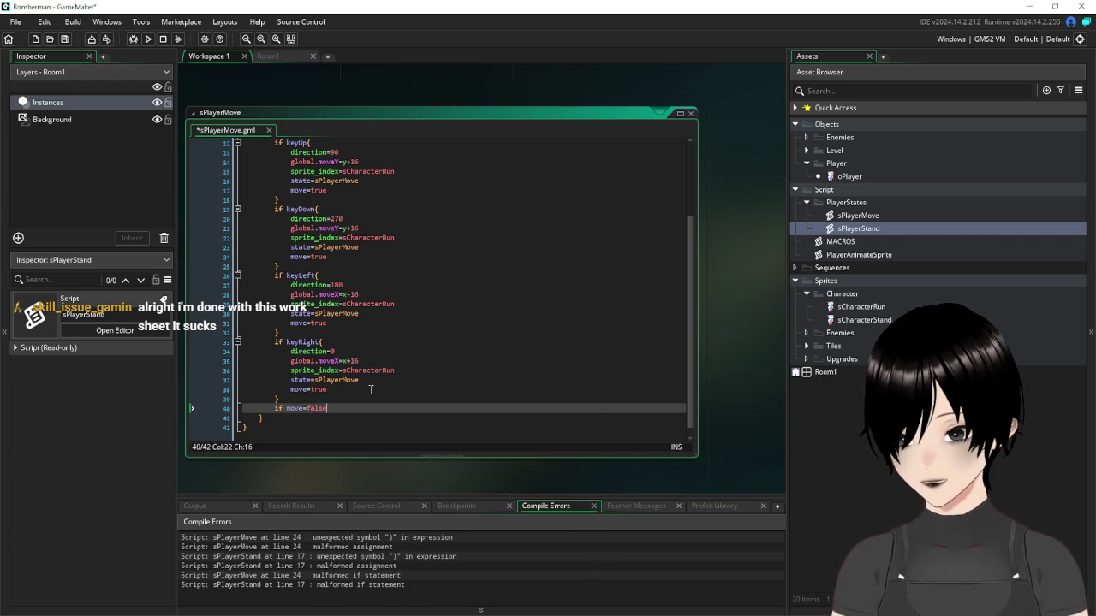
type("{")
key("Return")
key("Return")
key("Return")
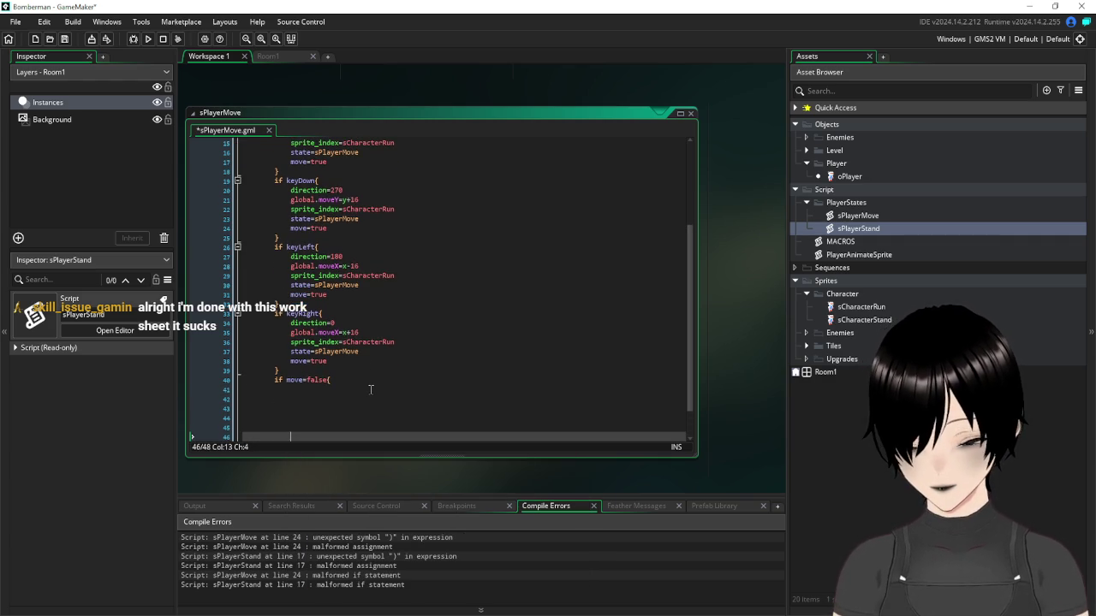
key("Up")
key("Up")
key("Up")
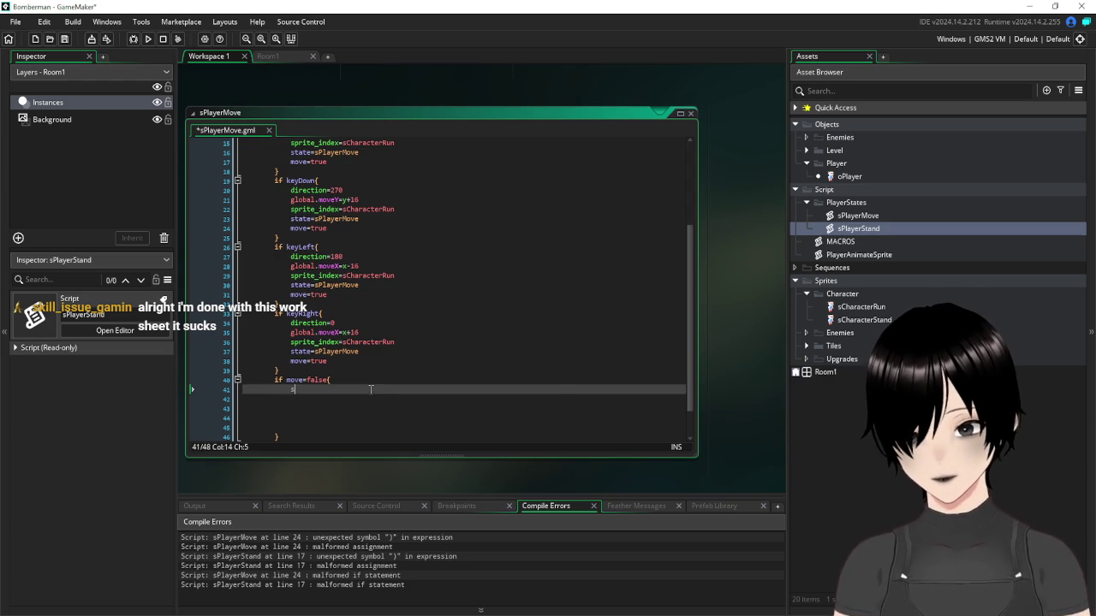
type("state")
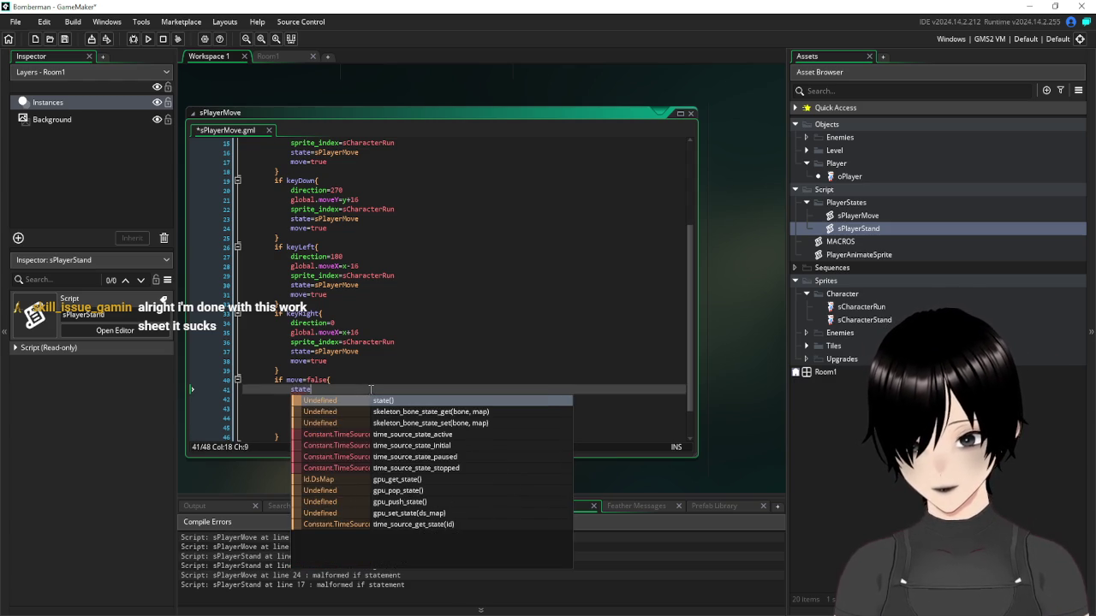
type("=s")
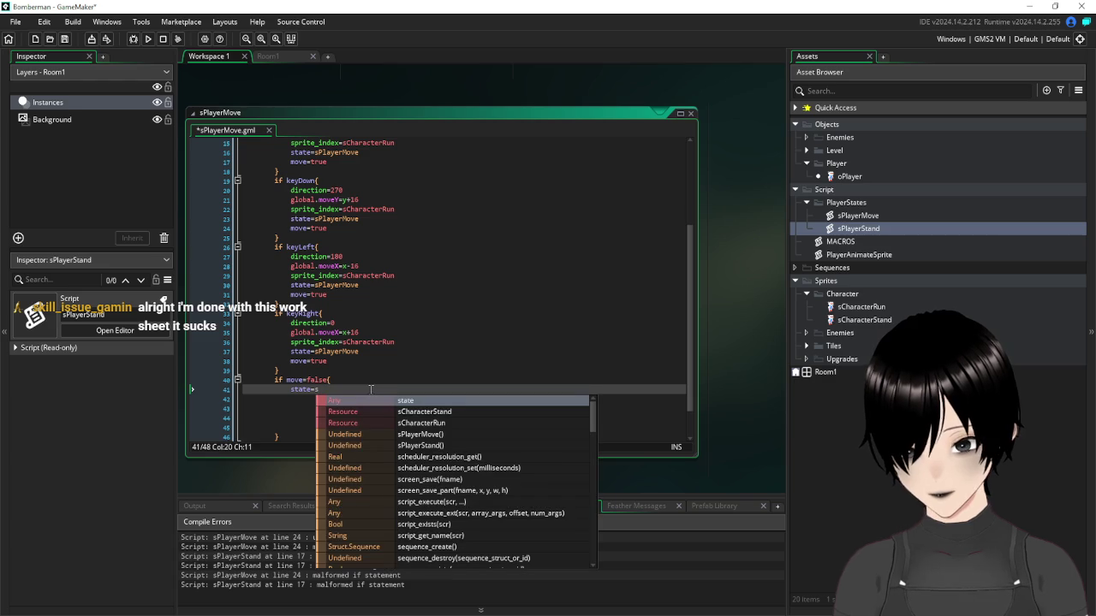
type("Pla")
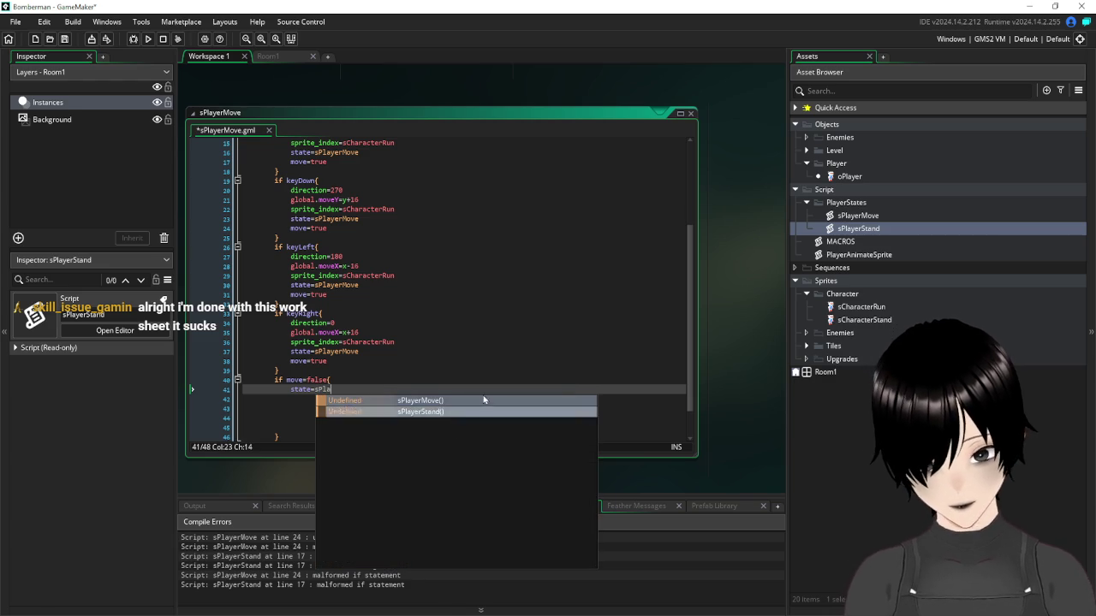
left_click(457, 415)
Add sprite_index=sCharacterStand inside the move=false block and save the script
left_click(416, 380)
key("BackSpace")
type("{")
key("Return")
type("spri")
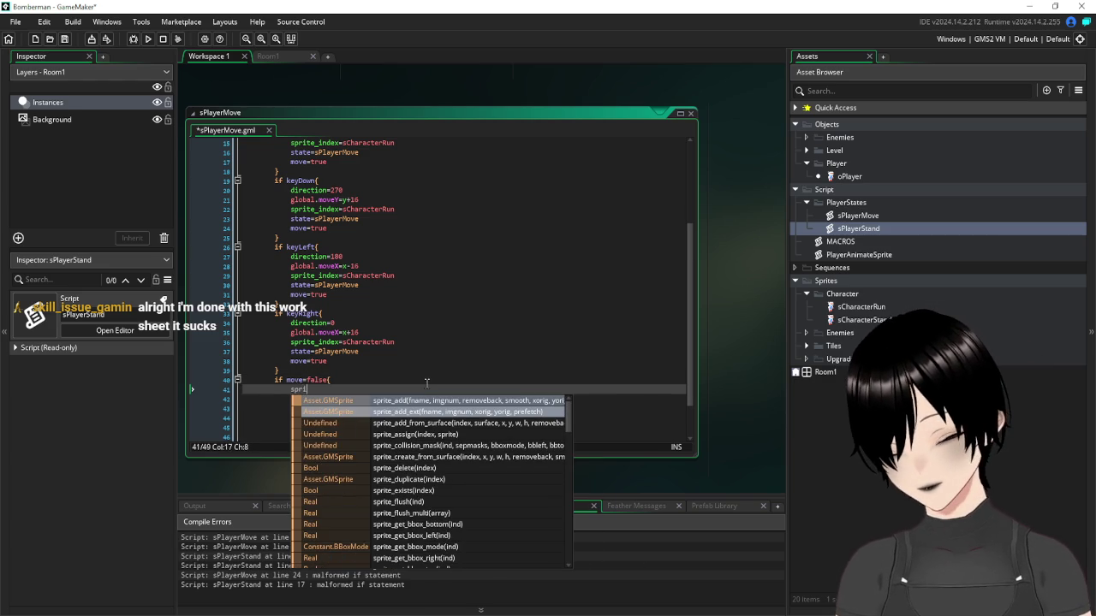
type("te_index=s")
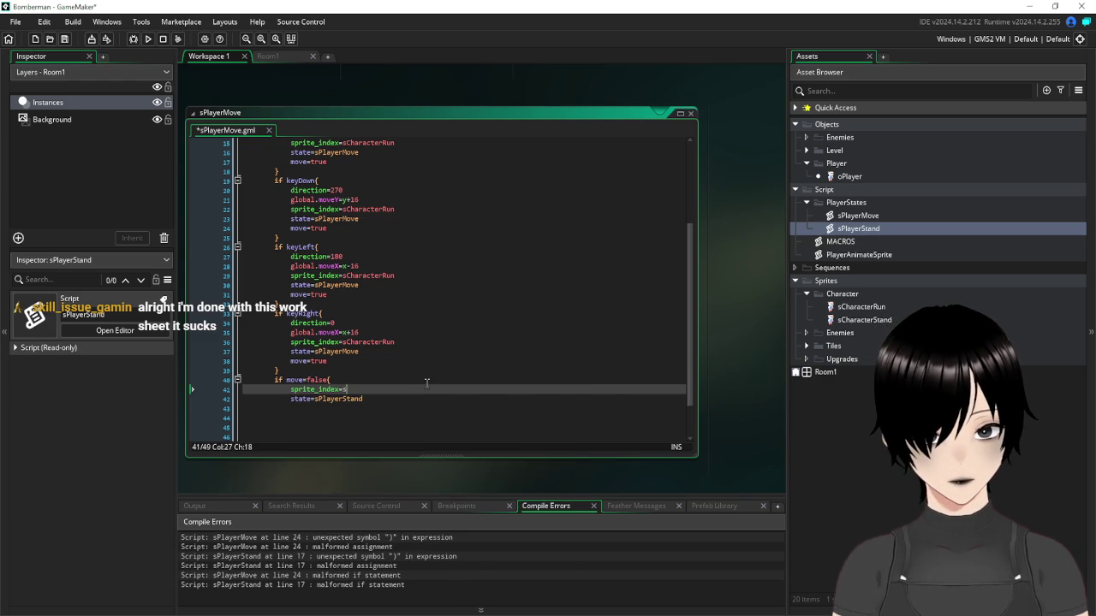
type("Cha")
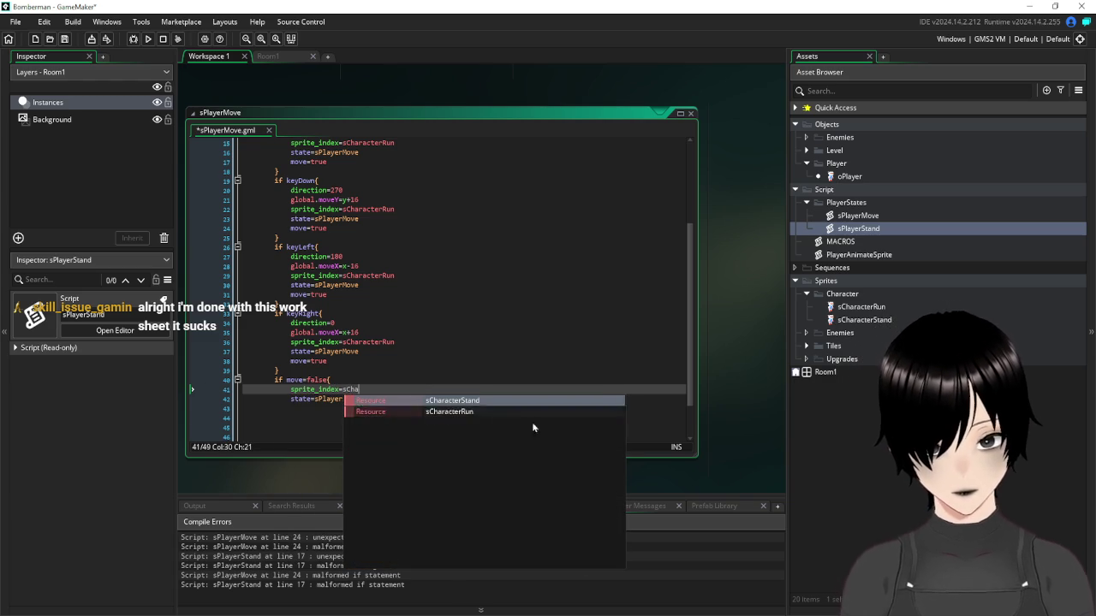
left_click(448, 406)
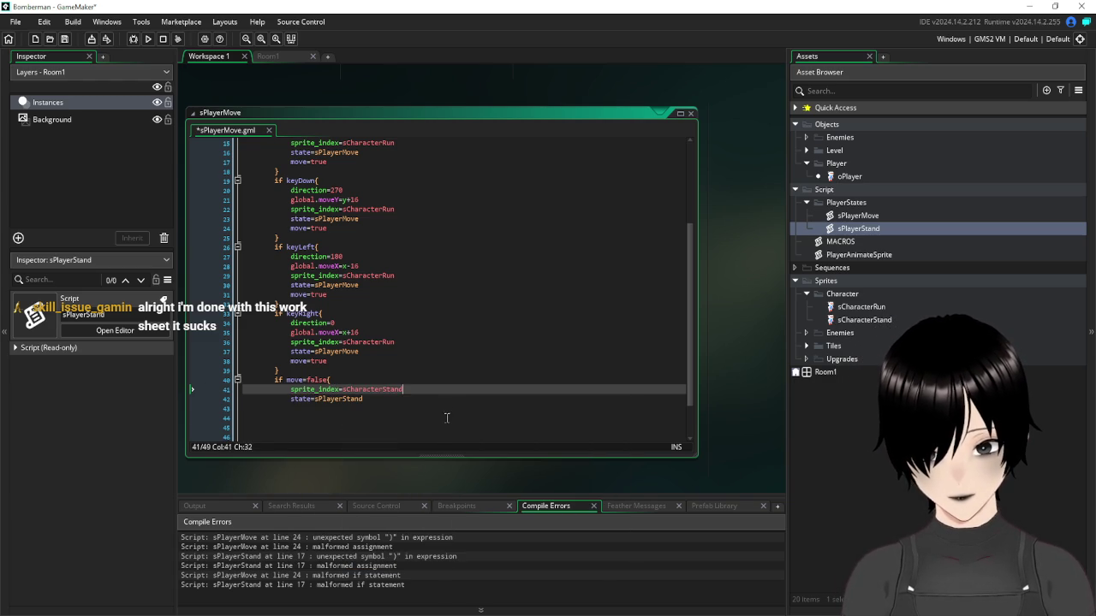
key("Down")
key("Down")
key("Down")
left_click(65, 39)
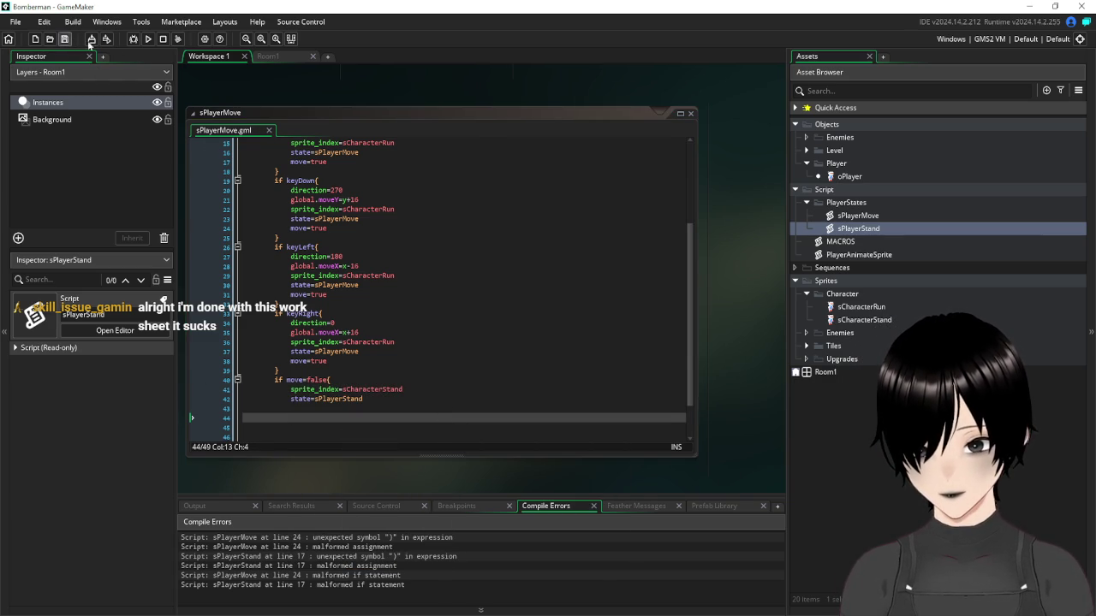
Change the sCharacterRun sprite's Fps from 15 to 30, then run the game
double_click(865, 307)
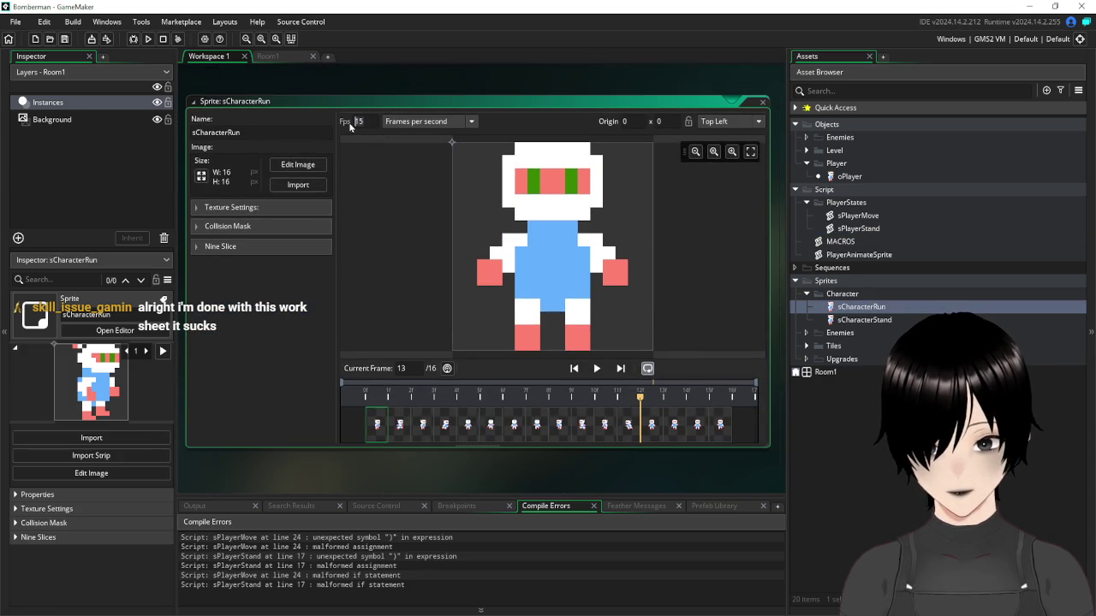
double_click(359, 121)
type("30")
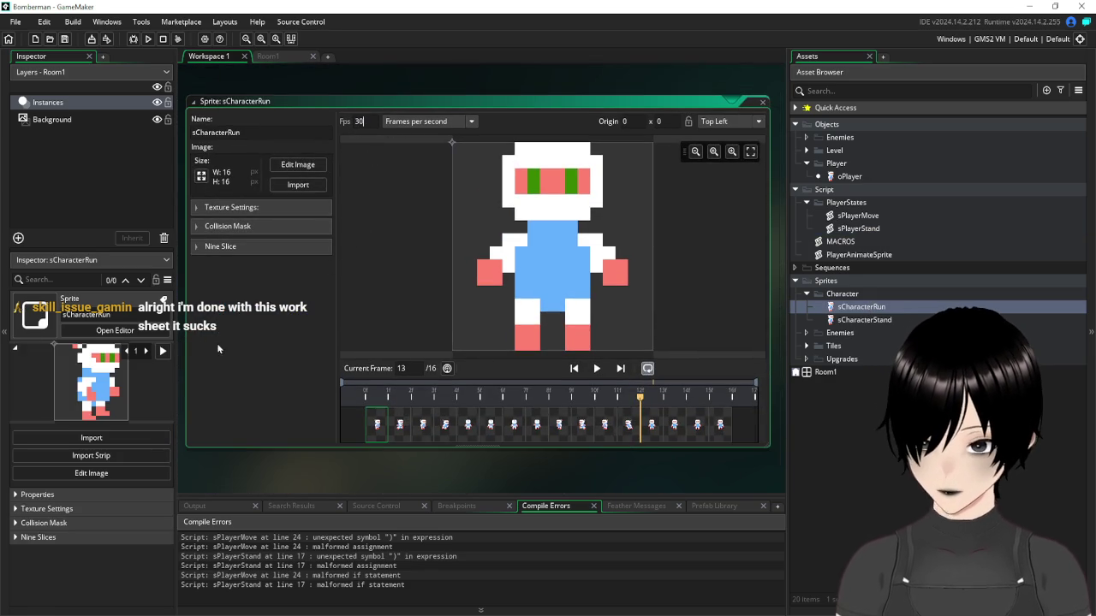
left_click(147, 39)
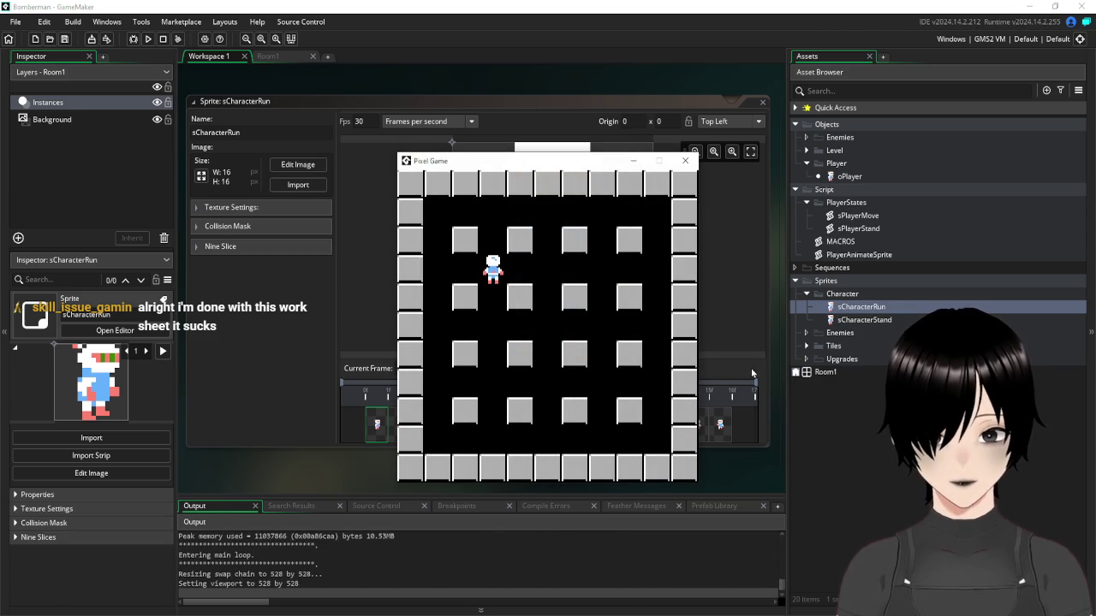
Walk the player up, down, left and right around the block grid with the arrow keys, then close the game
key("Up")
key("Right")
key("Down")
key("Up")
key("Left")
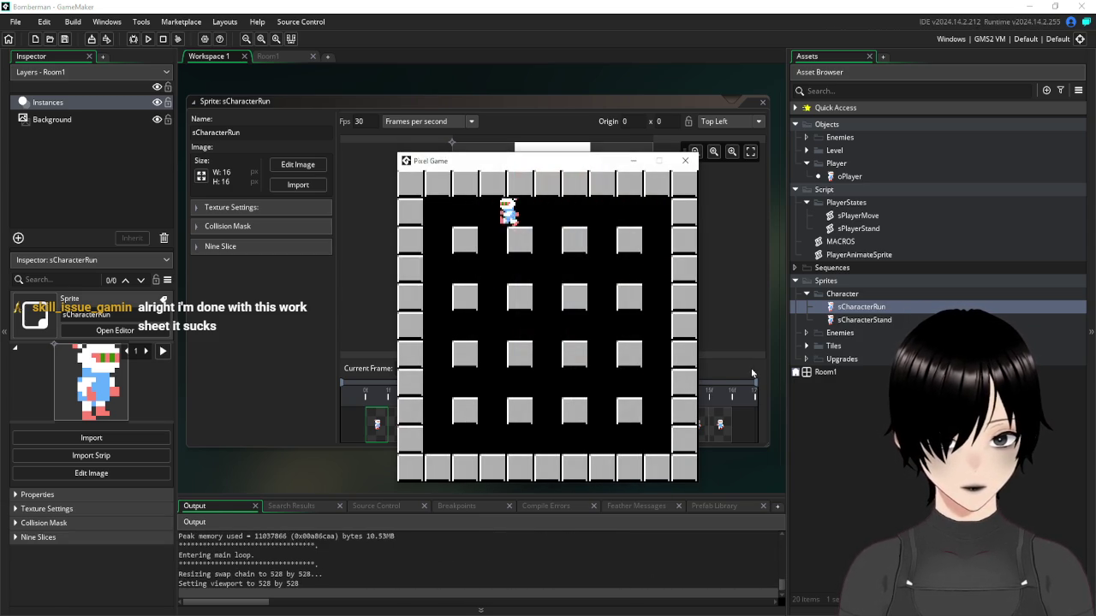
key("Down")
key("Up")
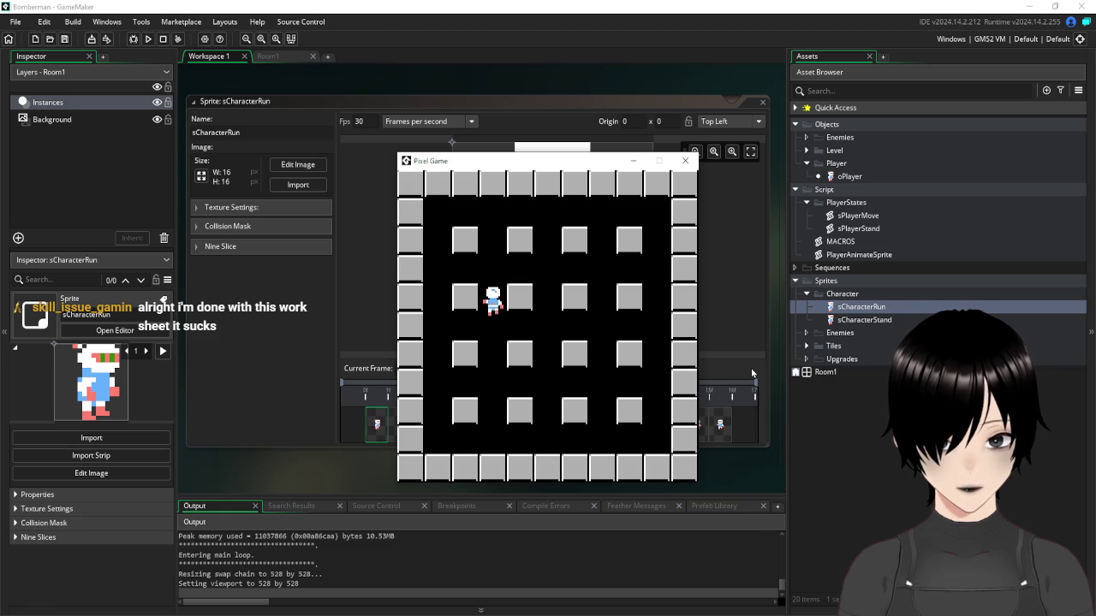
key("Down")
key("Up")
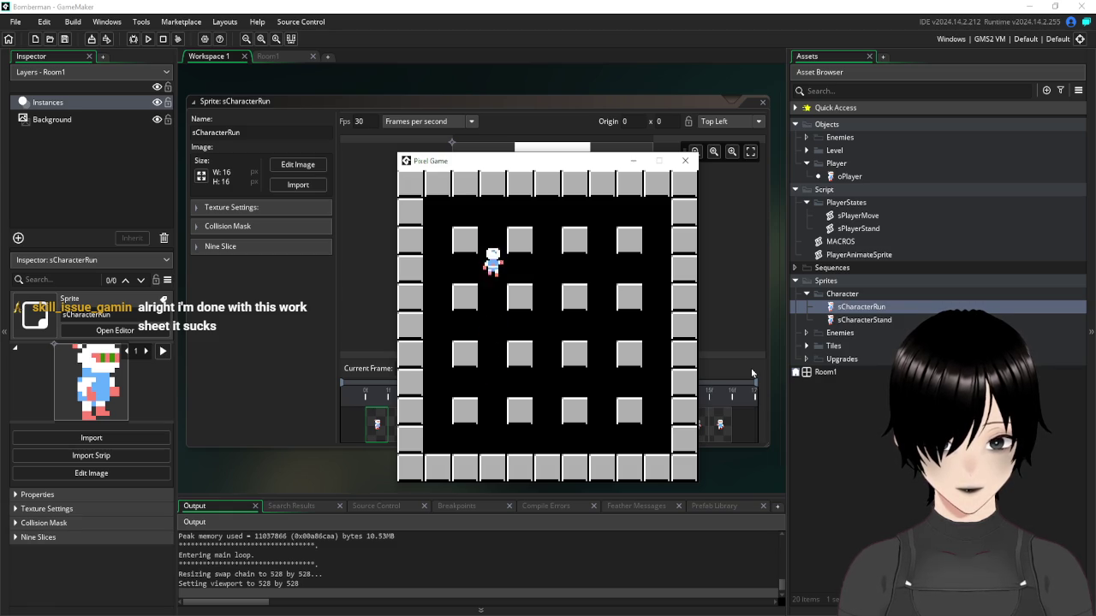
key("Down")
key("Up")
key("Down")
key("Up")
key("Up")
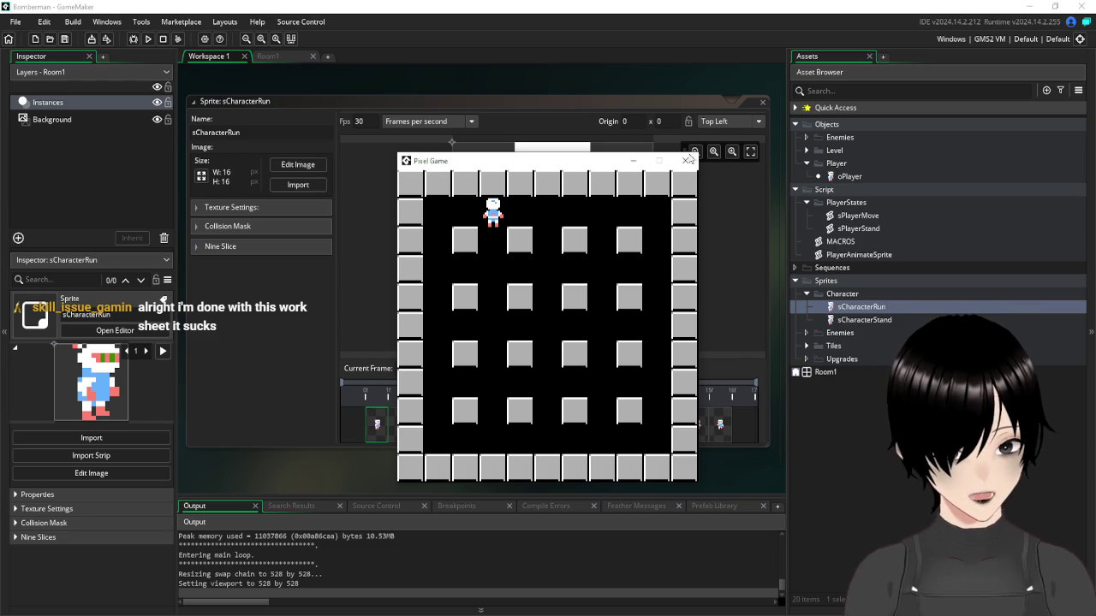
left_click(685, 160)
left_click_drag(384, 82, 578, 93)
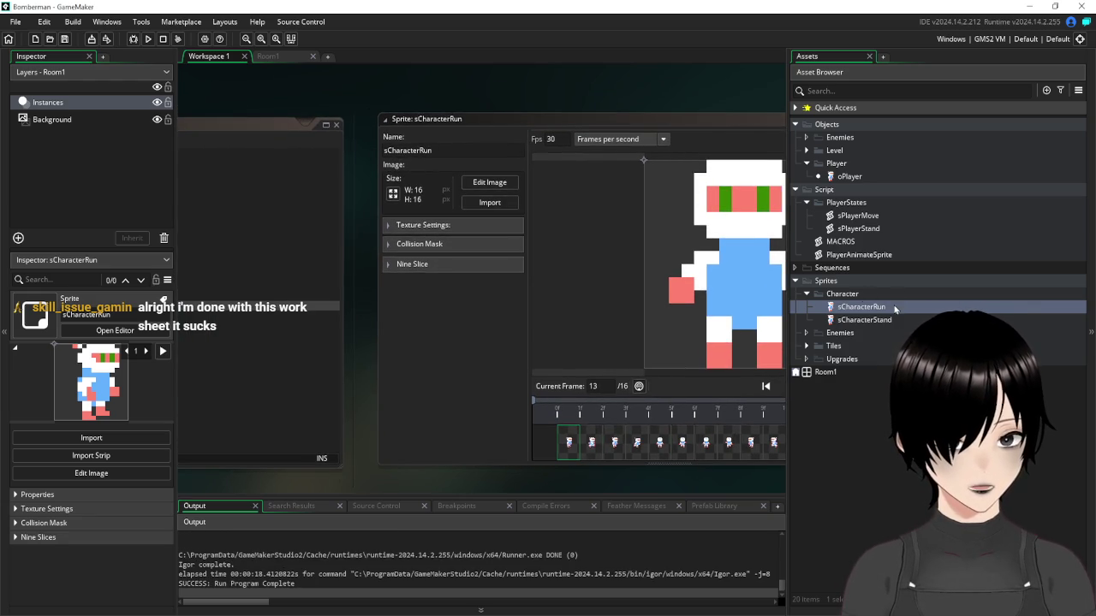
Open the sPlayerStand script and go to the end of its line 2
double_click(858, 229)
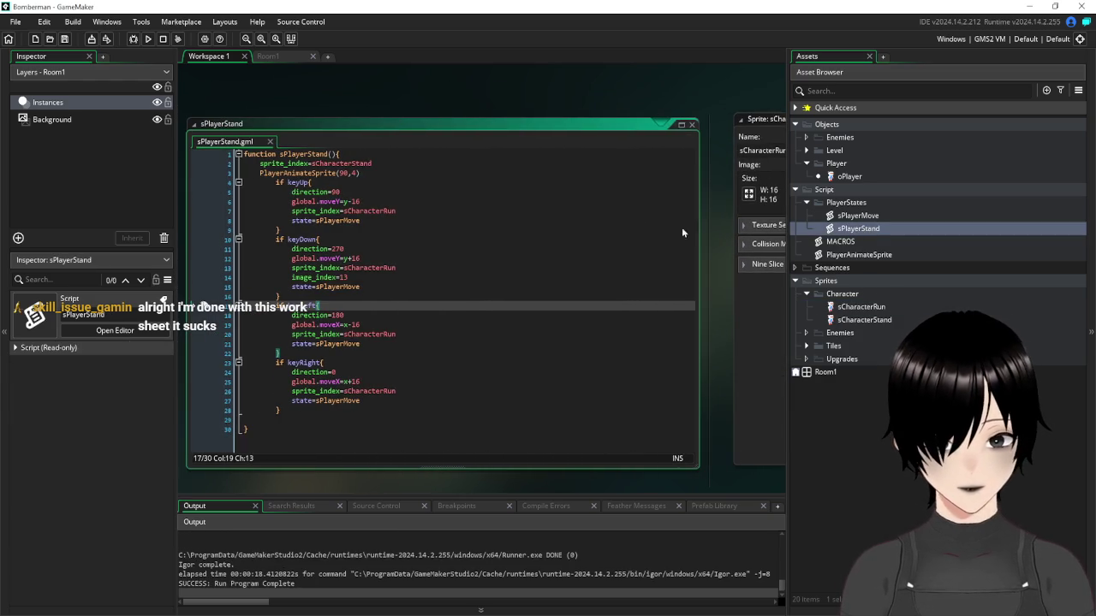
left_click(422, 162)
scroll(676, 328, "down", 10)
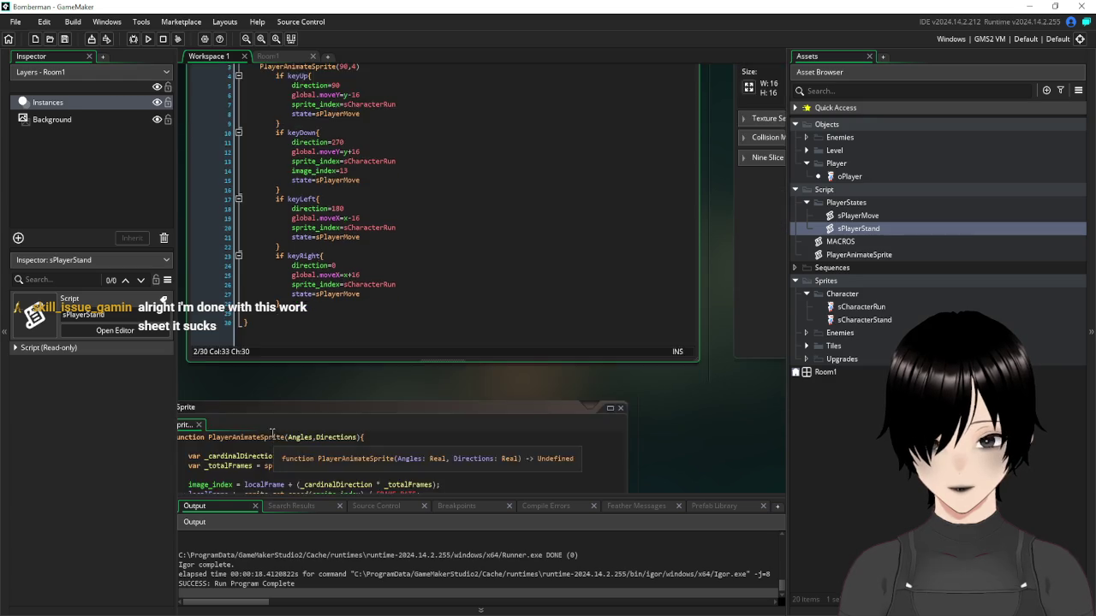
scroll(672, 317, "down", 3)
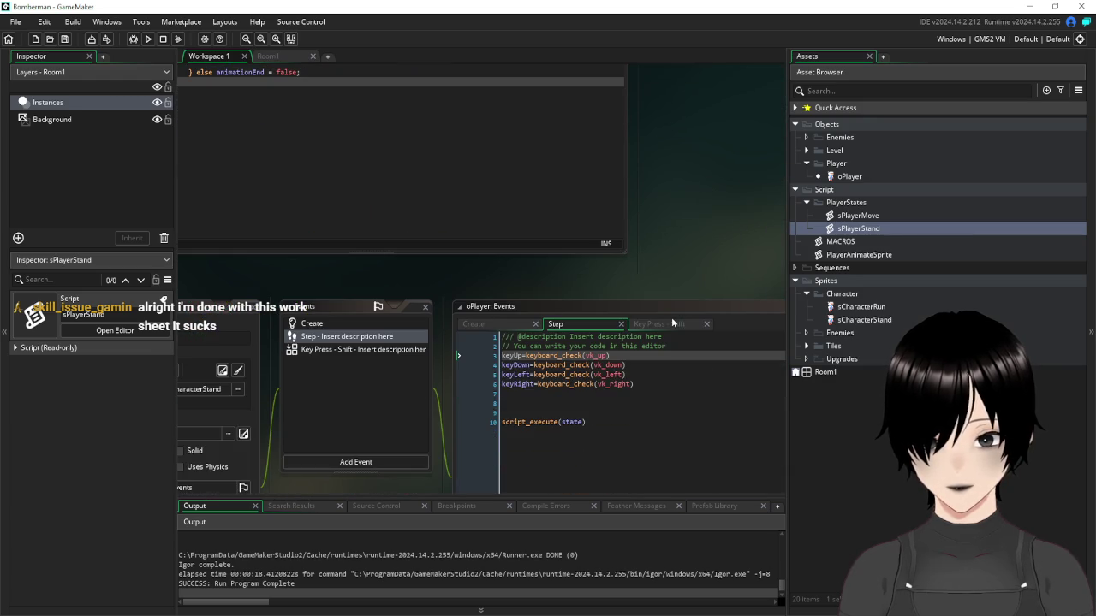
scroll(671, 317, "up", 6)
scroll(685, 342, "up", 5)
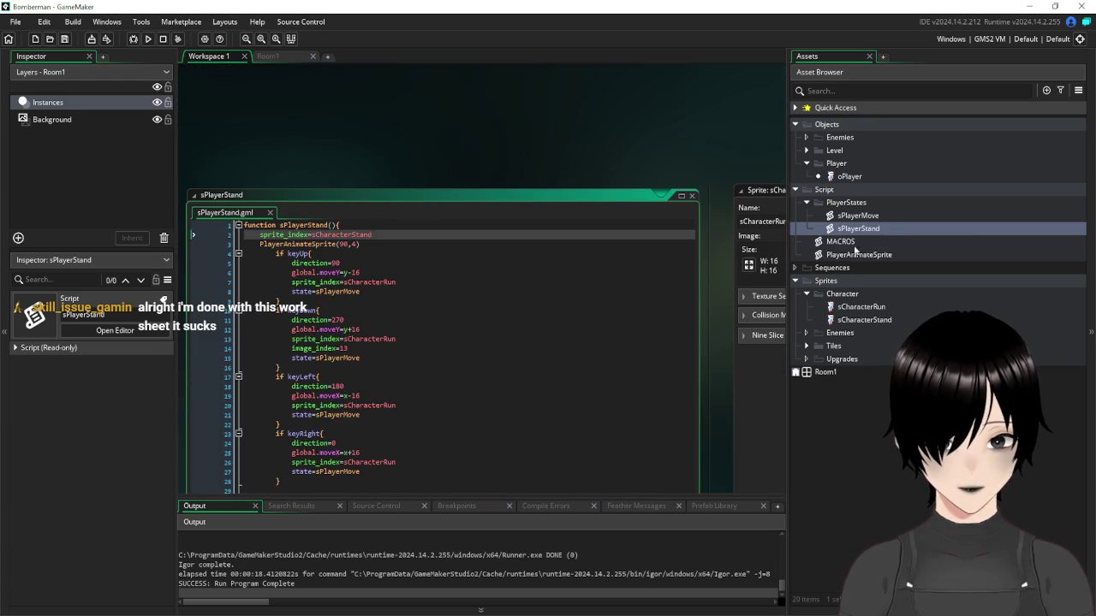
Delete the blank lines 43–46 from the sPlayerMove script
double_click(859, 215)
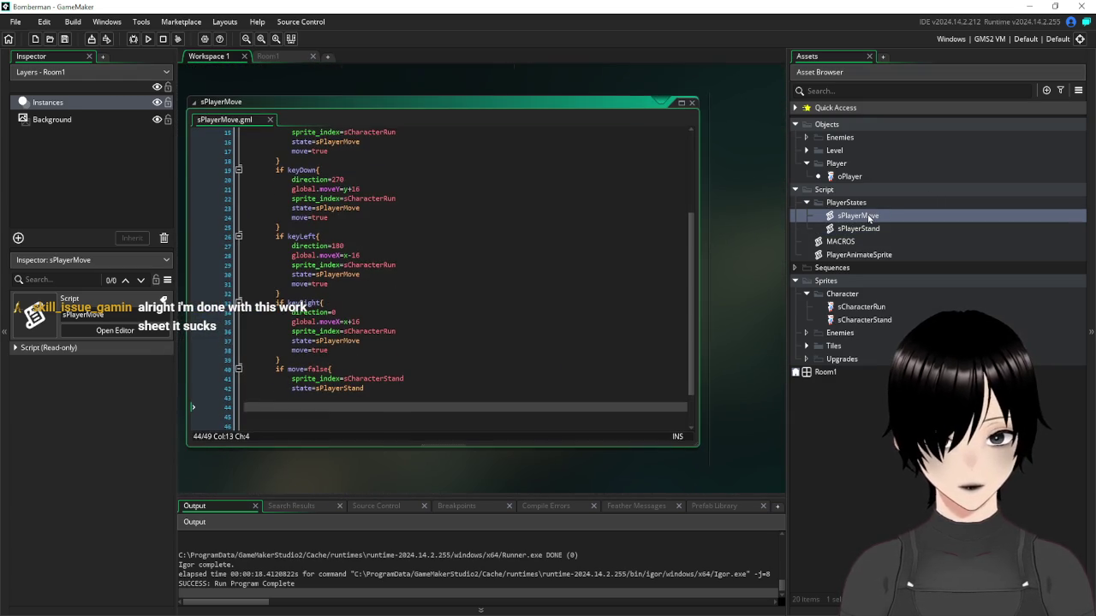
left_click(432, 380)
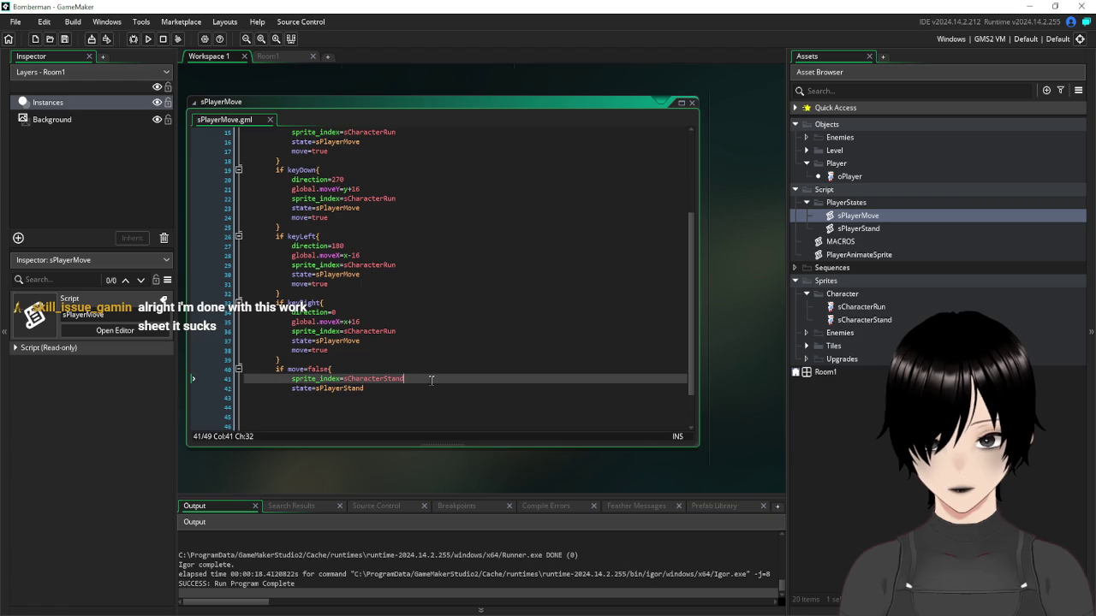
scroll(395, 391, "down", 2)
mouse_move(325, 381)
left_mouse_down()
mouse_move(257, 375)
mouse_move(181, 342)
mouse_move(181, 351)
left_mouse_up()
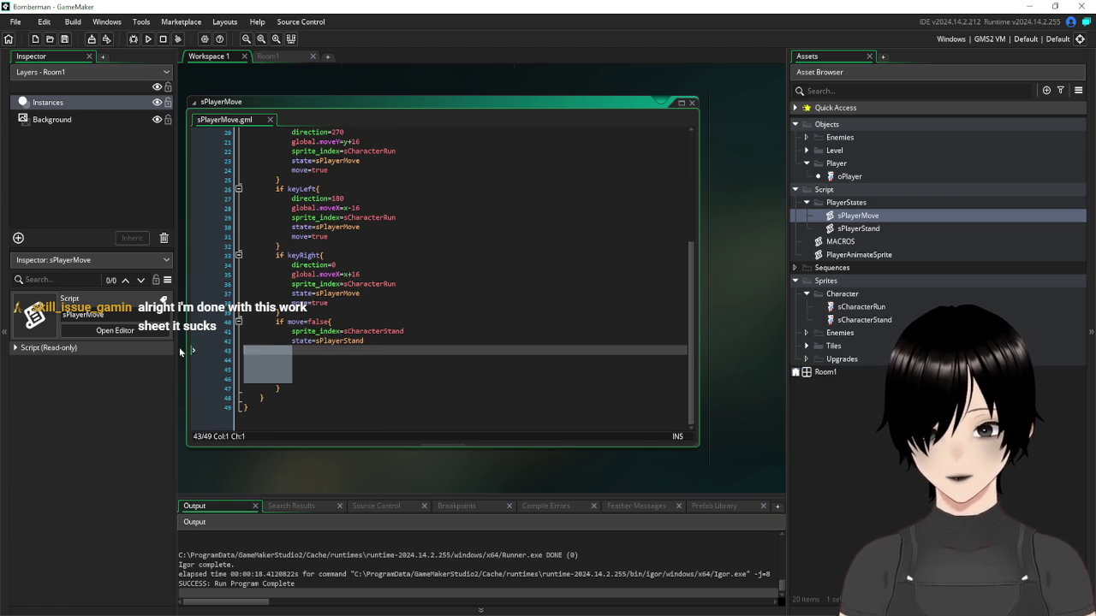
key("BackSpace")
Delete the sprite_index=sCharacterStand line from sPlayerStand and save the project
scroll(730, 259, "up", 10)
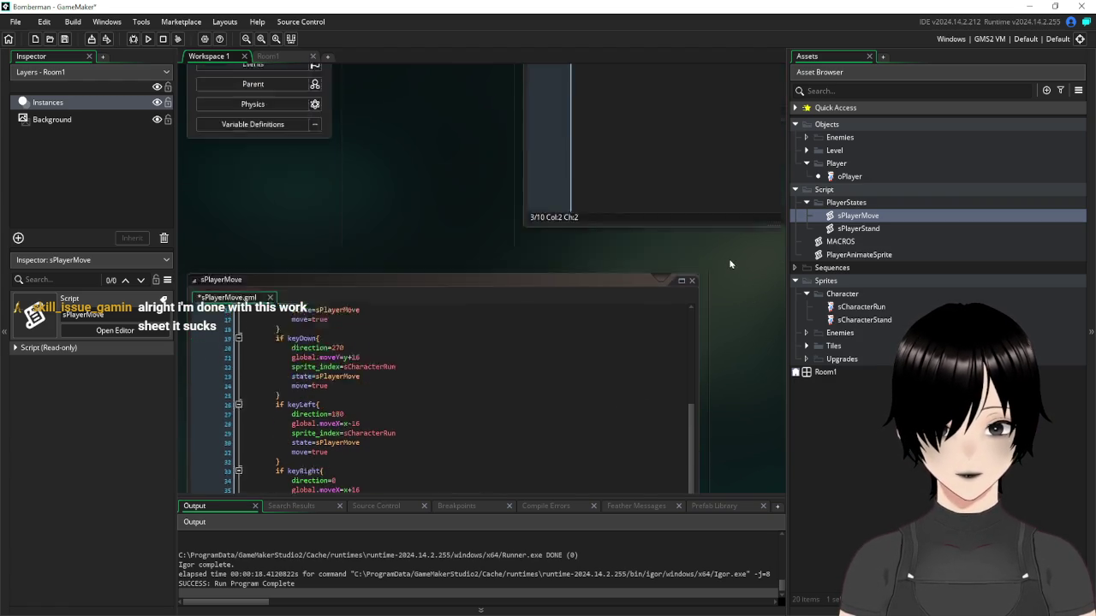
scroll(622, 366, "up", 15)
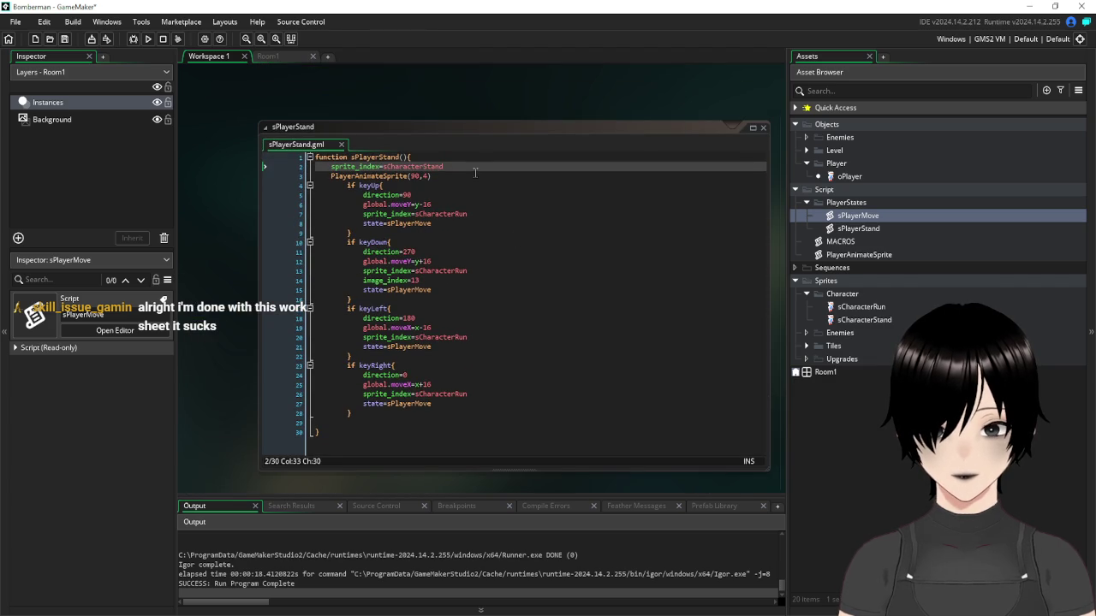
left_click_drag(454, 166, 323, 171)
key("BackSpace")
key("BackSpace")
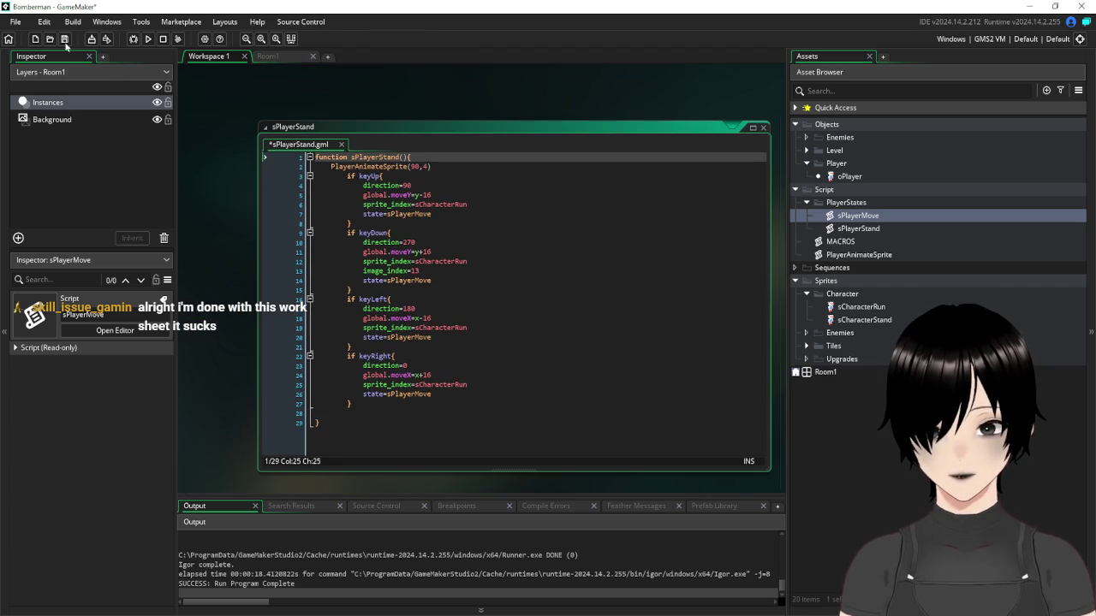
left_click(64, 38)
left_click(149, 39)
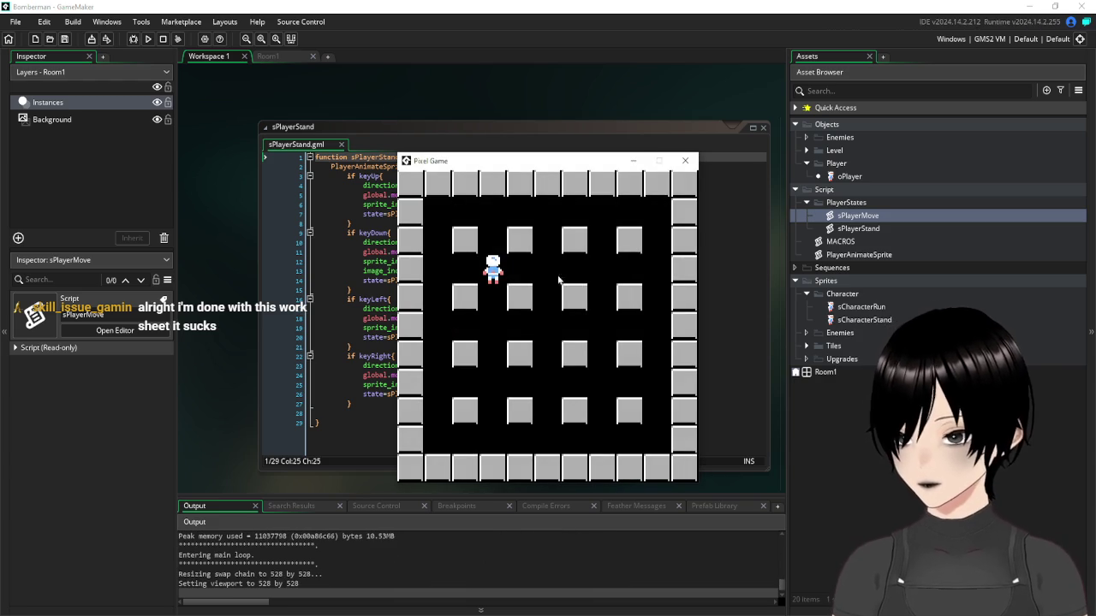
key("Up")
key("Down")
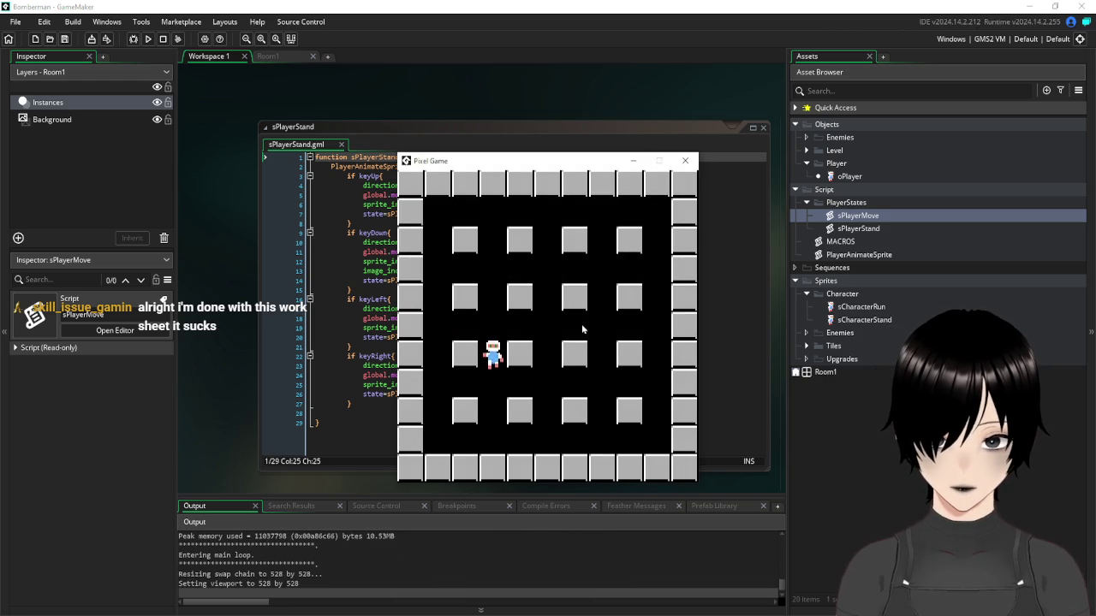
key("Up")
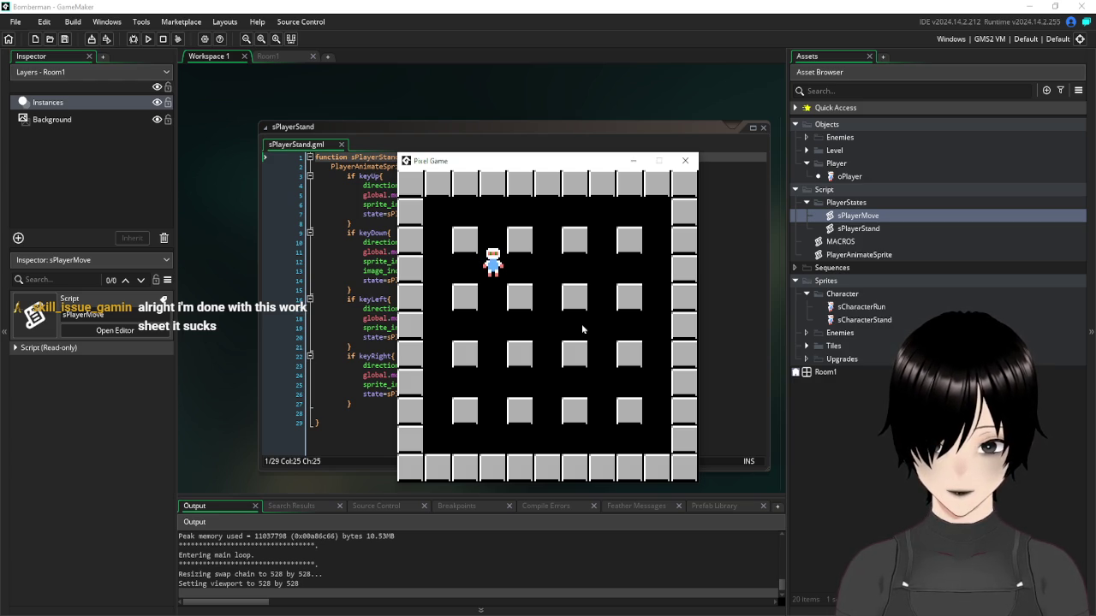
key("Down")
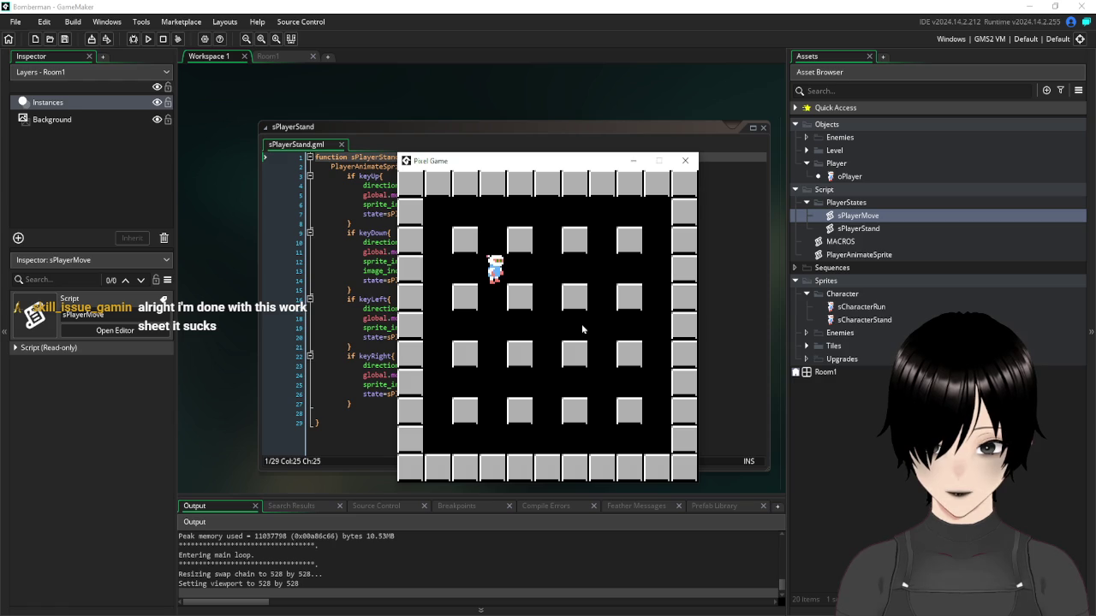
left_click(686, 162)
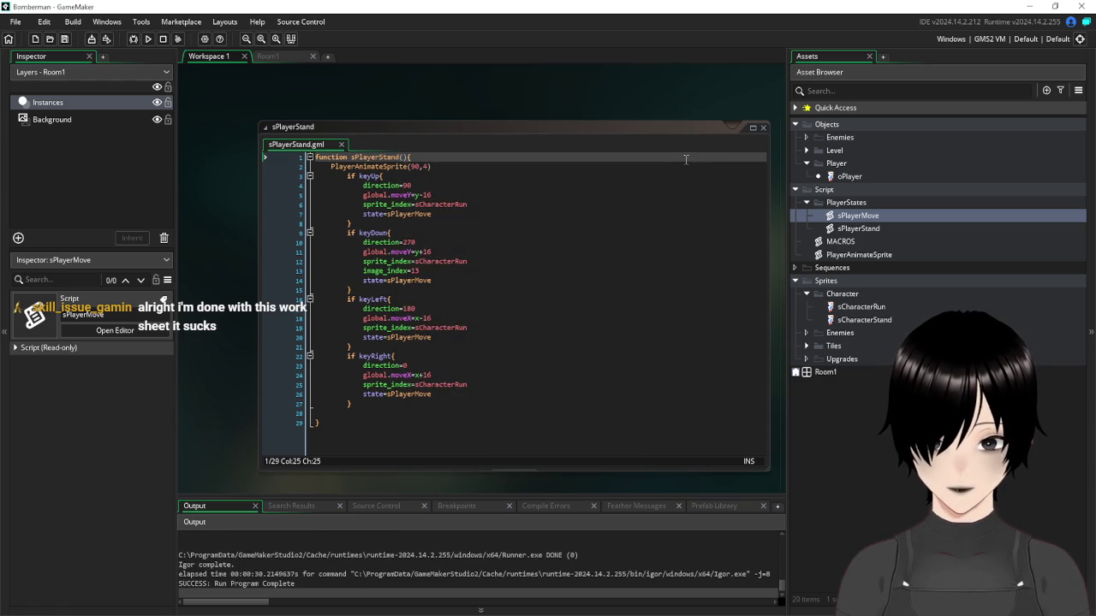
Delete the image_index=13 line from sPlayerStand's down-key block, save, and run the game
left_click(563, 395)
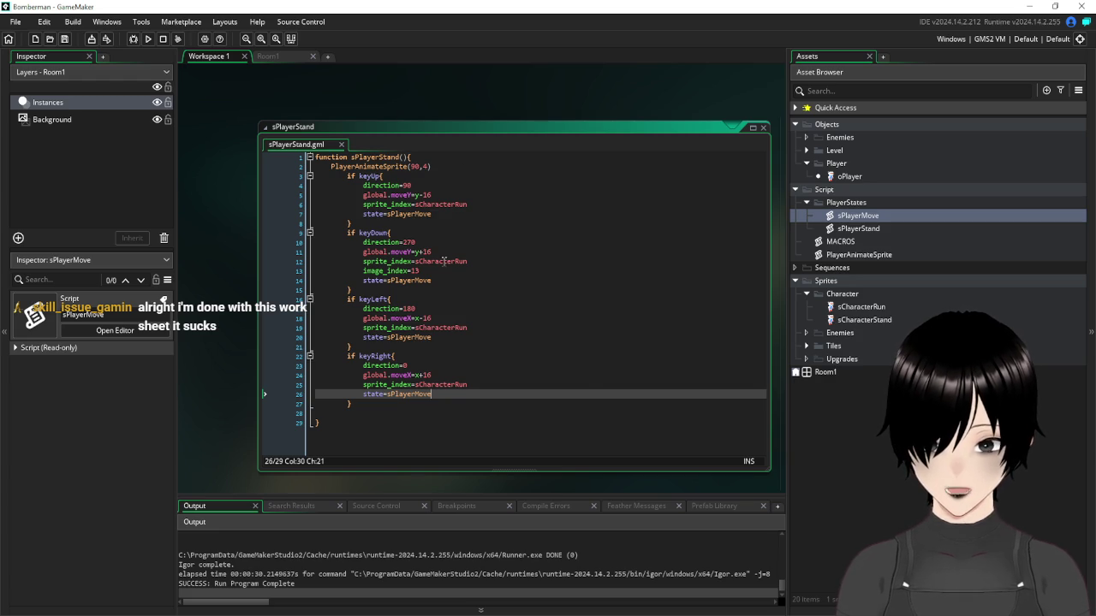
left_click_drag(423, 269, 310, 270)
key("BackSpace")
key("BackSpace")
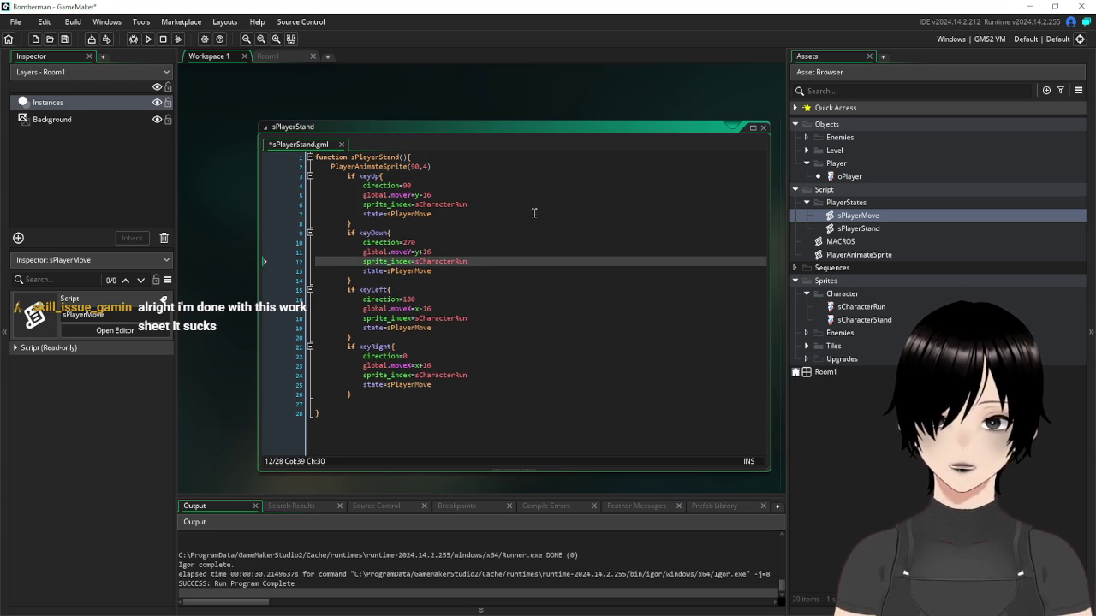
left_click(65, 40)
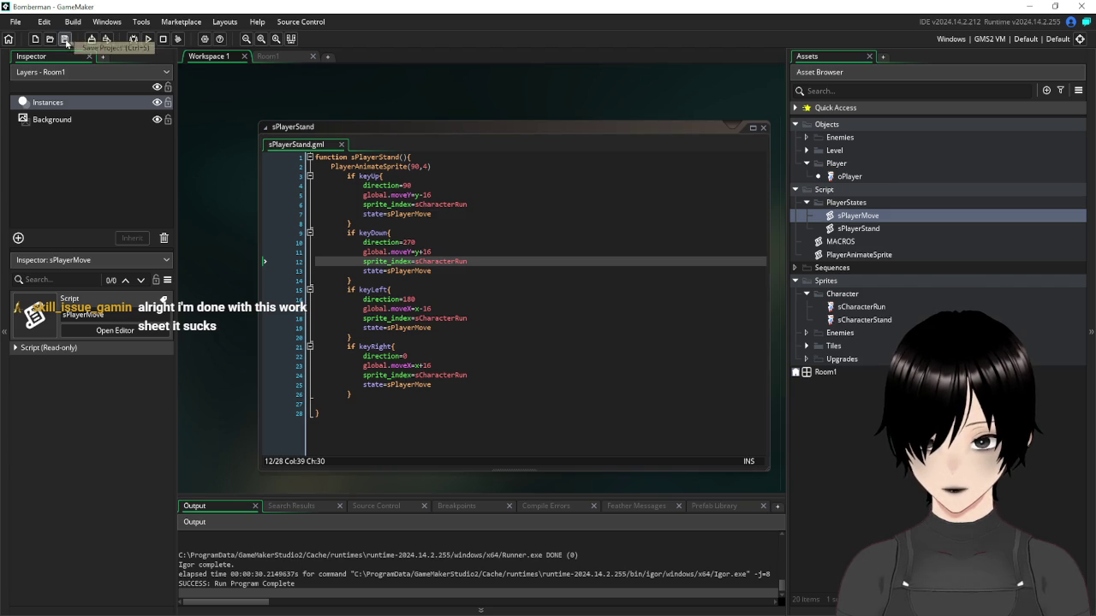
left_click(145, 44)
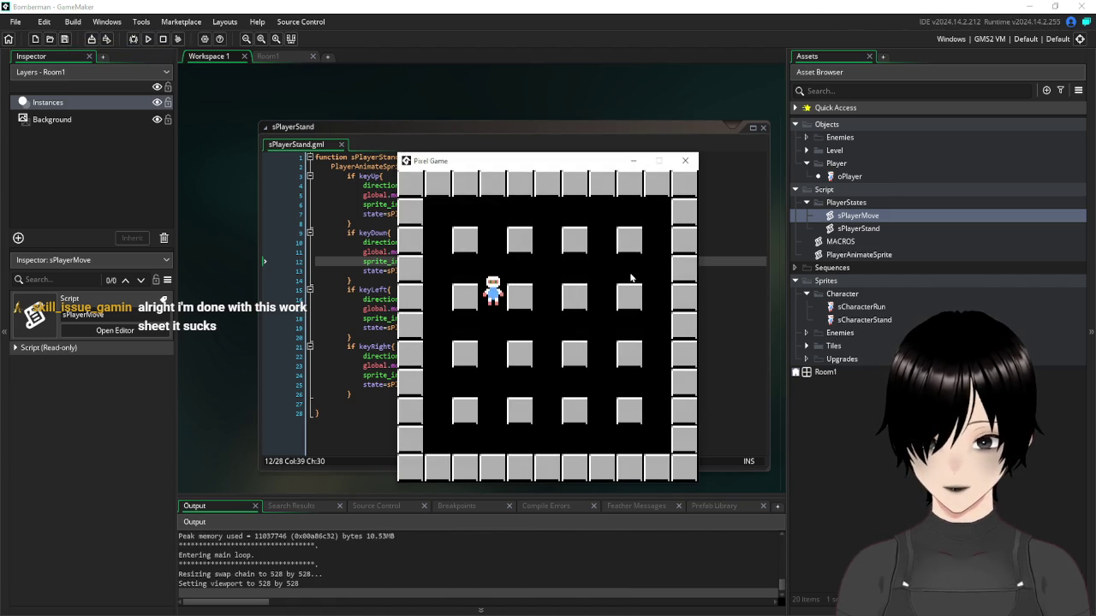
key("Down")
key("Up")
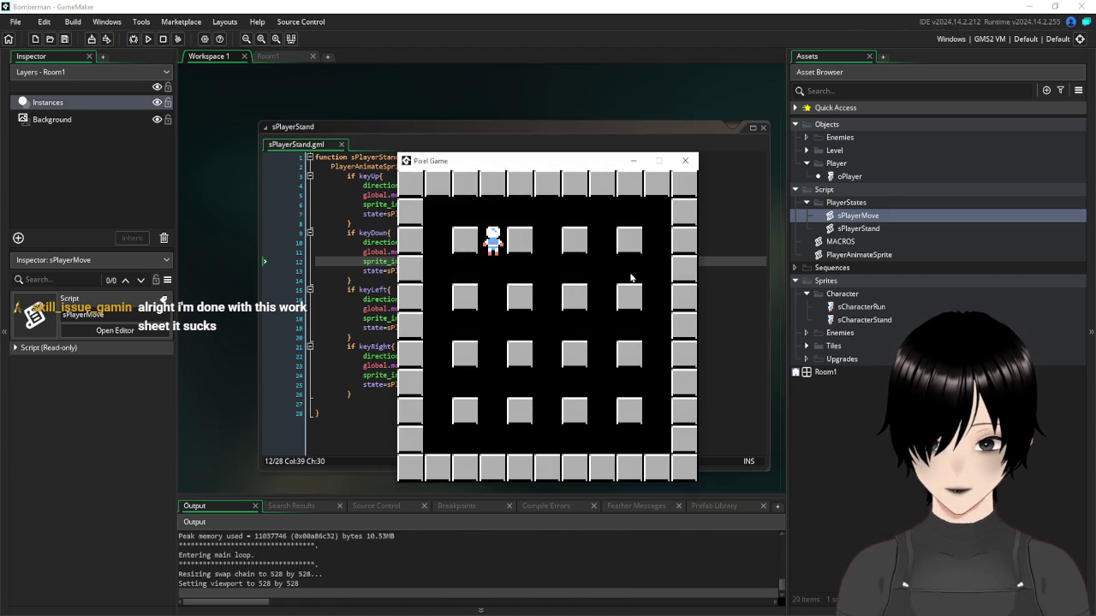
key("Down")
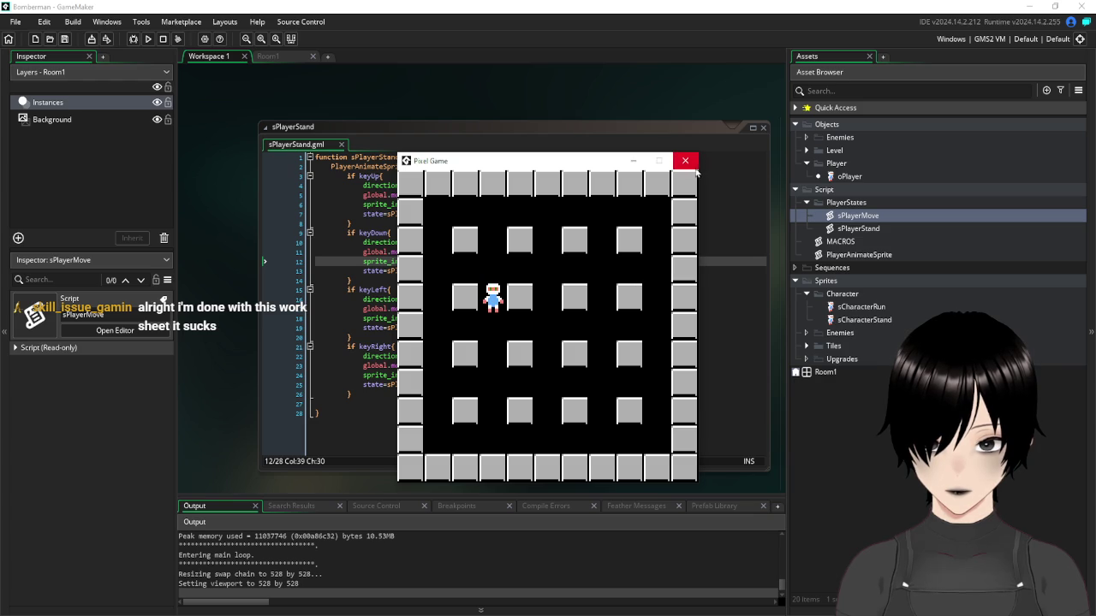
left_click(688, 162)
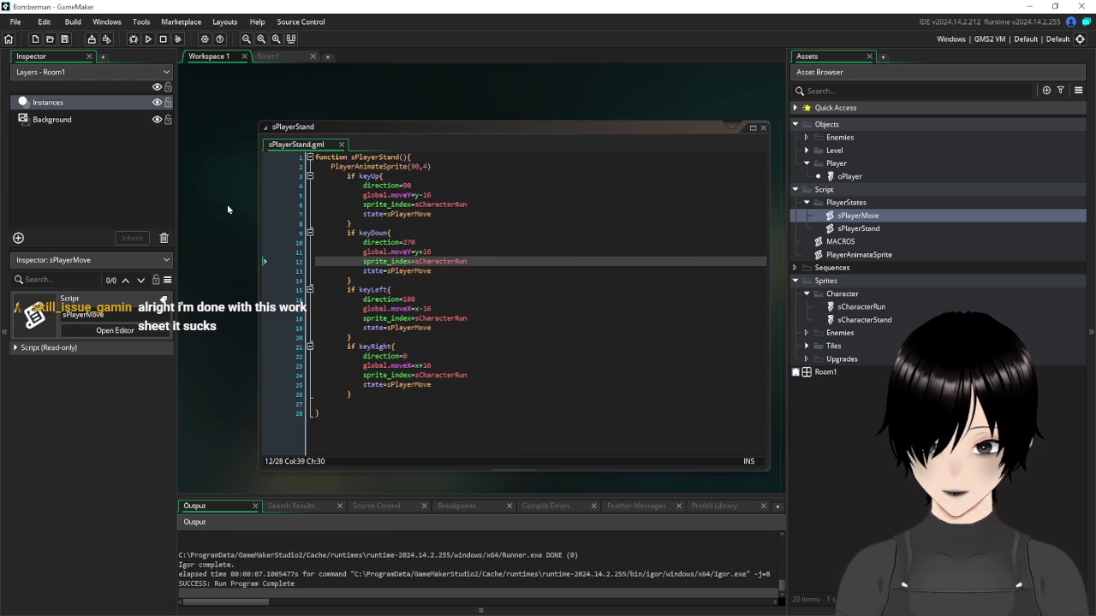
Delete the PlayerAnimateSprite(90,4) call and its empty line from sPlayerStand
scroll(227, 204, "down", 5)
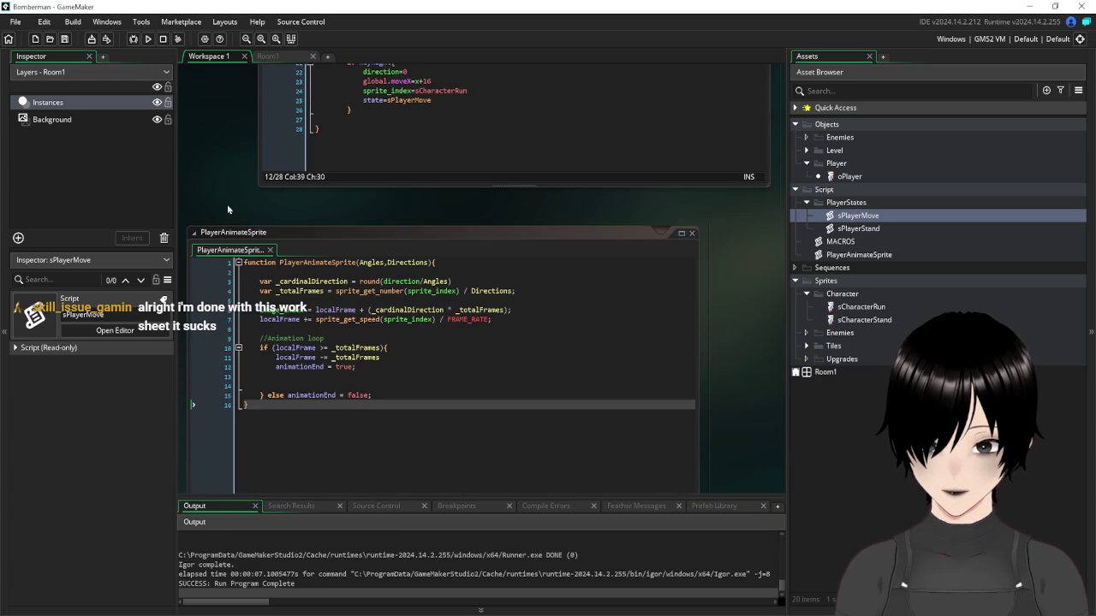
scroll(226, 203, "up", 5)
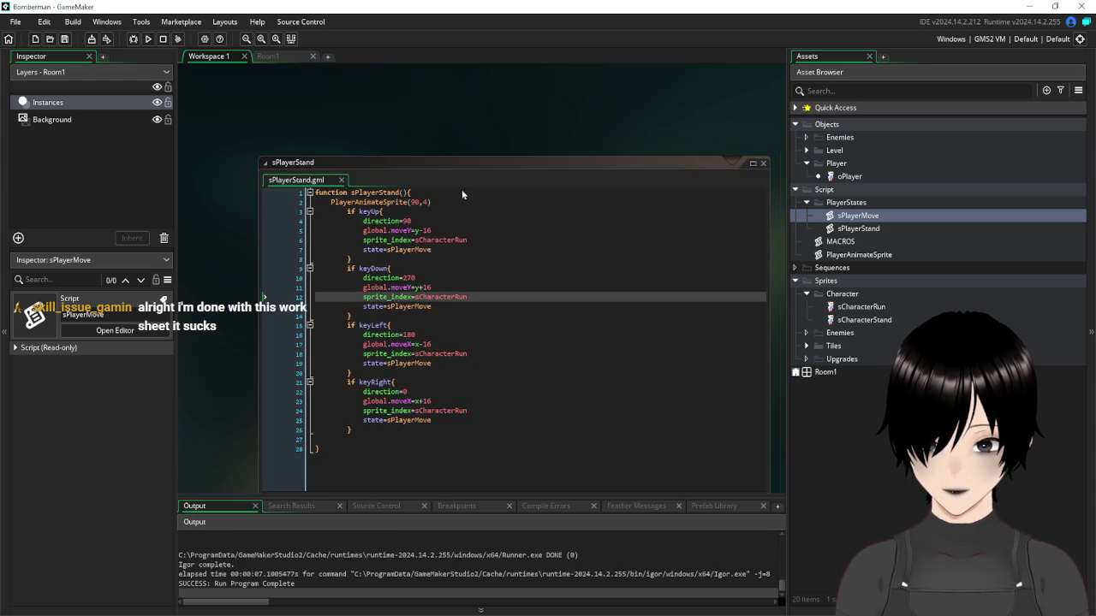
left_click_drag(446, 201, 319, 201)
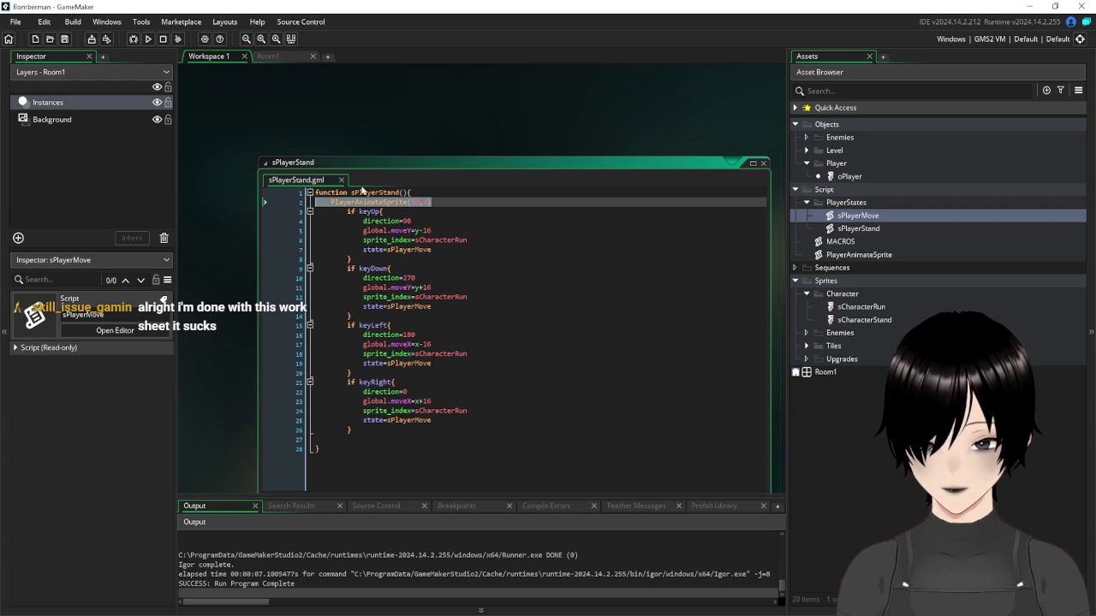
key("Delete")
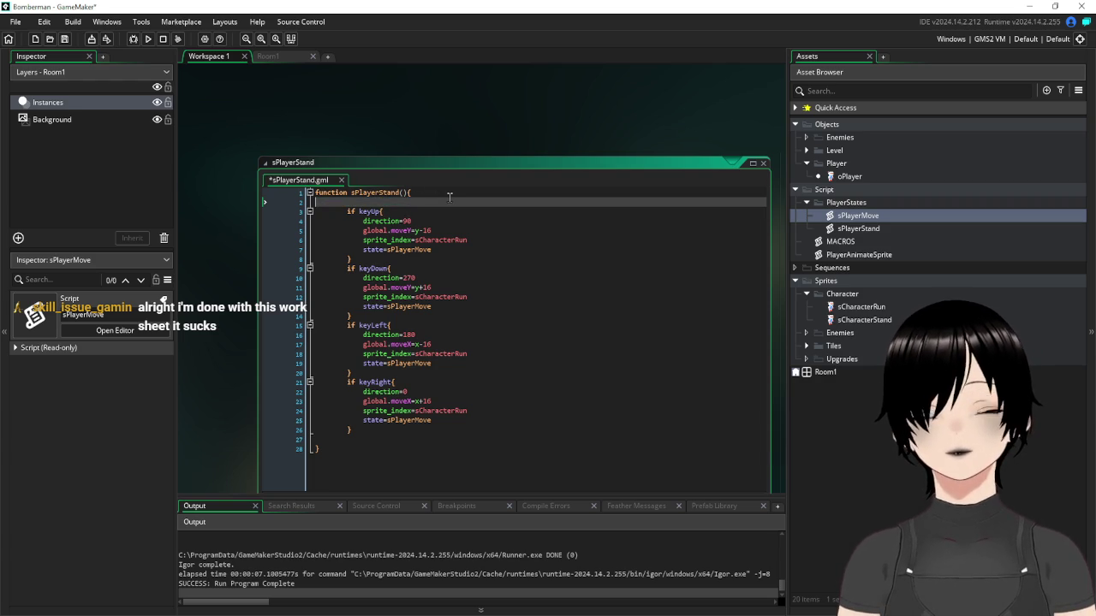
key("BackSpace")
Scroll down to the move=false block of the sPlayerMove script
scroll(503, 326, "down", 1)
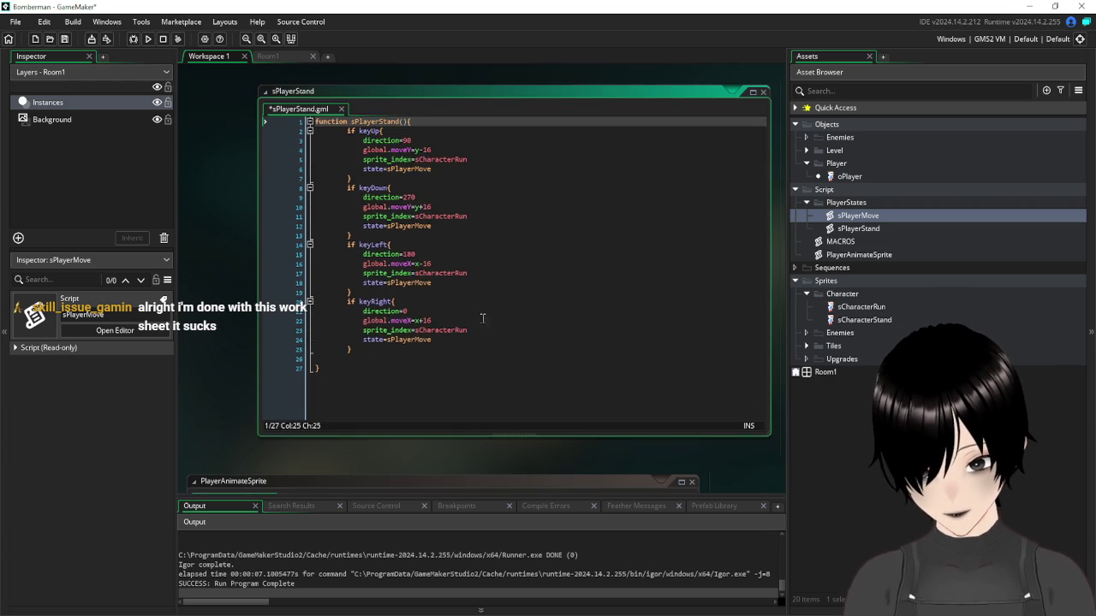
scroll(245, 235, "down", 1)
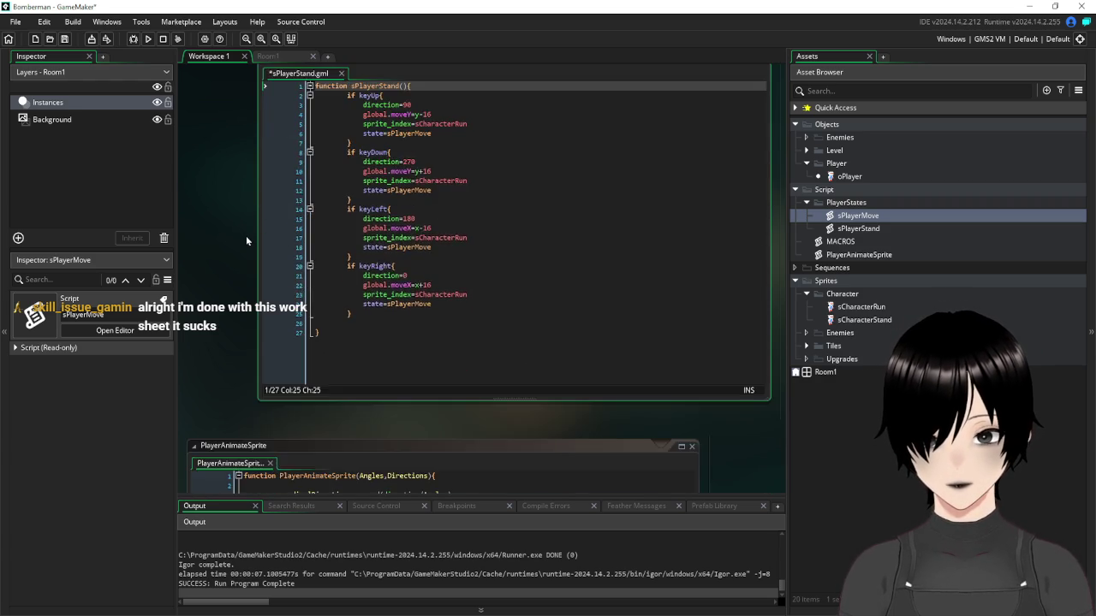
scroll(246, 235, "down", 15)
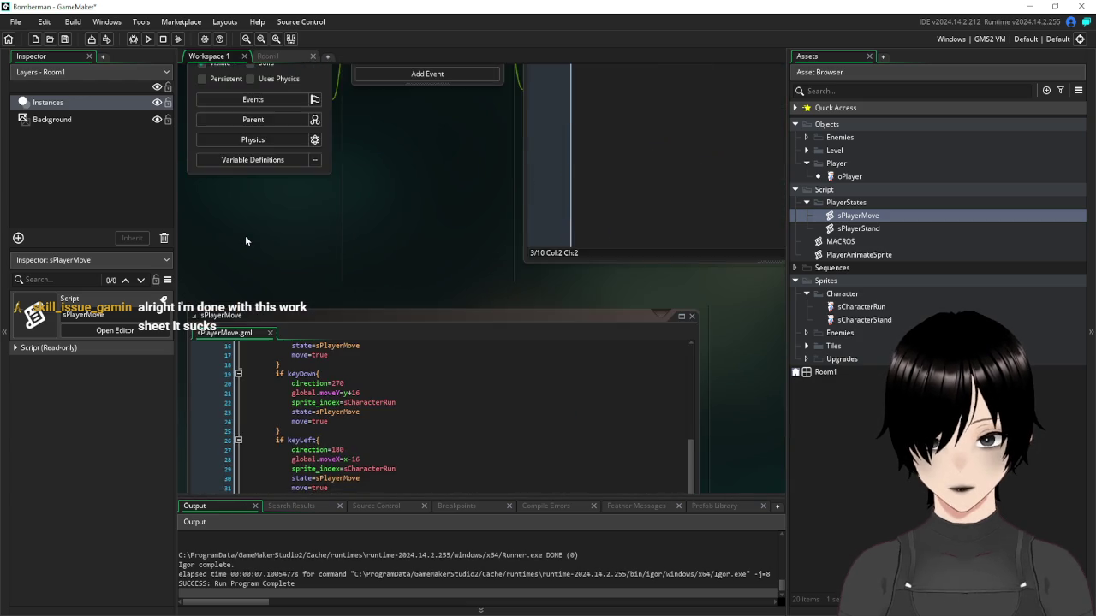
scroll(245, 235, "down", 4)
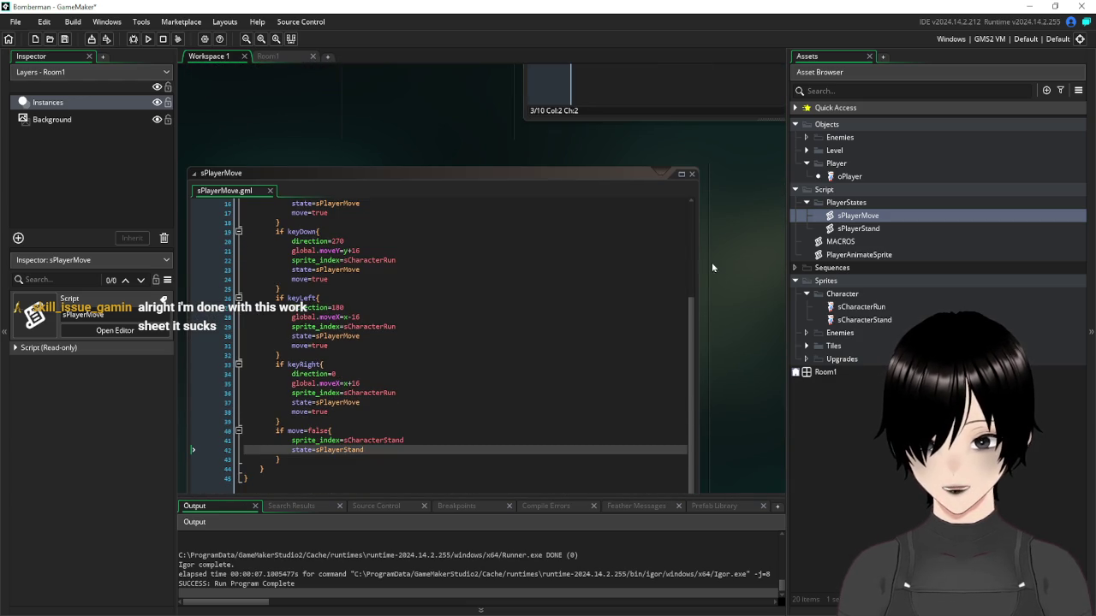
scroll(730, 280, "down", 2)
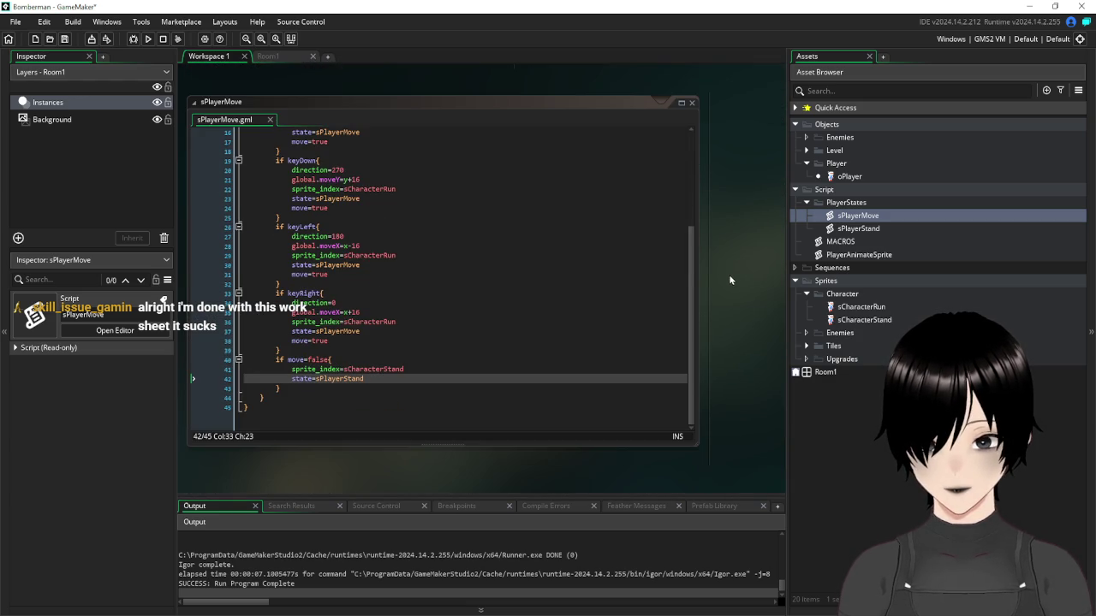
Position the cursor inside sPlayerMove's move=false block, leaving no extra blank lines
left_click(400, 378)
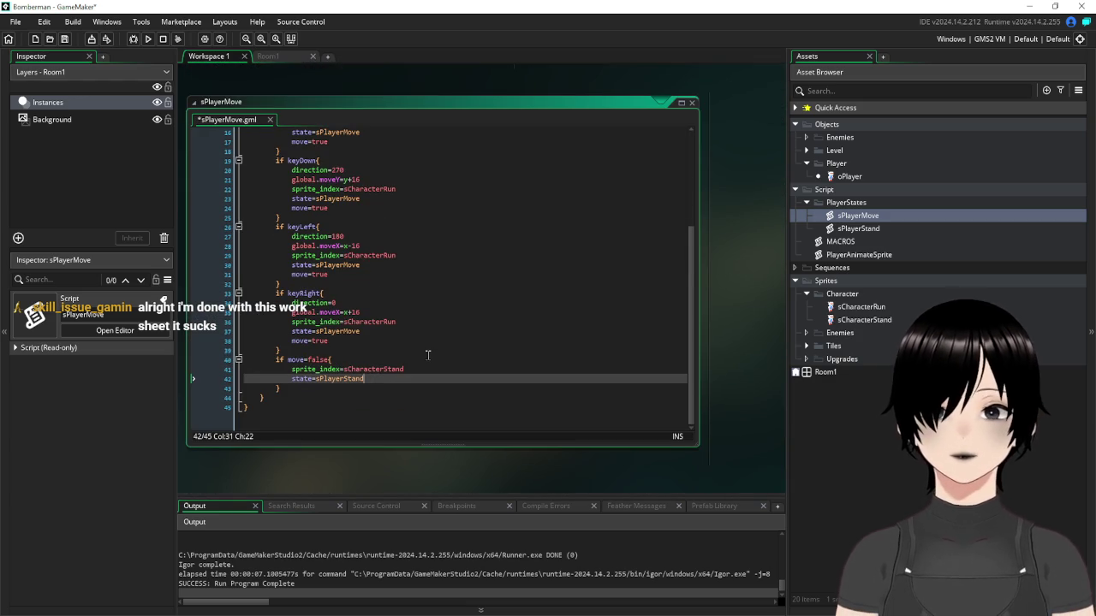
key("Return")
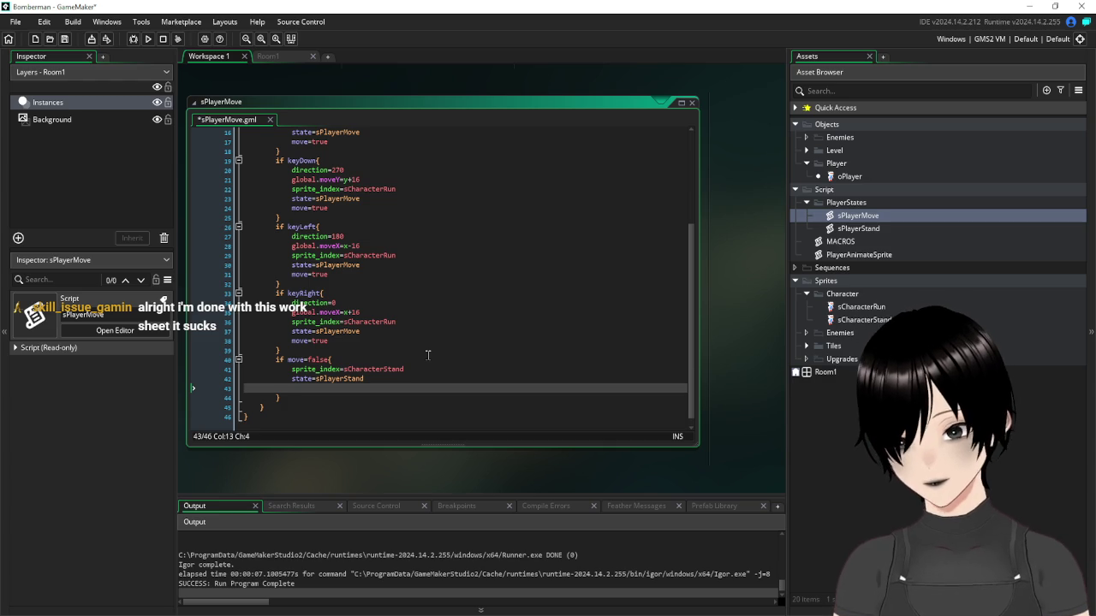
key("BackSpace")
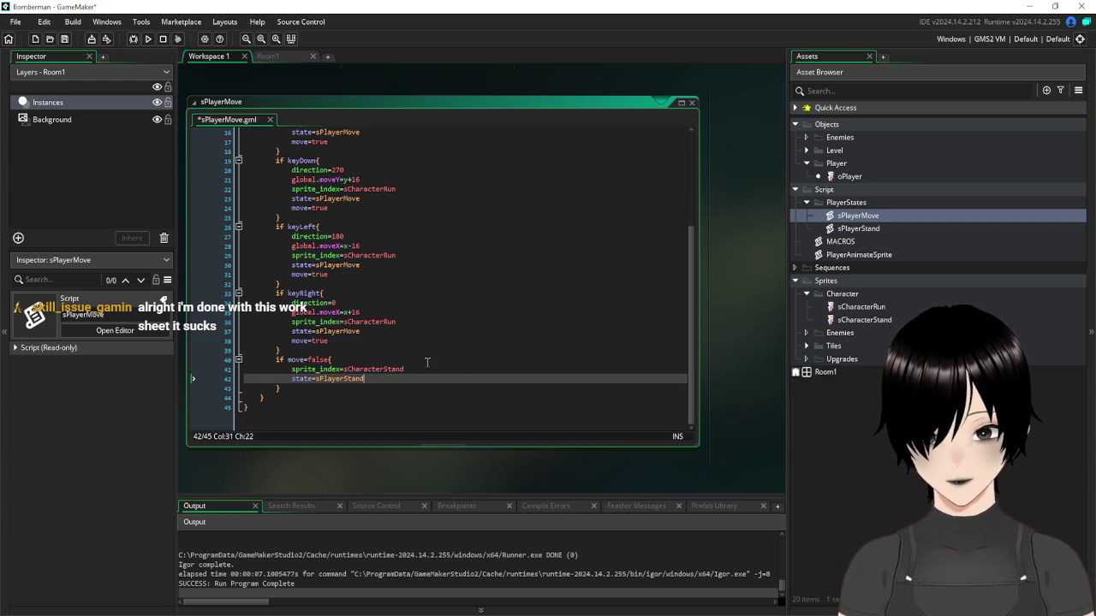
left_click(428, 360)
key("Return")
key("Delete")
Add 'if direction=0' with image_index=0 on the next line after sprite_index=sCharacterStand
left_click(436, 369)
key("Return")
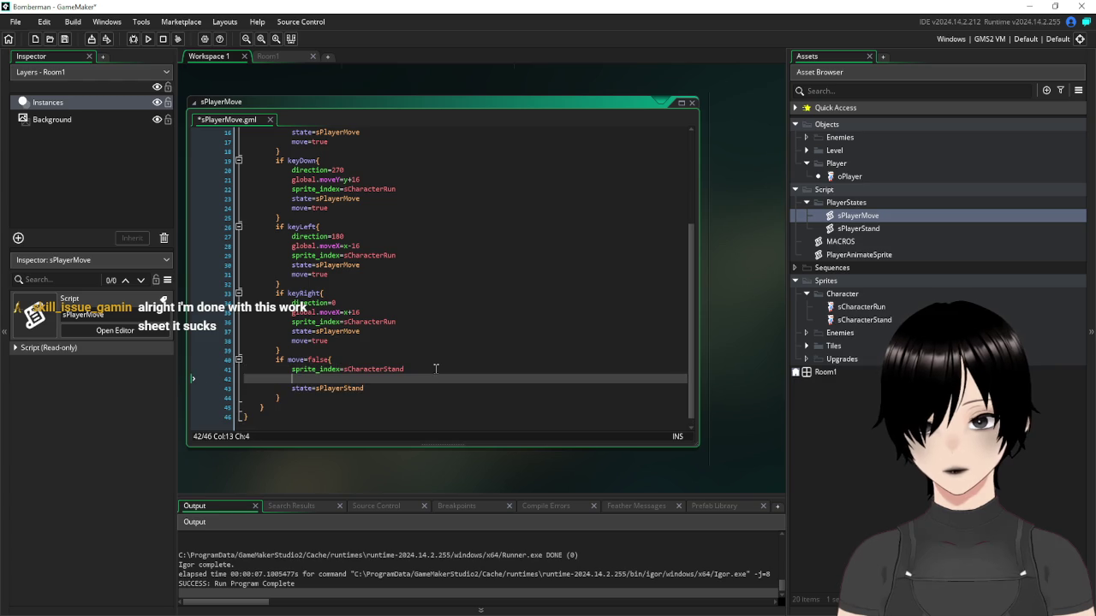
type("sif dir")
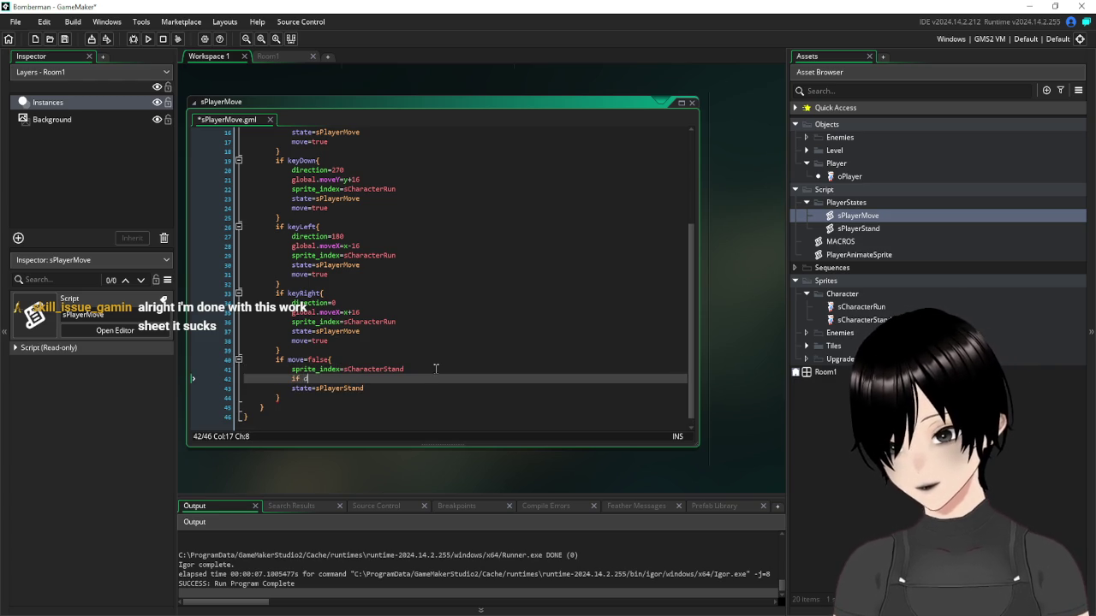
type("ecti")
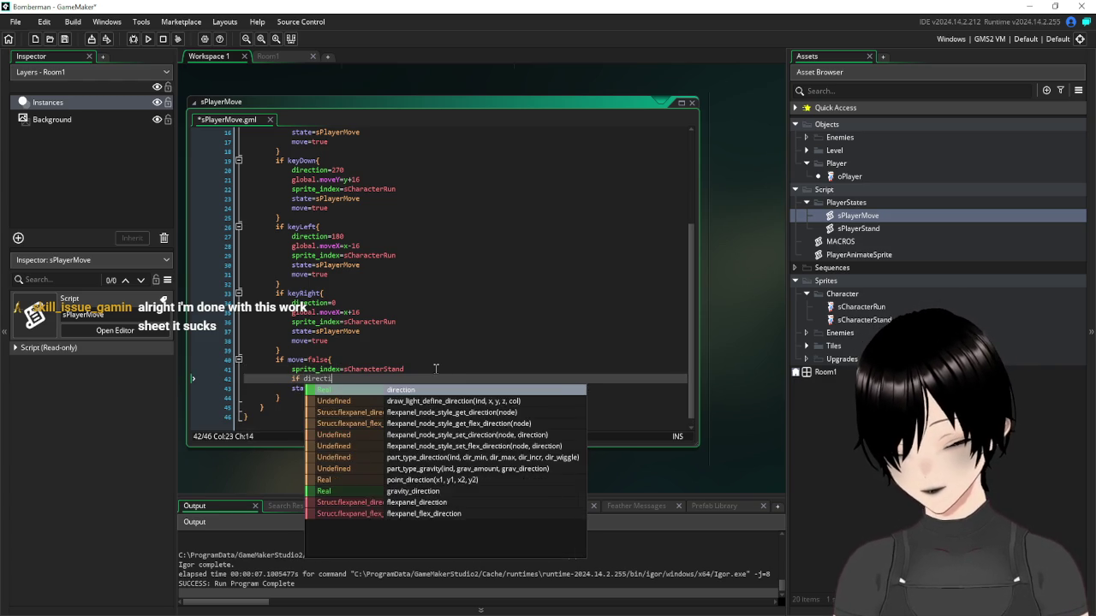
type("on=0 ")
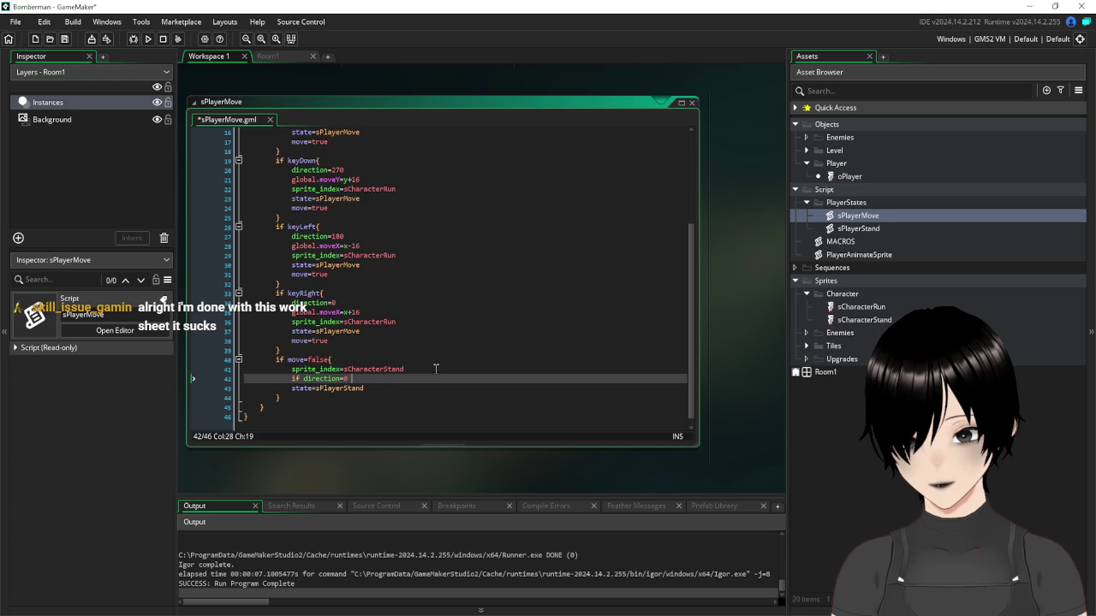
type("imag")
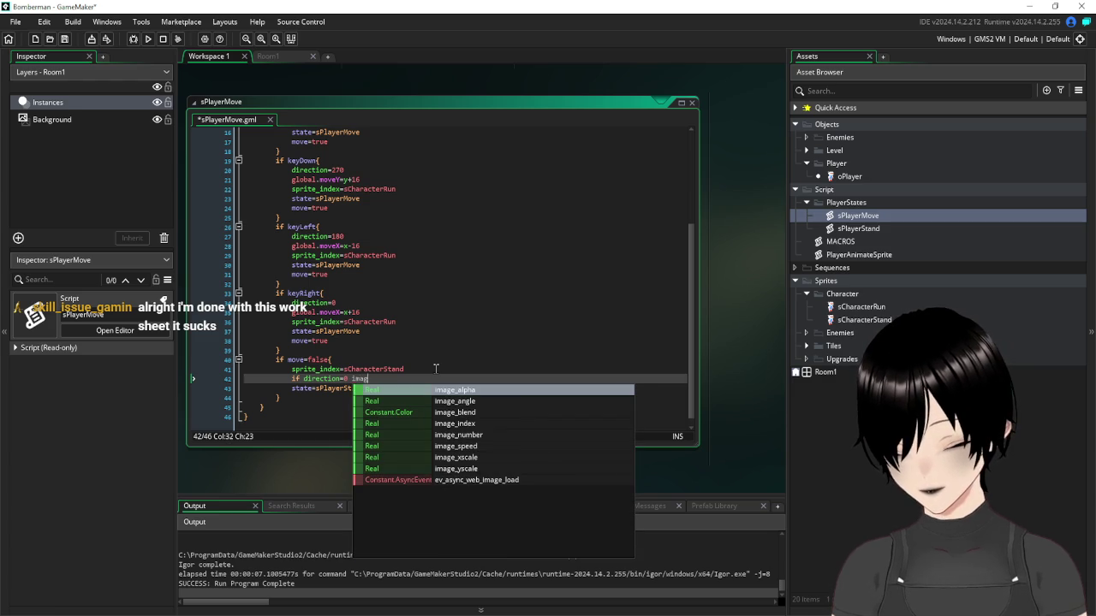
type("e_index=0")
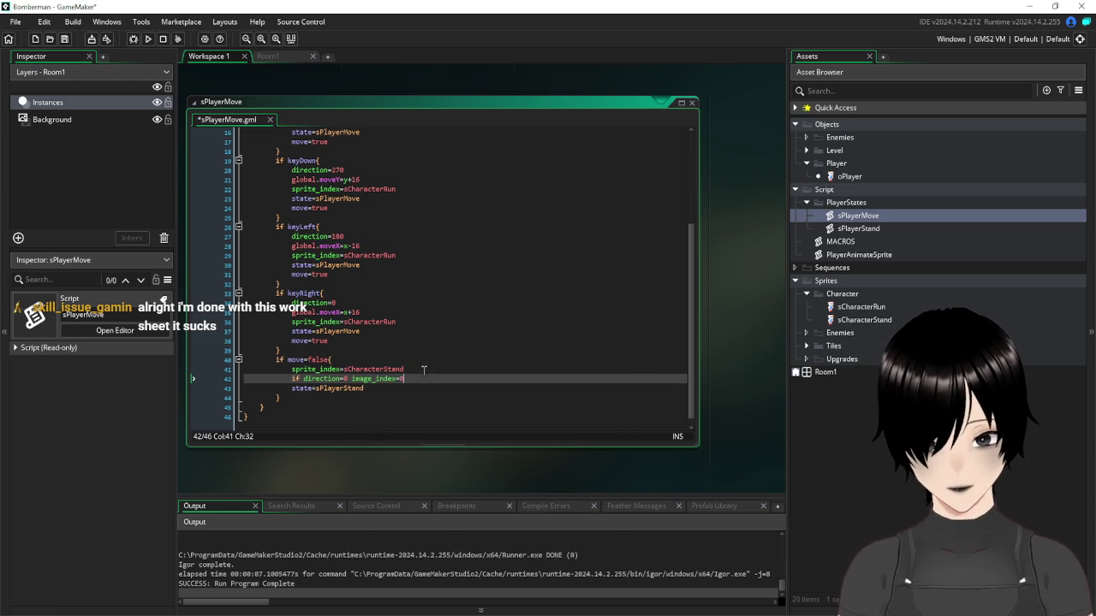
left_click(352, 378)
key("Return")
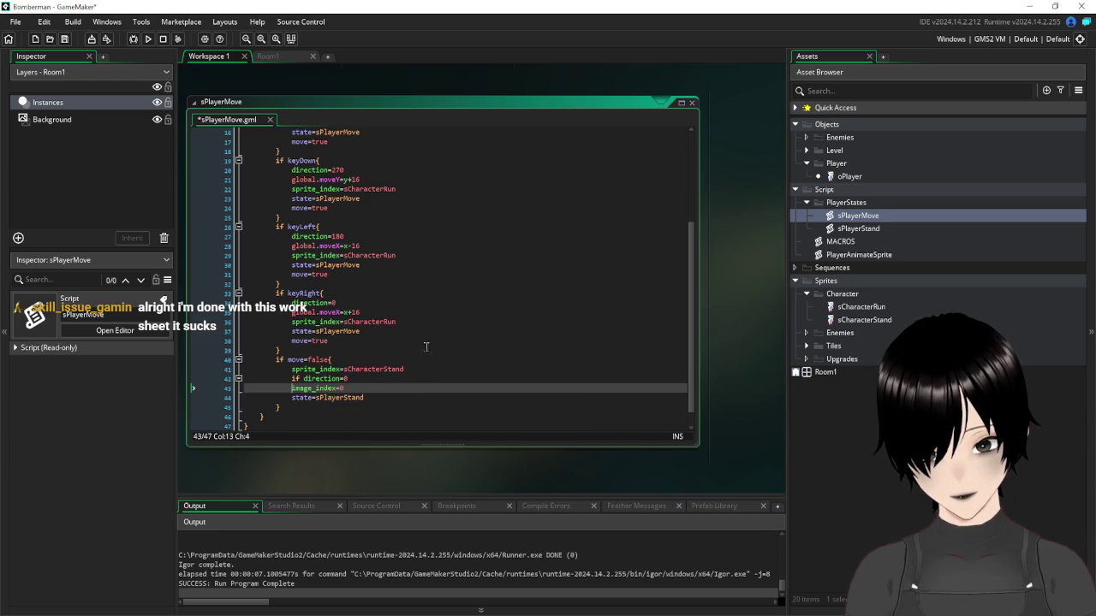
scroll(450, 301, "up", 2)
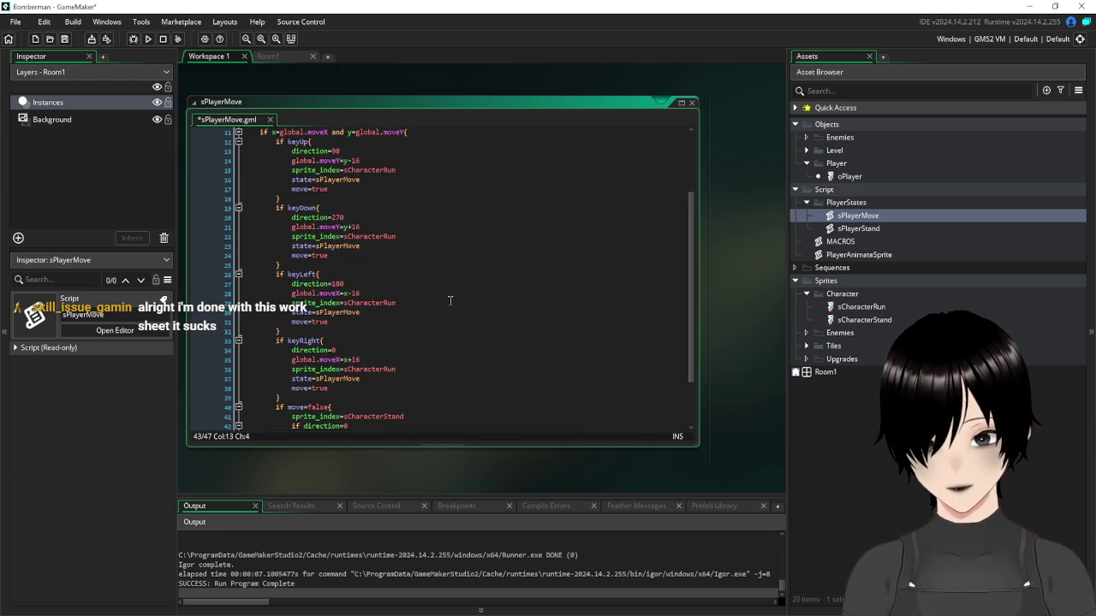
scroll(450, 300, "down", 2)
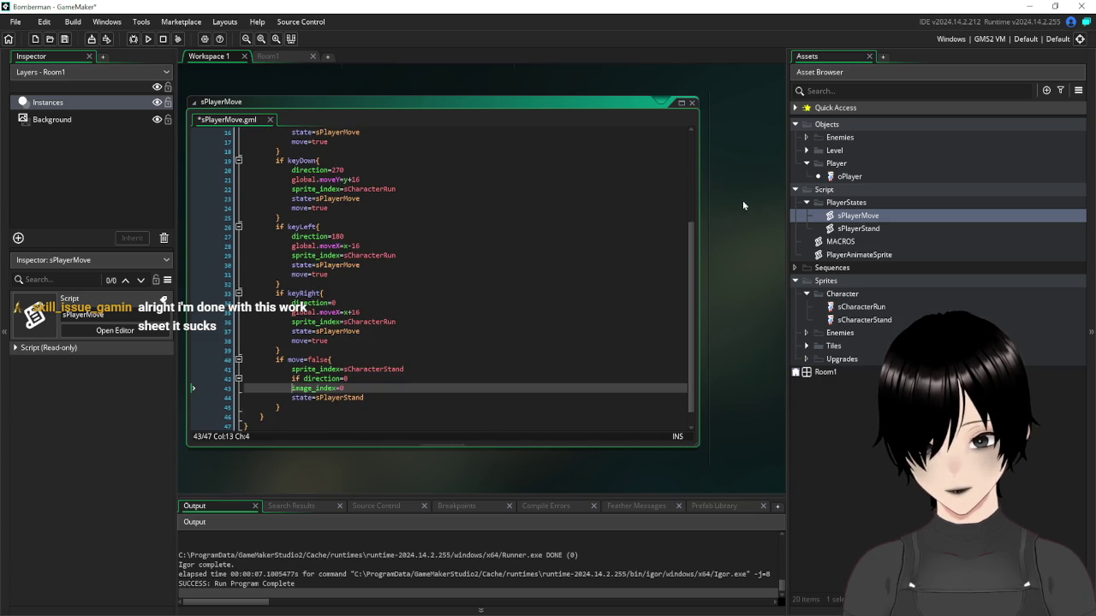
scroll(765, 206, "down", 5)
scroll(765, 207, "up", 6)
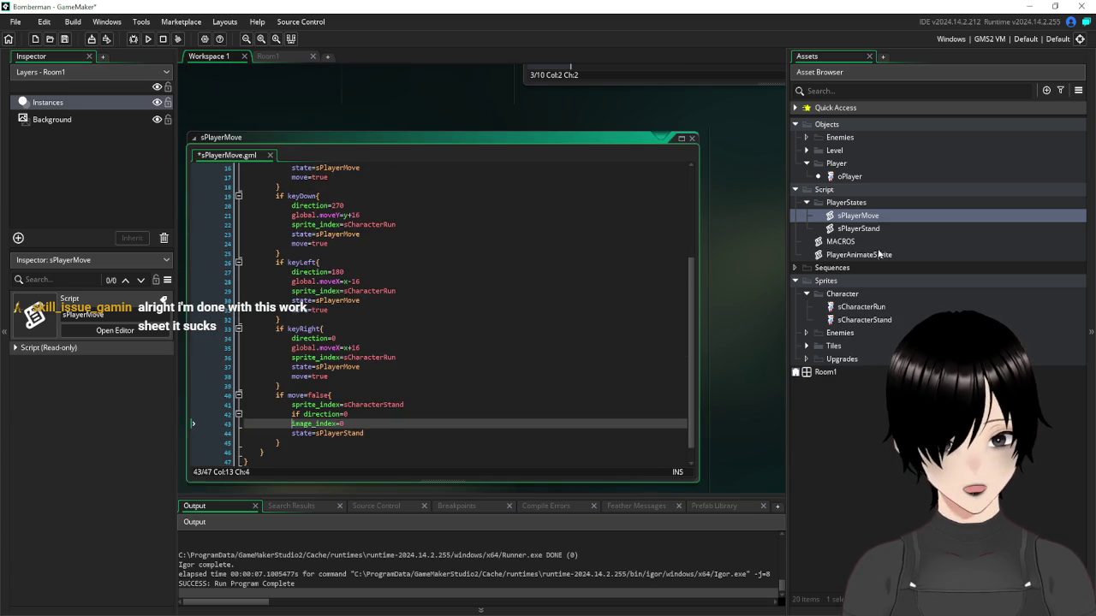
Inspect sCharacterStand's four frames, then rejoin image_index=0 onto the direction=0 check line
double_click(863, 320)
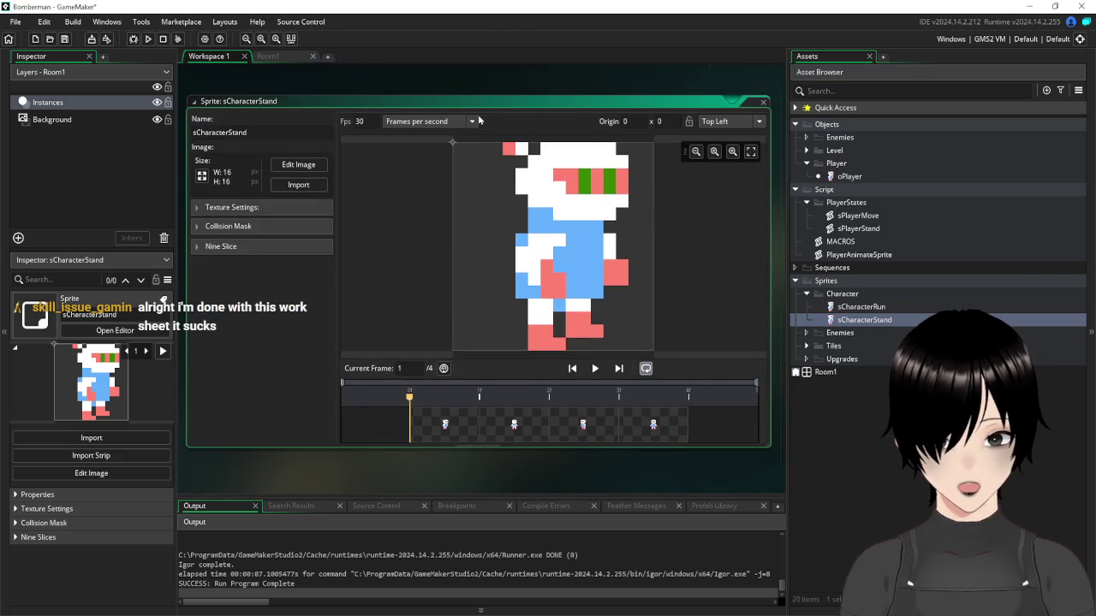
scroll(284, 196, "up", 5)
scroll(342, 231, "down", 5)
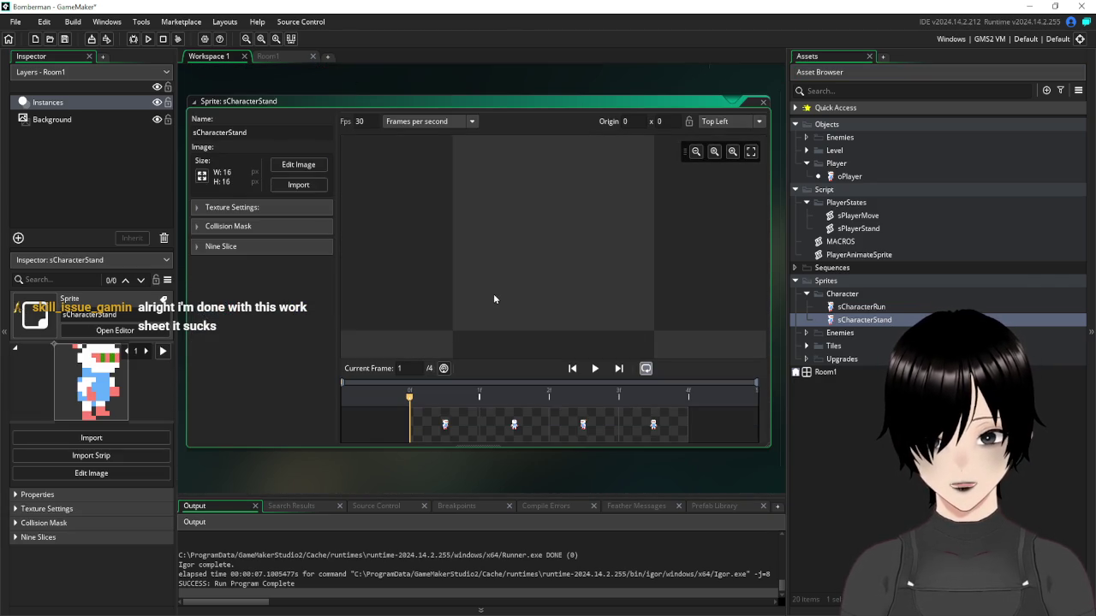
scroll(358, 149, "up", 5)
scroll(358, 150, "up", 4)
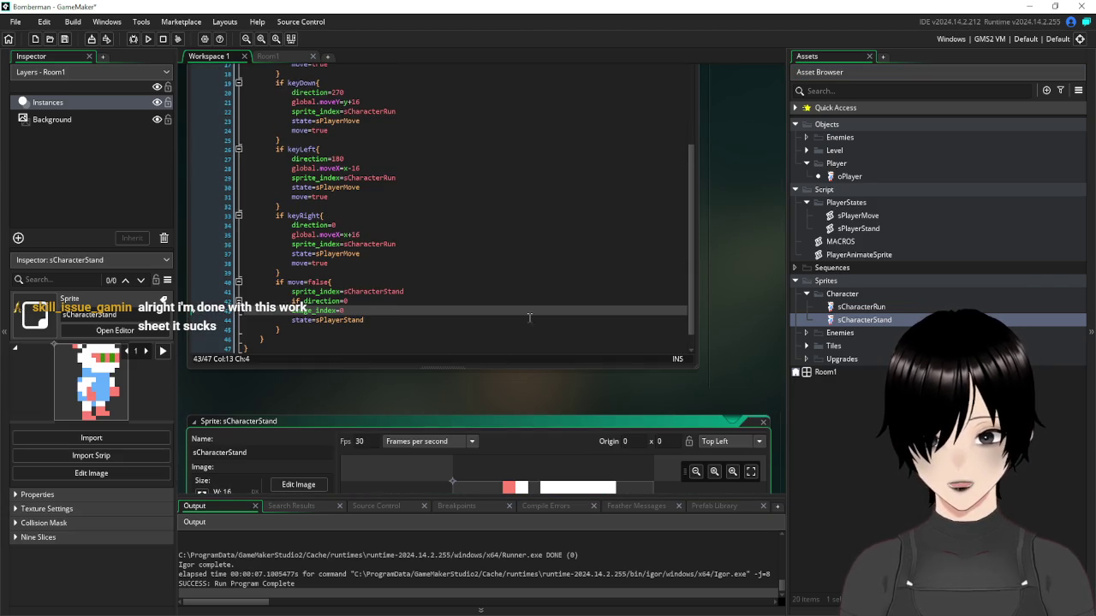
scroll(752, 205, "up", 3)
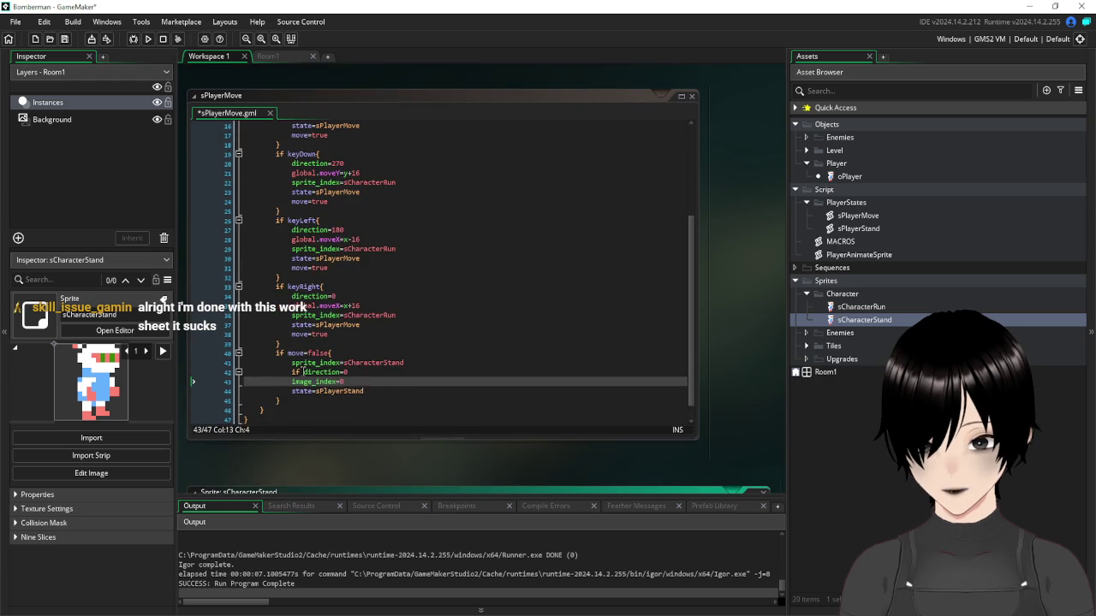
left_click(293, 382)
key("BackSpace")
key("BackSpace")
key("BackSpace")
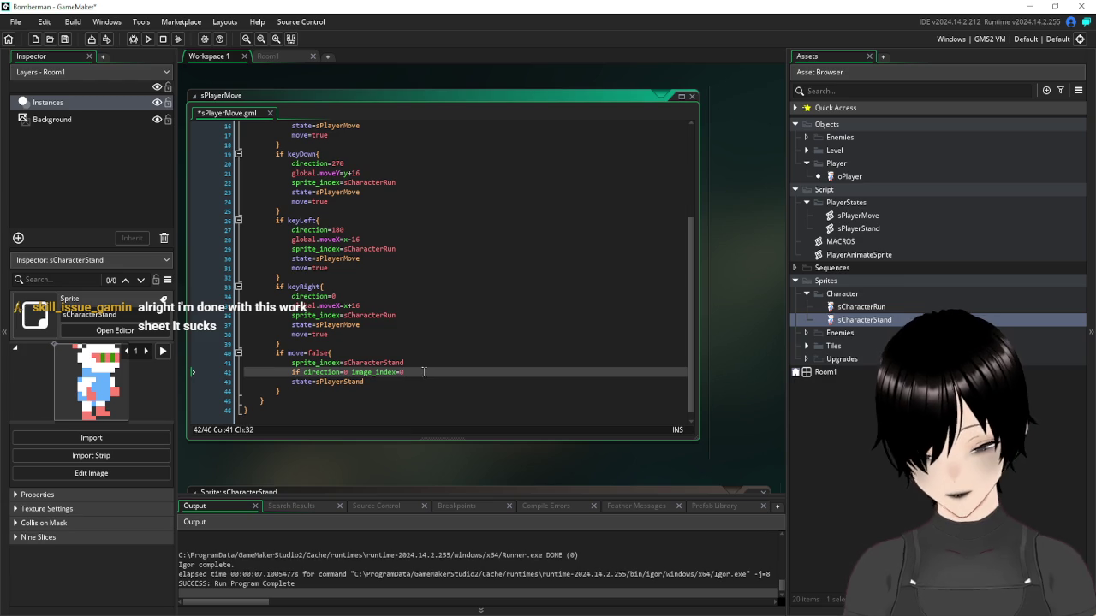
Duplicate the 'if direction=0 image_index=0' line into four identical checks
left_click_drag(424, 372, 293, 374)
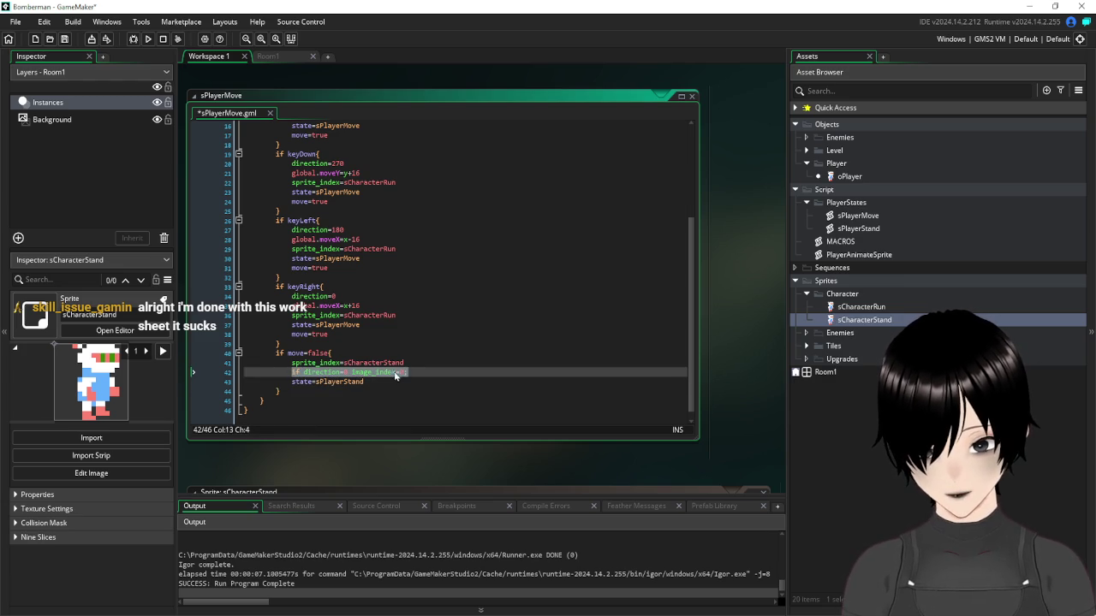
key("ctrl+c")
key("End")
key("Return")
key("ctrl+v")
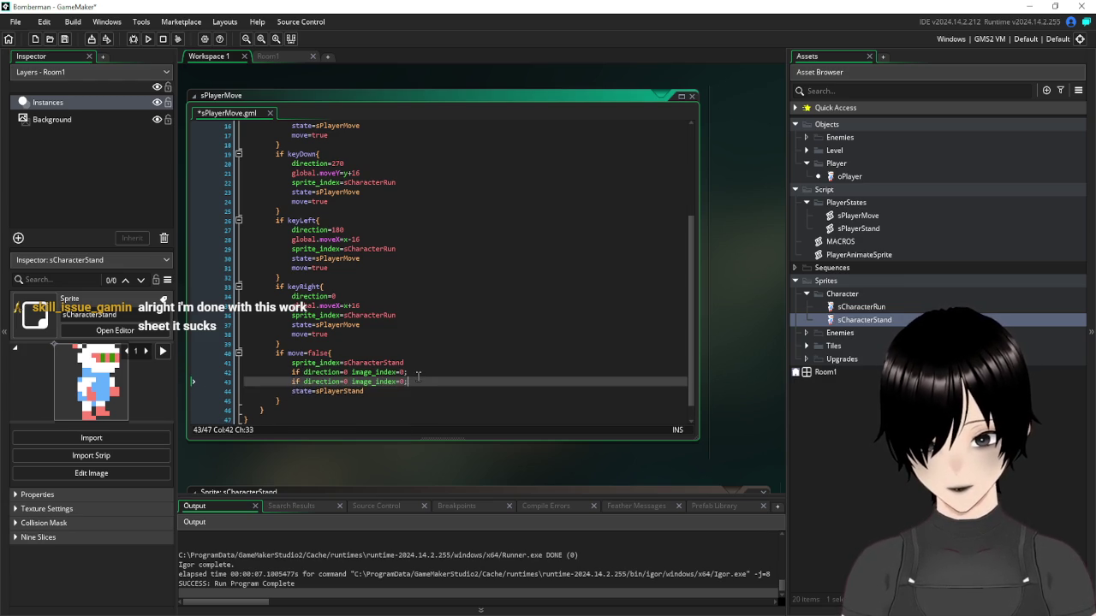
key("Return")
key("ctrl+v")
key("Return")
key("ctrl+v")
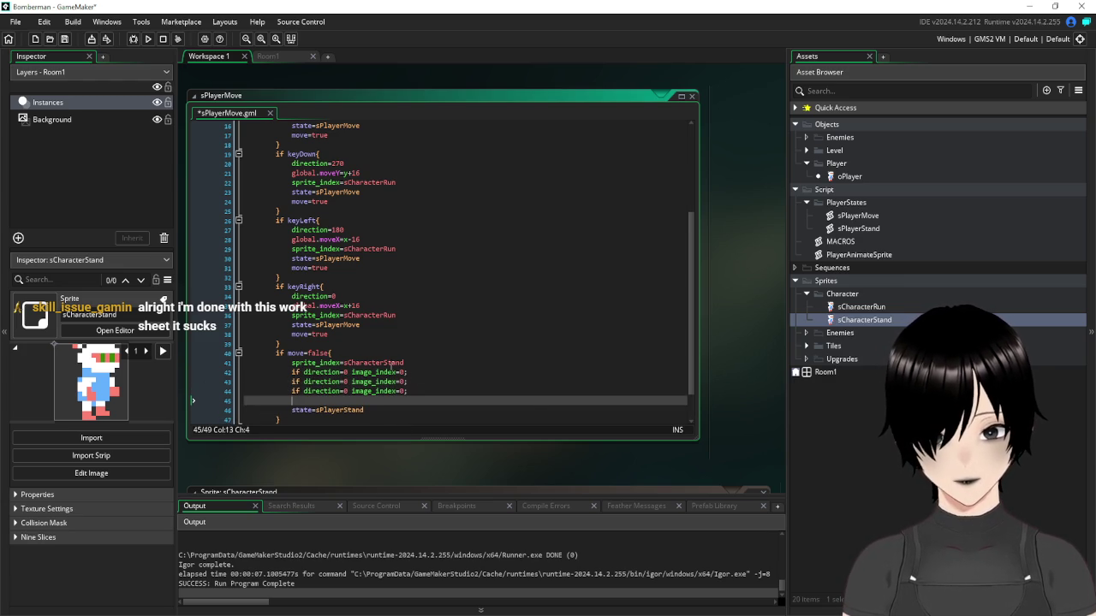
Change the three copied checks' directions to 90, 180 and 270
left_click(345, 382)
type("9")
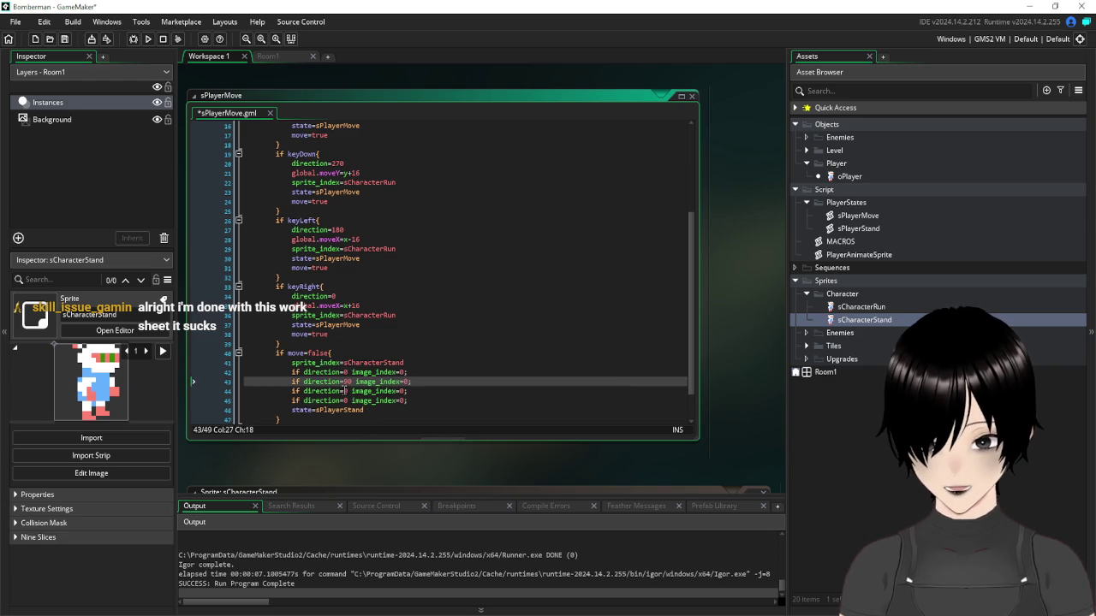
left_click(345, 391)
type("1")
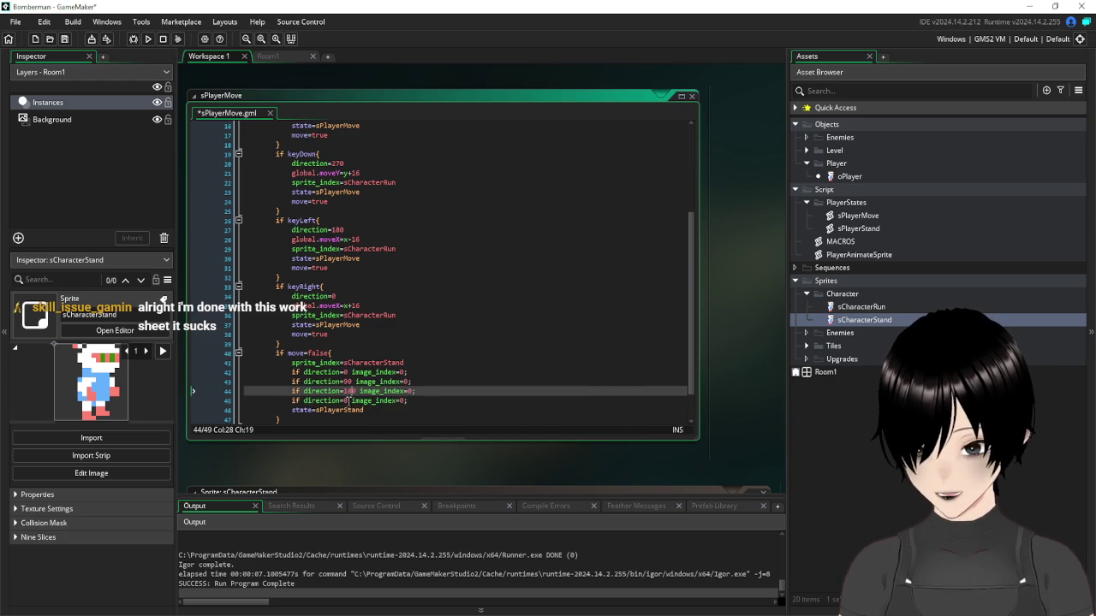
type("8")
left_click(345, 400)
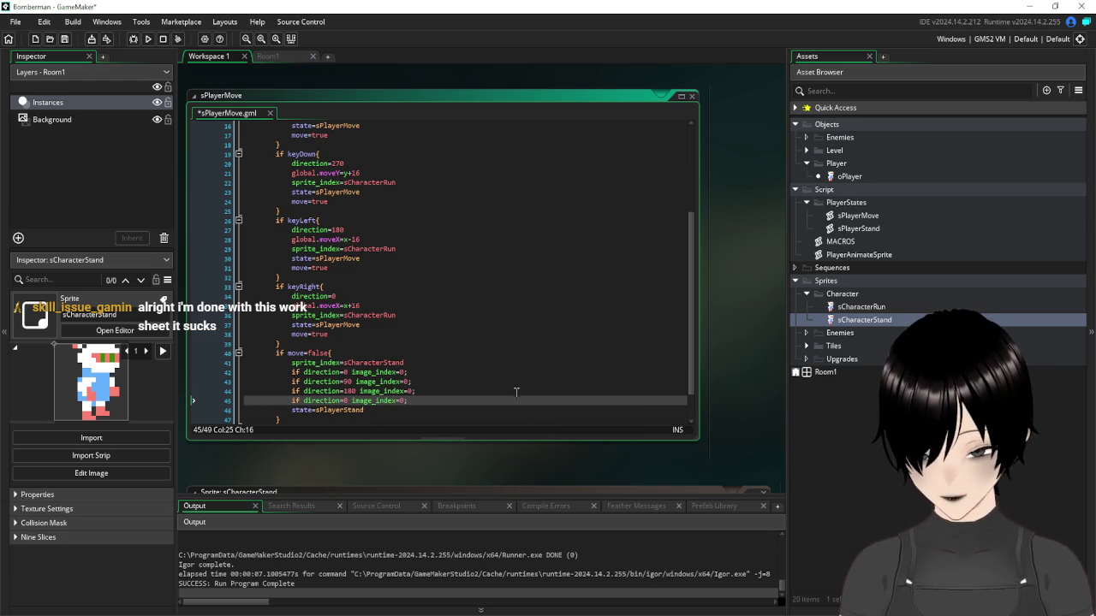
type("27")
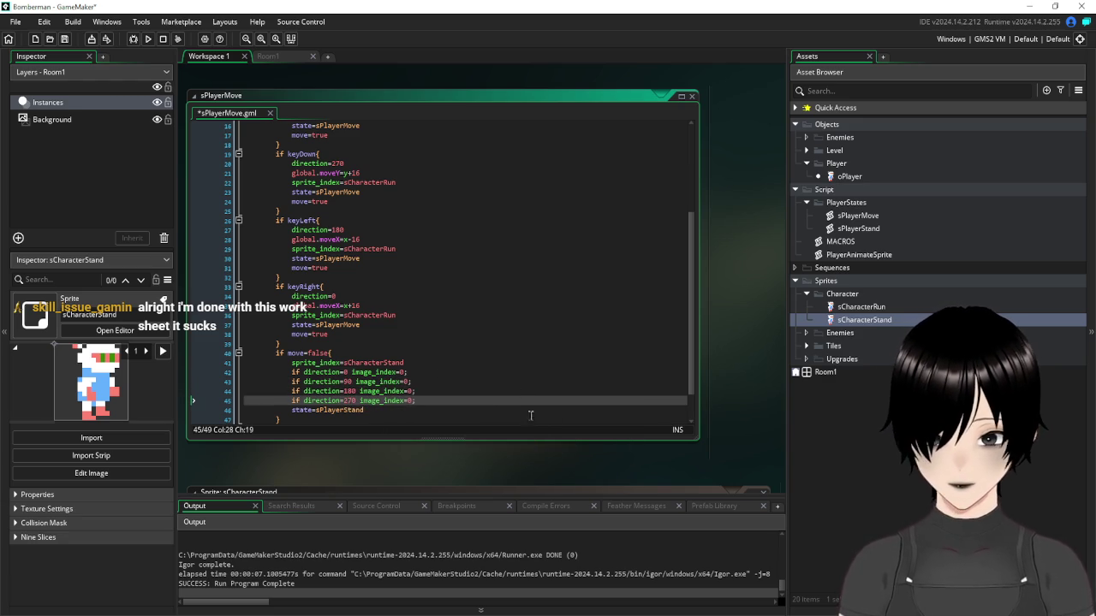
left_click(490, 361)
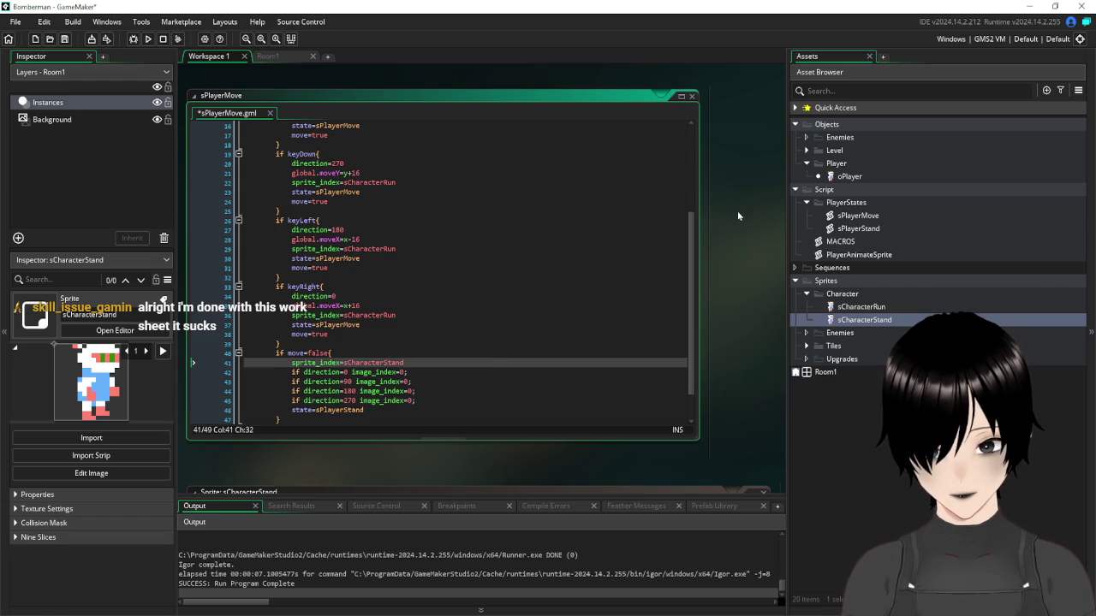
scroll(736, 188, "up", 2)
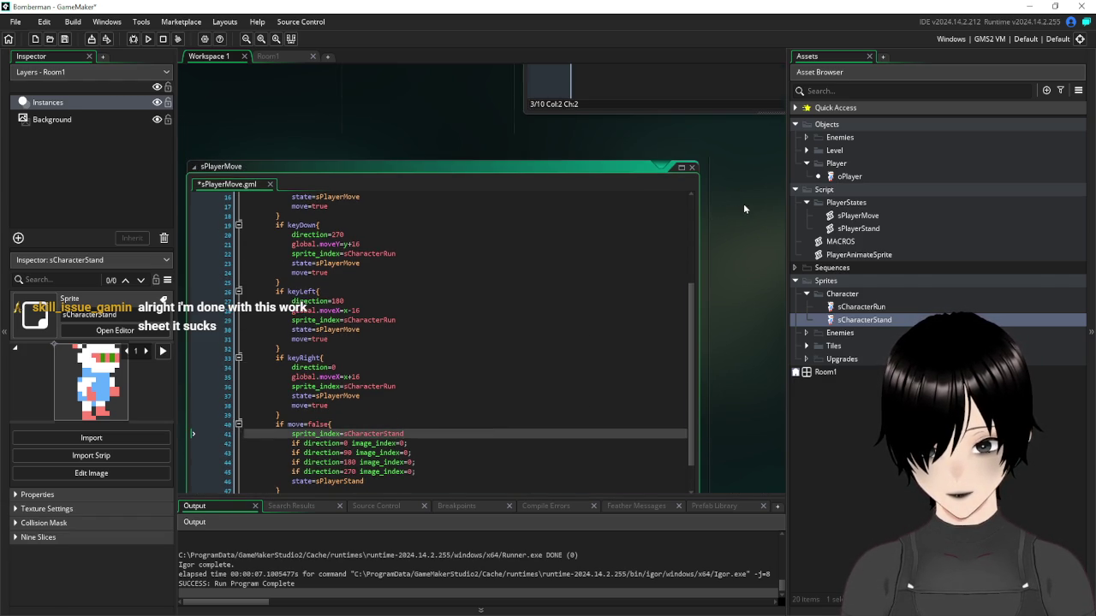
Make the direction 90 check set image_index=1, then review the sprite's frame order
scroll(743, 203, "down", 1)
scroll(380, 333, "up", 2)
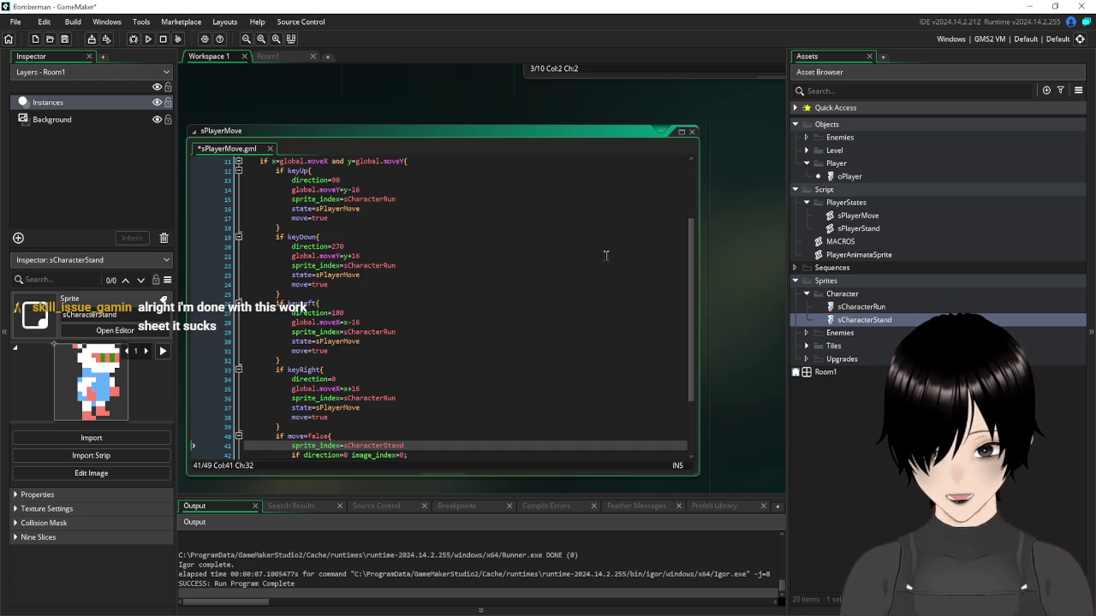
scroll(439, 431, "down", 1)
left_click(408, 441)
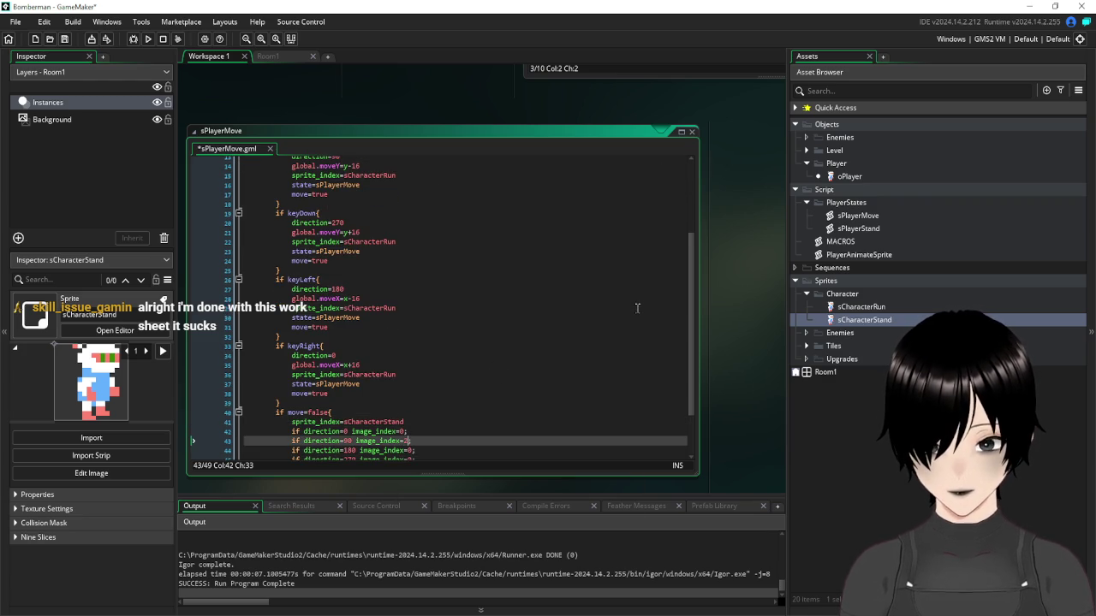
key("BackSpace")
type("1")
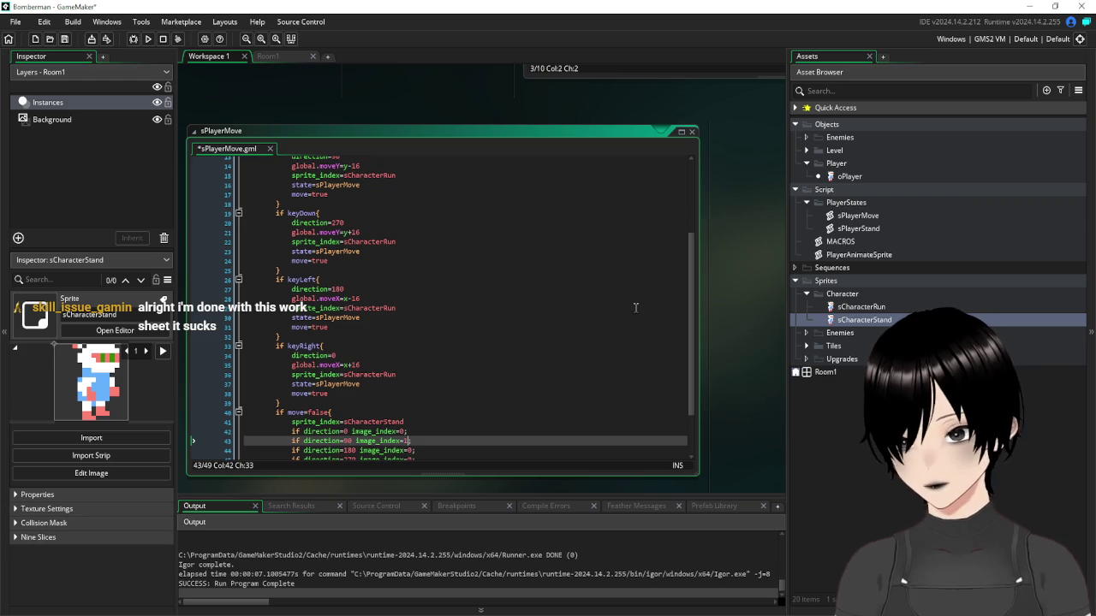
scroll(731, 351, "down", 1)
scroll(731, 351, "down", 3)
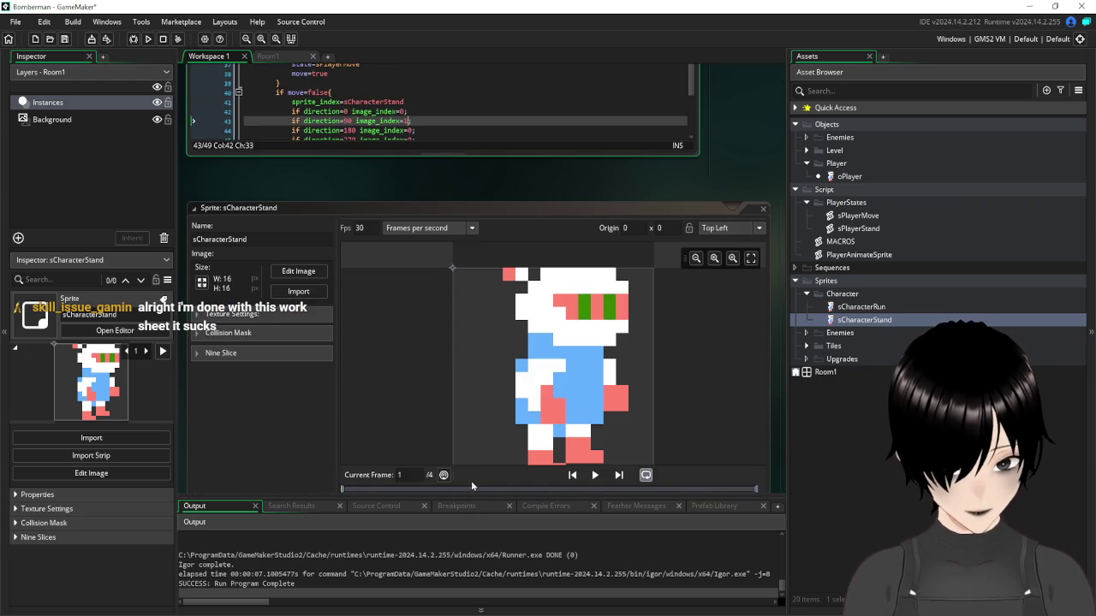
scroll(505, 352, "down", 3)
scroll(316, 375, "down", 2)
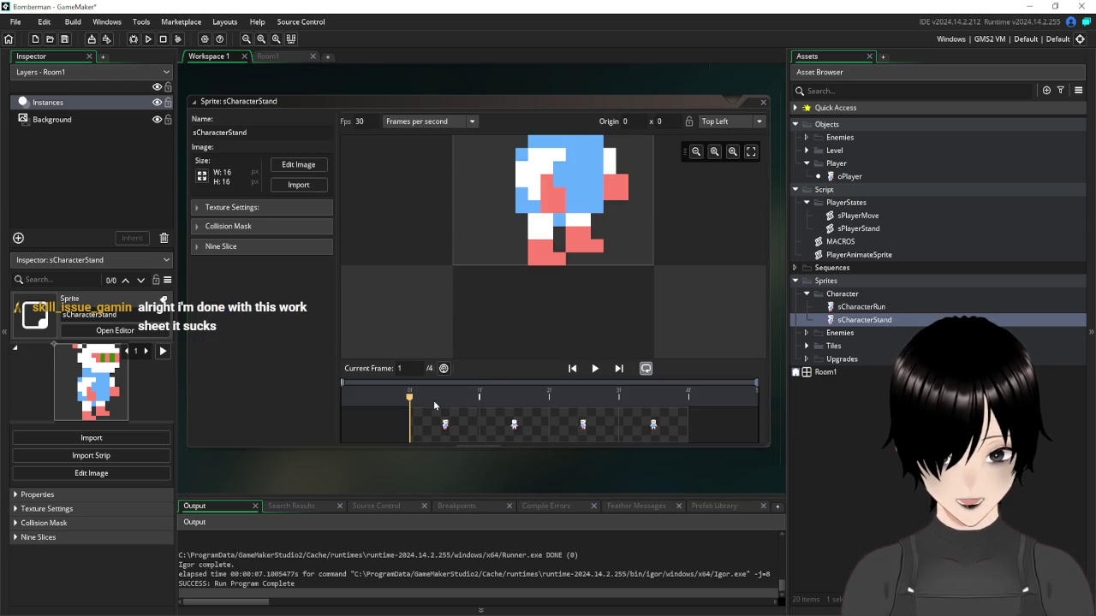
scroll(756, 117, "up", 5)
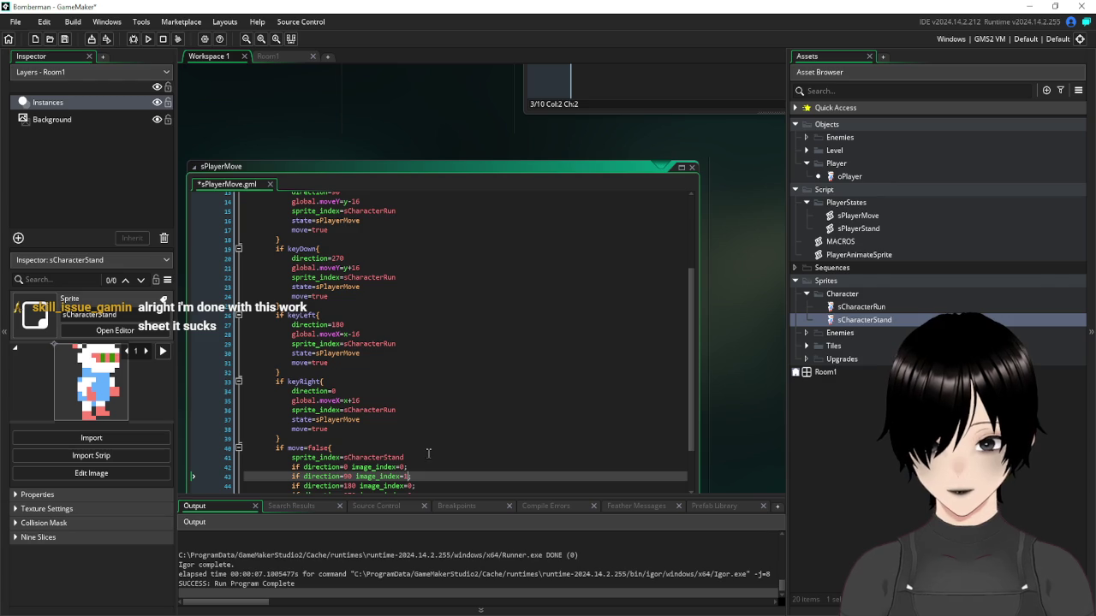
Set image_index to 2 for direction 180 and 3 for 270, save, and run
scroll(419, 470, "down", 1)
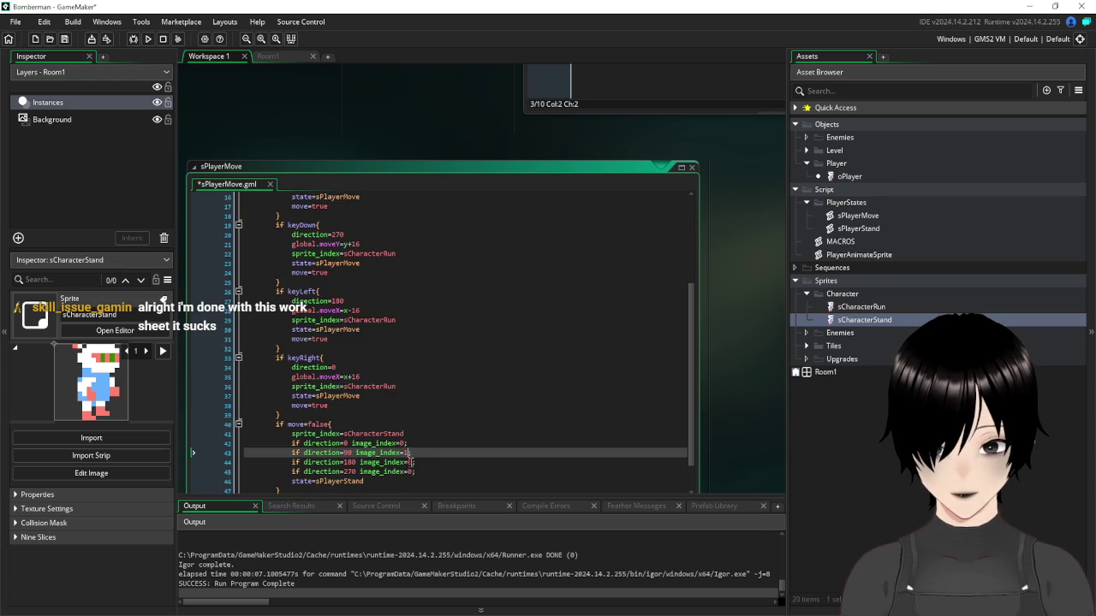
type("1")
left_click(413, 463)
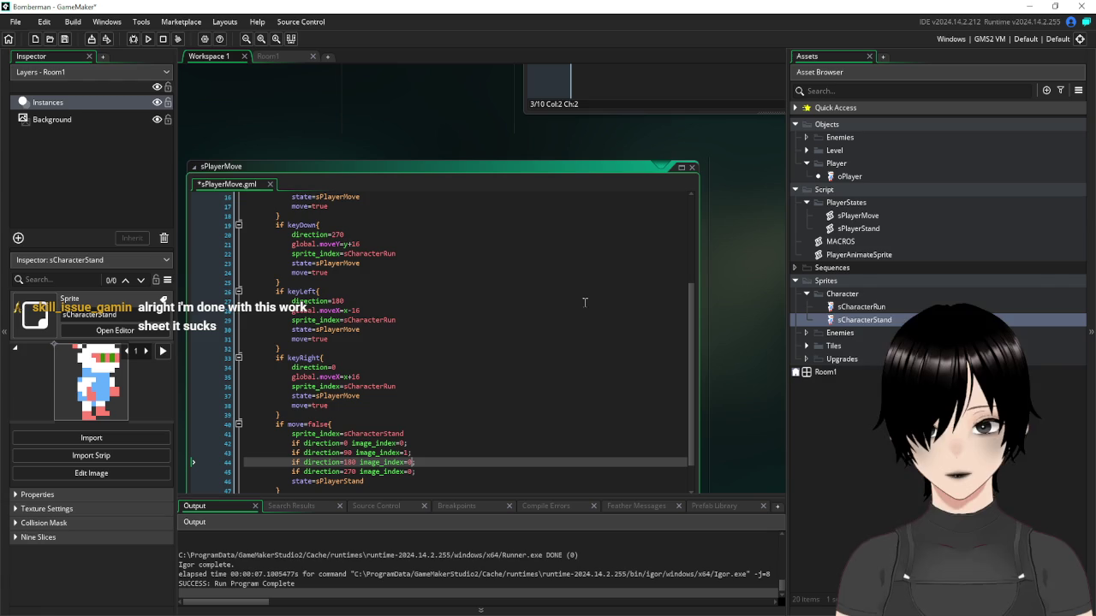
key("BackSpace")
key("BackSpace")
type("3;")
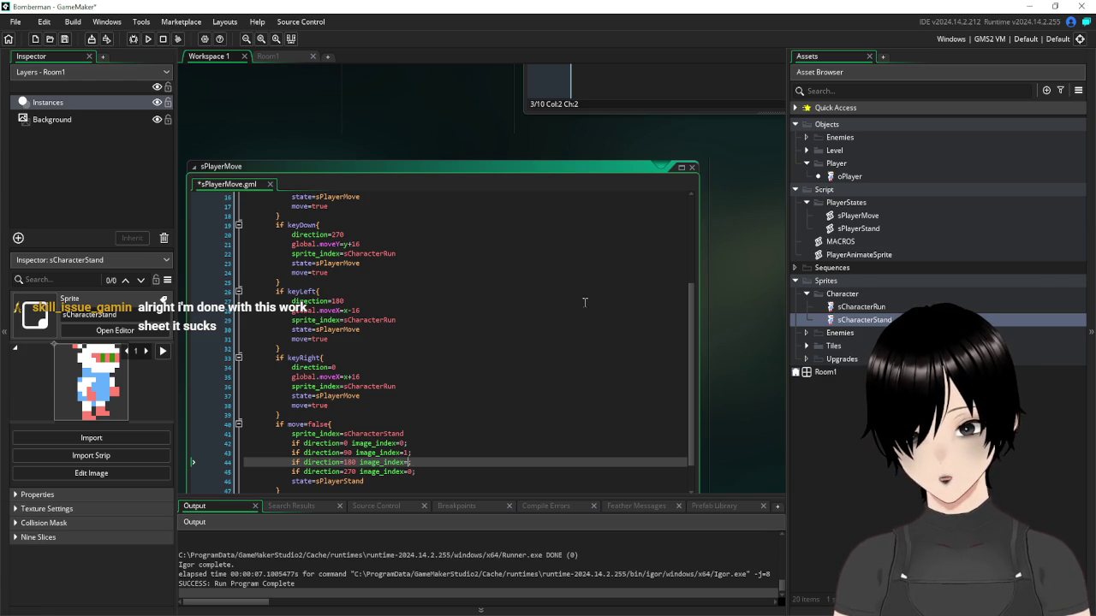
type("2;")
key("Down")
key("BackSpace")
key("BackSpace")
type("3;")
key("ctrl+s")
left_click(148, 40)
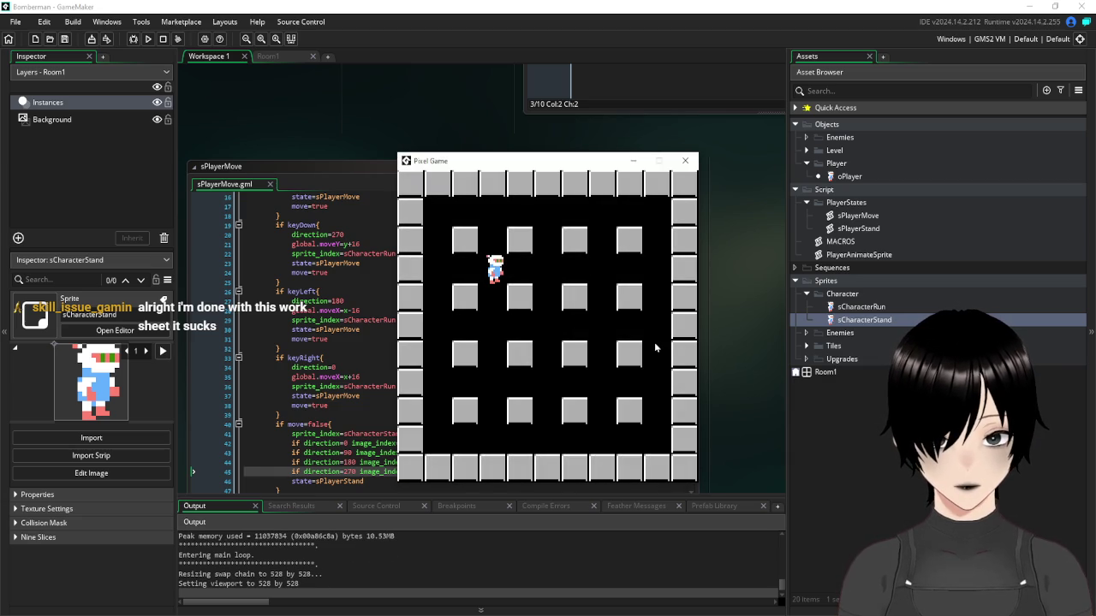
Walk the player around the grid's rows and columns with the arrow keys, then close the game
key("Down")
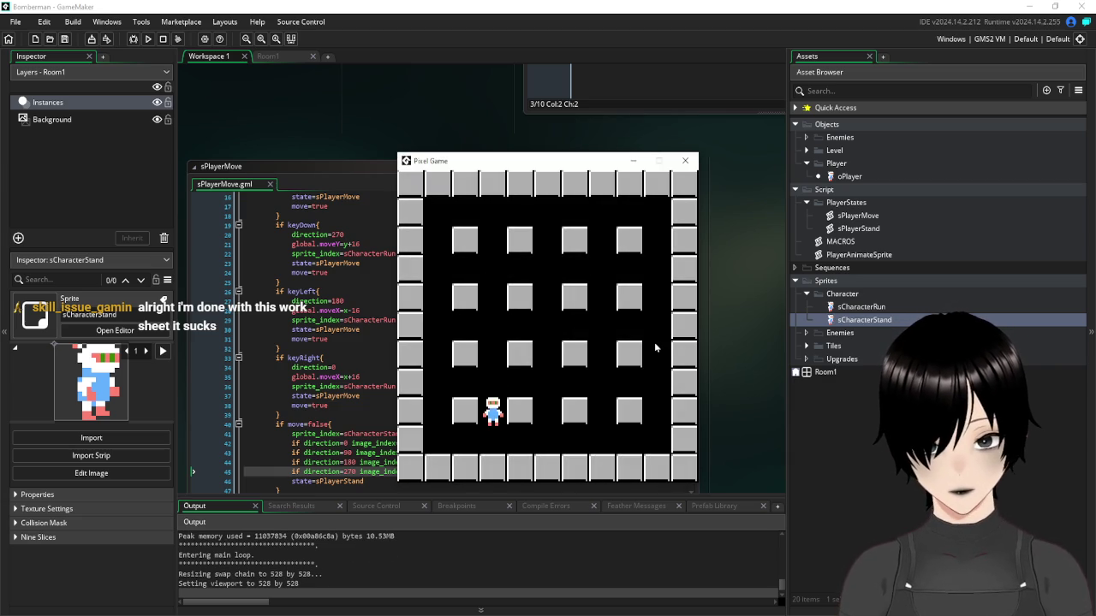
key("Up")
key("Right")
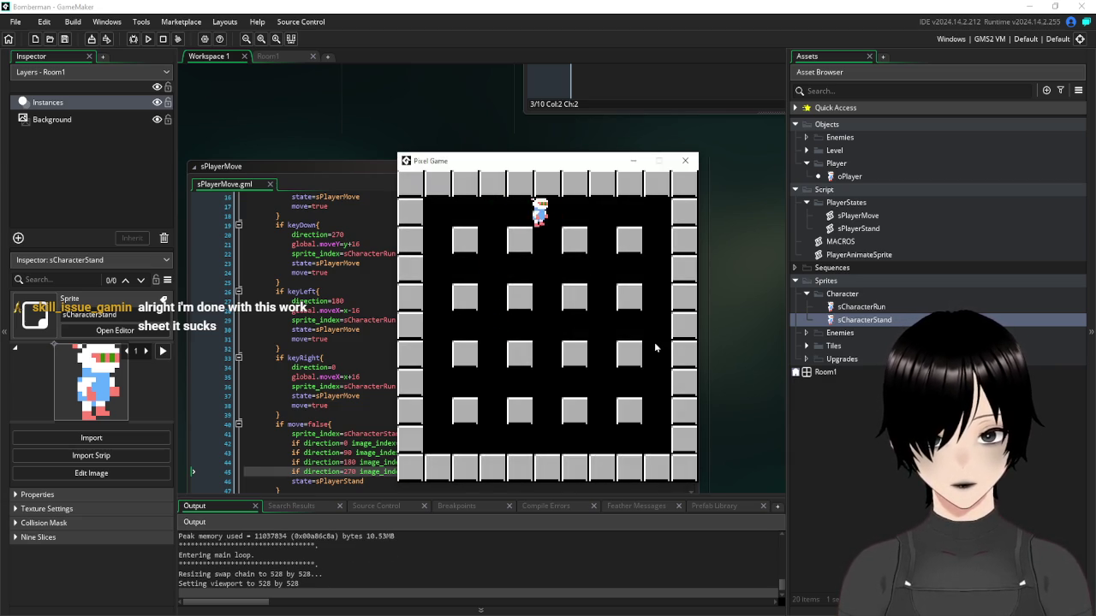
key("Left")
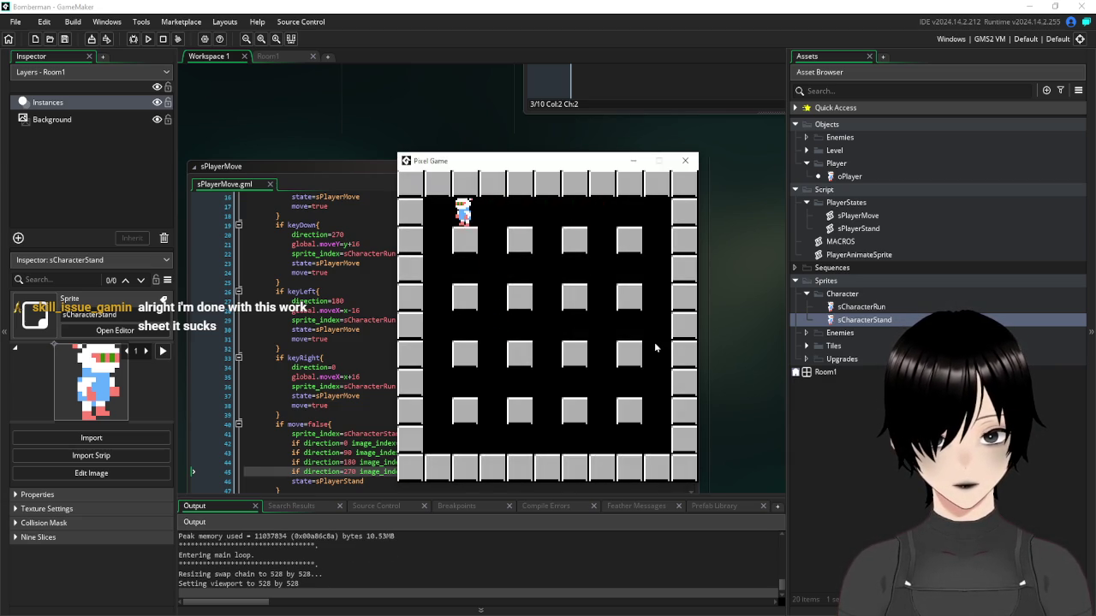
key("Down")
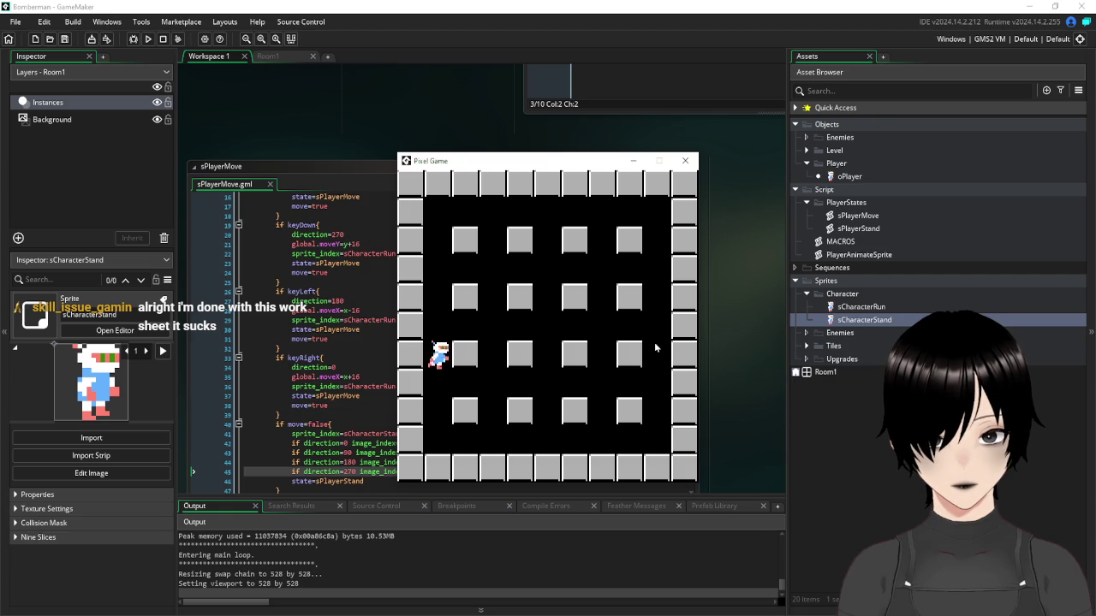
key("Right")
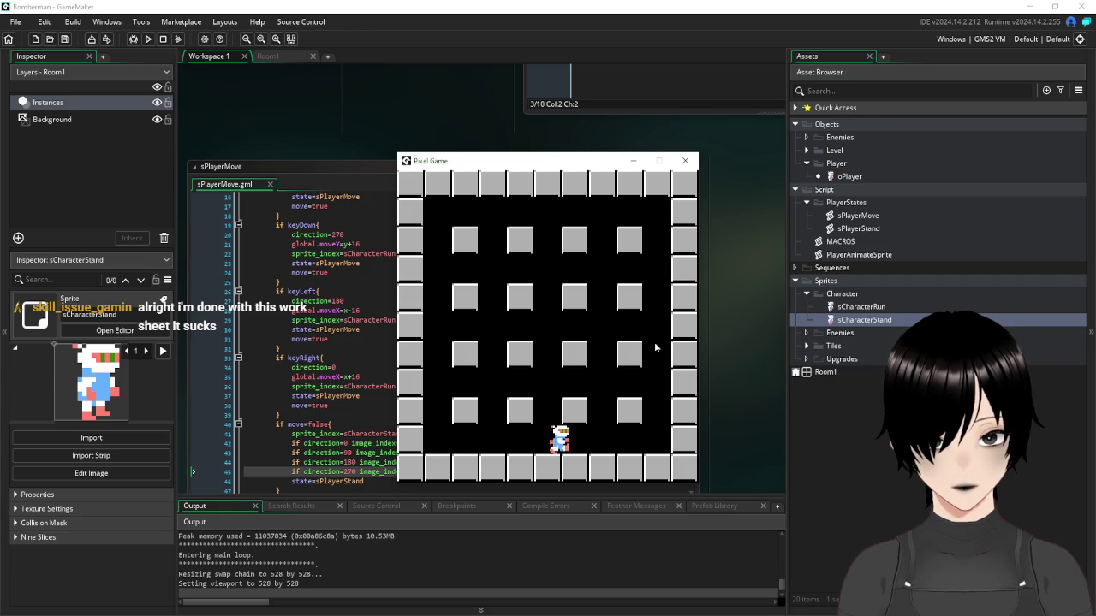
key("Up")
key("Left")
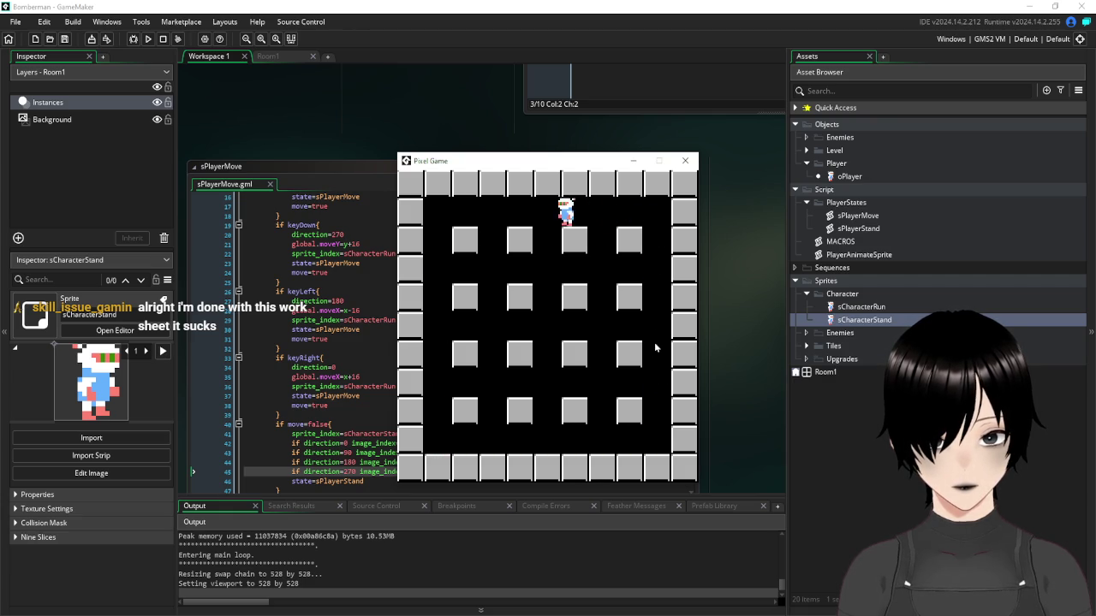
key("Right")
key("Down")
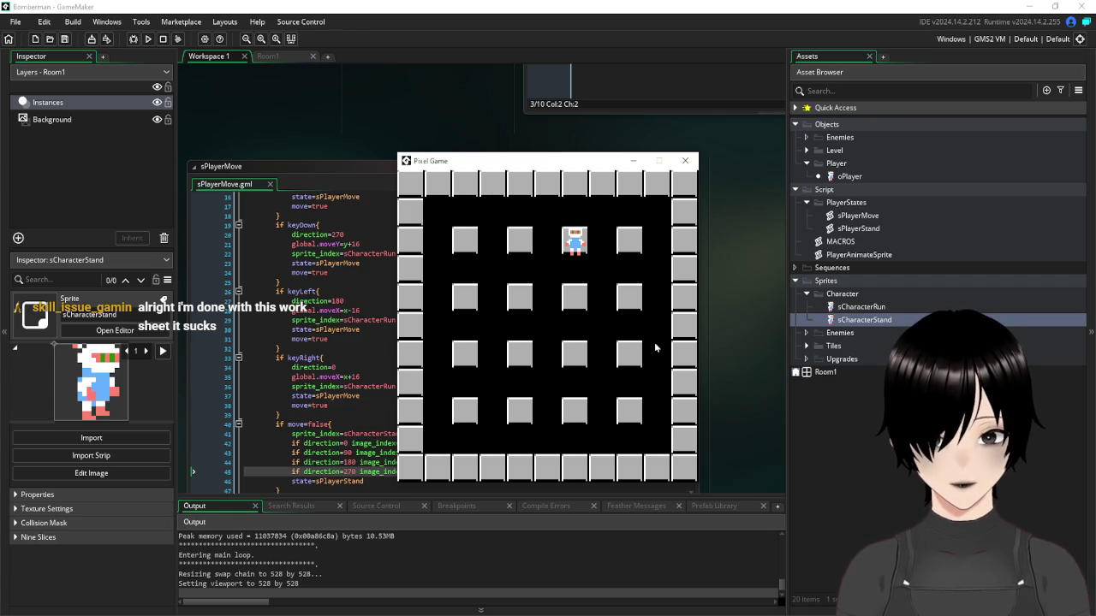
left_click(684, 160)
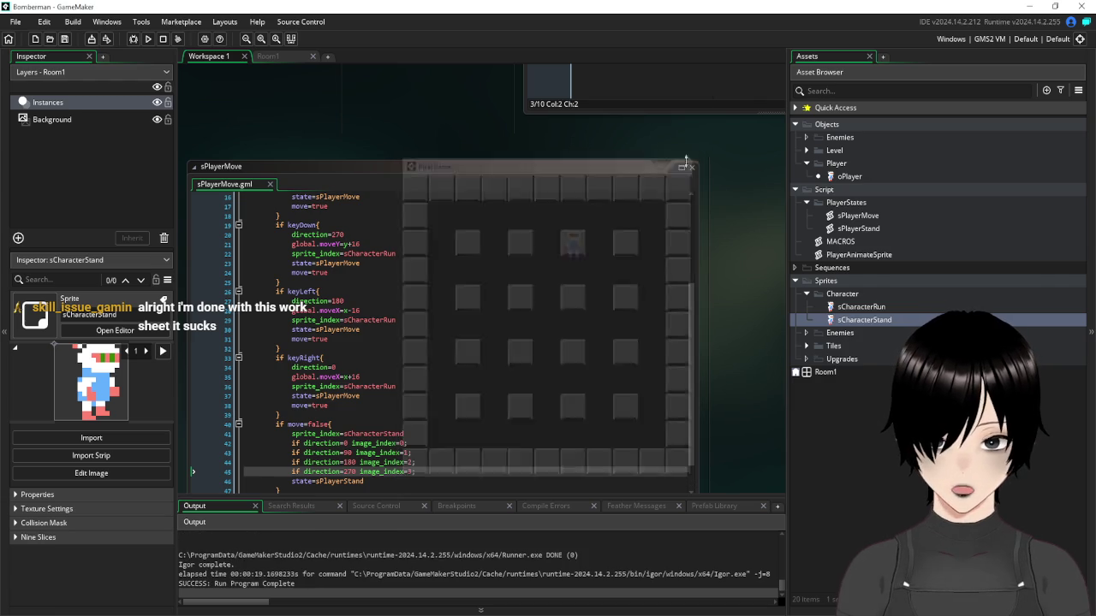
Close the oPlayer and PlayerAnimateSprite windows, leaving only the sPlayerStand script open
scroll(370, 301, "up", 5)
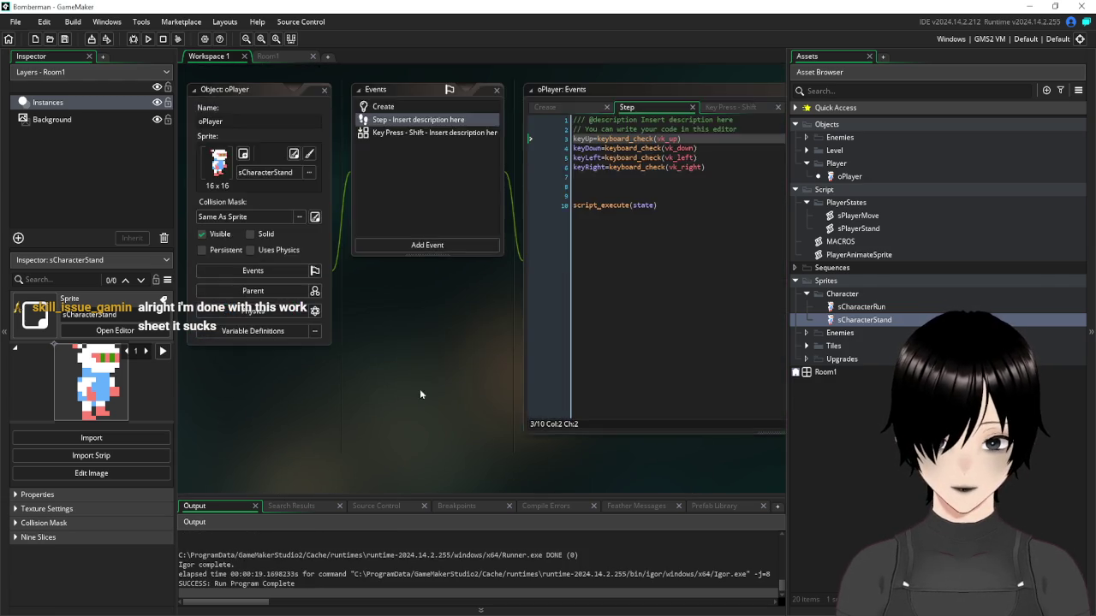
scroll(402, 349, "up", 2)
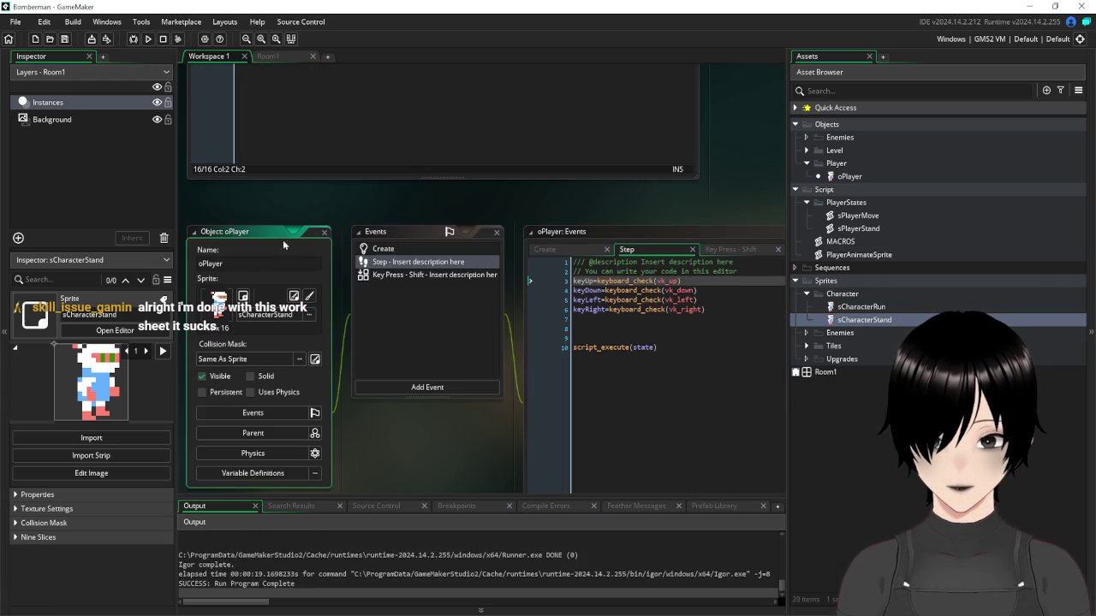
left_click(323, 233)
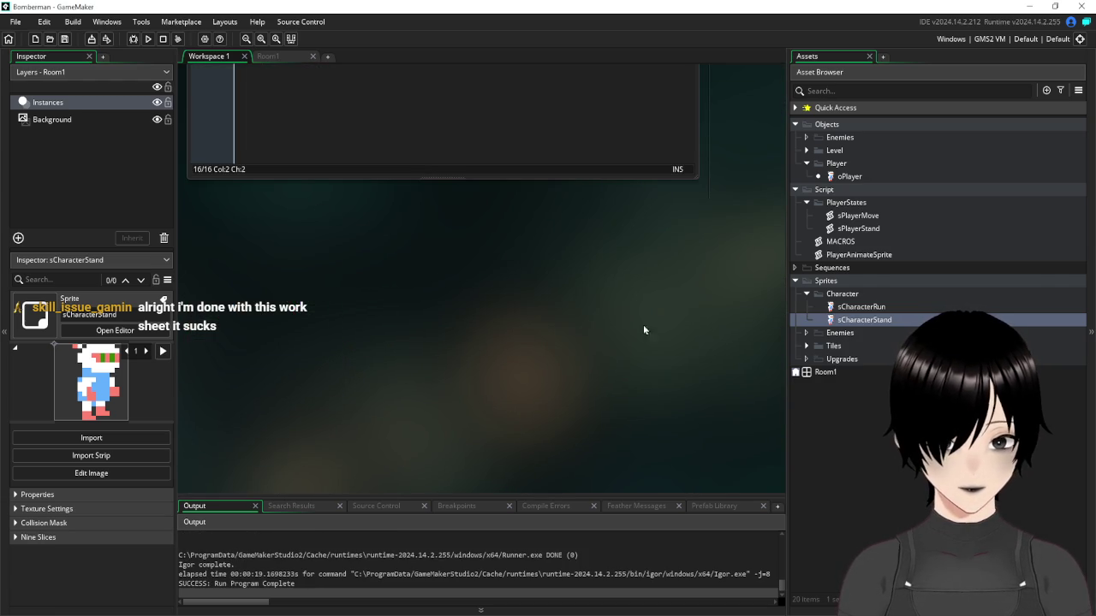
scroll(663, 305, "up", 2)
double_click(859, 228)
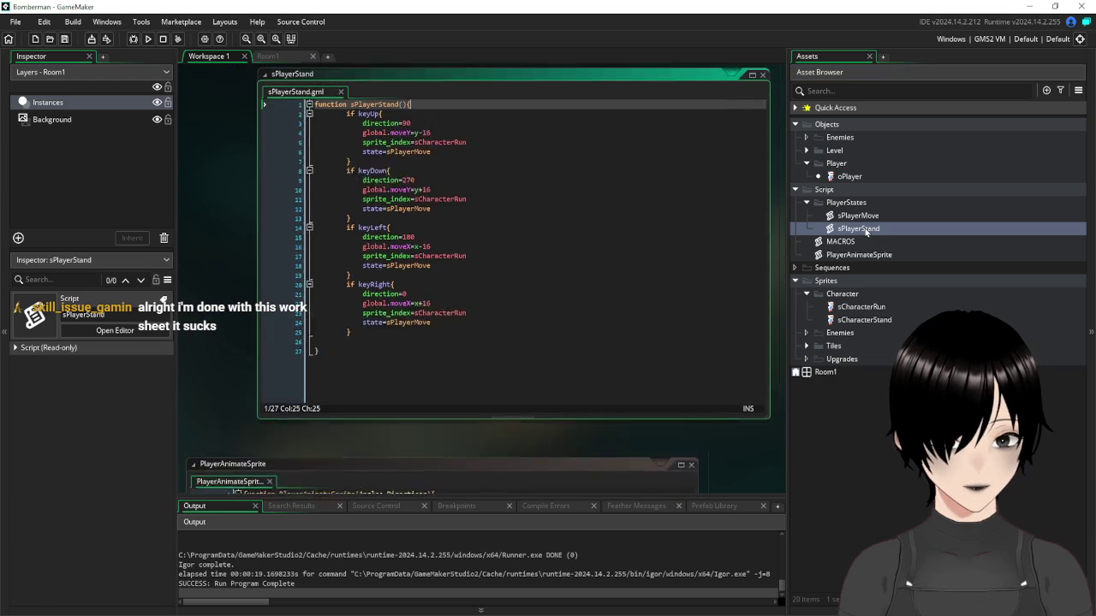
scroll(738, 458, "down", 1)
scroll(740, 459, "down", 2)
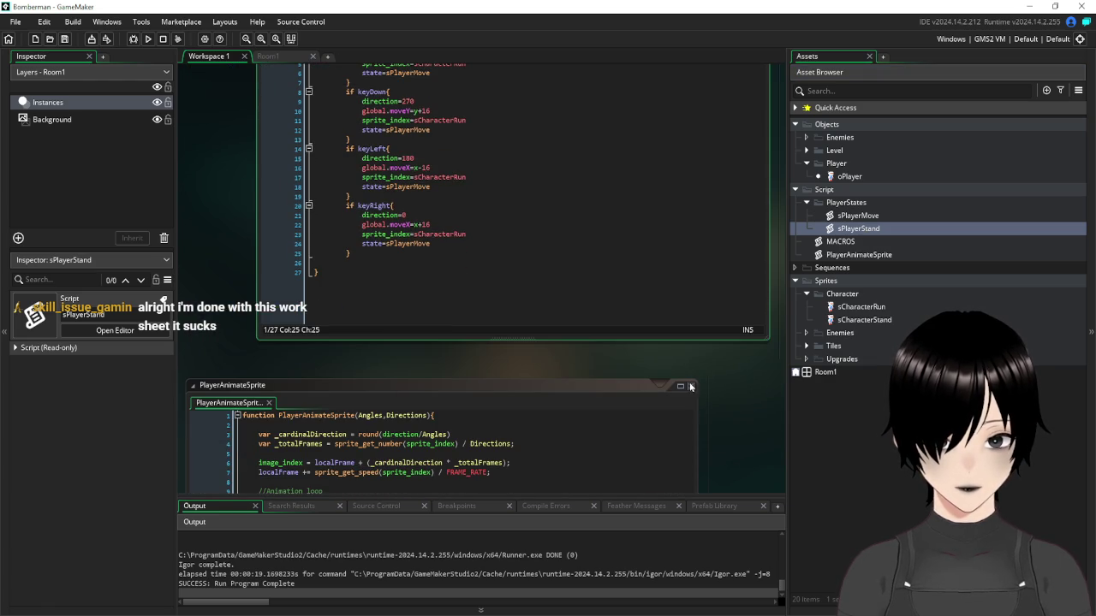
left_click(691, 387)
scroll(227, 407, "up", 3)
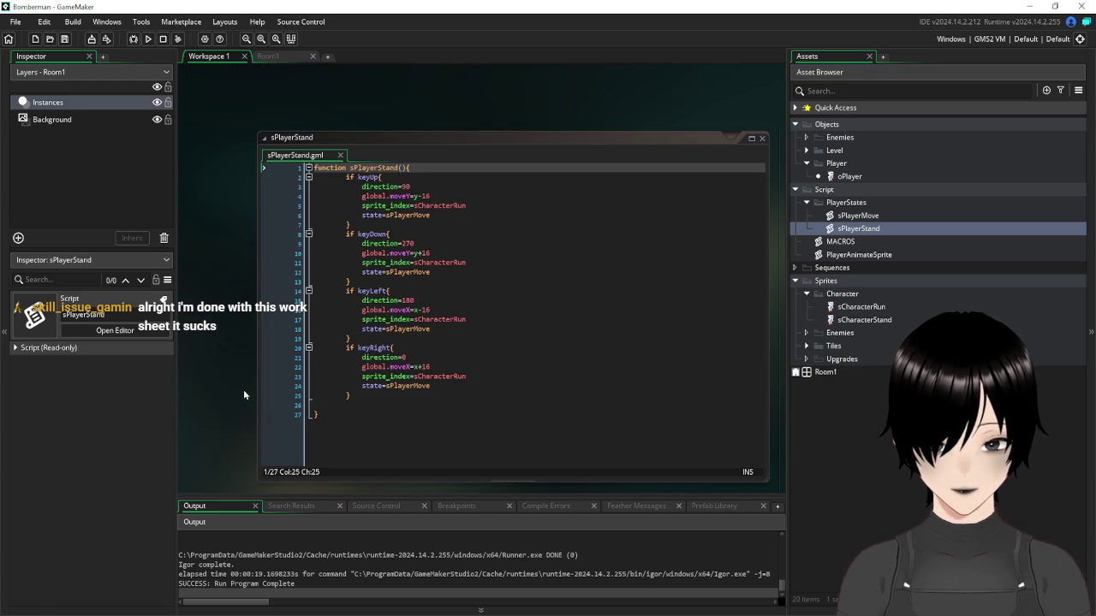
Put the cursor on sPlayerStand's keyUp line and expand the Level objects folder
left_click(486, 204)
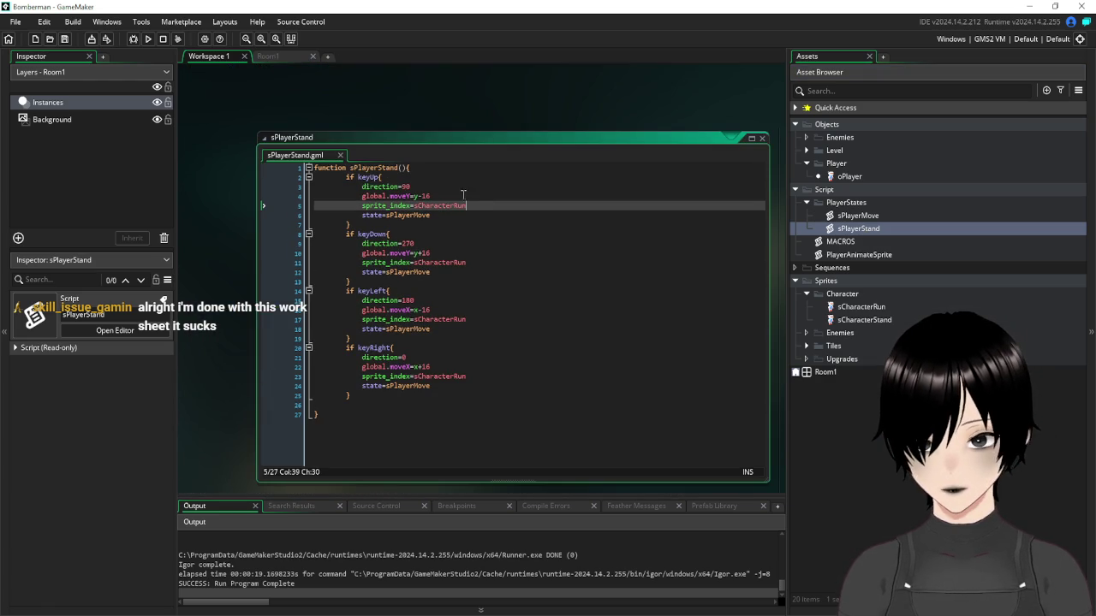
left_click(415, 178)
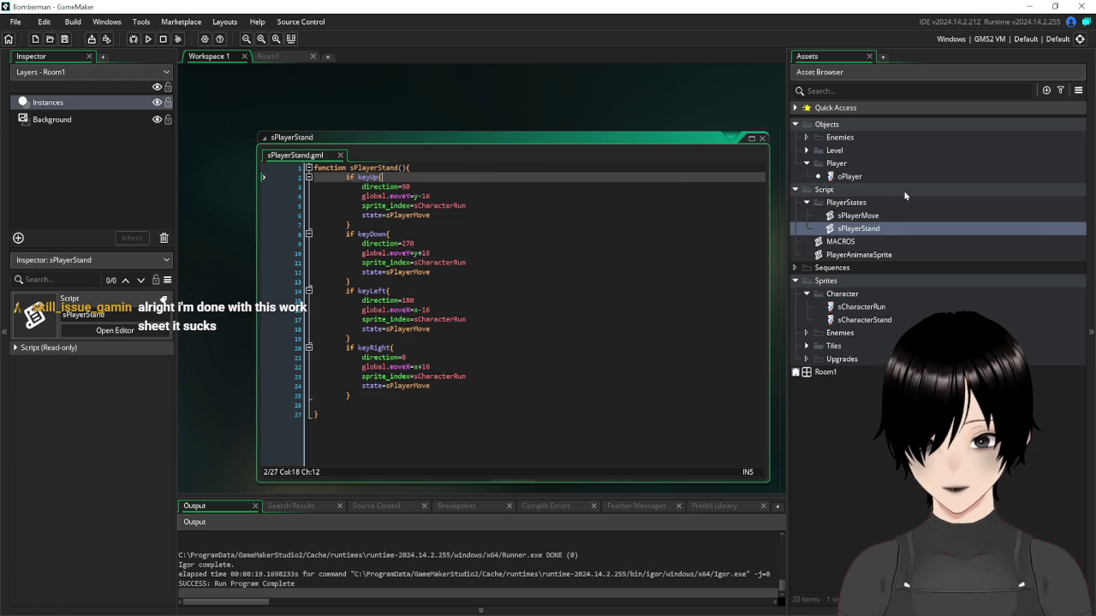
left_click(807, 150)
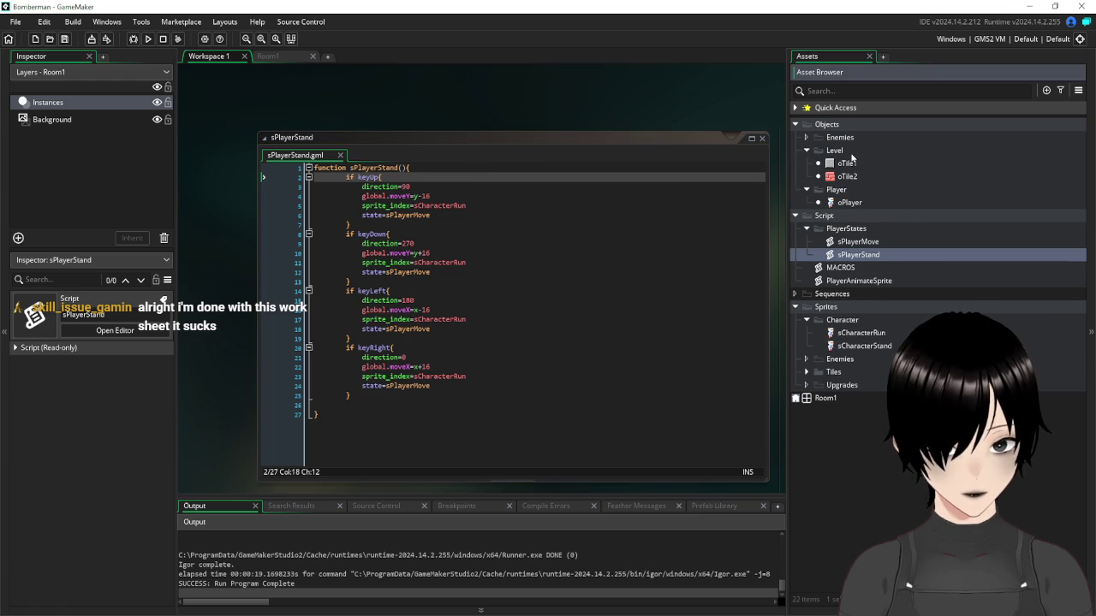
Create a new object in the Level folder and name it oSolid
right_click(847, 153)
mouse_move(908, 158)
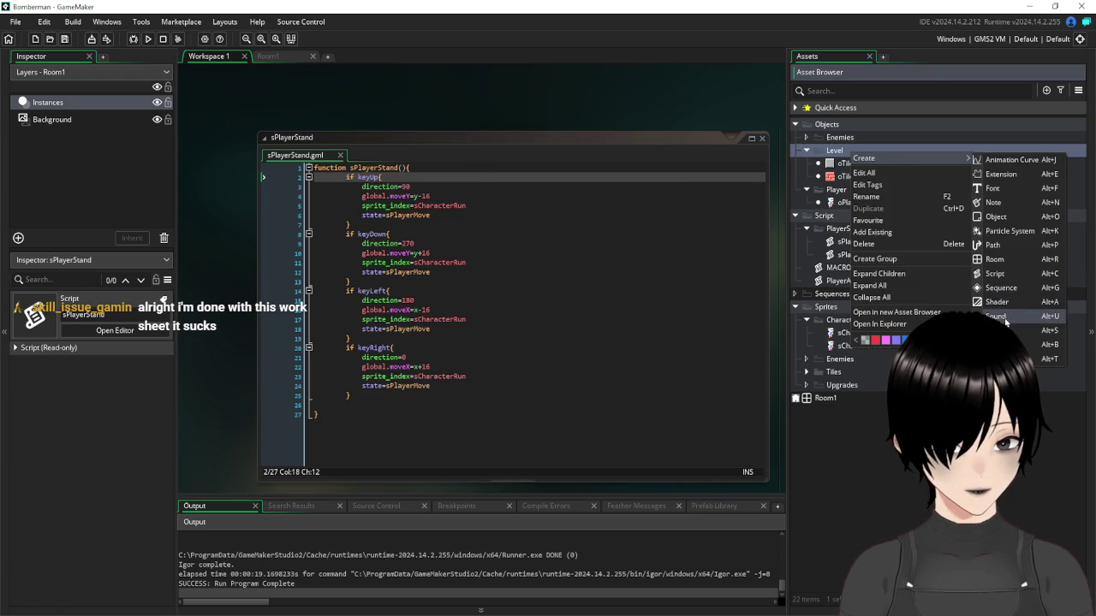
left_click(1019, 217)
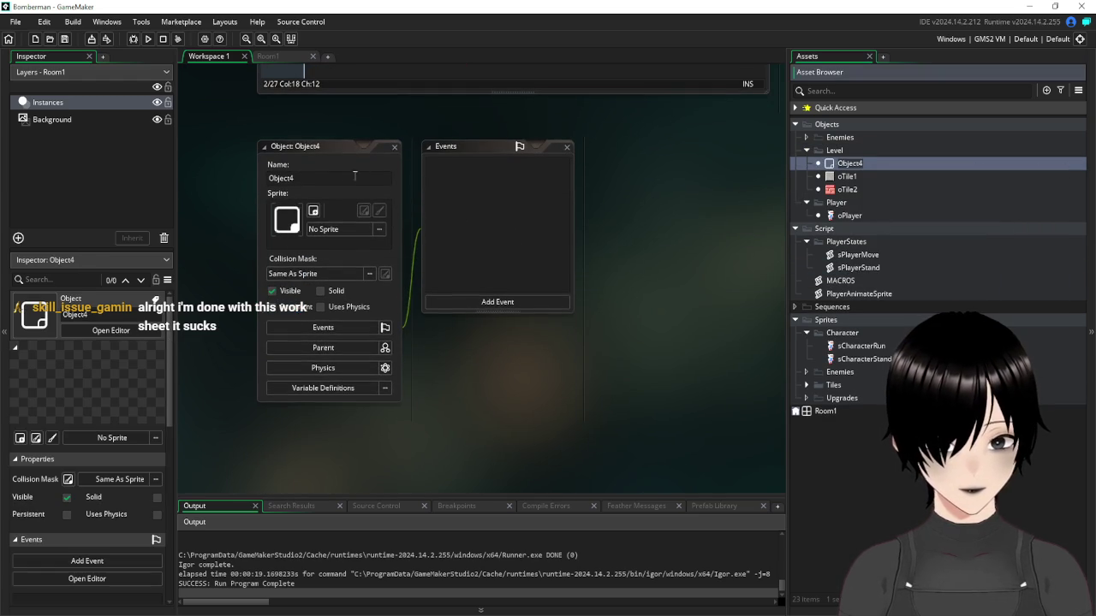
type("oSolid")
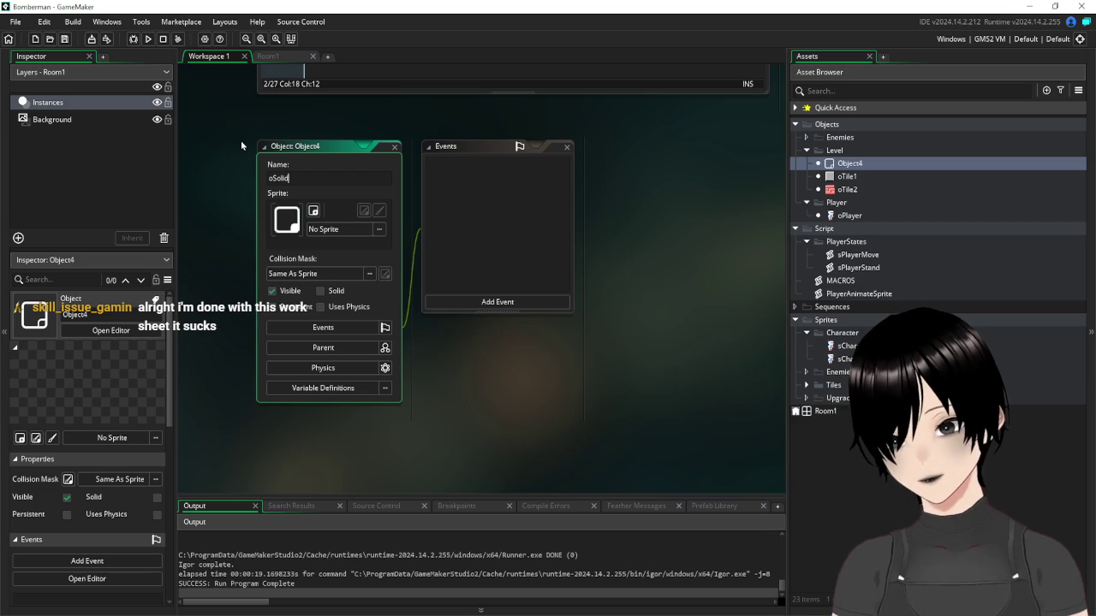
Mark oSolid as Solid and set its collision mask to sTiles1 from Sprites > Tiles
left_click(320, 292)
left_click(346, 276)
double_click(436, 304)
double_click(472, 302)
double_click(440, 305)
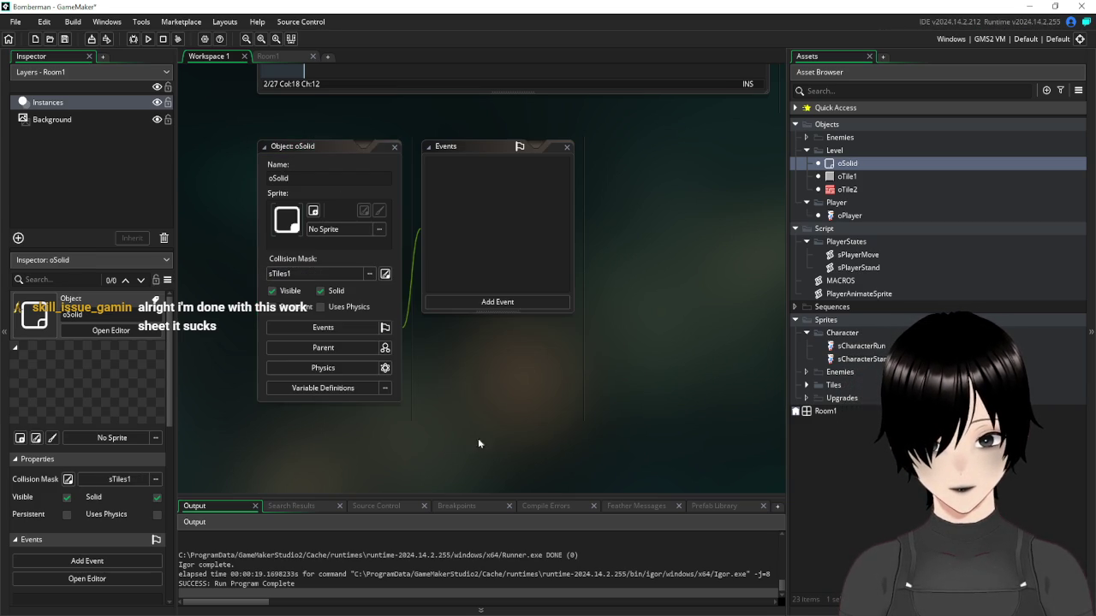
left_click(202, 165)
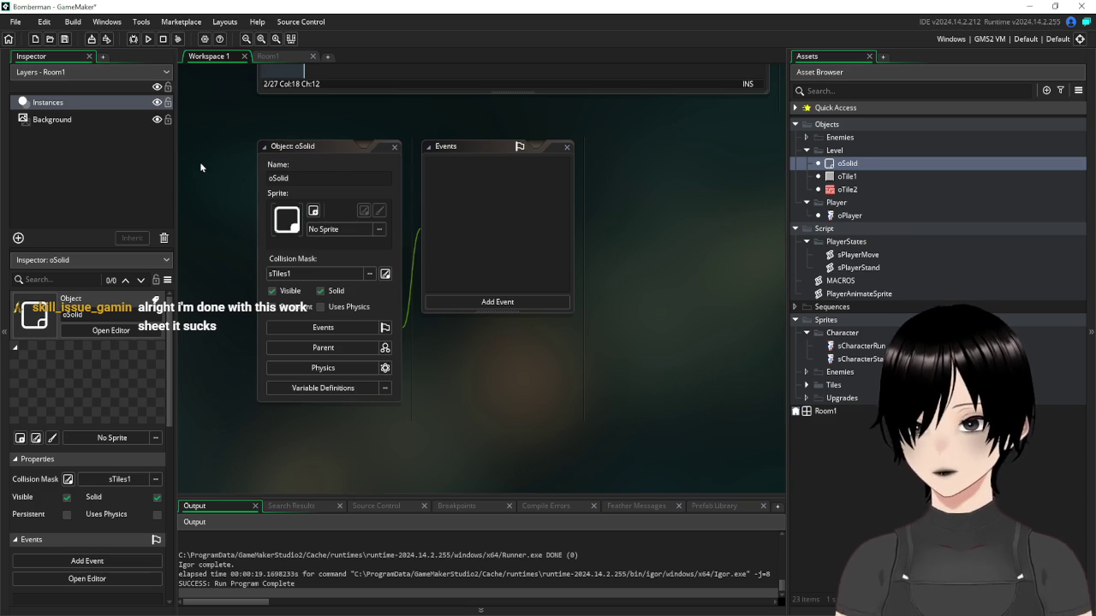
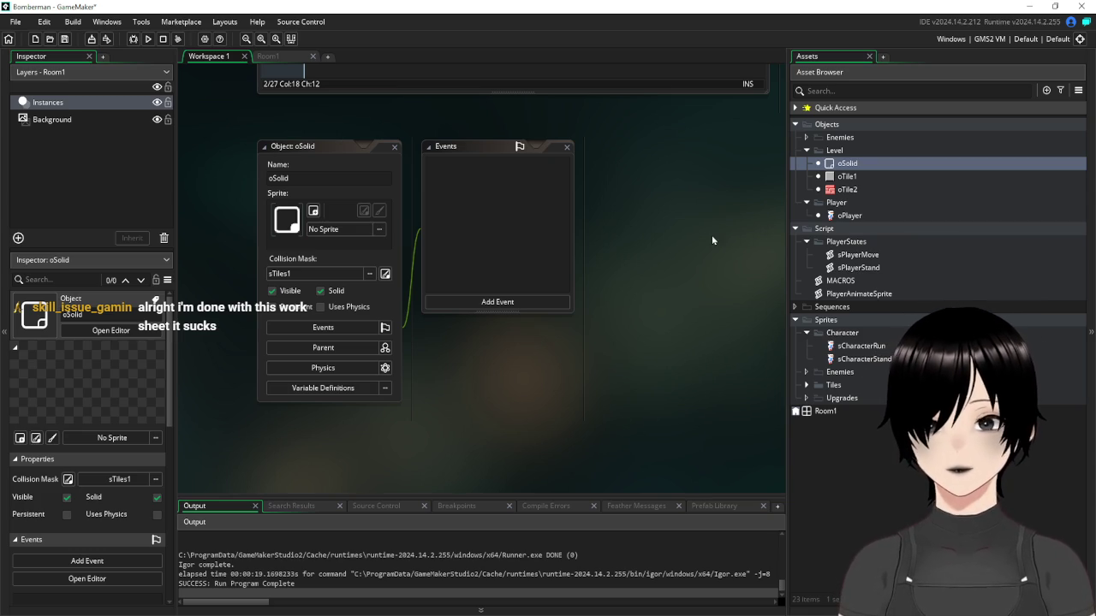
Browse oSolid's sprite picker without choosing a sprite, then close the oSolid editor
scroll(710, 235, "up", 2)
scroll(710, 241, "up", 4)
scroll(699, 321, "down", 4)
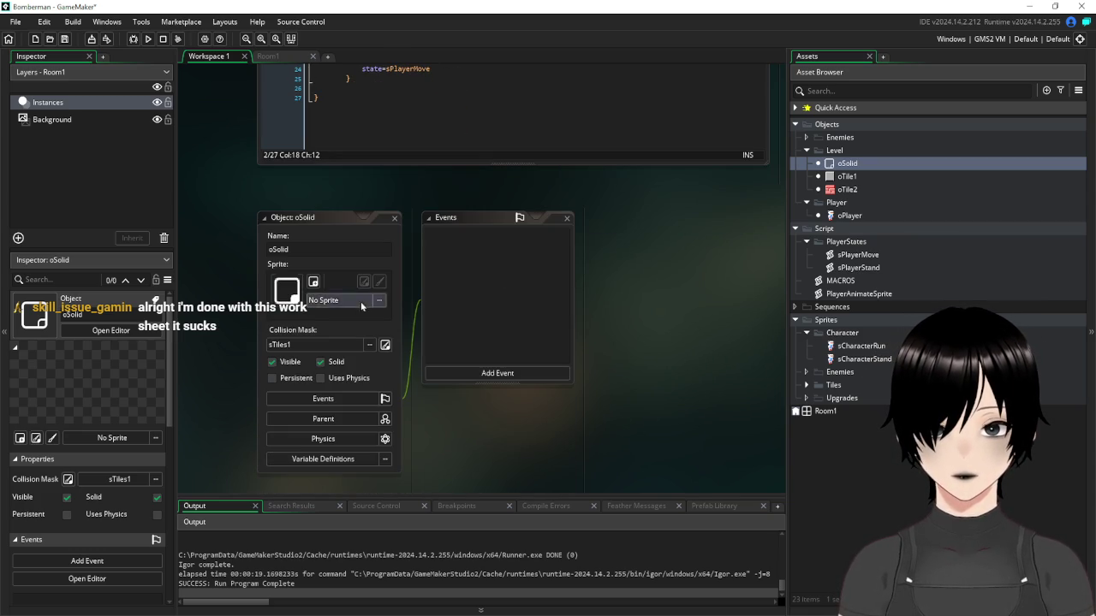
left_click(359, 302)
double_click(485, 335)
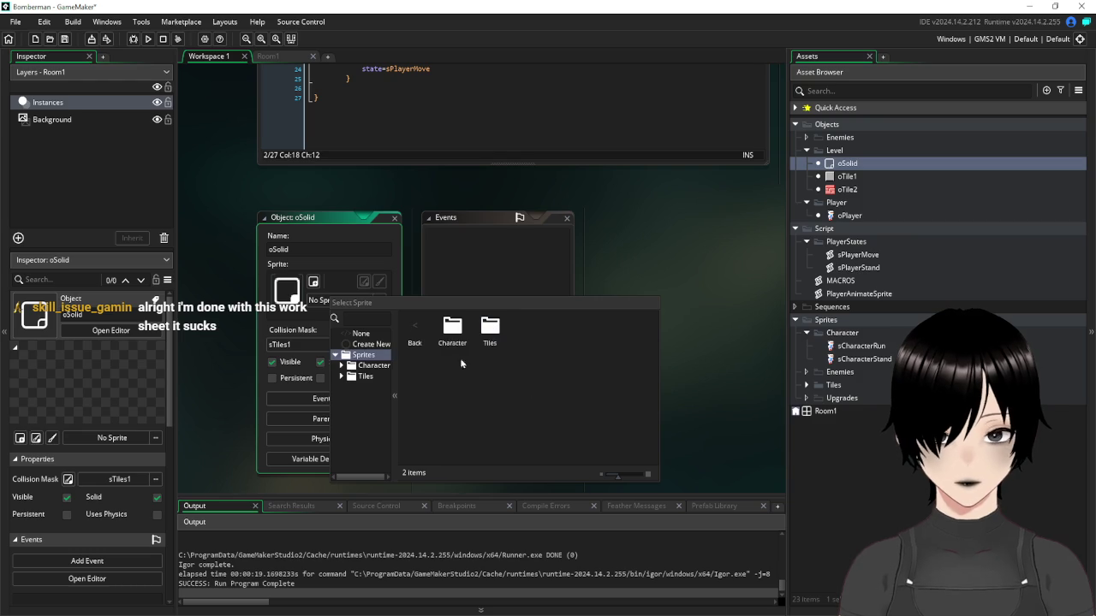
double_click(486, 336)
left_click(414, 330)
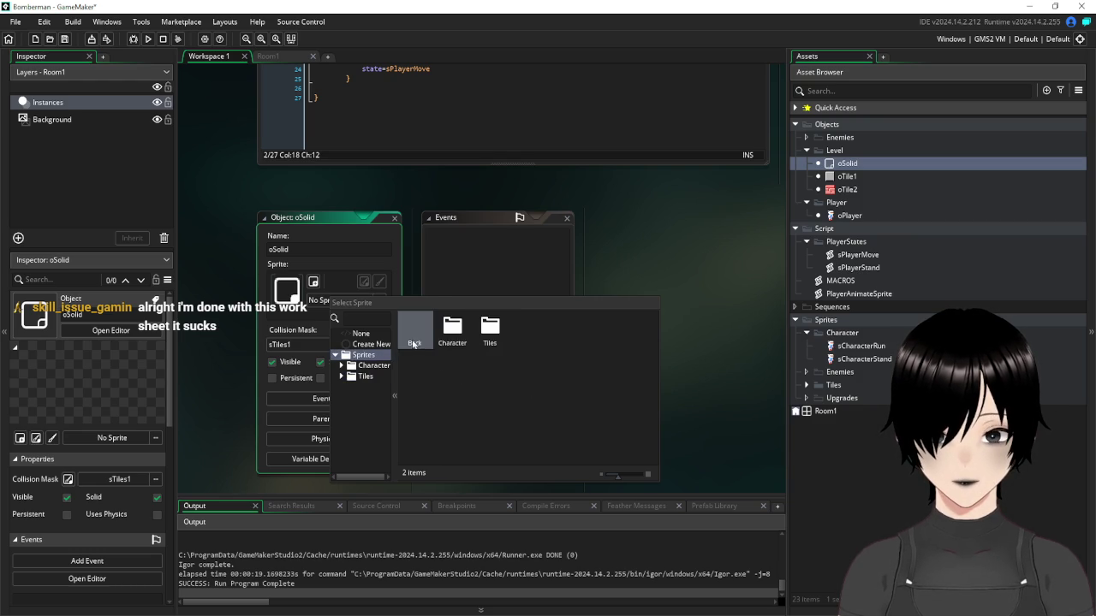
left_click(667, 264)
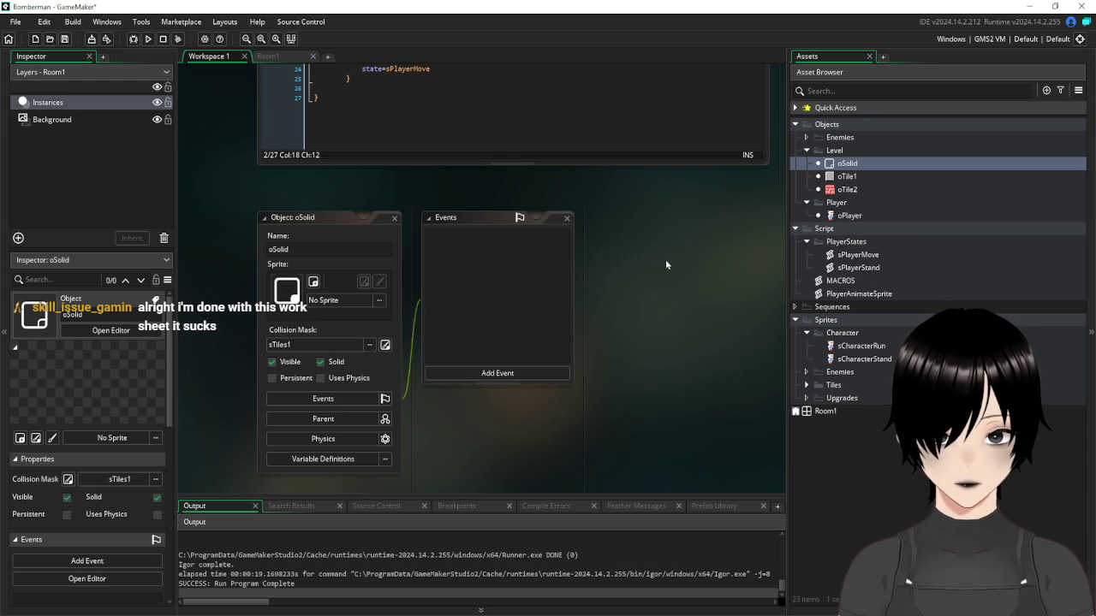
left_click(394, 218)
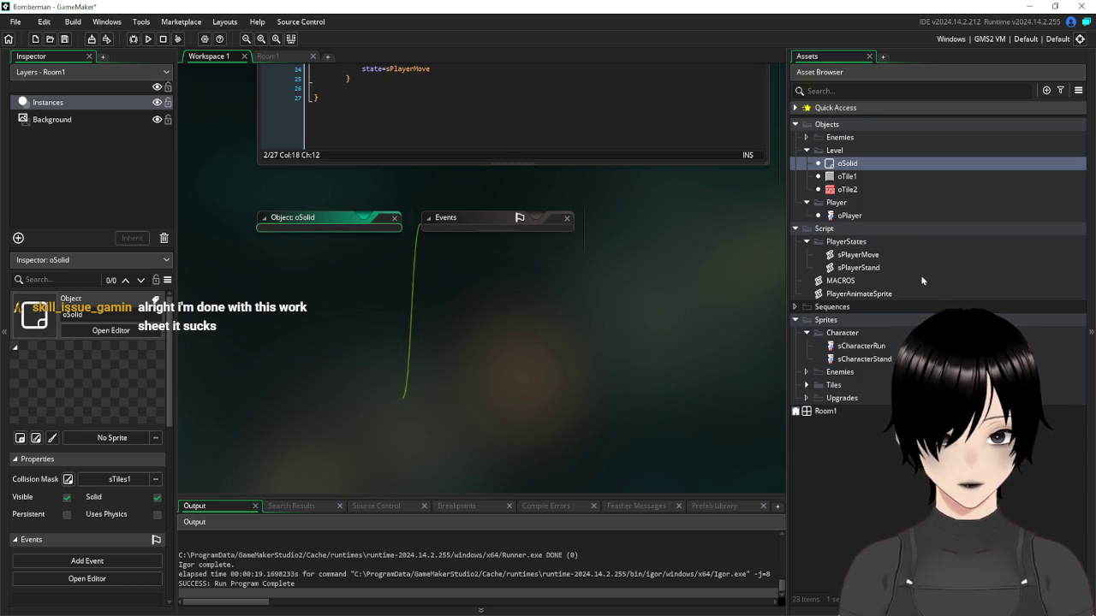
Create a new sprite named sMask in the Sprites group and resize its canvas using 16
left_click(806, 333)
right_click(832, 321)
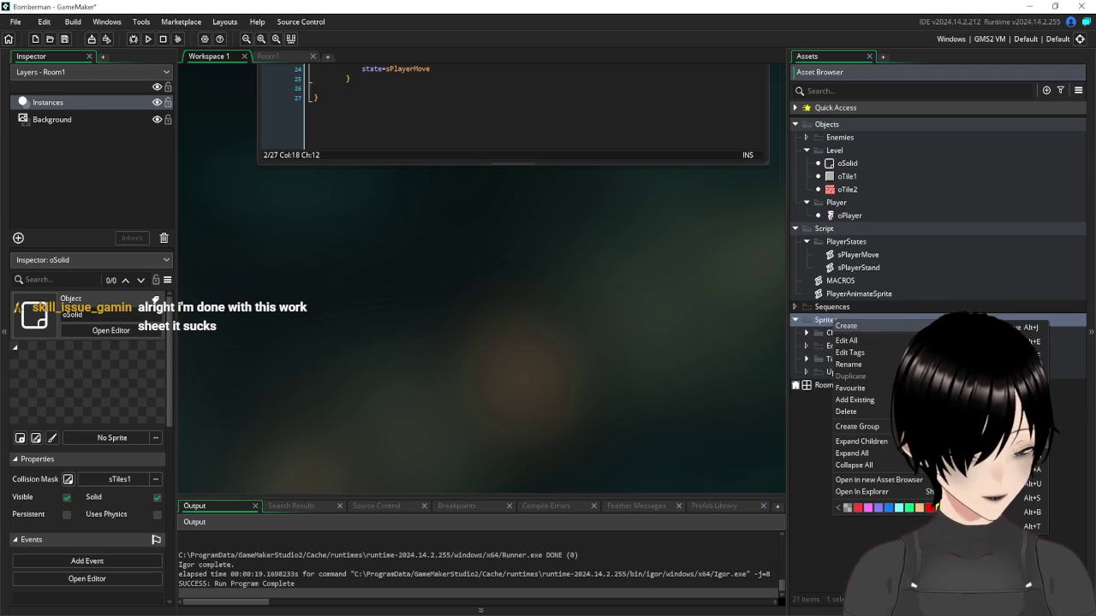
left_click(968, 497)
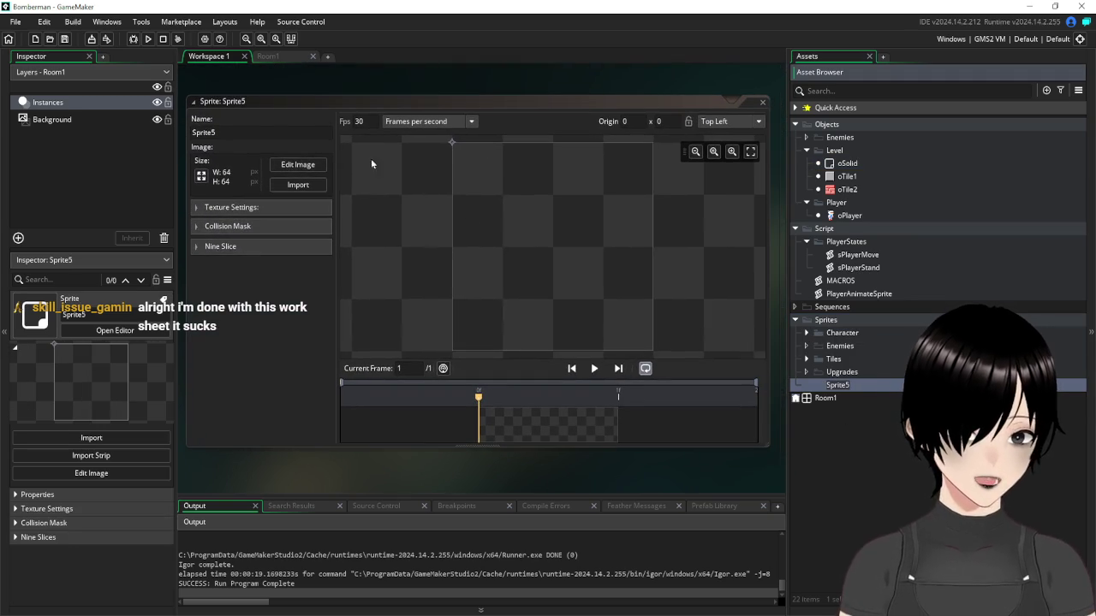
left_click(270, 99)
type("sMask")
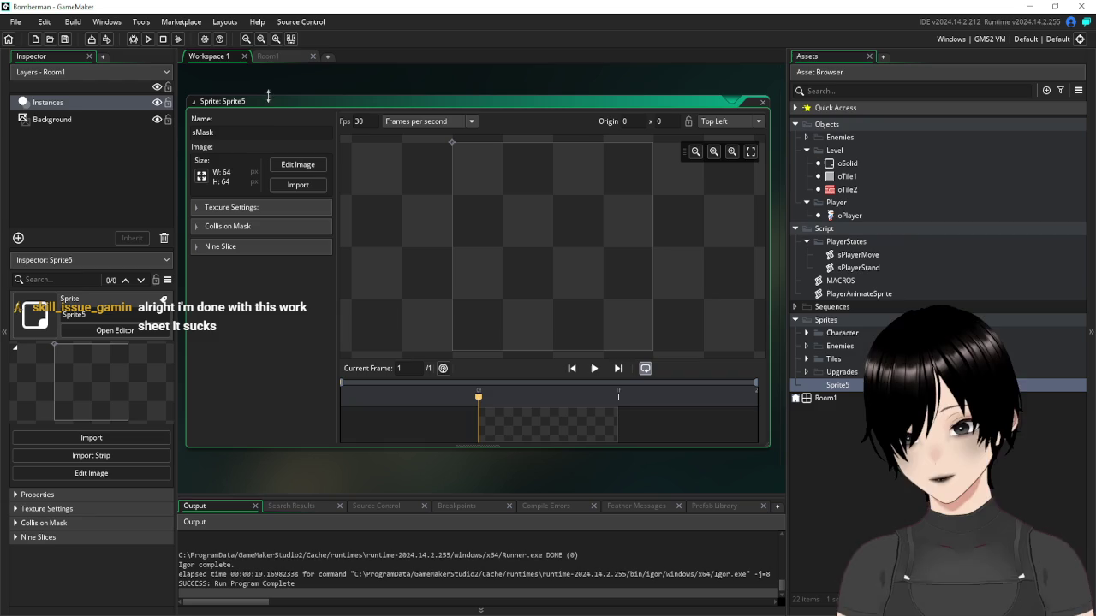
left_click(200, 175)
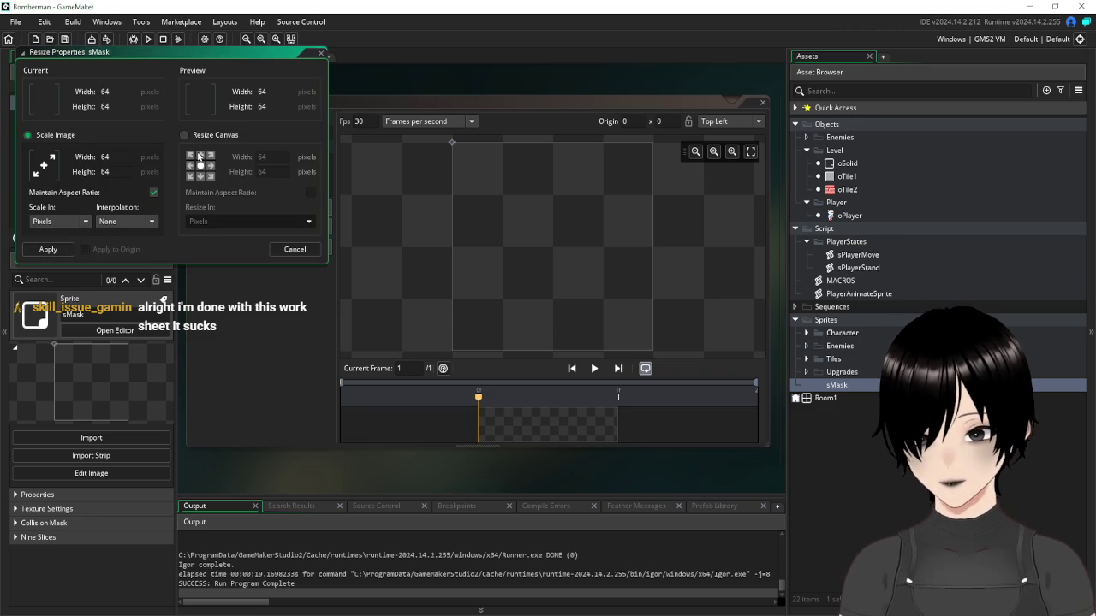
type("16")
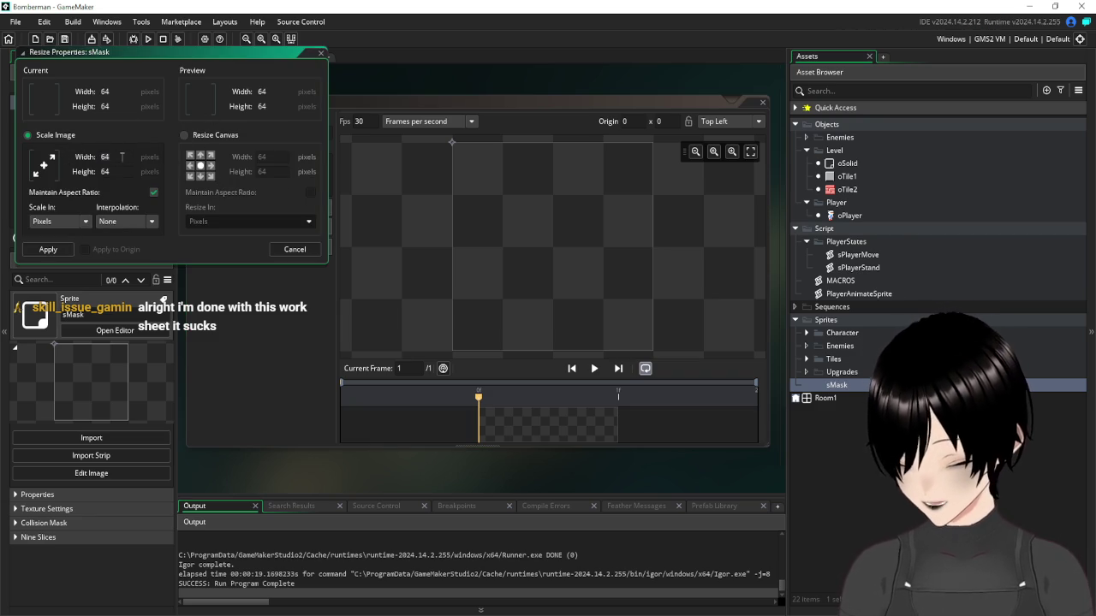
left_click(183, 135)
left_click(47, 250)
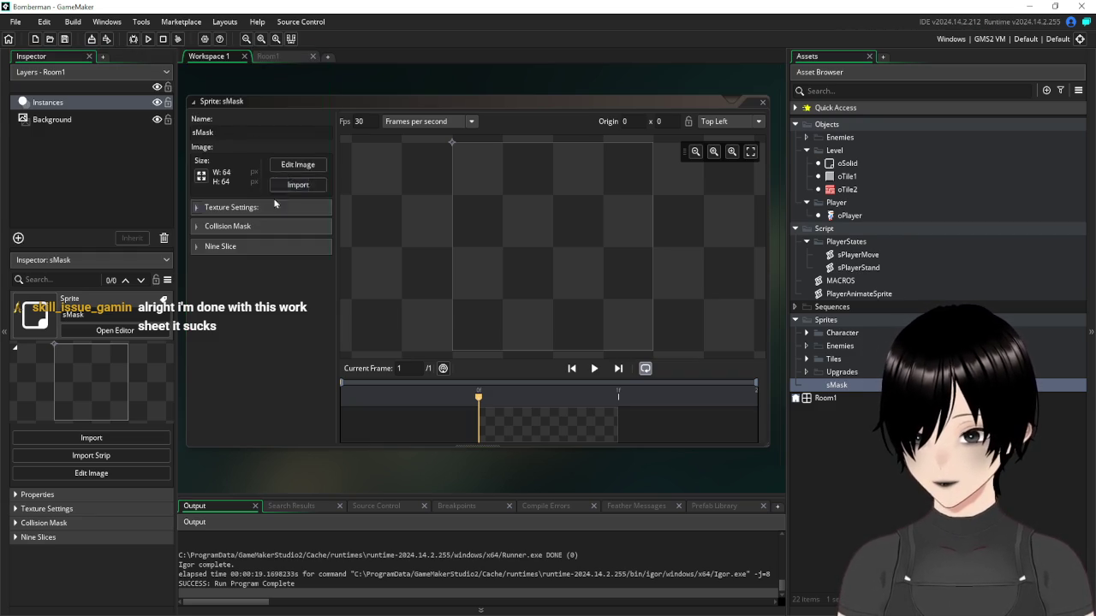
Flood-fill the entire sMask canvas with blue, then close the image and sprite editors
left_click(301, 166)
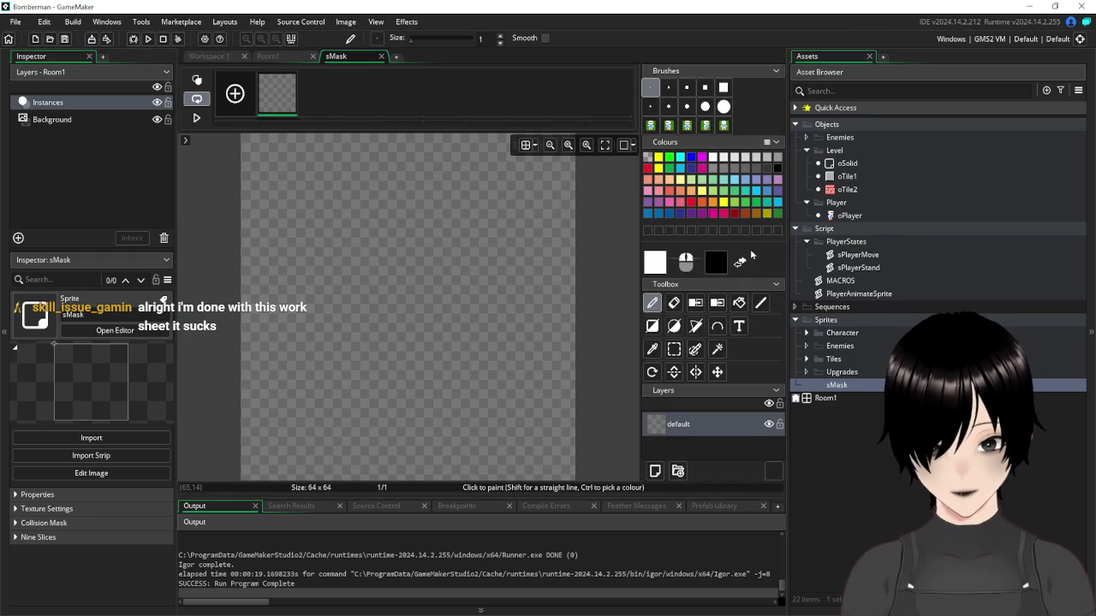
left_click(691, 158)
left_click(739, 302)
left_click(509, 254)
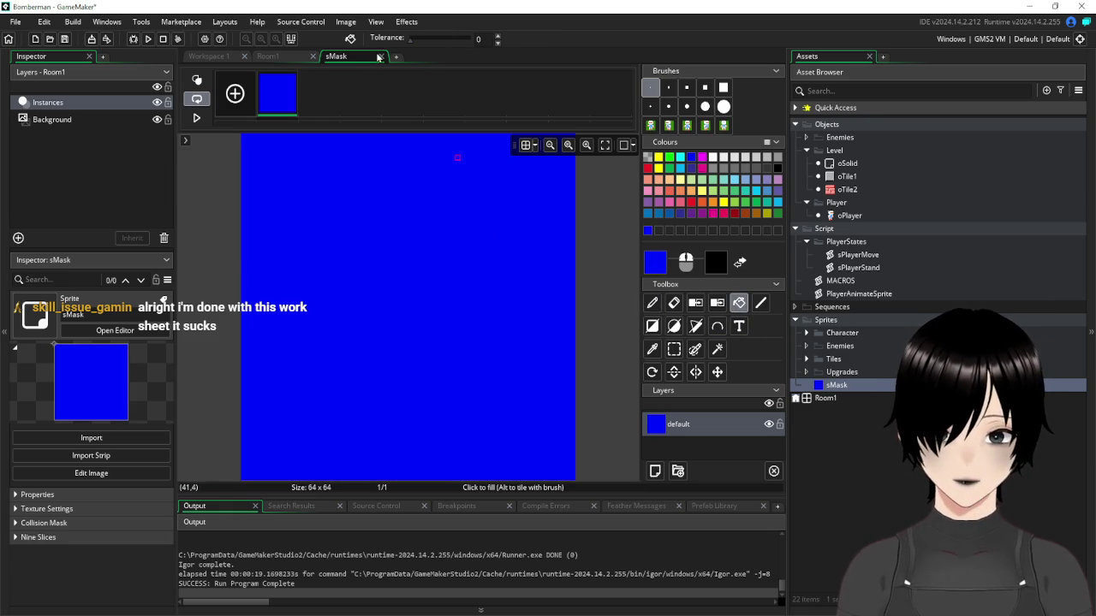
left_click(380, 58)
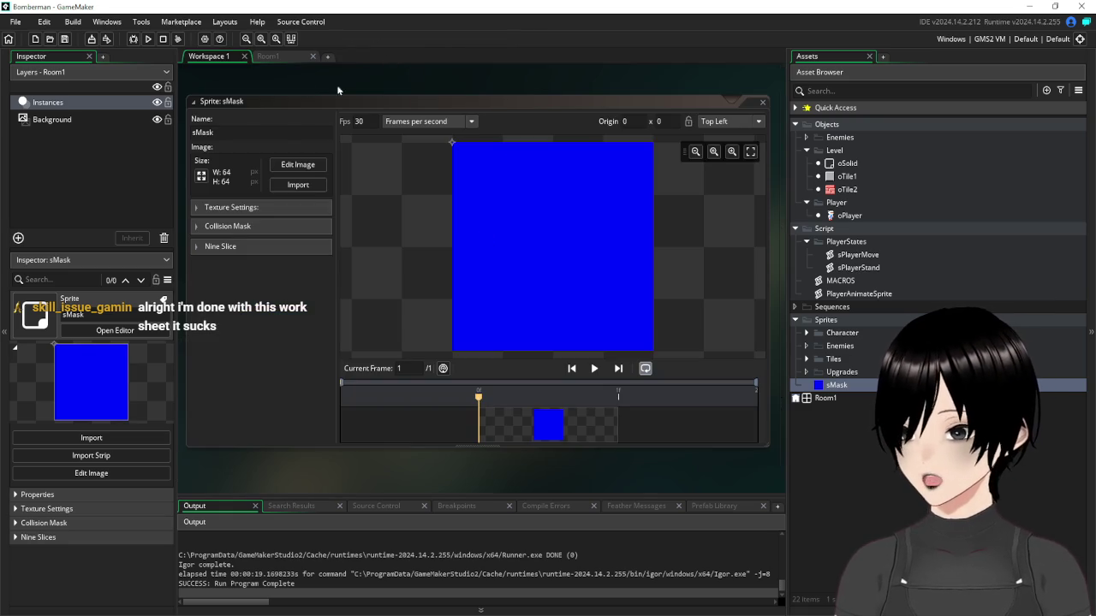
scroll(759, 274, "up", 3)
left_click(762, 280)
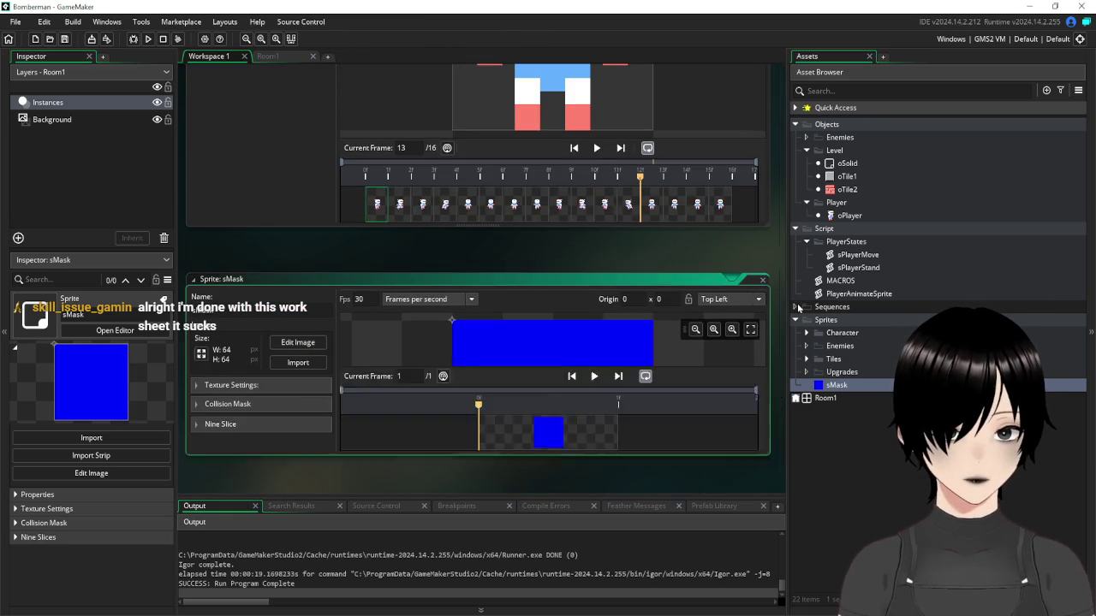
scroll(774, 405, "up", 4)
scroll(775, 405, "up", 3)
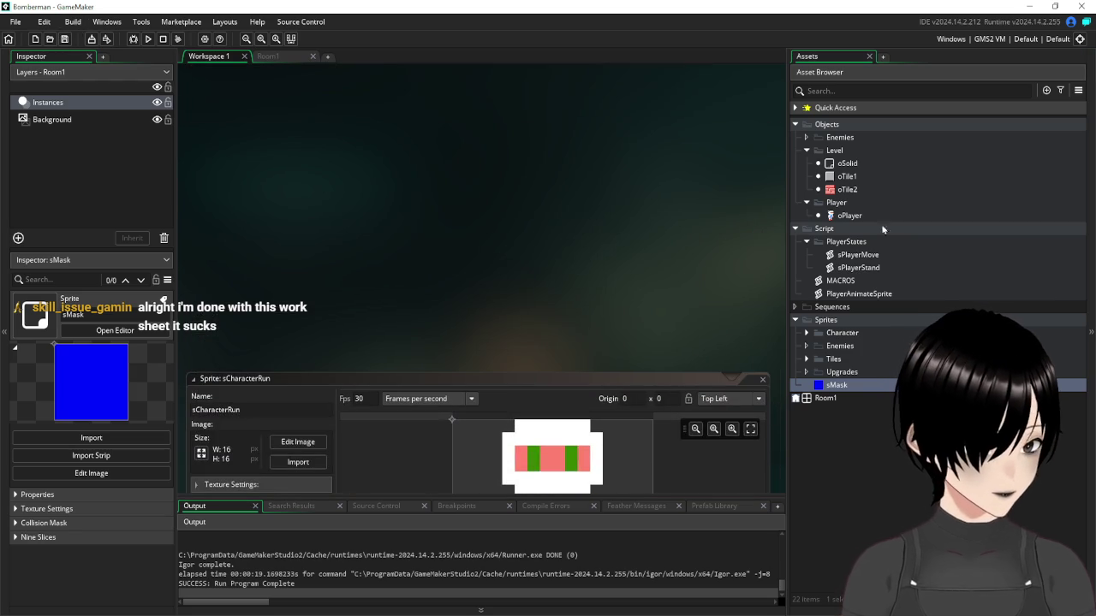
Assign the sMask sprite to oSolid
double_click(846, 165)
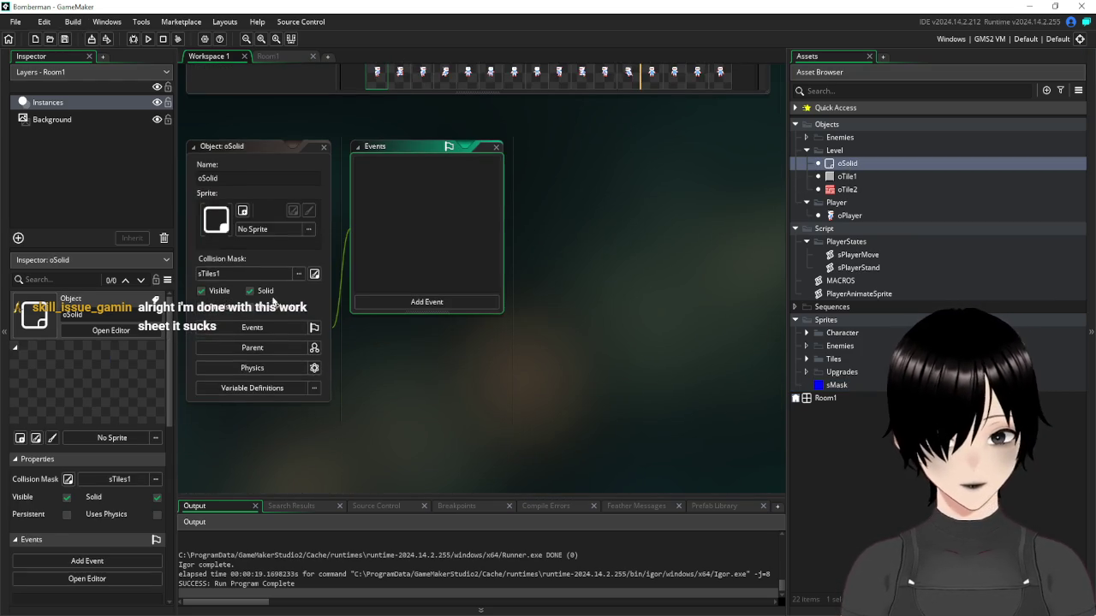
left_click(272, 231)
double_click(406, 257)
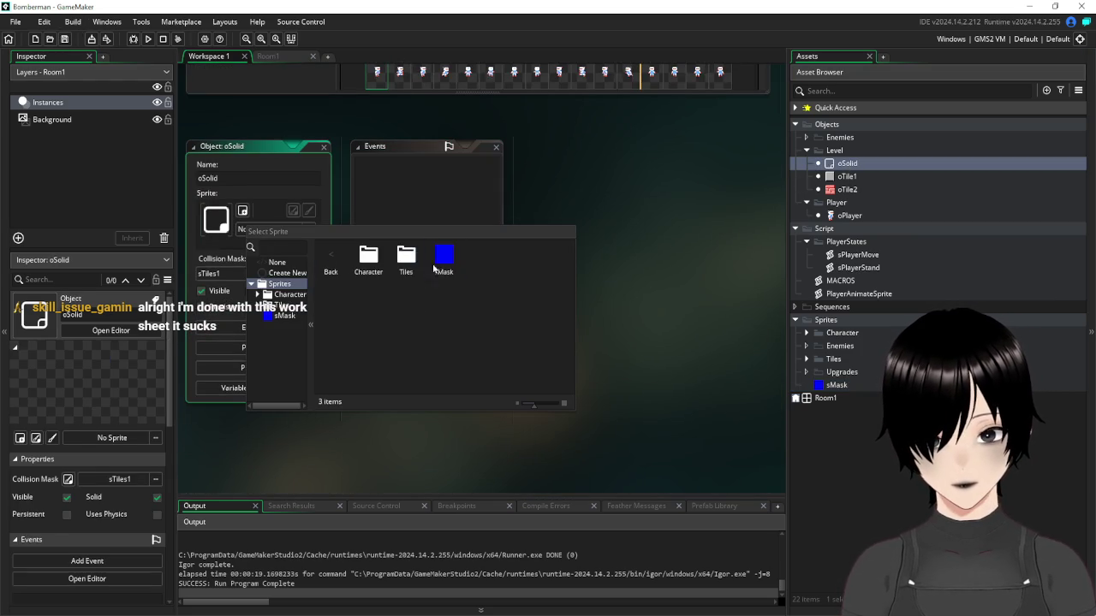
double_click(440, 257)
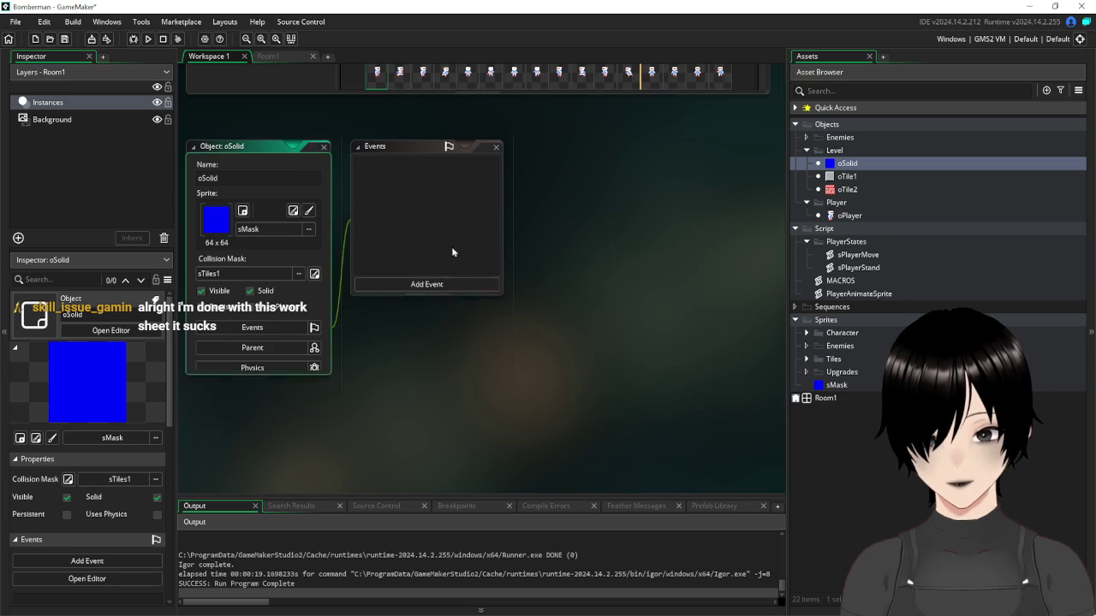
scroll(373, 178, "up", 5)
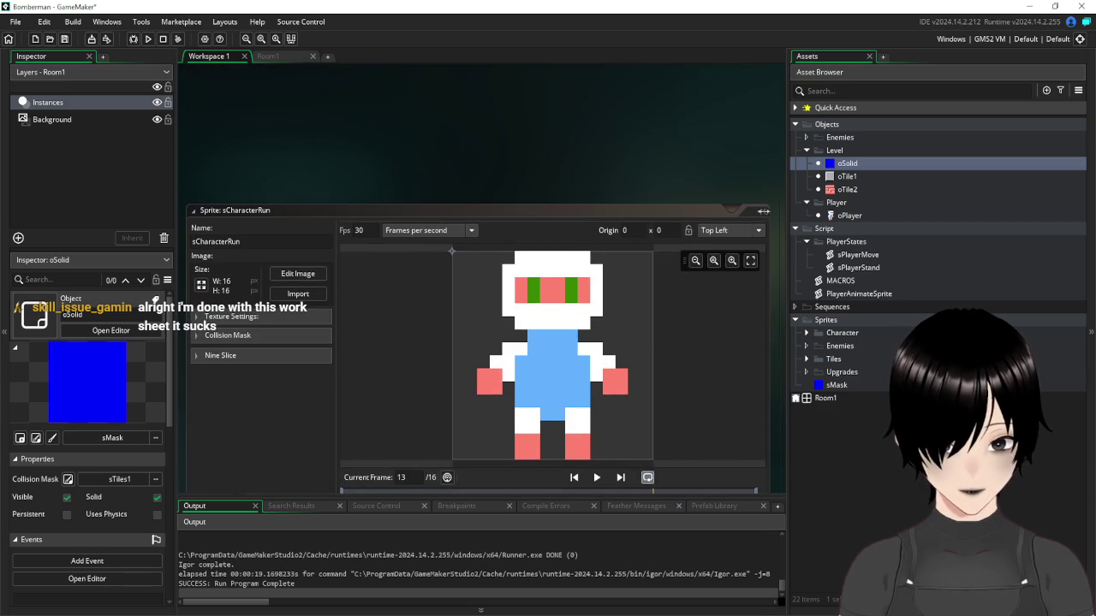
left_click(763, 212)
Set oPlayer's collision mask to sMask, then open oTile1
double_click(850, 215)
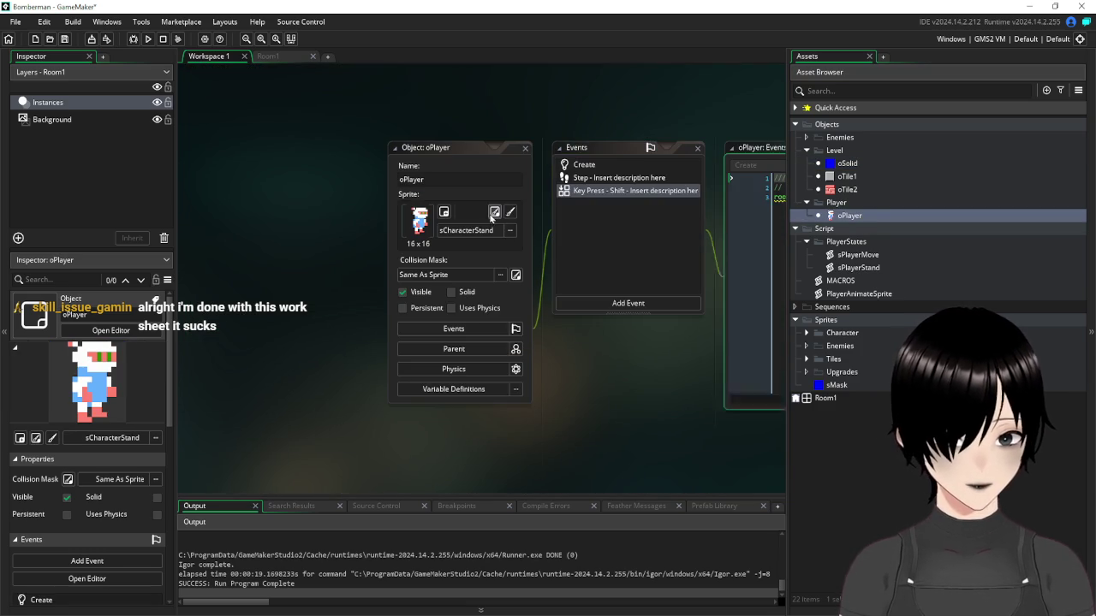
left_click(501, 275)
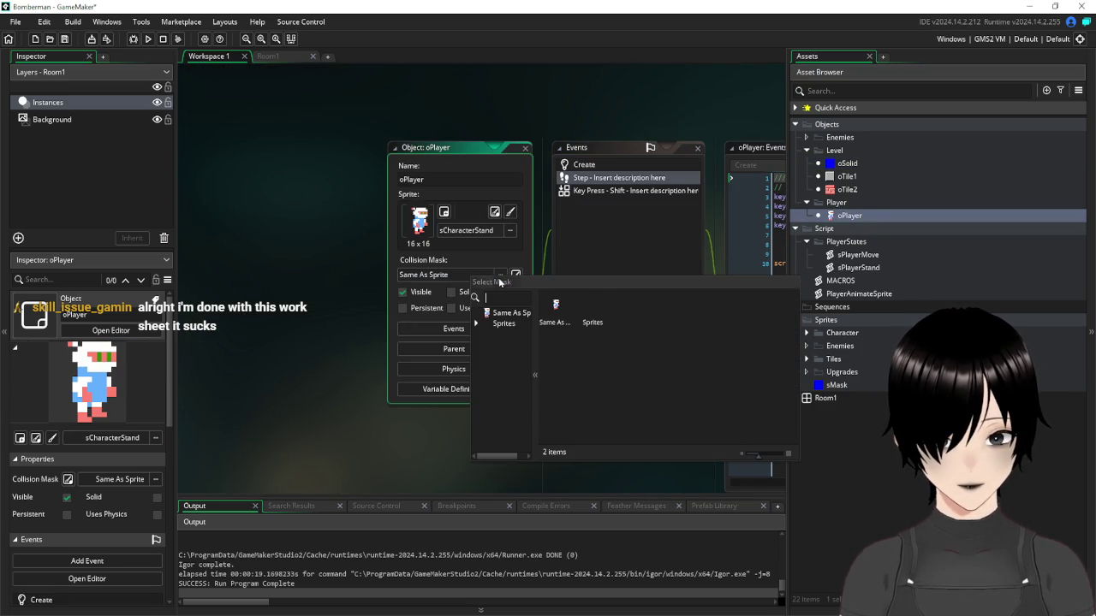
double_click(604, 311)
double_click(668, 306)
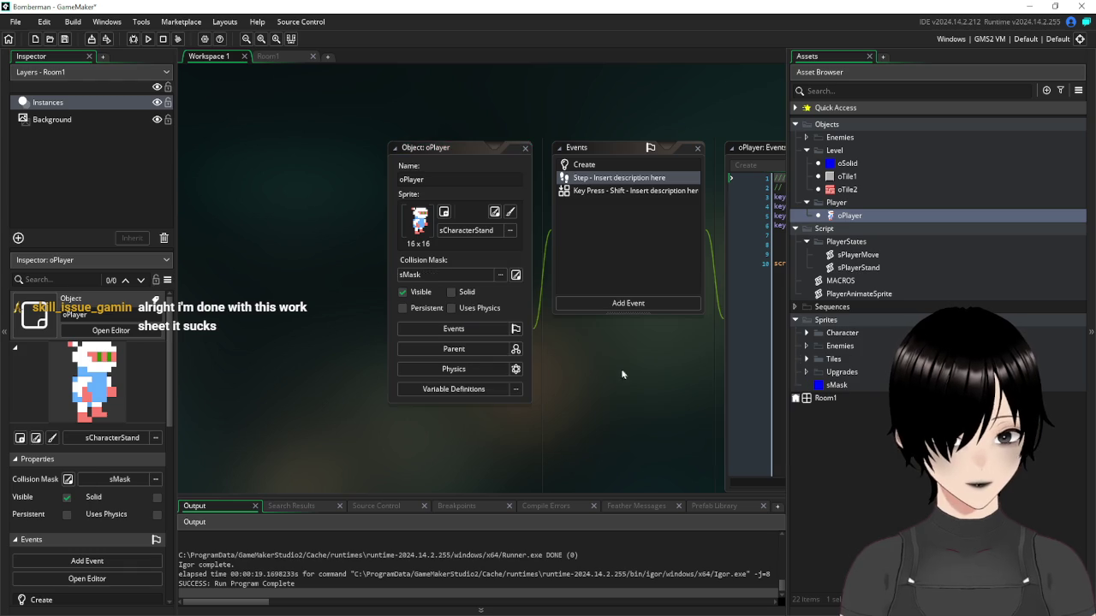
left_click(525, 148)
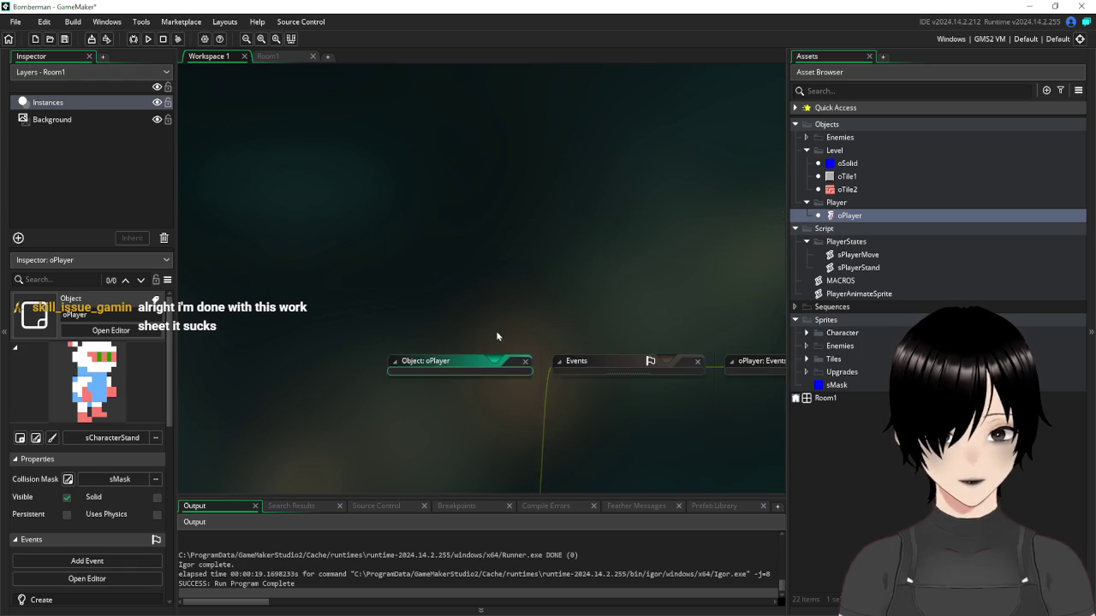
double_click(846, 176)
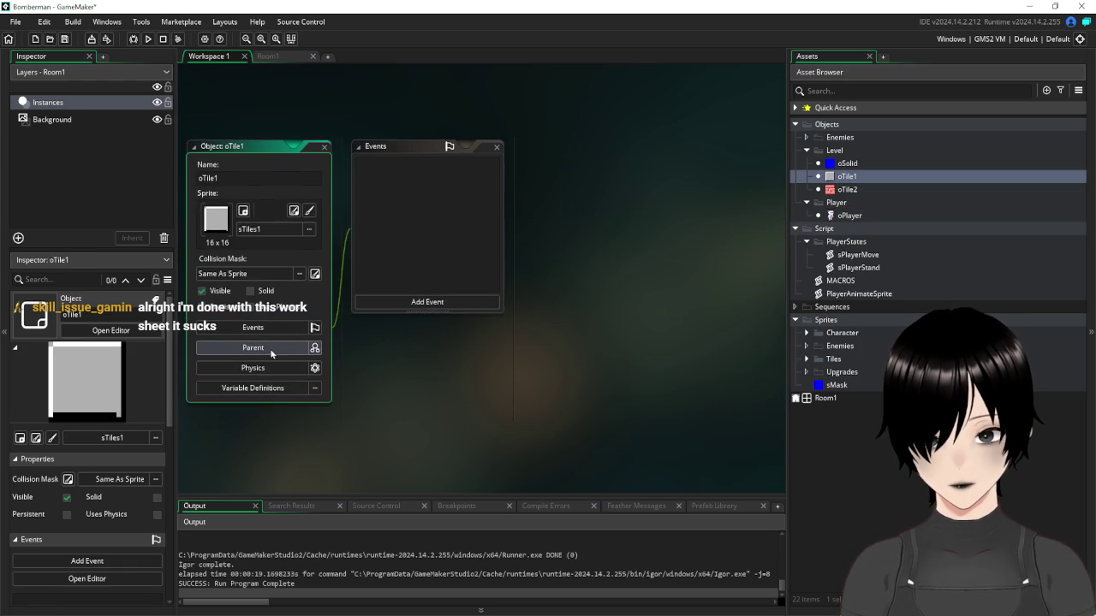
Make oSolid from the Level folder the parent of oTile1
left_click(270, 349)
left_click(460, 369)
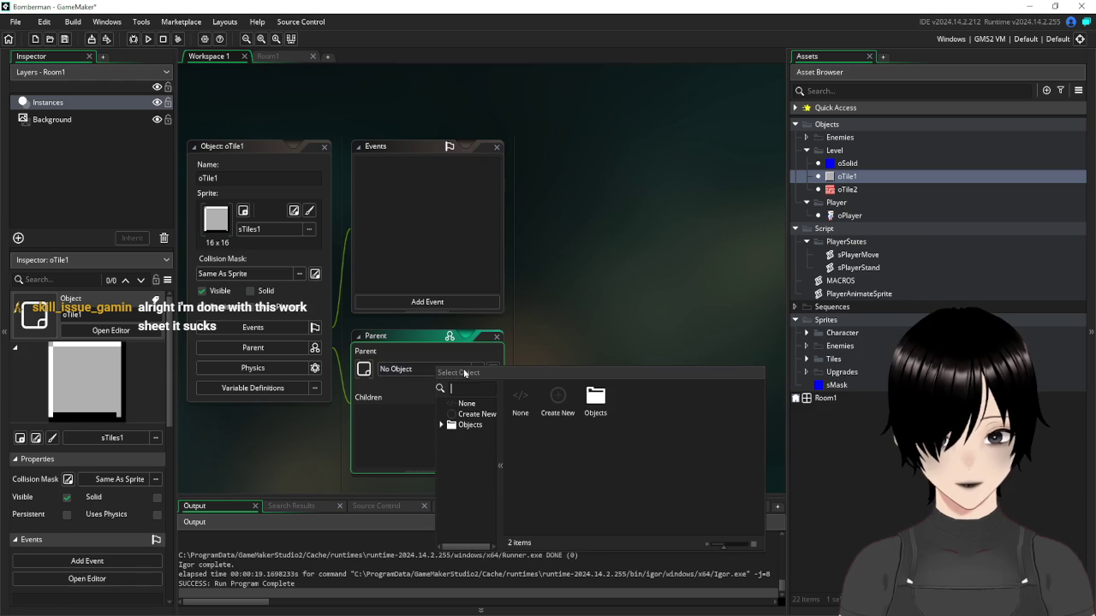
double_click(587, 409)
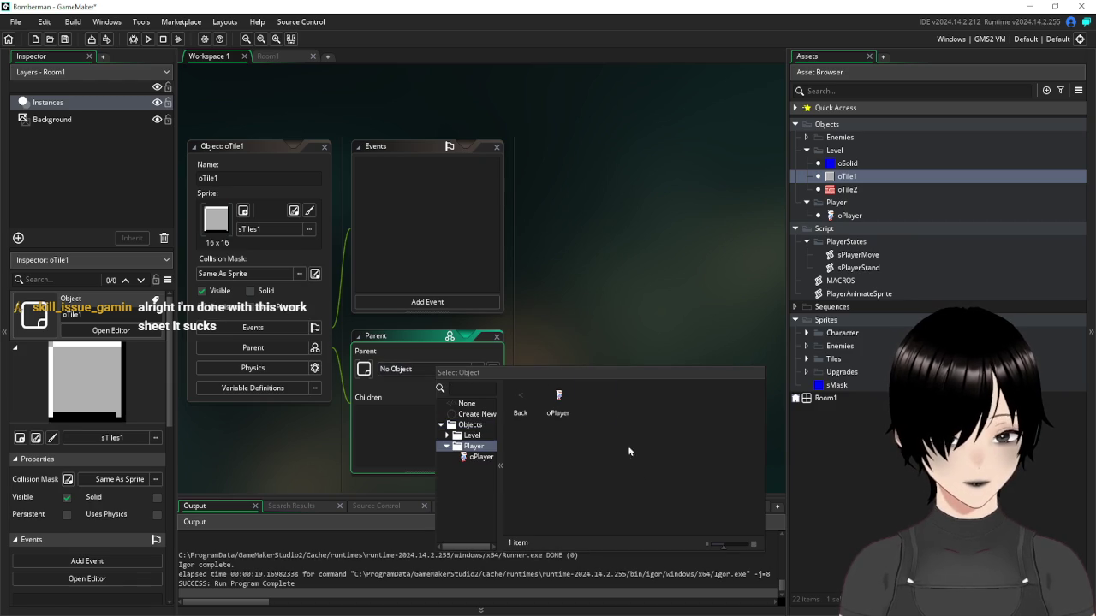
double_click(510, 411)
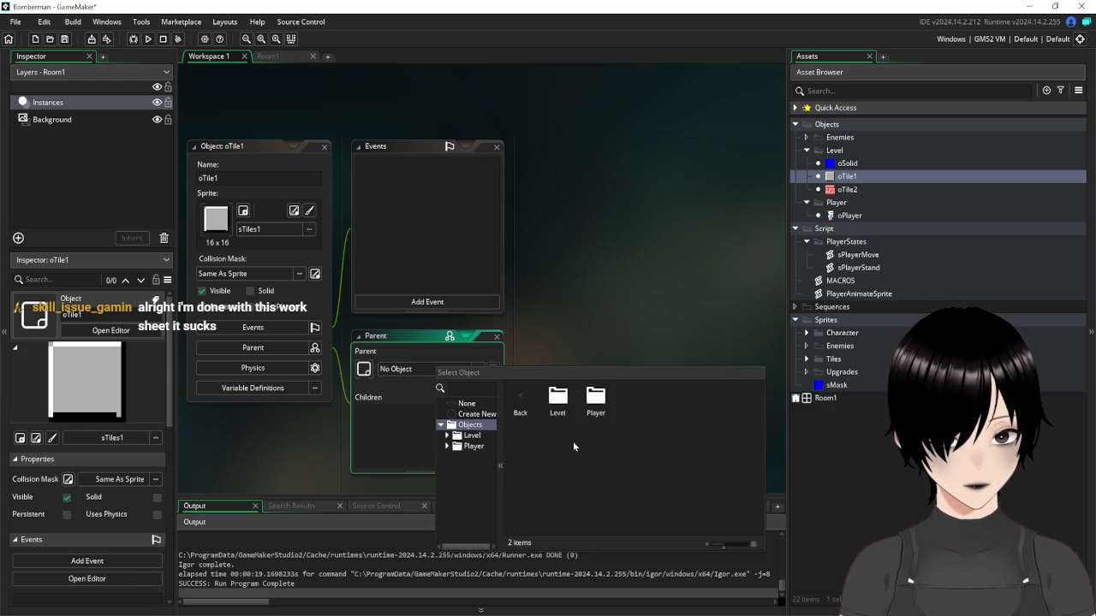
double_click(571, 422)
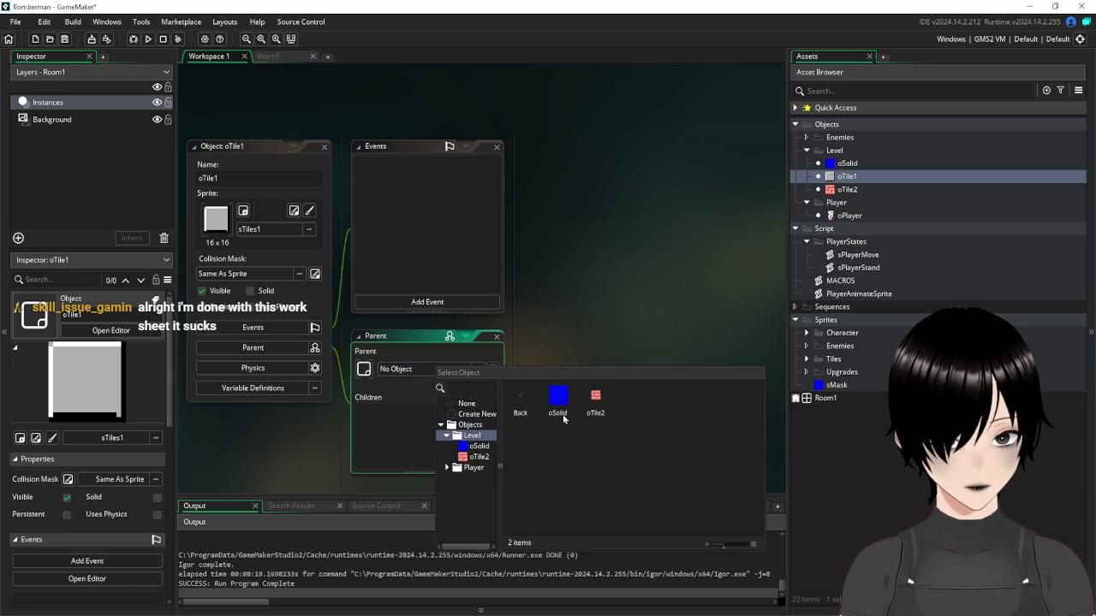
double_click(569, 428)
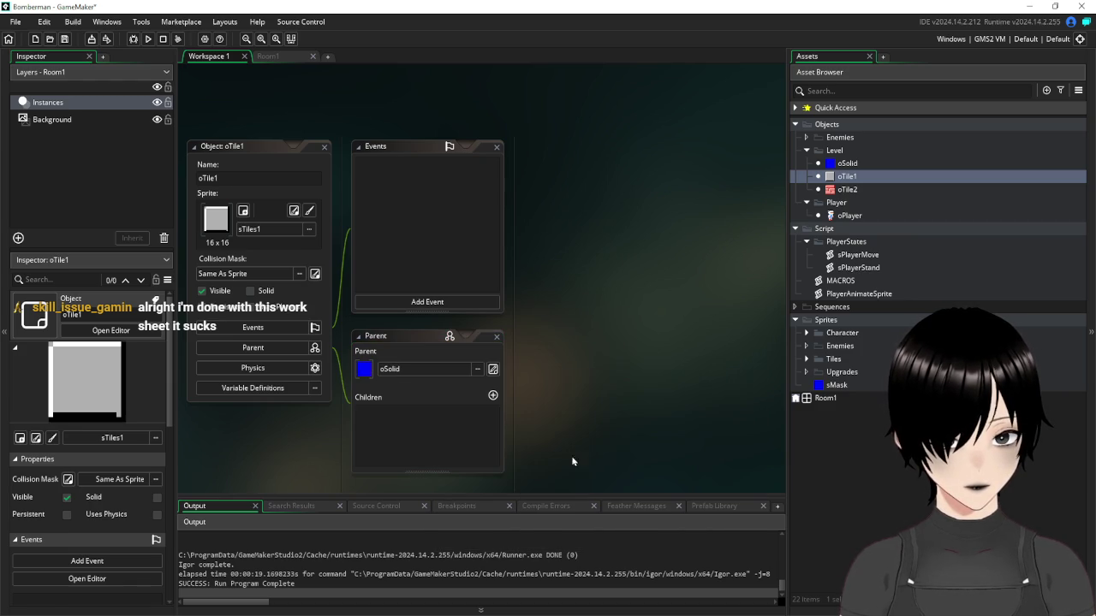
left_click(323, 146)
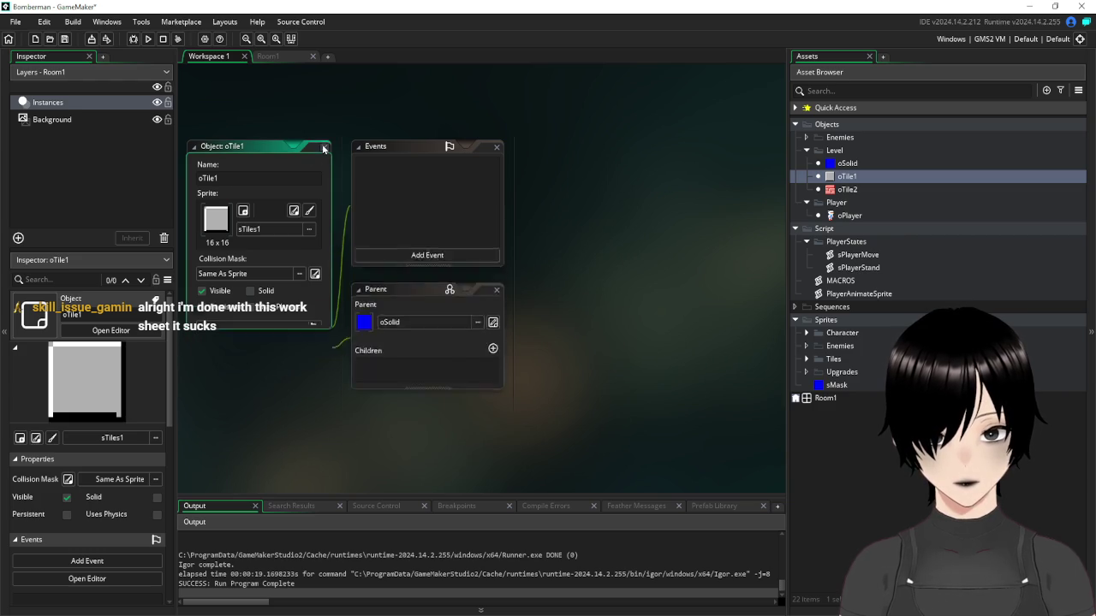
Set oSolid as the parent of oTile2
double_click(857, 190)
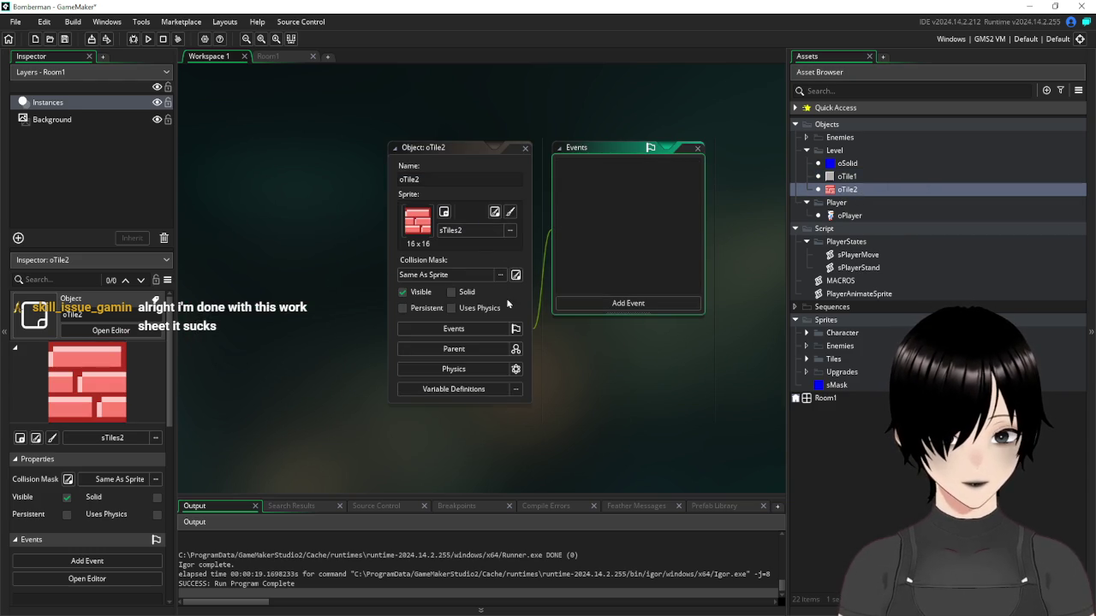
left_click(512, 350)
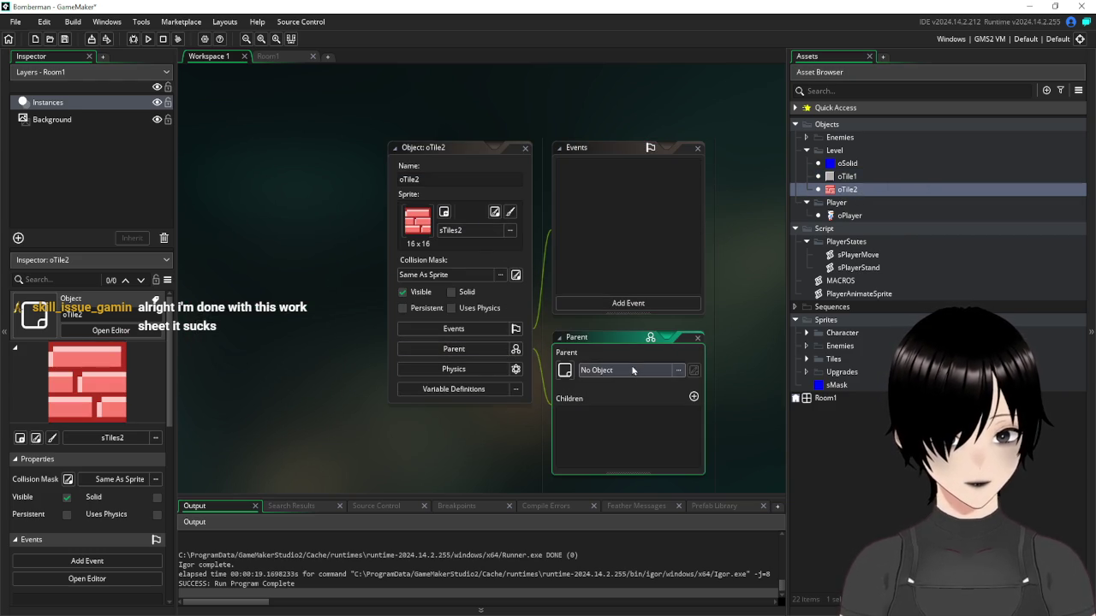
left_click(632, 370)
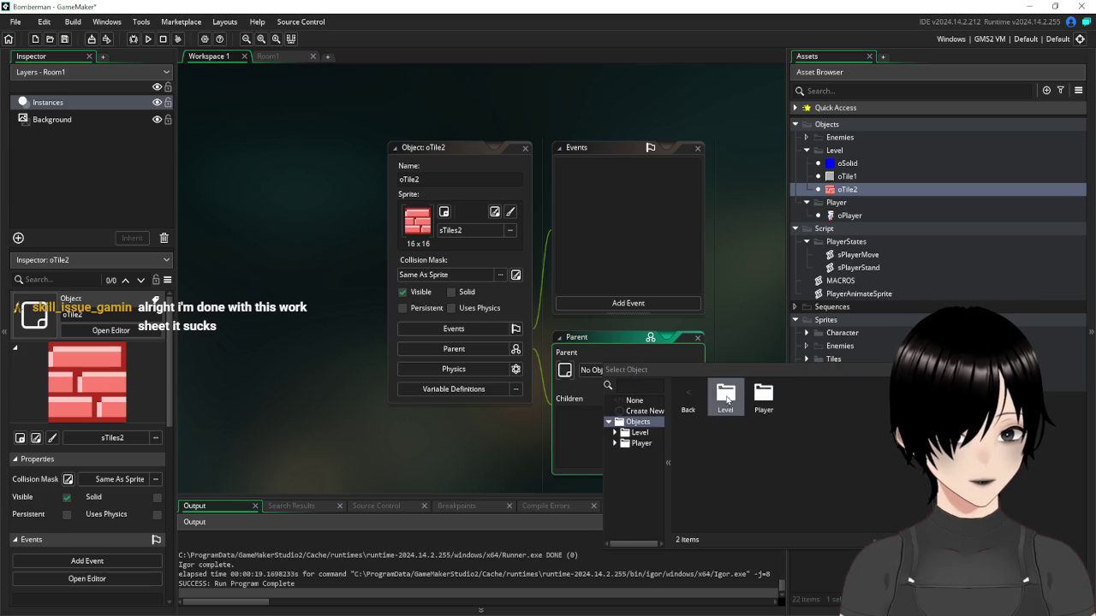
double_click(726, 403)
double_click(727, 399)
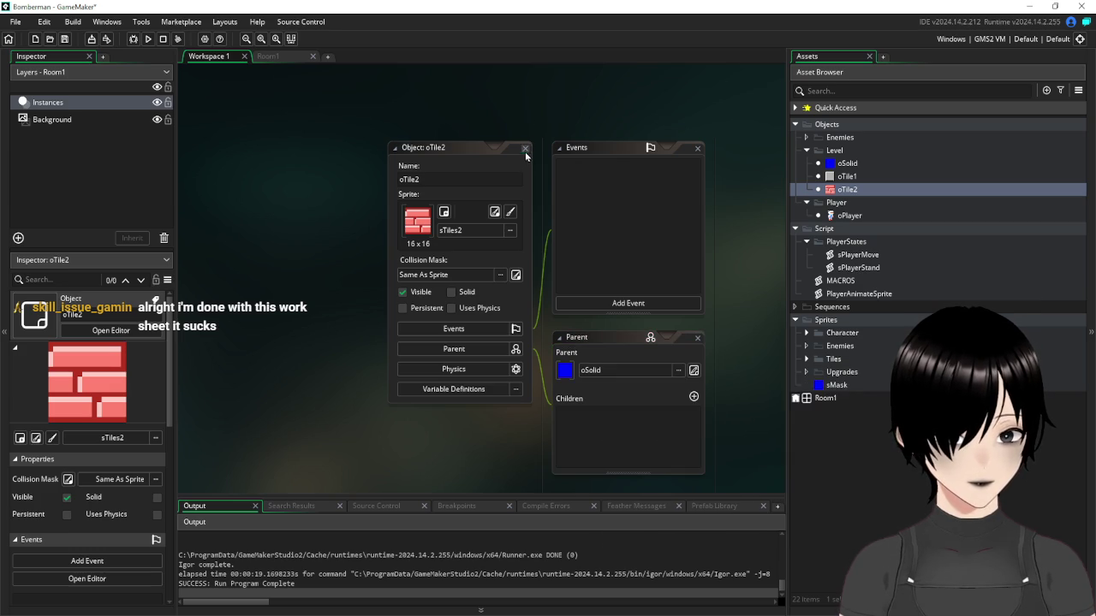
left_click(525, 148)
Open oSolid to verify its children list, then close it
double_click(847, 163)
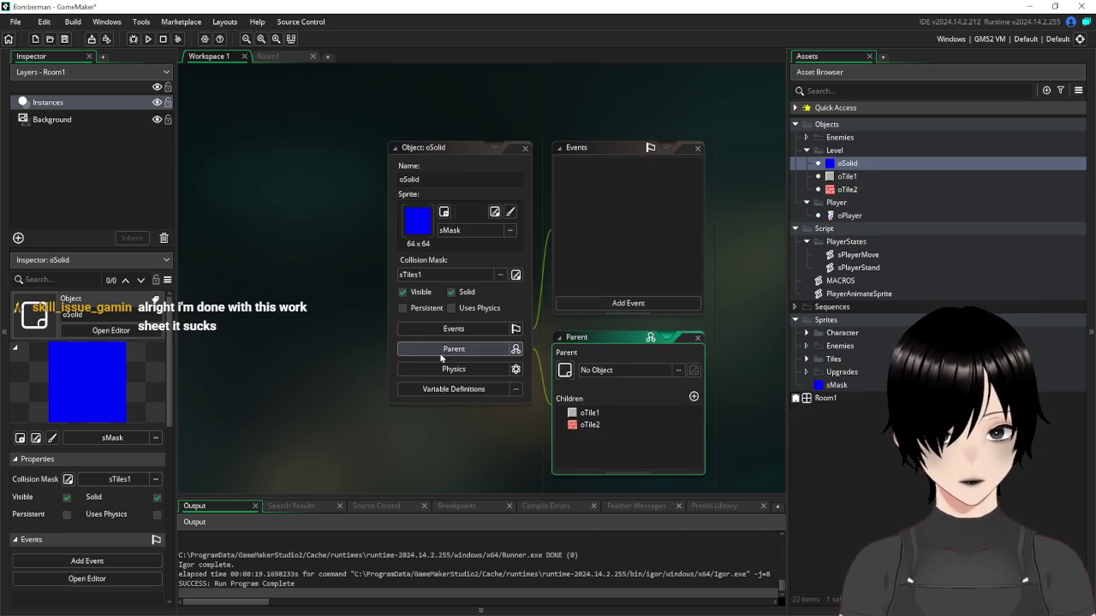
left_click(524, 149)
double_click(848, 164)
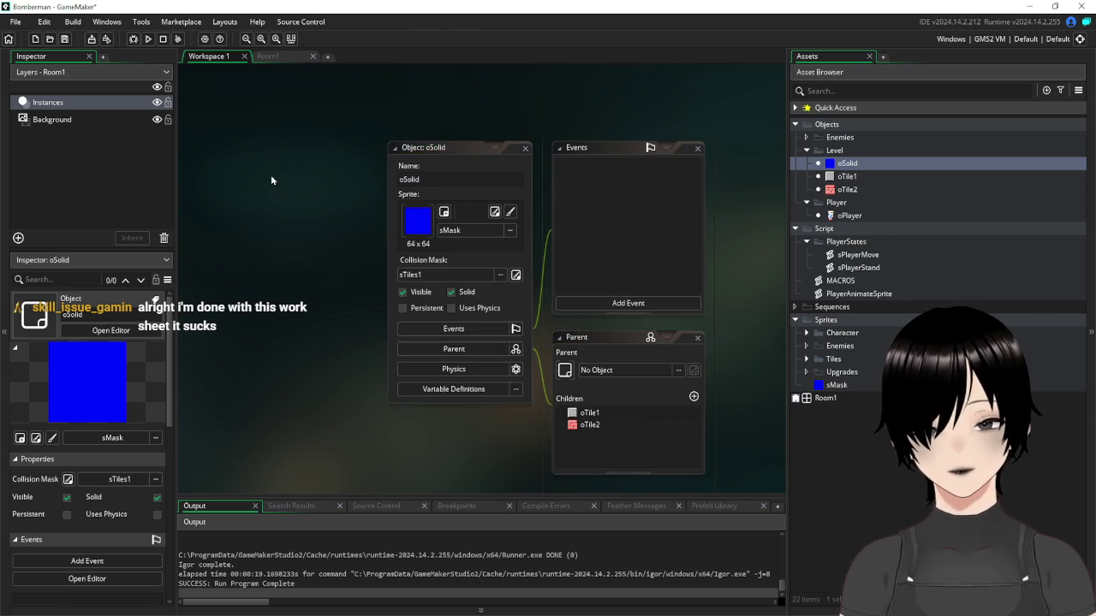
key("ctrl+w")
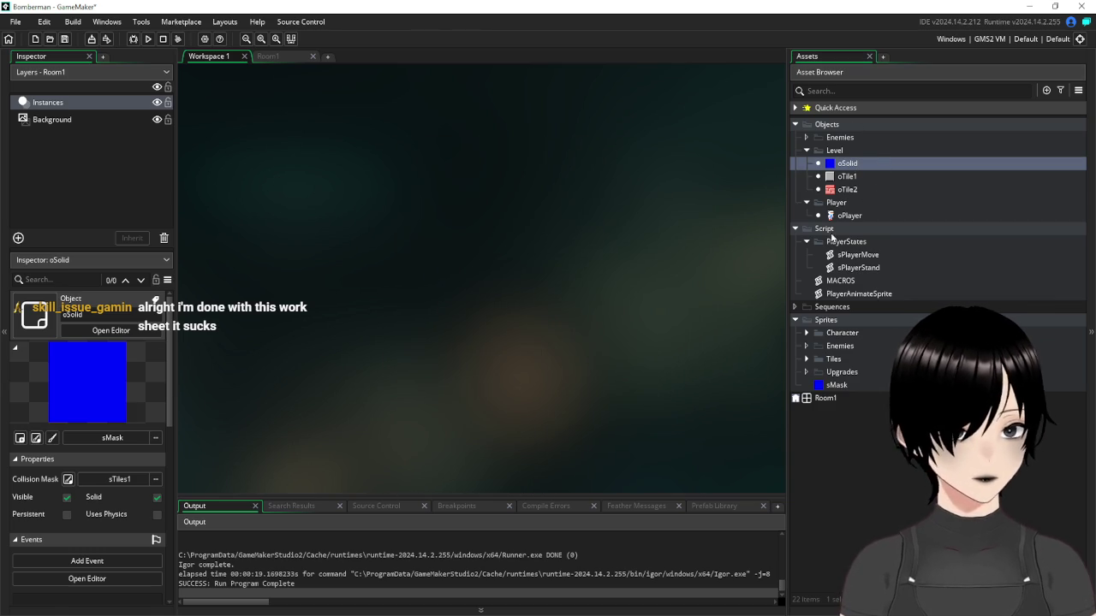
In sPlayerStand, add 'if place_meeting(x,y-16,oSolid){' under the keyUp check
double_click(871, 268)
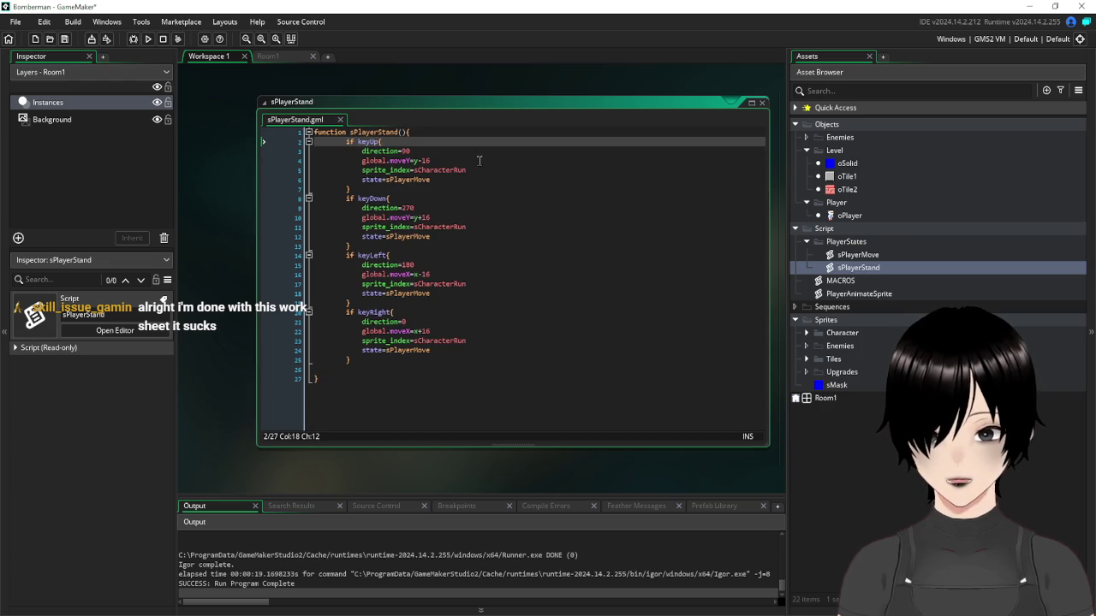
key("Return")
type("if pl")
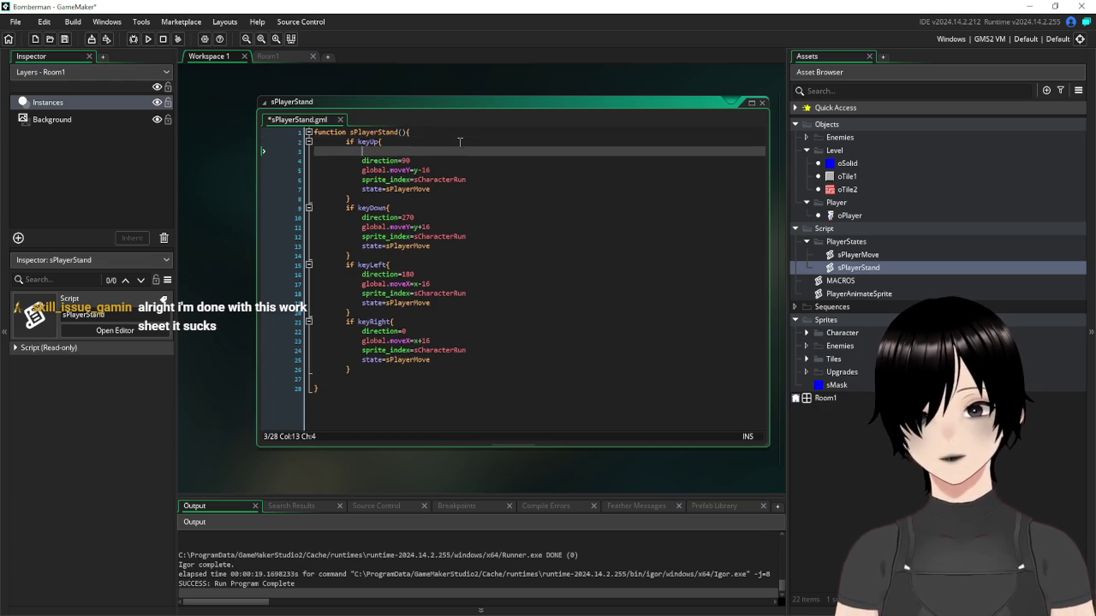
type("ace_meetin")
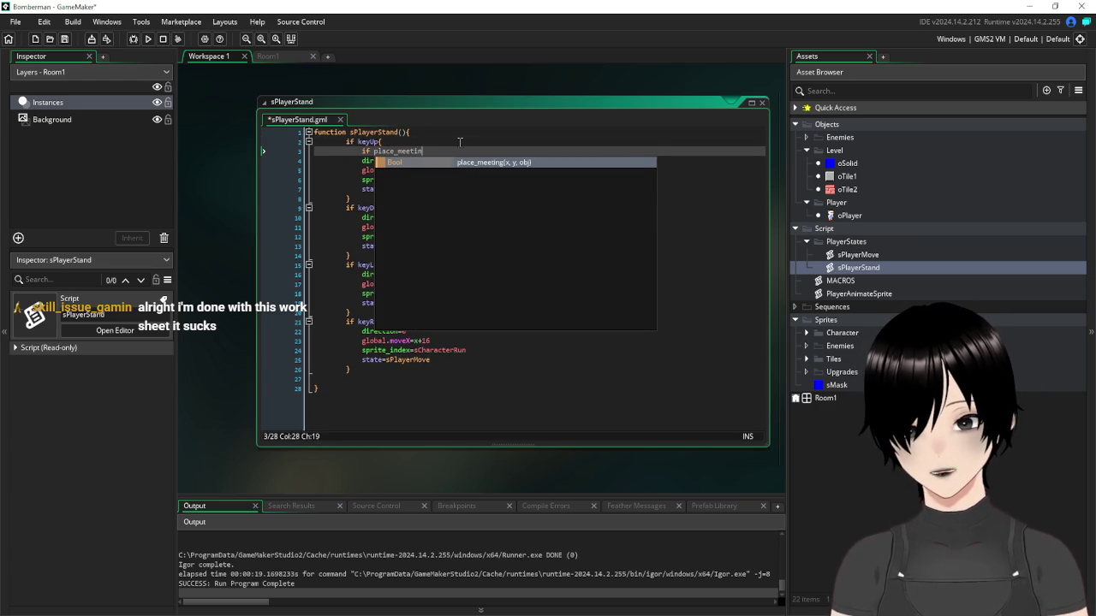
key("Return")
type("(")
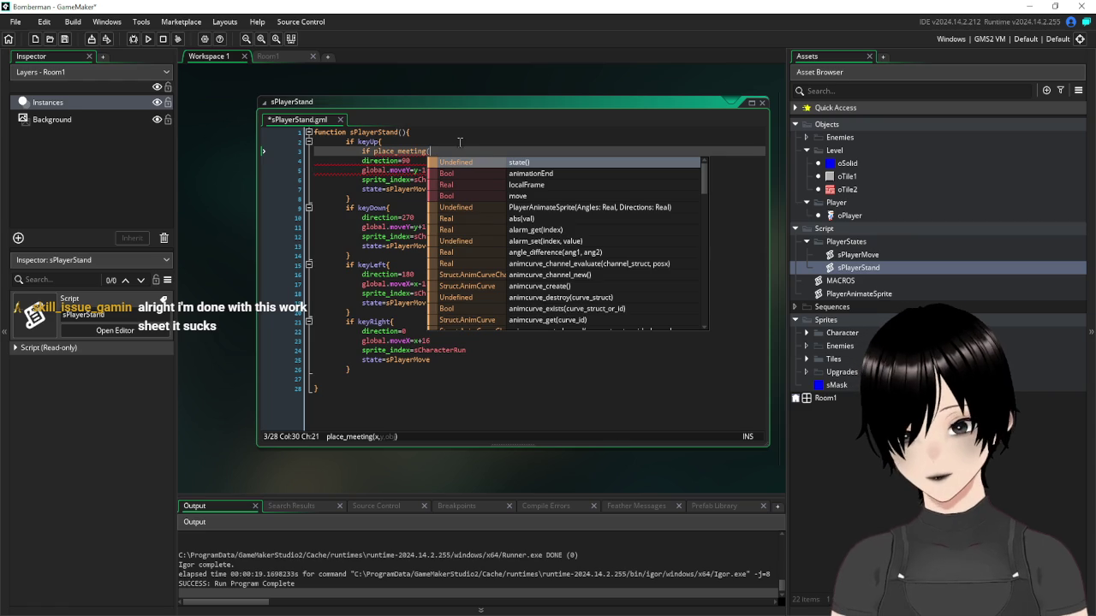
type("x,y-16")
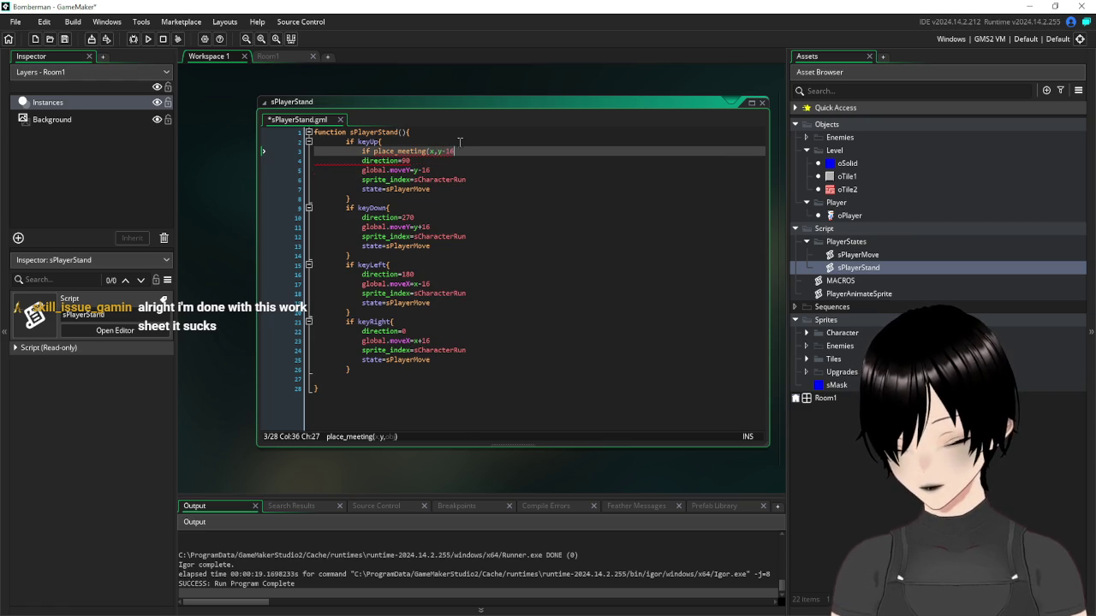
type(")")
key("BackSpace")
type("oSolid")
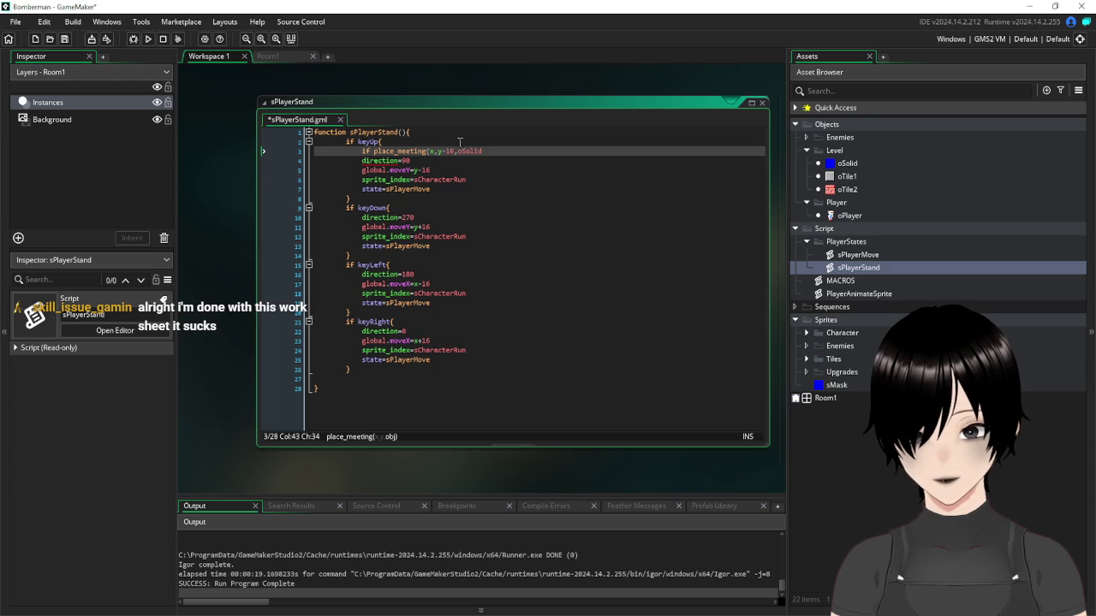
type(")")
Negate the check with '!' and indent the four keyUp movement lines beneath it
left_click(374, 151)
type("!")
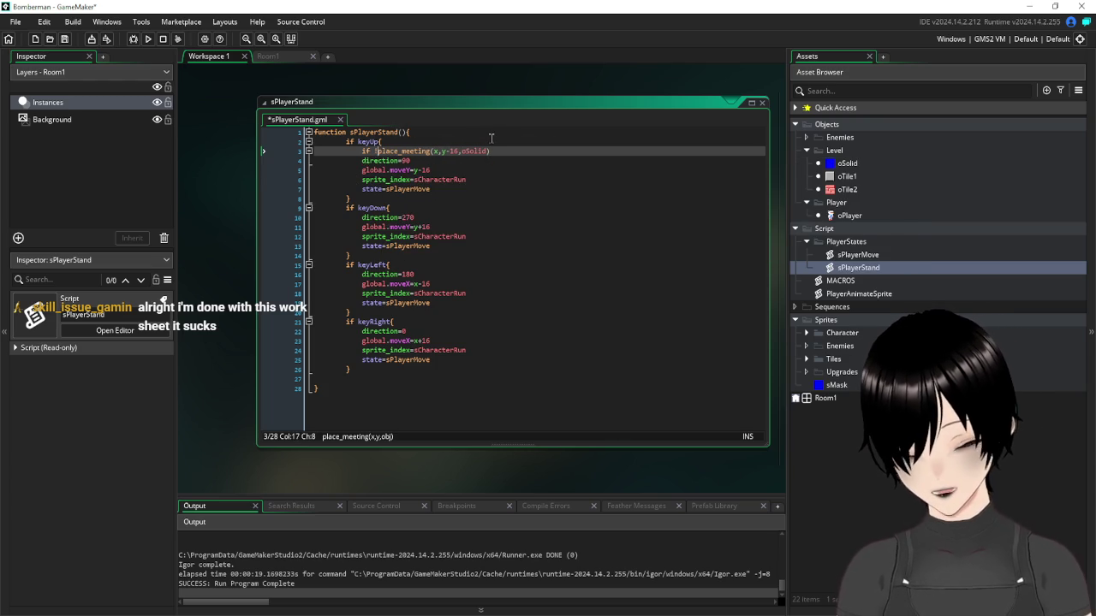
left_click(362, 161)
key("Tab")
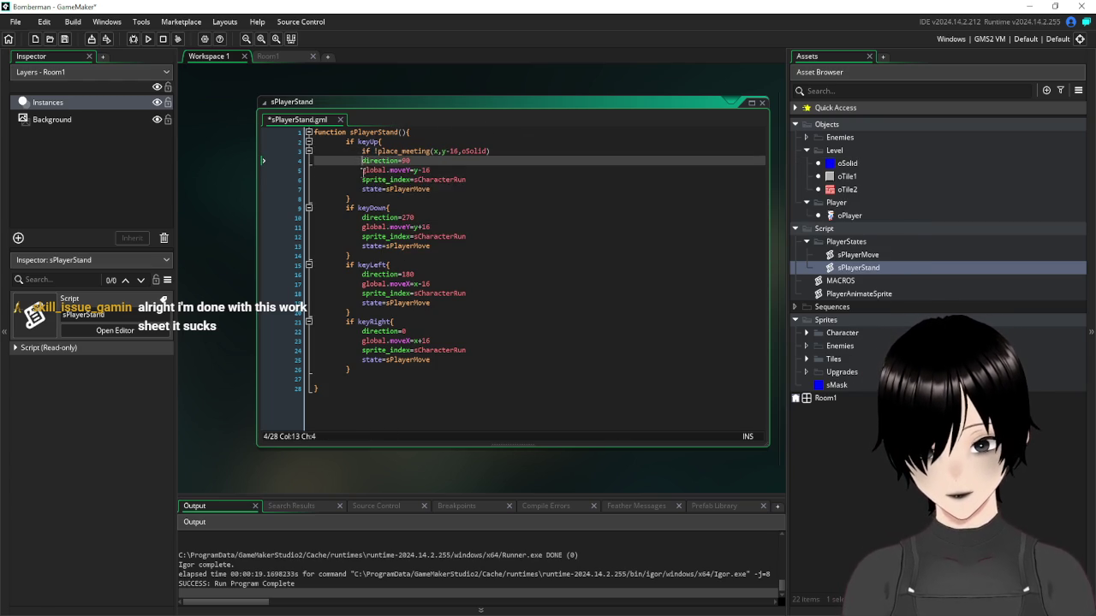
left_click(362, 169)
key("Tab")
left_click(361, 179)
key("Tab")
left_click(361, 188)
key("Tab")
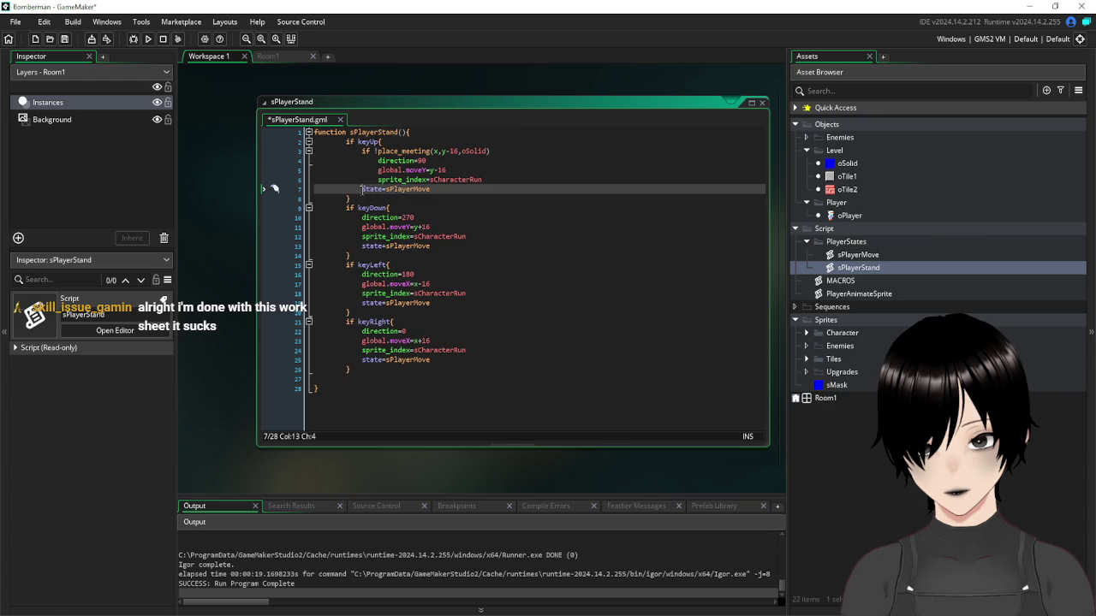
Add a closing line after the keyUp block and select the collision condition for copying
left_click(524, 151)
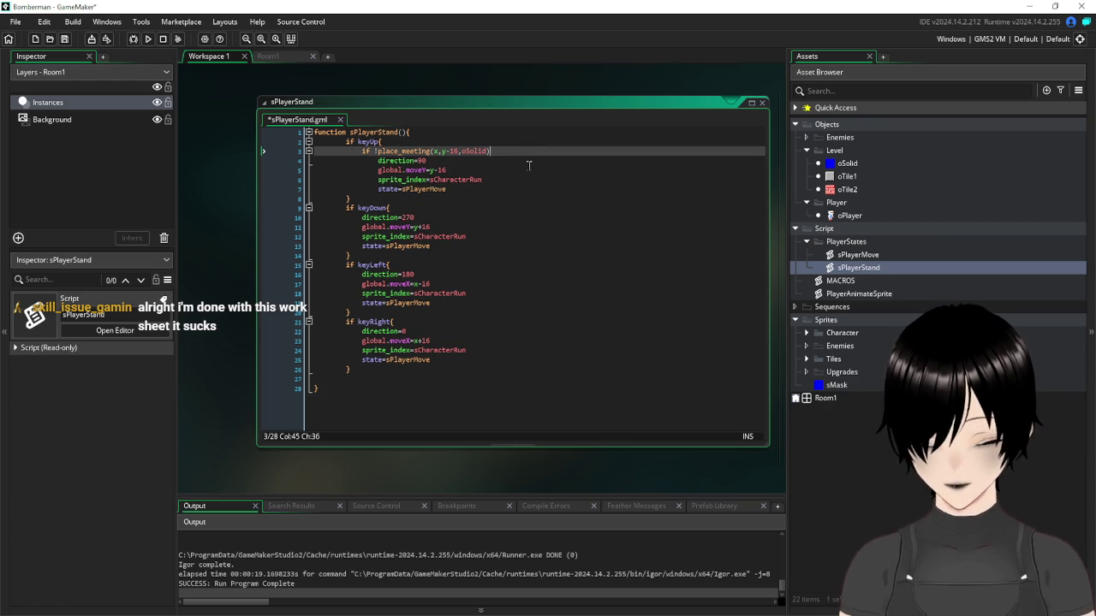
type("{")
left_click(488, 188)
key("Return")
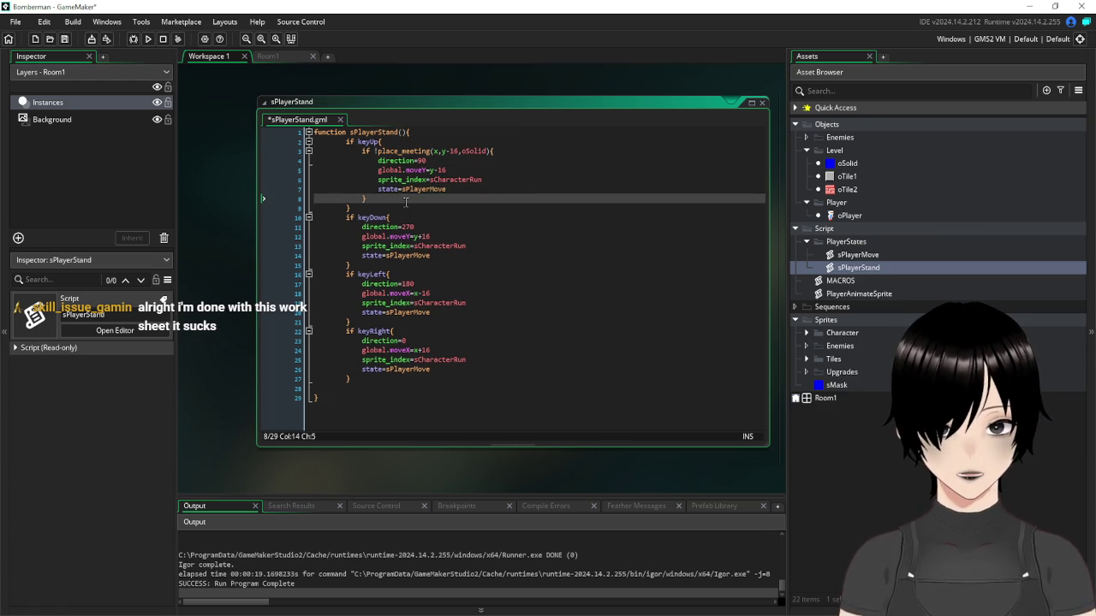
left_click_drag(503, 150, 376, 154)
key("ctrl+c")
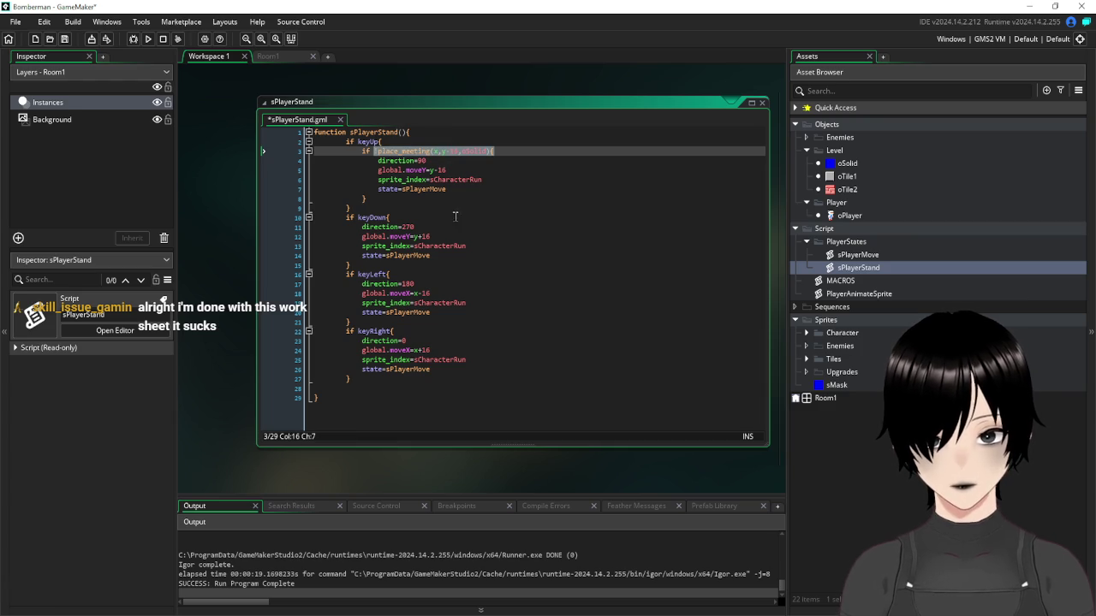
Paste the collision check under the keyDown, keyLeft and keyRight conditions
left_click(446, 210)
left_click(452, 218)
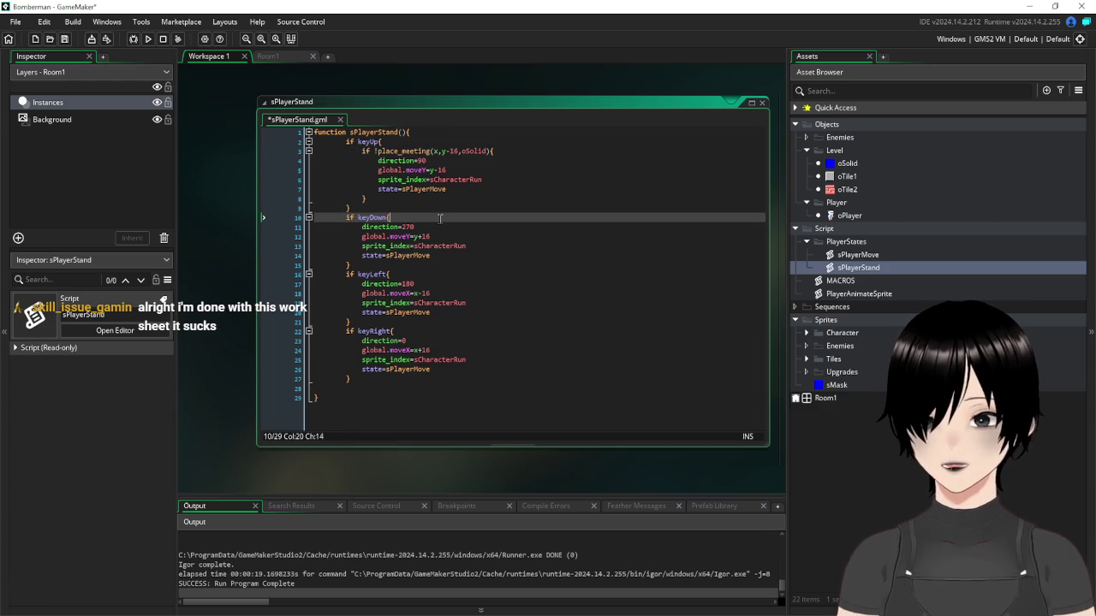
key("Return")
key("ctrl+v")
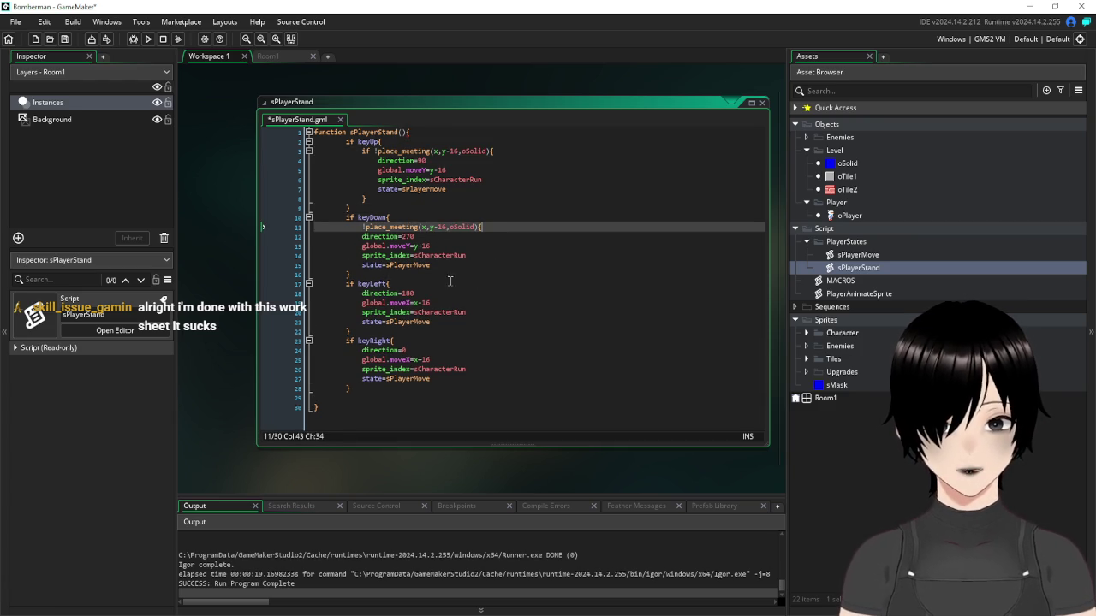
left_click(446, 282)
key("Return")
key("ctrl+v")
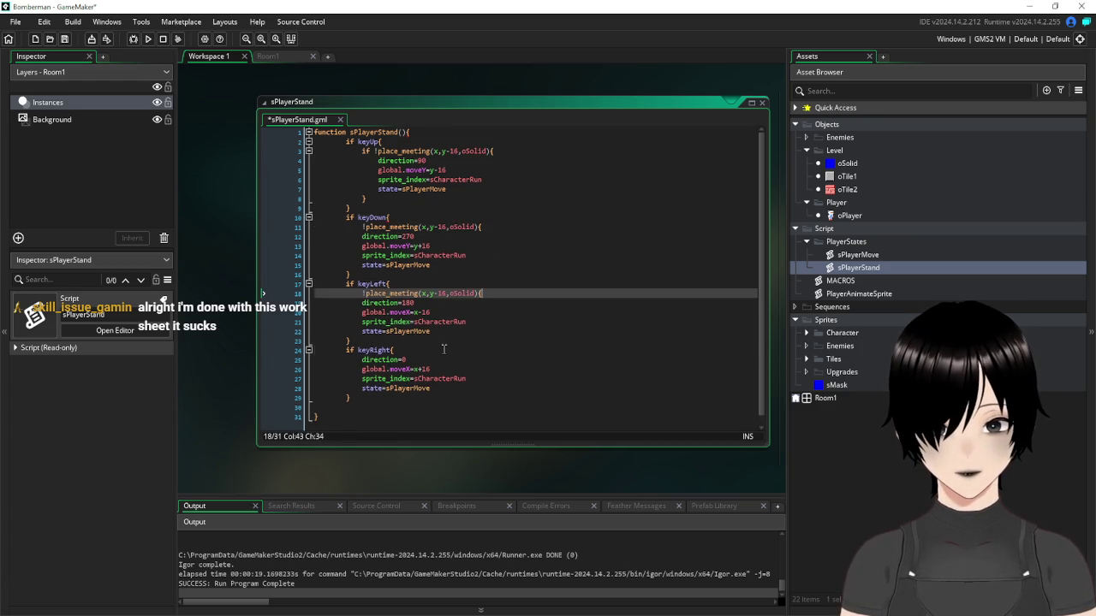
left_click(445, 351)
key("Return")
key("ctrl+v")
Add closing braces after the keyRight, keyLeft and keyDown state lines
left_click(442, 397)
key("Return")
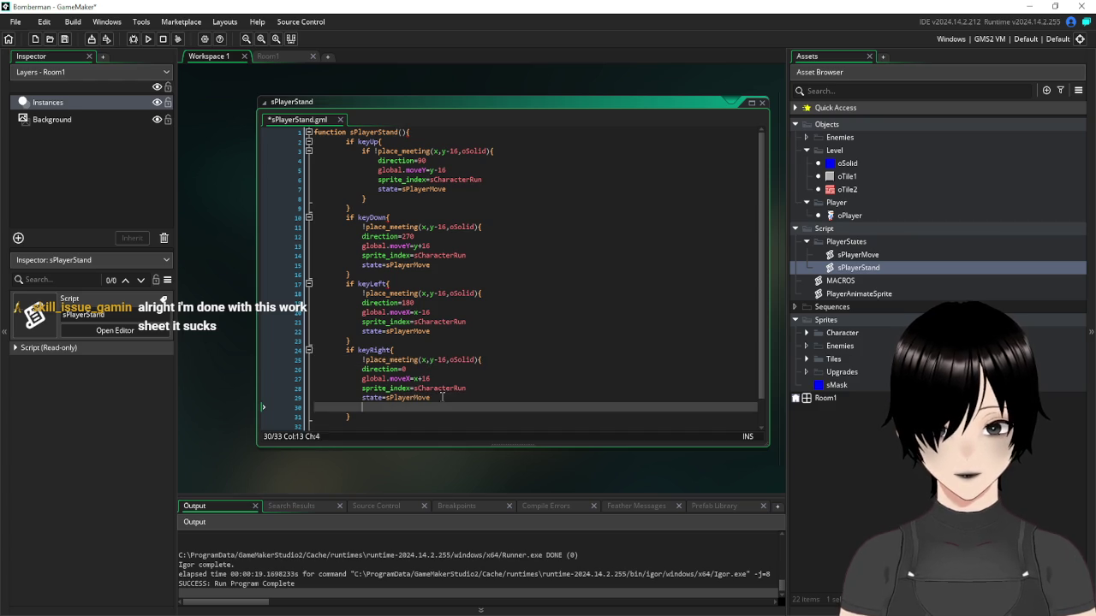
left_click(453, 332)
key("Return")
left_click(446, 265)
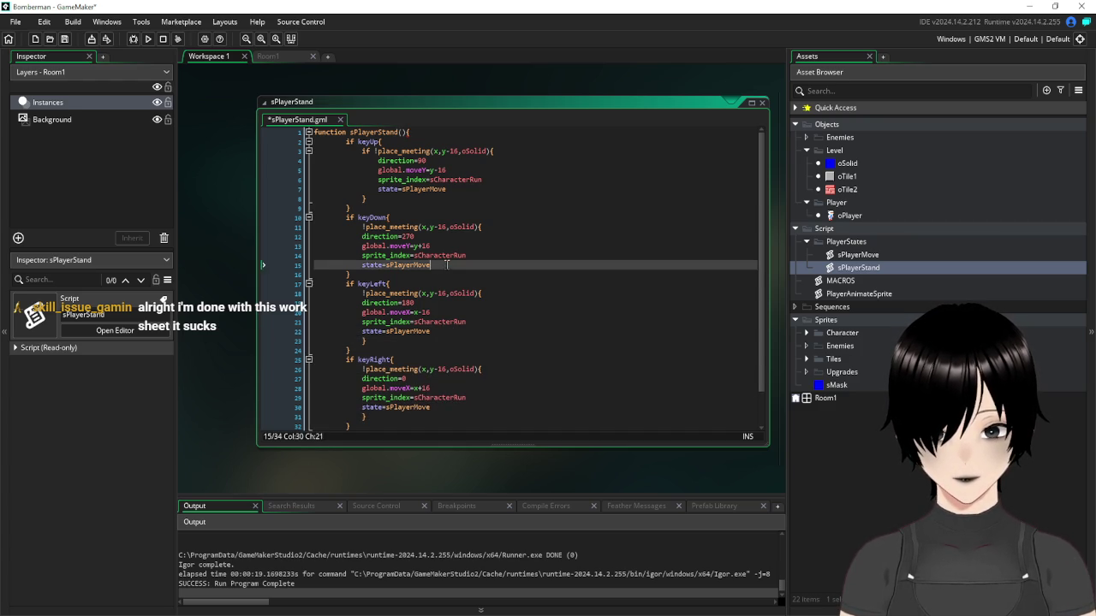
key("Return")
type("}")
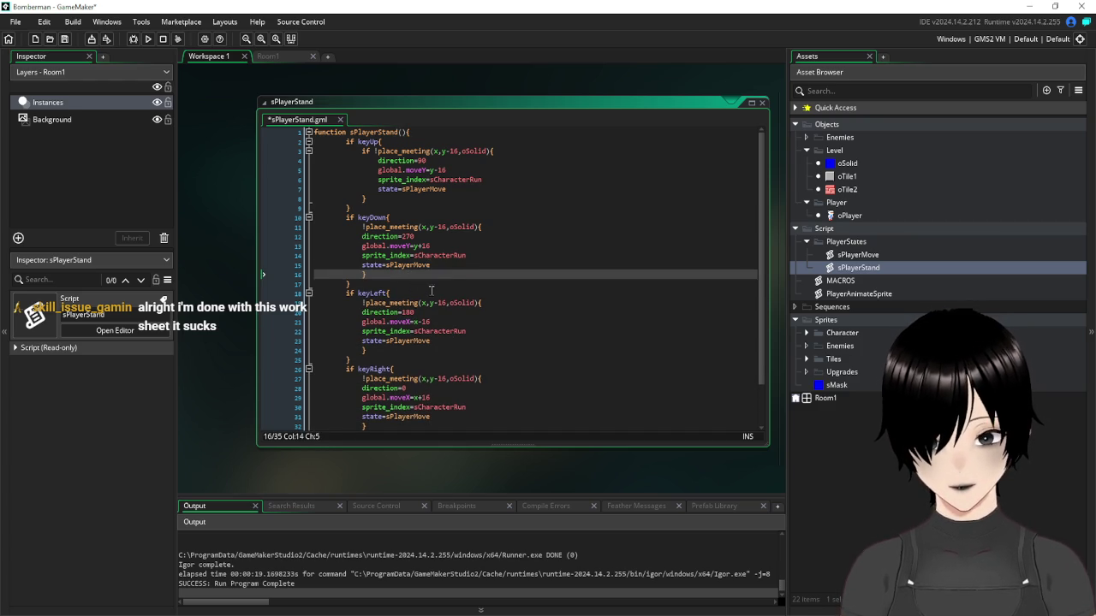
Indent the keyDown, keyLeft and keyRight bodies under their new checks
left_click(512, 254)
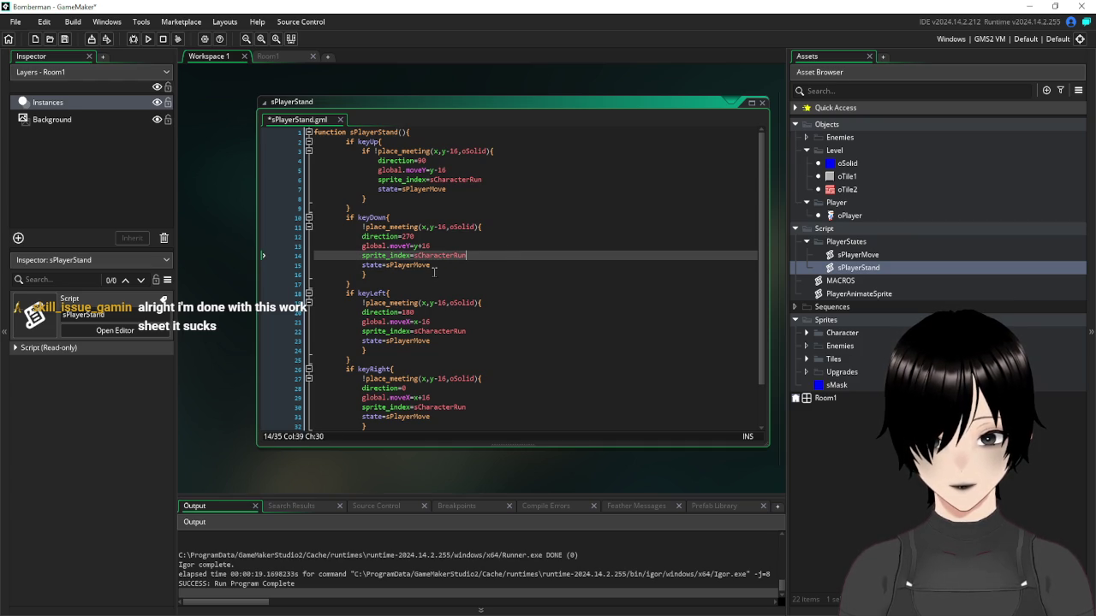
left_click_drag(437, 274, 266, 237)
mouse_move(314, 274)
left_mouse_down()
mouse_move(300, 244)
mouse_move(244, 236)
left_mouse_up()
key("Tab")
left_click_drag(314, 350, 274, 312)
key("Tab")
left_click_drag(450, 419, 267, 384)
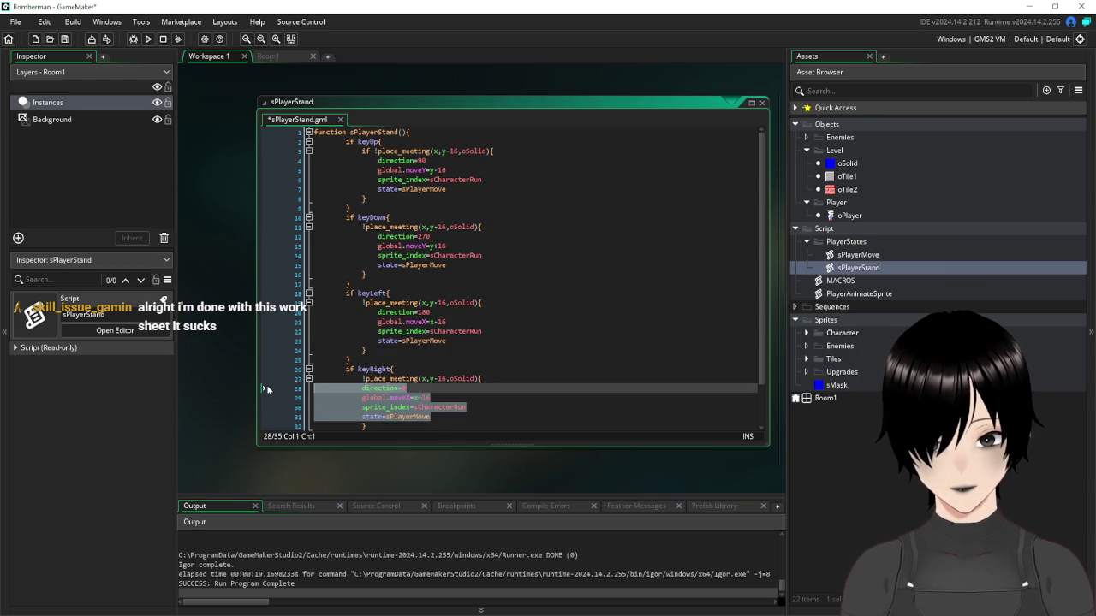
key("Tab")
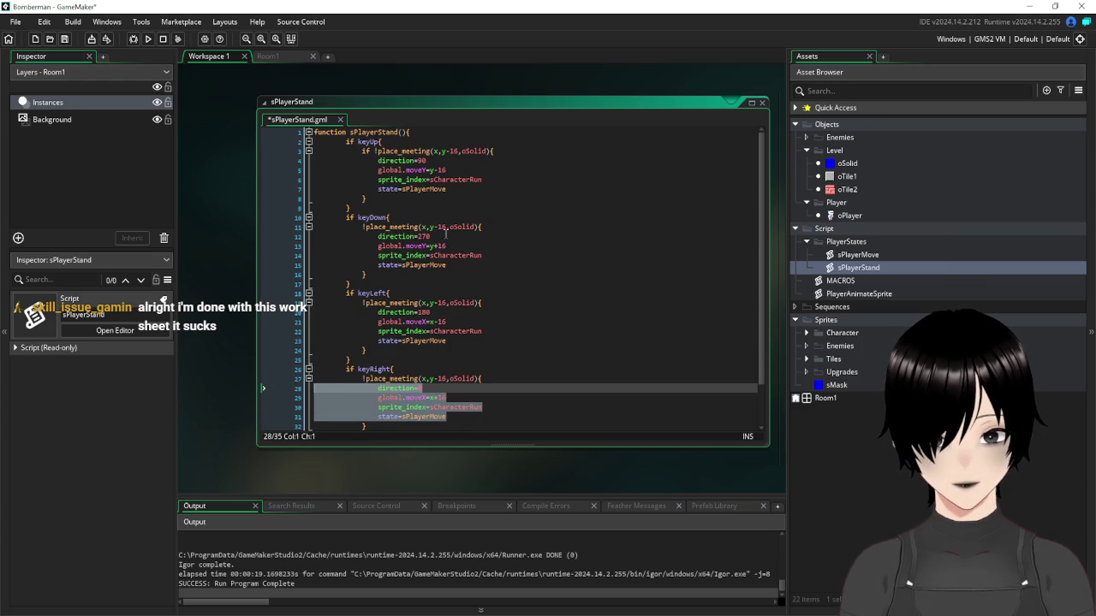
Change the offsets to x-16 for keyLeft and x+16 with plain y for keyRight
left_click(531, 227)
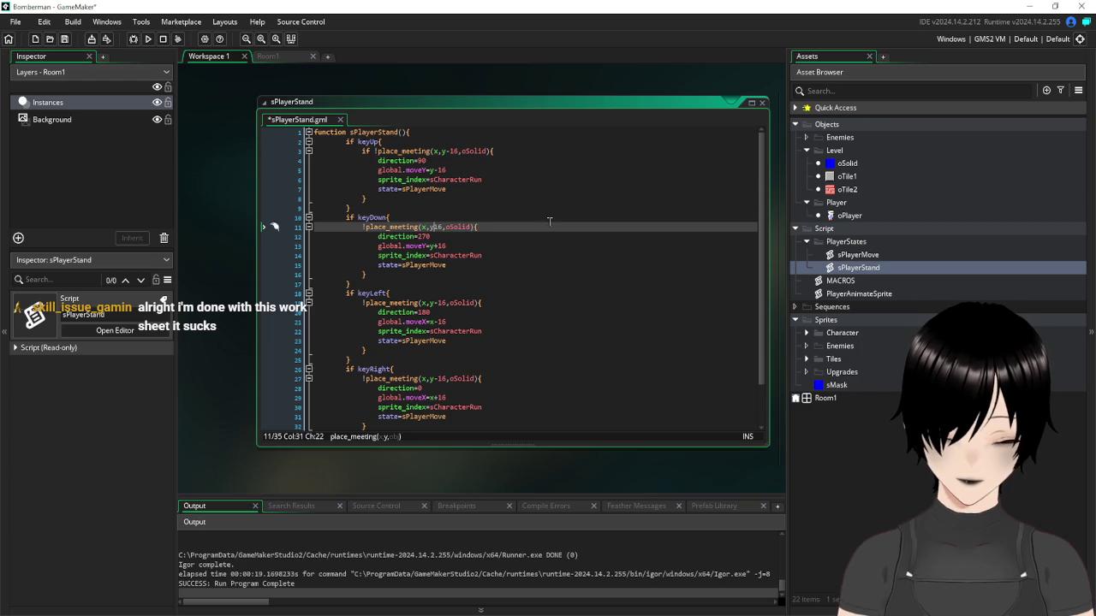
left_click(446, 301)
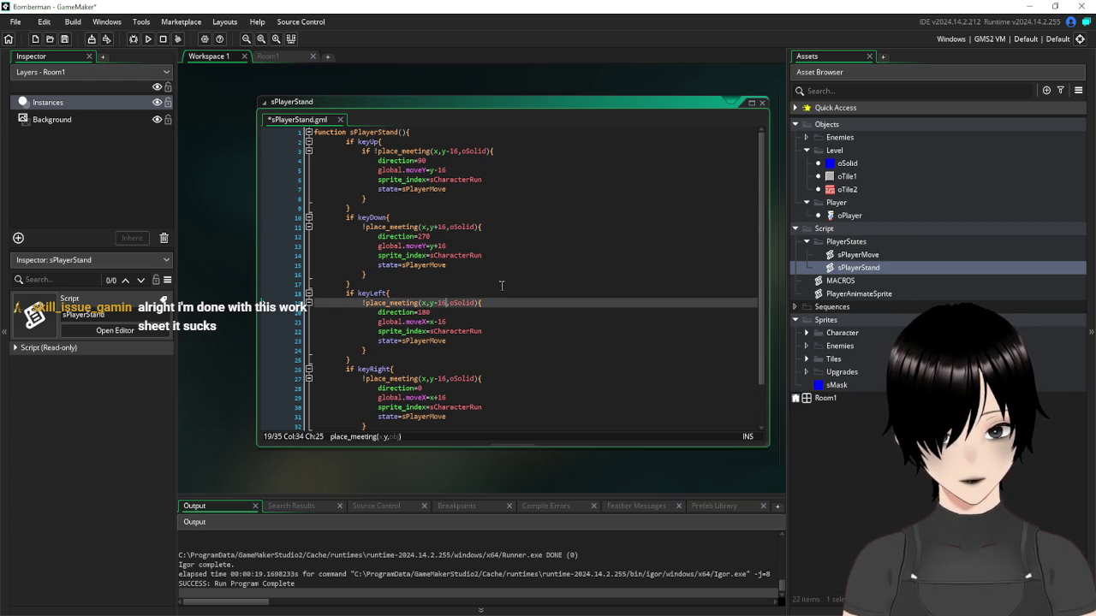
left_click(426, 303)
type("-16")
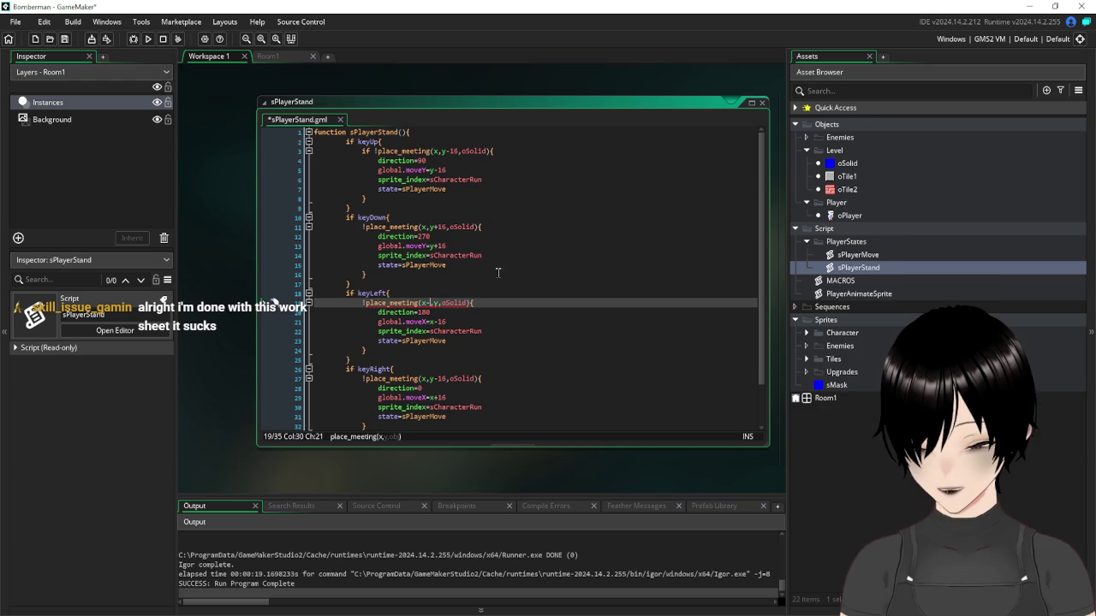
left_click(424, 379)
type("+")
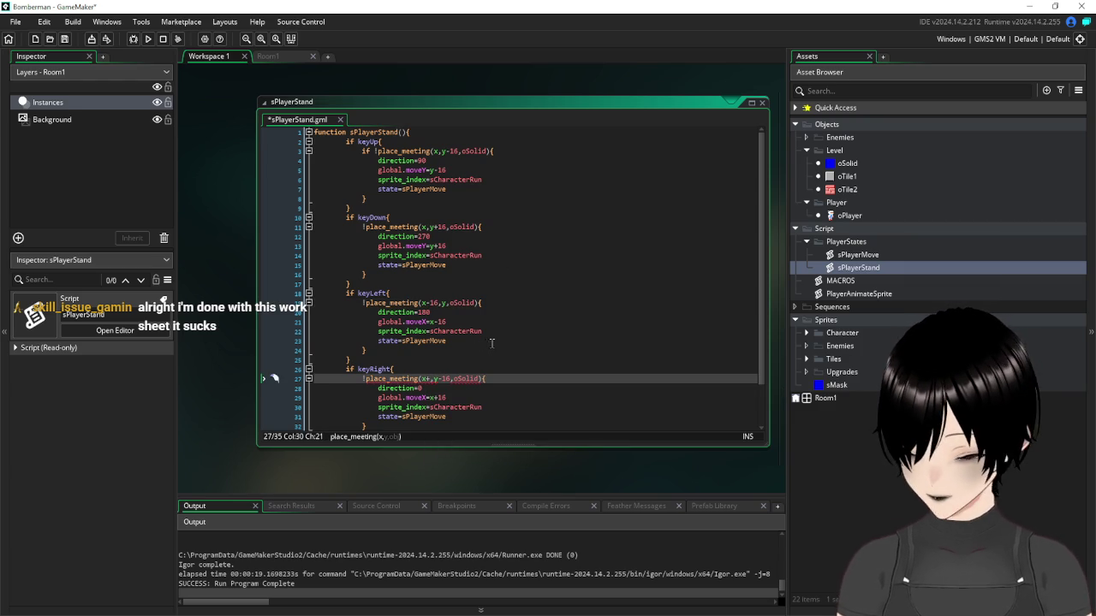
type("16")
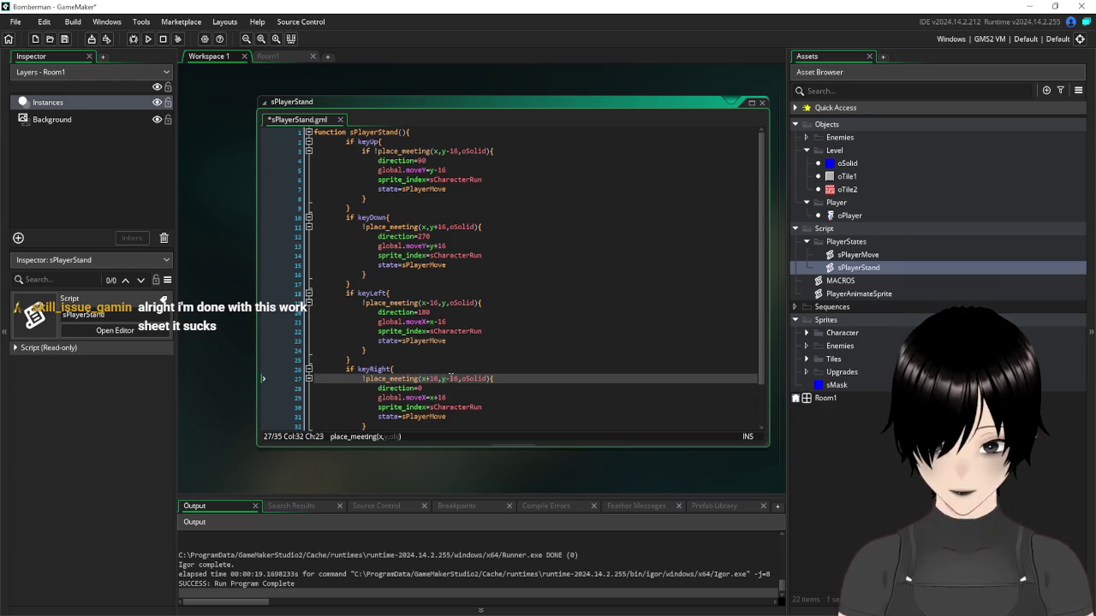
left_click(458, 379)
key("BackSpace")
key("BackSpace")
key("BackSpace")
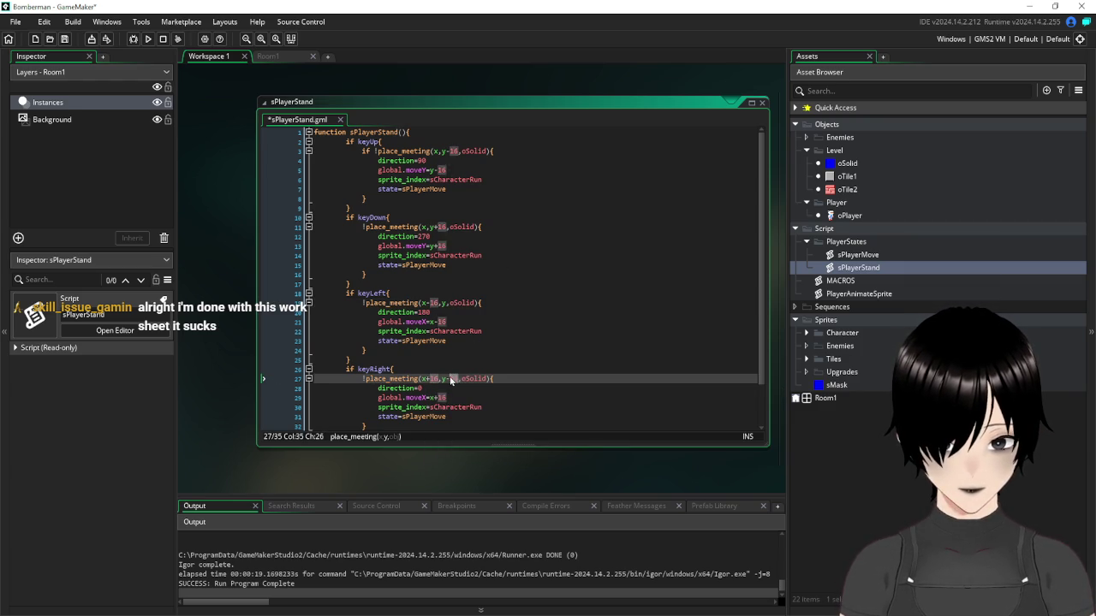
key("Up")
key("Up")
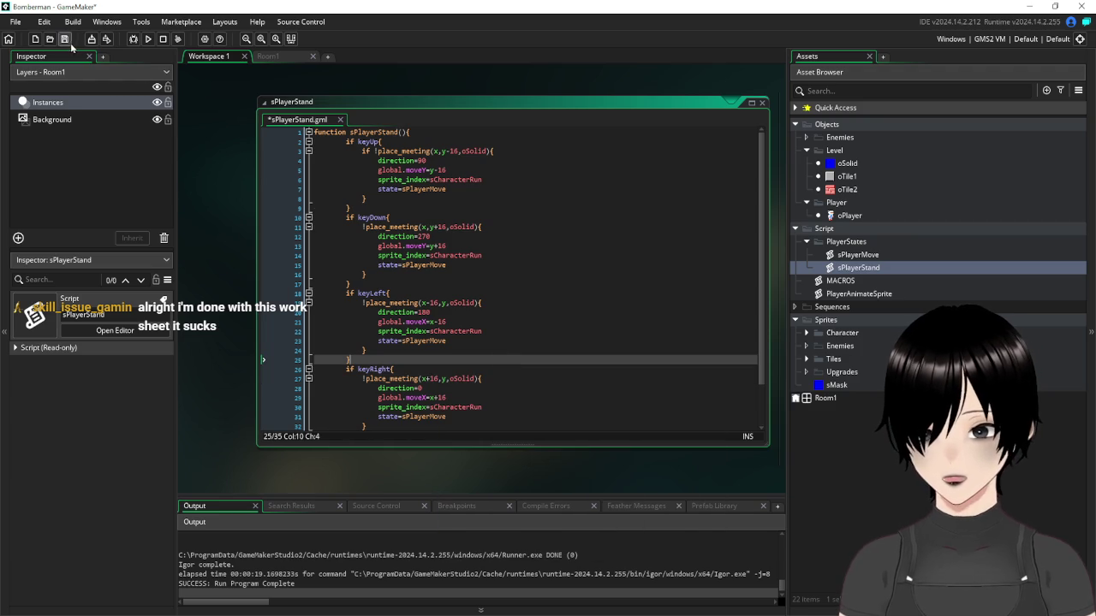
Save and run the game, revealing compile errors in sPlayerStand
left_click(67, 40)
left_click(148, 39)
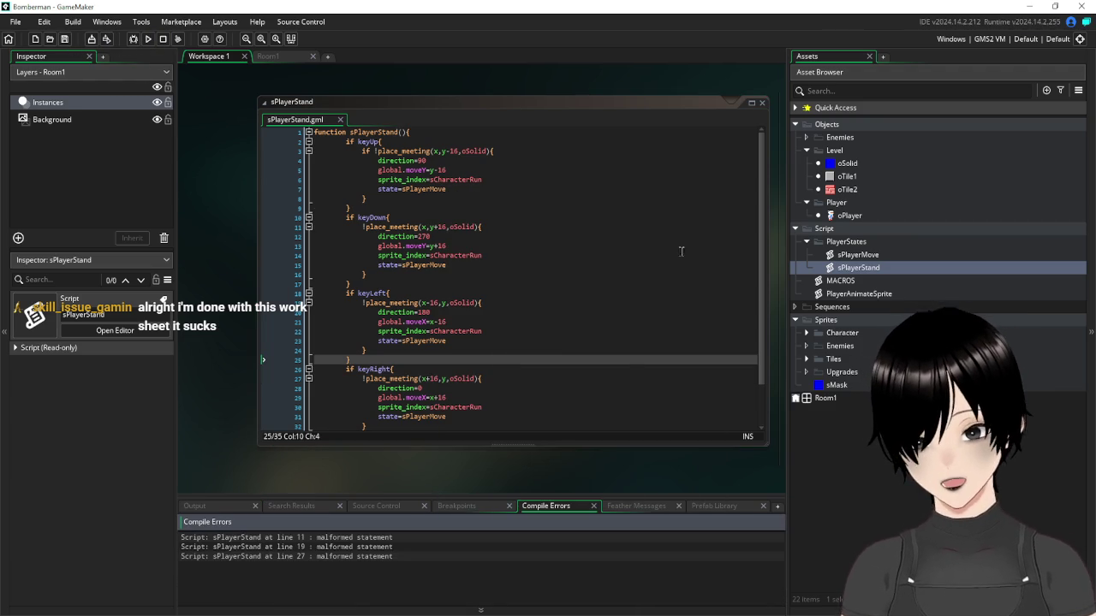
left_click(575, 340)
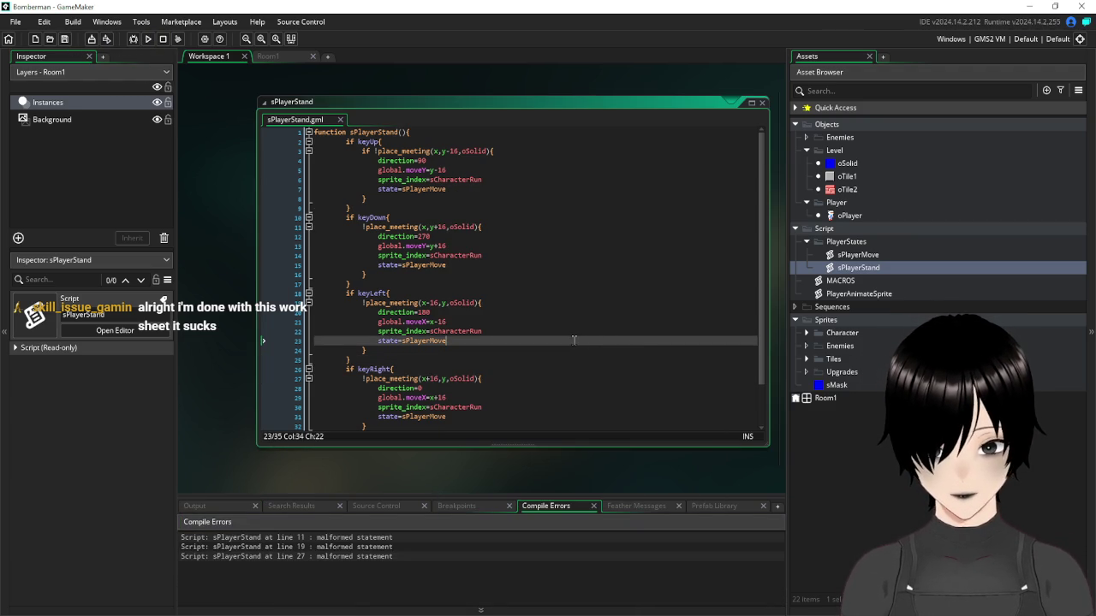
scroll(574, 340, "down", 2)
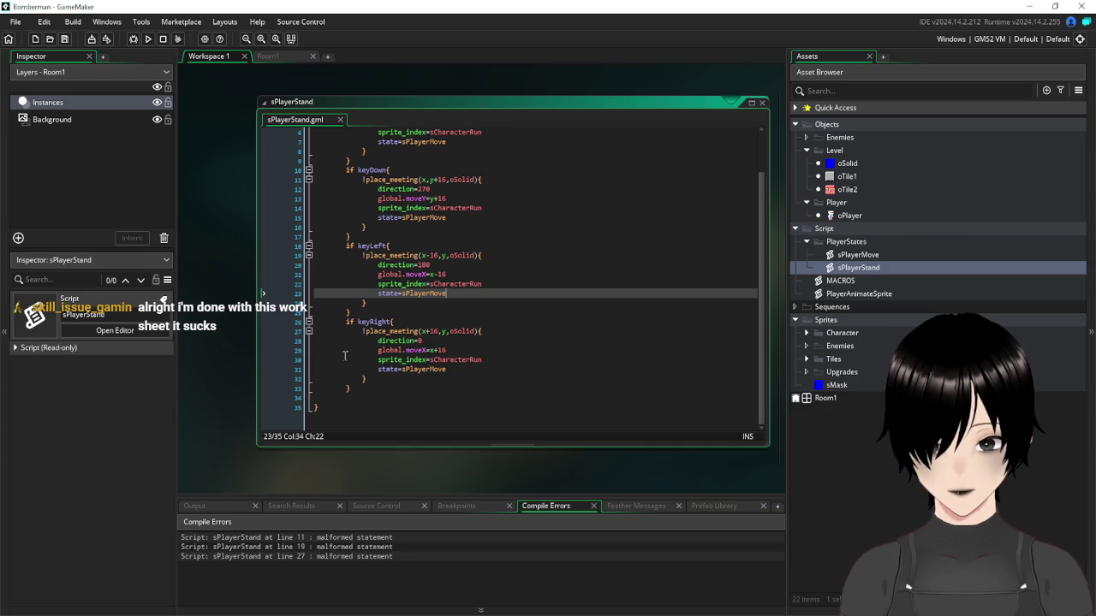
scroll(380, 284, "up", 2)
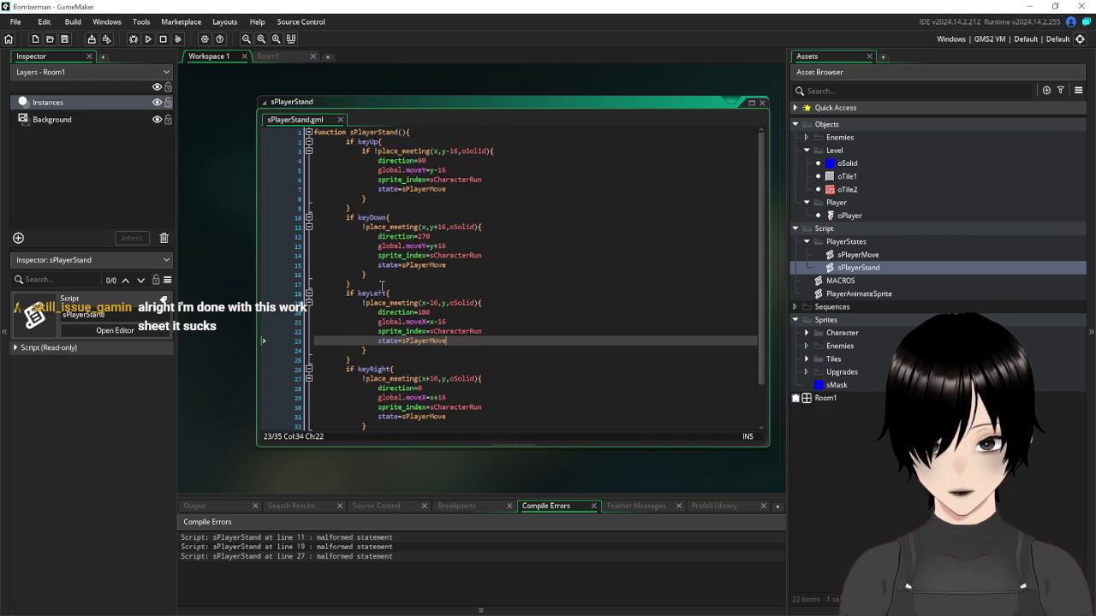
Prefix the keyDown, keyLeft and keyRight checks with 'if', then save and run again
left_click(360, 227)
type("if")
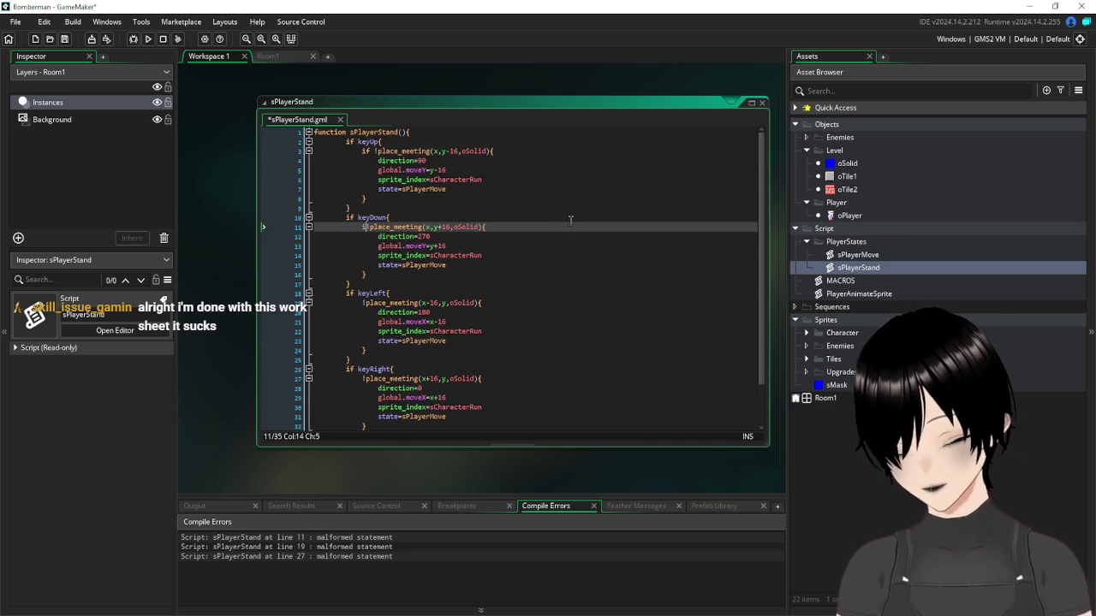
left_click(361, 302)
type("if")
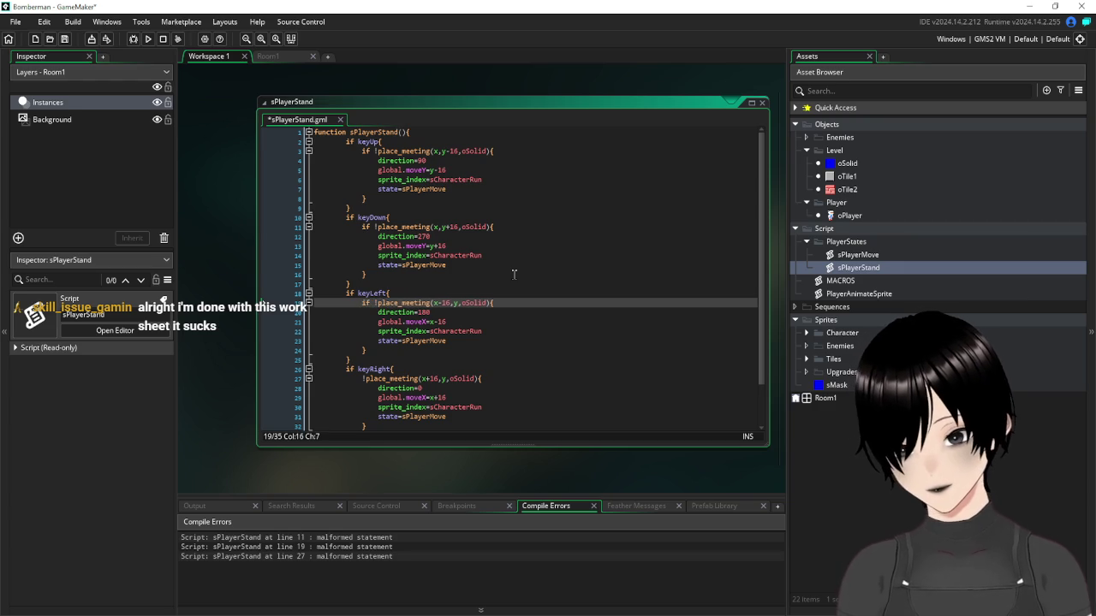
scroll(514, 274, "down", 2)
left_click(362, 331)
type("if")
left_click(462, 274)
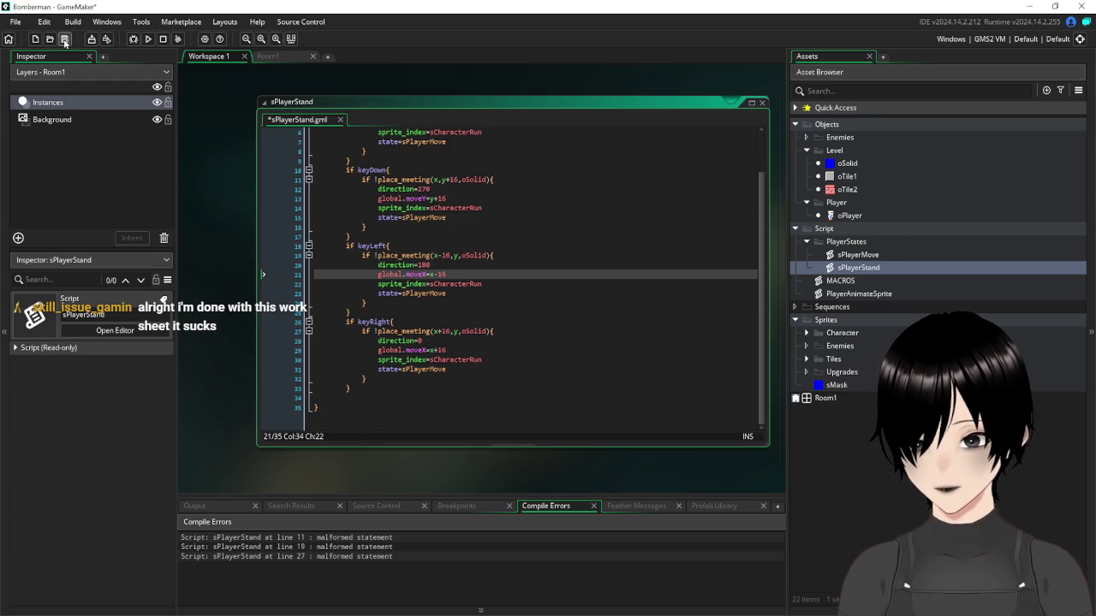
left_click(65, 41)
left_click(148, 39)
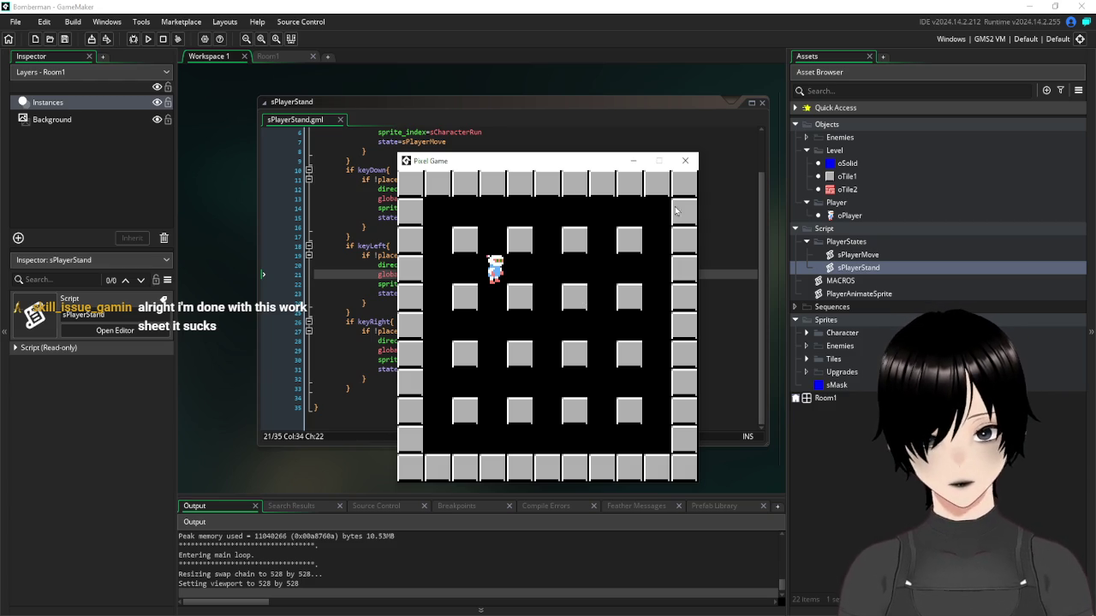
left_click(685, 160)
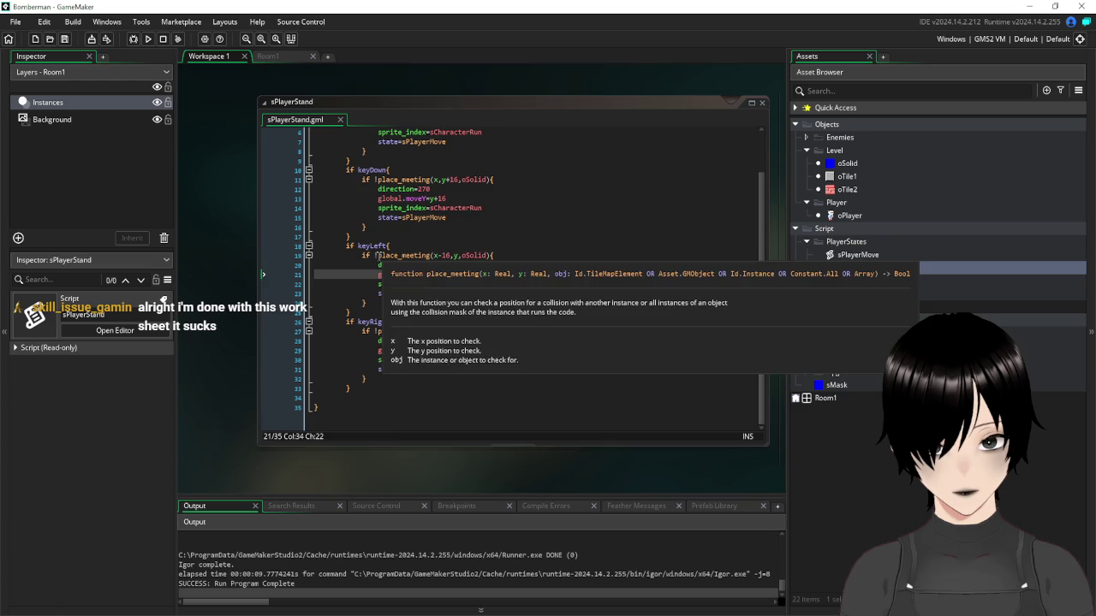
Rewrite line 19's keyLeft check as place_meeting(...)=false without the ! and copy the '=false' text
left_click(377, 255)
key("BackSpace")
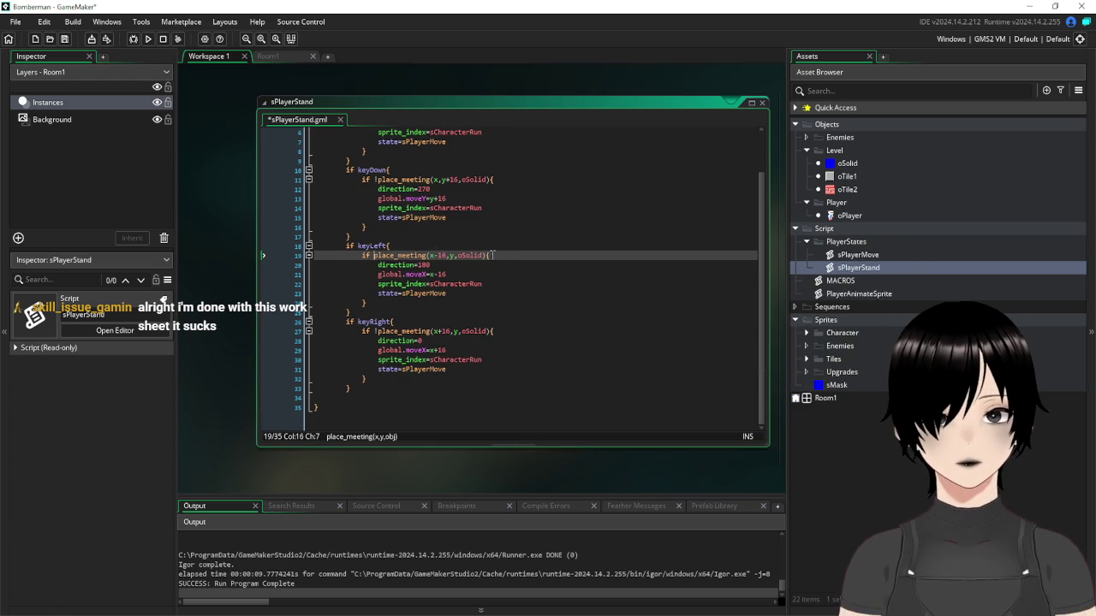
left_click(485, 255)
type("==fa")
type("lse")
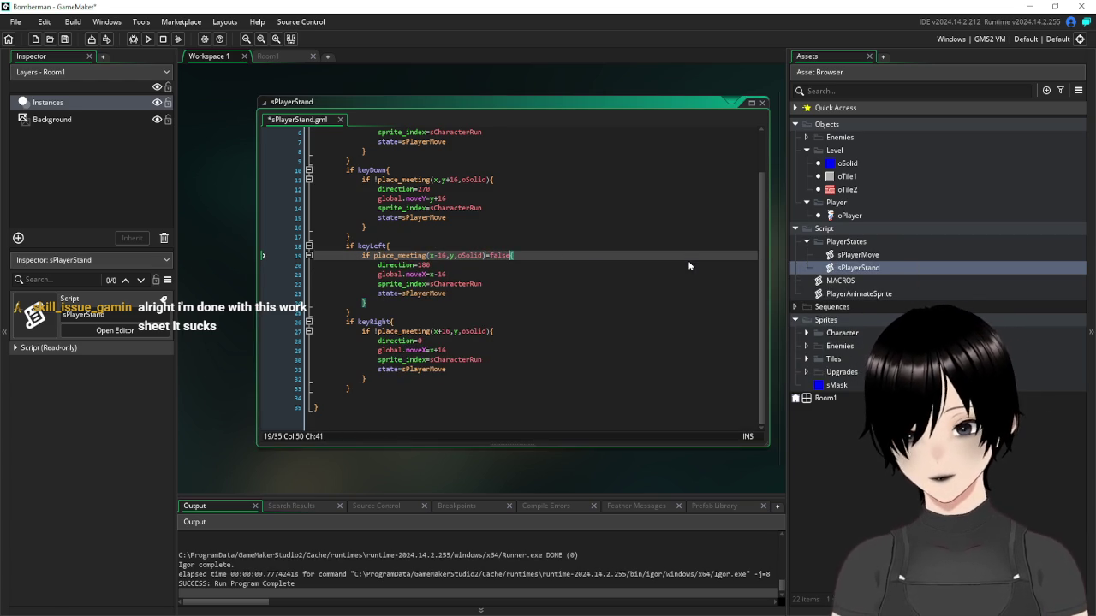
left_click_drag(512, 255, 486, 257)
key("ctrl+c")
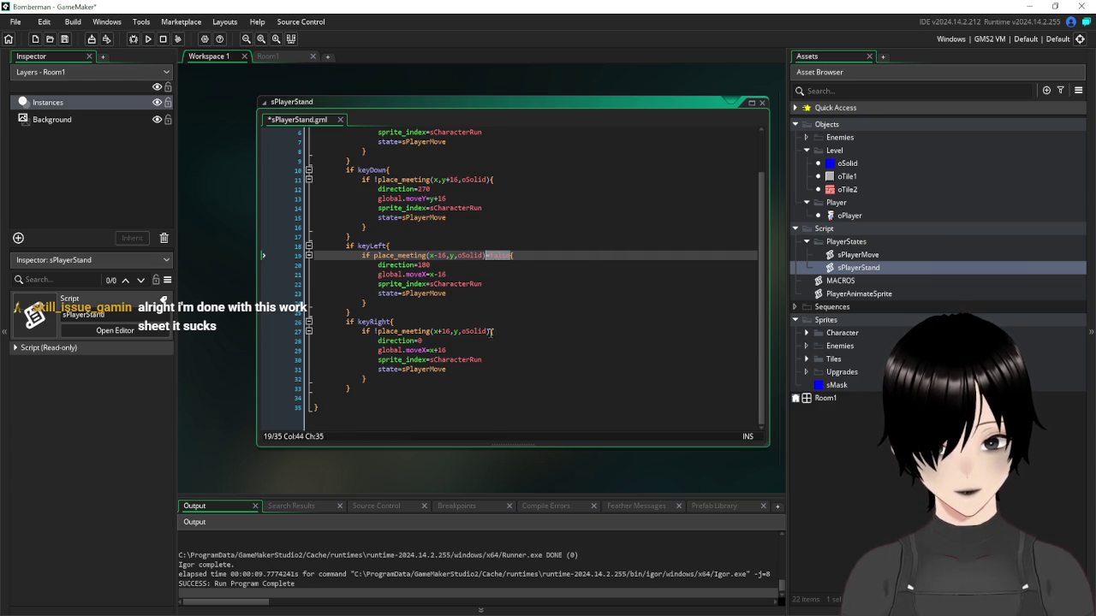
Paste '=false' after the keyRight, keyDown and keyUp place_meeting checks
left_click(492, 332)
key("ctrl+v")
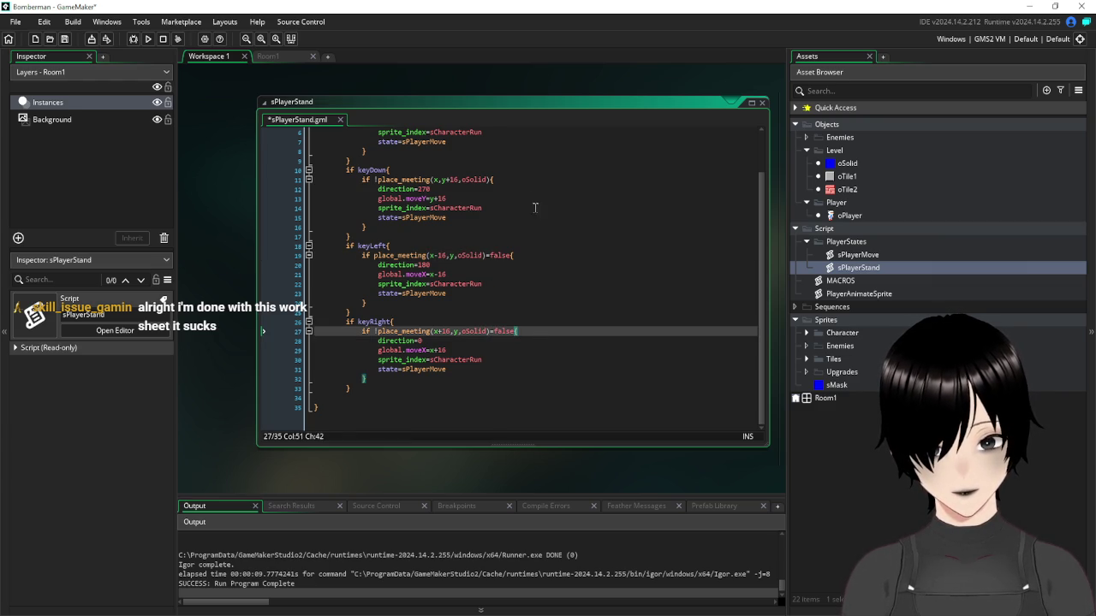
left_click(492, 179)
key("ctrl+v")
scroll(541, 182, "up", 2)
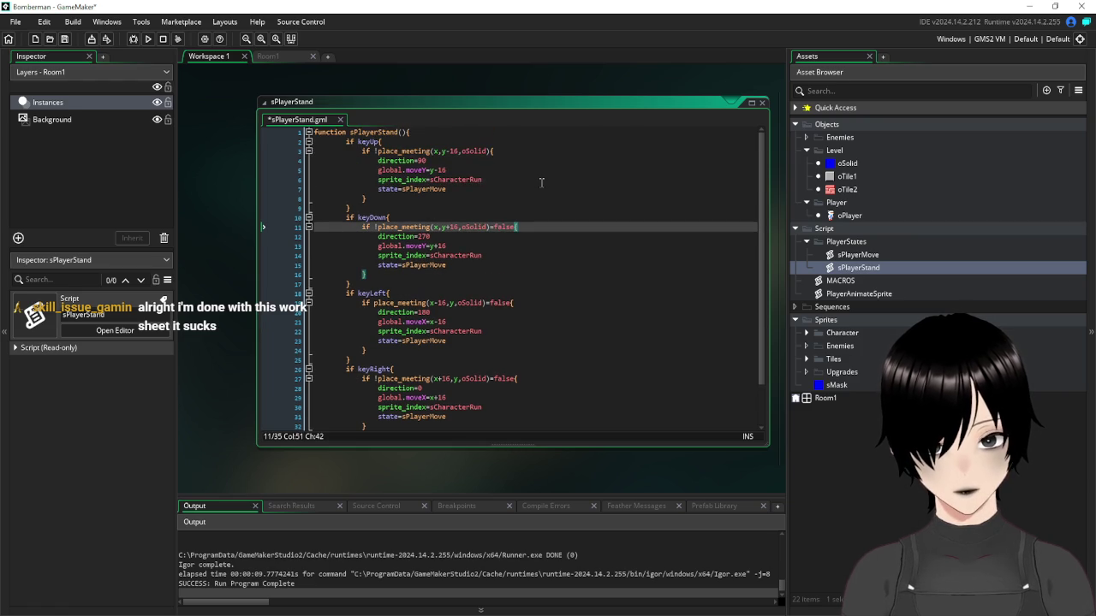
left_click(493, 150)
key("ctrl+v")
Remove the ! negations from the keyUp, keyDown and keyRight checks on lines 3, 11 and 27
left_click(377, 150)
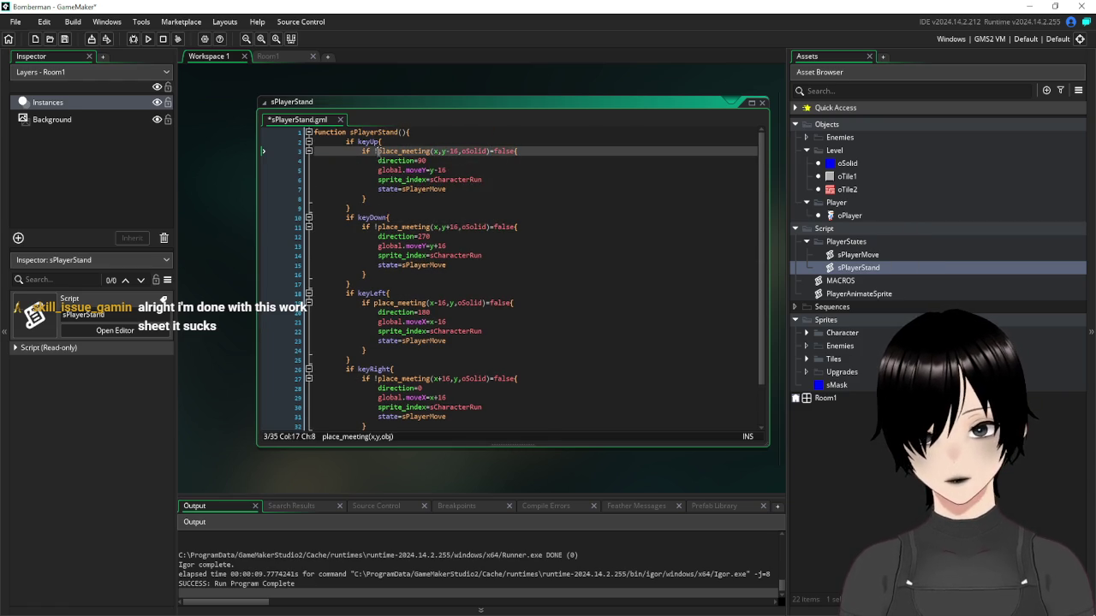
key("BackSpace")
left_click(376, 227)
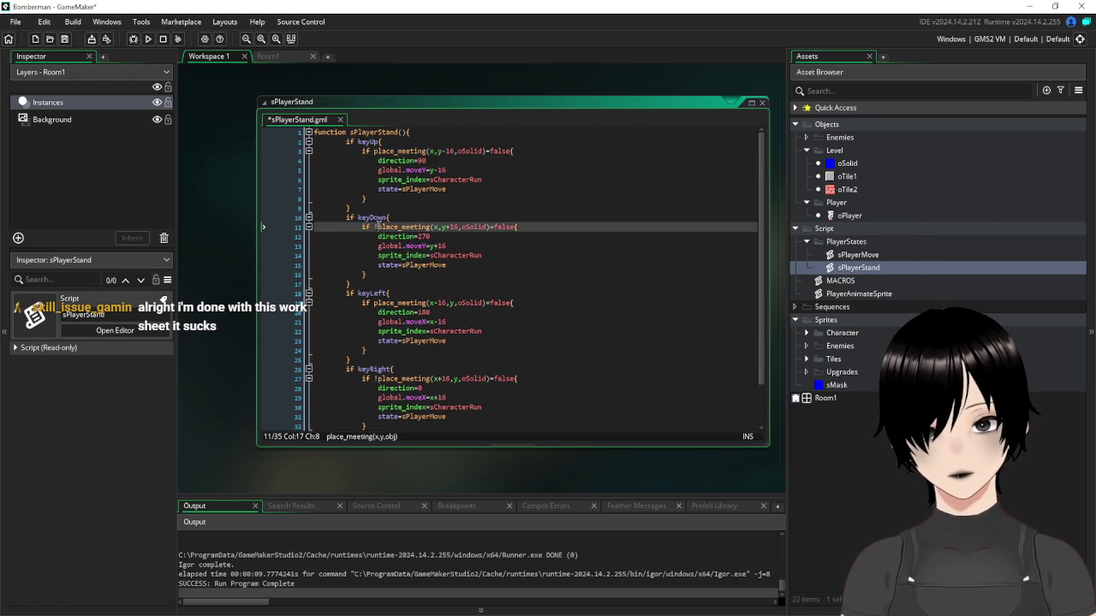
key("BackSpace")
left_click(377, 378)
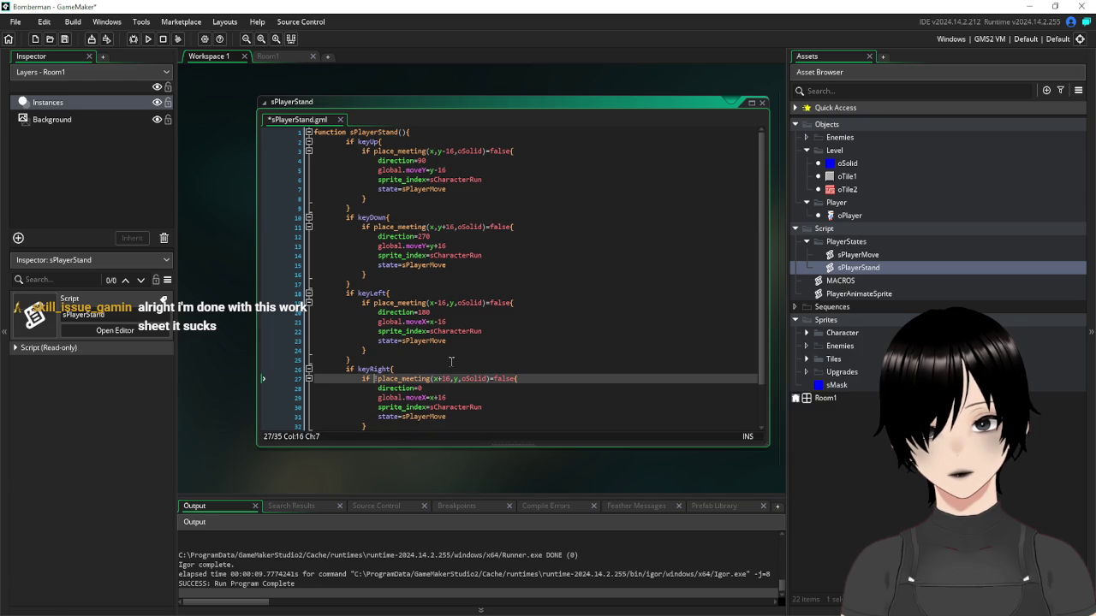
key("BackSpace")
left_click(608, 265)
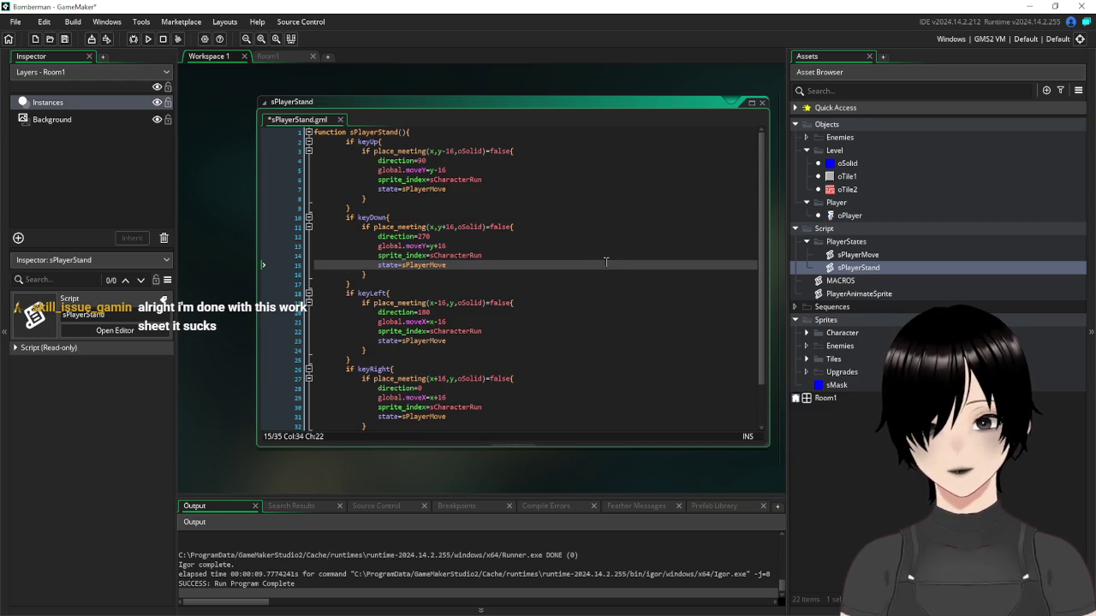
Review the ends of all four direction conditions and save sPlayerStand
left_click(511, 151)
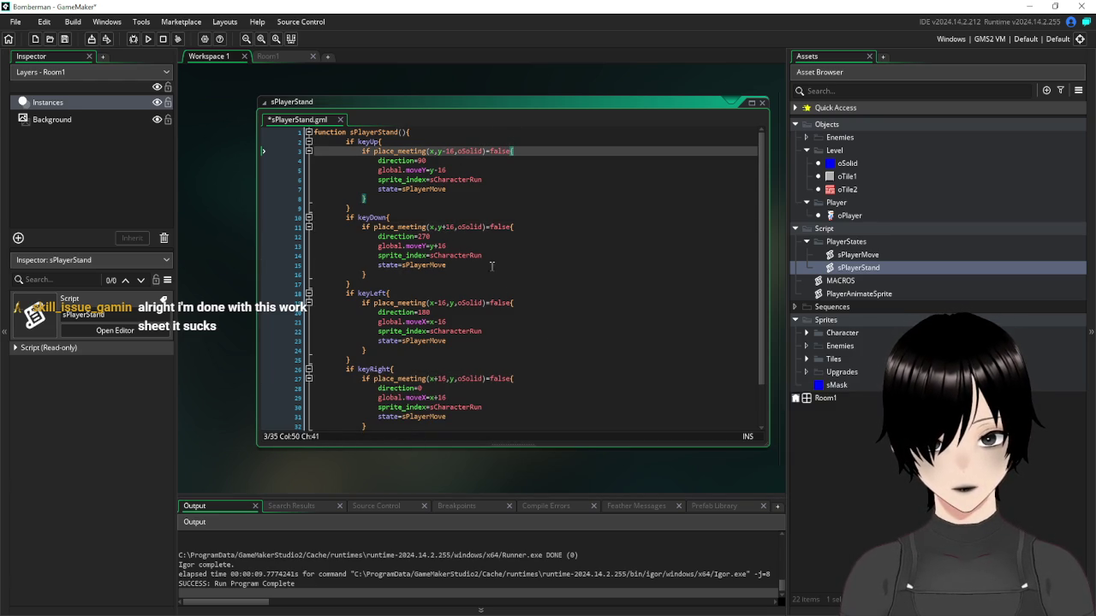
left_click(512, 227)
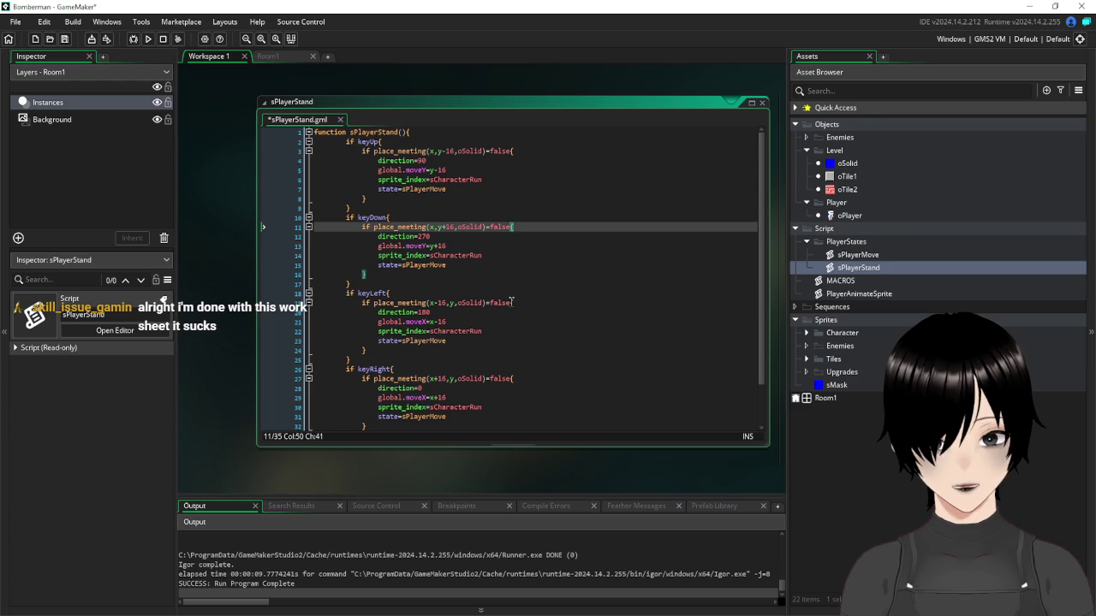
left_click(511, 302)
scroll(535, 337, "down", 2)
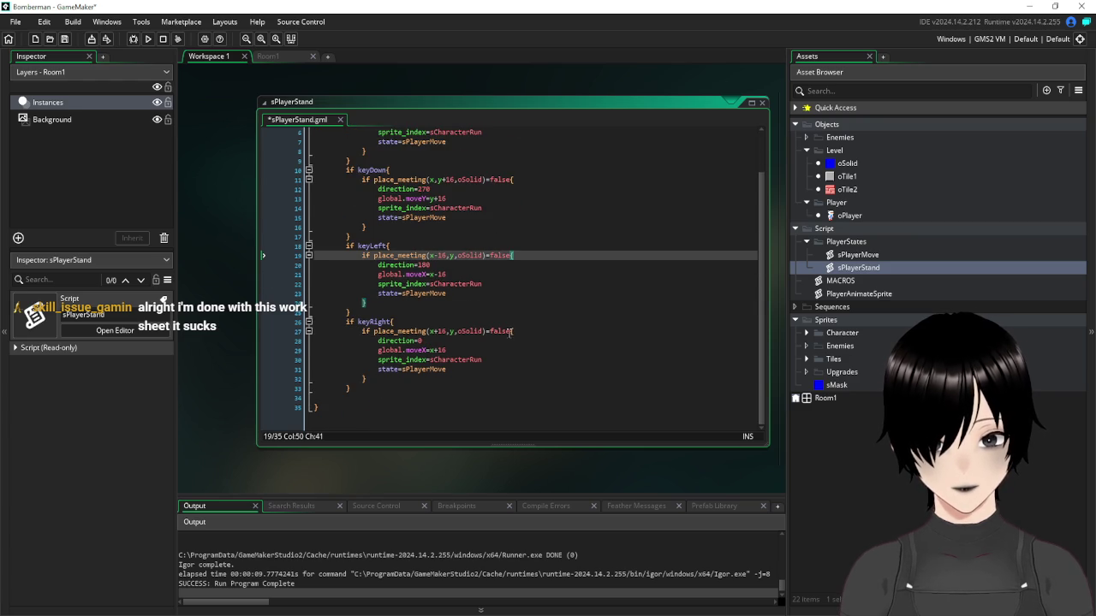
left_click(511, 331)
left_click(65, 39)
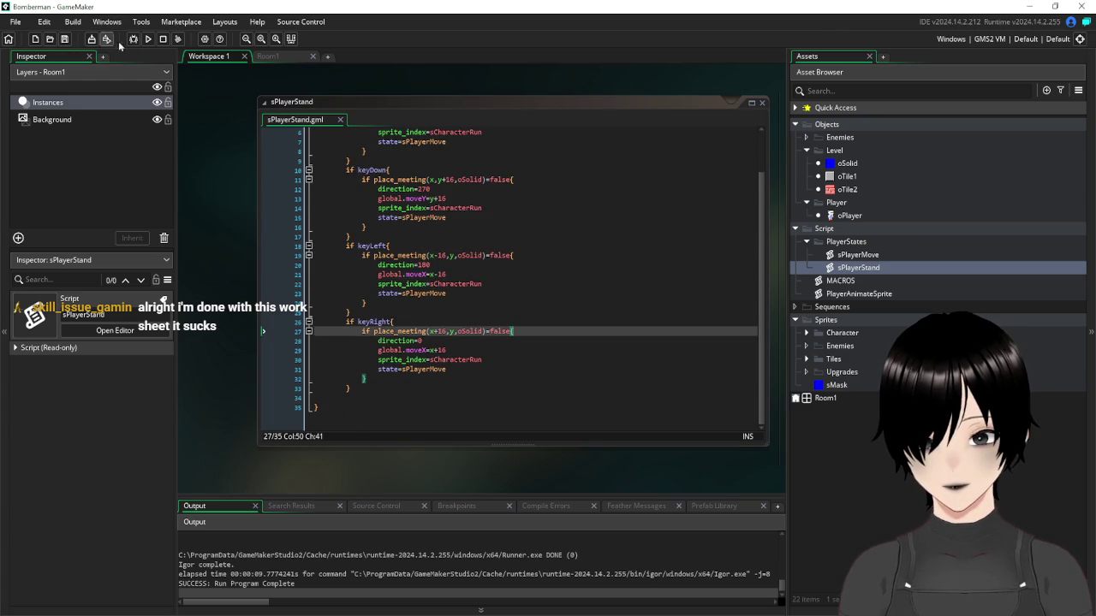
left_click(150, 40)
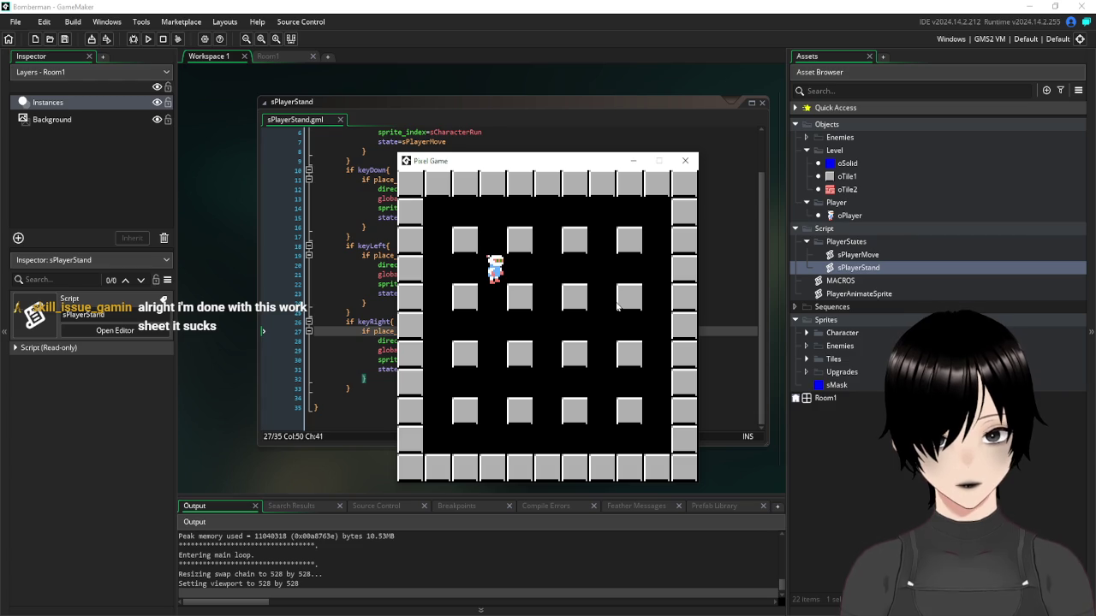
mouse_move(516, 163)
left_mouse_down()
mouse_move(492, 163)
mouse_move(538, 138)
left_mouse_up()
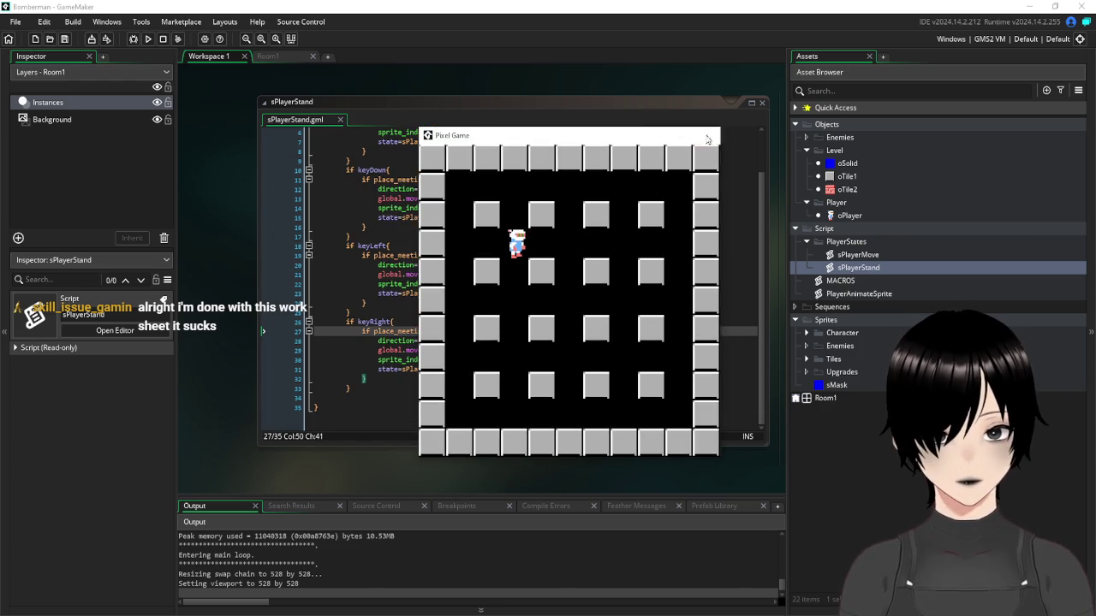
left_click(706, 135)
left_click(575, 389)
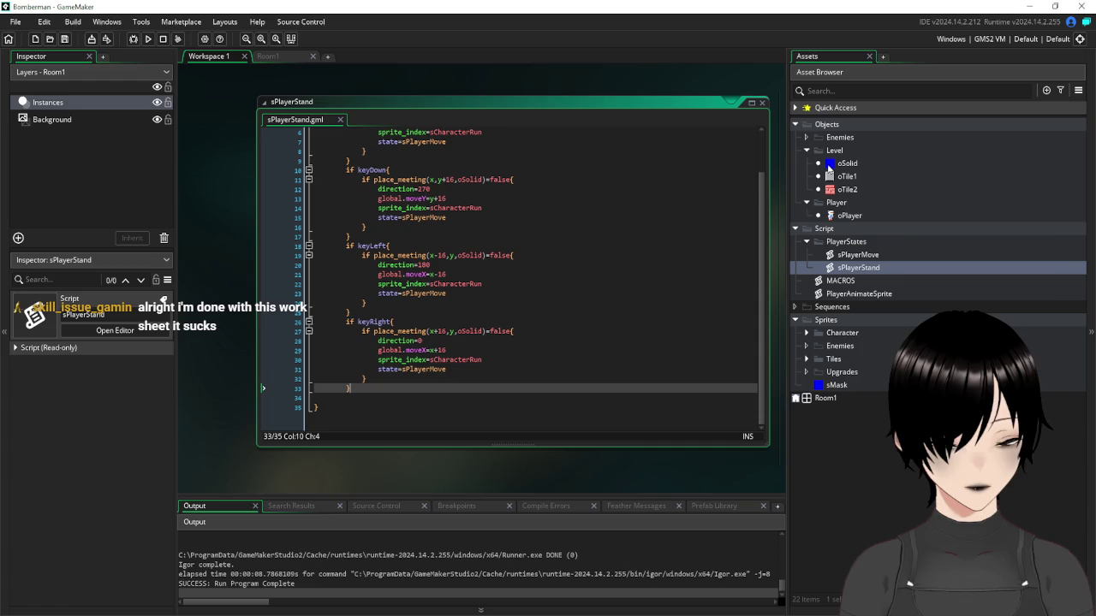
Scale the sMask sprite from 64x64 to 16x16, then build and run the game with F5
double_click(847, 163)
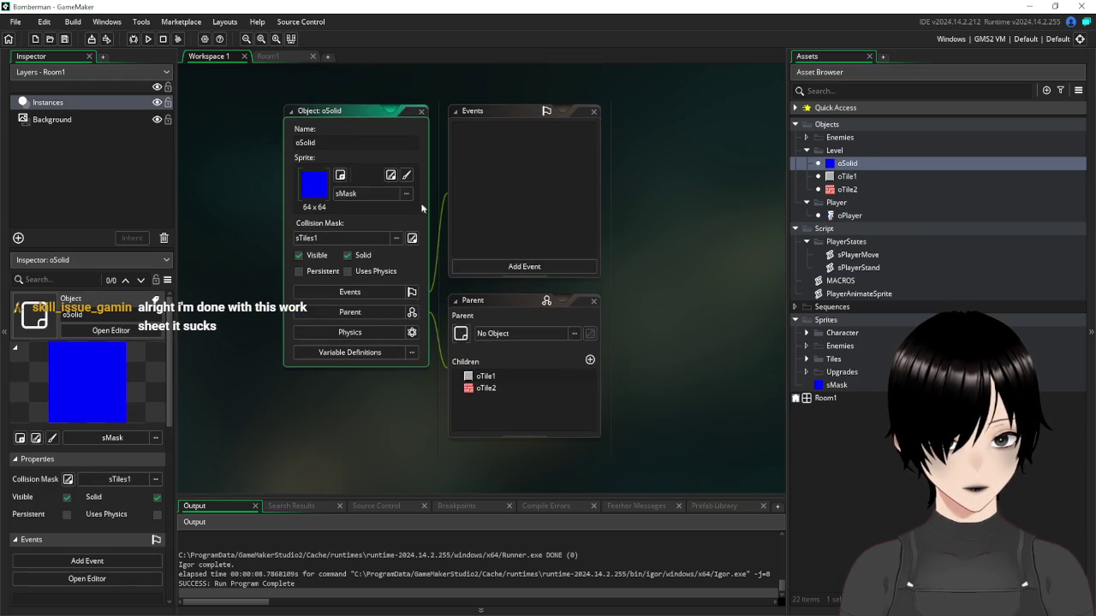
double_click(837, 385)
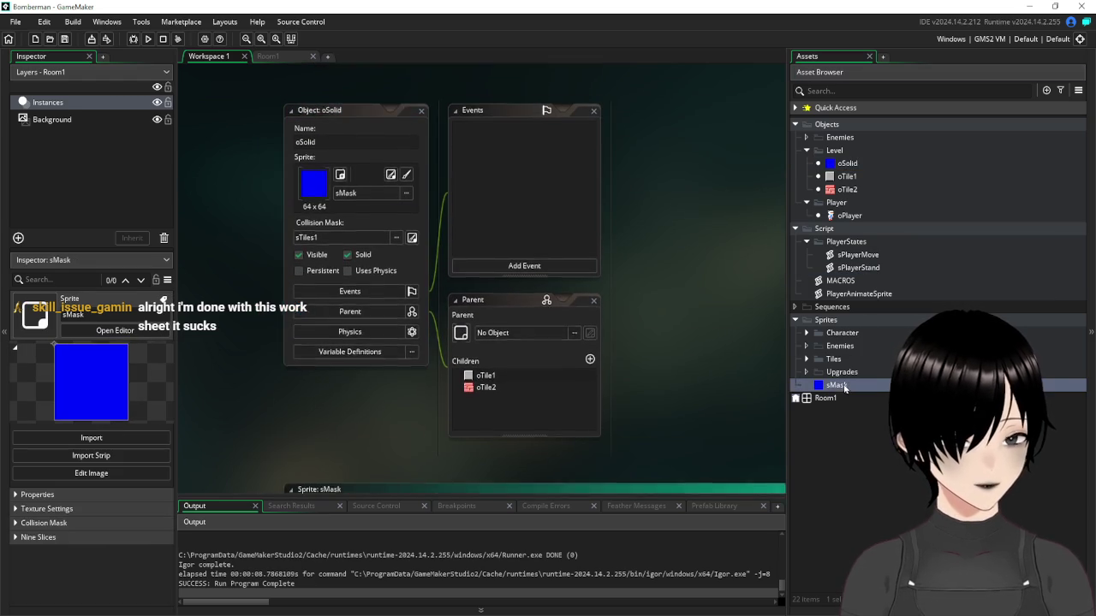
left_click(202, 176)
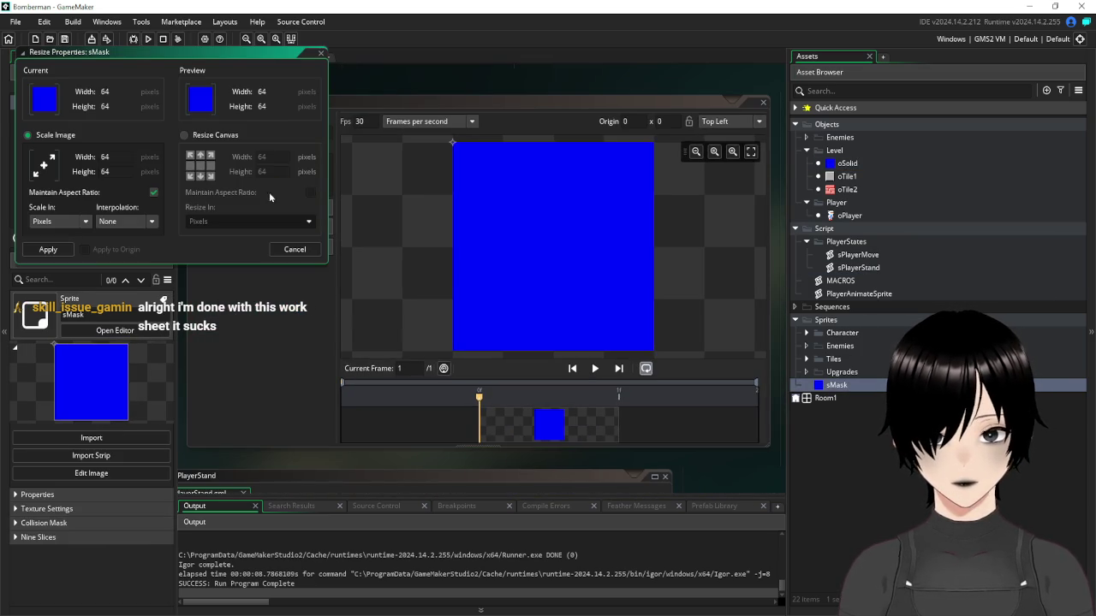
double_click(104, 157)
type("16")
key("Return")
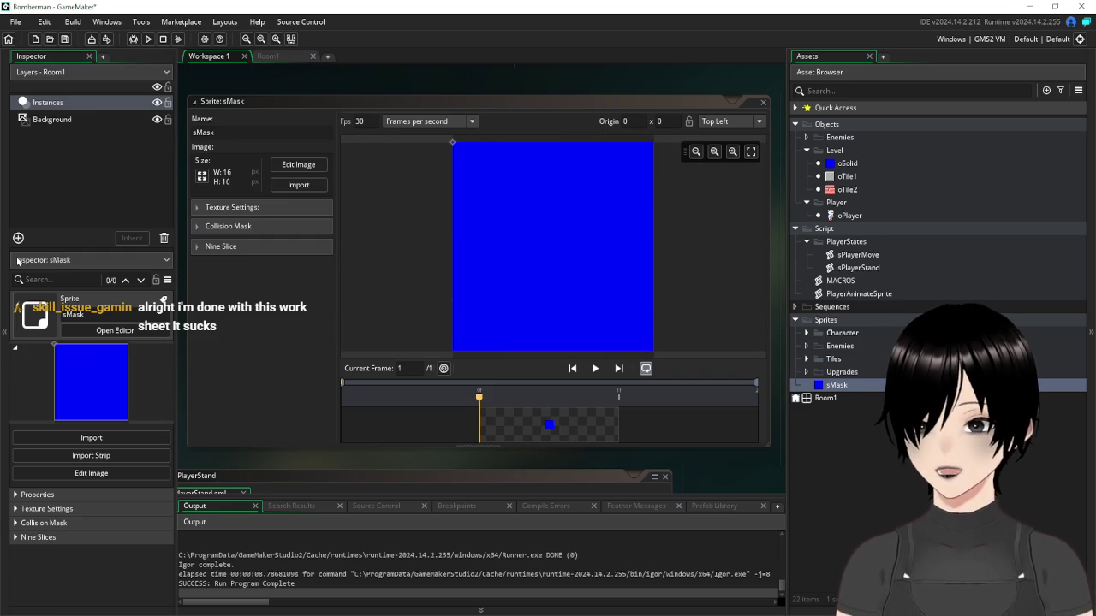
key("F5")
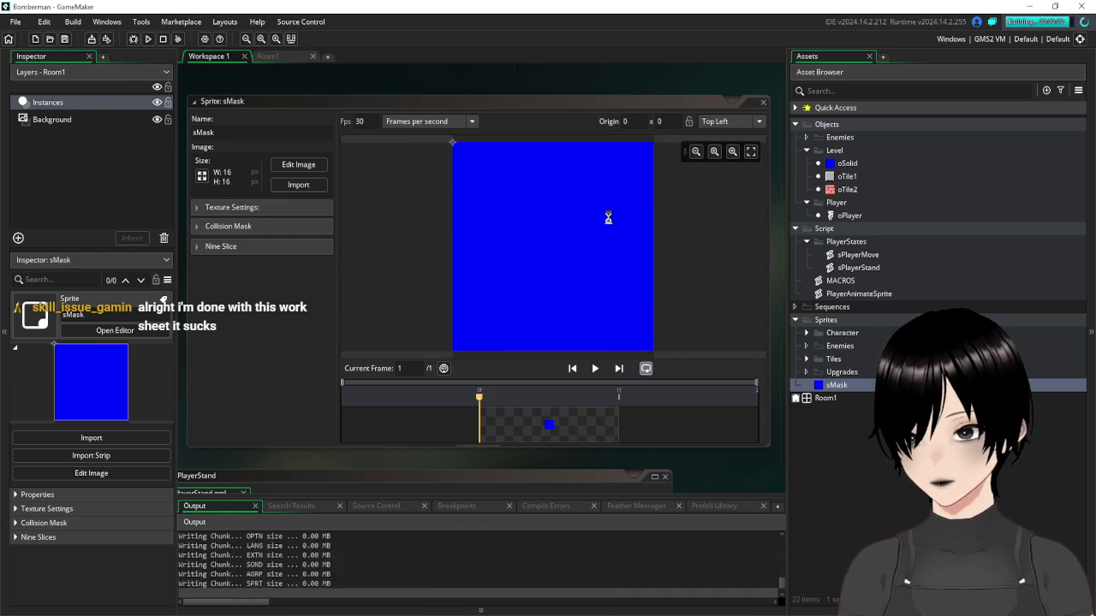
Walk the player up and down the grid with the arrow keys, then close the game window
key("Down")
key("Down")
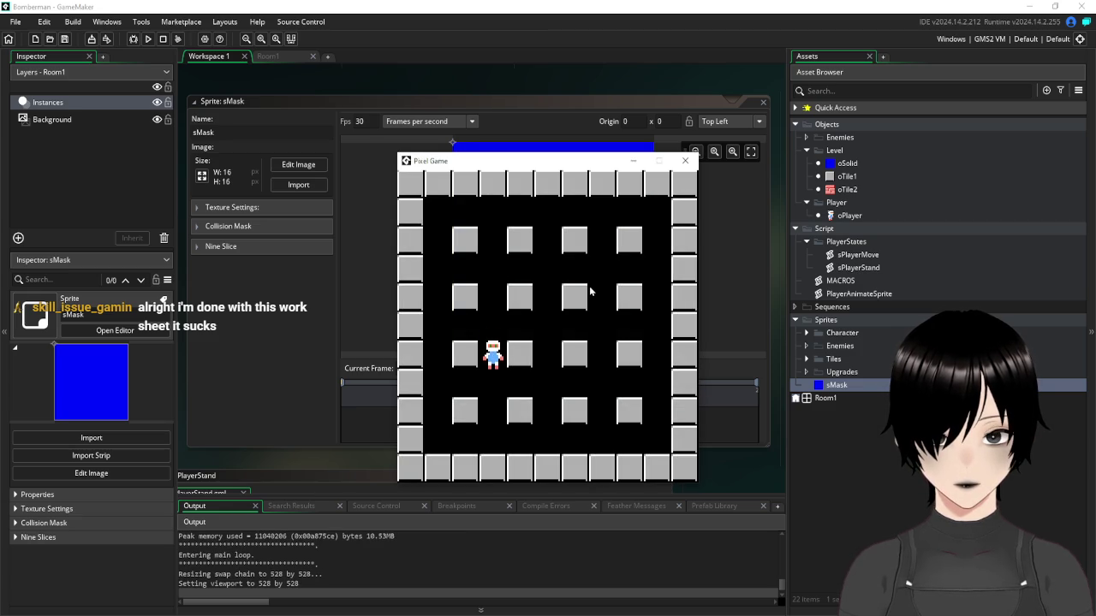
key("Up")
key("Down")
key("Down")
key("Up")
key("Down")
key("Down")
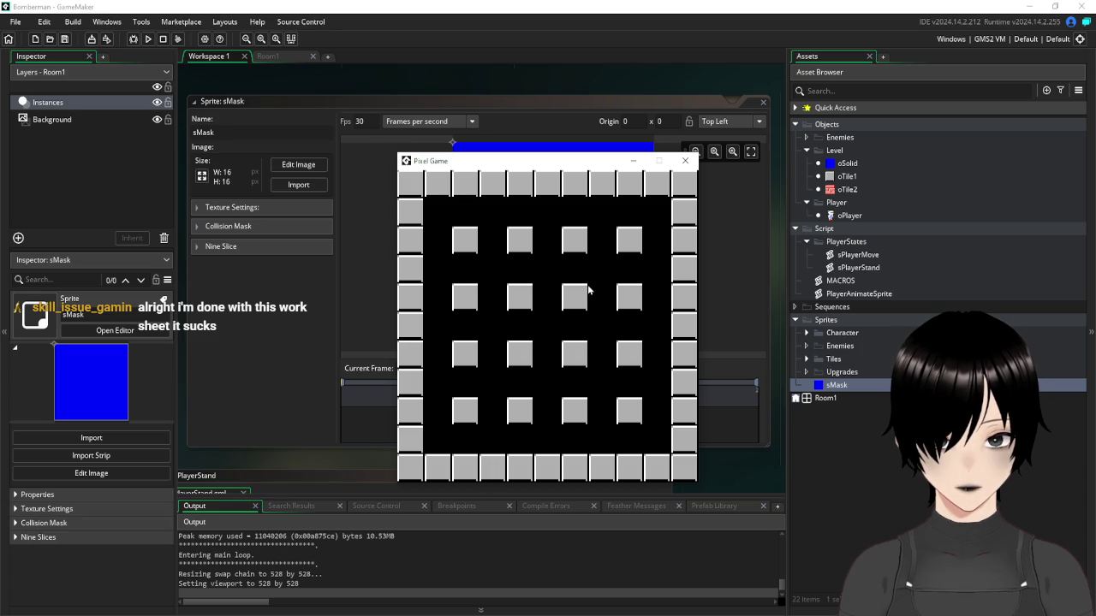
left_click(685, 160)
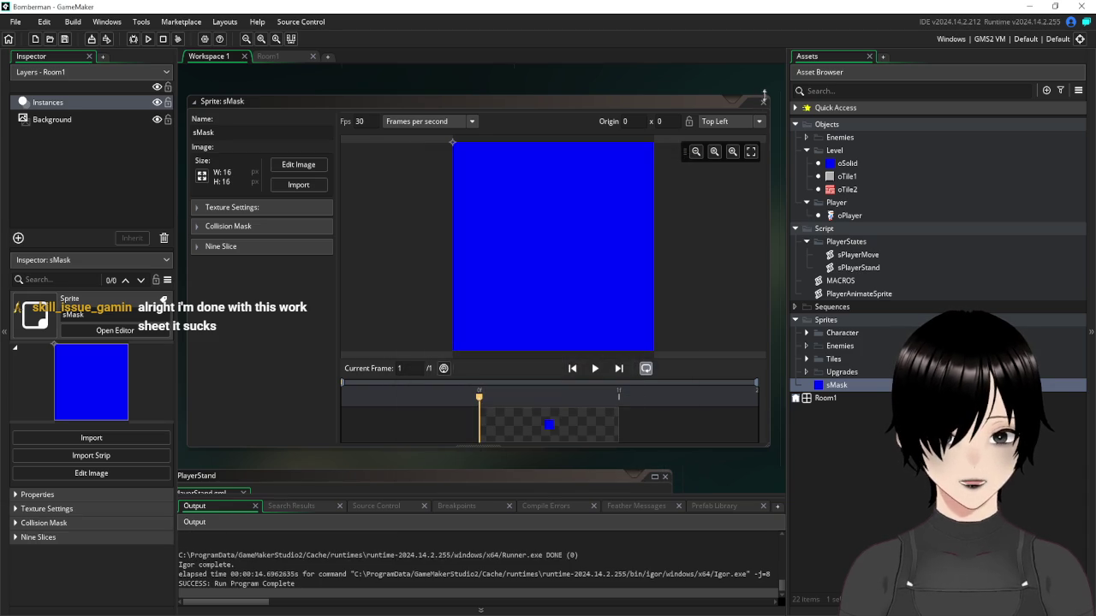
Close the sMask sprite editor and open the sPlayerMove script's code
left_click(763, 103)
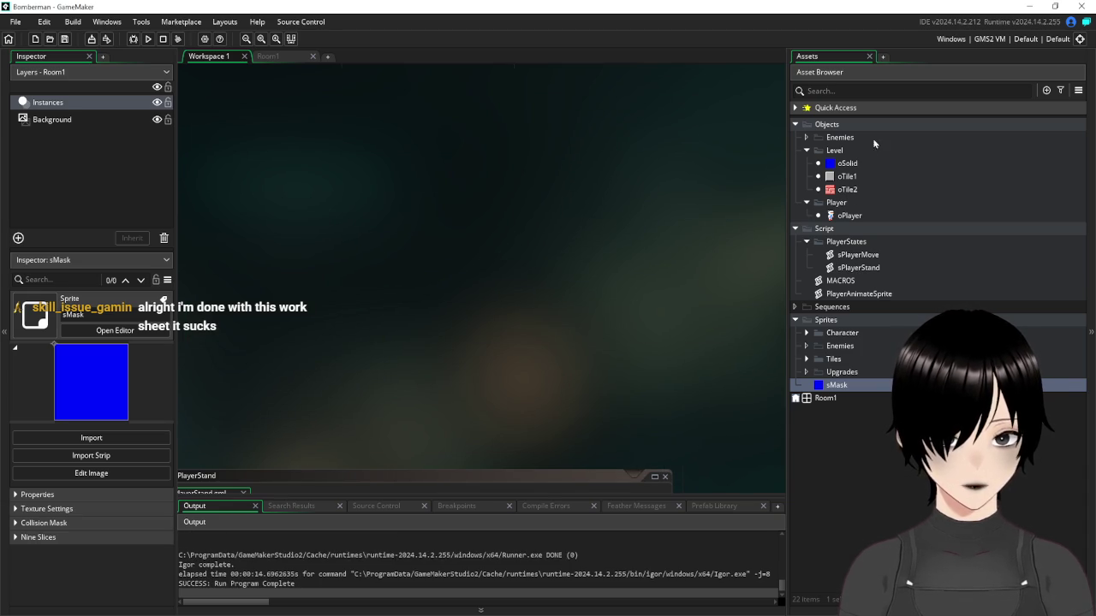
left_click(873, 255)
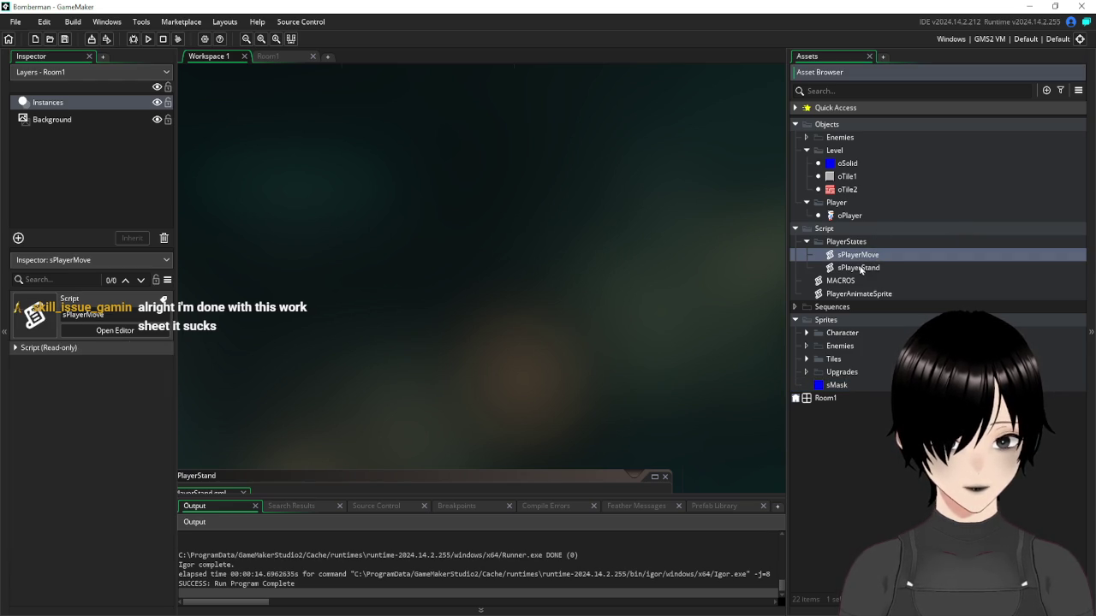
double_click(862, 256)
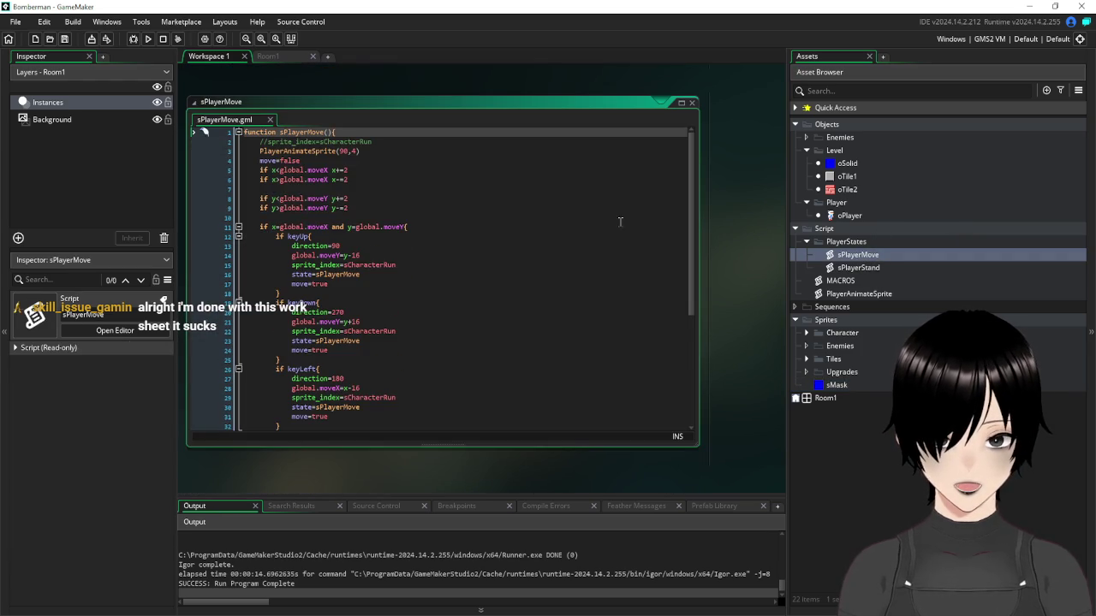
left_click(520, 271)
scroll(709, 186, "up", 5)
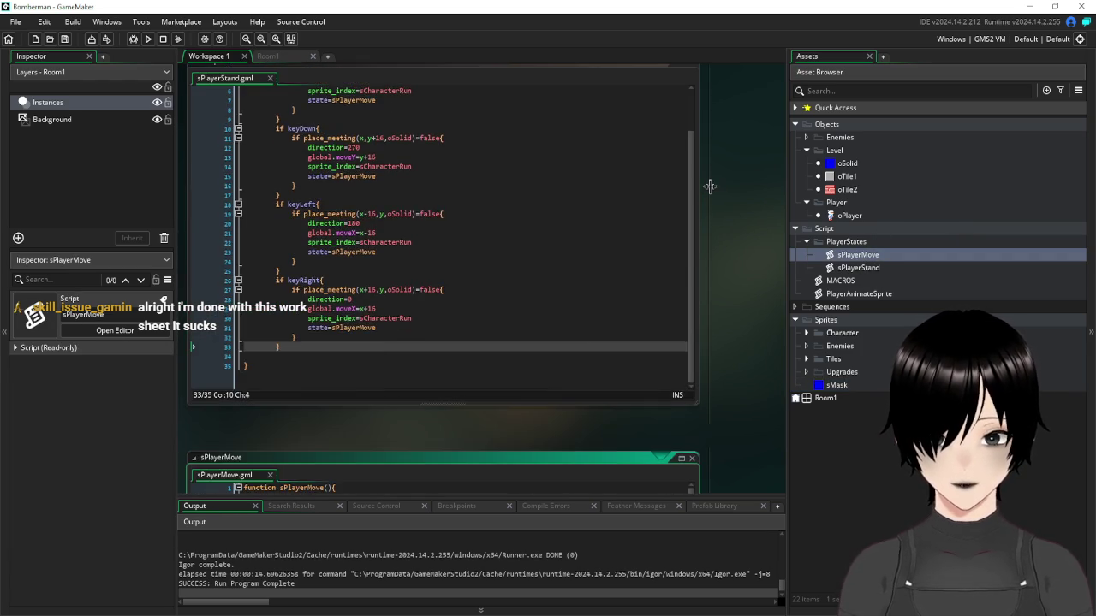
scroll(727, 196, "down", 3)
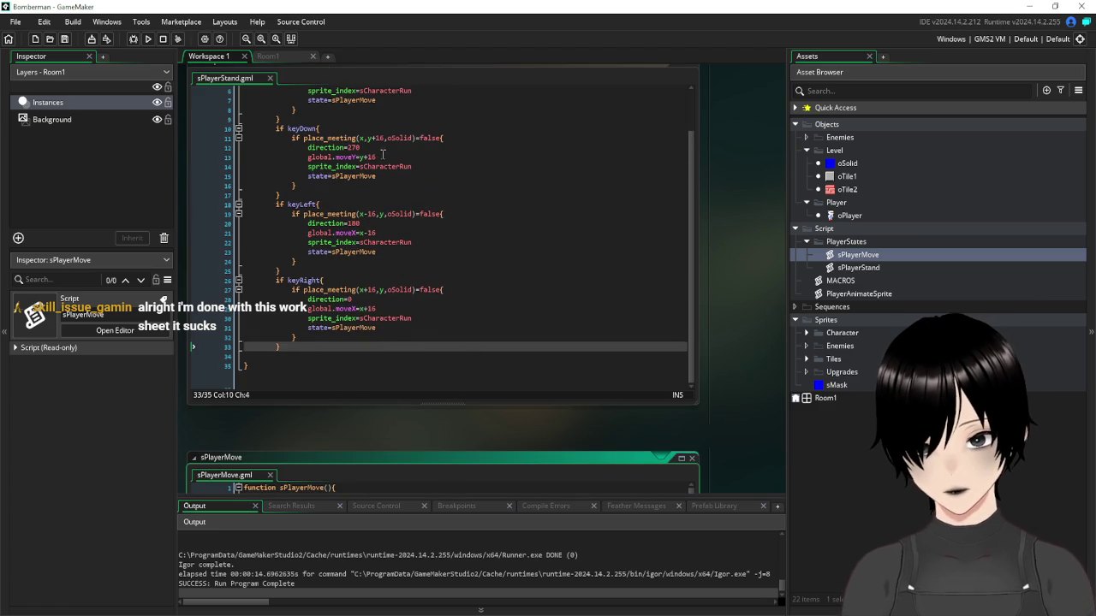
scroll(383, 155, "up", 2)
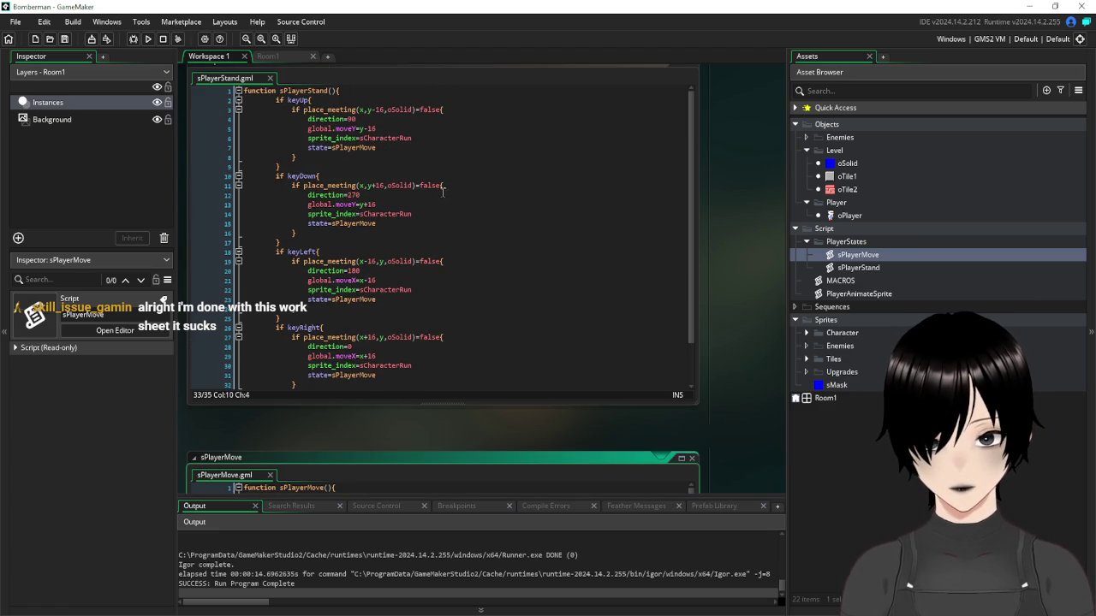
Select sPlayerStand's keyDown place_meeting check and place the caret after keyDown in sPlayerMove
left_click_drag(442, 187, 294, 188)
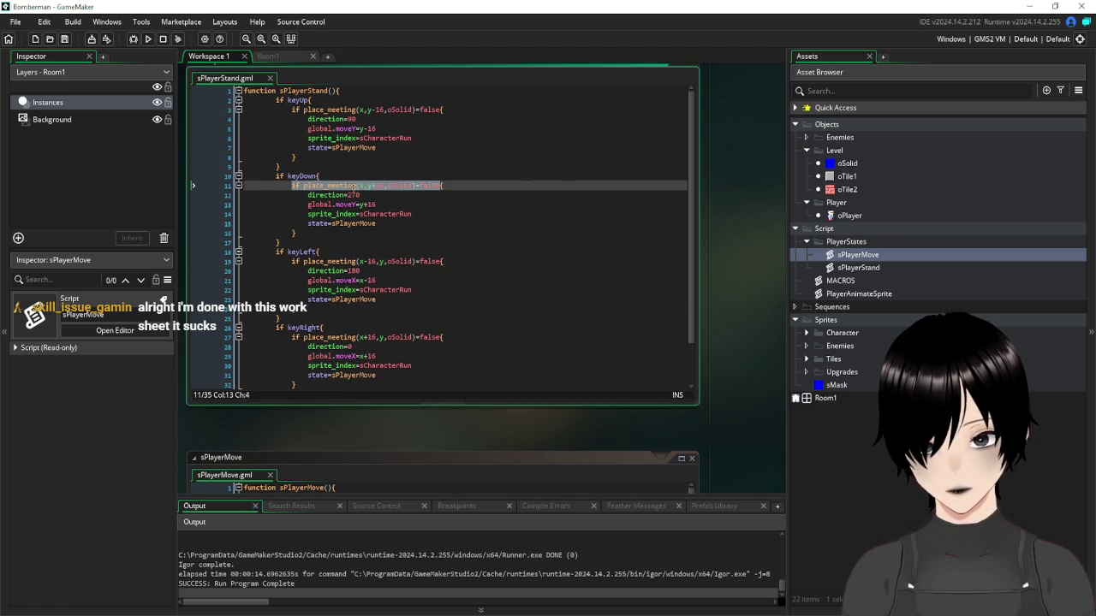
left_click_drag(343, 186, 280, 190)
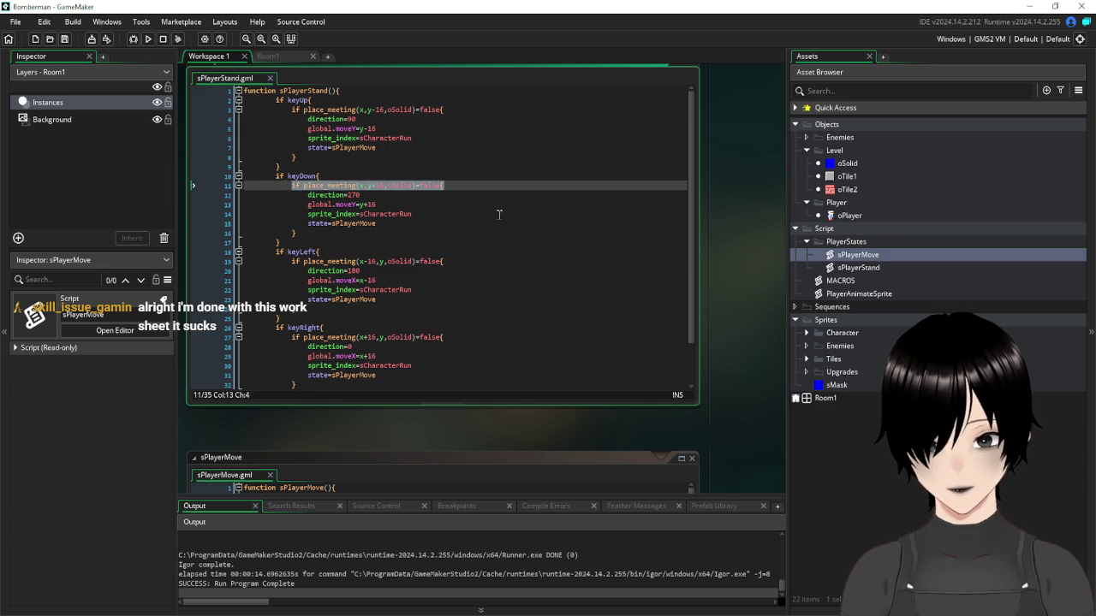
scroll(741, 326, "down", 5)
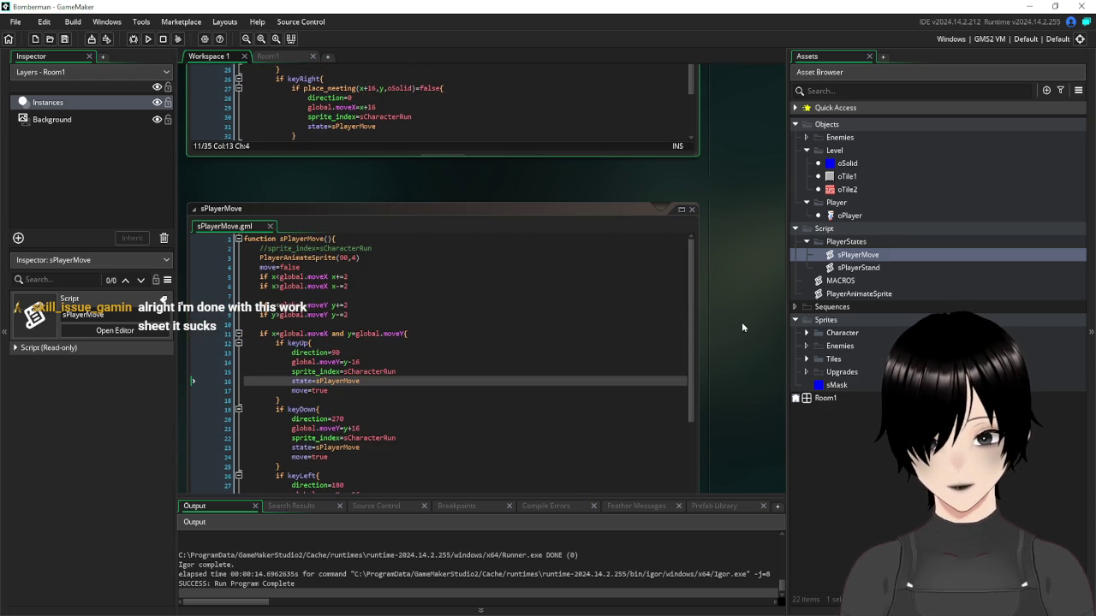
scroll(372, 346, "down", 3)
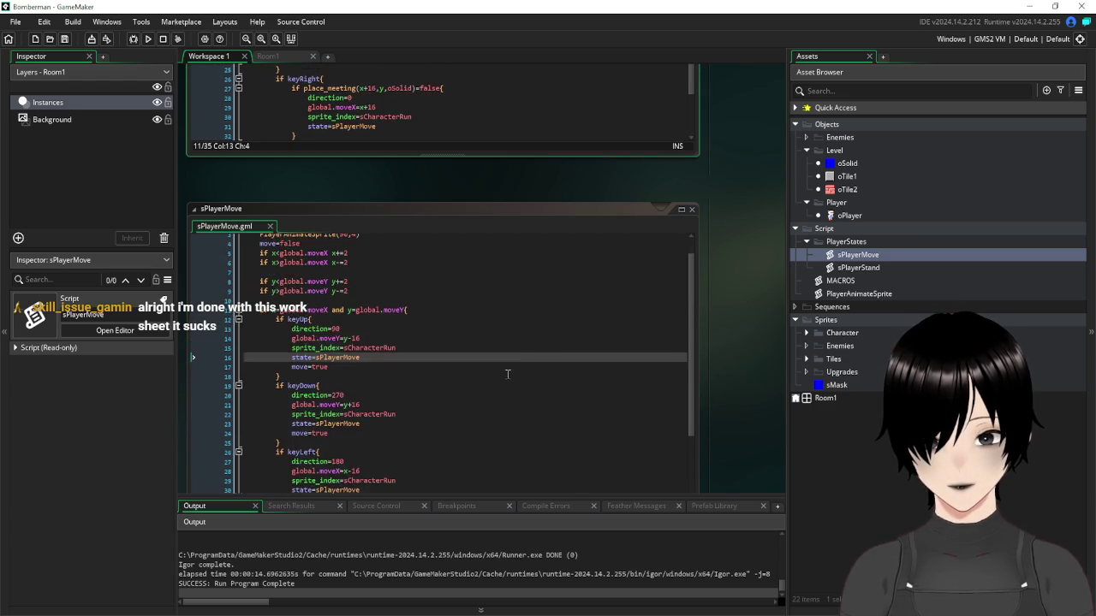
left_click(357, 340)
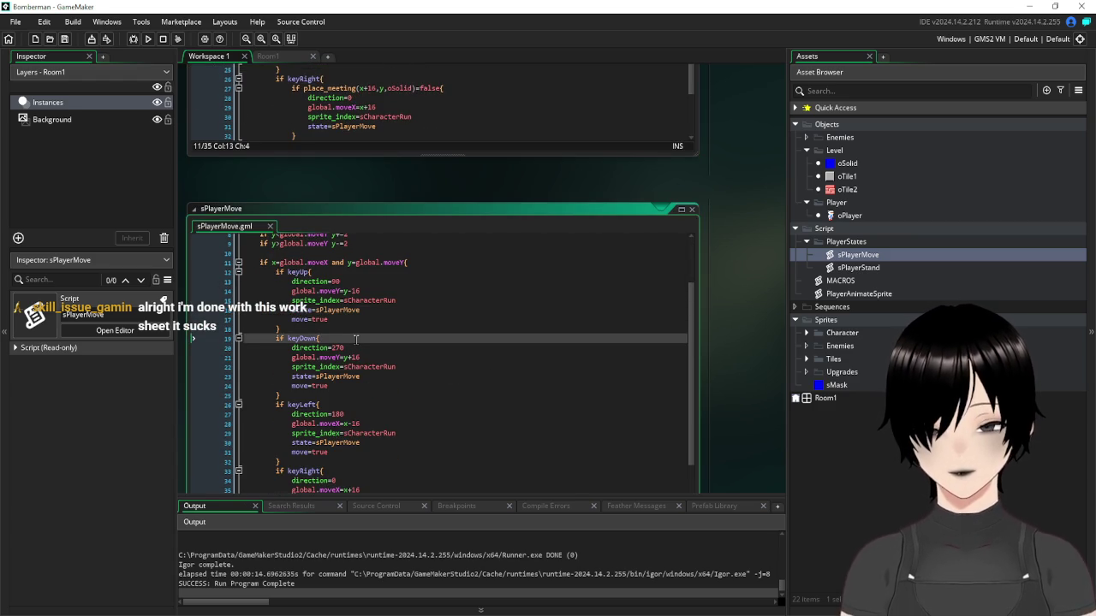
Wrap sPlayerMove's keyDown body in the pasted place_meeting(...,oSolid)=false check with a closing brace
key("Return")
type("if place_meeting(x,y+16,oSolid)=false{")
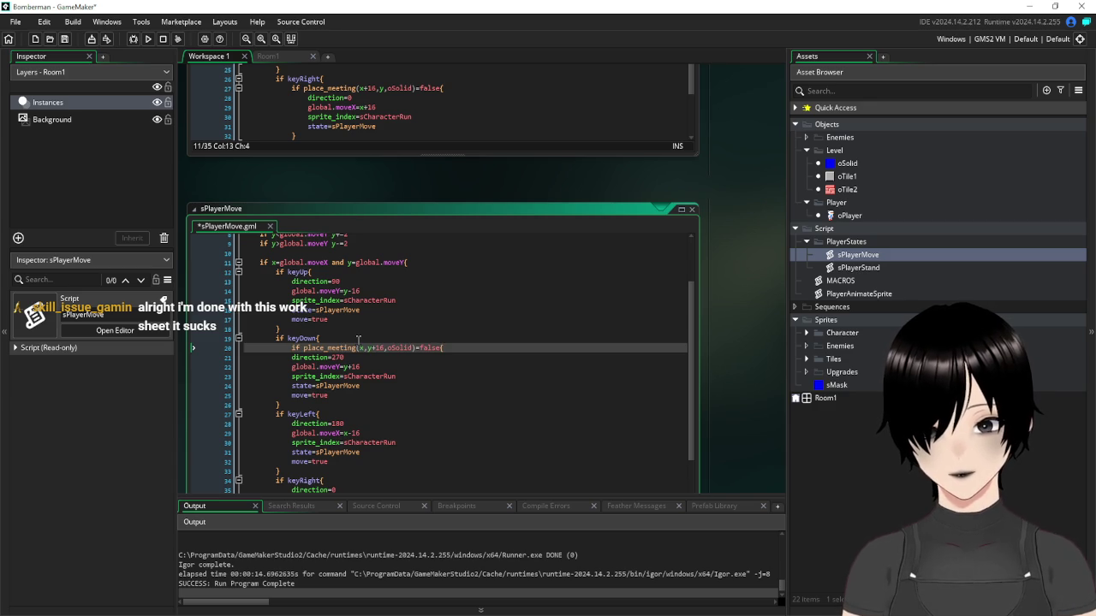
left_click(335, 396)
key("Return")
type("}")
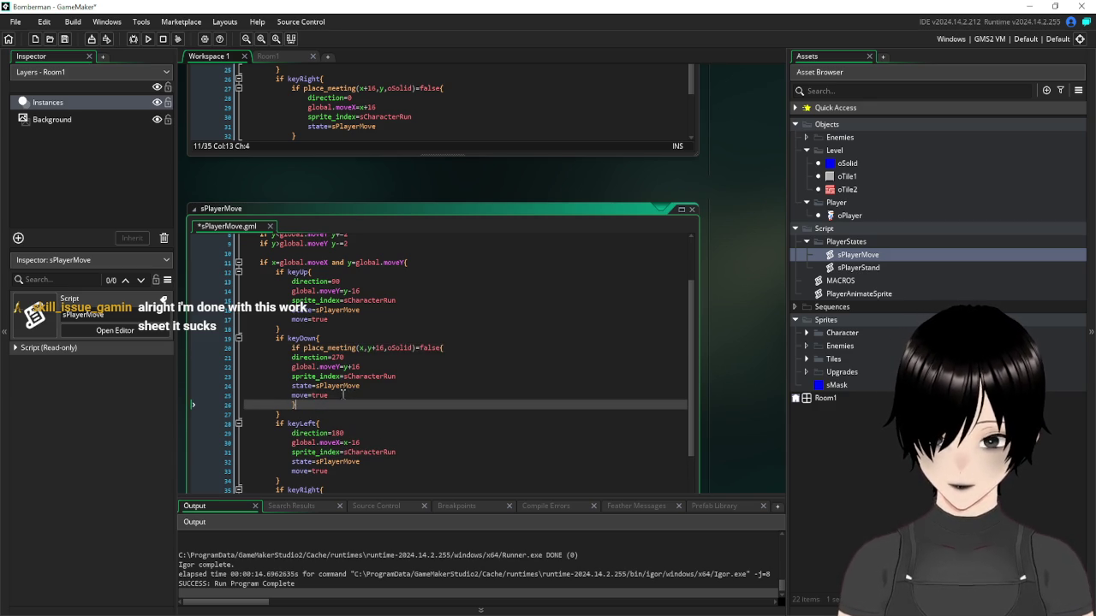
left_click_drag(335, 396, 248, 357)
key("Tab")
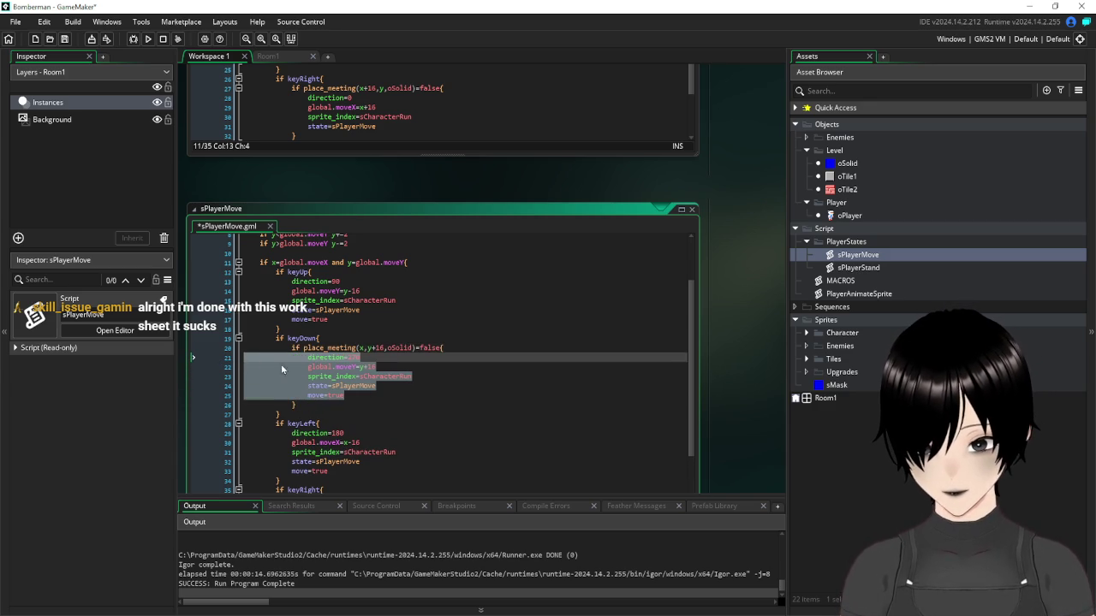
Insert the collision check under keyUp and indent its body inside it
scroll(742, 269, "up", 2)
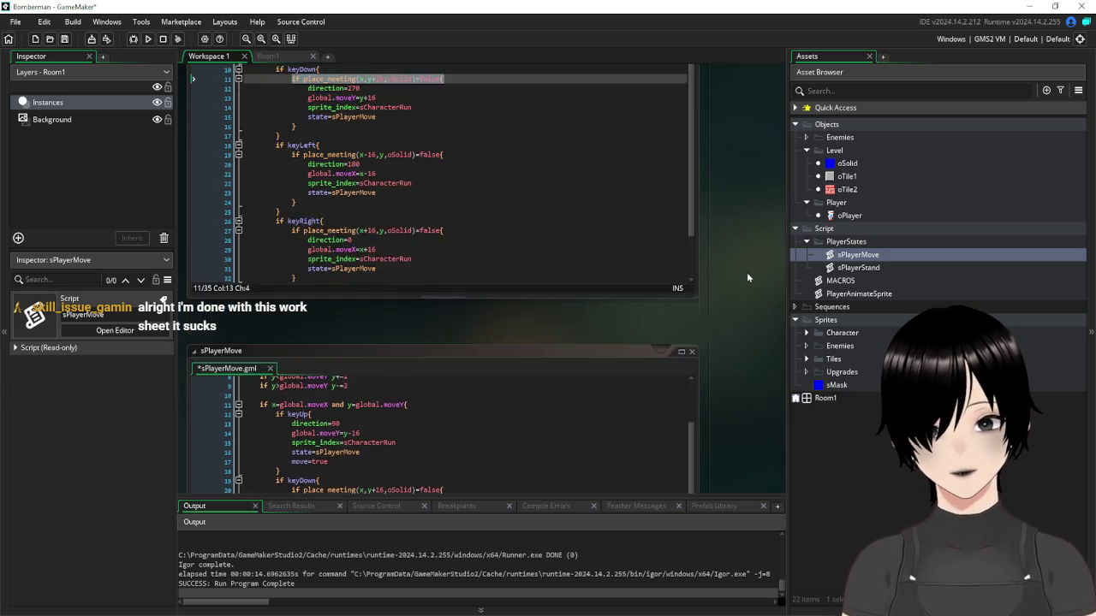
scroll(532, 258, "down", 2)
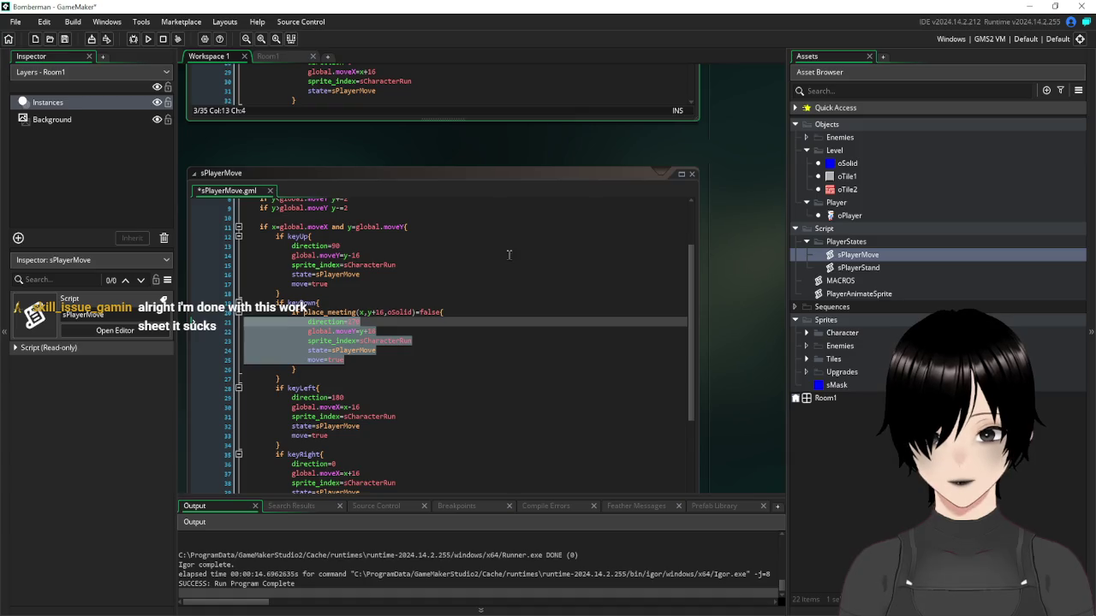
left_click(429, 244)
key("ctrl+v")
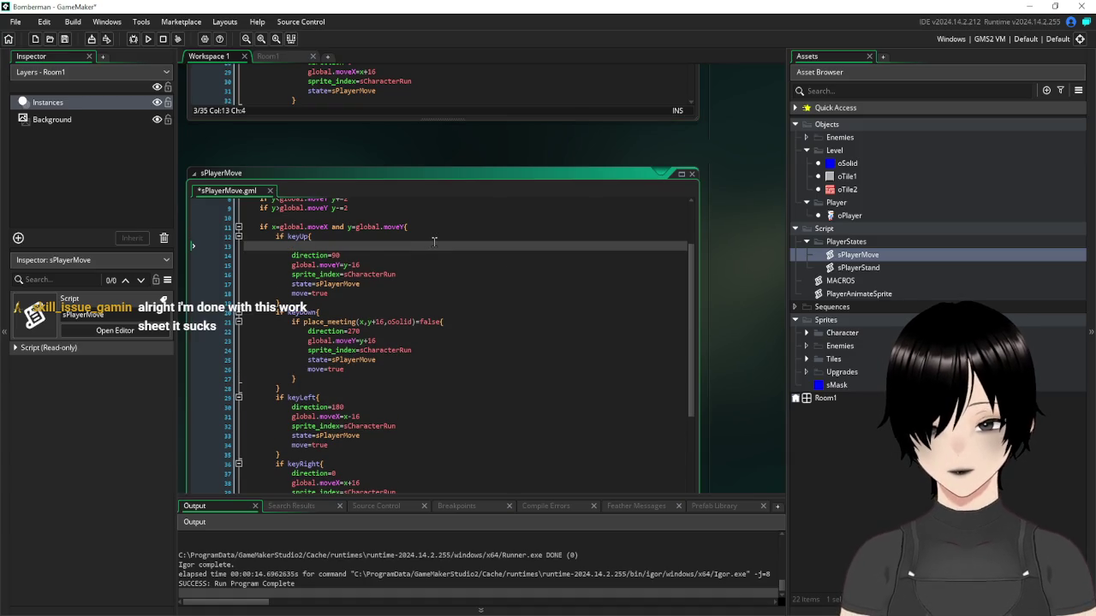
left_click(335, 294)
key("Return")
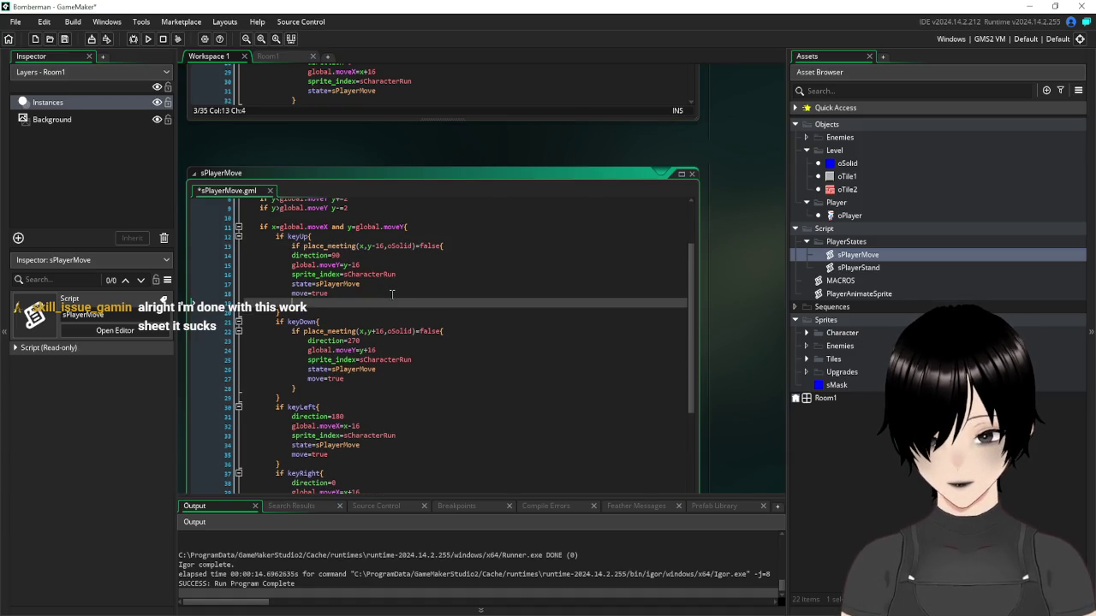
left_click_drag(334, 300, 291, 247)
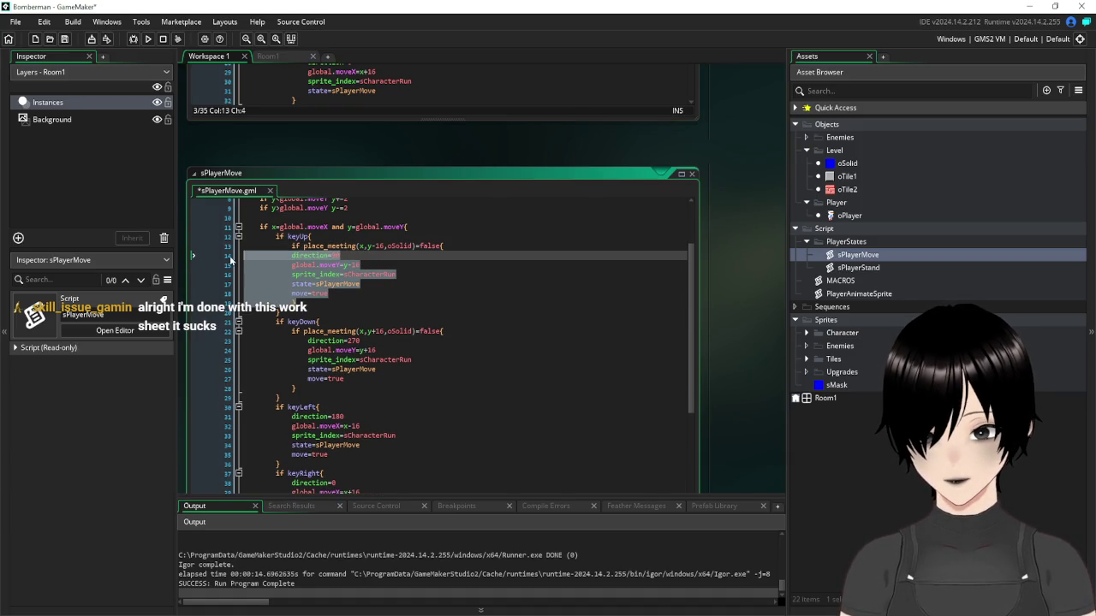
left_click(348, 302)
left_click_drag(343, 291, 232, 258)
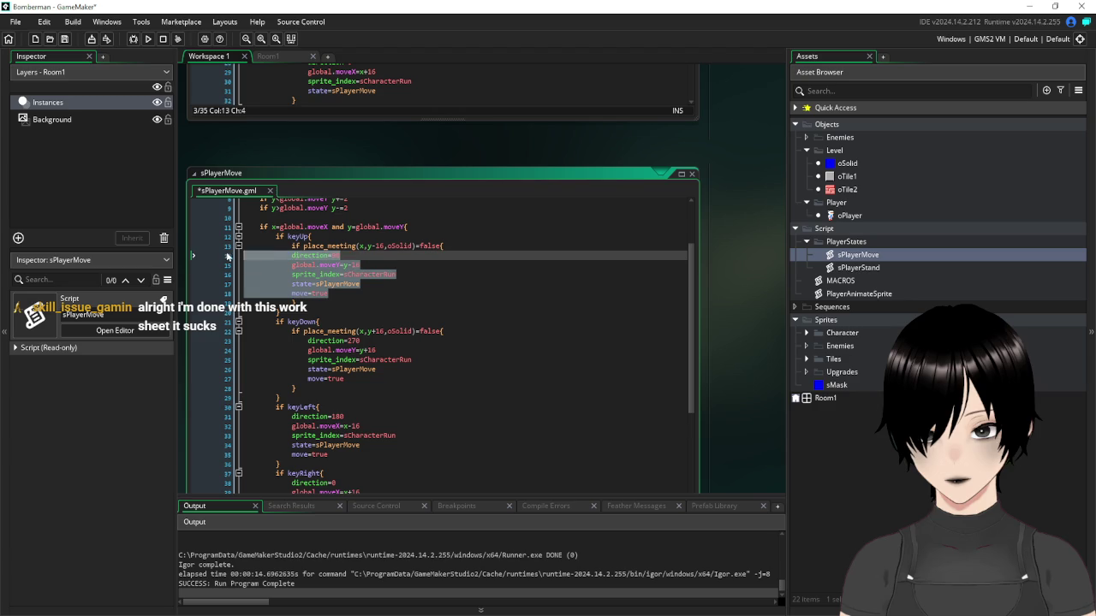
key("Tab")
Copy the keyLeft place_meeting(x-16,y,oSolid)=false check from sPlayerStand
scroll(726, 274, "down", 4)
scroll(726, 280, "up", 2)
scroll(726, 280, "up", 5)
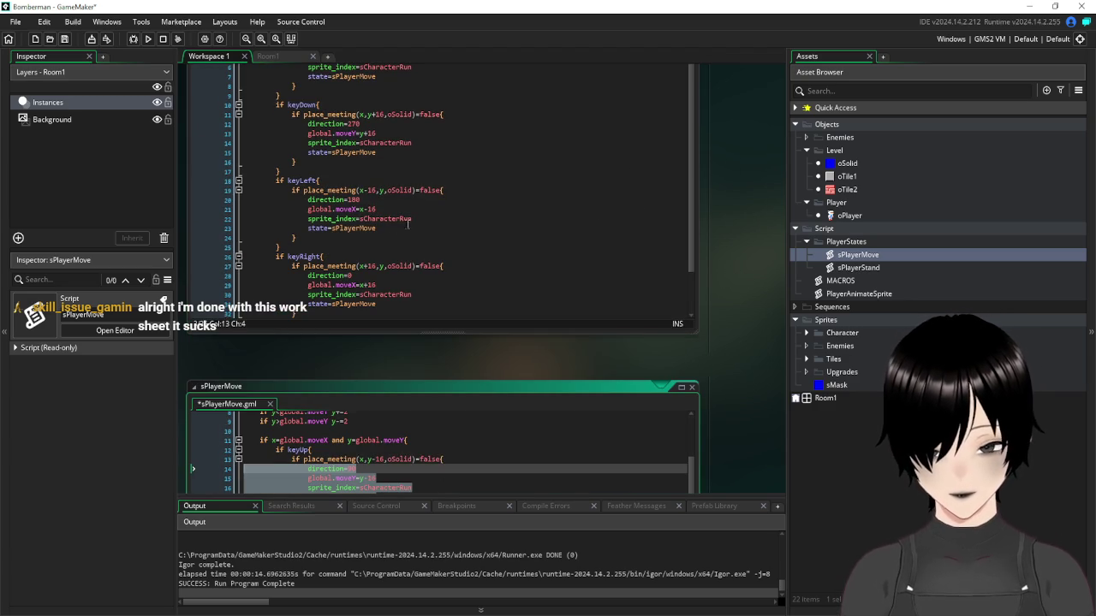
scroll(768, 338, "down", 4)
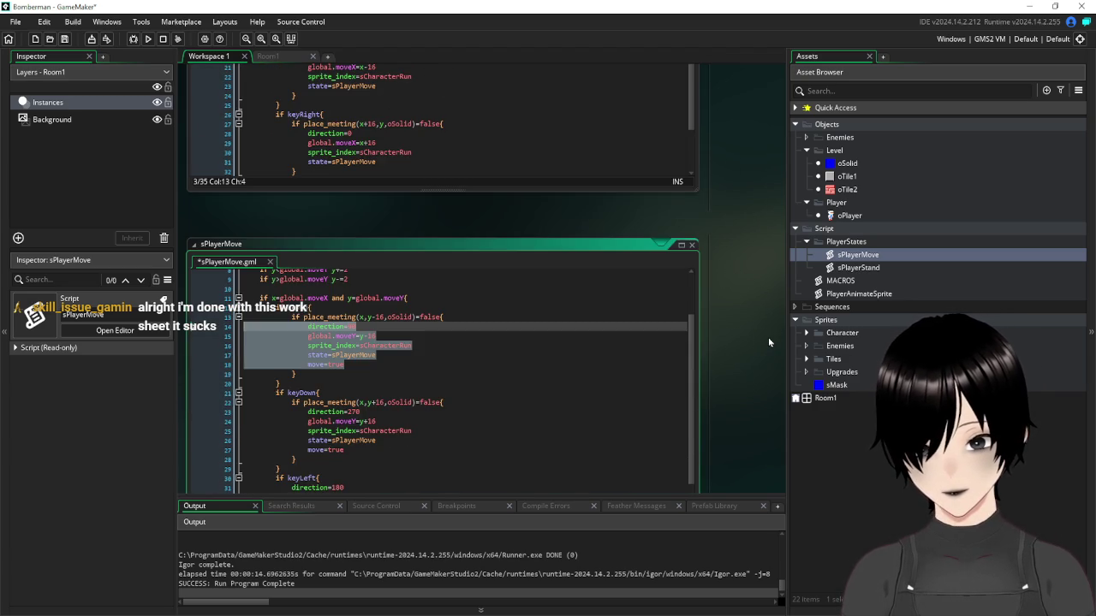
scroll(768, 337, "up", 4)
left_click_drag(468, 189, 224, 192)
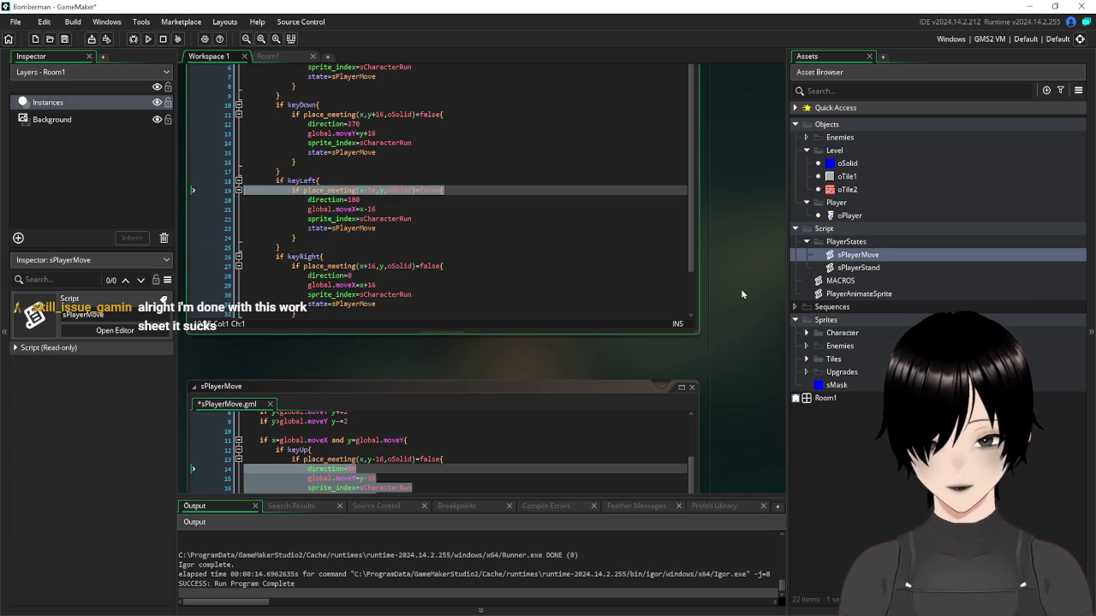
scroll(741, 289, "down", 4)
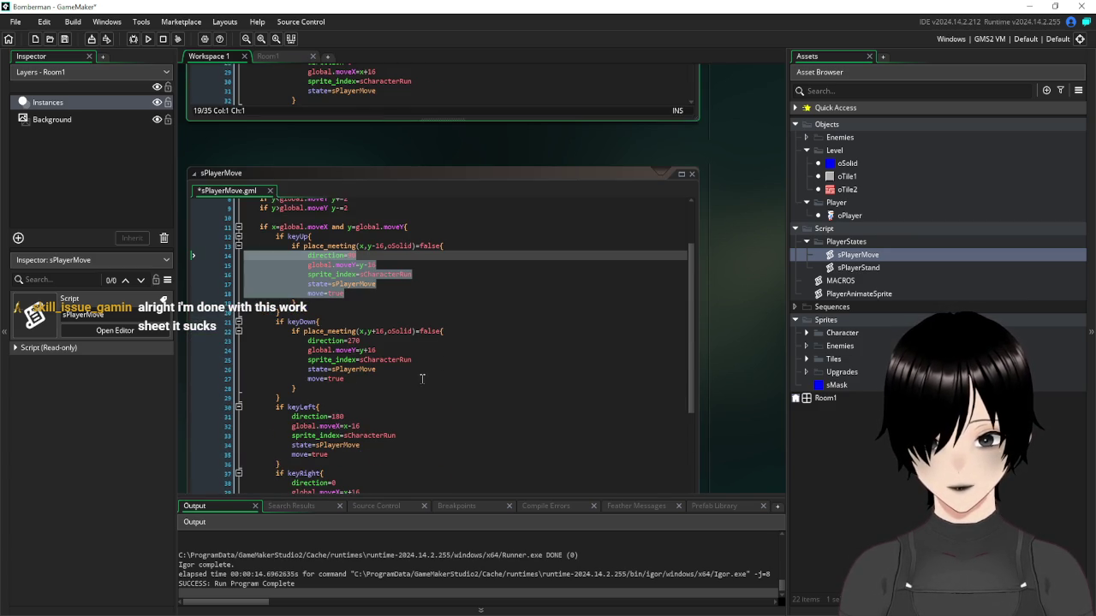
Paste the check under sPlayerMove's keyLeft, fix its indentation and add a closing brace
left_click(397, 403)
key("Return")
key("ctrl+v")
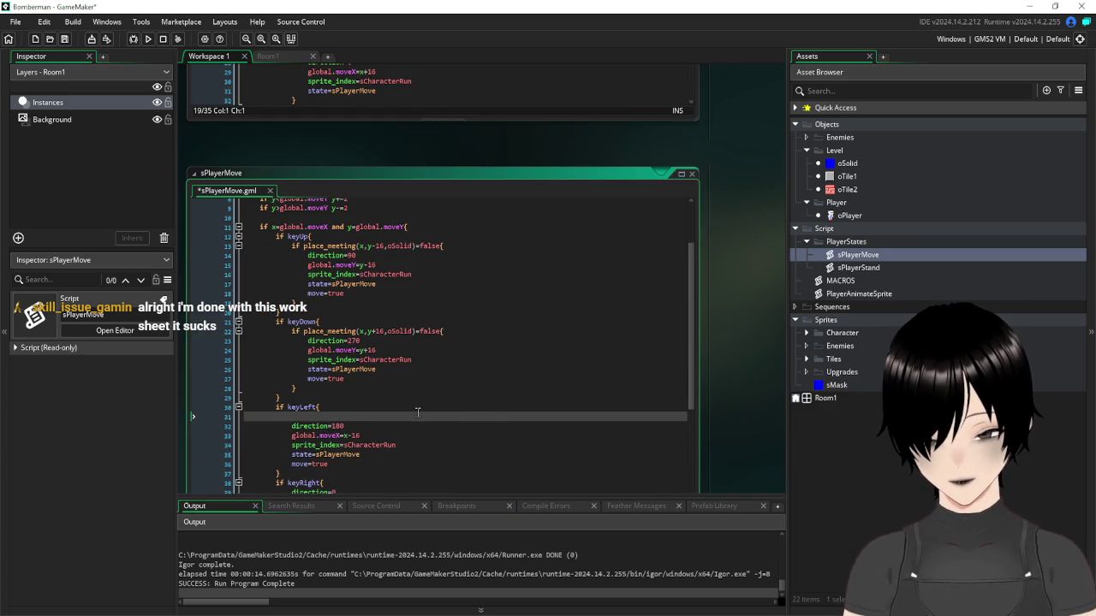
left_click(341, 417)
key("BackSpace")
key("BackSpace")
key("BackSpace")
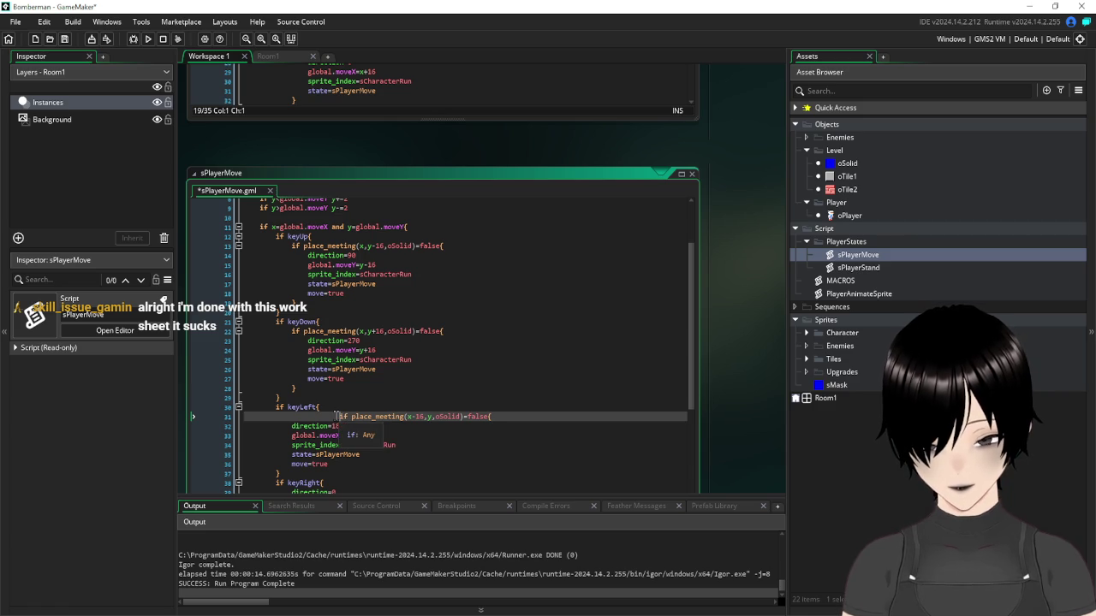
key("BackSpace")
key("BackSpace")
key("BackSpace")
key("BackSpace")
key("BackSpace")
key("BackSpace")
left_click(337, 462)
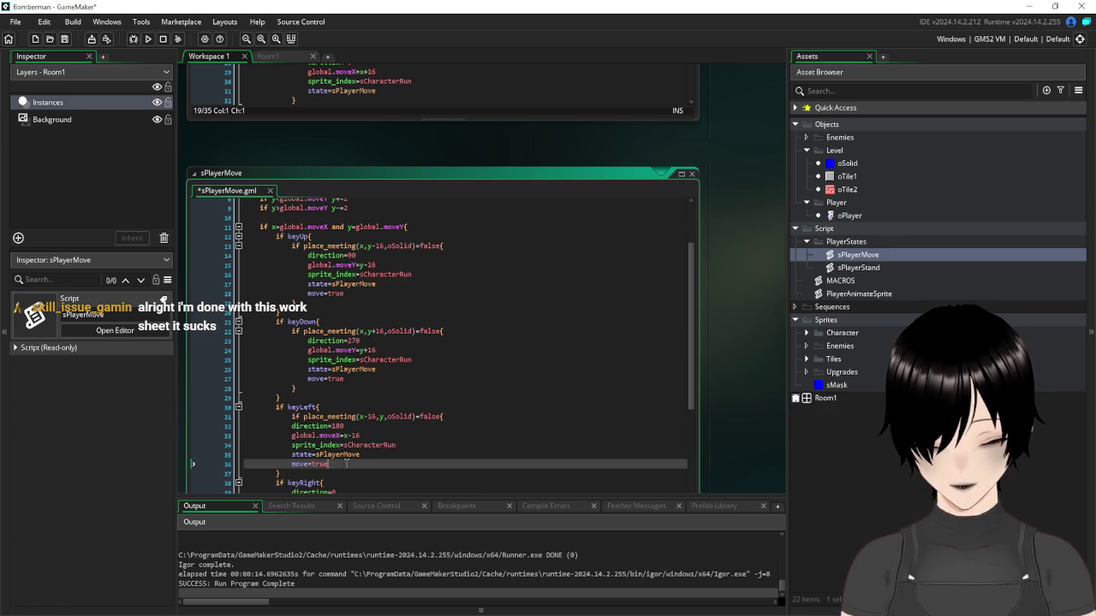
key("Return")
type("}")
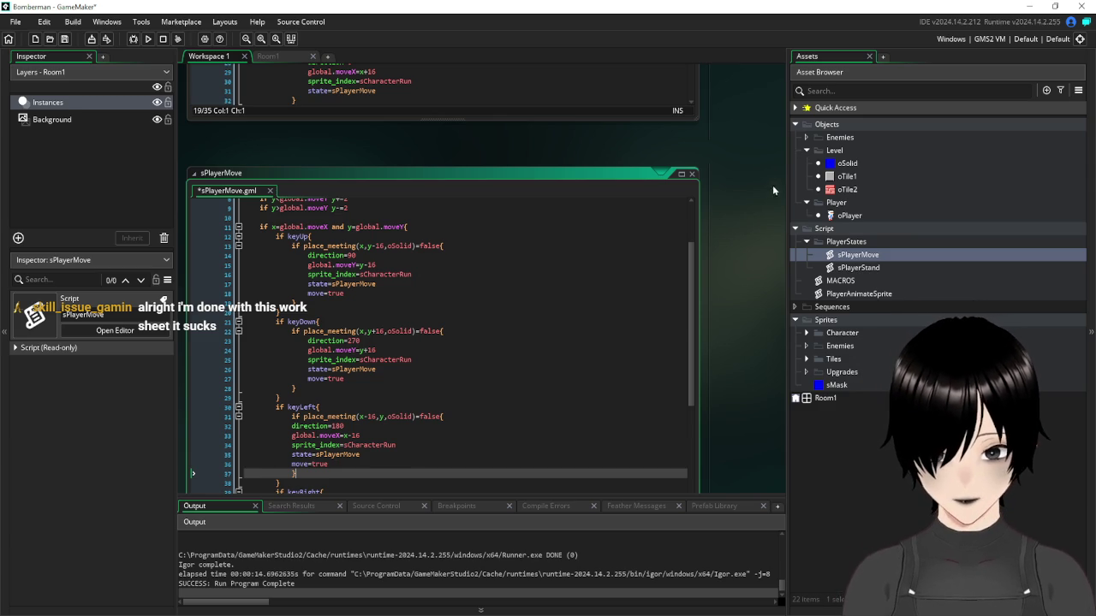
Copy the keyRight place_meeting(x+16,y,oSolid)=false check from sPlayerStand
scroll(758, 226, "up", 5)
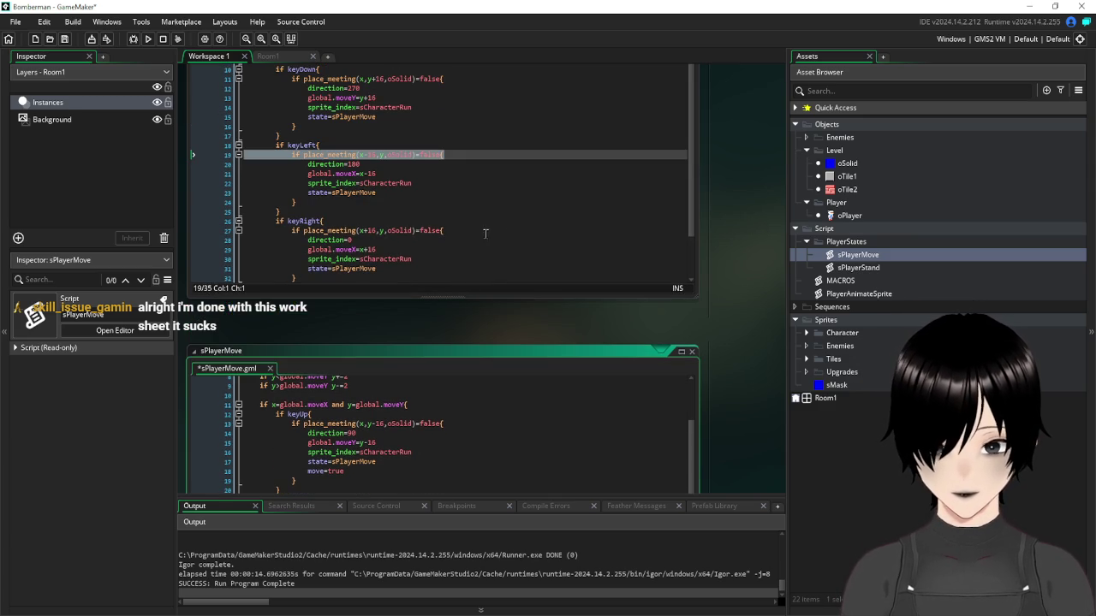
left_click_drag(457, 232, 292, 234)
key("ctrl+c")
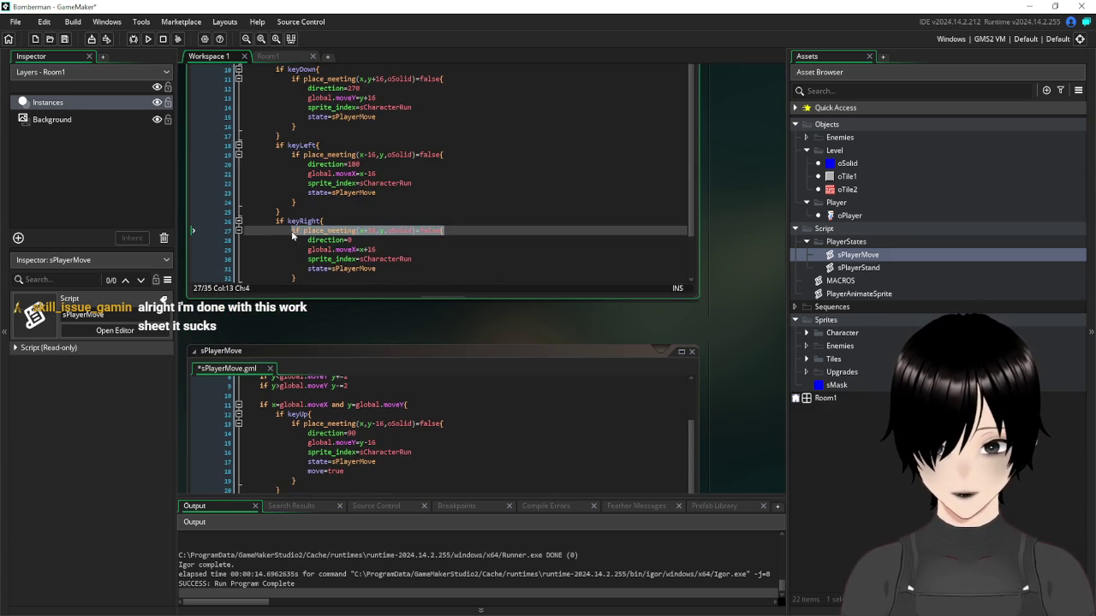
scroll(739, 322, "down", 8)
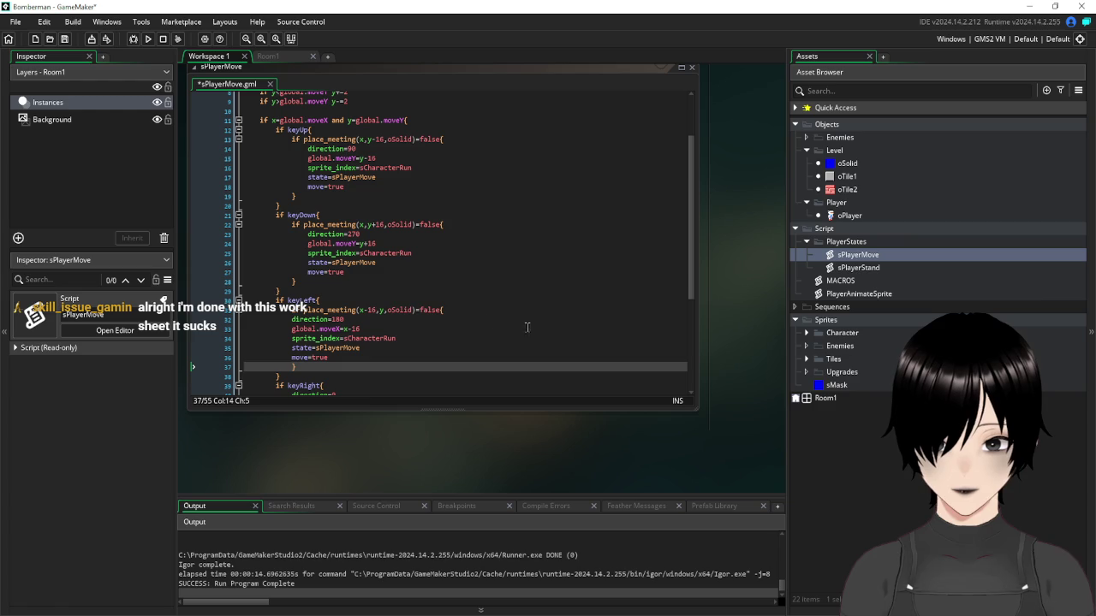
left_click(369, 359)
scroll(371, 358, "down", 3)
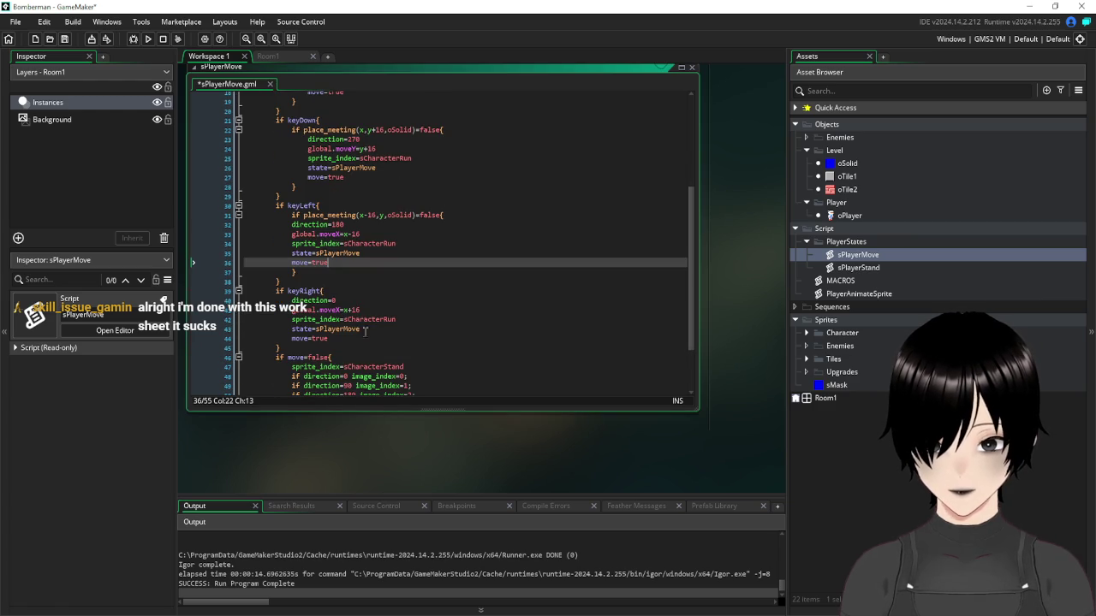
Wrap the keyRight move in the pasted check with a closing brace, indent it, then save and run
left_click(361, 291)
key("Return")
key("ctrl+v")
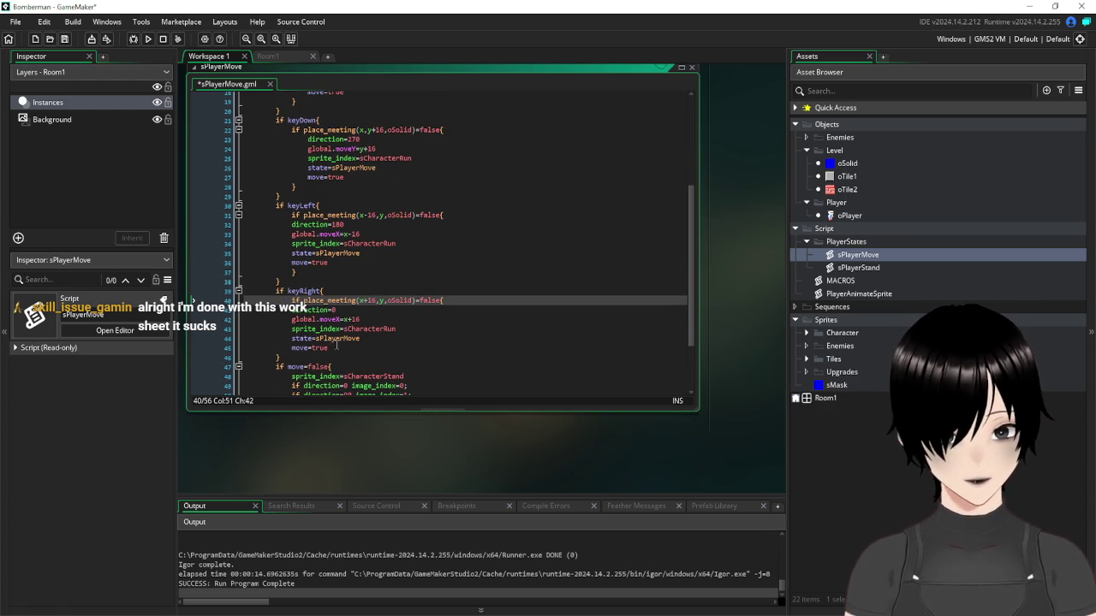
left_click(348, 348)
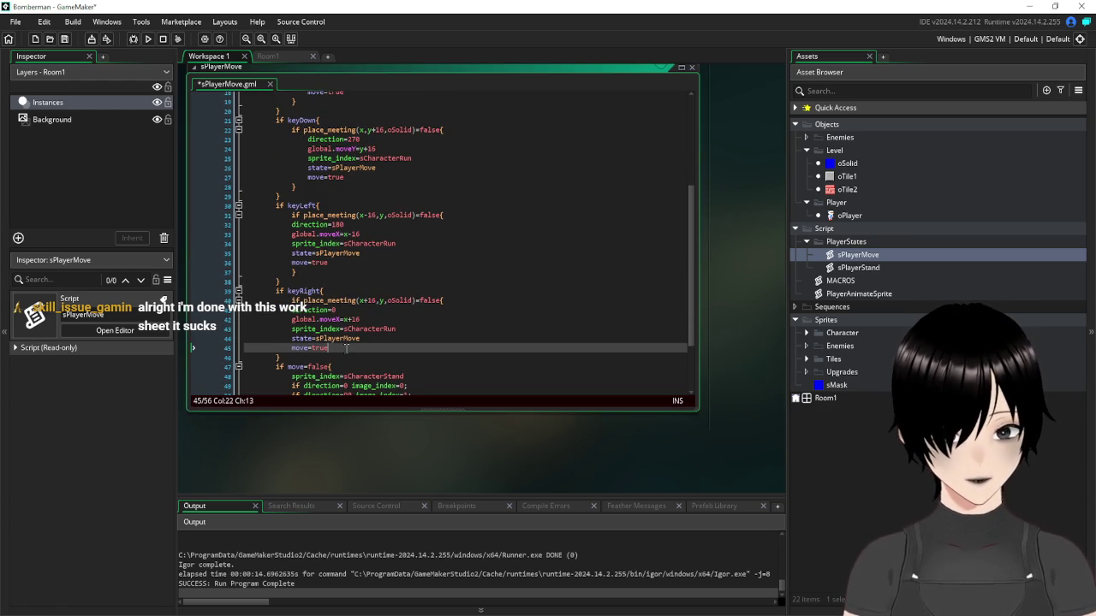
key("Return")
type("}")
left_click_drag(347, 348, 192, 310)
key("Tab")
left_click(342, 291)
left_click(63, 39)
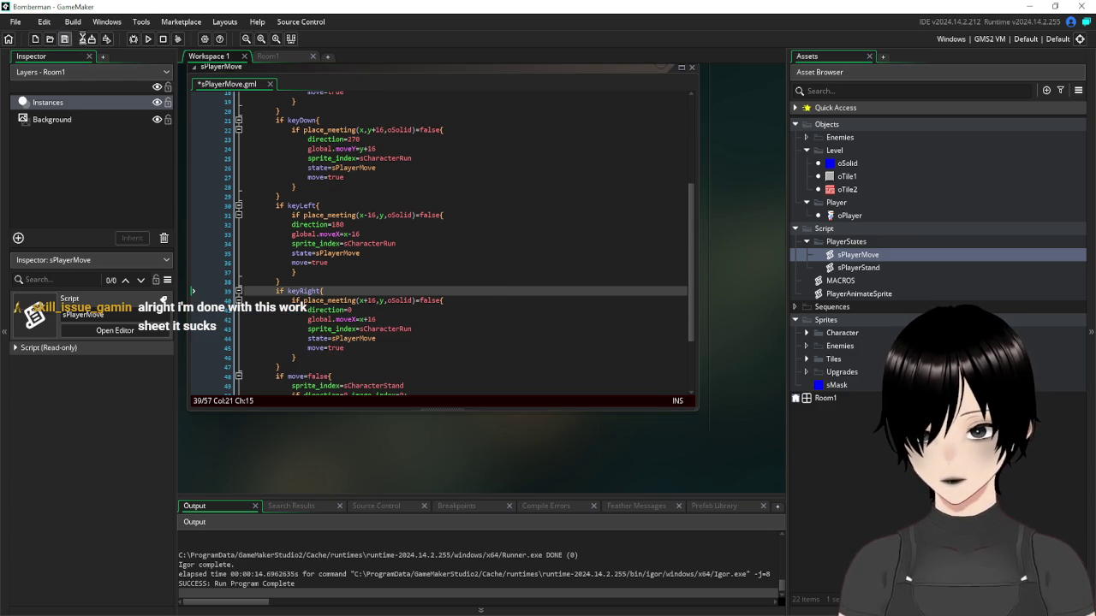
left_click(149, 40)
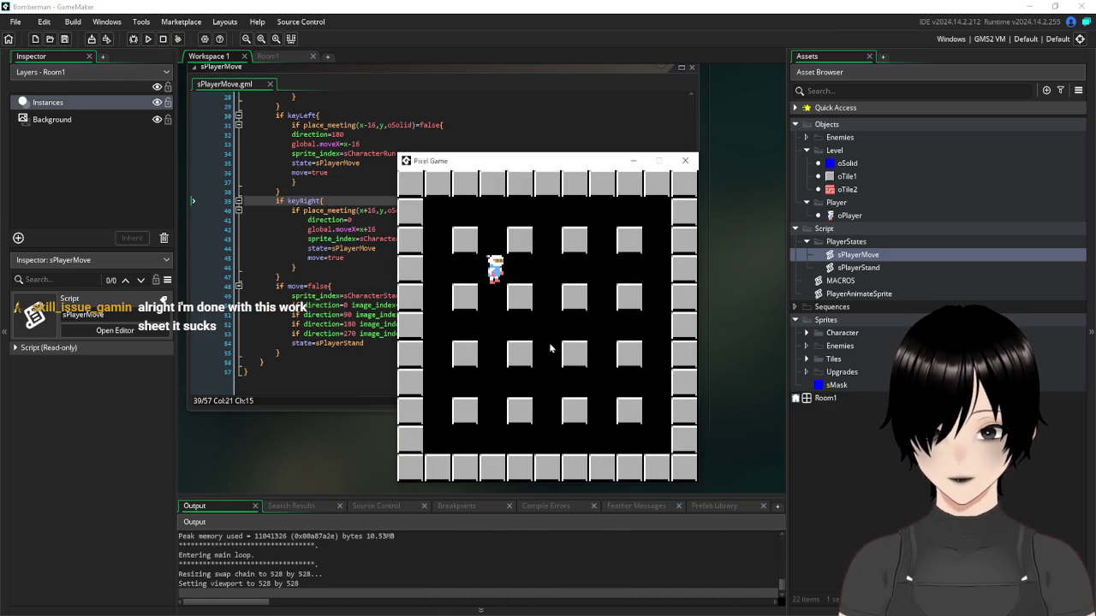
Walk the player along every edge of the block grid and test diagonal key combinations, then close the game
key("Up")
key("Down")
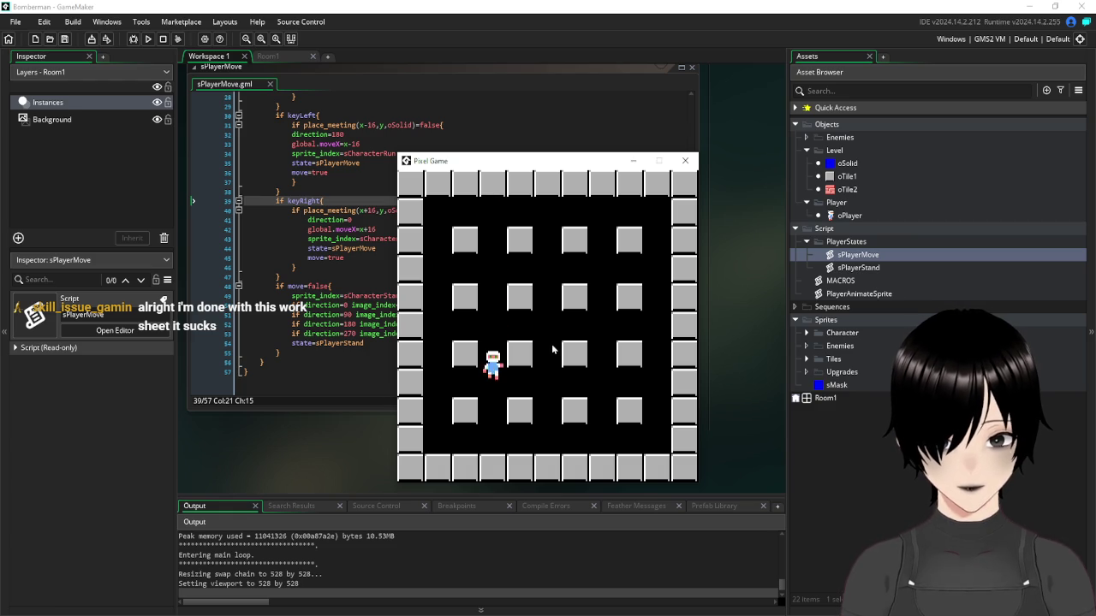
key("Left")
key("Right")
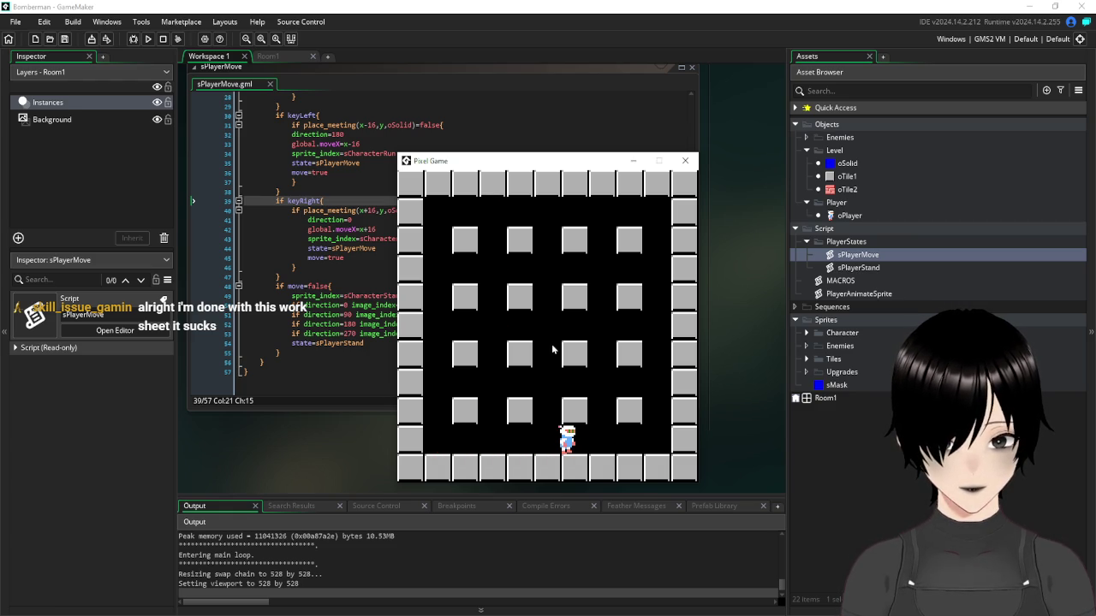
key("Left")
key("Up")
key("Up")
key("Right")
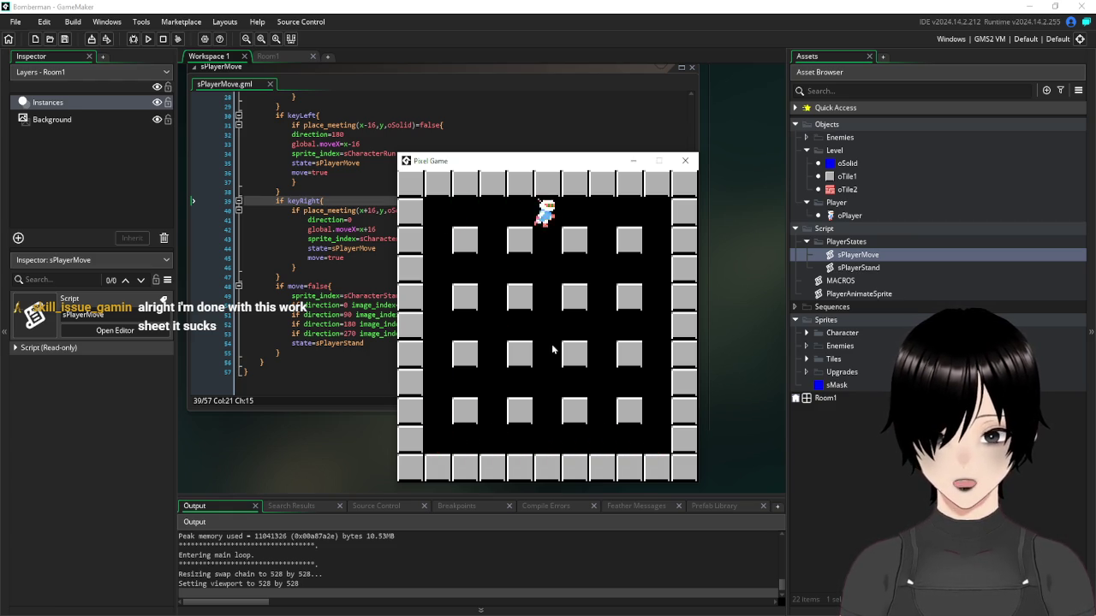
key("Down")
key("Left")
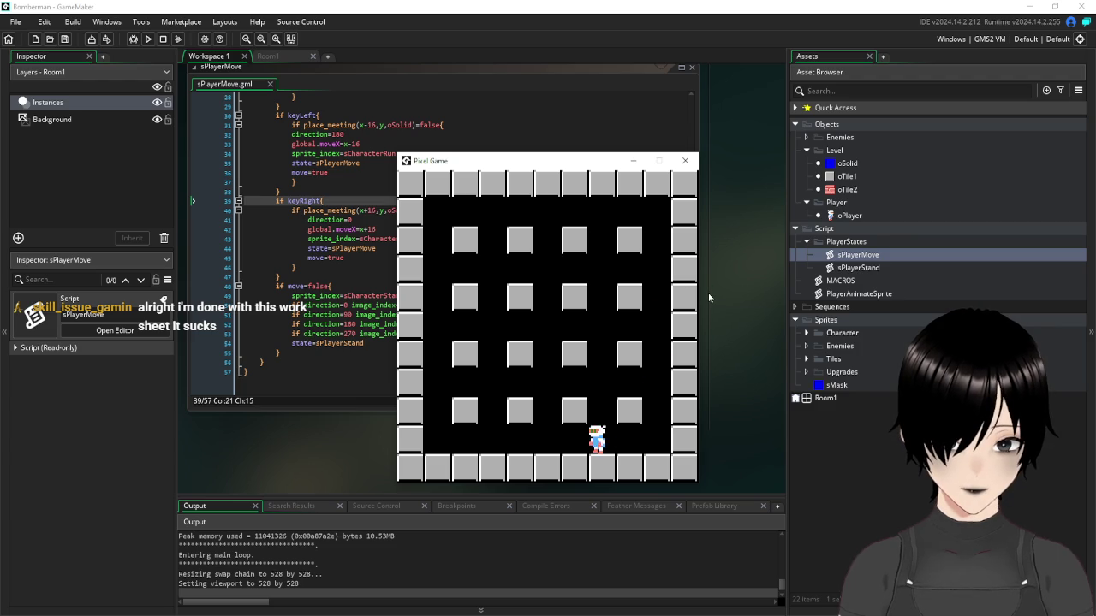
key("Up")
key("Left")
key("Down")
key("Down")
key("Right")
key("Up")
key("Left")
key("Down")
key("Right")
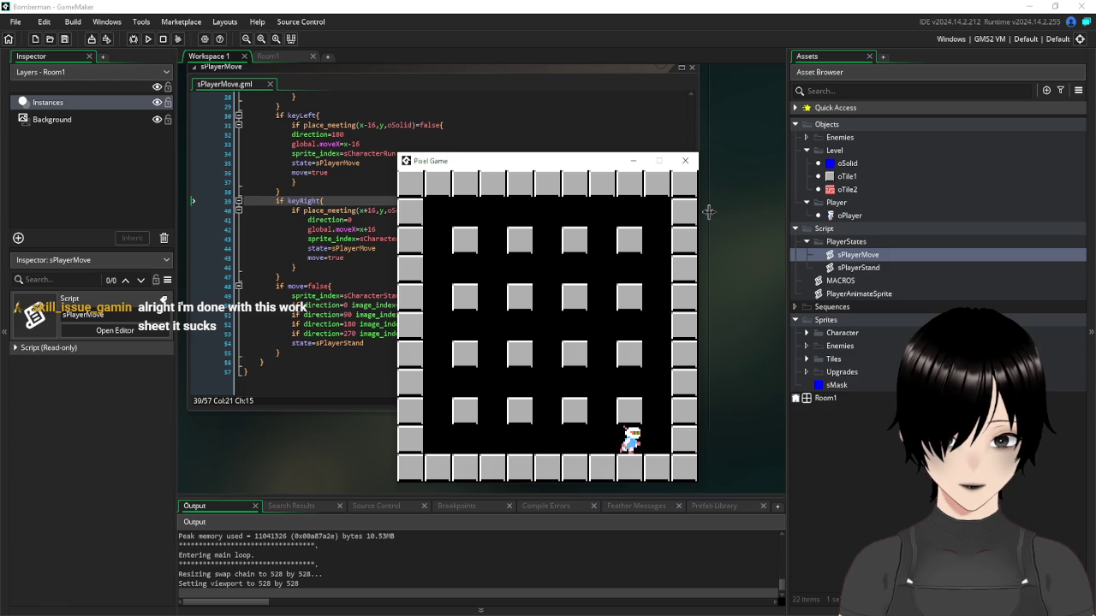
key("Up")
key("Left")
key("Right")
key("Down")
key("Up")
key("Up")
key("Left")
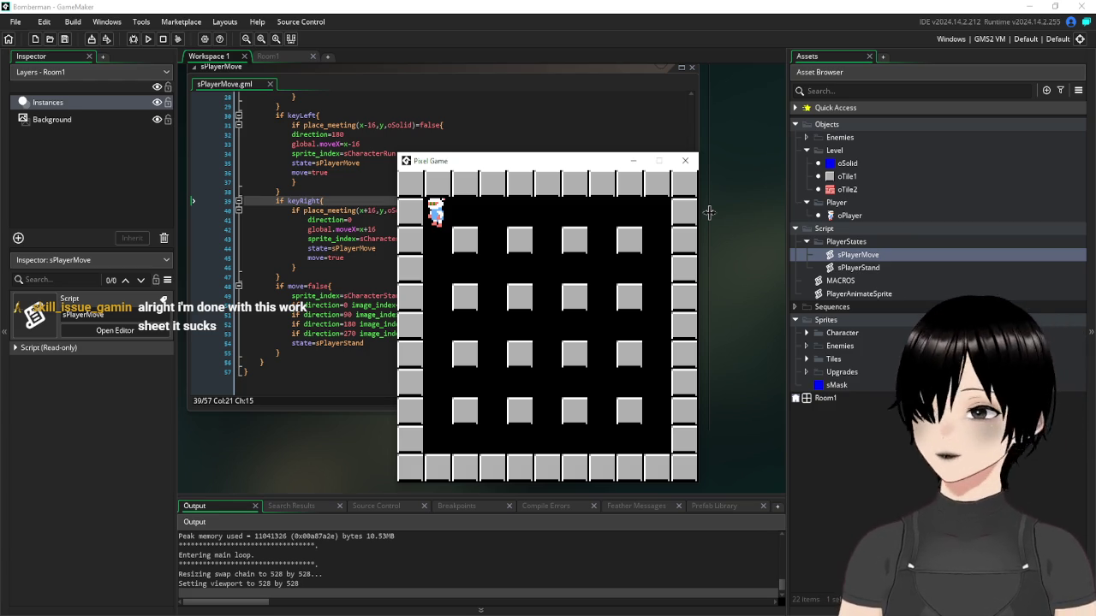
left_click(685, 160)
Change sPlayerStand line 2 to 'if keyUp and (!keyLeft and !keyRight){' and save the script
scroll(753, 177, "down", 5)
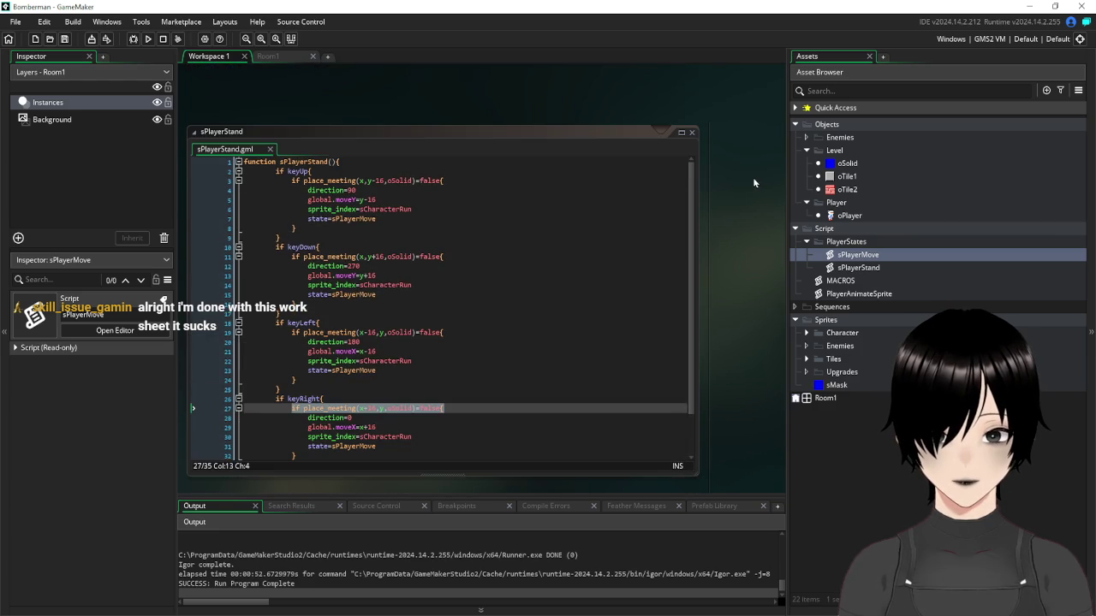
left_click(308, 171)
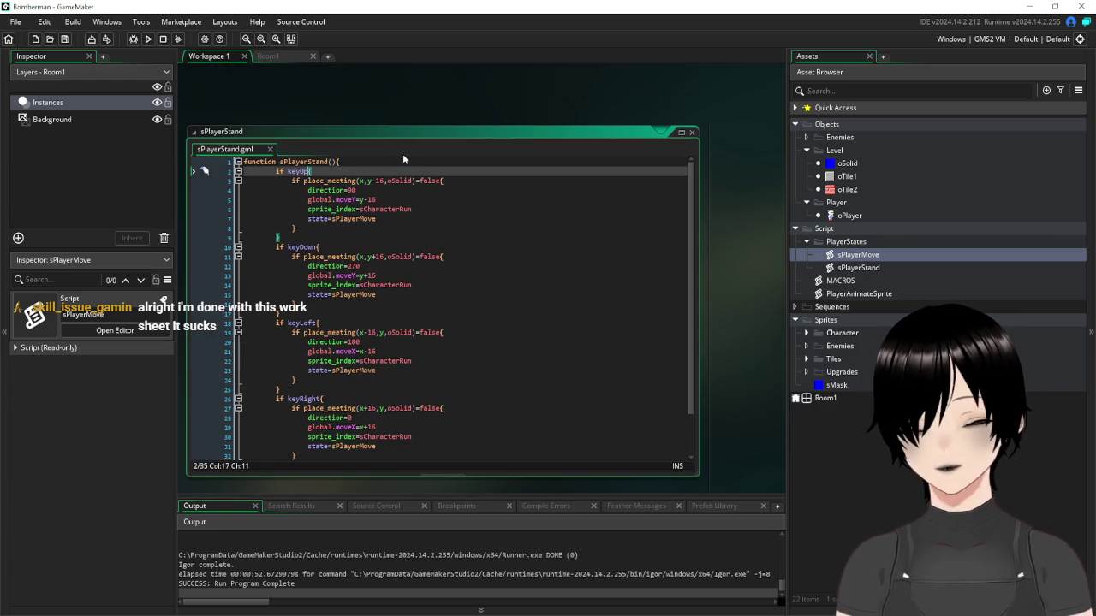
type("and")
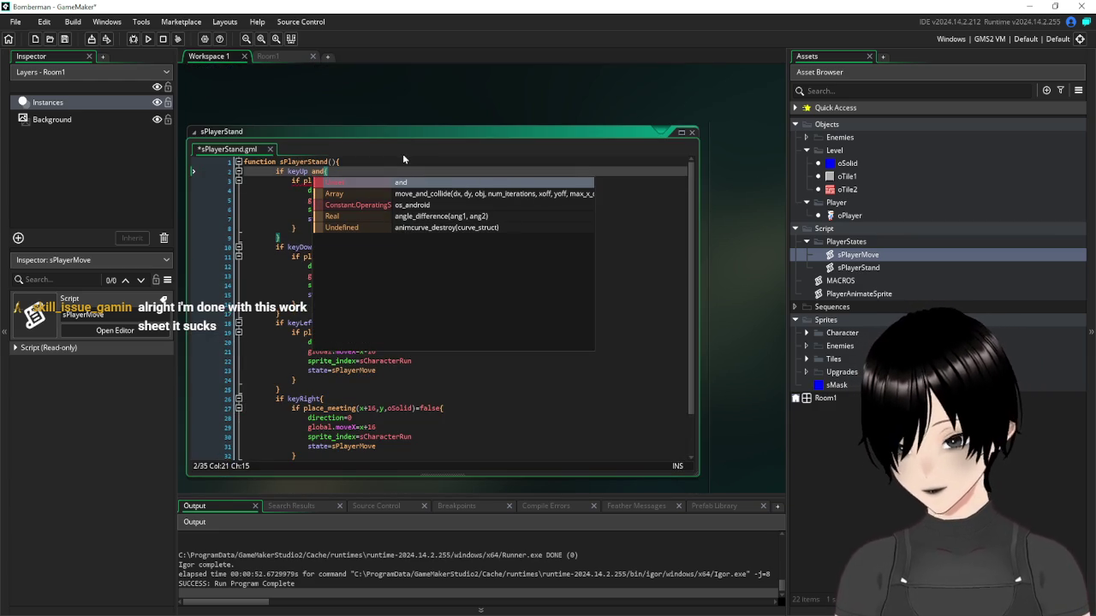
type(" (")
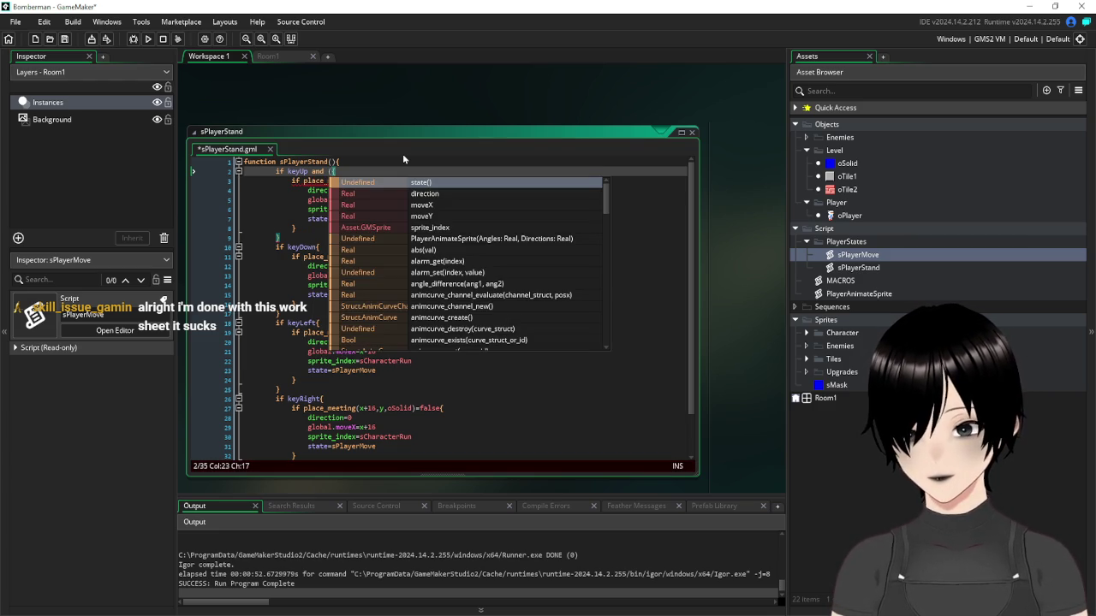
type("keyLeft")
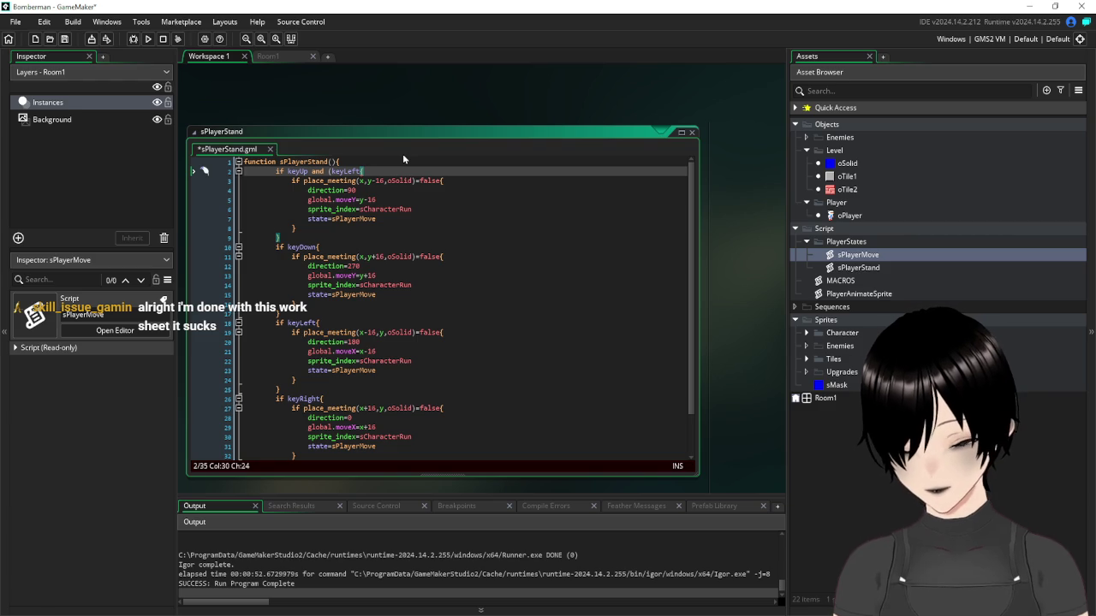
type(" and !keyRight")
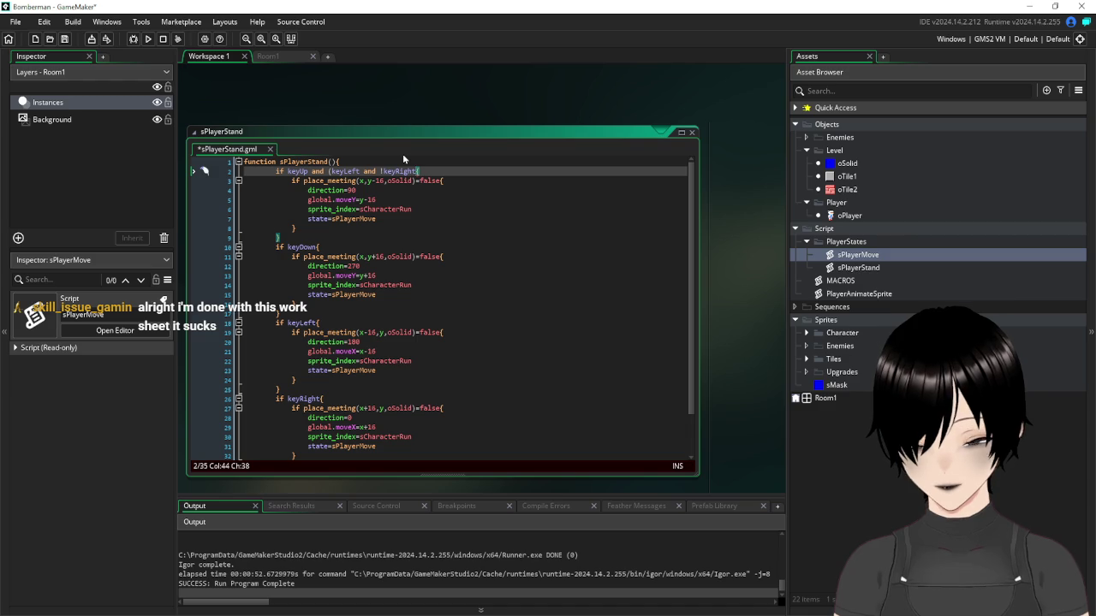
type(")")
key("Left")
key("Left")
key("Left")
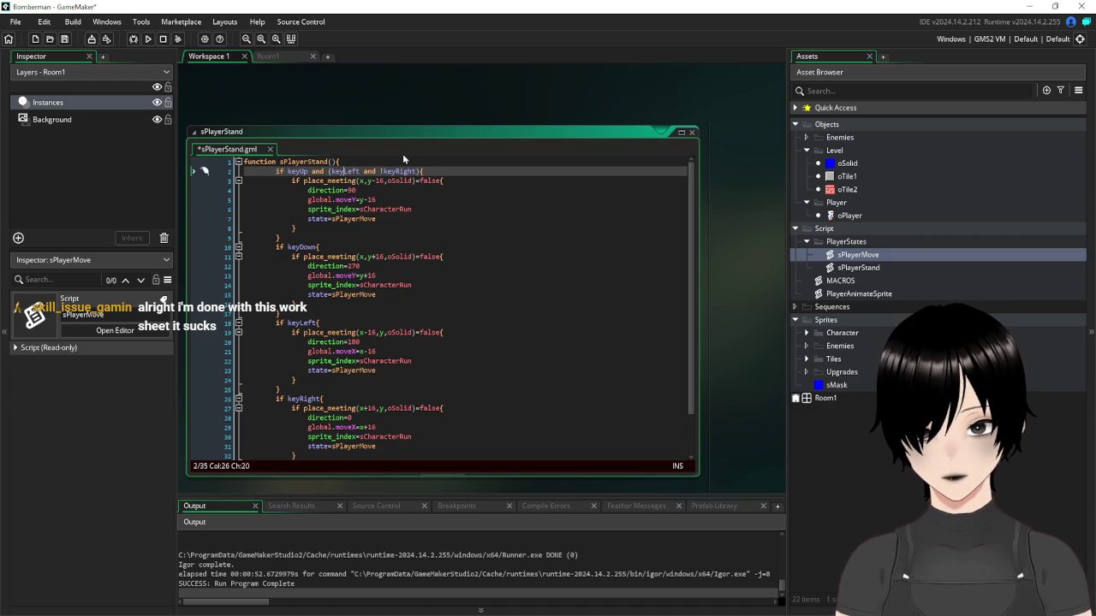
key("Left")
key("Left")
key("Left")
type("!")
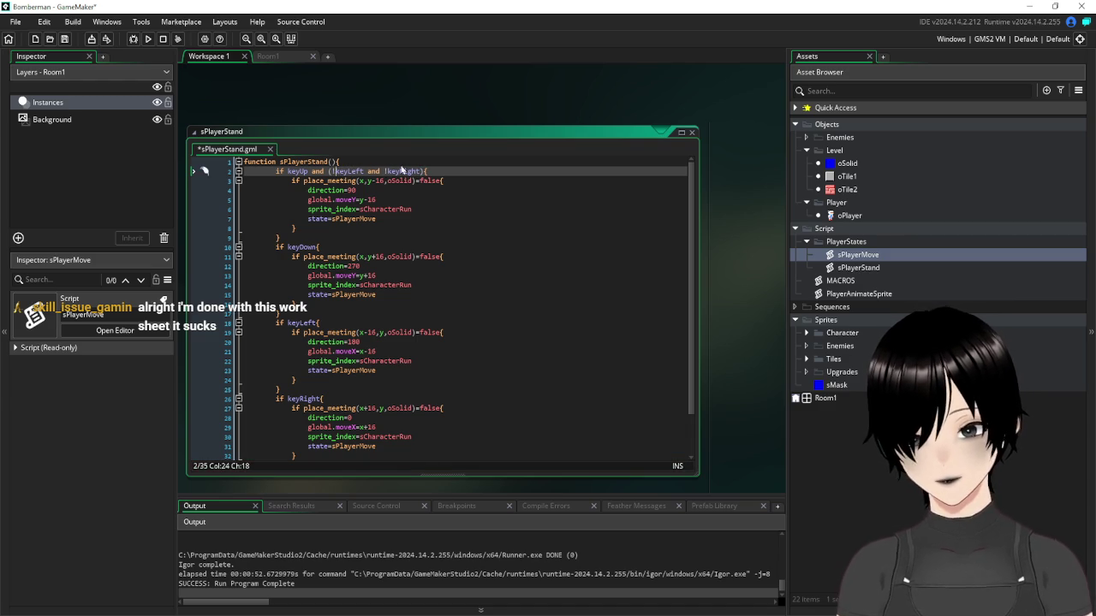
left_click(480, 247)
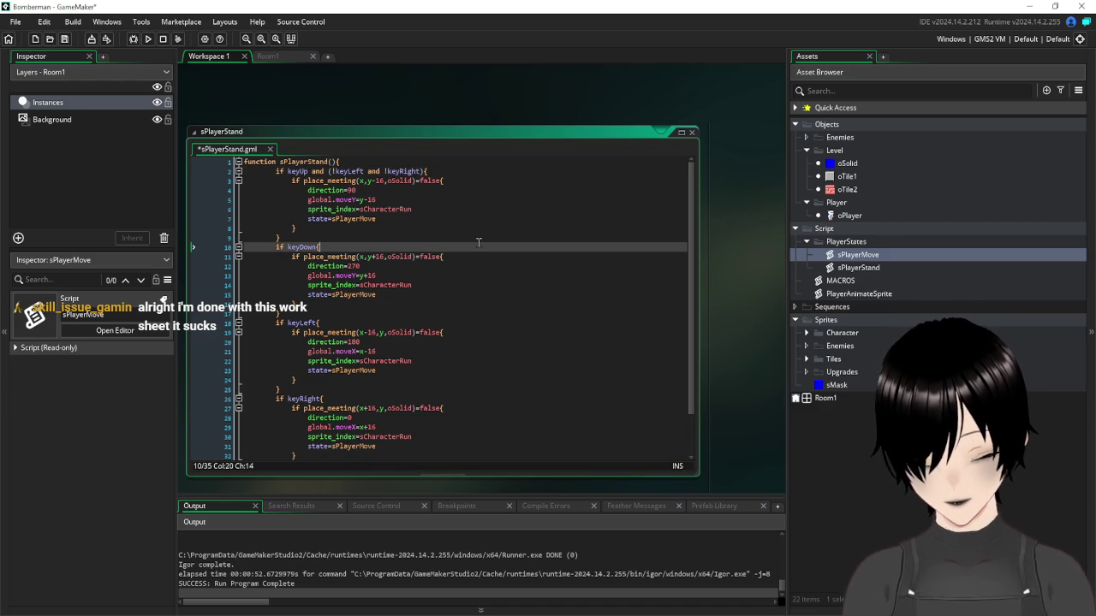
left_click(65, 40)
Run the game, test up, down, left and right movement with the arrow keys, then close the game window
left_click(148, 40)
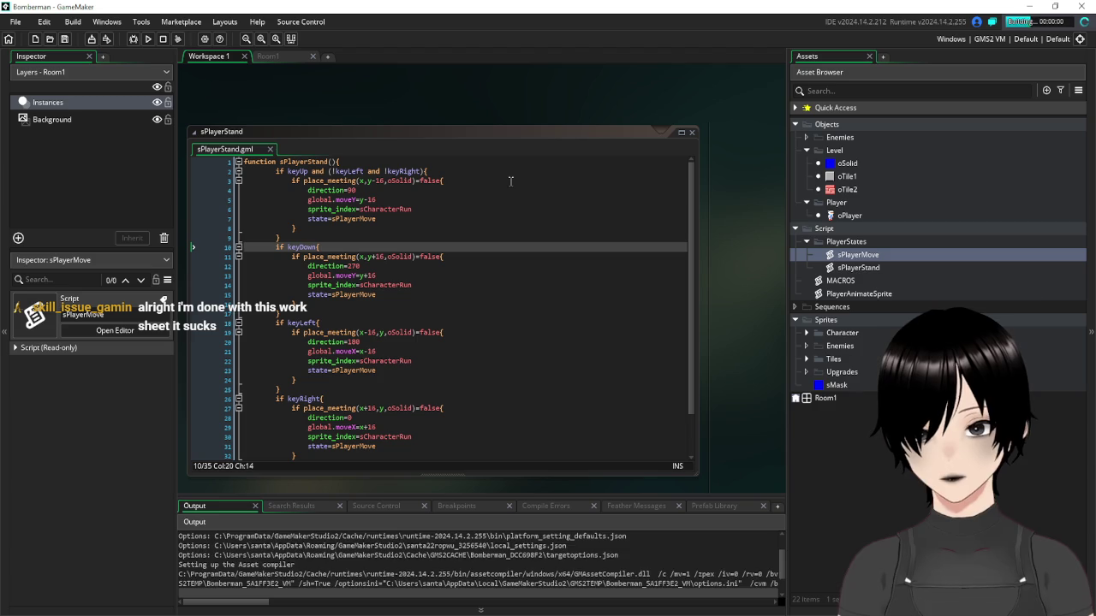
key("Down")
key("Down")
key("Down")
key("Up")
key("Up")
key("Right")
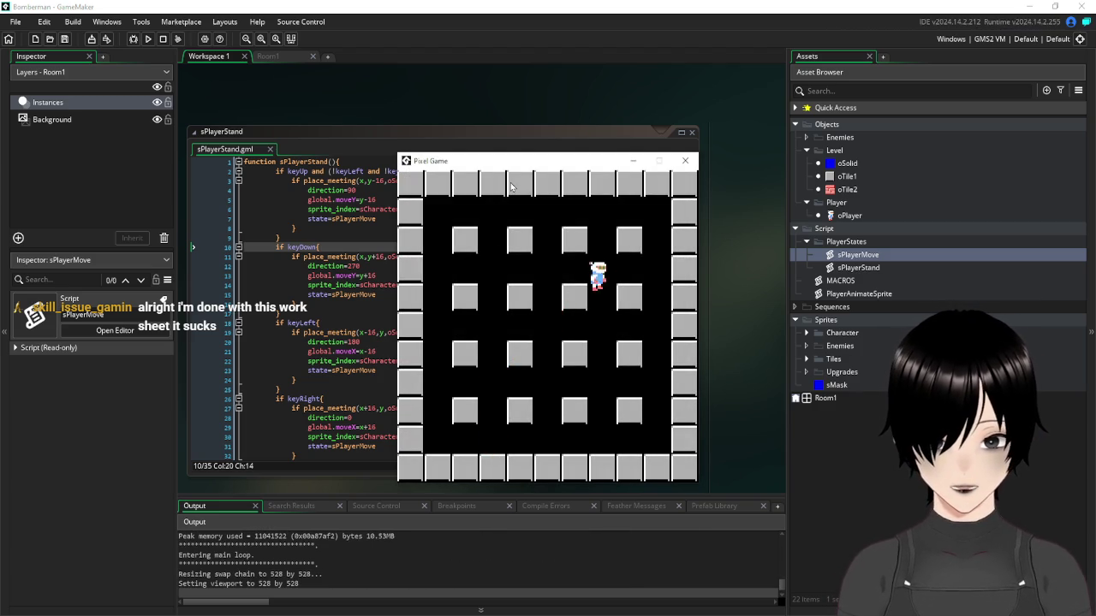
key("Left")
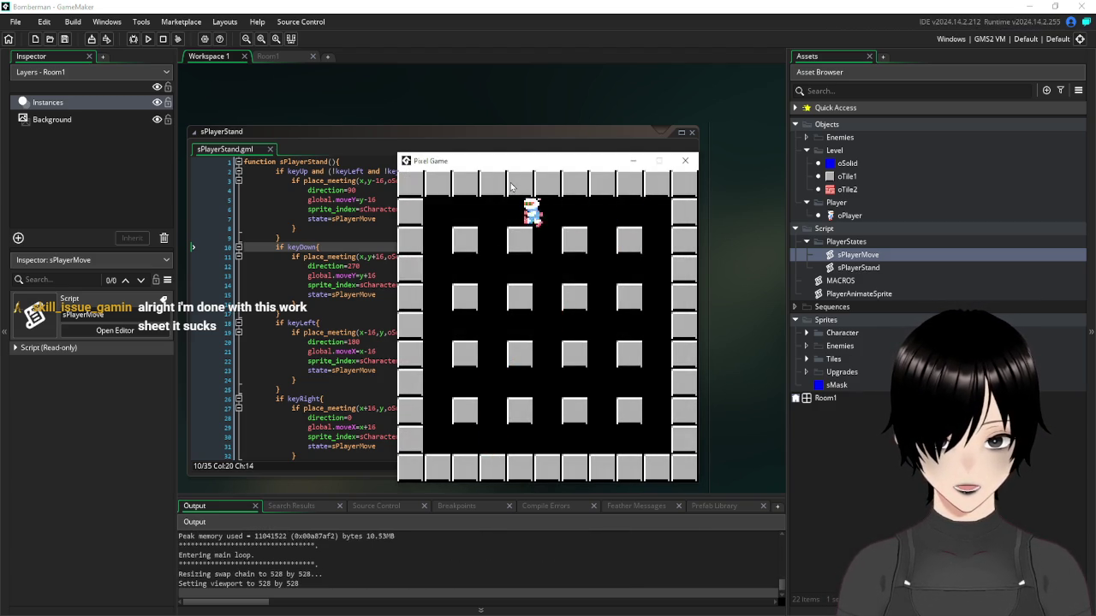
key("Down")
key("Right")
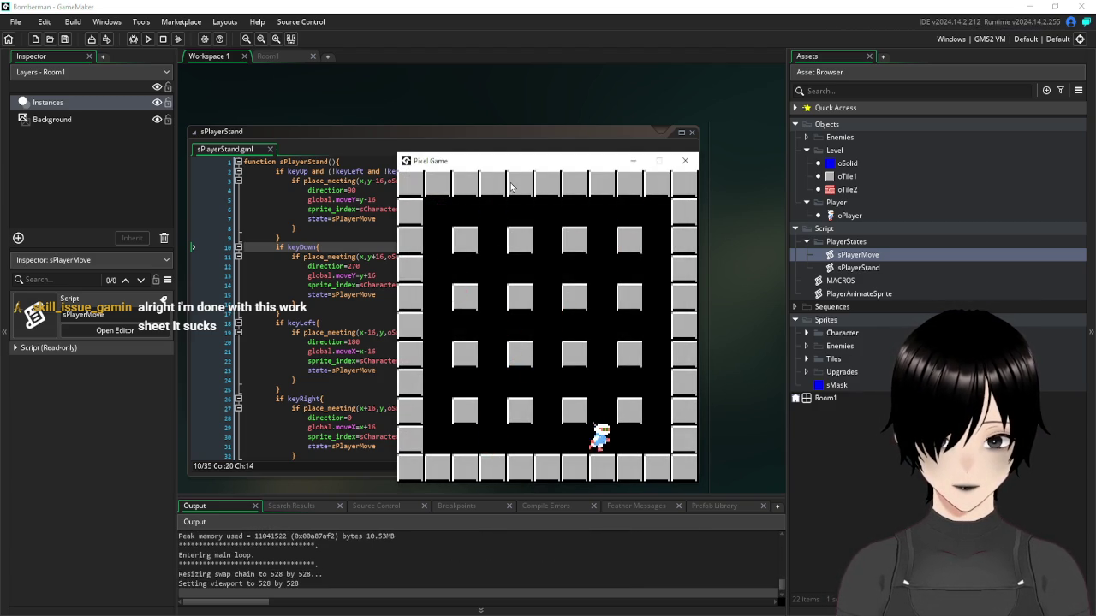
key("Left")
key("Left")
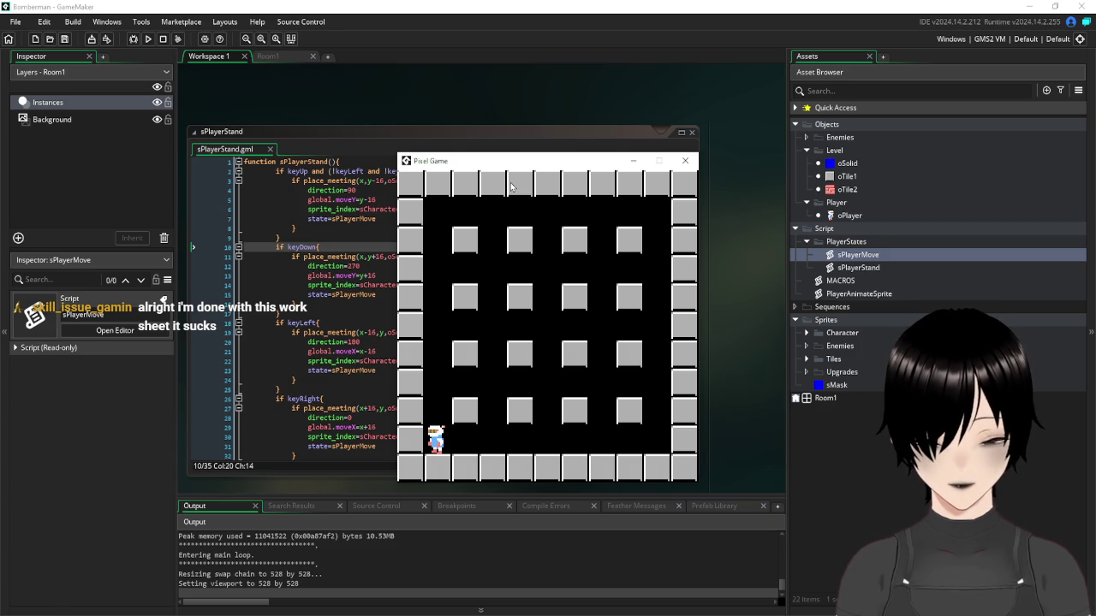
left_click(685, 161)
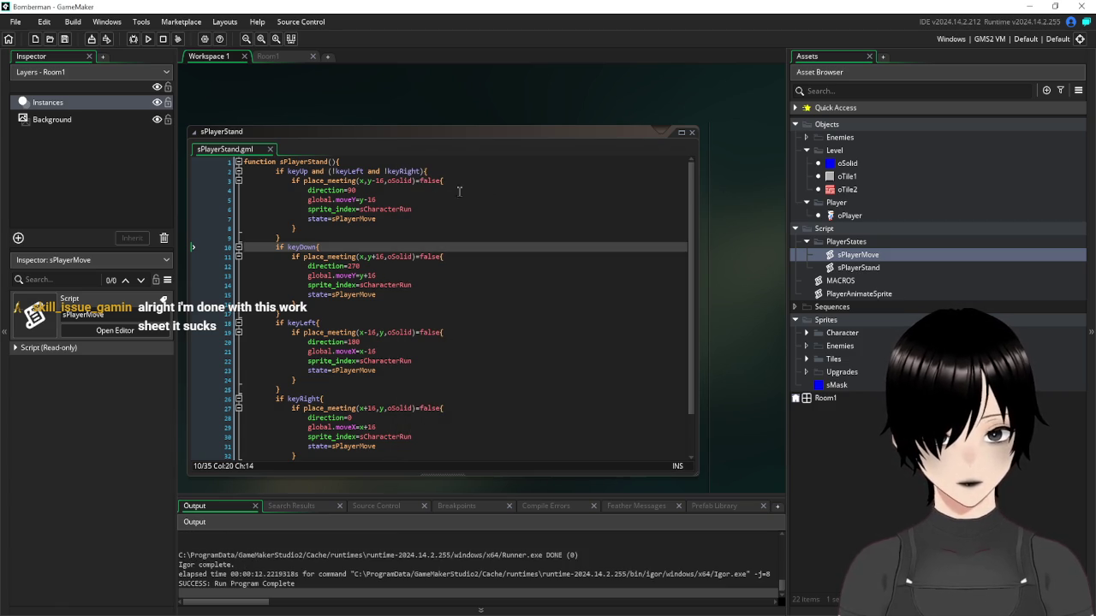
Change the keyUp check on line 2 to (keyLeft=false and keyRight=false)
left_click(331, 171)
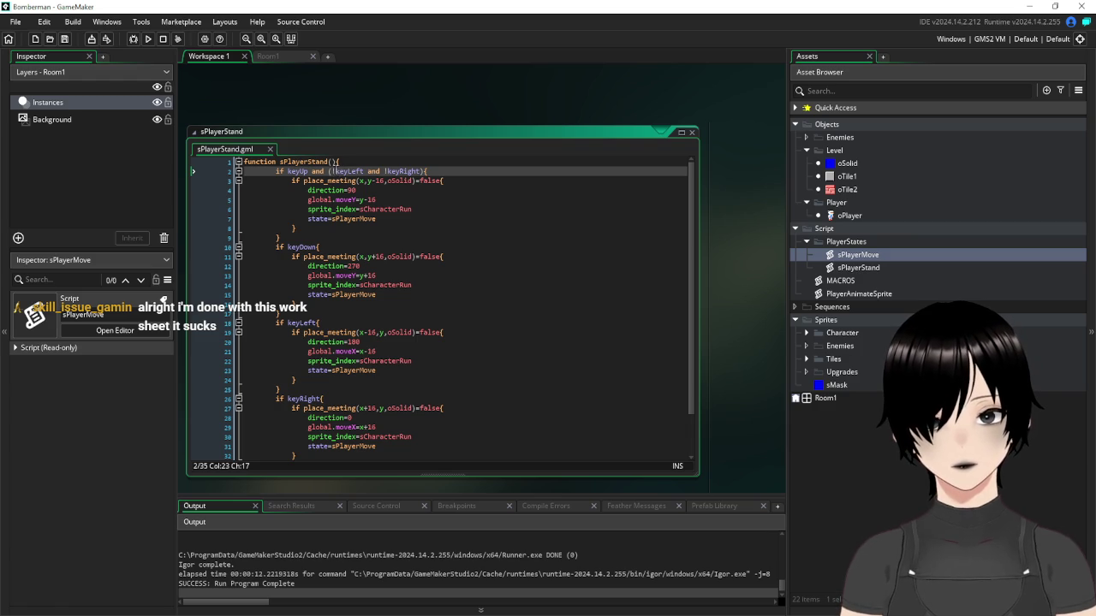
type("!")
key("BackSpace")
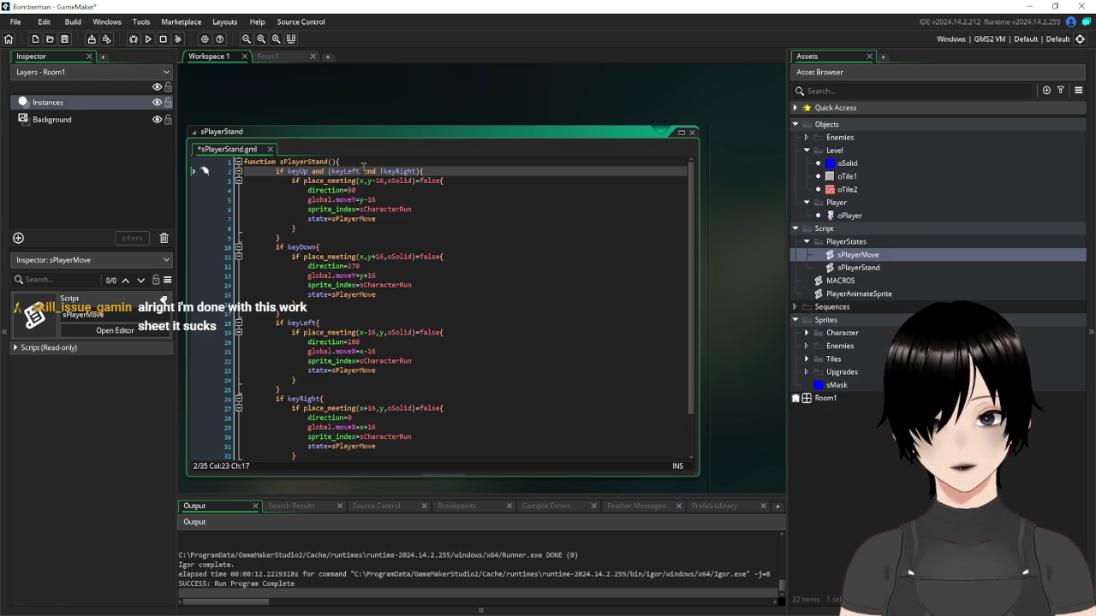
type("=false")
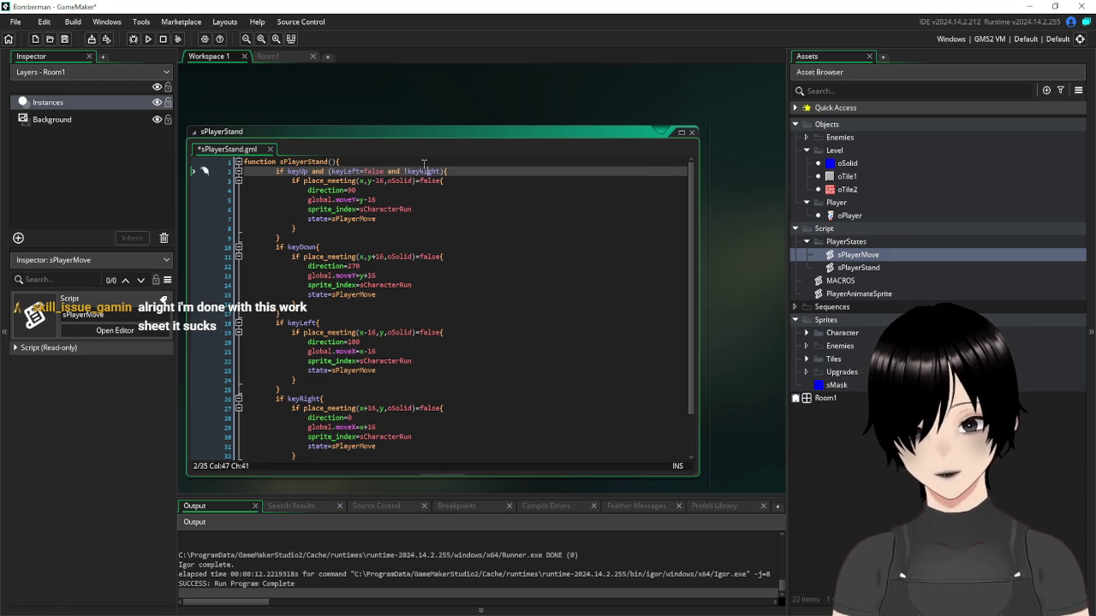
type("=false")
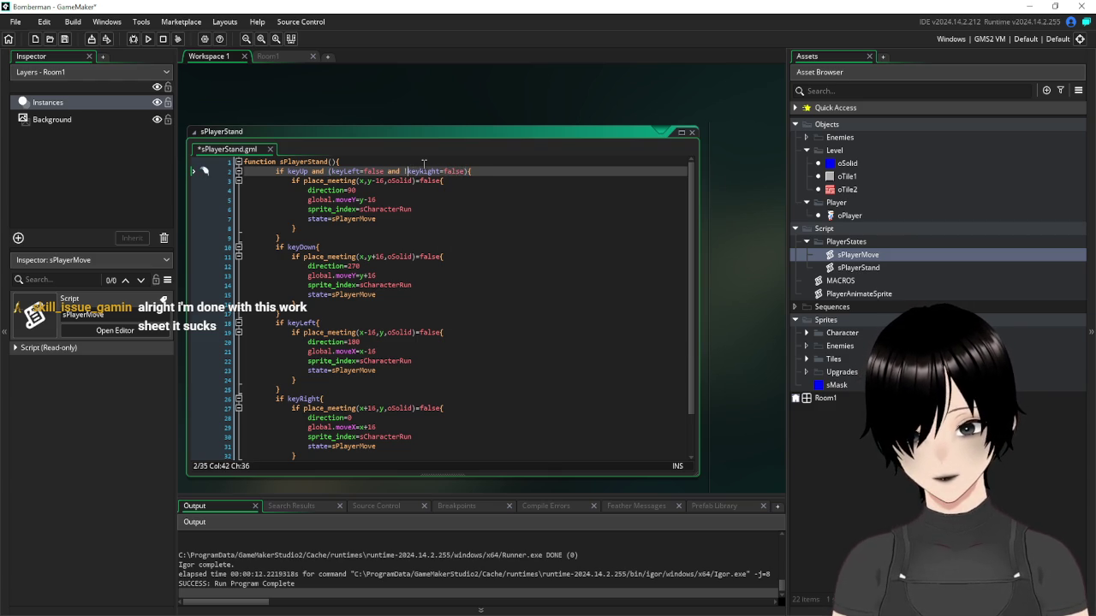
left_click(511, 238)
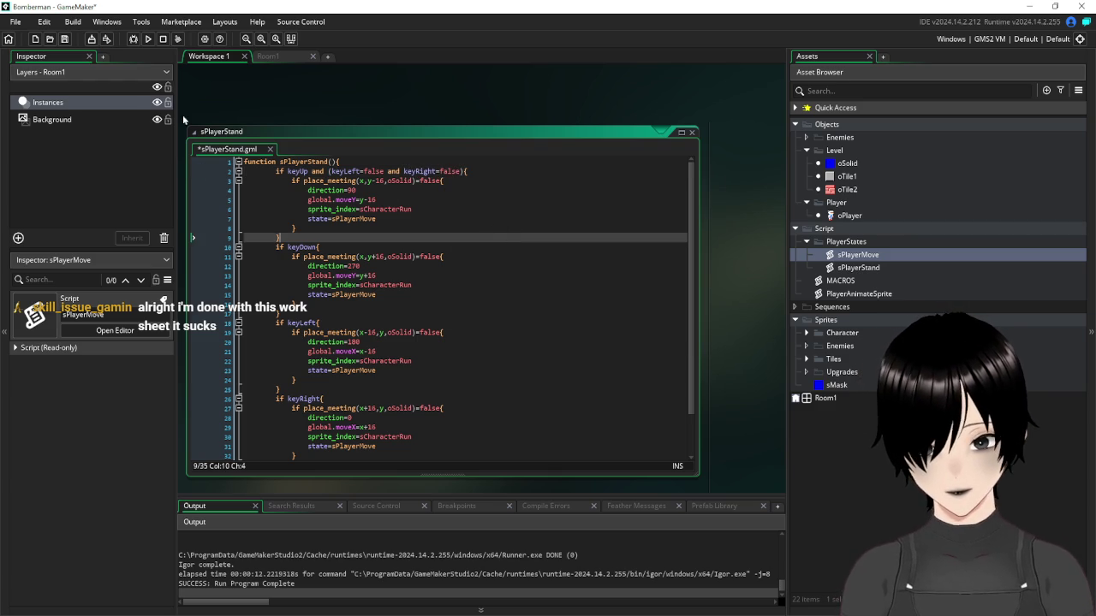
Save the project and run the game, moving the player down to test
left_click(65, 40)
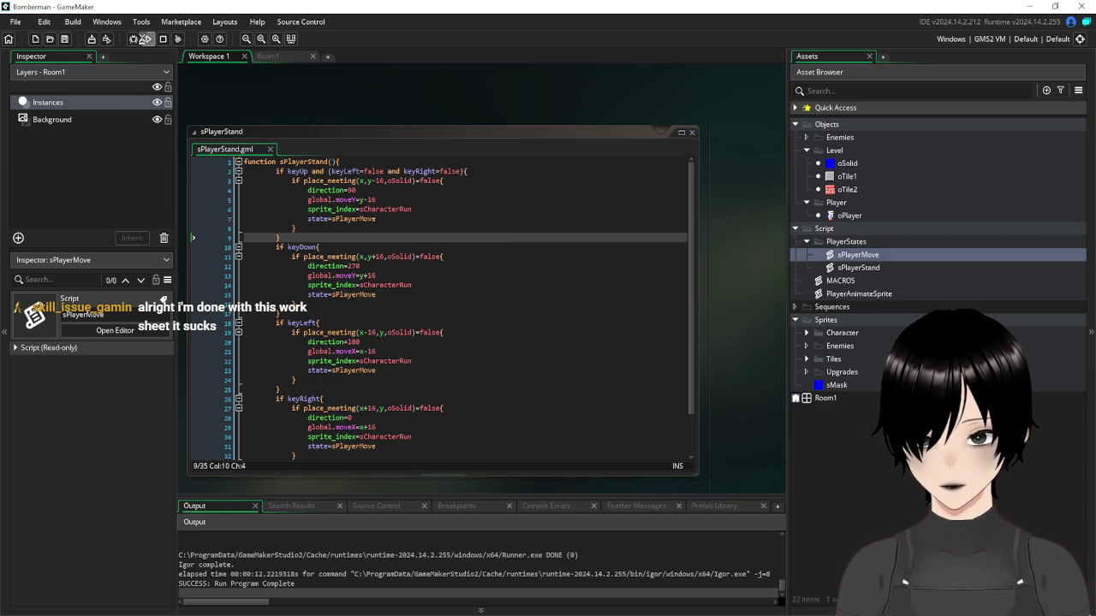
left_click(147, 39)
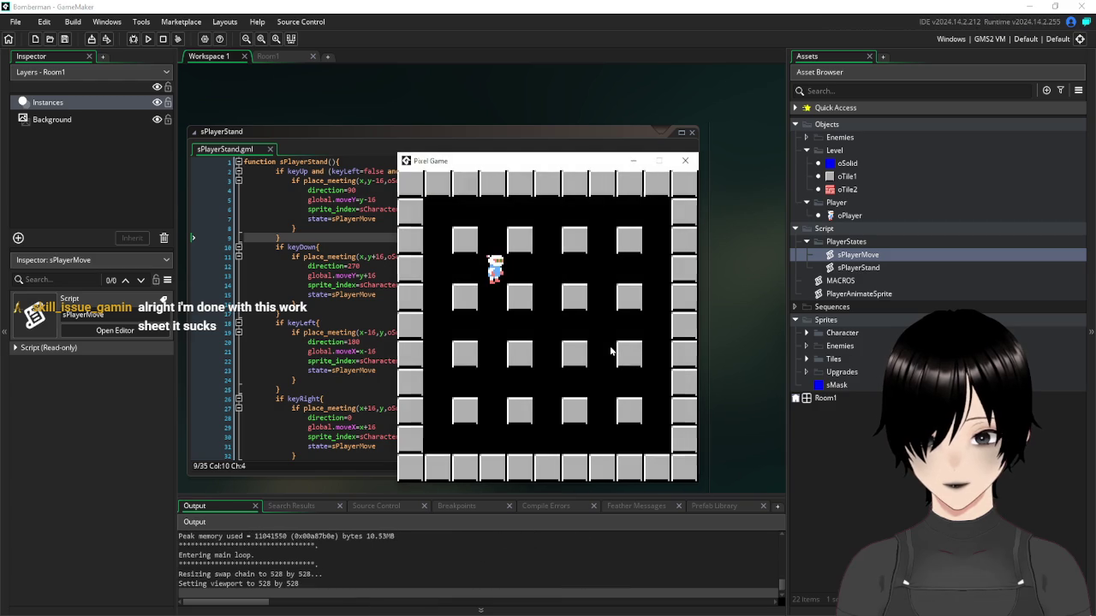
key("Down")
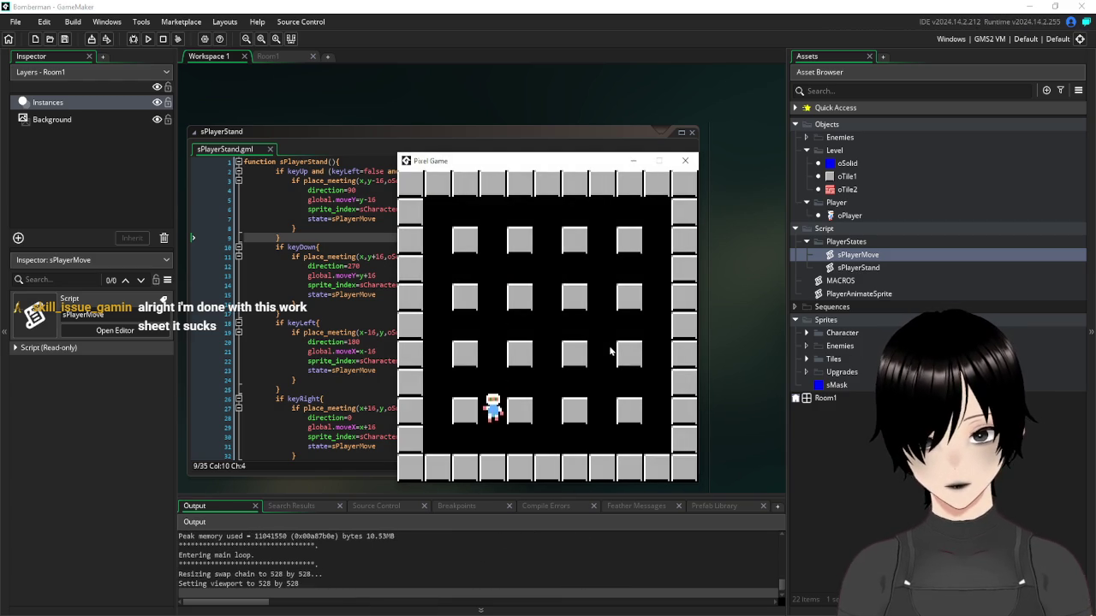
Walk the player along the top row, the columns and the bottom row to the top-right corner, then close the game
key("Up")
key("Up")
key("Right")
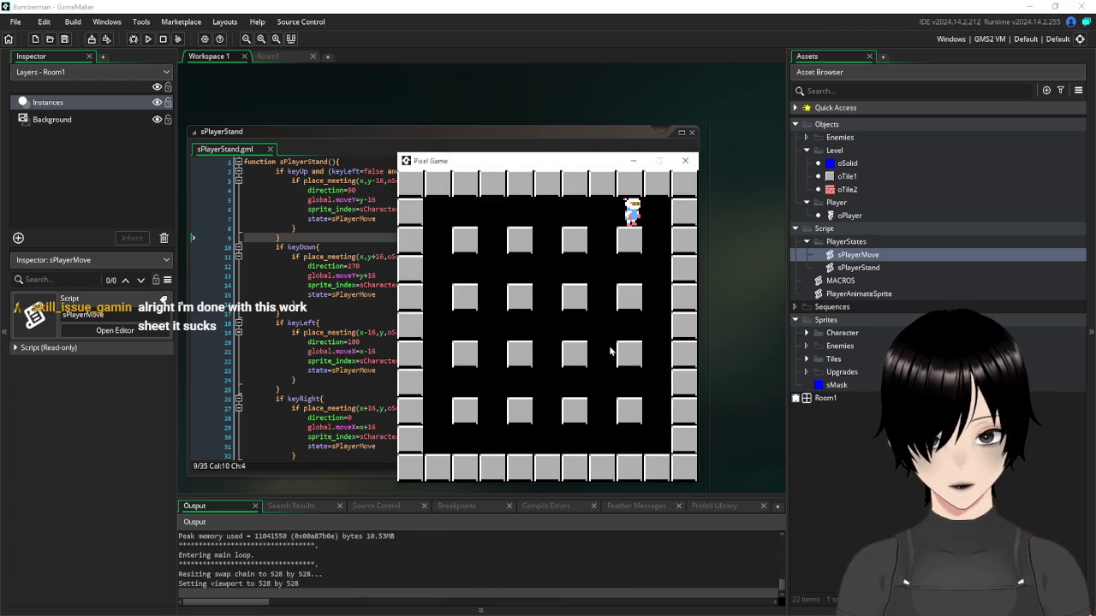
key("Right")
key("Left")
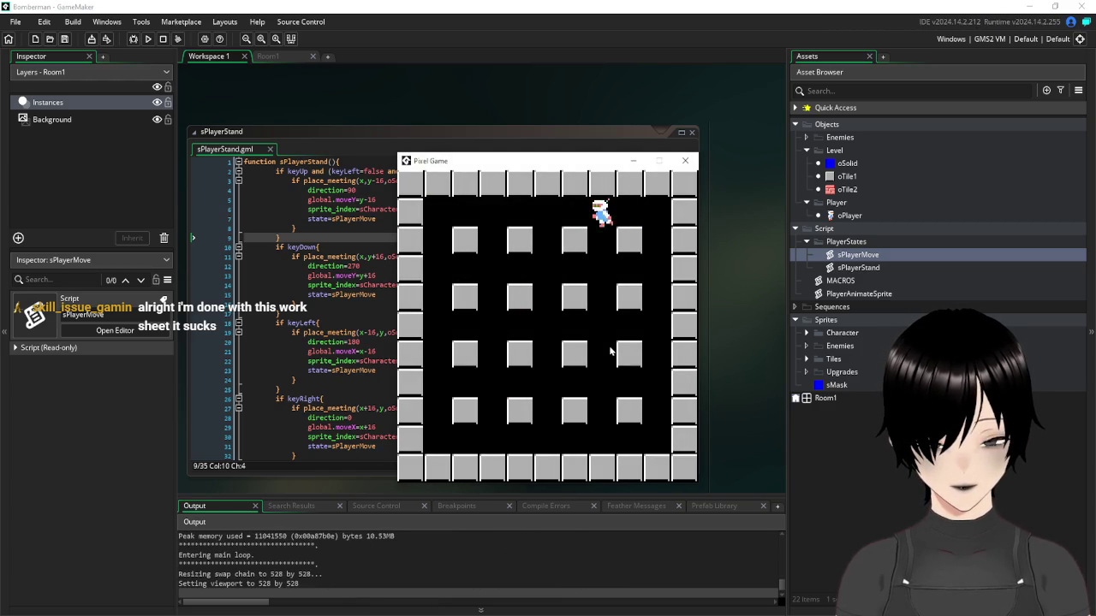
key("Left")
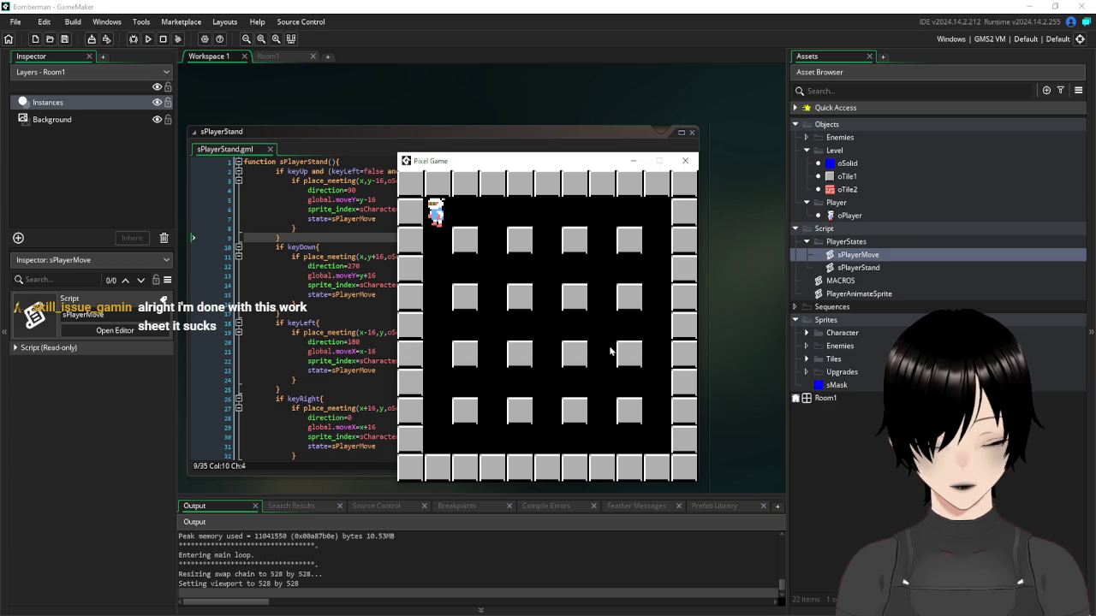
key("Down")
key("Right")
key("Right")
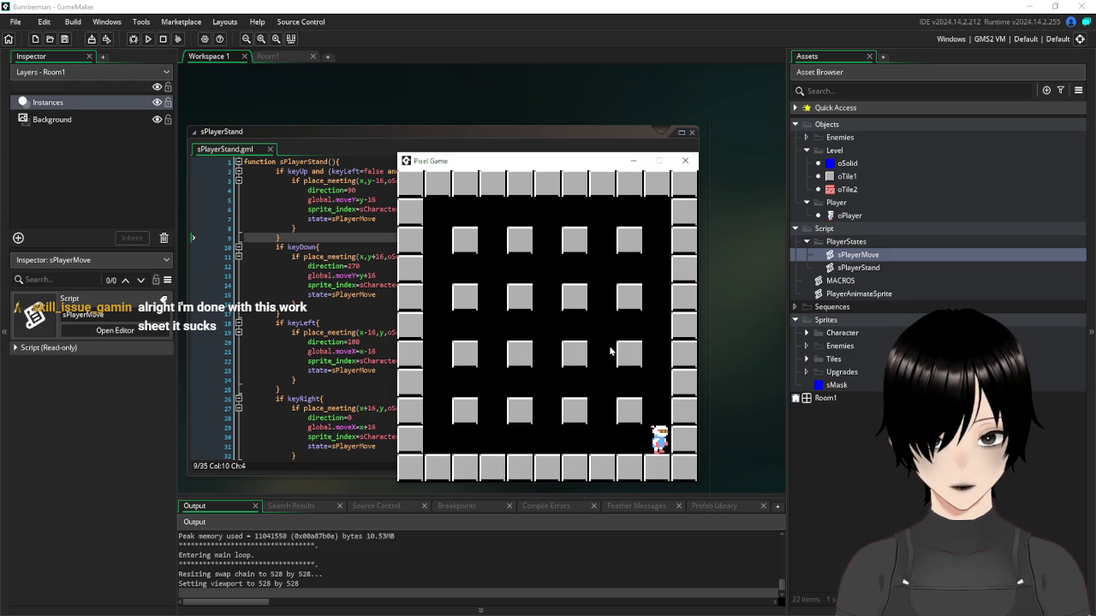
key("Up")
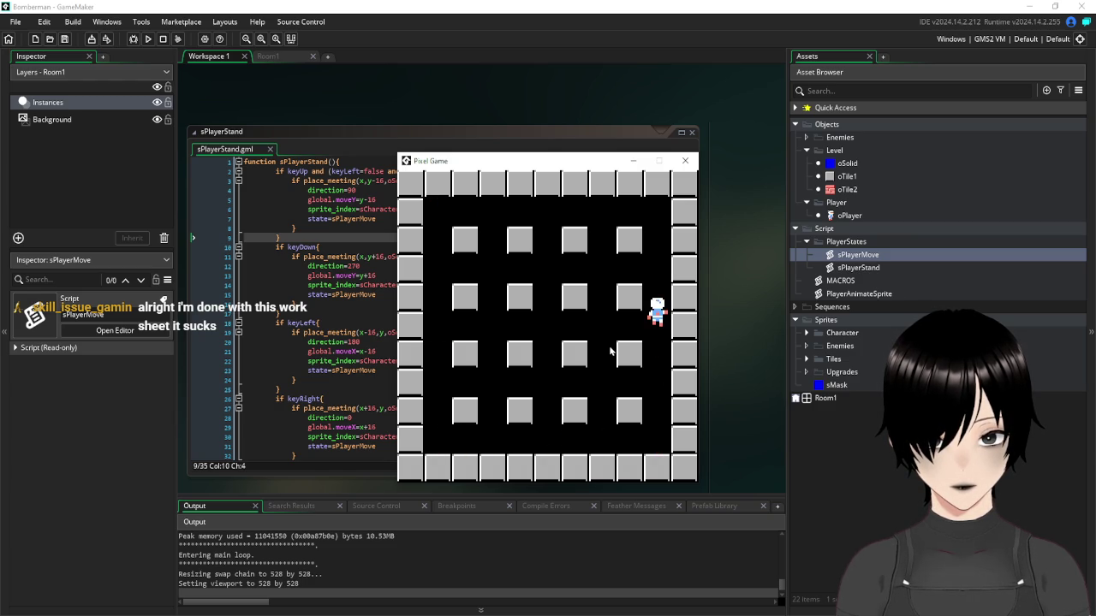
key("Left")
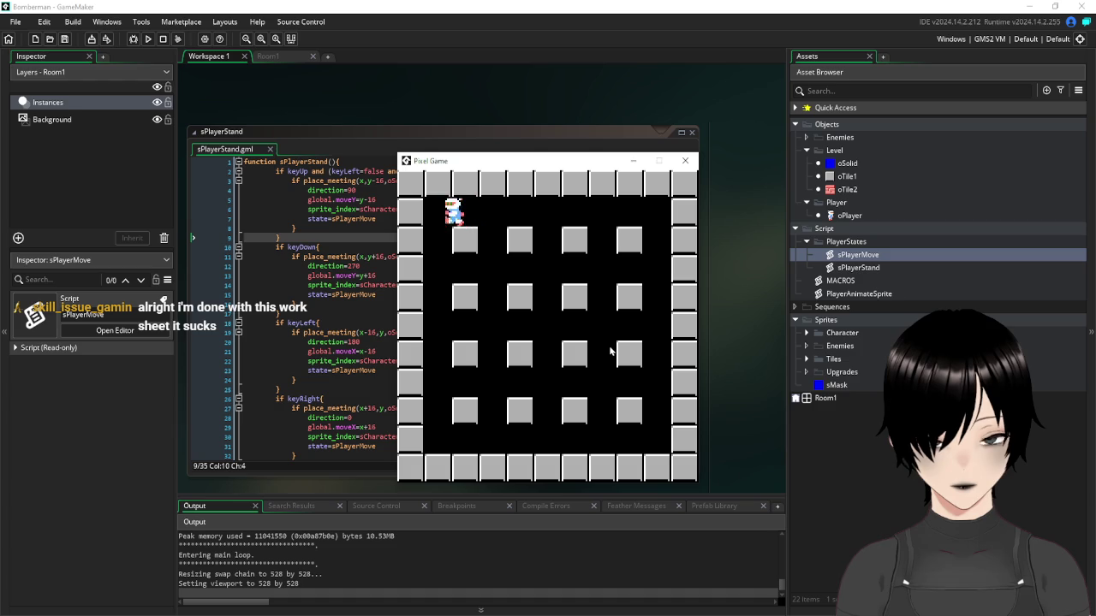
key("Right")
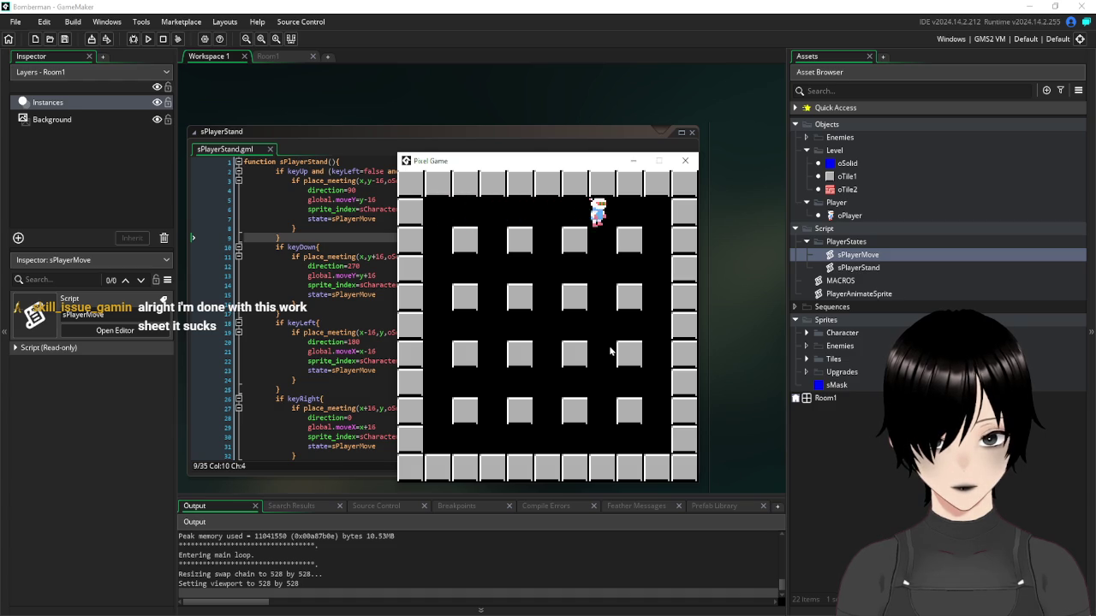
key("Down")
key("Left")
key("Up")
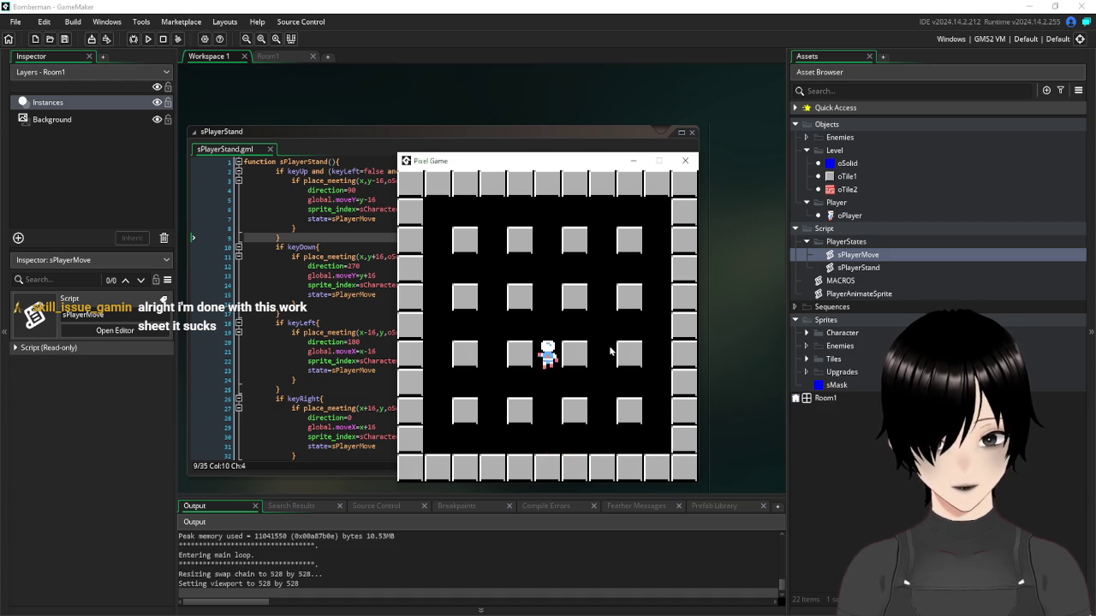
key("Left")
key("Down")
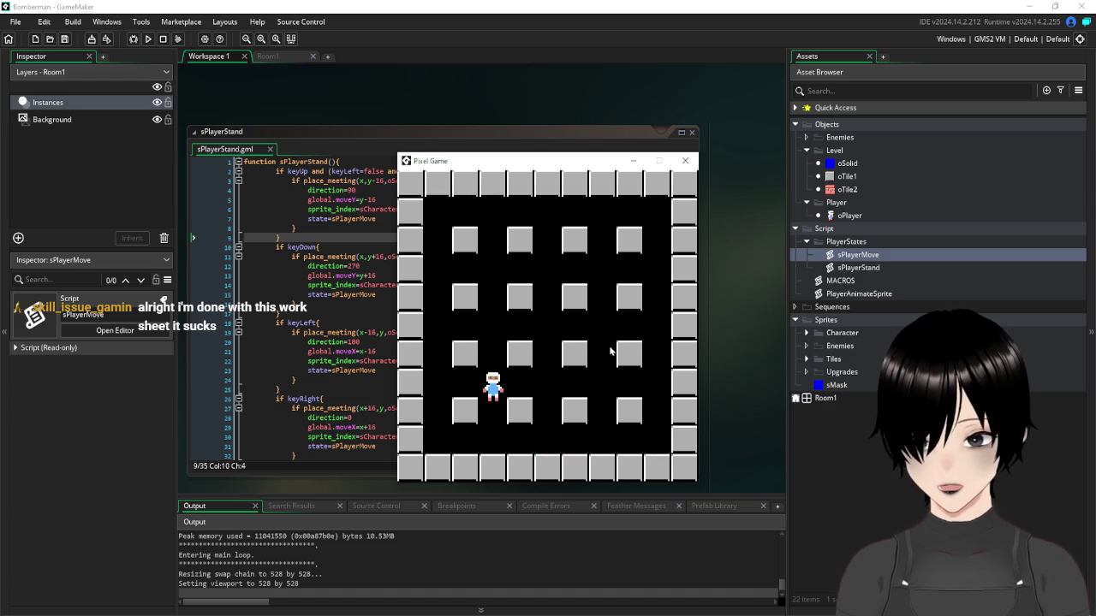
key("Up")
key("Right")
key("Up")
key("Right")
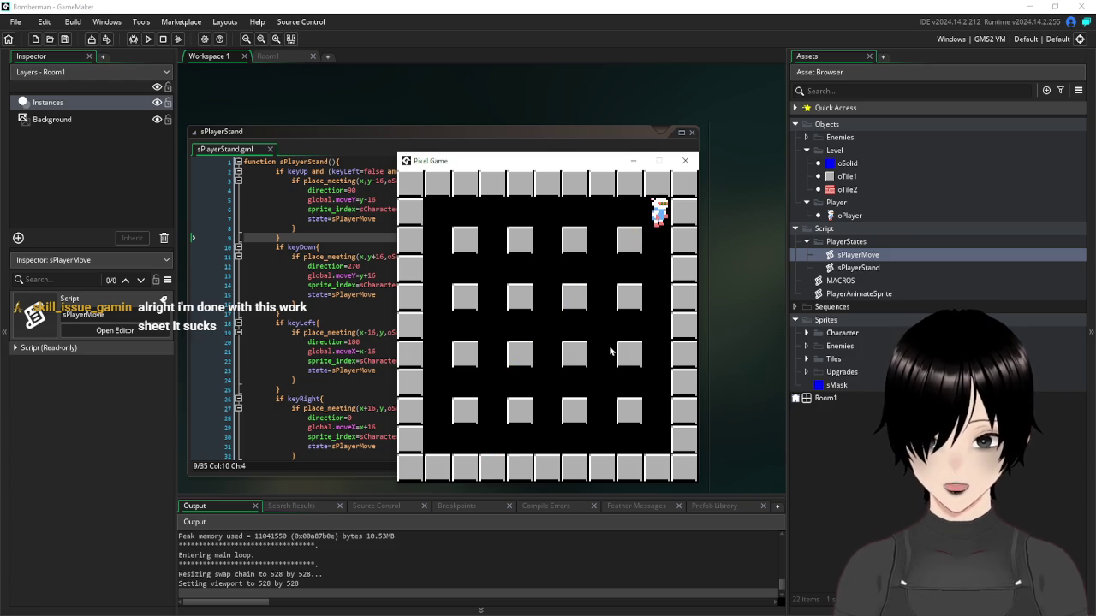
left_click(685, 160)
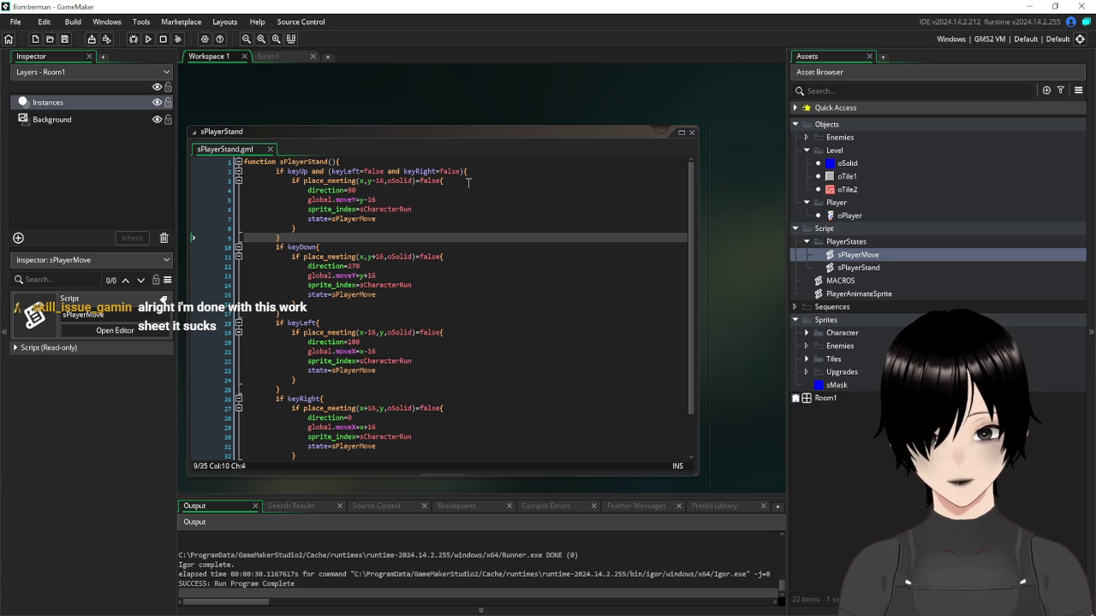
Copy the (keyLeft=false and keyRight=false) condition from line 2 onto the keyDown check
mouse_move(464, 172)
left_mouse_down()
mouse_move(310, 171)
mouse_move(310, 162)
mouse_move(312, 171)
left_mouse_up()
key("ctrl+c")
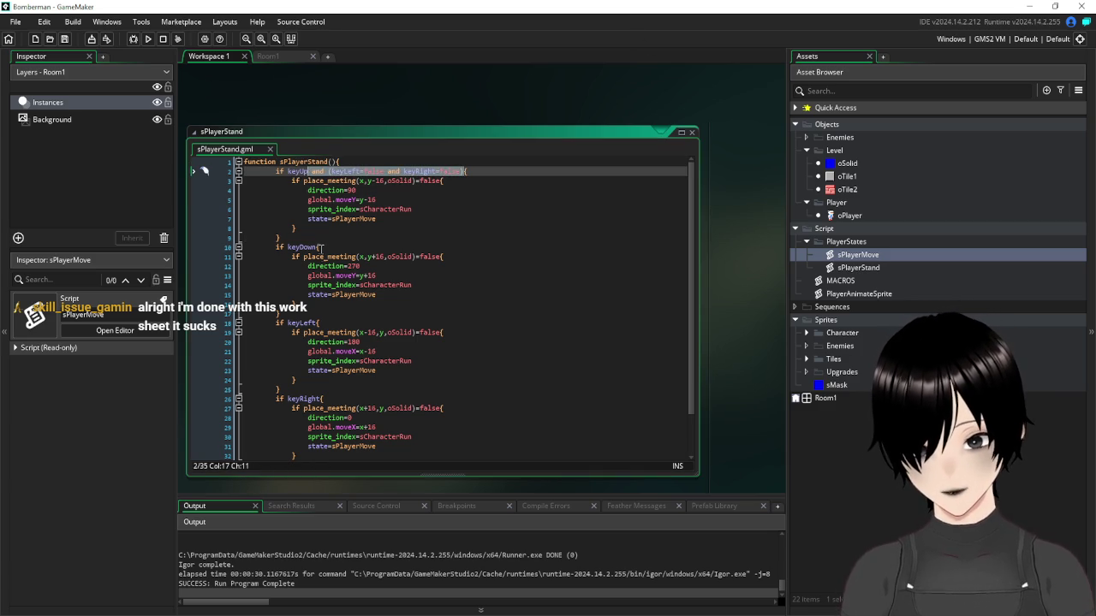
left_click(317, 246)
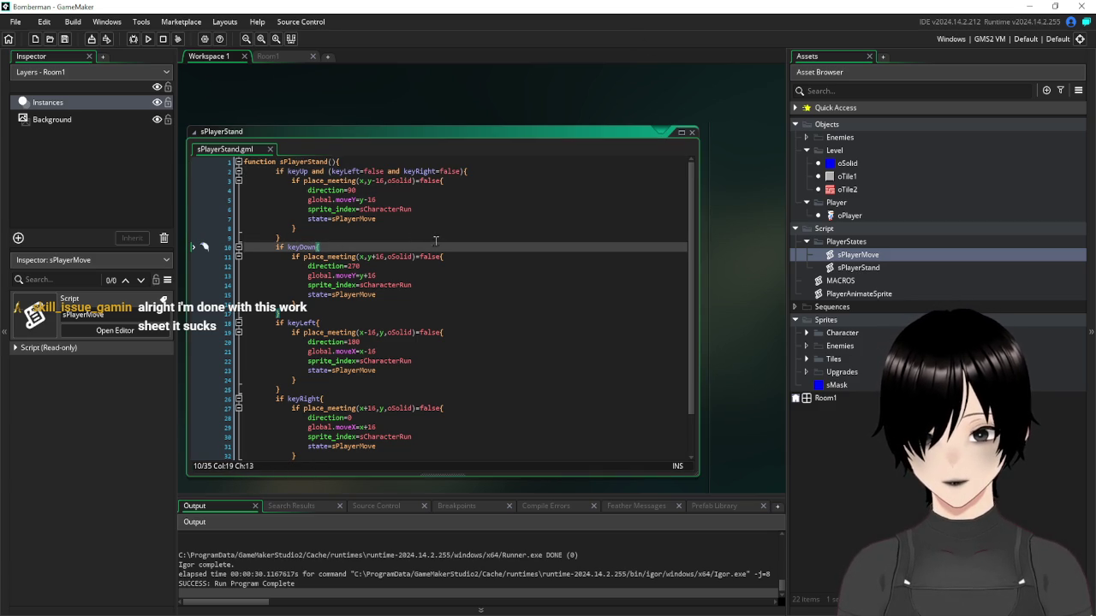
key("ctrl+v")
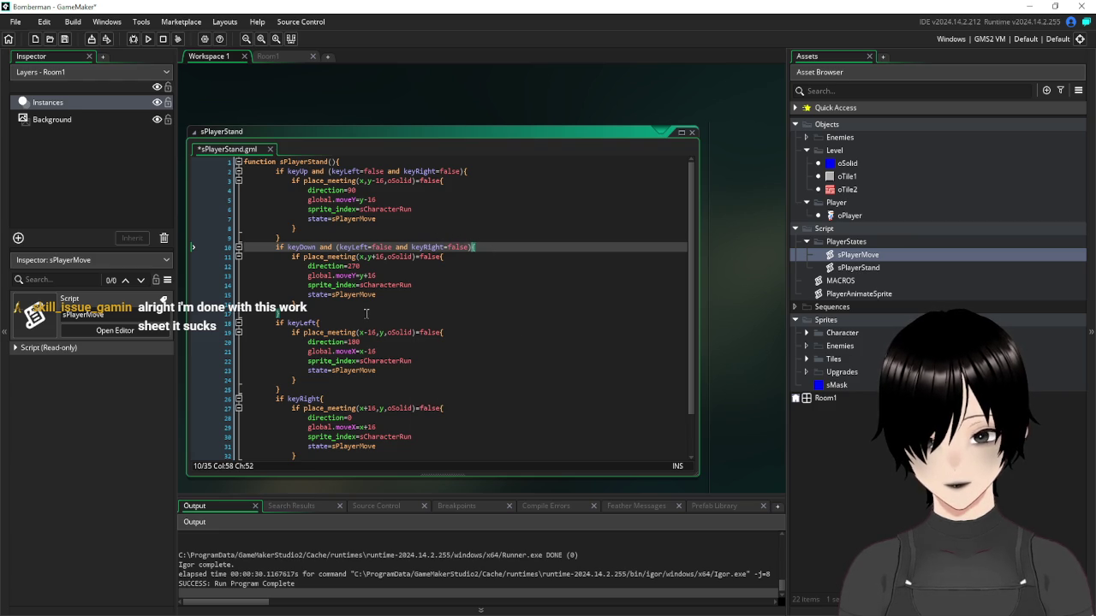
Add a (keyUp=false and keyDown=false) condition to the keyLeft check
left_click(347, 322)
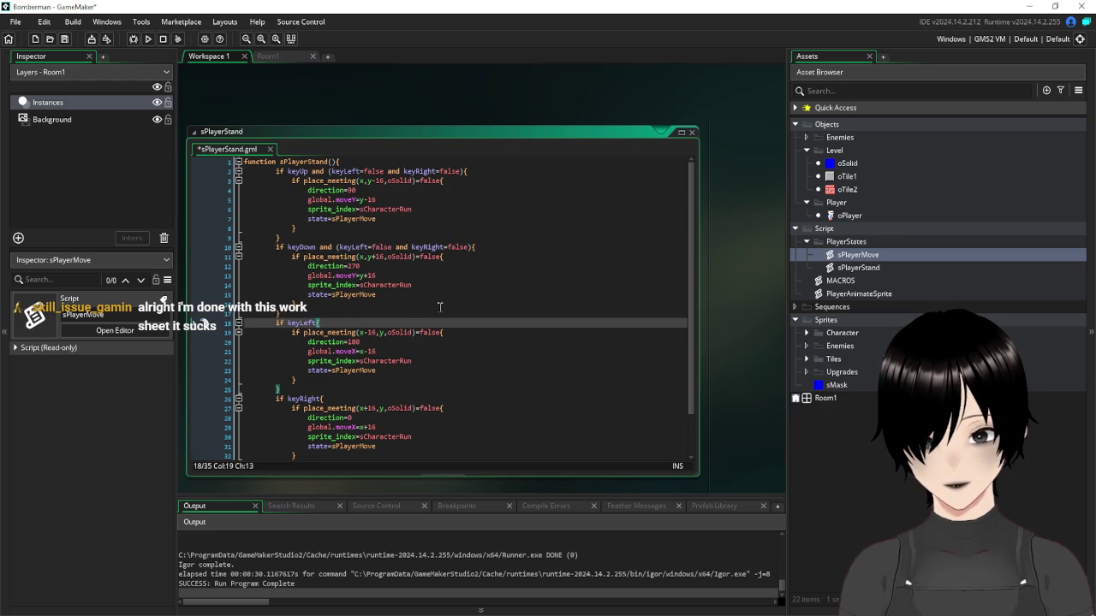
key("ctrl+v")
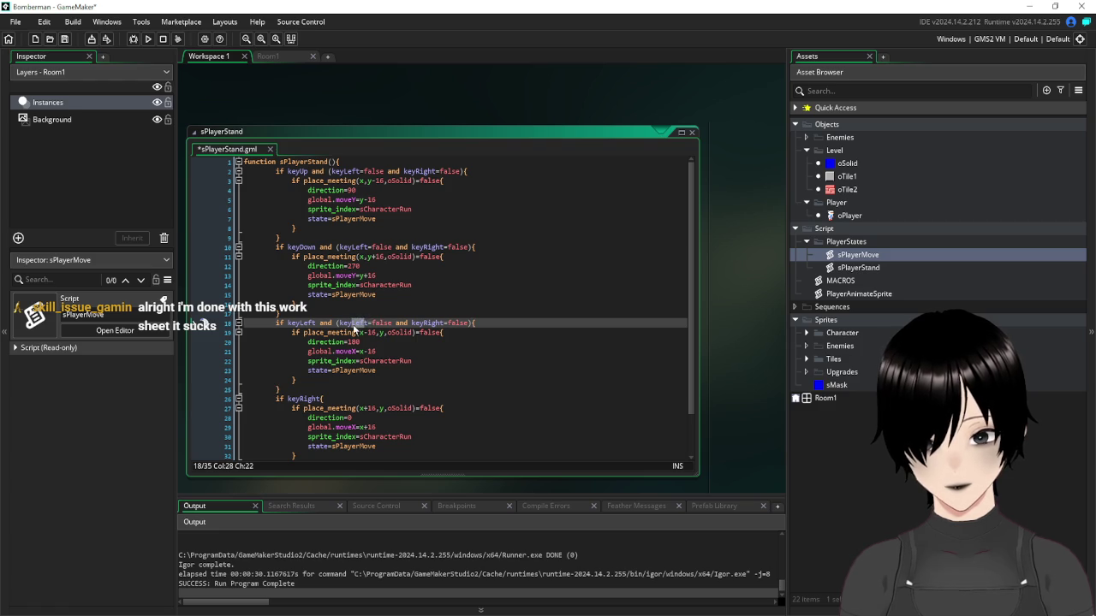
type("U")
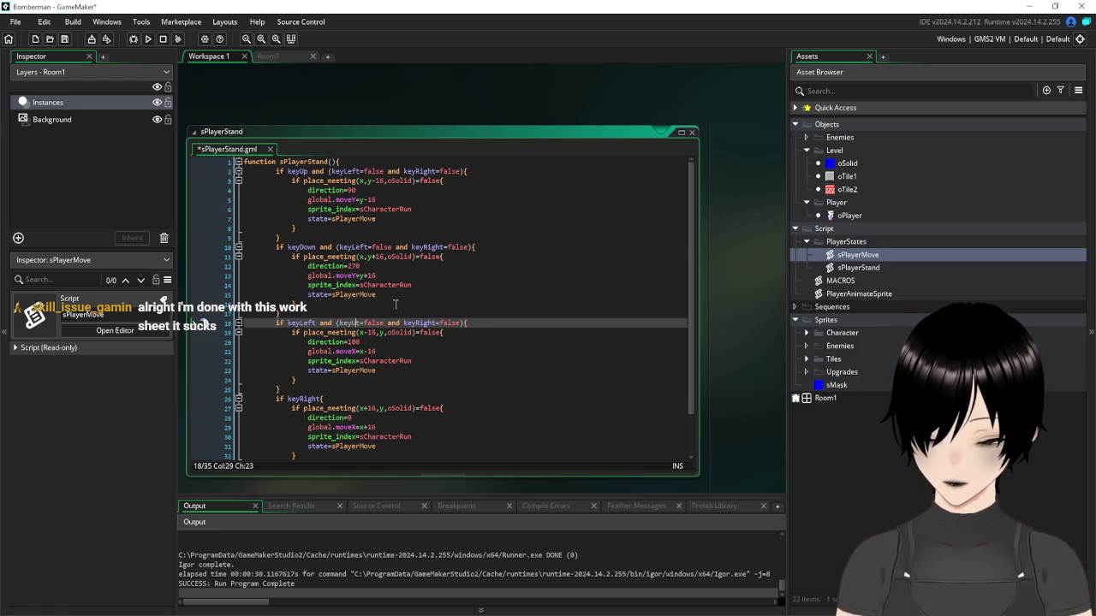
type("p")
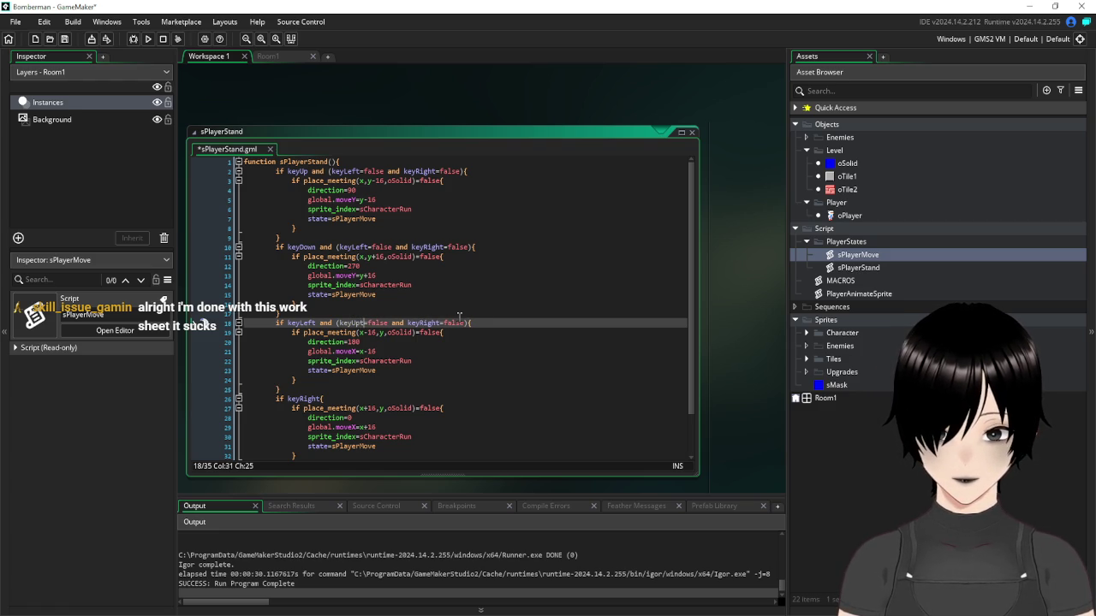
left_click_drag(439, 323, 416, 323)
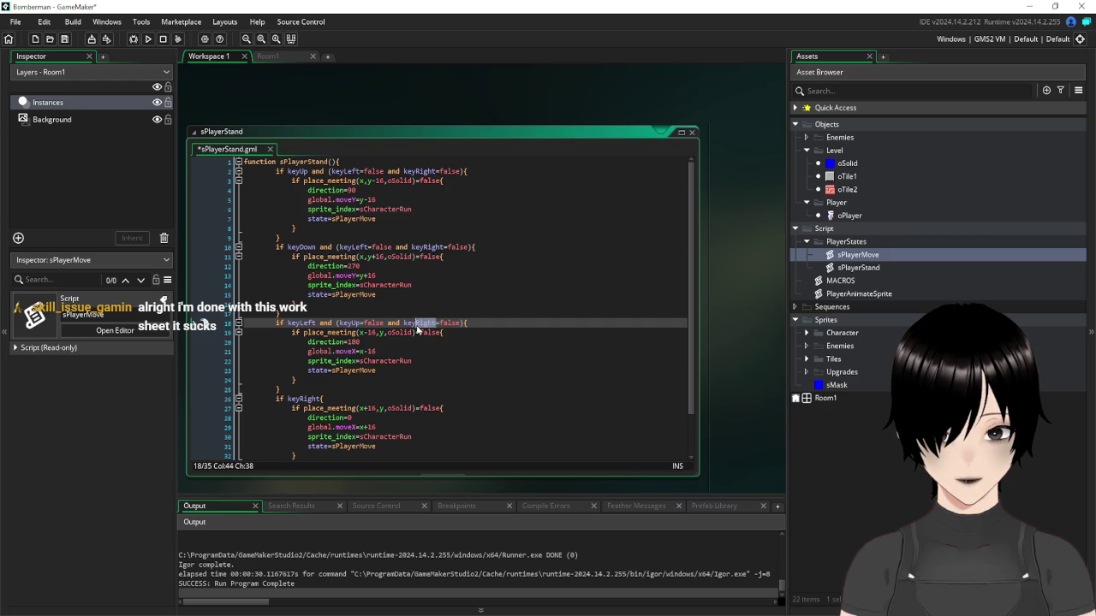
type("Down")
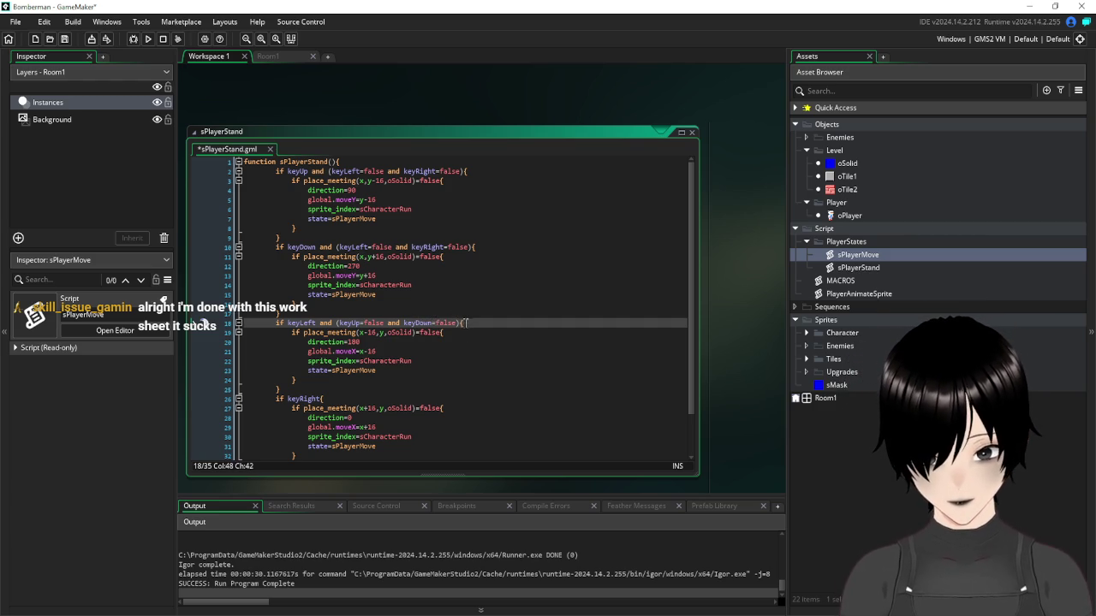
Add the same keyUp/keyDown=false condition to the keyRight check and save sPlayerStand
left_click_drag(461, 323, 339, 325)
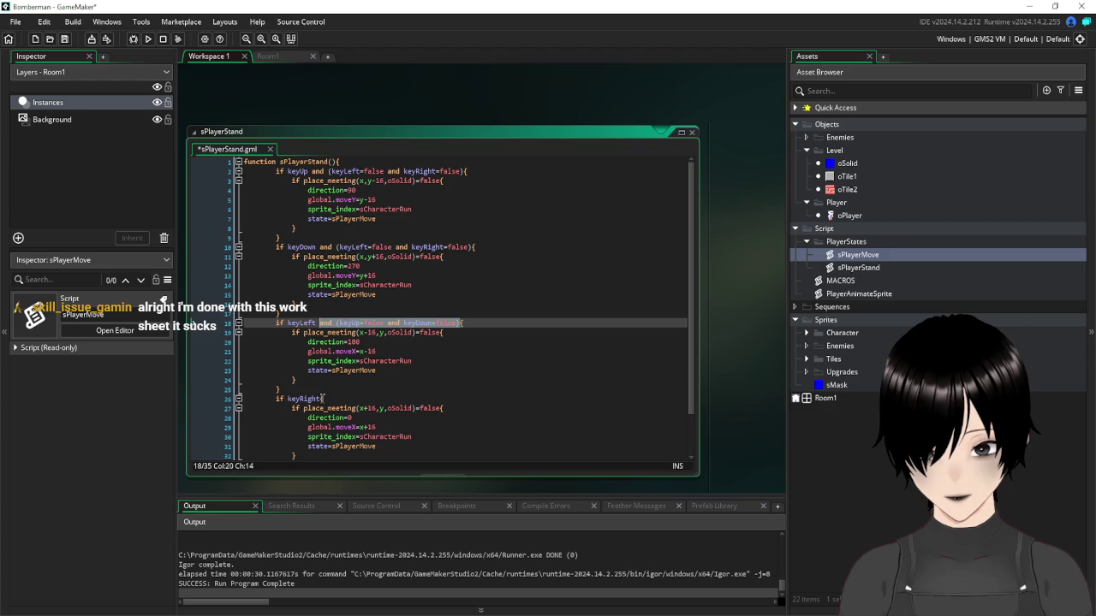
left_click(323, 398)
type("and (keyUp=false and keyDown=false)")
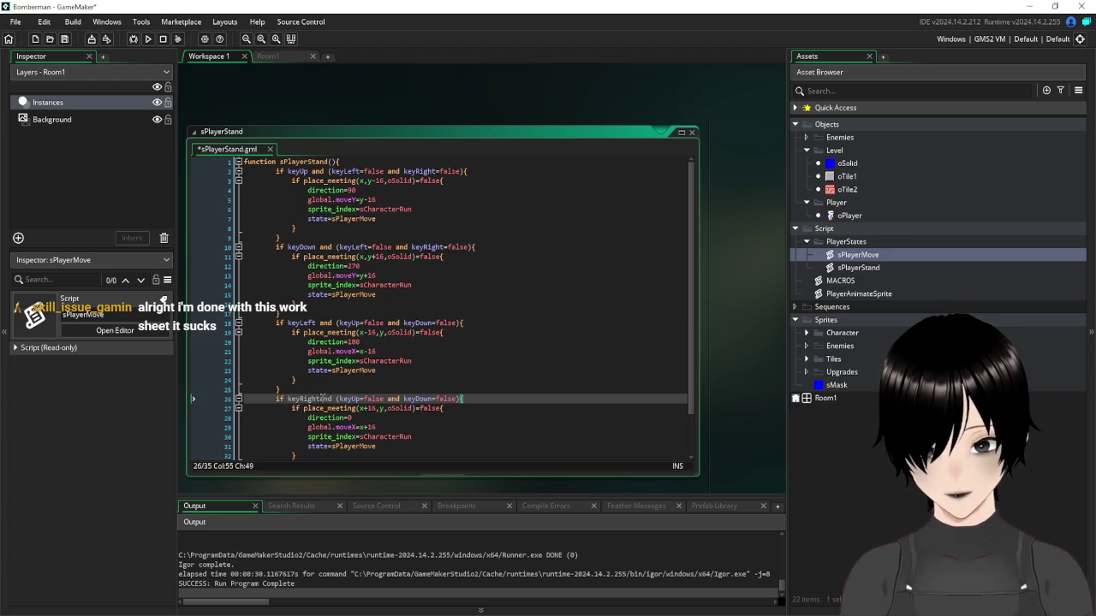
left_click(322, 398)
left_click(547, 346)
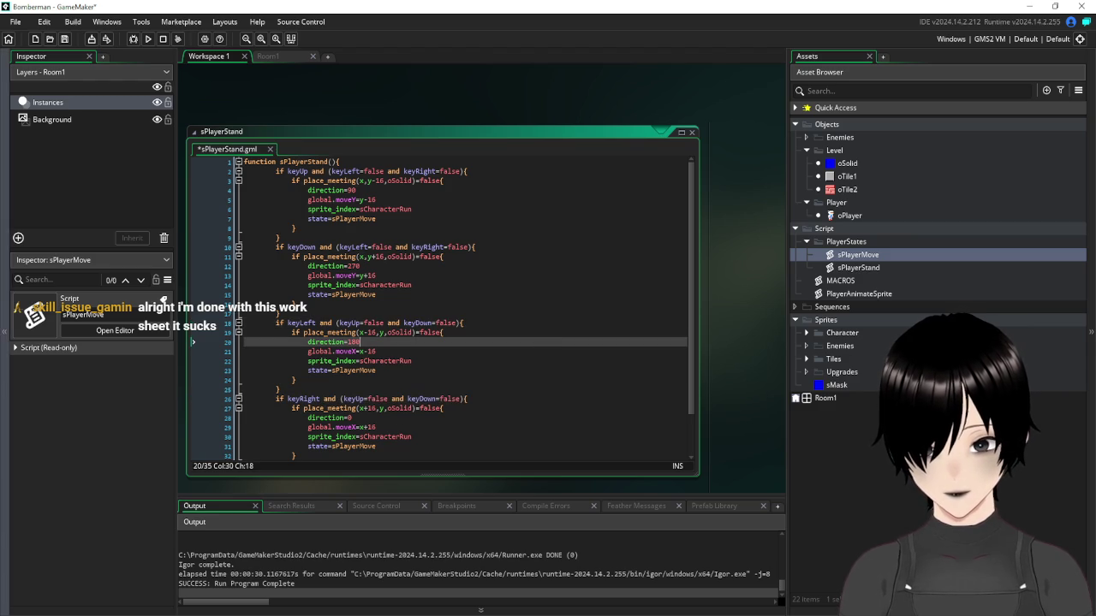
key("ctrl+s")
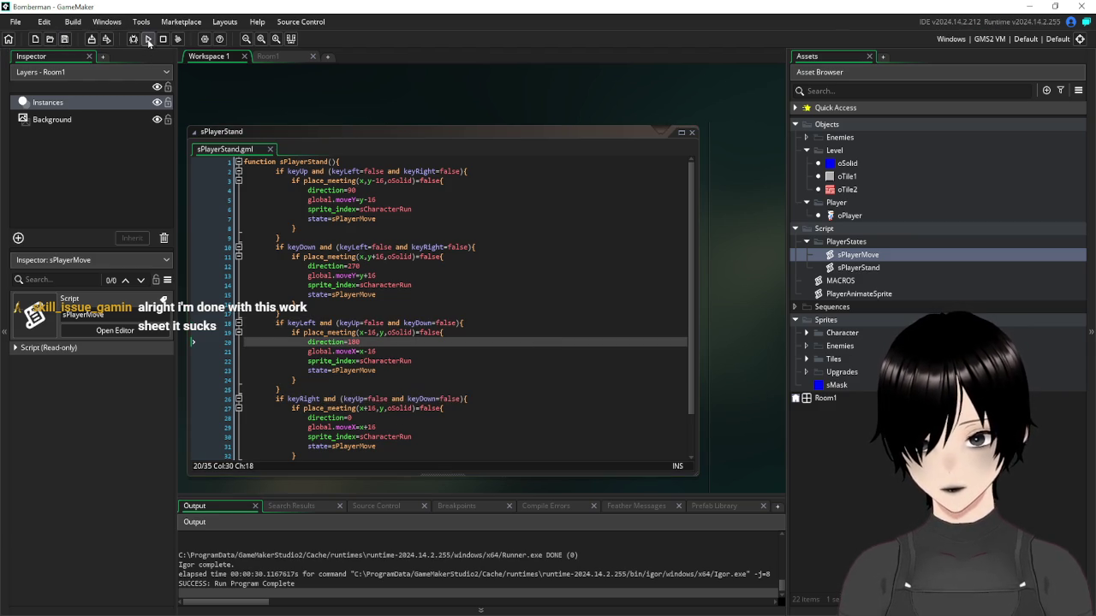
left_click(149, 39)
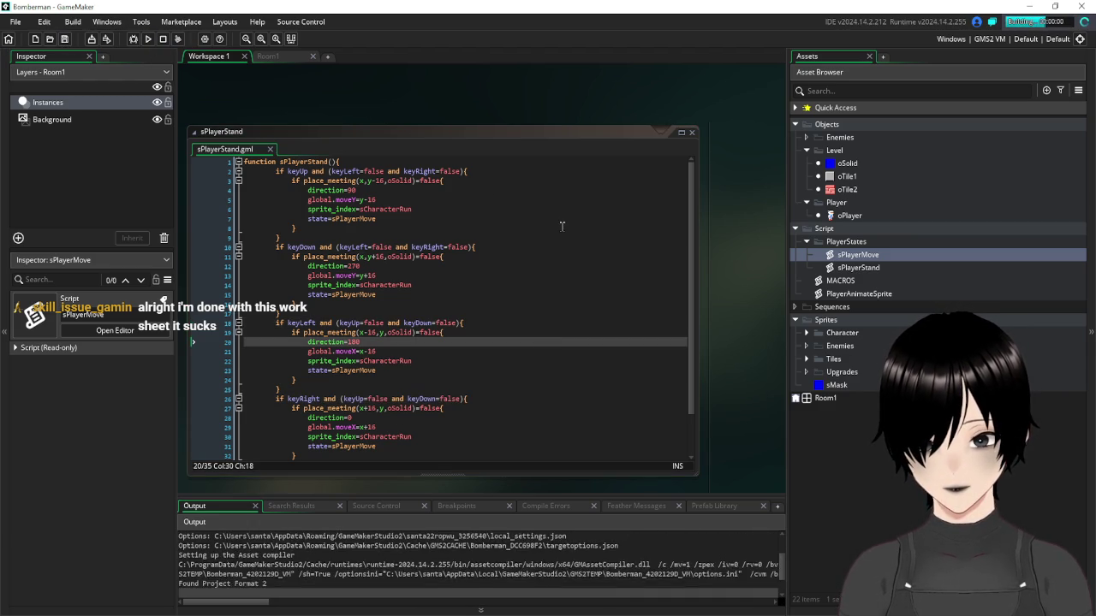
key("Up")
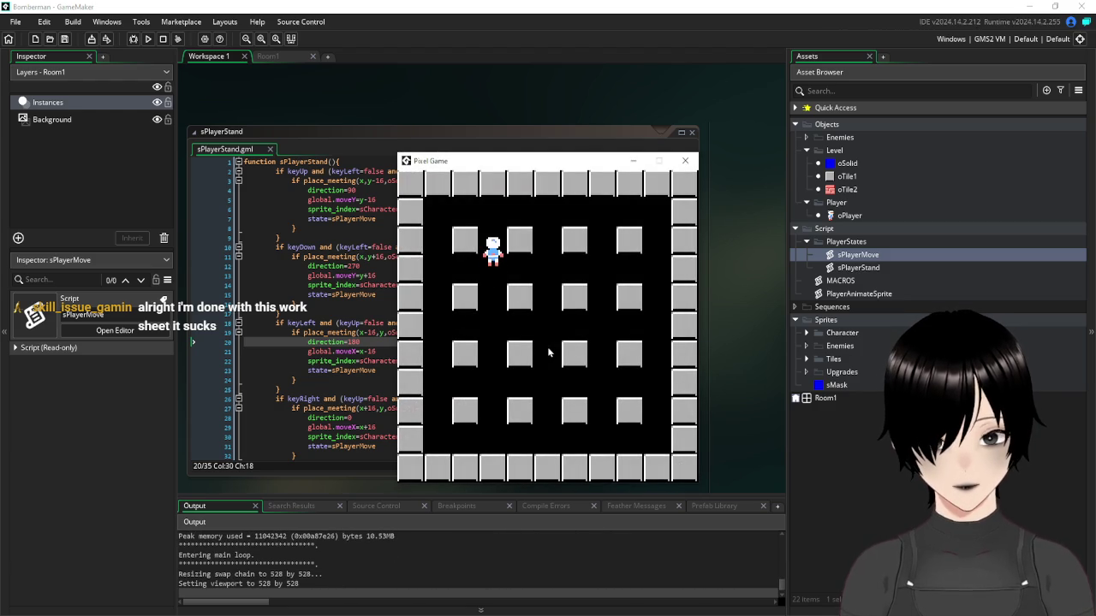
key("Down")
key("Down")
key("Up")
key("Right")
left_click(685, 161)
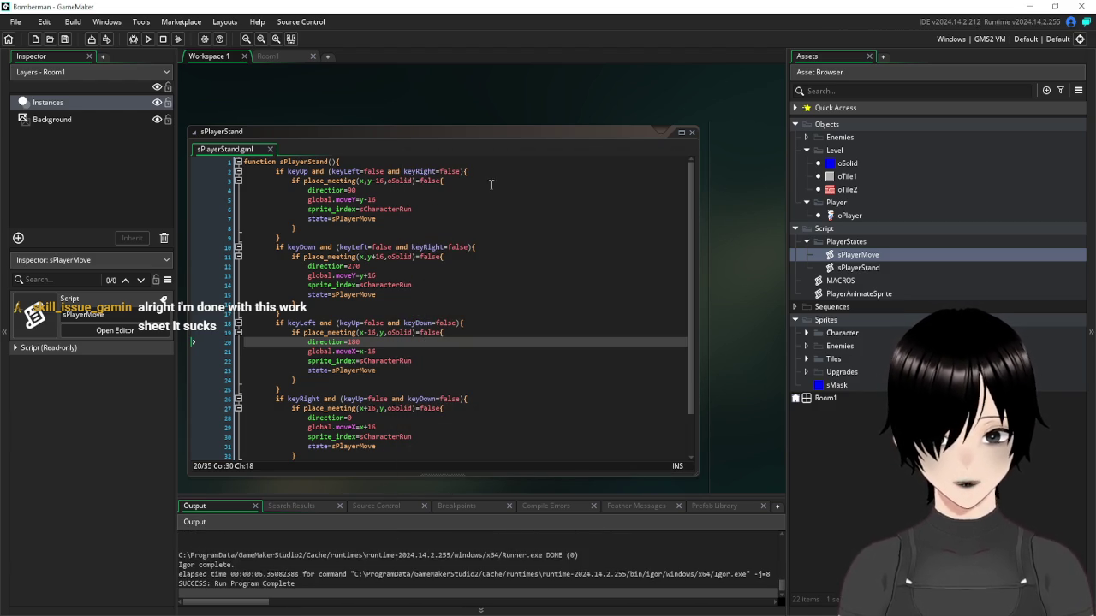
Copy the keyLeft/keyRight=false condition from sPlayerStand and open the sPlayerMove script
left_click_drag(464, 169, 311, 171)
scroll(771, 341, "down", 2)
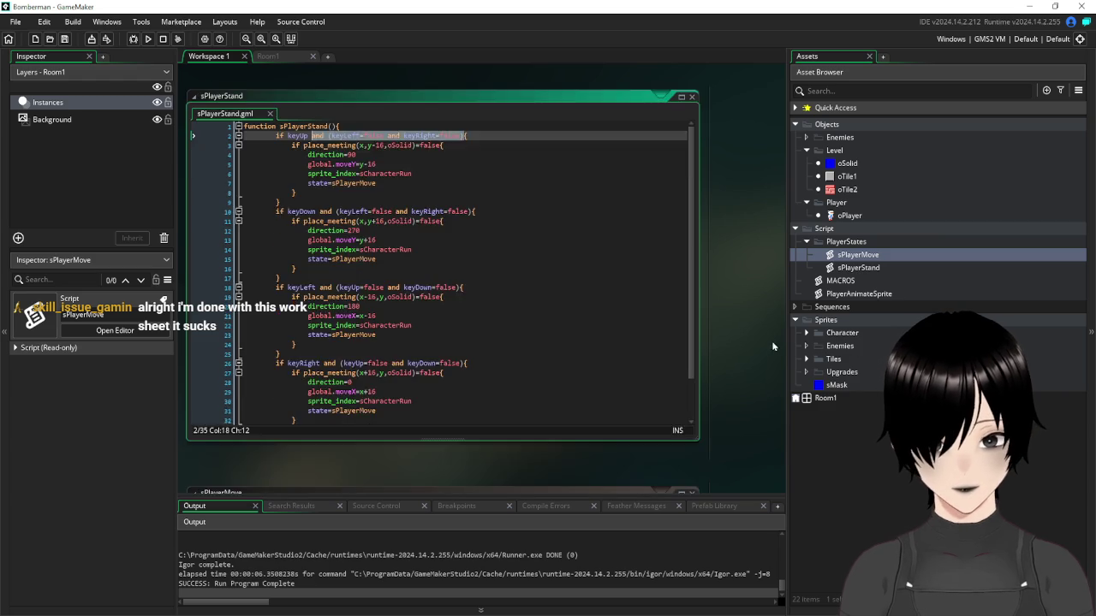
left_click(861, 265)
double_click(860, 256)
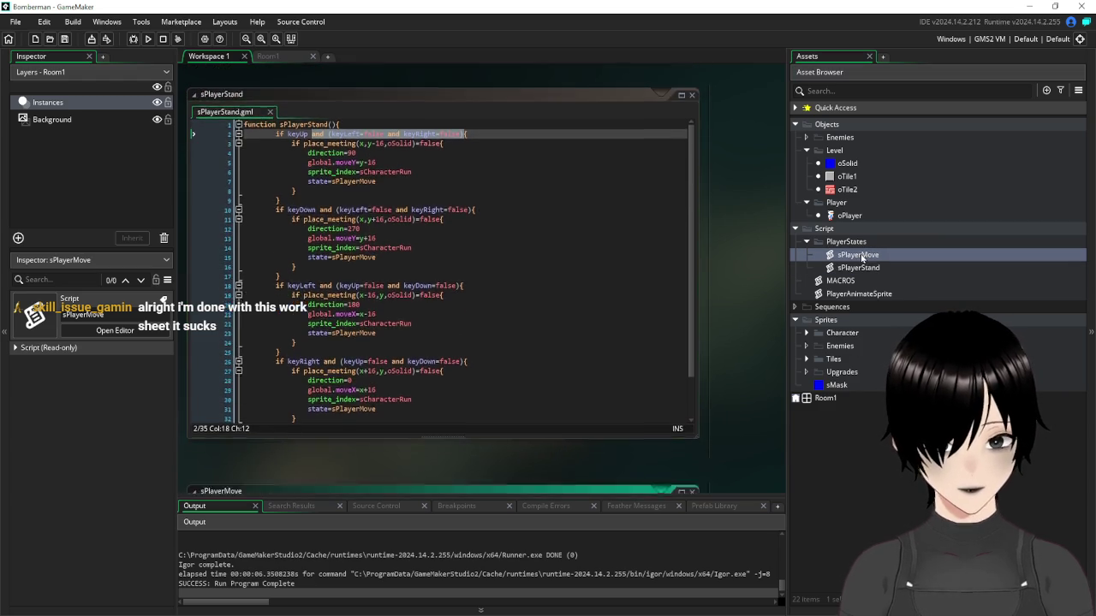
scroll(415, 225, "up", 4)
scroll(414, 227, "up", 5)
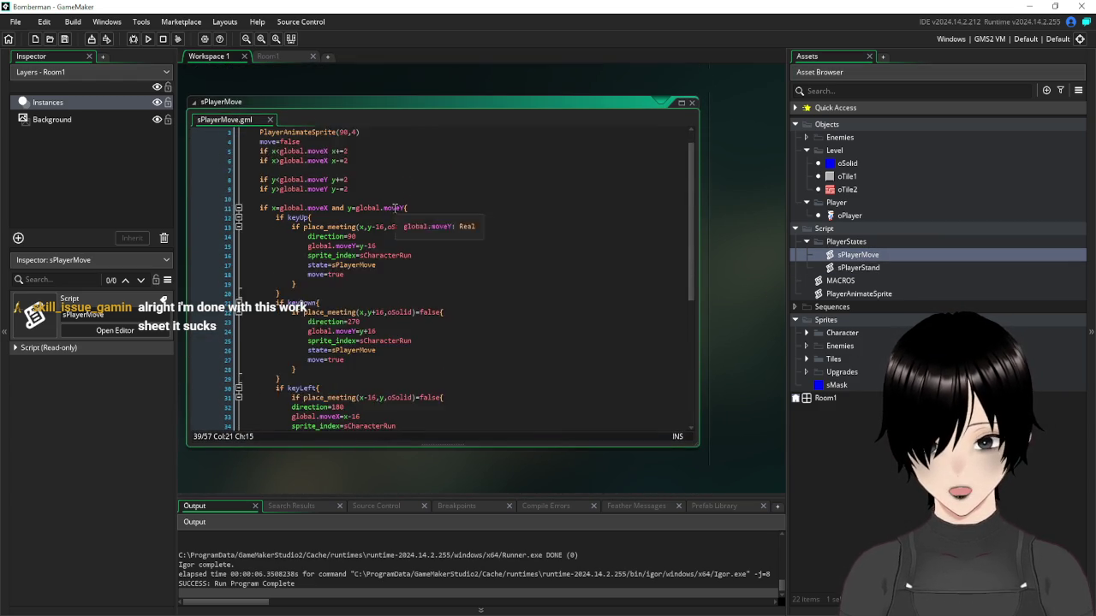
Append 'and (keyLeft=false and keyRight=false)' to the keyUp and keyDown checks on lines 12 and 21
left_click(395, 238)
type("and (keyLeft=false and keyRight=false)")
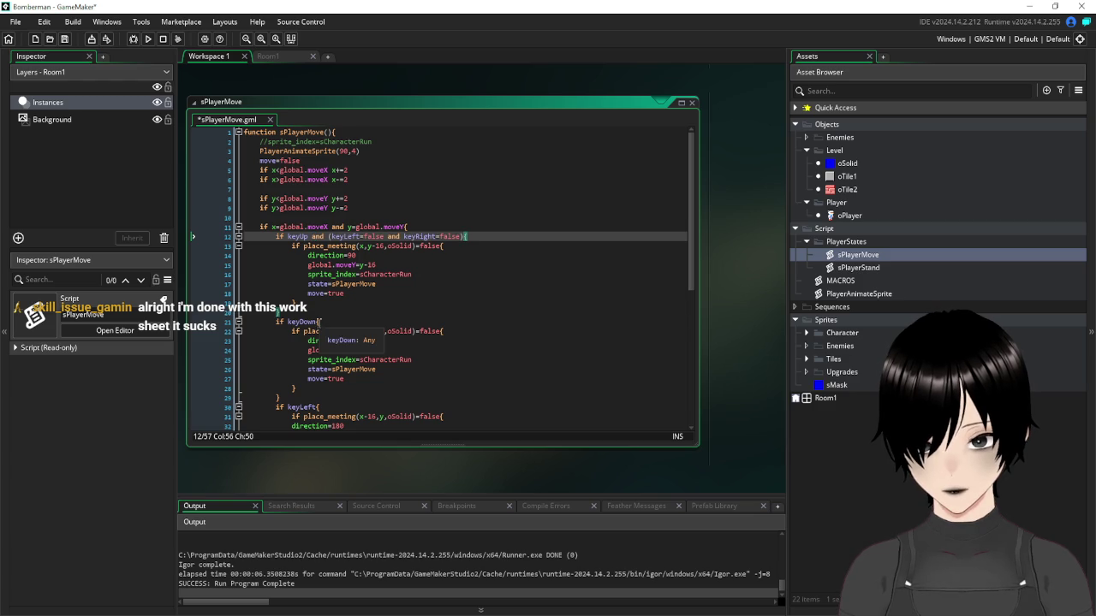
left_click(321, 322)
type("and (keyLeft=false and keyRight=false){")
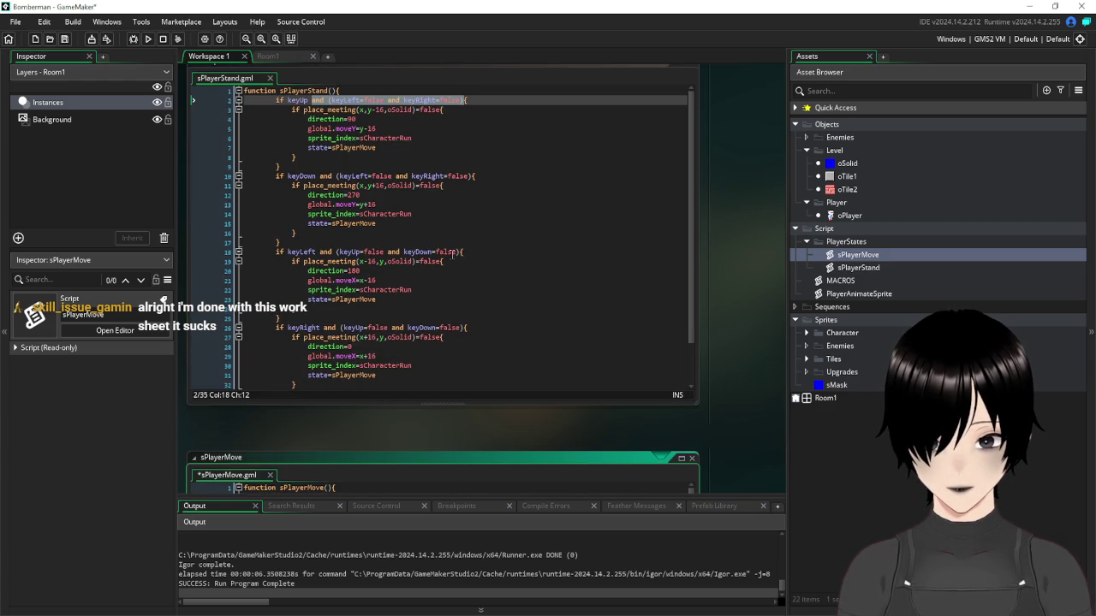
Append 'and (keyUp=false and keyDown=false)' to the keyLeft and keyRight checks on lines 30 and 39, then save
left_click_drag(461, 252, 364, 251)
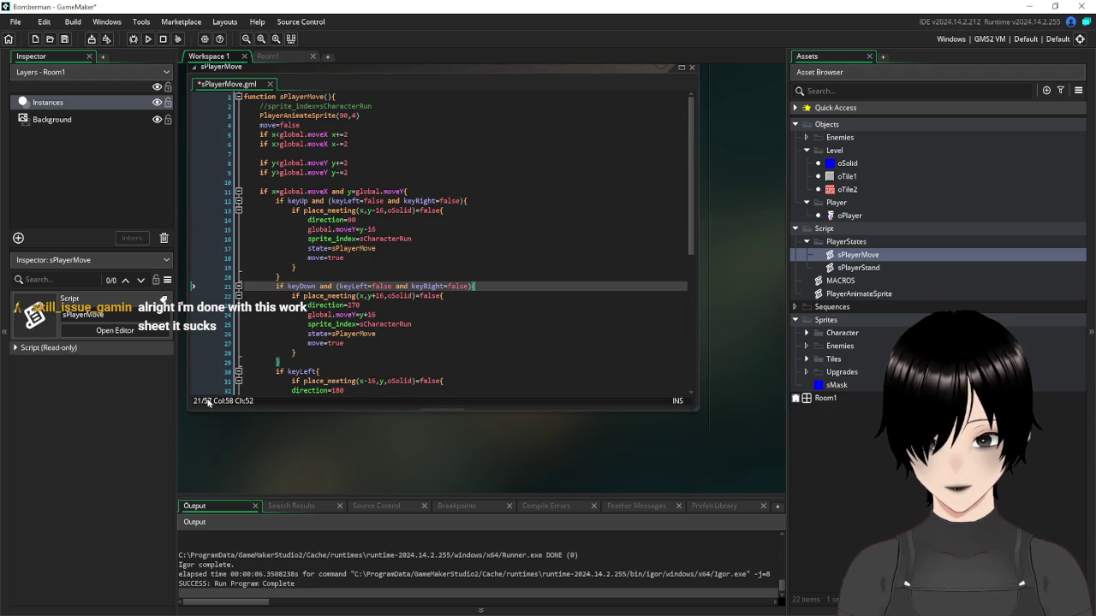
left_click(318, 371)
type("and (keyUp=false and keyDown=false)")
scroll(525, 306, "down", 4)
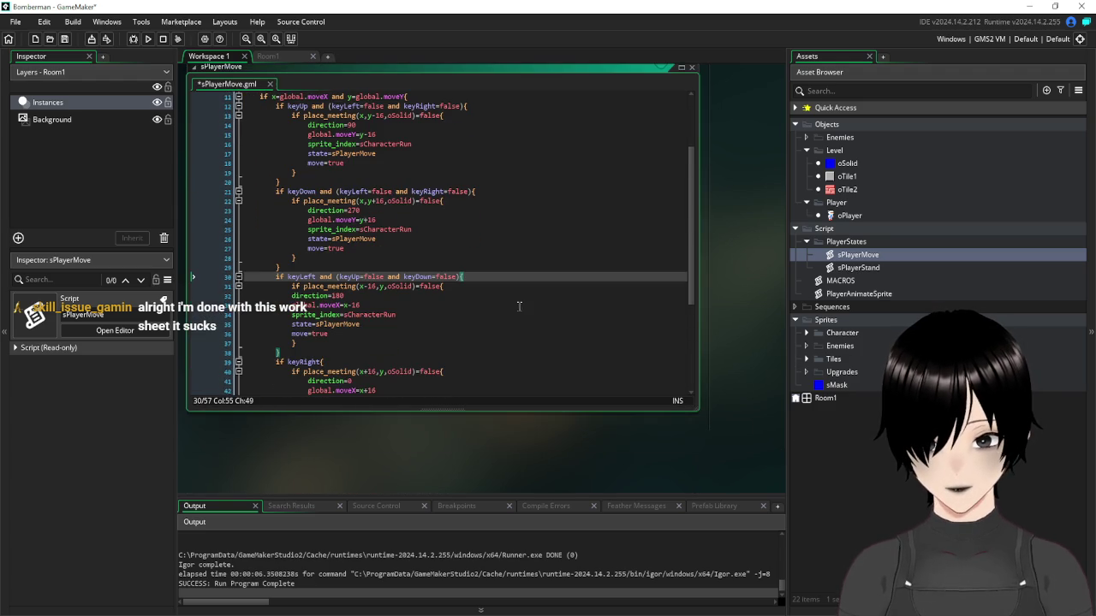
left_click(321, 361)
type("and (keyUp=false and keyDown=false)")
left_click(402, 305)
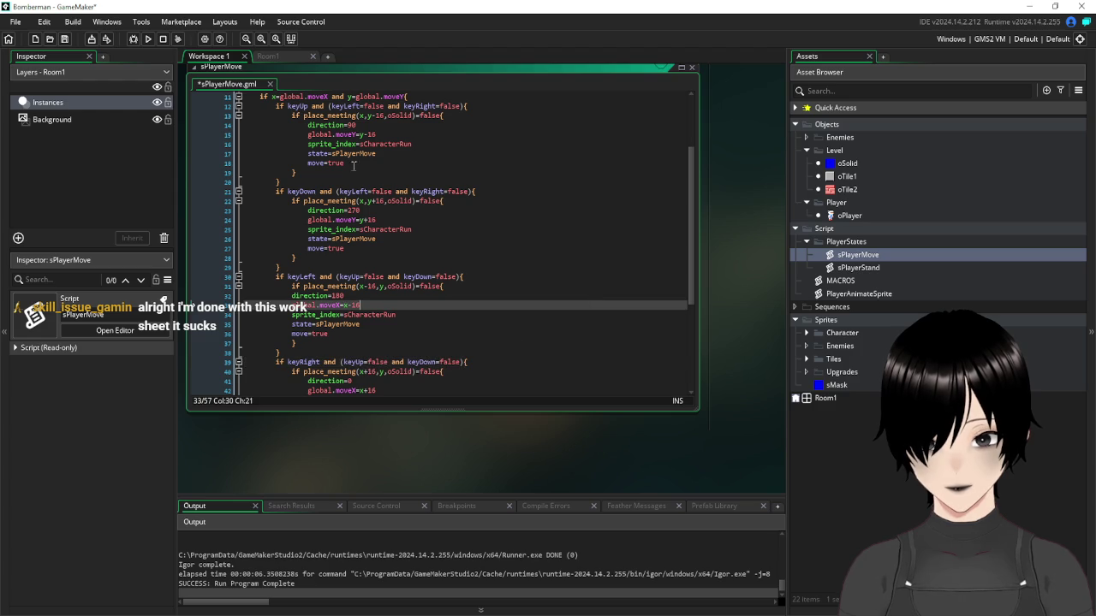
left_click(64, 38)
Run the game and walk the player along the top, bottom and side rows of the grid, then close it
left_click(148, 38)
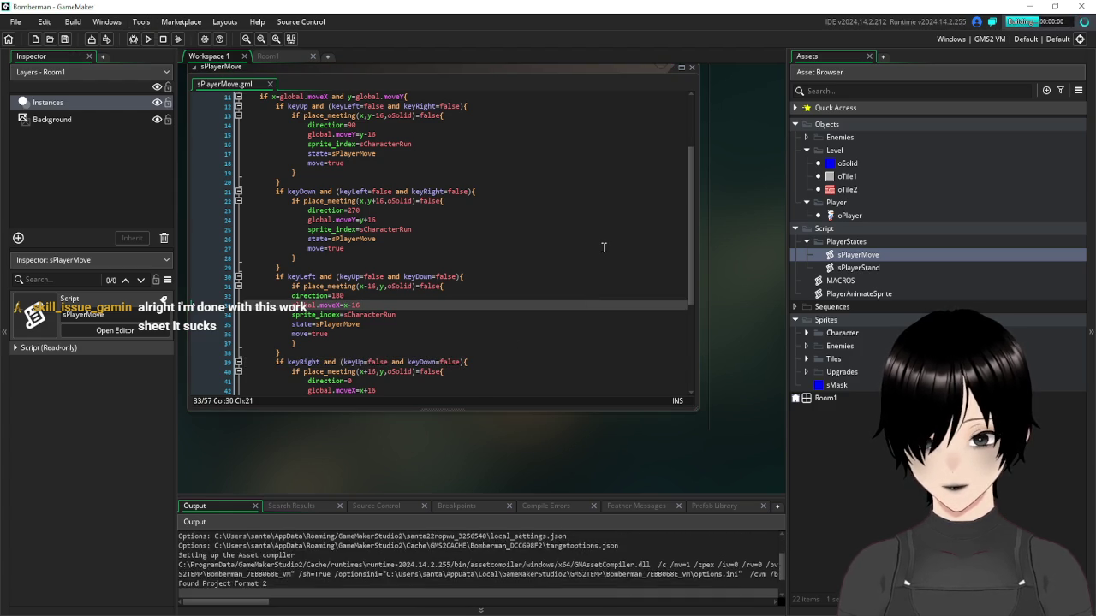
key("Up")
key("Down")
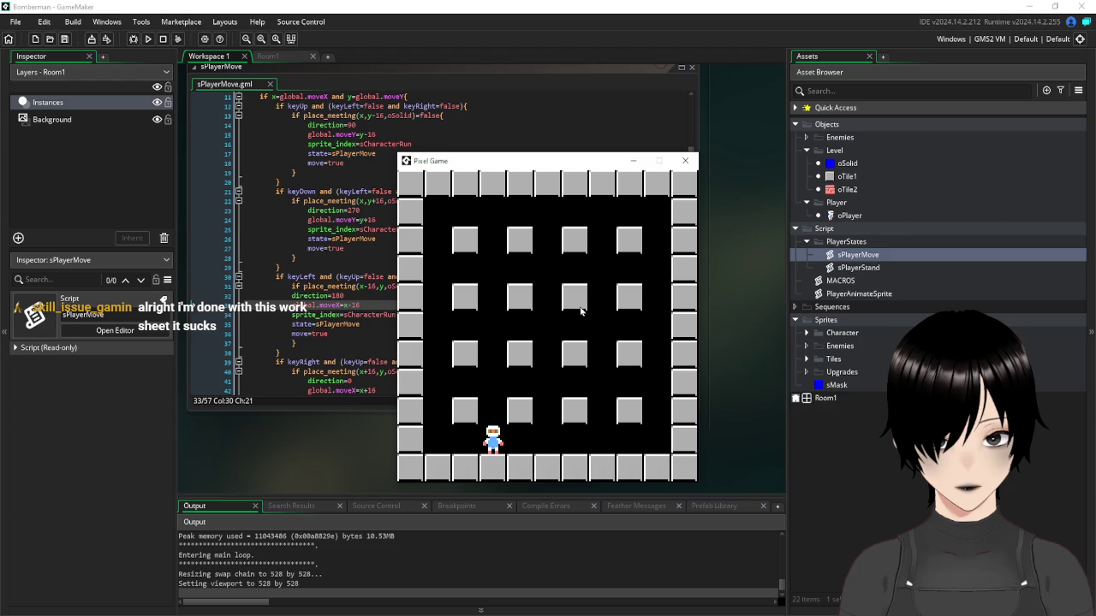
key("Up")
key("Right")
key("Right")
key("Down")
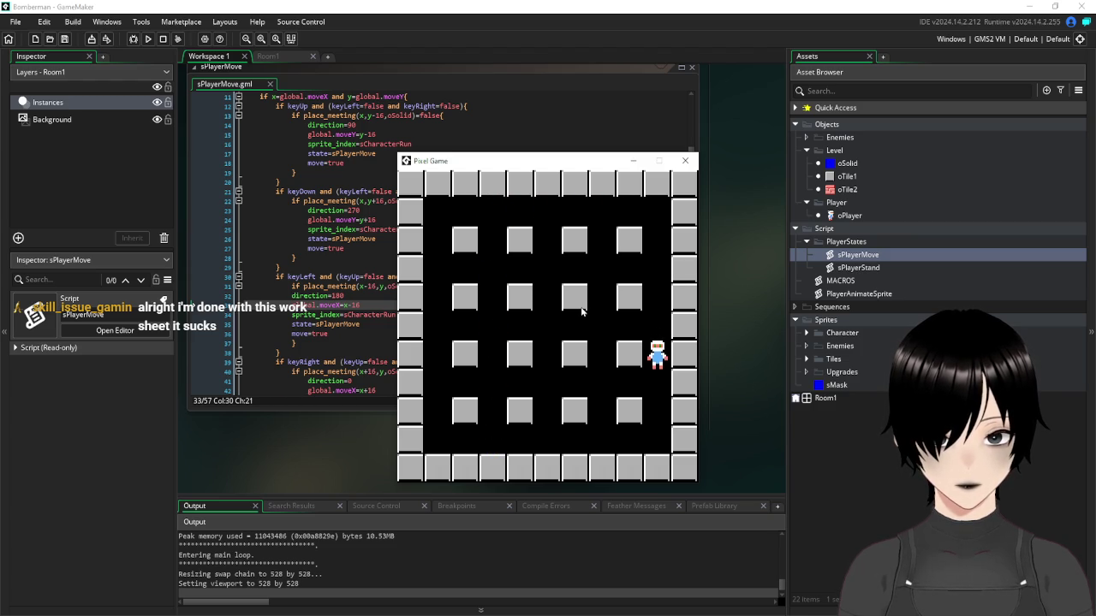
key("Down")
key("Left")
key("Up")
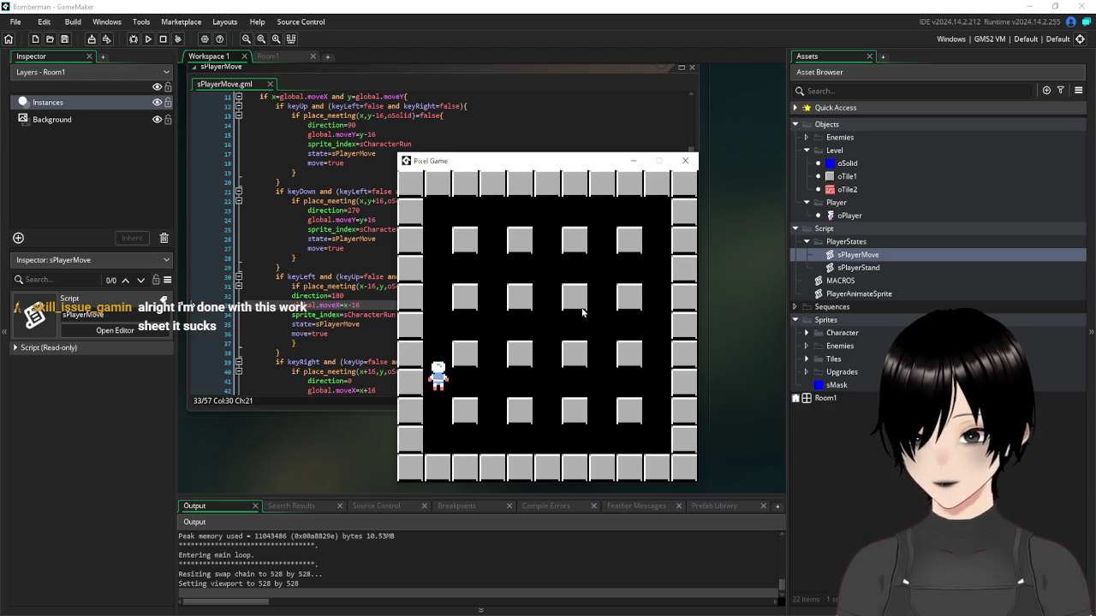
key("Right")
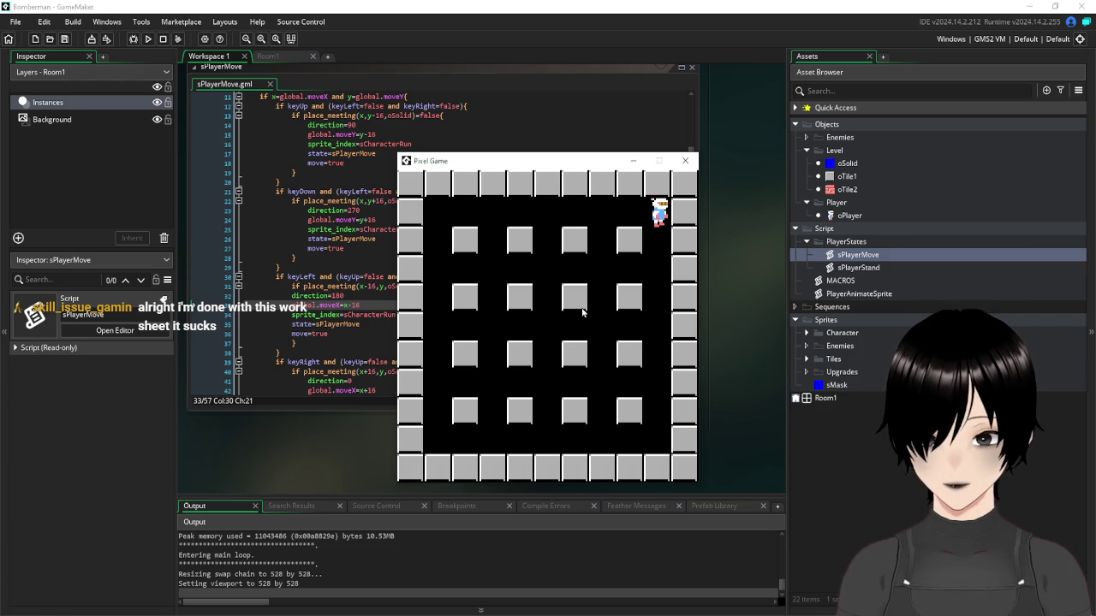
key("Left")
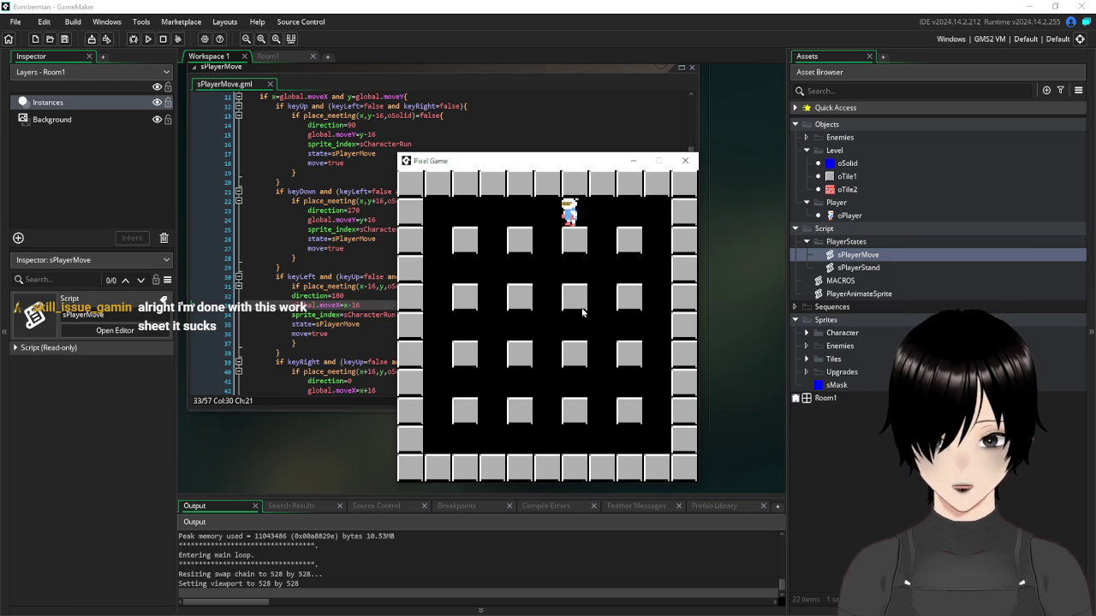
key("Down")
key("Right")
key("Left")
key("Right")
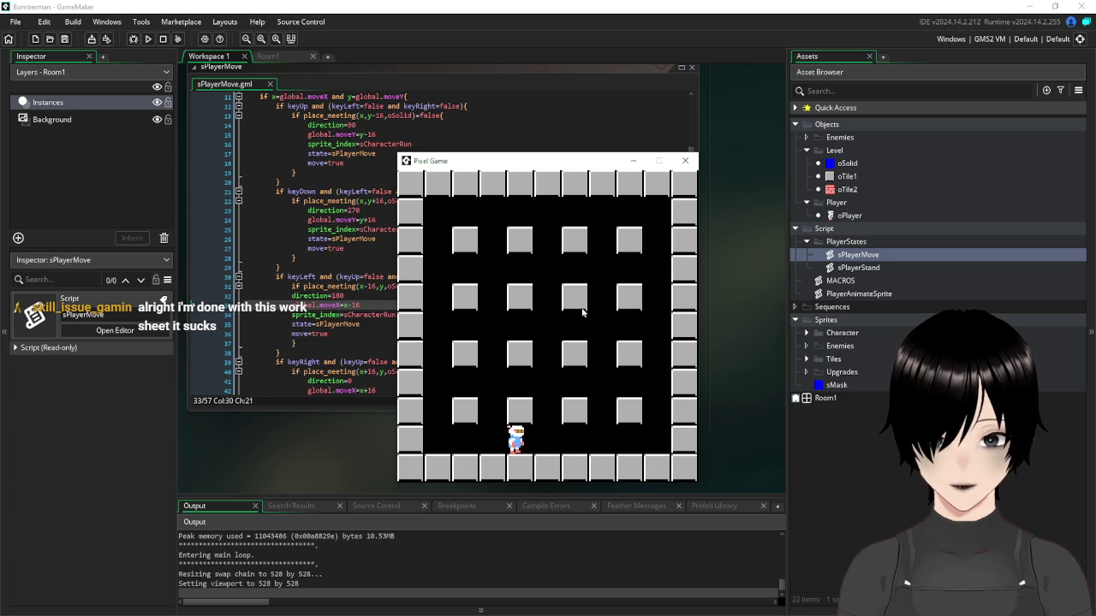
key("Up")
key("Right")
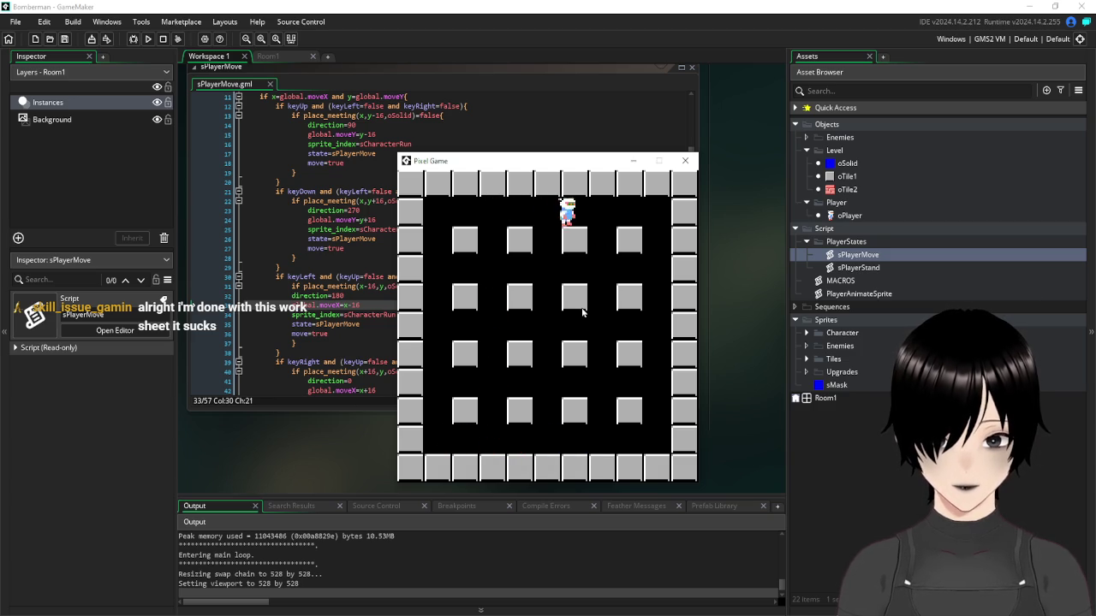
key("Down")
key("Down")
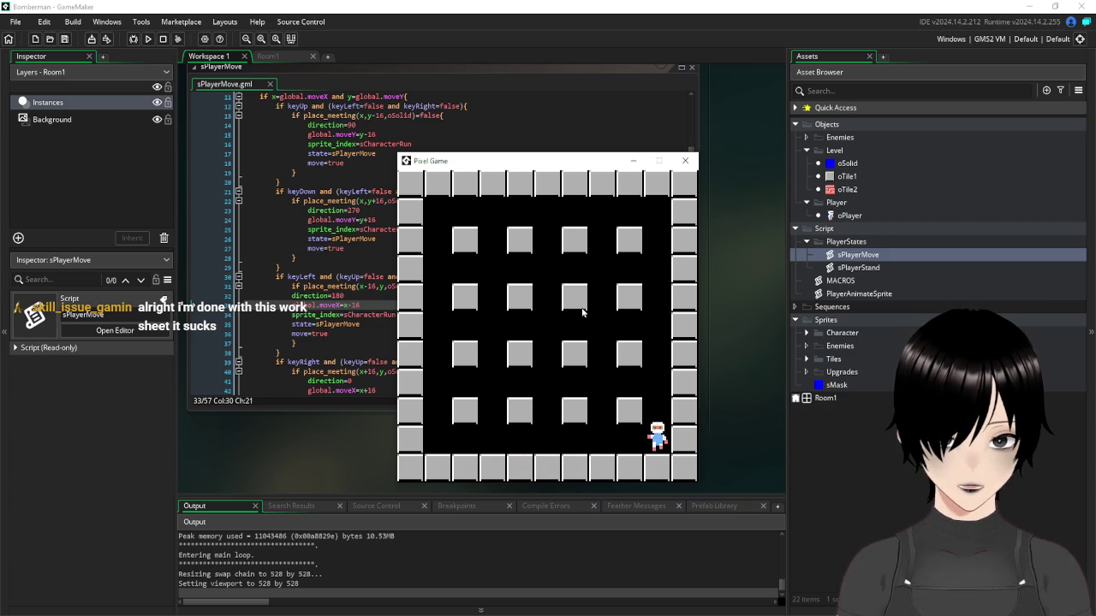
key("Left")
key("Right")
key("Right")
key("Right")
key("Left")
key("Left")
key("Up")
key("Up")
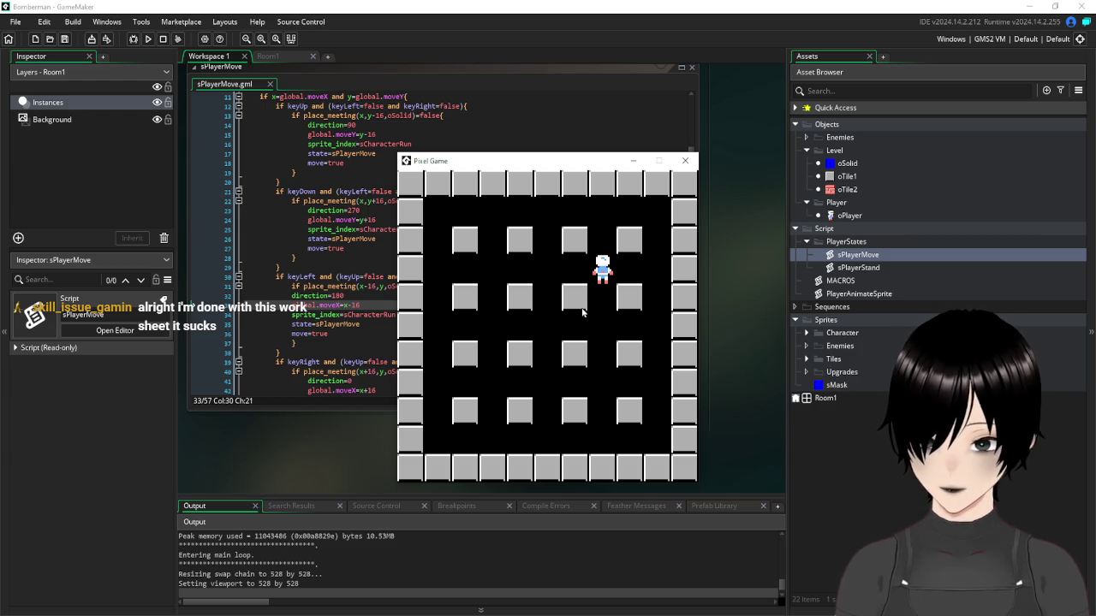
key("Up")
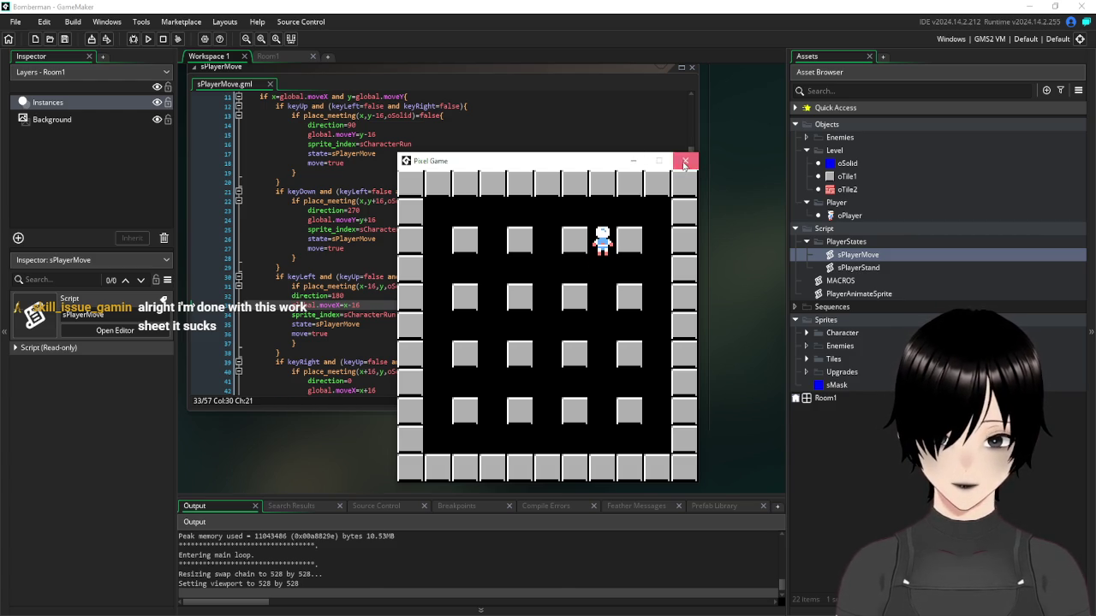
left_click(684, 162)
Declare 'var keyCheck=false' on a new line below the sPlayerStand function header
scroll(740, 237, "up", 6)
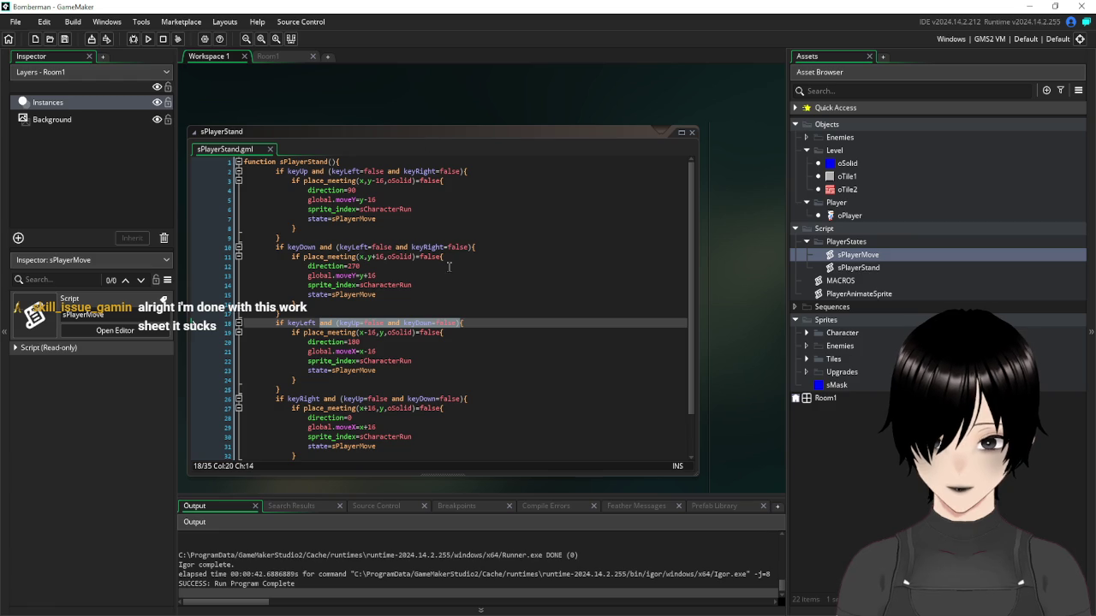
left_click(375, 158)
key("Return")
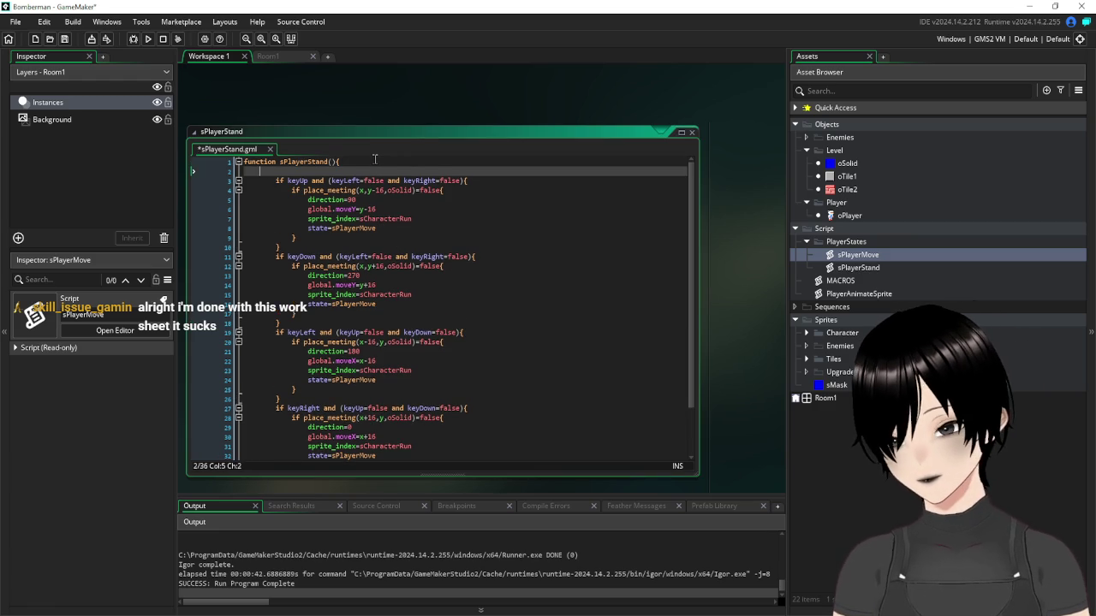
type("ke")
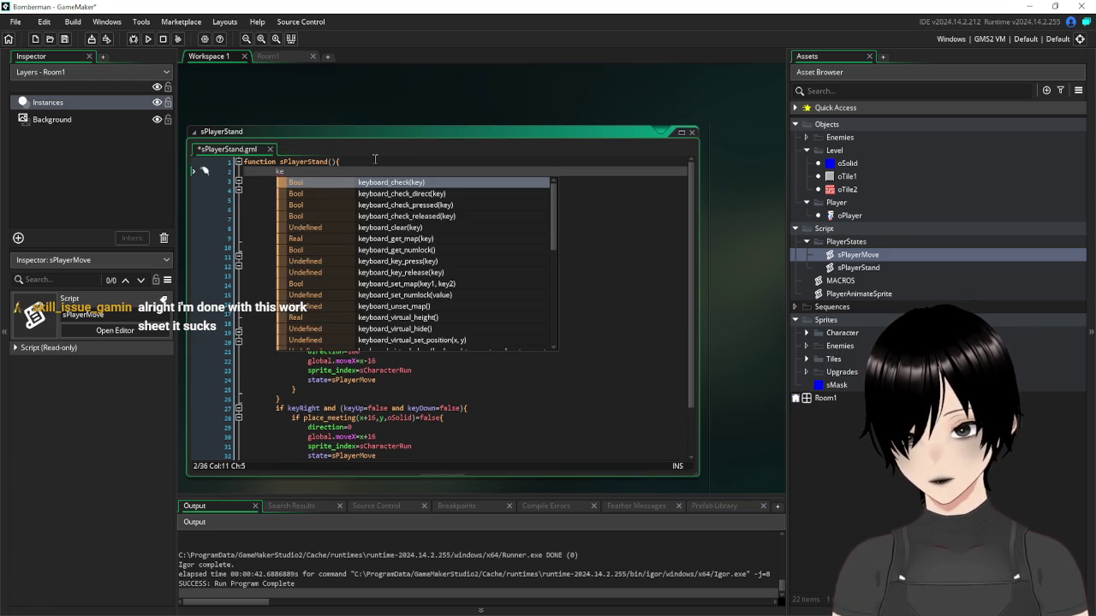
type("yC")
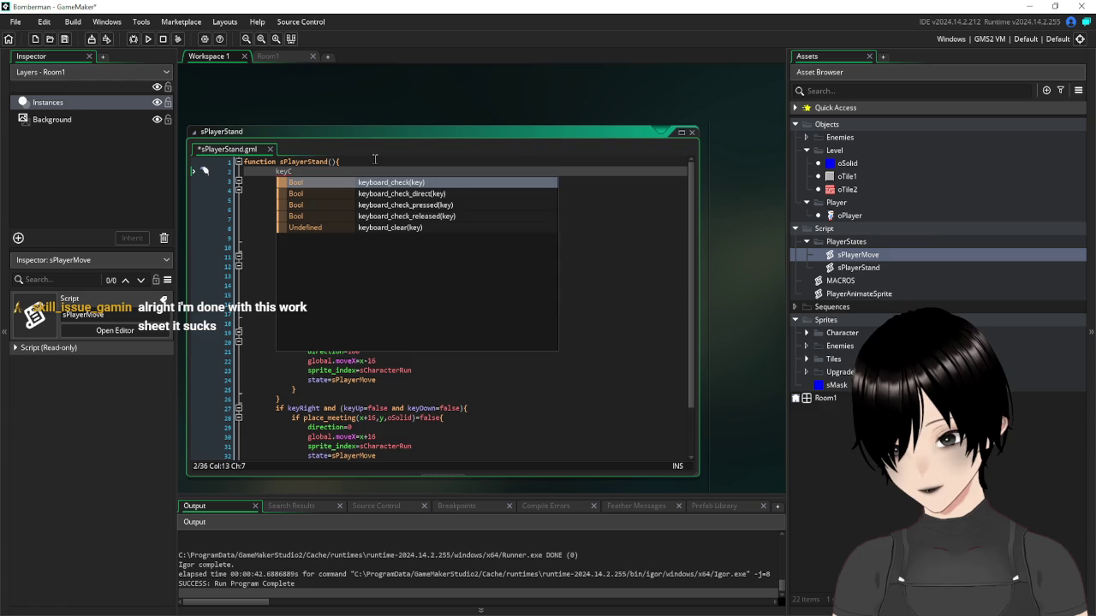
key("BackSpace")
key("BackSpace")
key("BackSpace")
key("BackSpace")
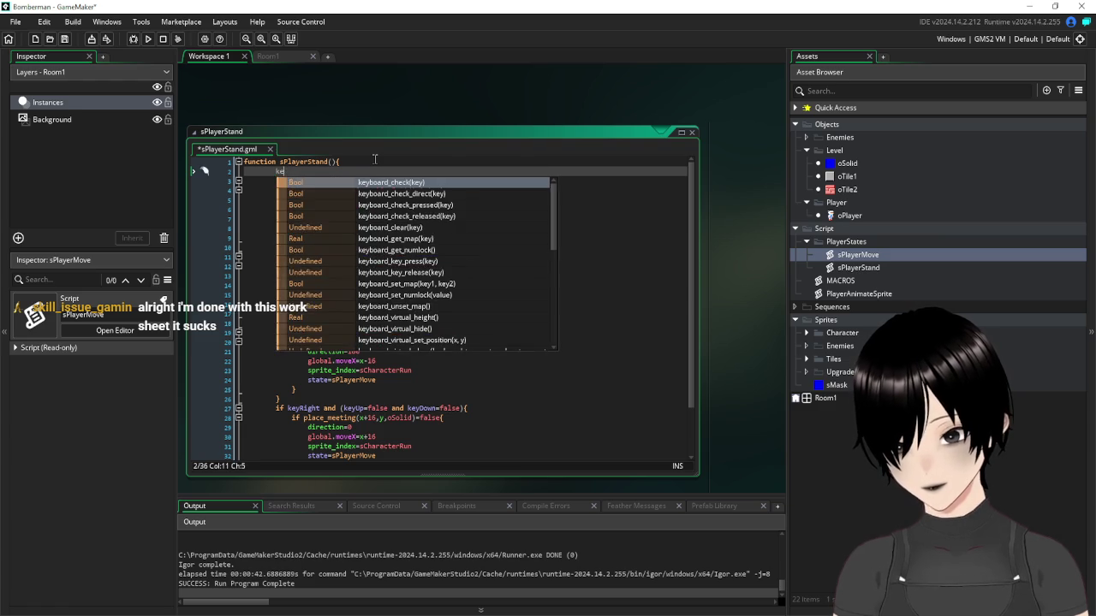
type("ey")
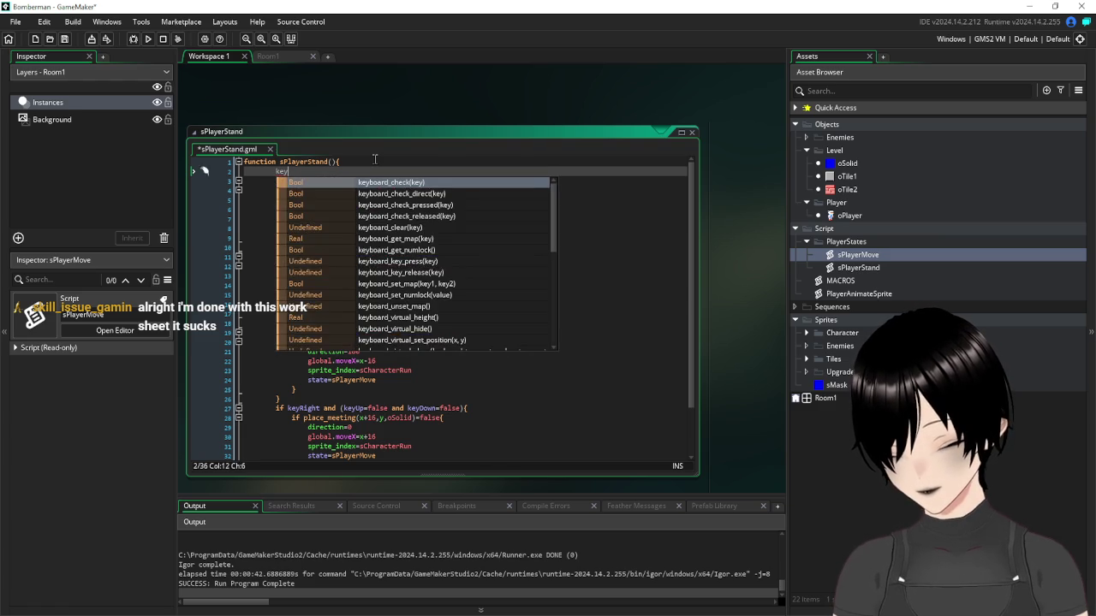
type("Check=false")
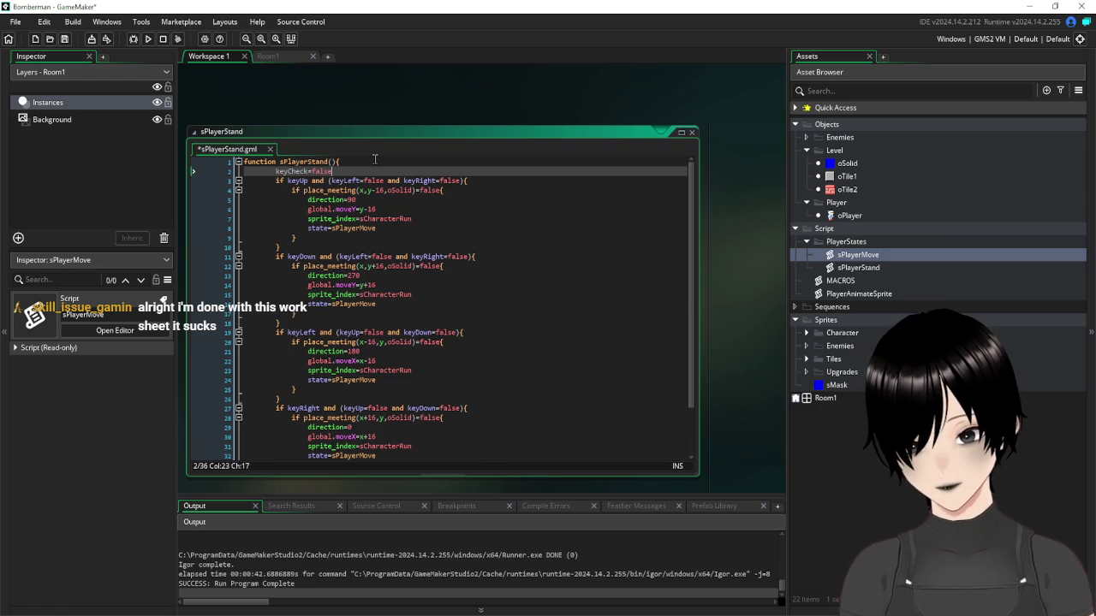
key("Return")
key("Up")
type("var")
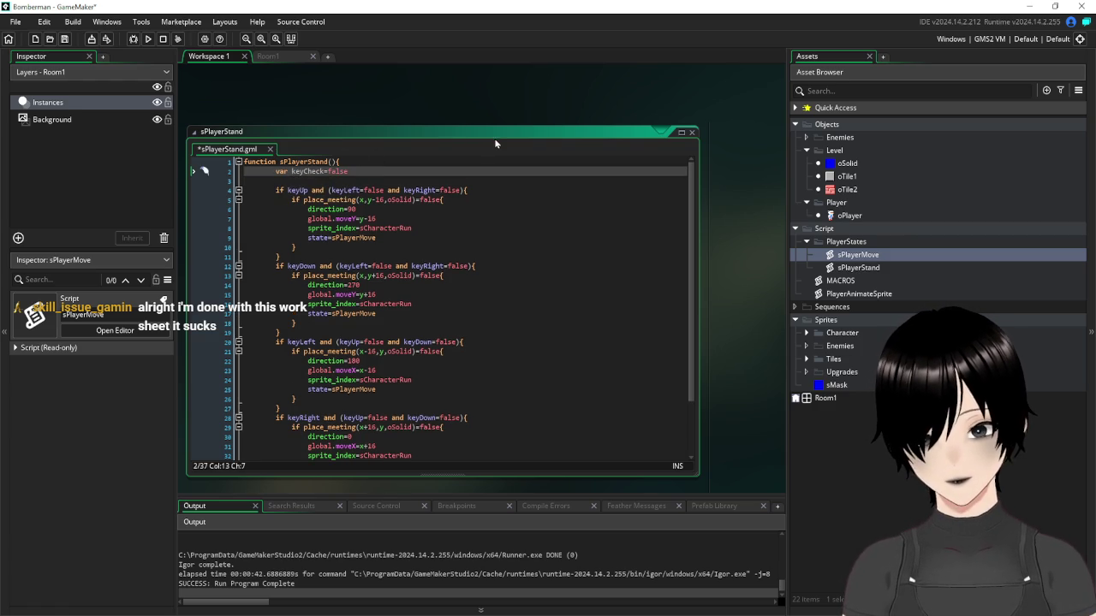
left_click(527, 258)
Replace the perpendicular-key conditions on lines 4, 12, 20 and 28 with keyCheck=false
mouse_move(464, 188)
left_mouse_down()
mouse_move(326, 198)
mouse_move(338, 171)
mouse_move(292, 171)
left_mouse_up()
key("ctrl+c")
left_click_drag(467, 190, 319, 197)
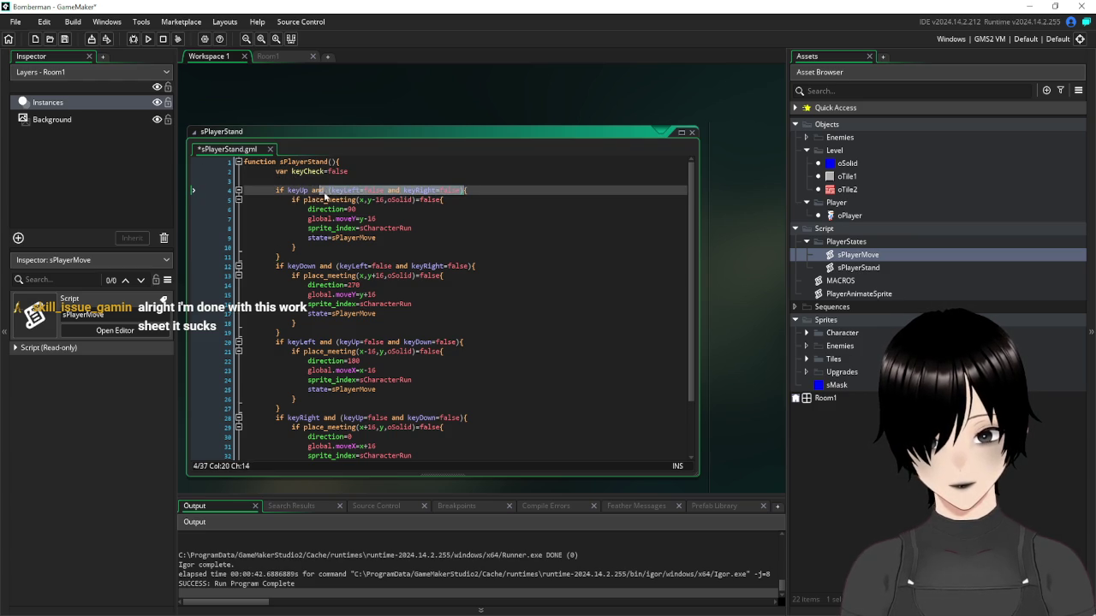
key("ctrl+v")
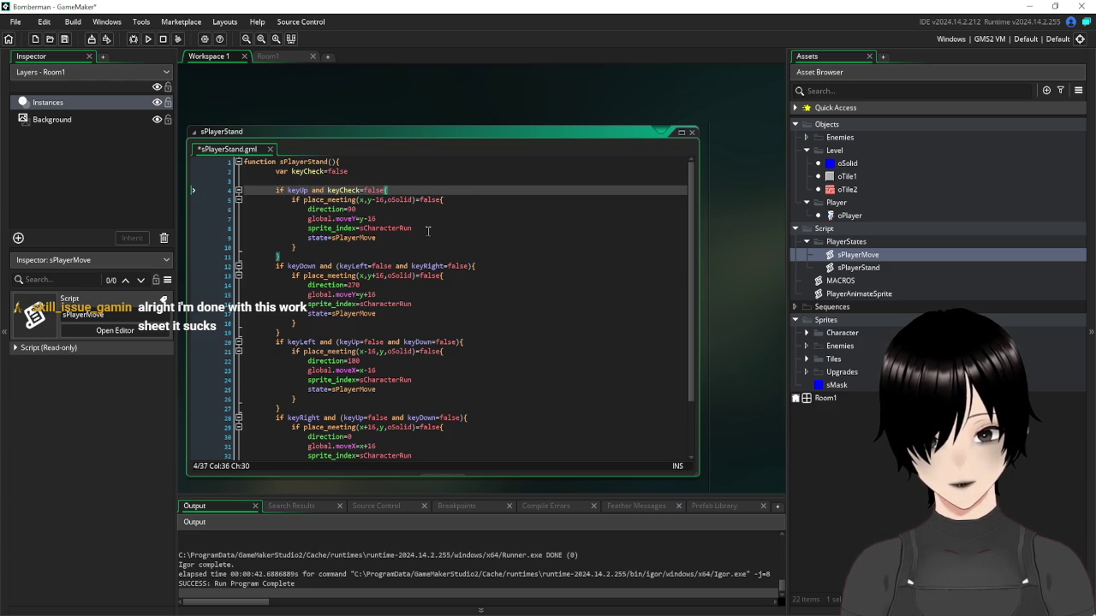
left_click_drag(474, 266, 331, 266)
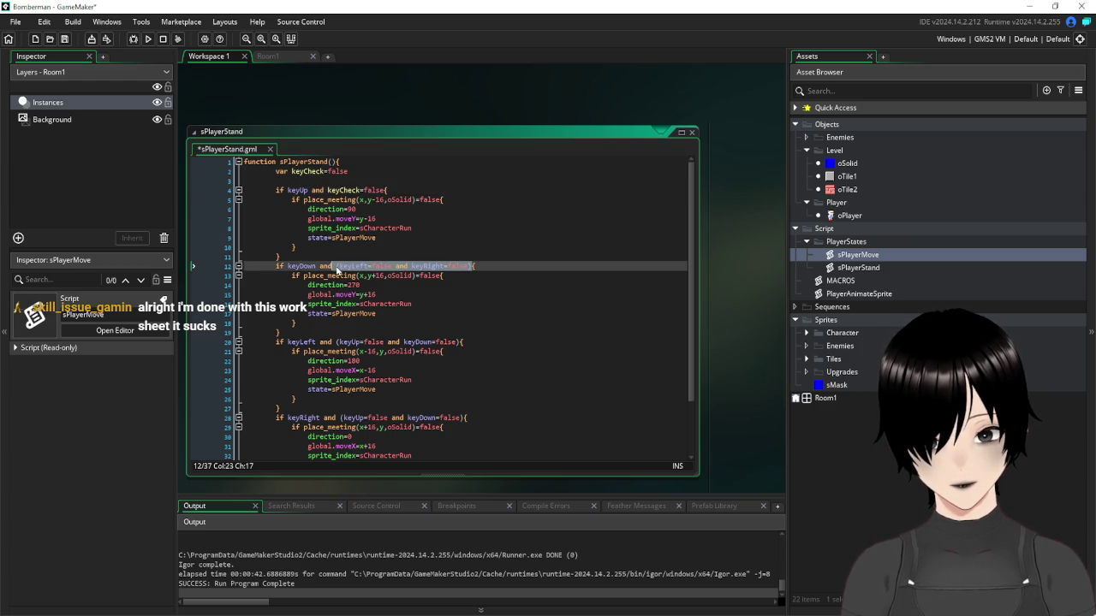
key("ctrl+v")
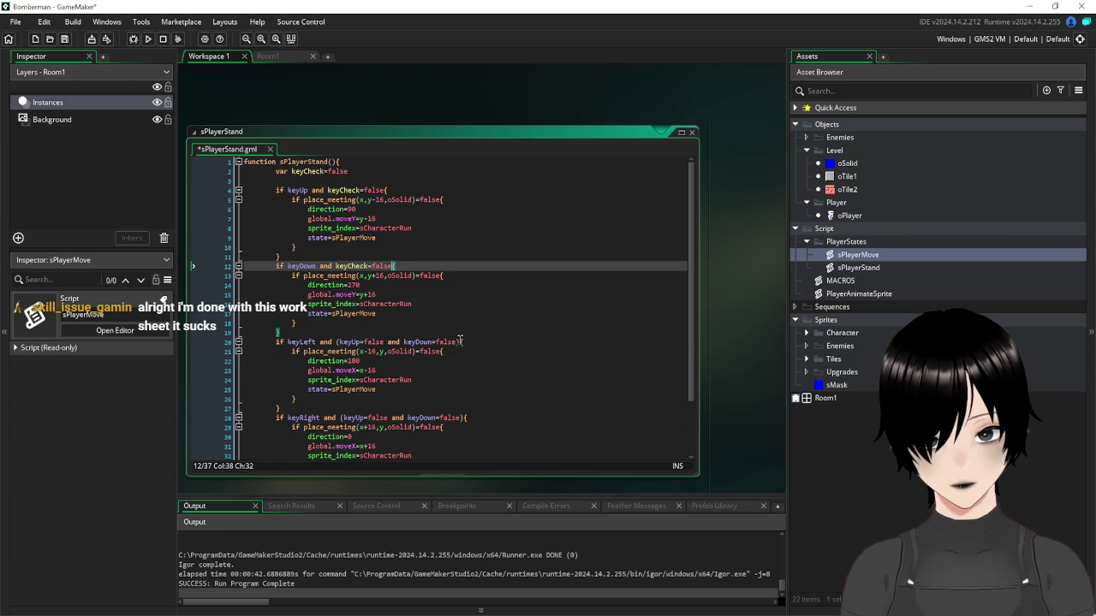
left_click_drag(462, 341, 339, 342)
key("ctrl+v")
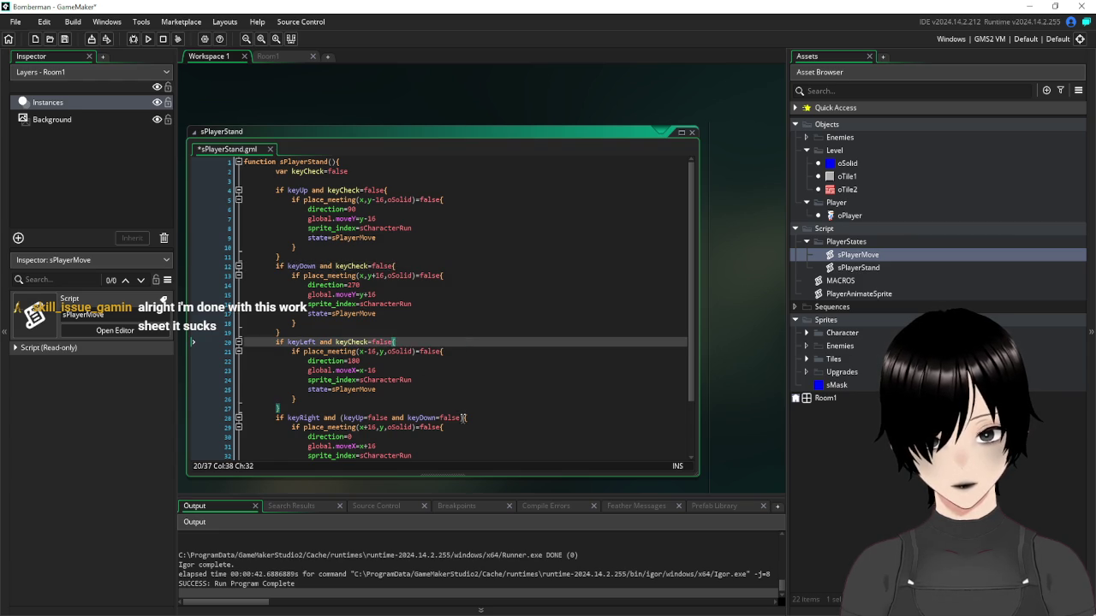
left_click_drag(463, 418, 342, 418)
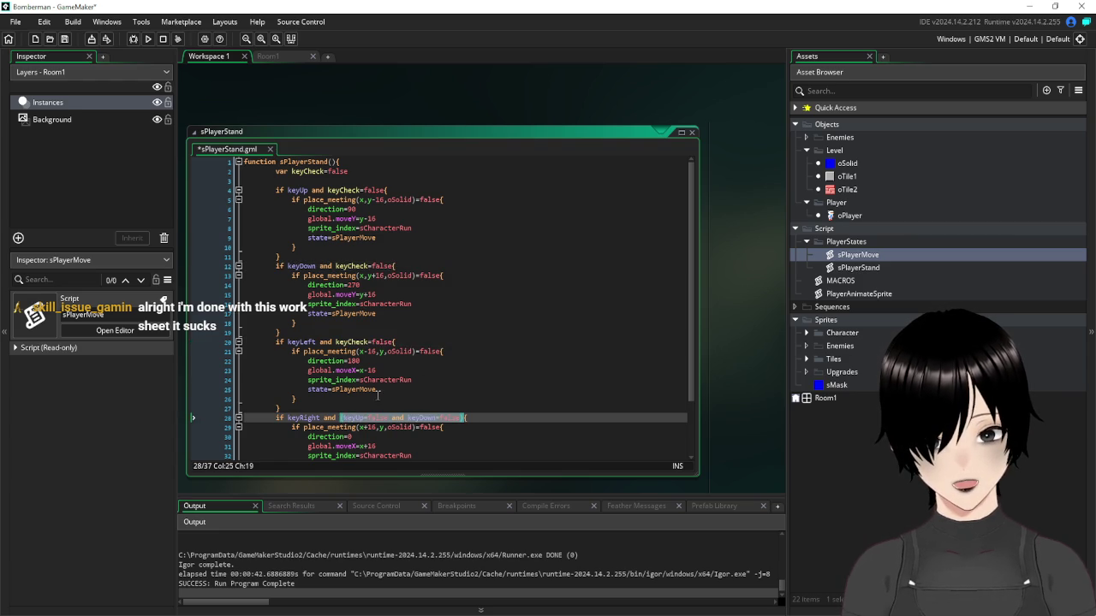
key("ctrl+v")
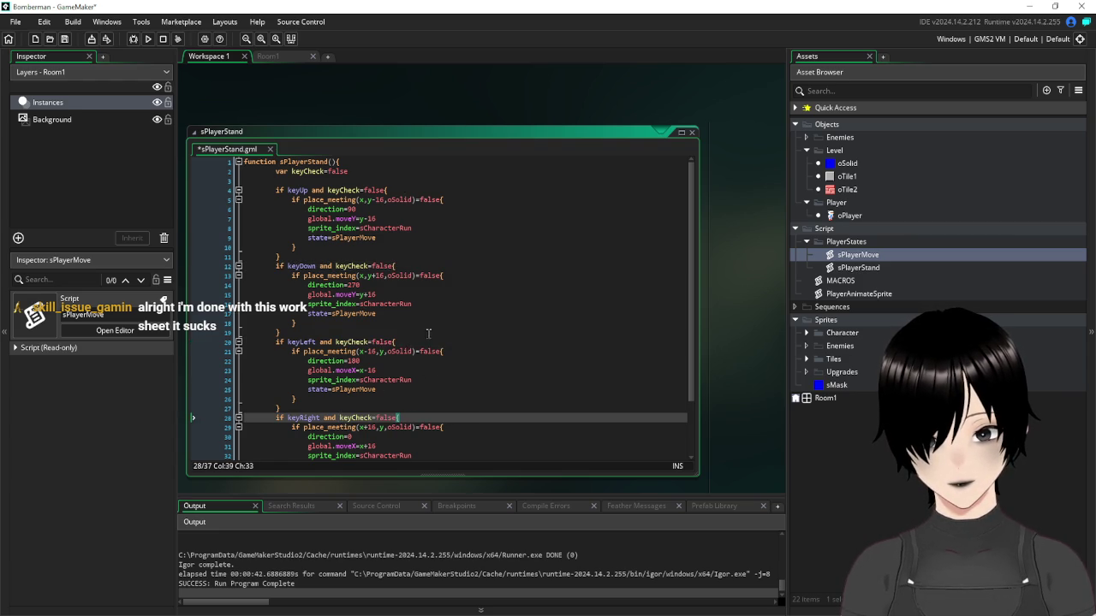
left_click(439, 227)
Add a keyCheck=true line to the up and down movement blocks
key("Return")
type("keyCheck")
type("=true")
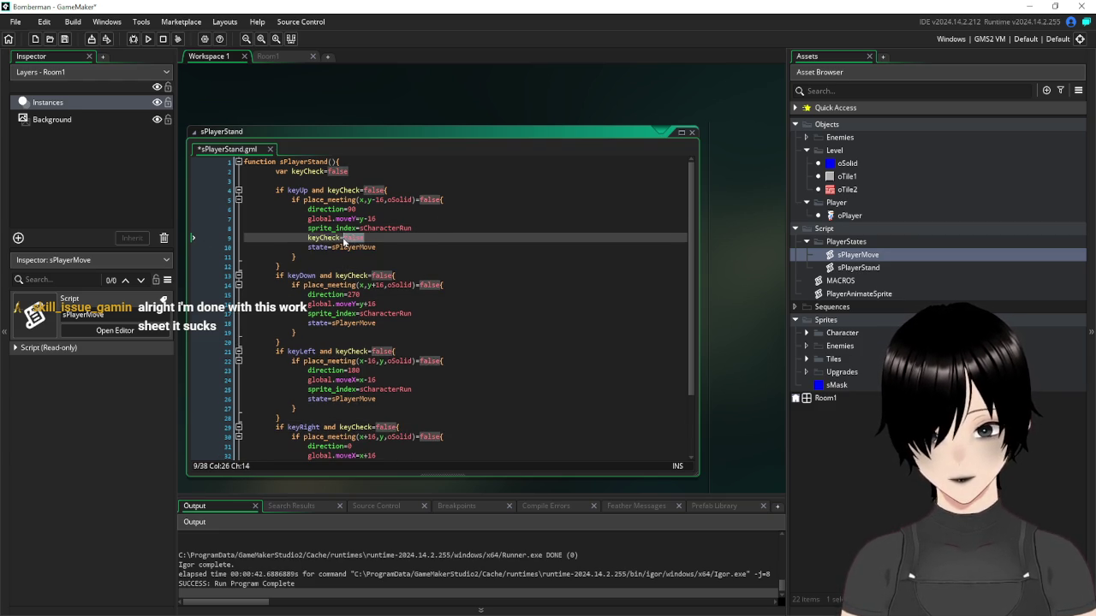
left_click_drag(379, 238, 308, 238)
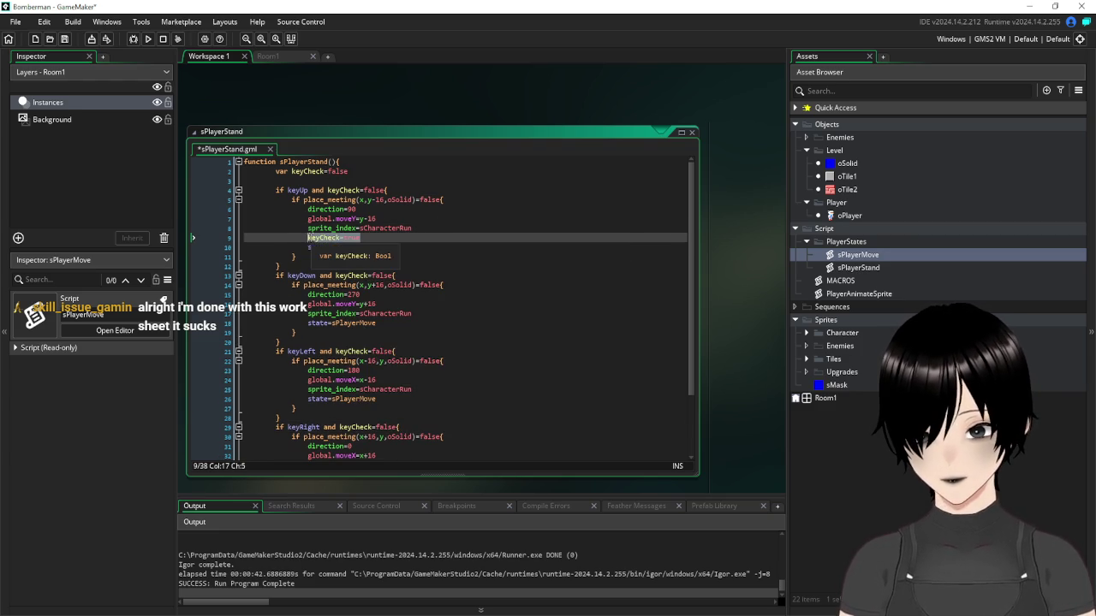
left_click(430, 313)
key("Return")
type("keyCheck=true")
Paste keyCheck=true into the left and right movement blocks as well
left_click(436, 399)
key("Return")
key("ctrl+v")
scroll(443, 389, "down", 3)
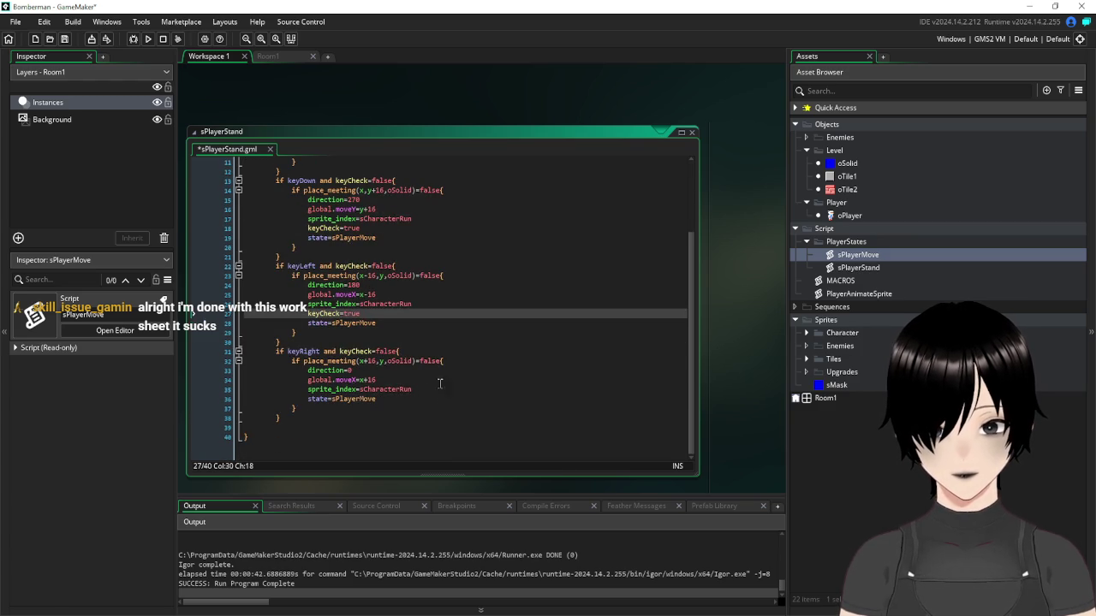
left_click(433, 391)
key("Return")
type("keyCheck=true")
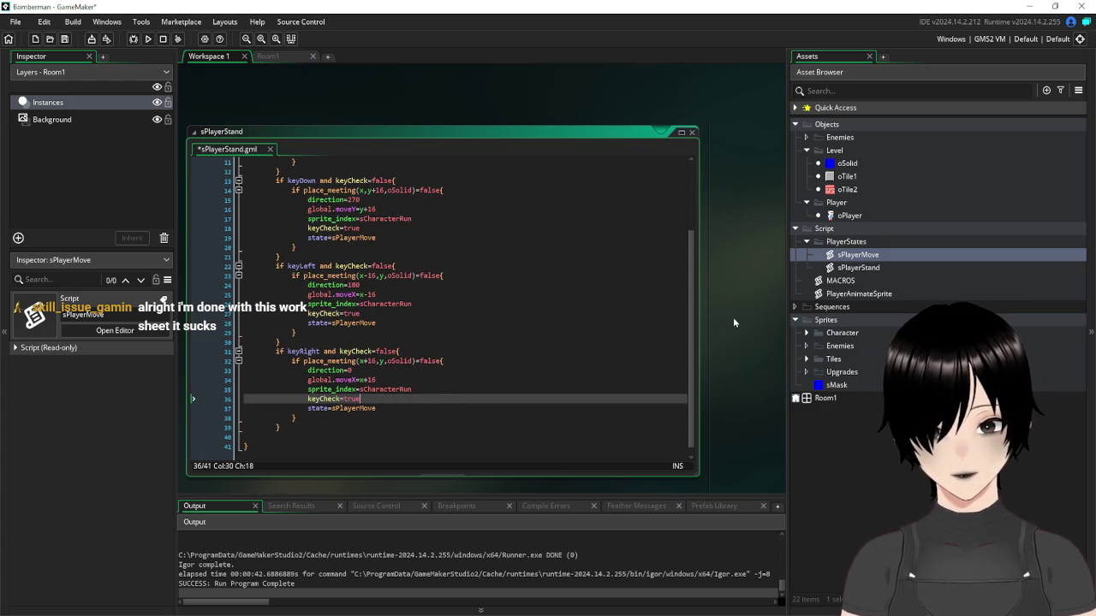
scroll(733, 317, "down", 4)
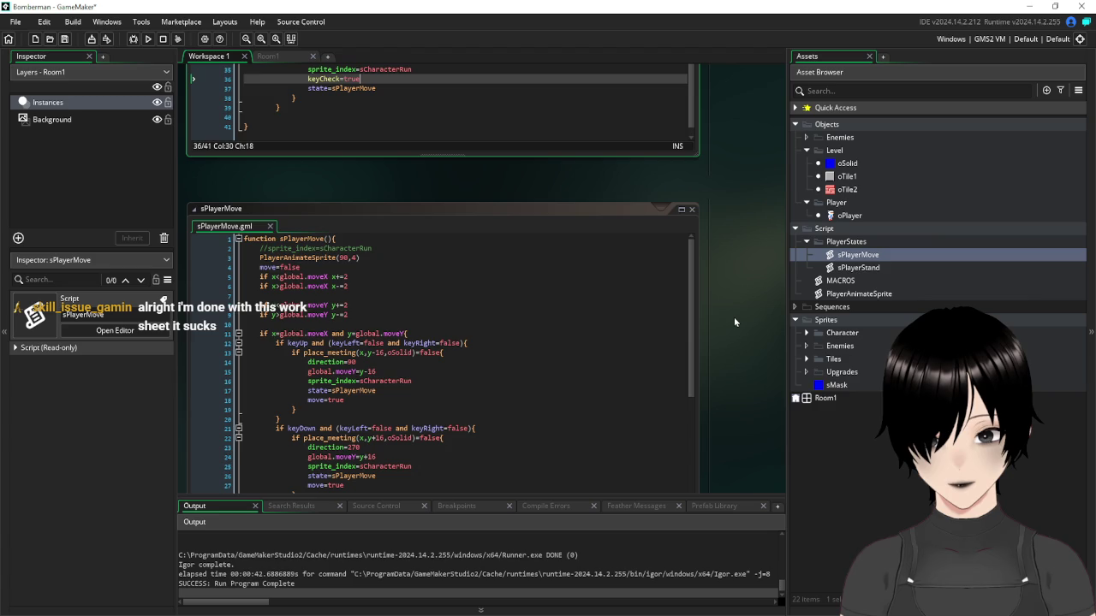
Copy move=false from line 4 and paste it over the key-pair conditions on lines 12, 21, 30 and 39
scroll(734, 322, "down", 2)
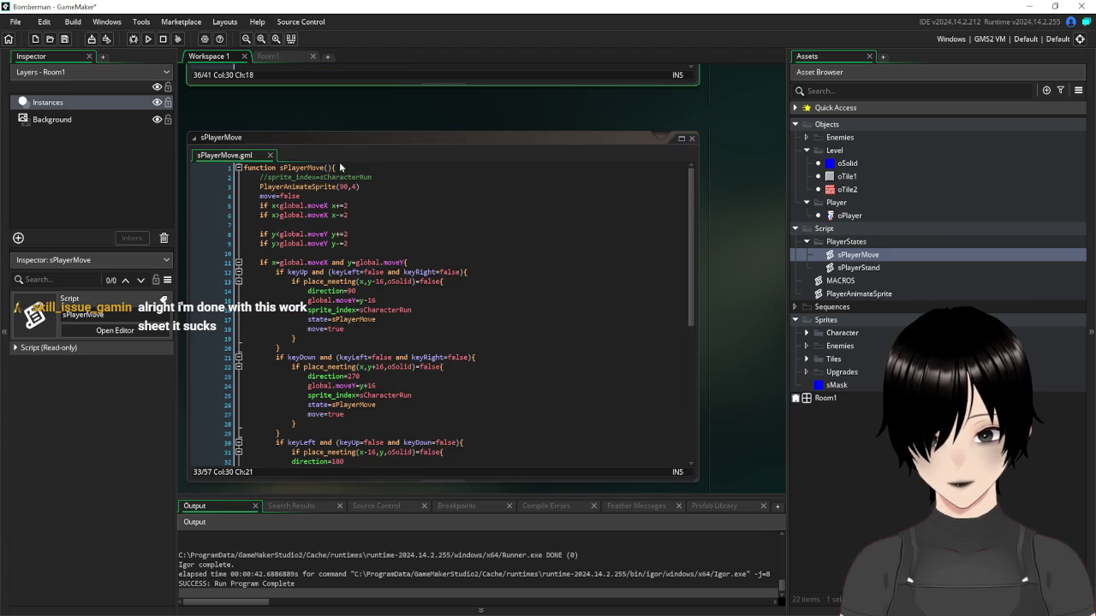
left_click_drag(301, 195, 261, 196)
key("ctrl+c")
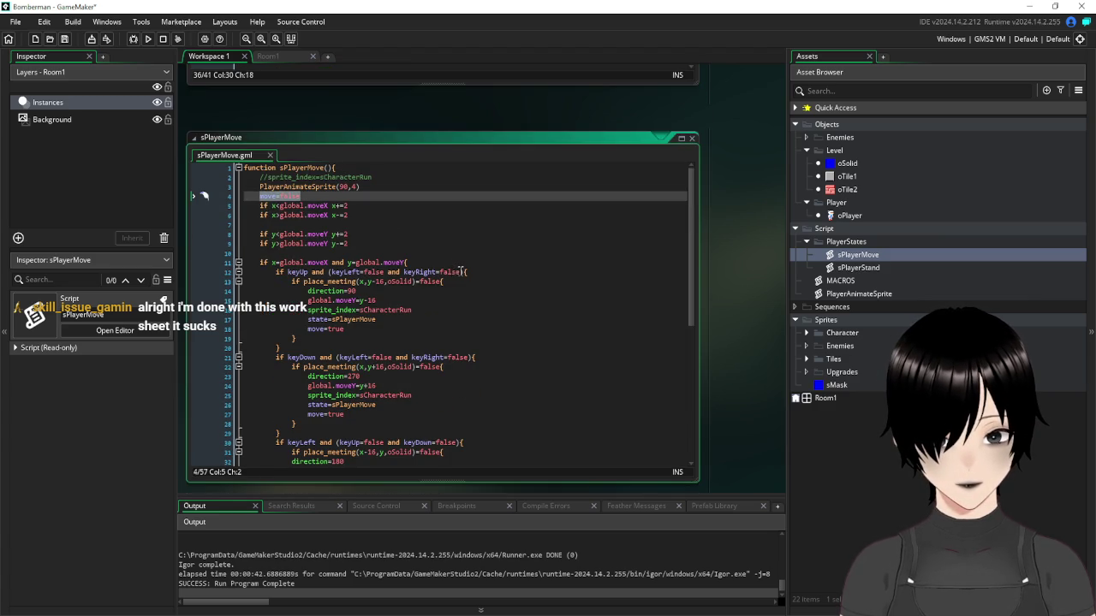
left_click_drag(463, 272, 332, 274)
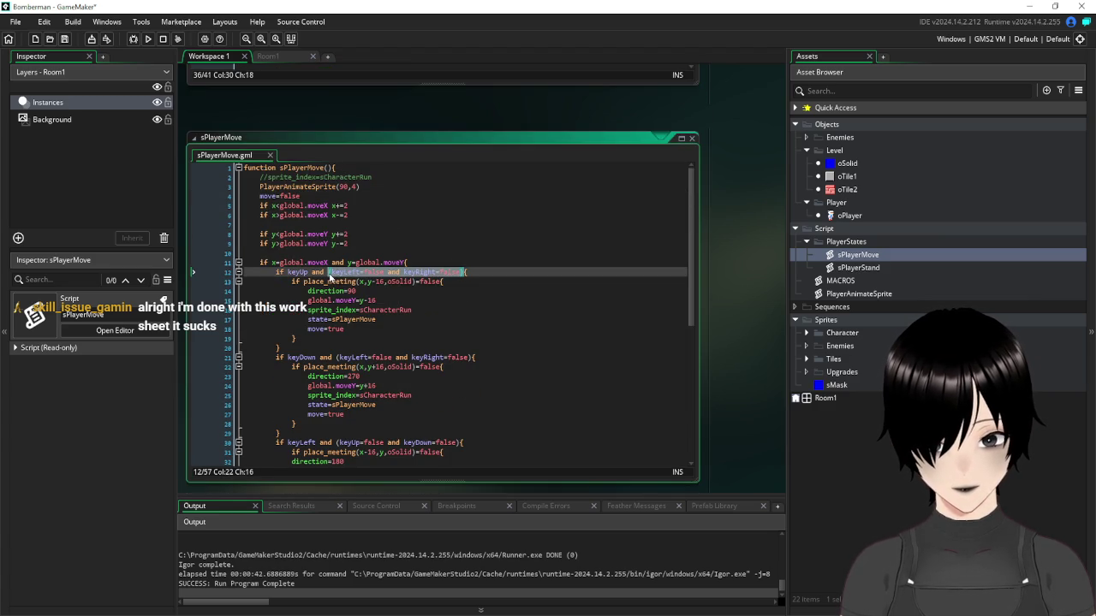
key("ctrl+v")
left_click_drag(470, 357, 338, 359)
key("ctrl+v")
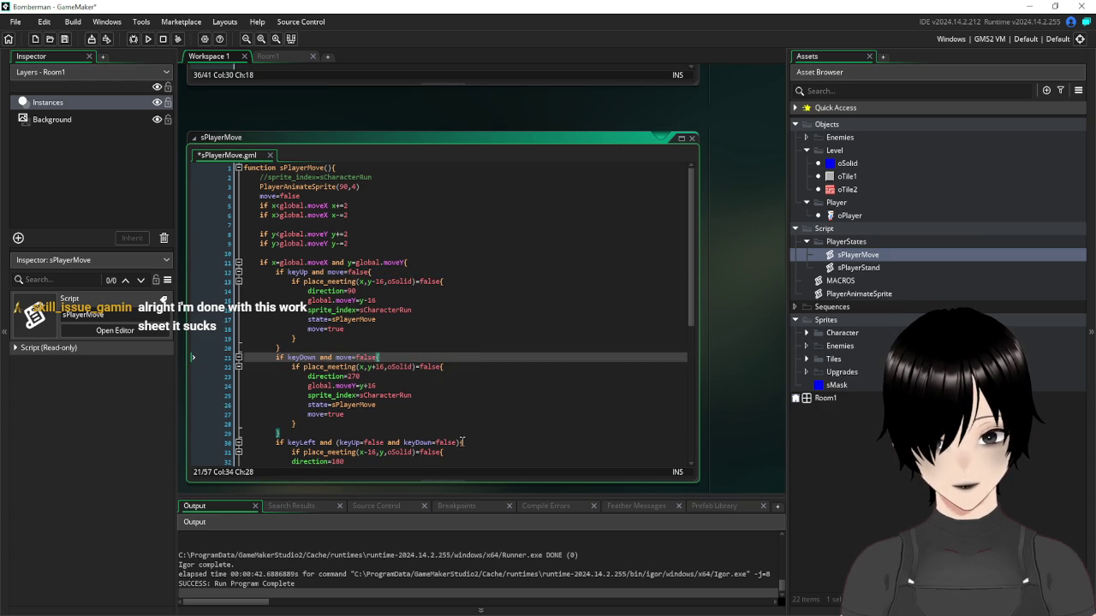
left_click_drag(461, 442, 335, 446)
key("ctrl+v")
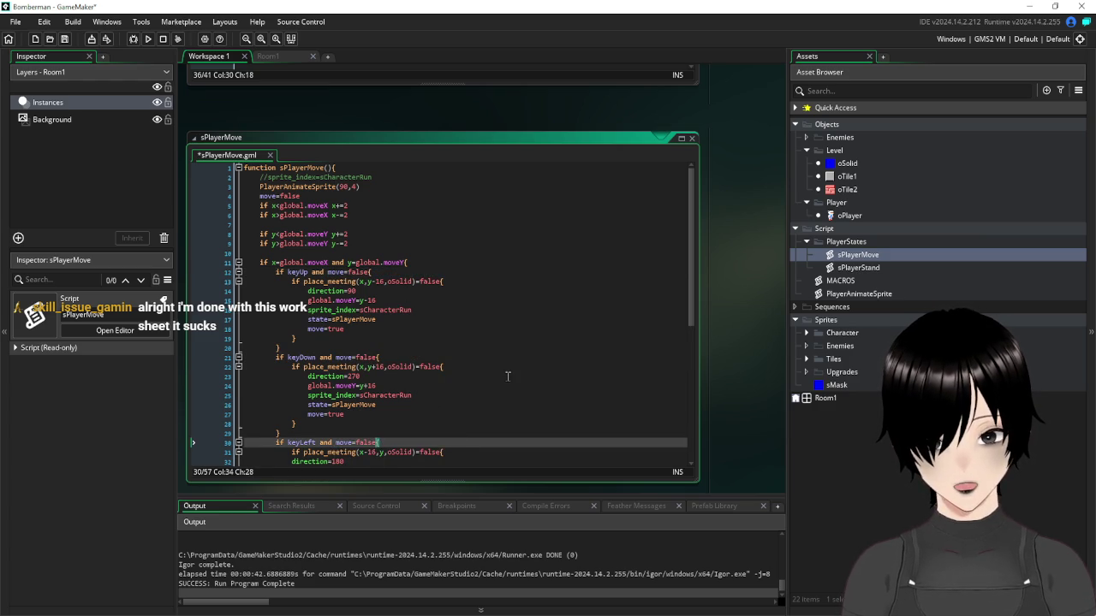
scroll(505, 380, "down", 3)
scroll(505, 381, "down", 5)
left_click_drag(465, 316, 340, 316)
key("ctrl+v")
Save the sPlayerMove script and run the game
left_click(504, 392)
left_click(64, 38)
left_click(148, 39)
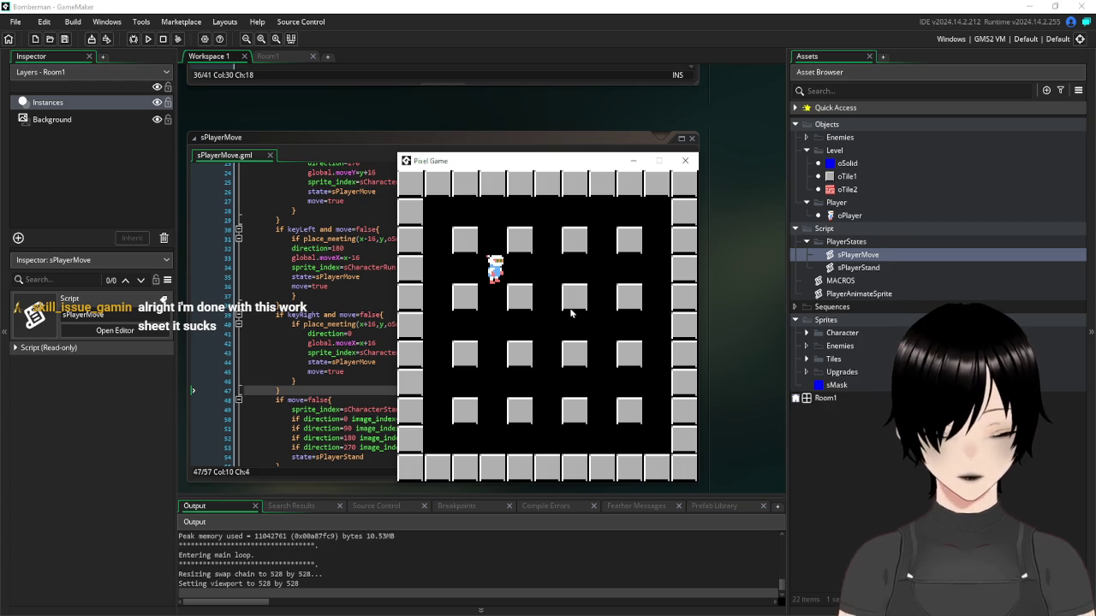
Walk the player around the grid's outer rows and columns with the arrow keys
key("Down")
key("Up")
key("Right")
key("Down")
key("Left")
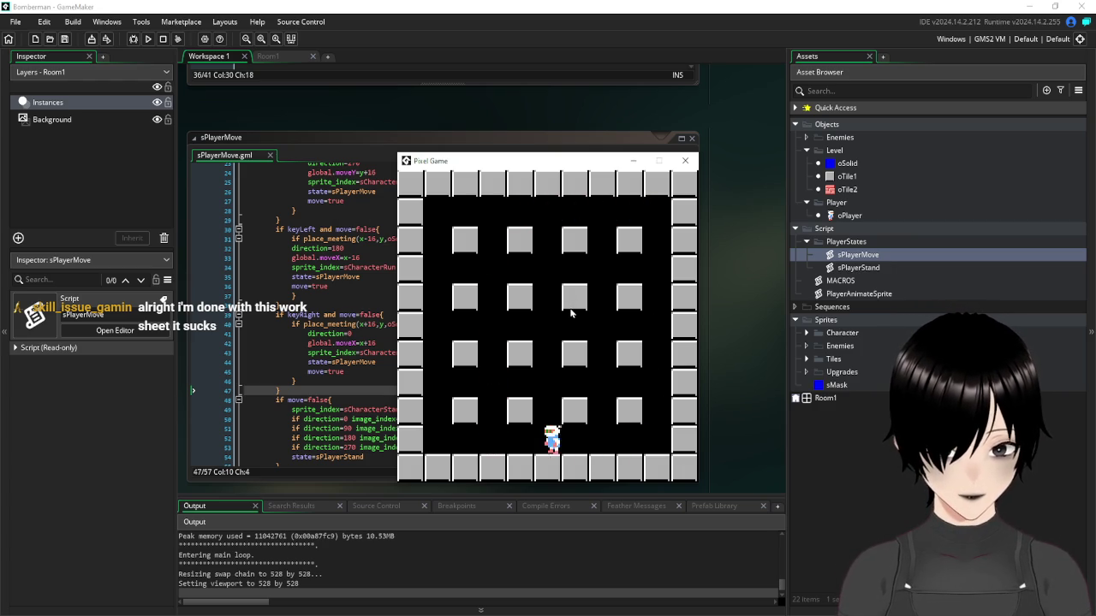
key("Up")
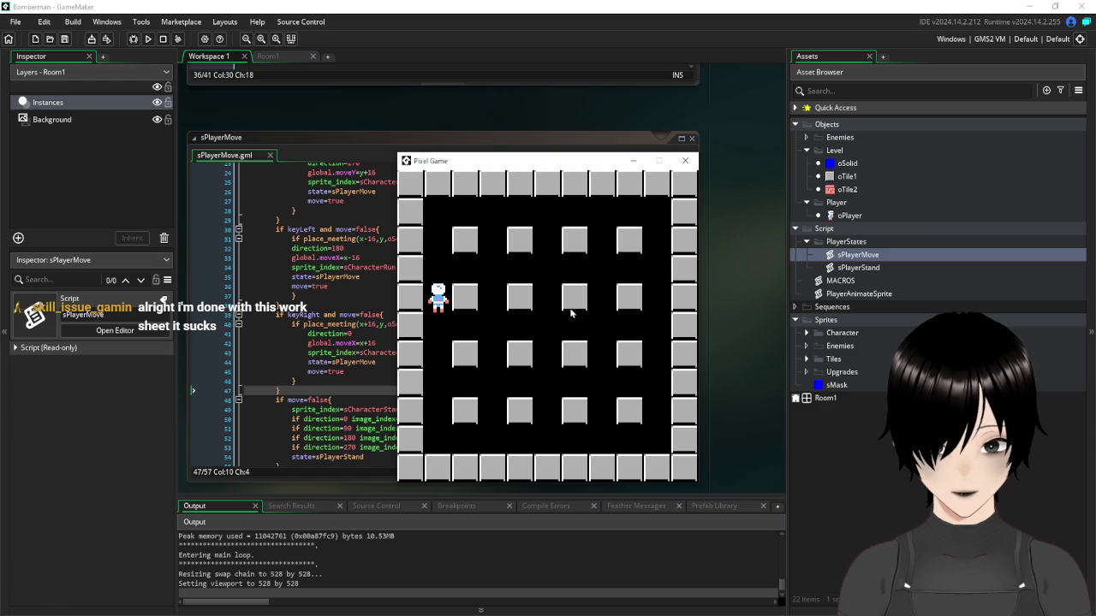
key("Right")
Walk the player through the inner rows and columns between the pillars to the lower middle
key("Down")
key("Left")
key("Right")
key("Right")
key("Up")
key("Left")
key("Down")
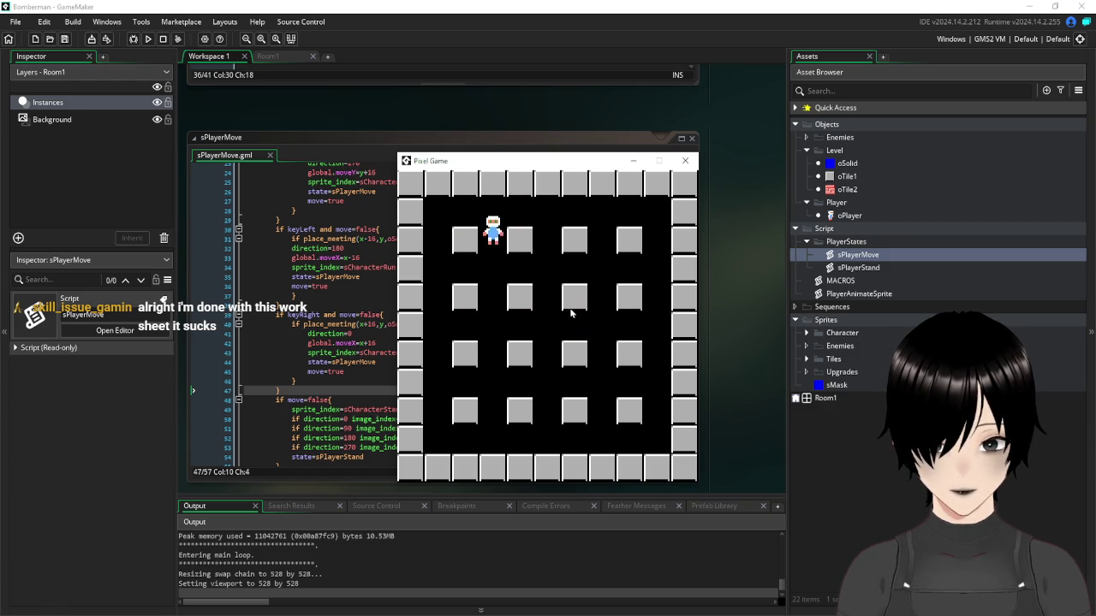
key("Right")
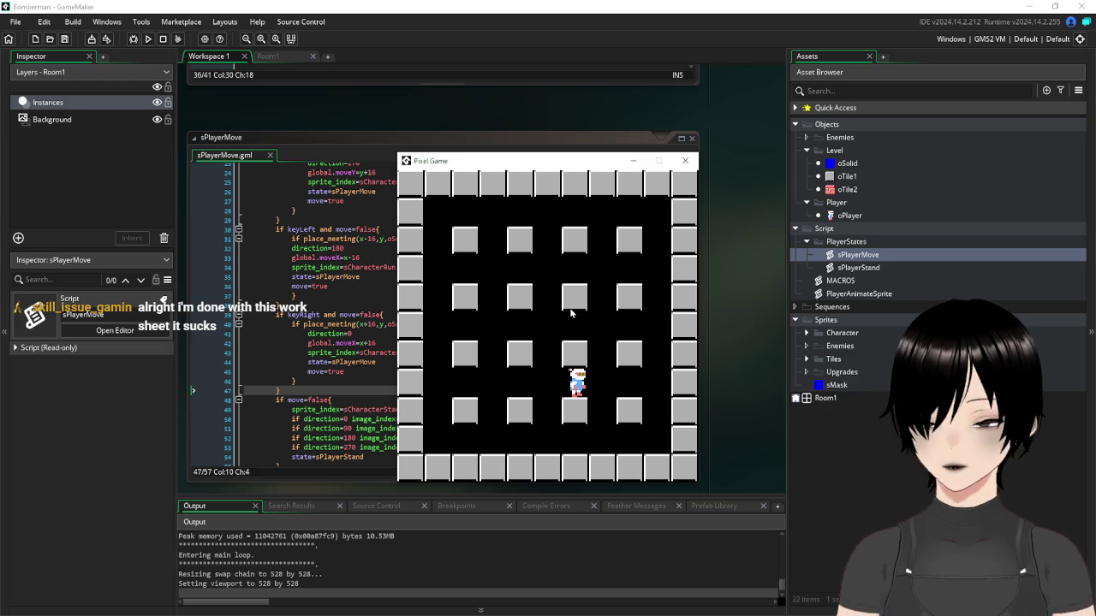
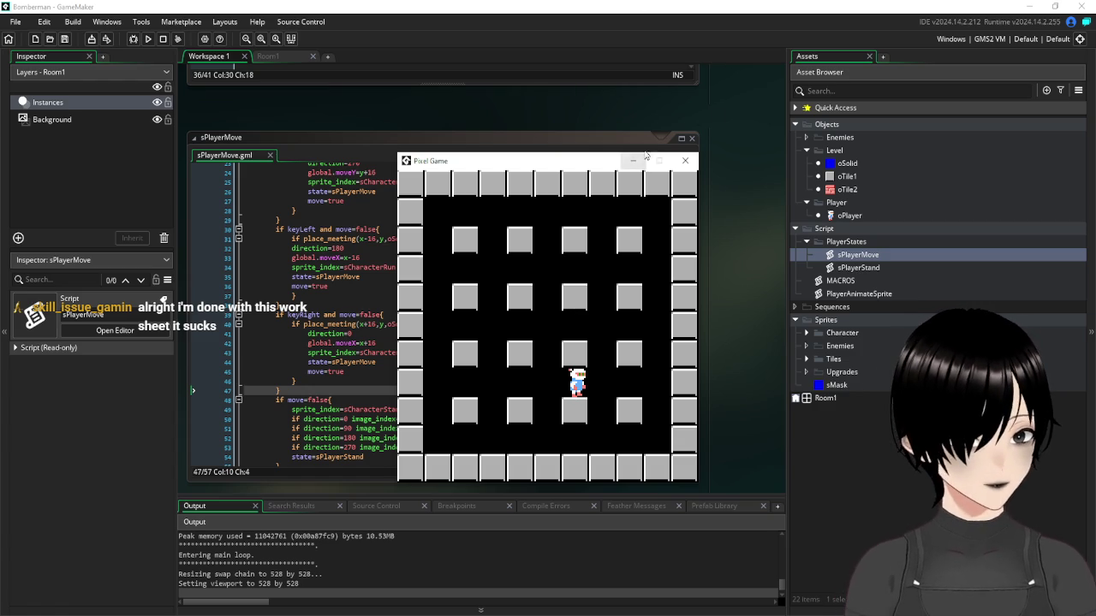
Close the sPlayerMove and sPlayerStand scripts, the leftover sprite editor and the oPlayer editors
left_click(692, 138)
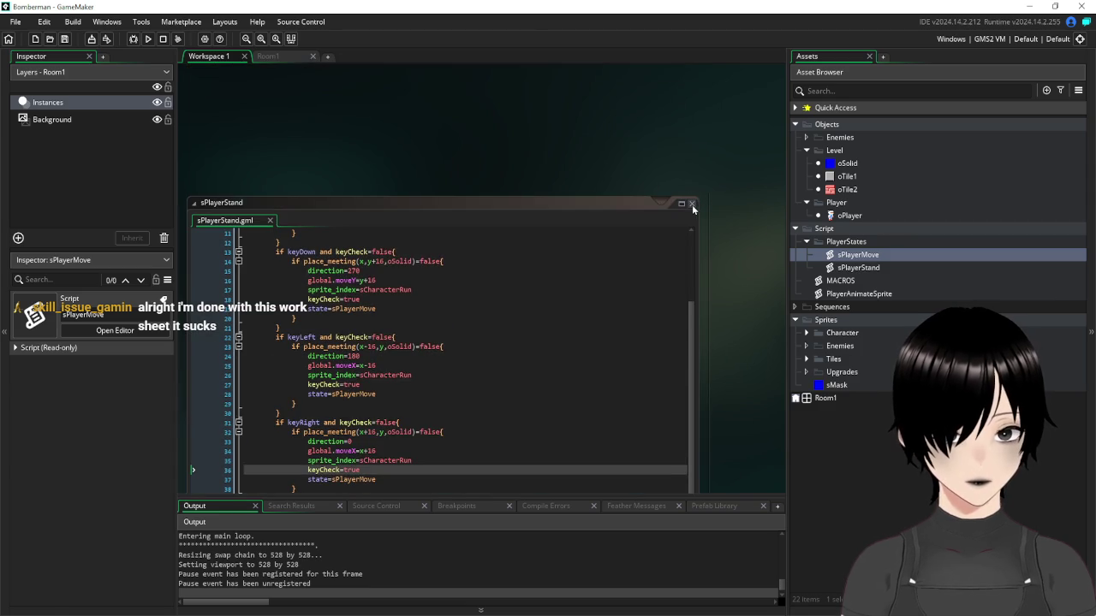
left_click(692, 203)
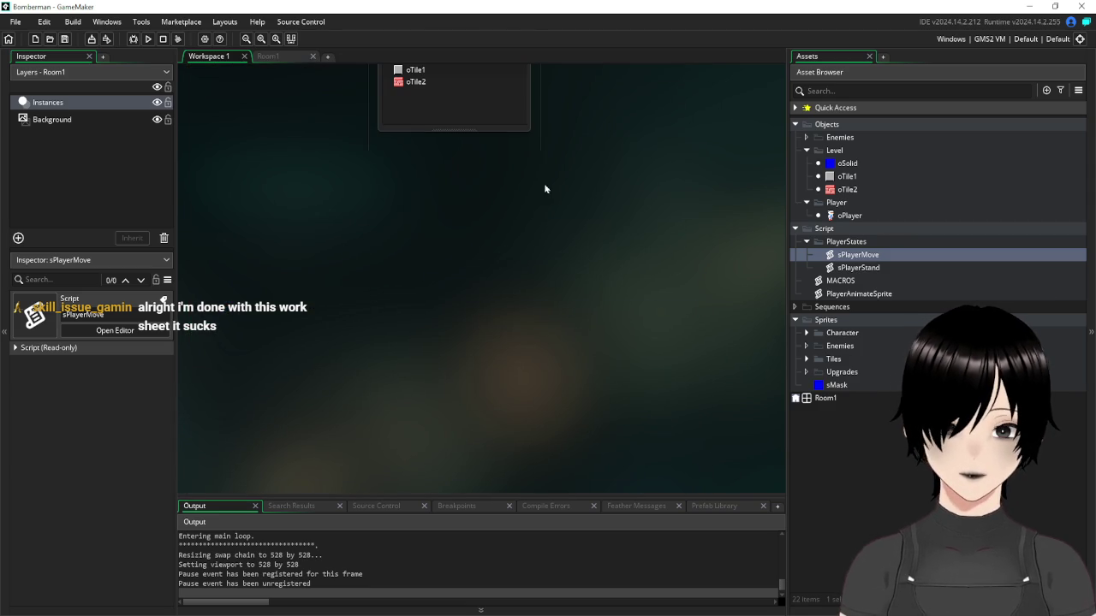
scroll(548, 184, "down", 4)
left_click_drag(642, 88, 569, 333)
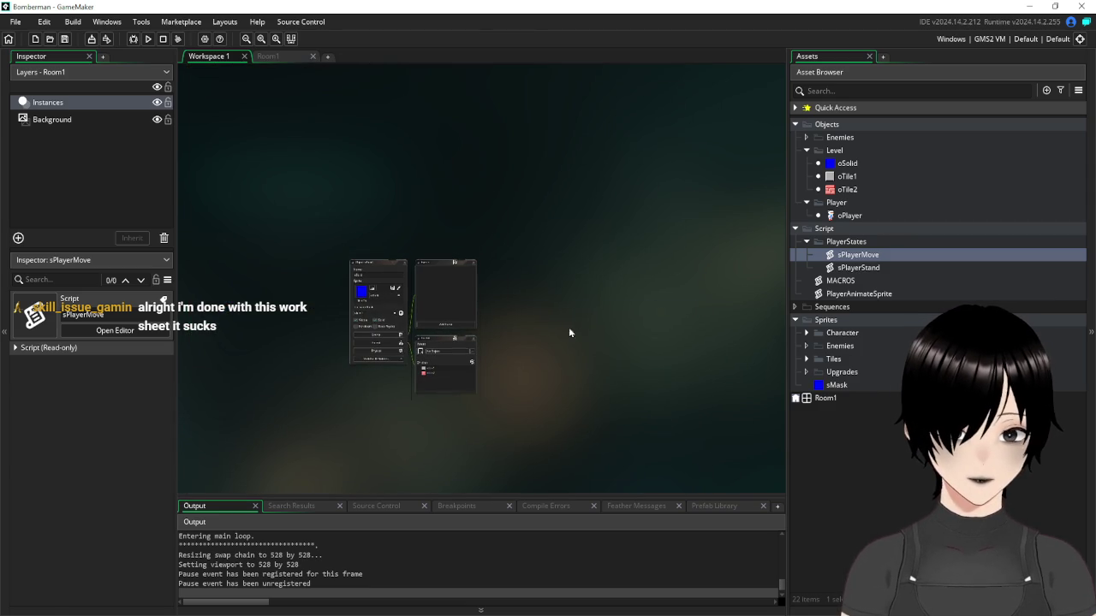
left_click(404, 268)
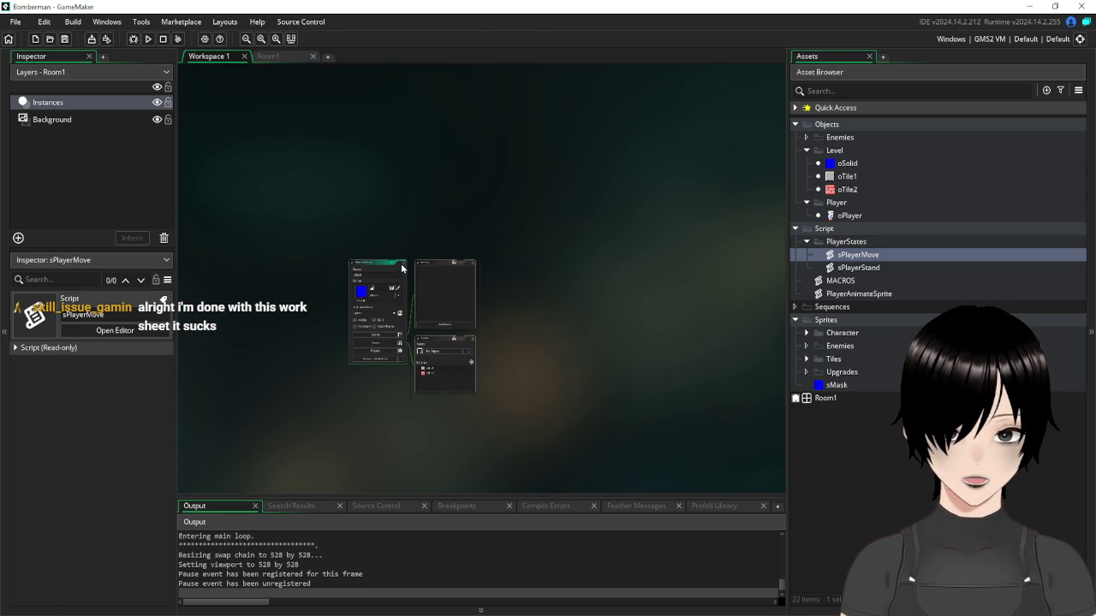
scroll(591, 304, "down", 3)
scroll(507, 321, "up", 2)
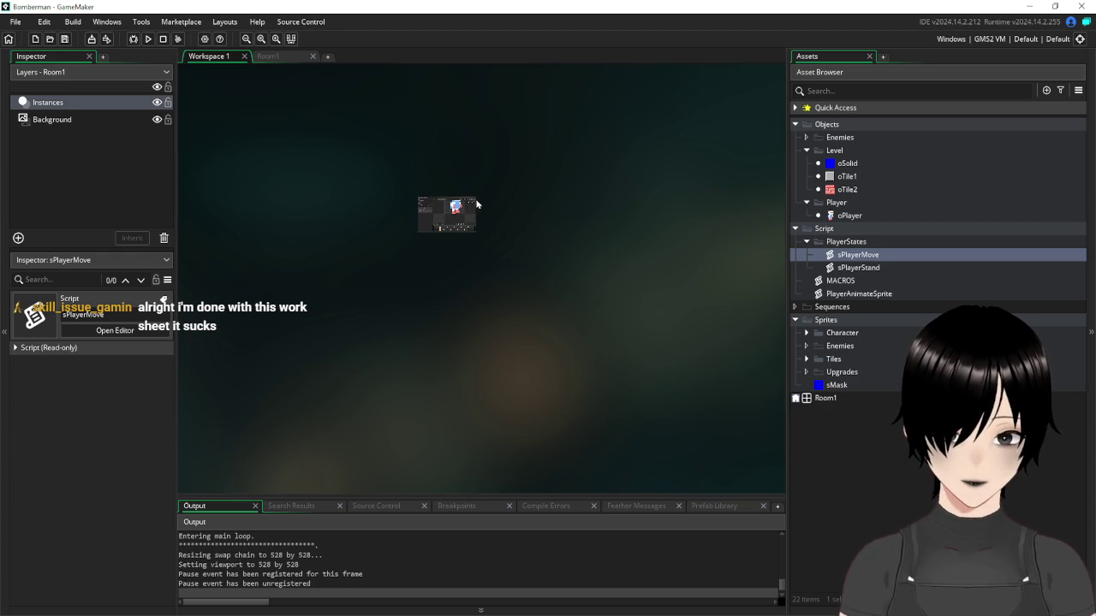
scroll(475, 202, "up", 4)
left_click(449, 170)
double_click(846, 215)
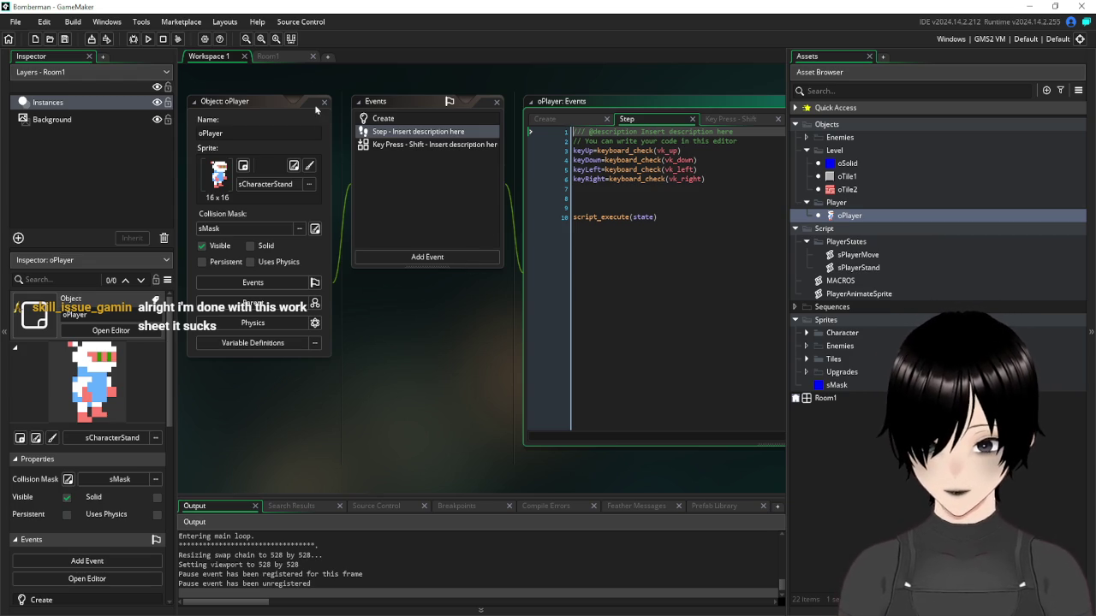
left_click(324, 102)
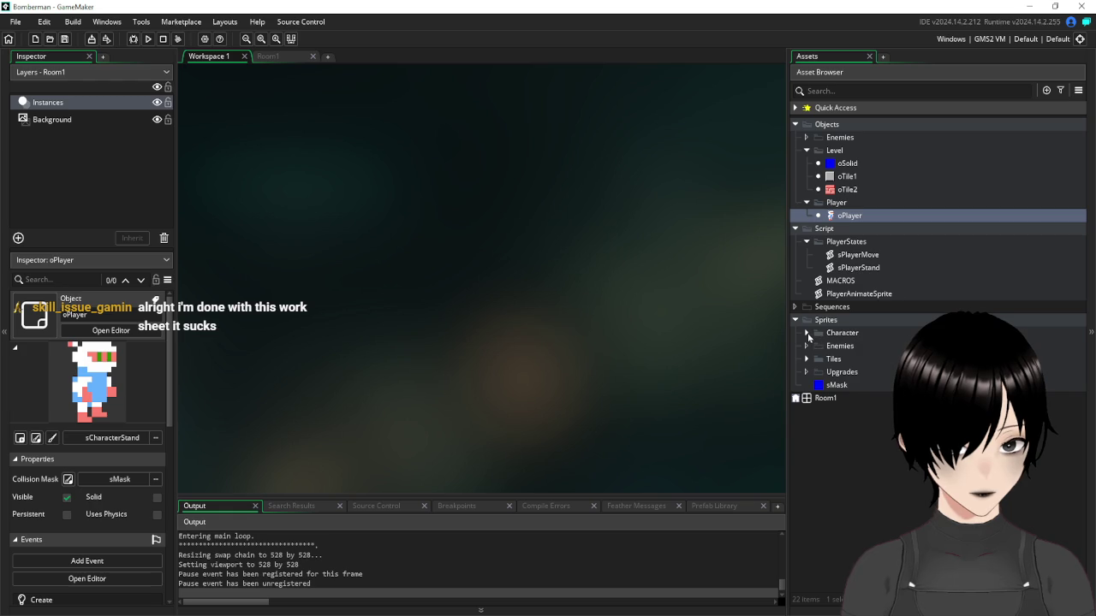
Expand the Character sprites folder and bring the player_strip image to the front
left_click(807, 333)
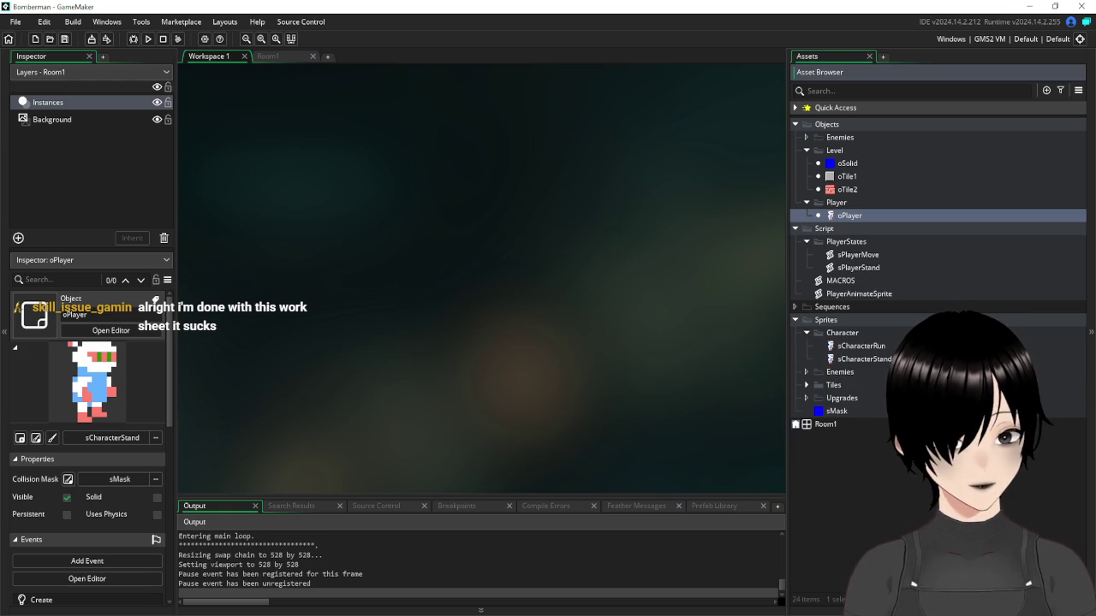
mouse_move(691, 613)
left_click(747, 552)
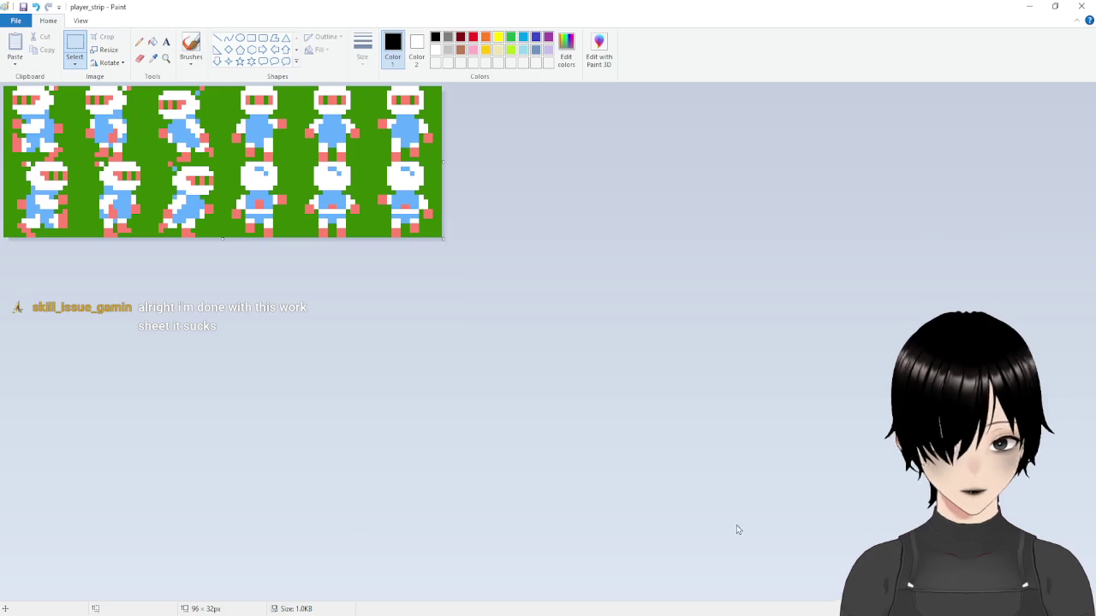
Copy the 16×16 top tip of the right cross's upper arm from bomberman_sprites in Paint
key("alt+Tab")
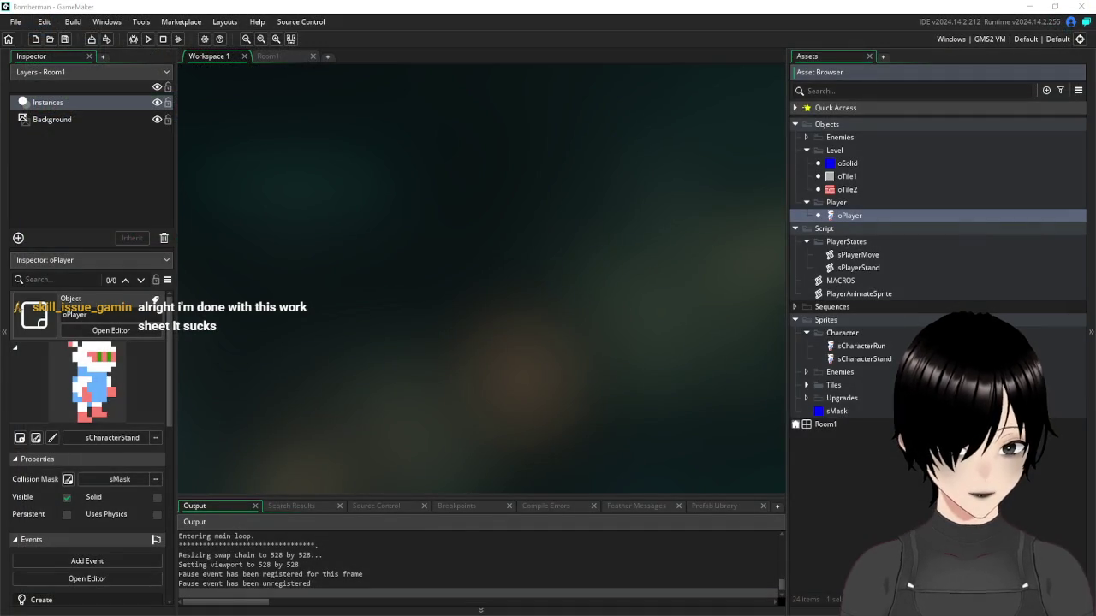
key("alt+Tab")
scroll(469, 345, "down", 3)
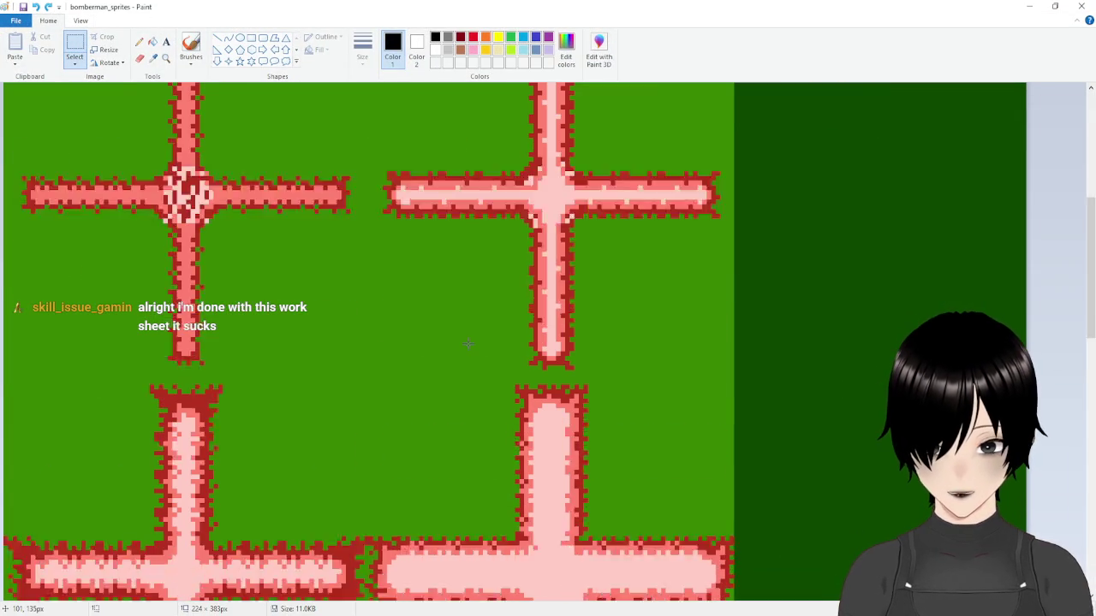
scroll(468, 344, "down", 2)
scroll(548, 393, "down", 1)
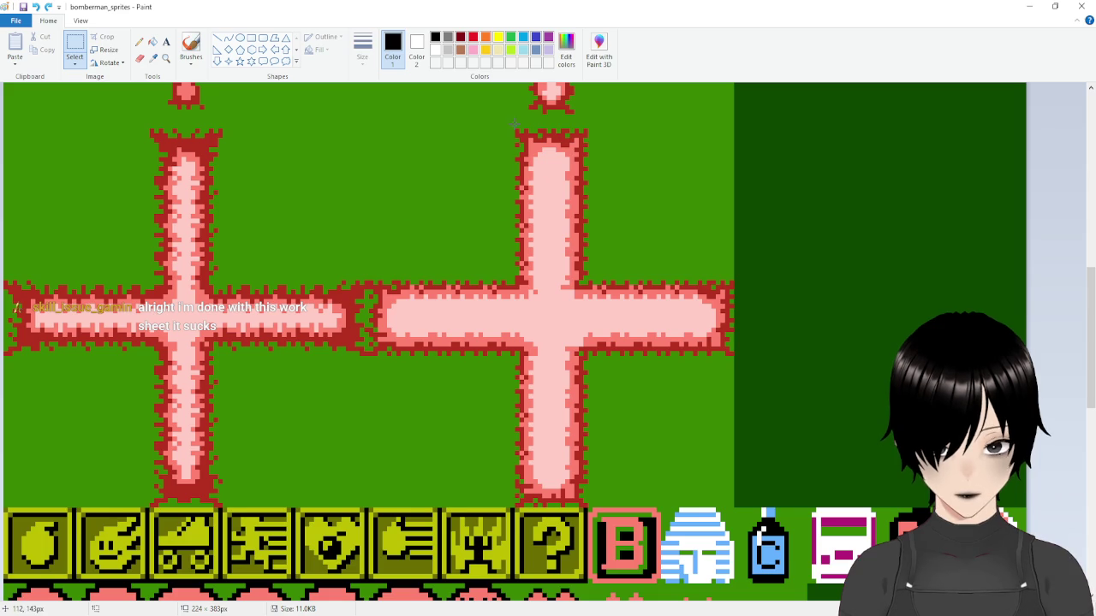
left_click_drag(516, 131, 587, 203)
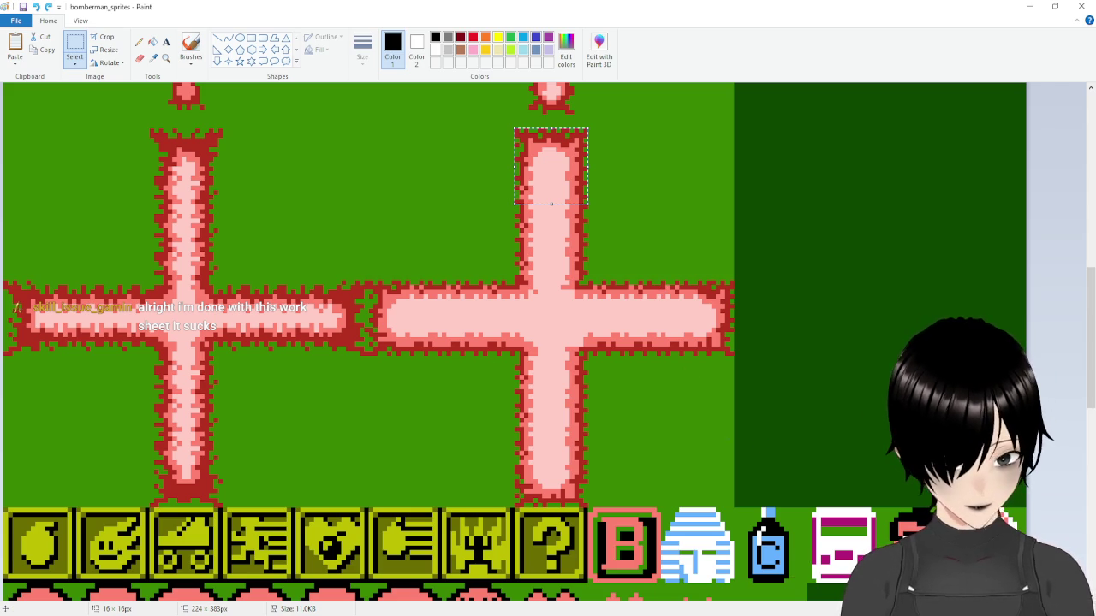
key("alt+Tab")
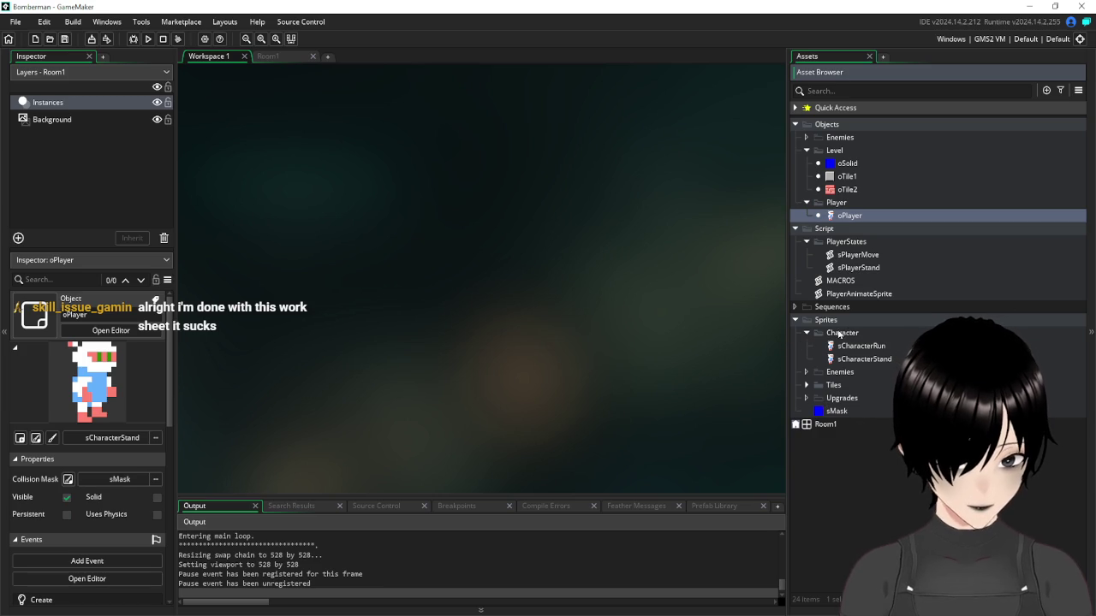
left_click(840, 336)
Create a new sprite in the Character folder and scale its image to 16×16
right_click(840, 336)
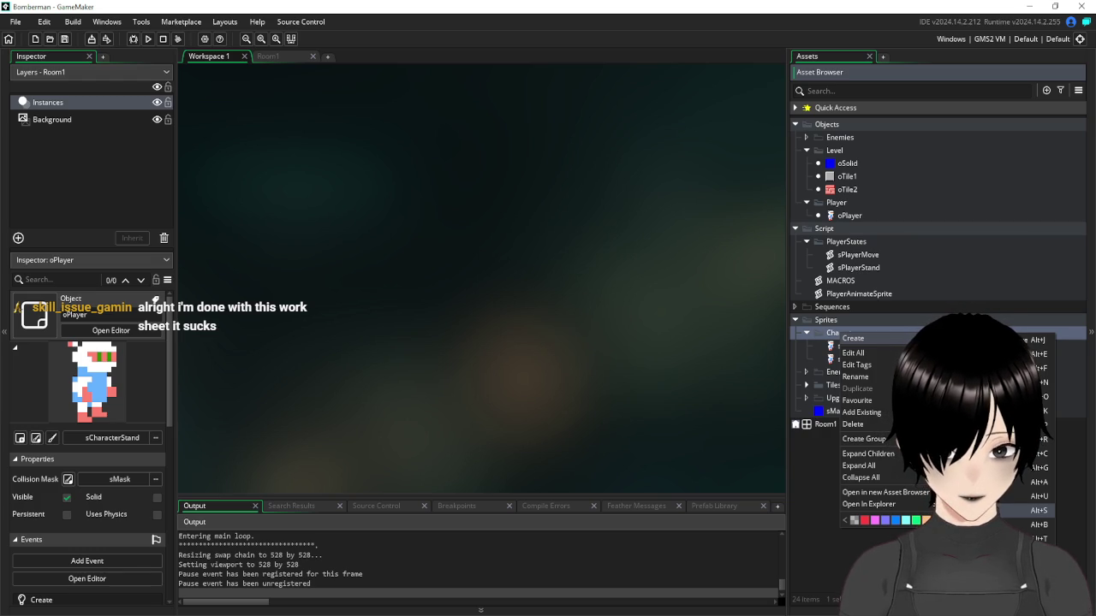
left_click(984, 510)
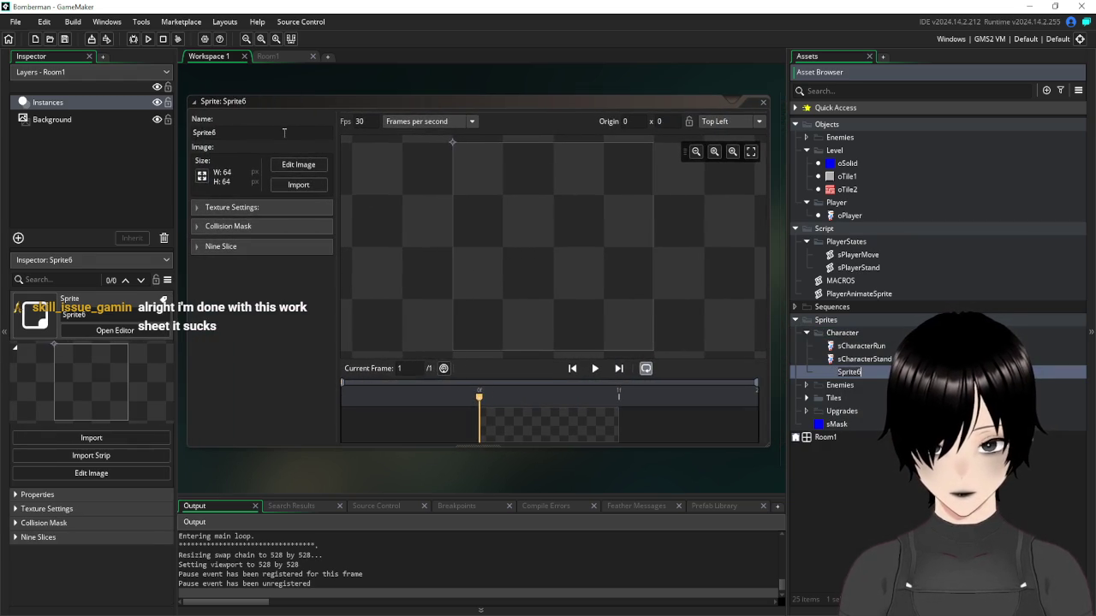
left_click(202, 176)
double_click(105, 157)
type("16")
left_click(190, 224)
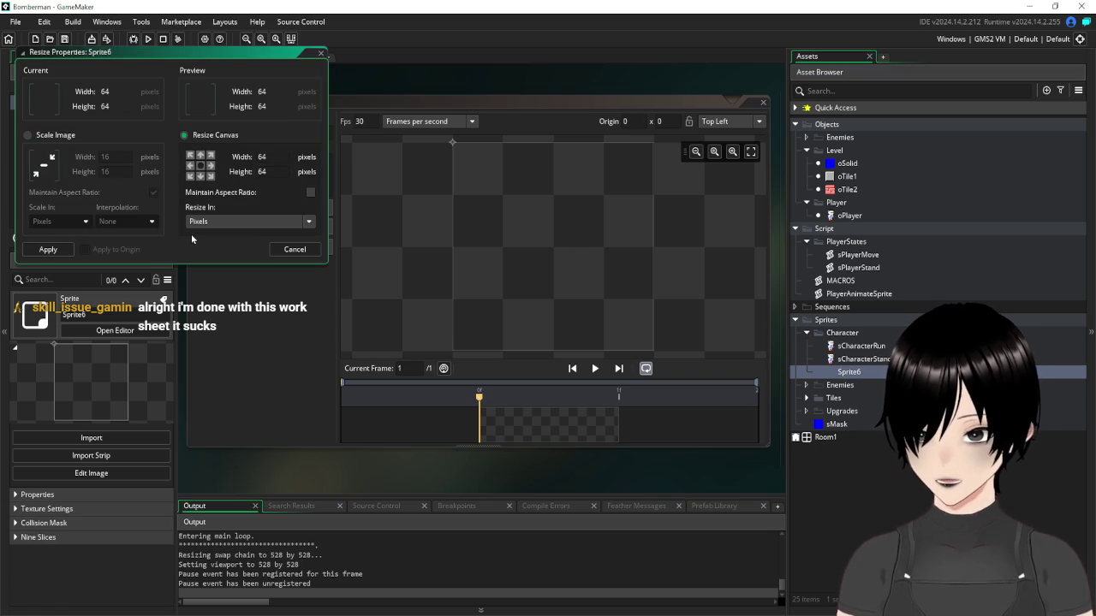
left_click(31, 136)
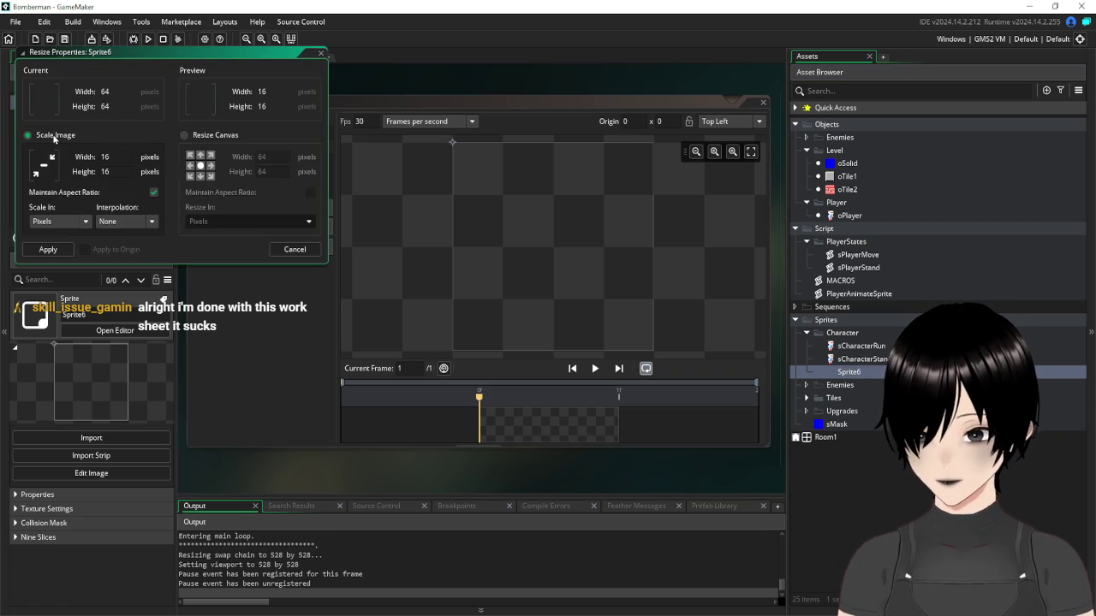
left_click(48, 250)
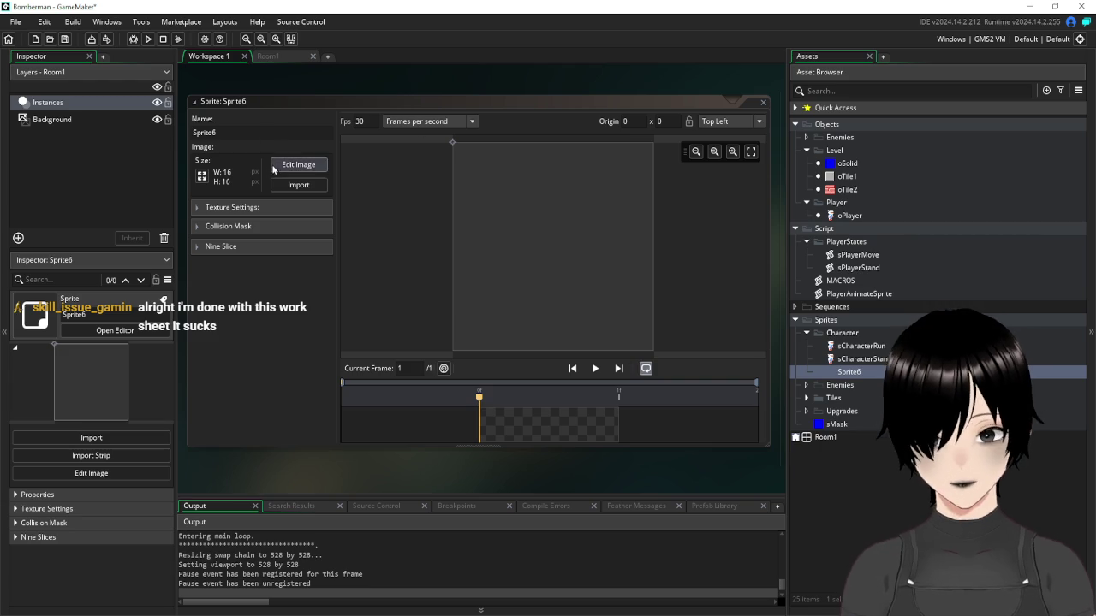
Stamp the copied tip into the sprite, add three empty frames and move the painted frame to slot 4
left_click(296, 164)
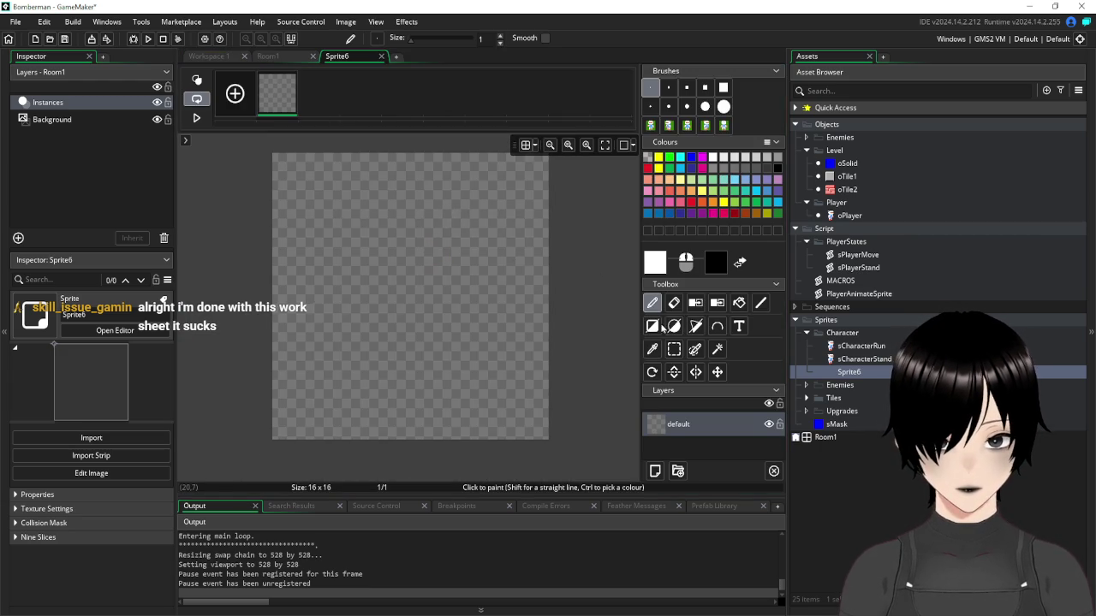
key("ctrl+v")
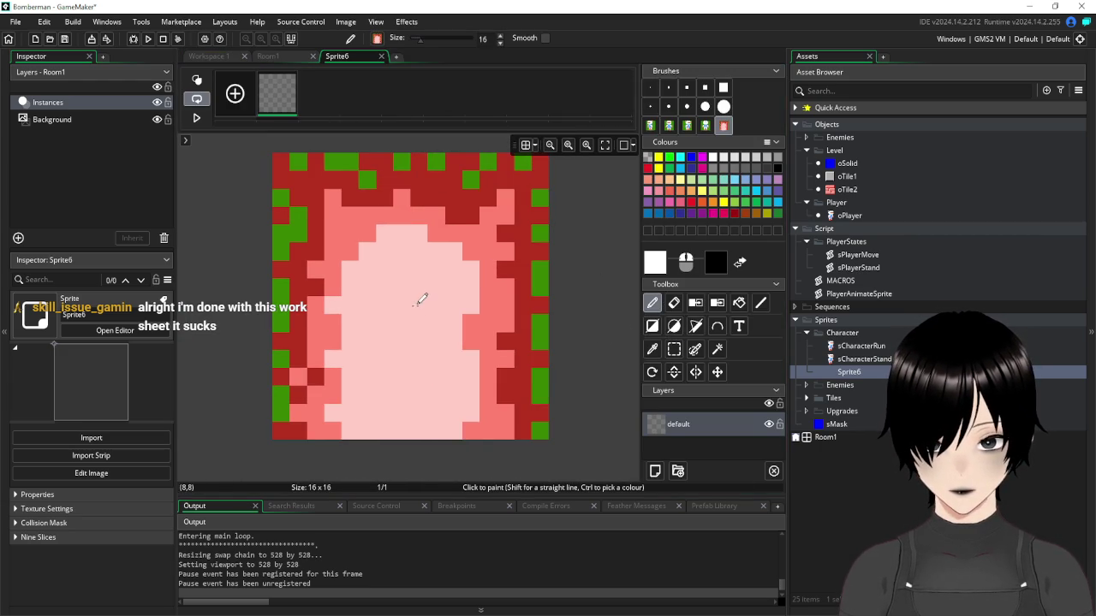
left_click(419, 298)
left_click(235, 94)
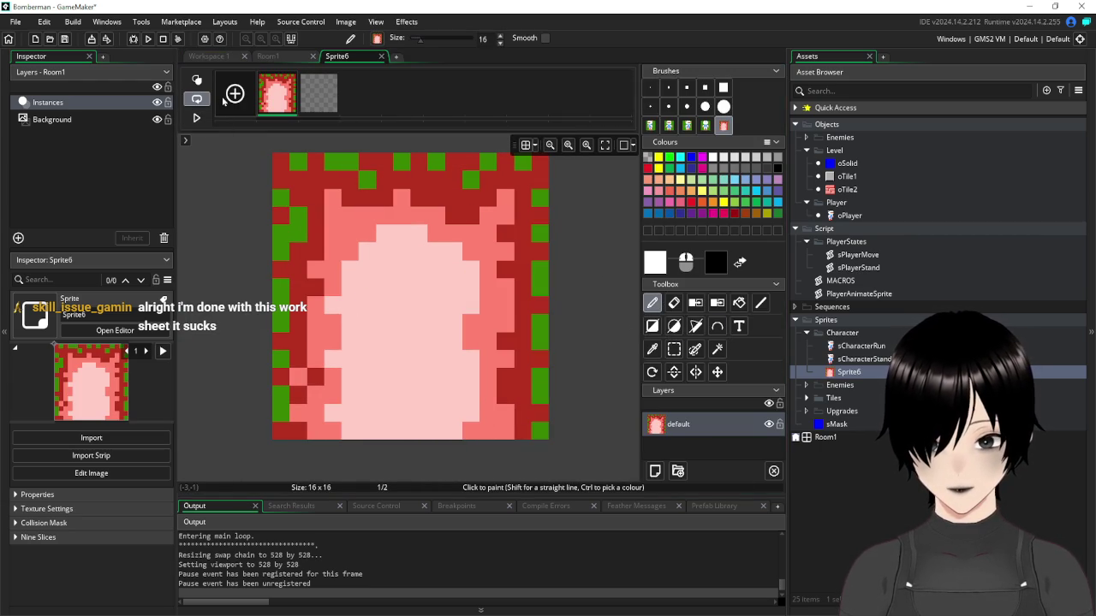
left_click(235, 93)
left_click(235, 93)
left_click(304, 96)
left_click_drag(304, 96, 262, 96)
left_click_drag(361, 96, 266, 98)
left_click_drag(402, 96, 261, 98)
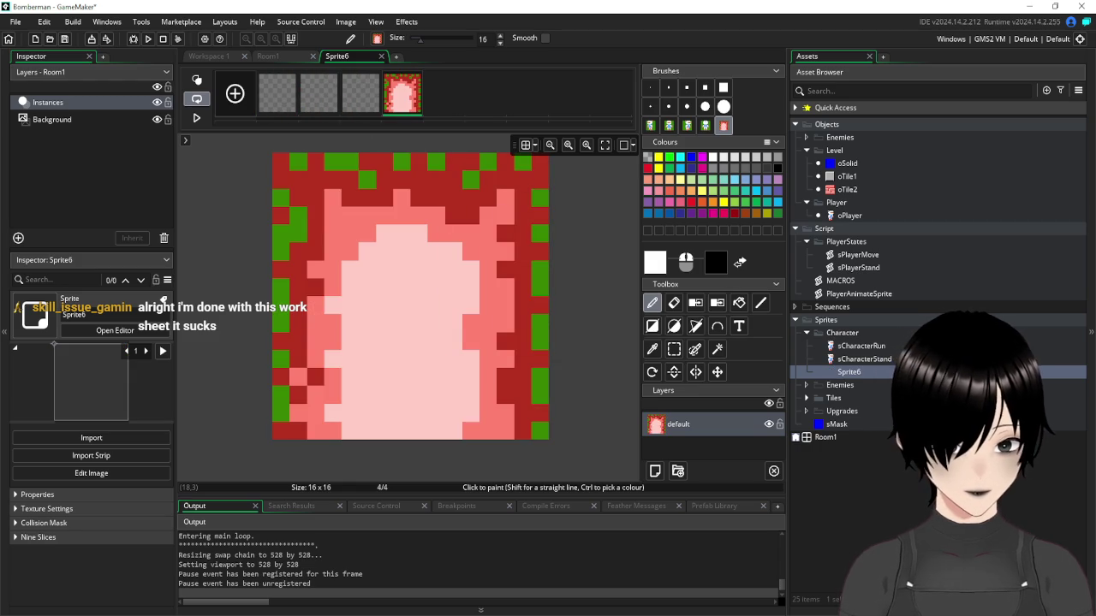
key("alt+Tab")
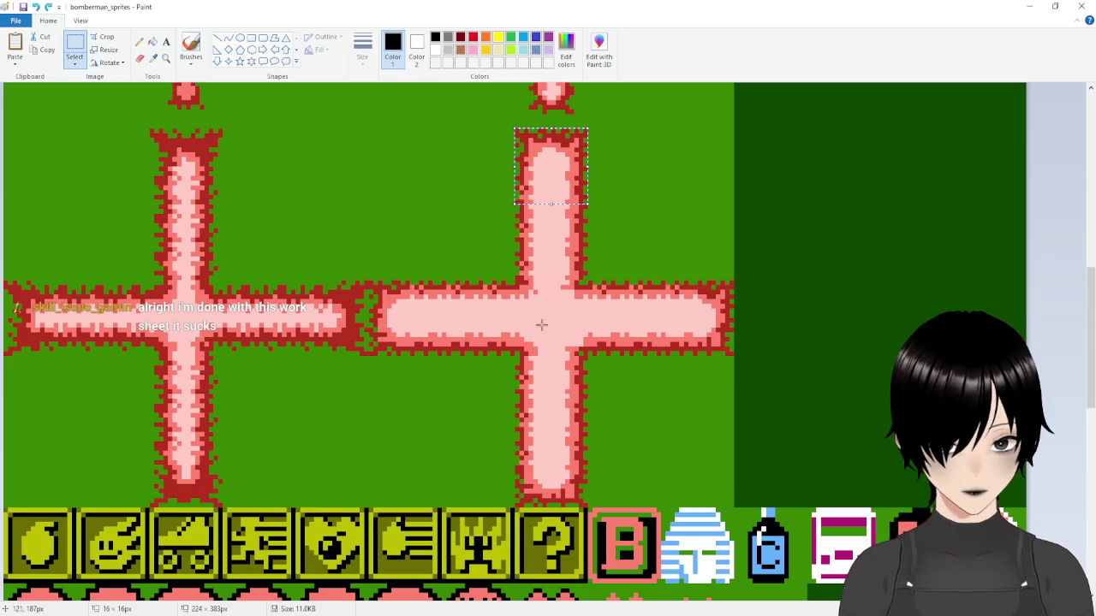
White out the used tip and the green areas to its left on the sheet
key("ctrl+x")
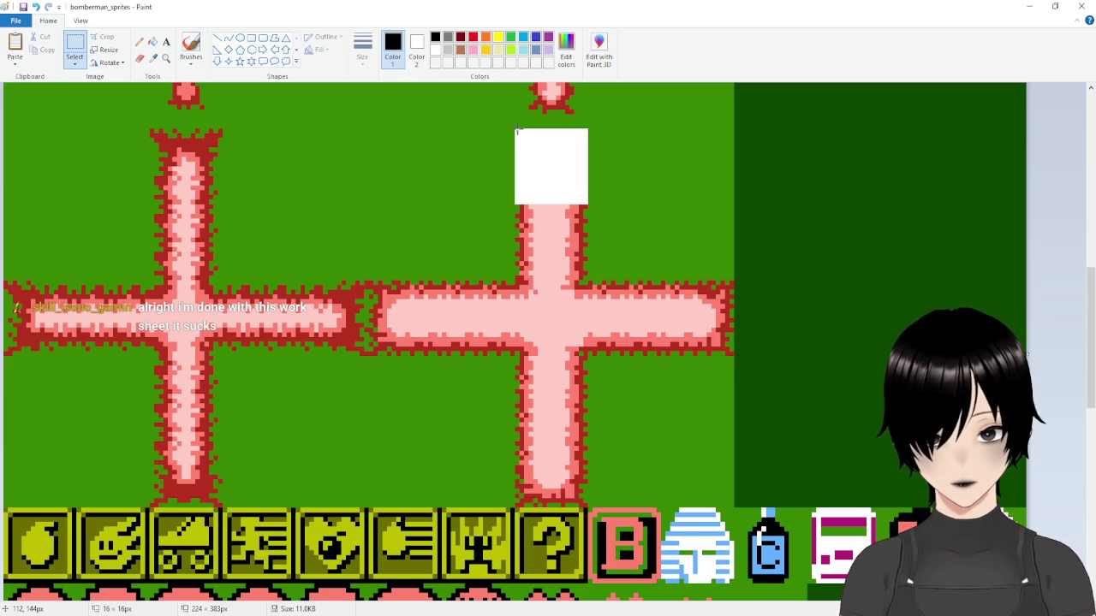
mouse_move(511, 128)
left_mouse_down()
mouse_move(391, 204)
mouse_move(347, 202)
mouse_move(370, 202)
left_mouse_up()
key("Delete")
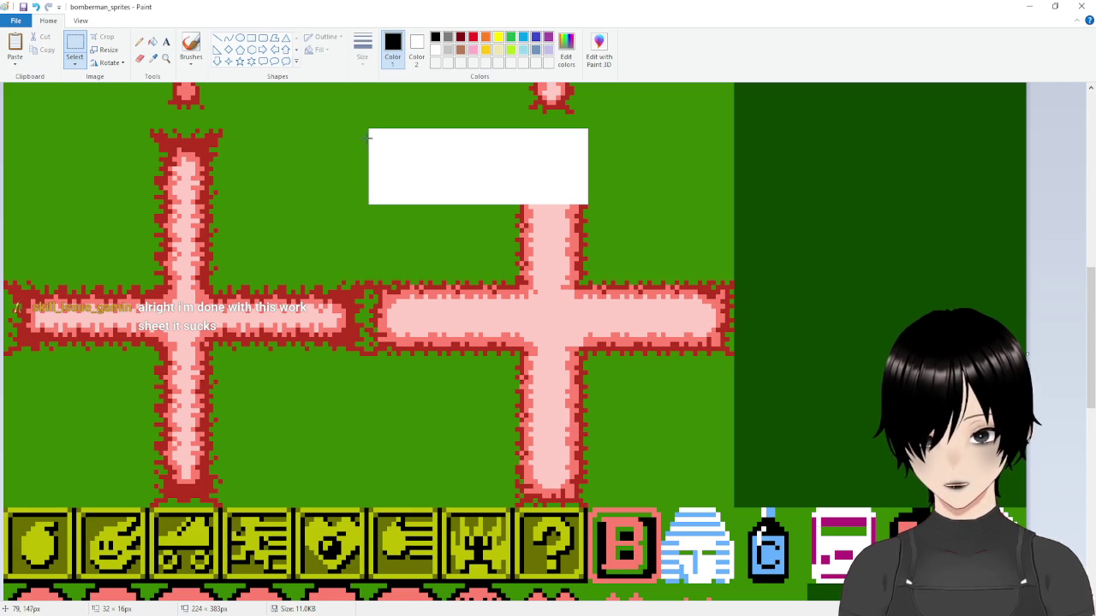
mouse_move(367, 129)
left_mouse_down()
mouse_move(331, 196)
mouse_move(283, 210)
mouse_move(225, 202)
left_mouse_up()
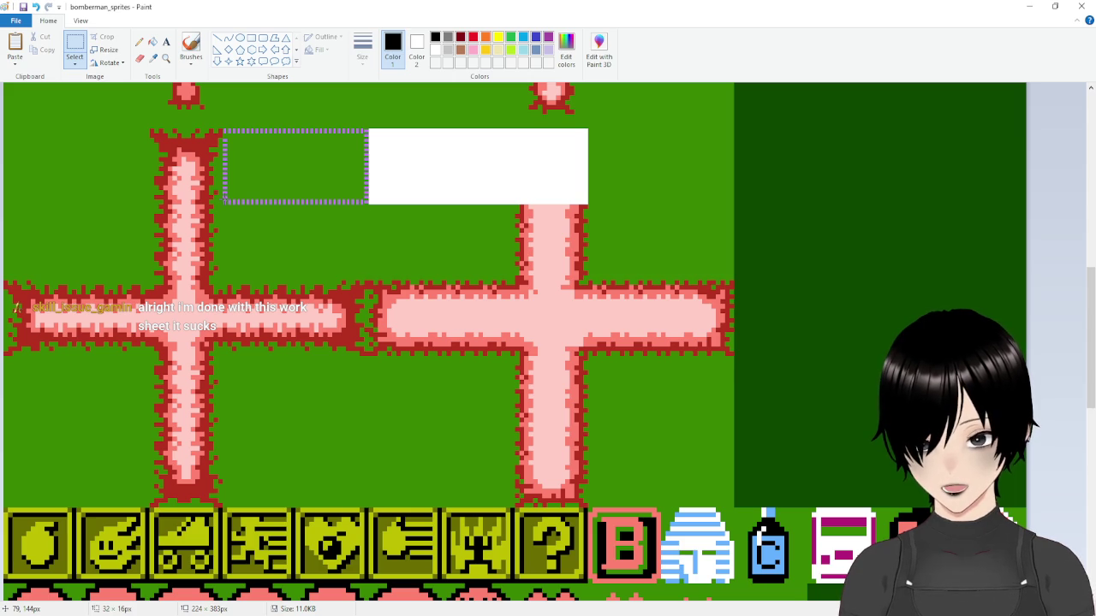
key("Delete")
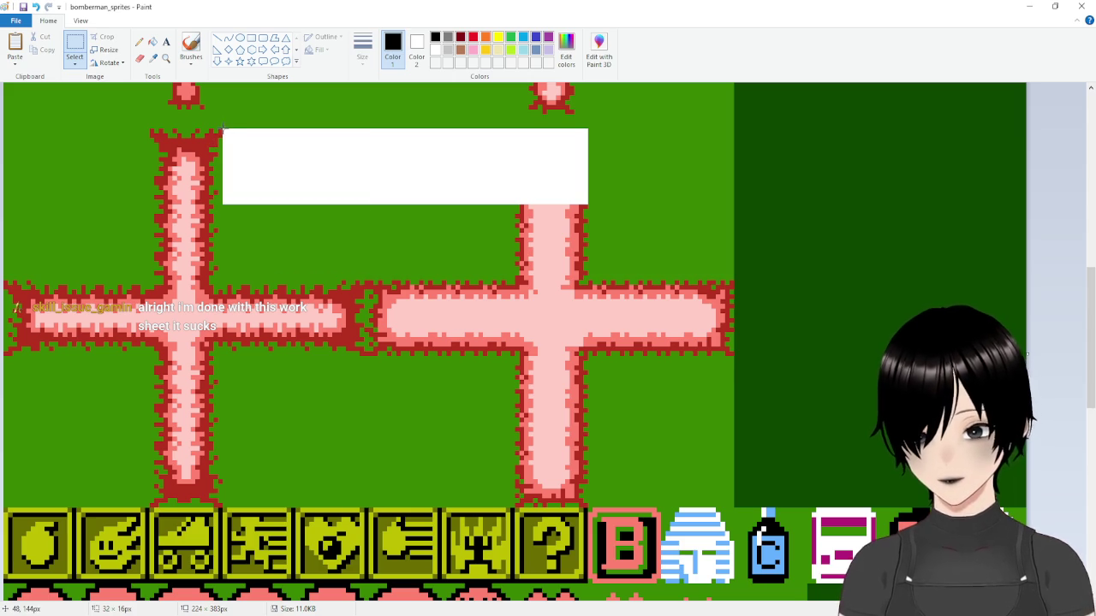
Copy the left cross's upper-arm tip and stamp it into Sprite6's third frame
mouse_move(221, 129)
left_mouse_down()
mouse_move(168, 172)
mouse_move(149, 204)
left_mouse_up()
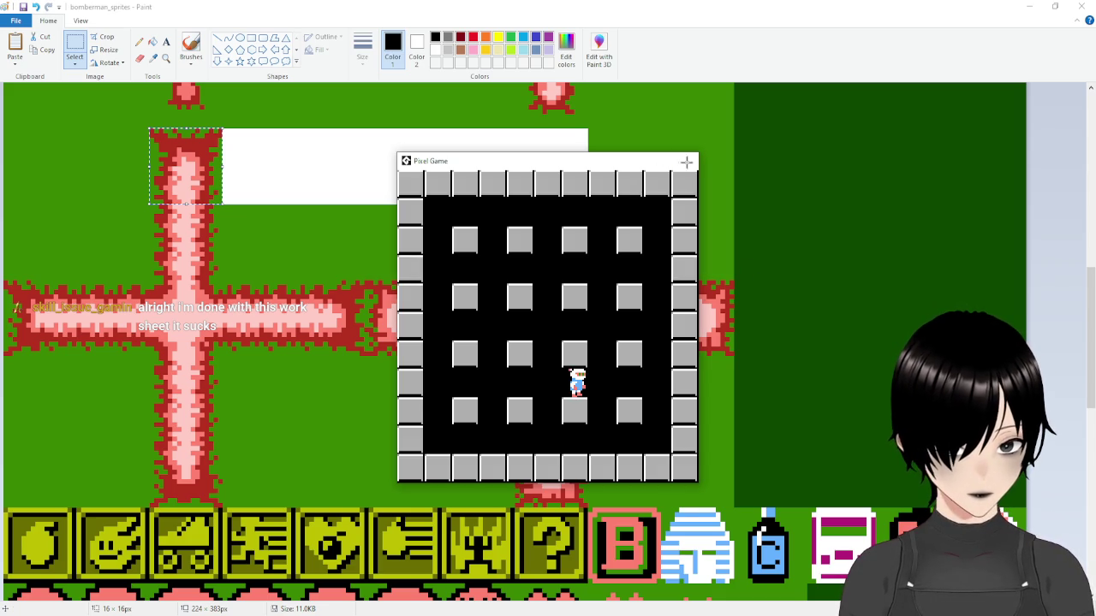
left_click(685, 160)
key("alt+Tab")
key("ctrl+z")
key("ctrl+z")
key("ctrl+z")
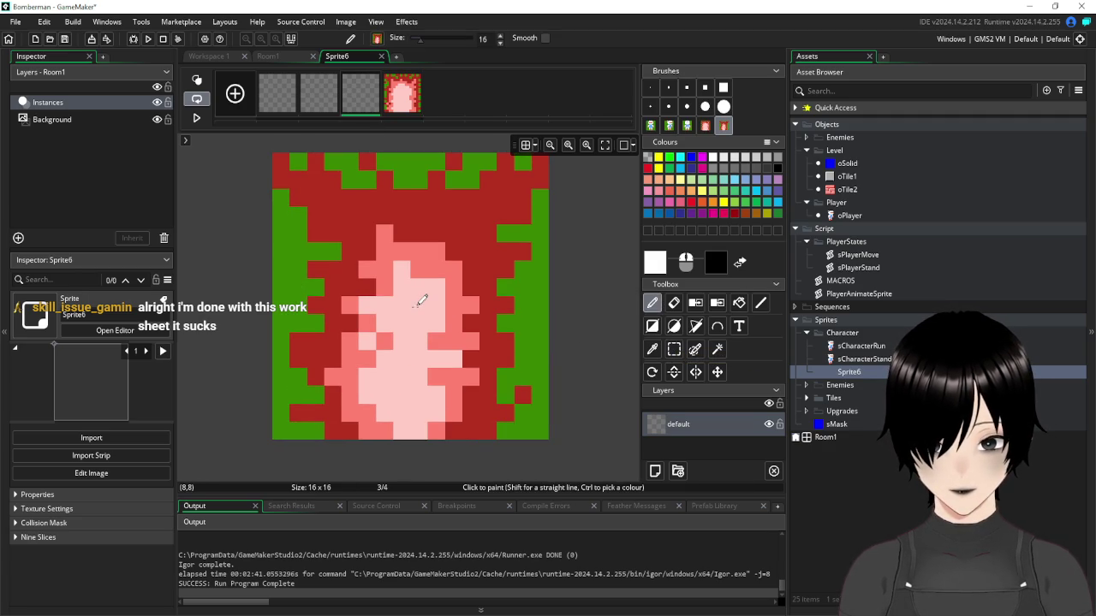
left_click(422, 299)
key("alt+Tab")
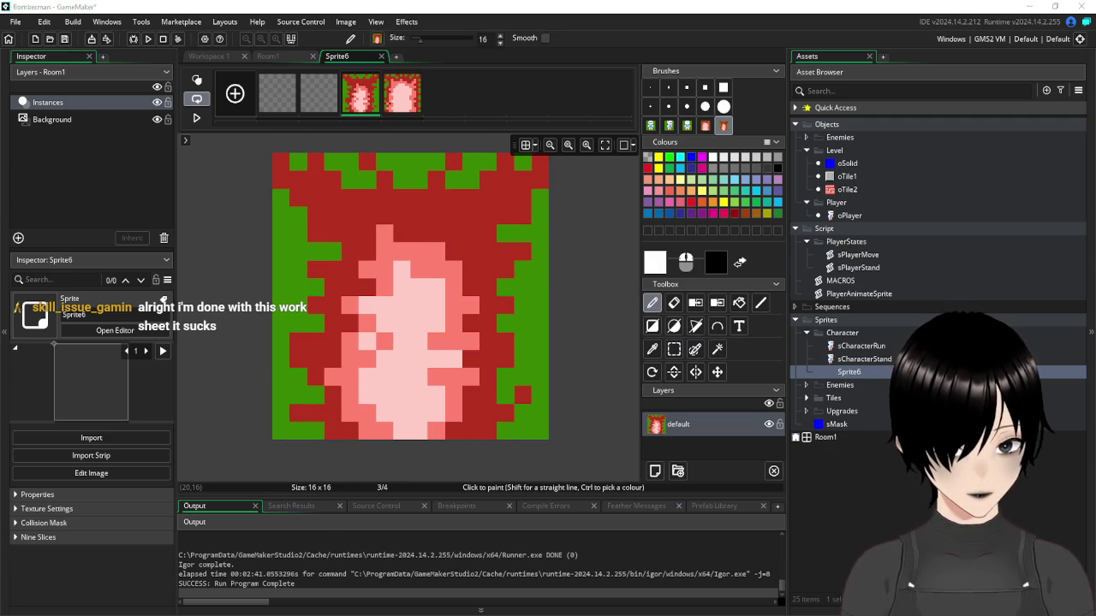
scroll(300, 188, "up", 3)
scroll(296, 186, "up", 6)
scroll(316, 214, "down", 3)
scroll(342, 238, "up", 3)
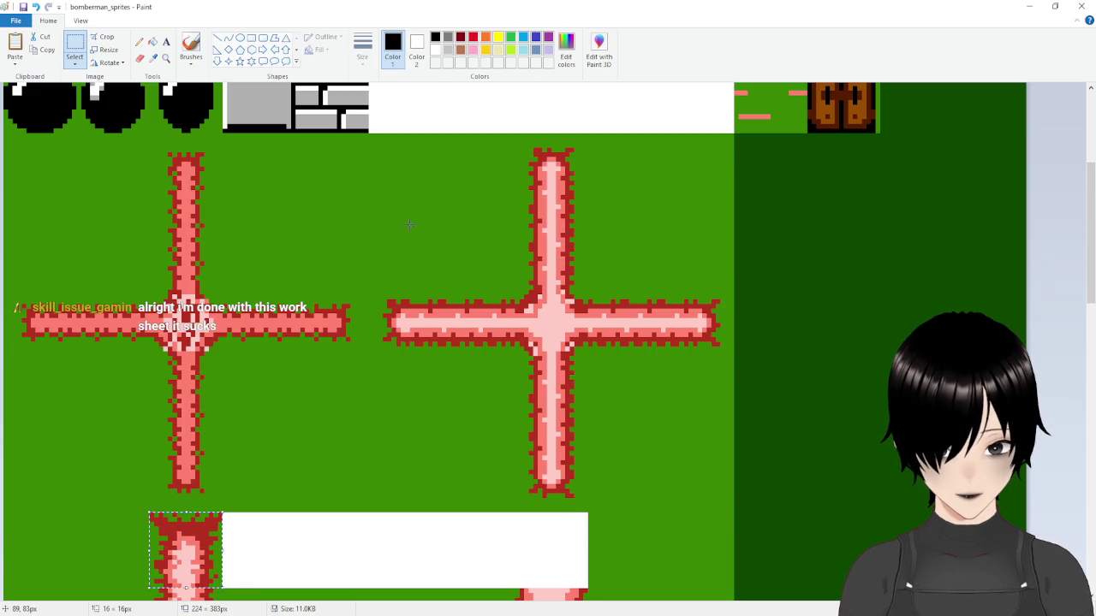
White out the used vertical piece and the green corner, then take the big cross's top 16×16 tip
scroll(394, 235, "down", 3)
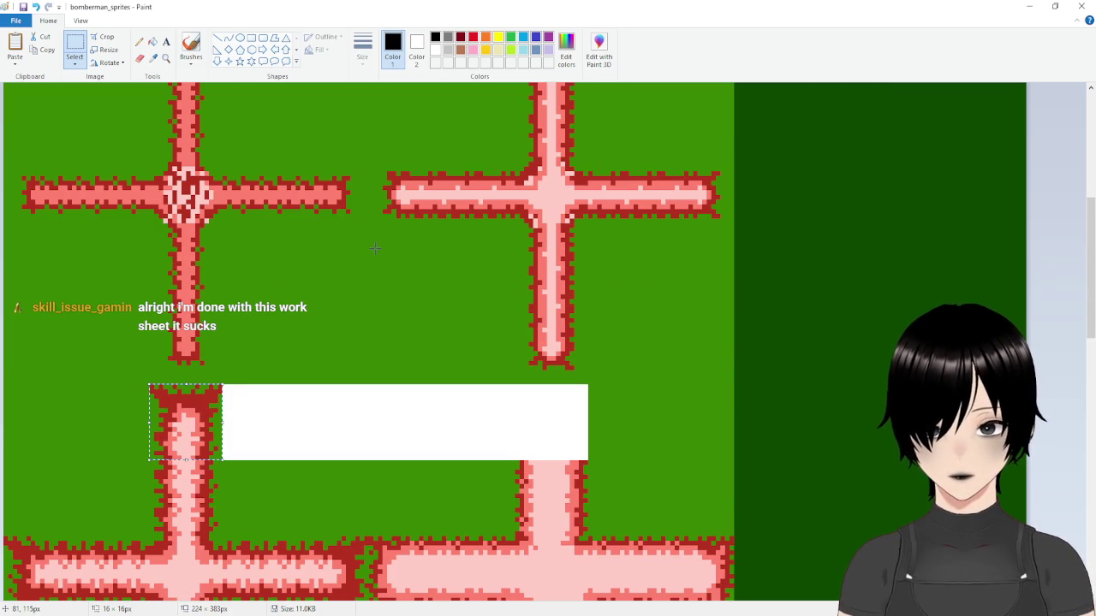
key("Delete")
scroll(706, 144, "up", 3)
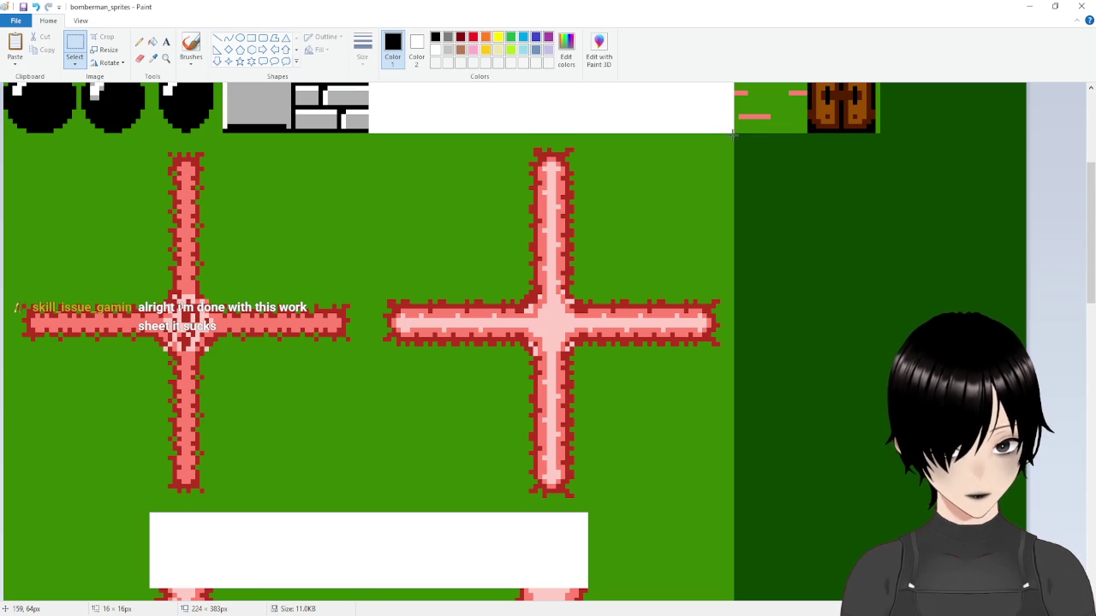
mouse_move(734, 134)
left_mouse_down()
mouse_move(703, 152)
mouse_move(603, 146)
mouse_move(587, 179)
mouse_move(587, 284)
left_mouse_up()
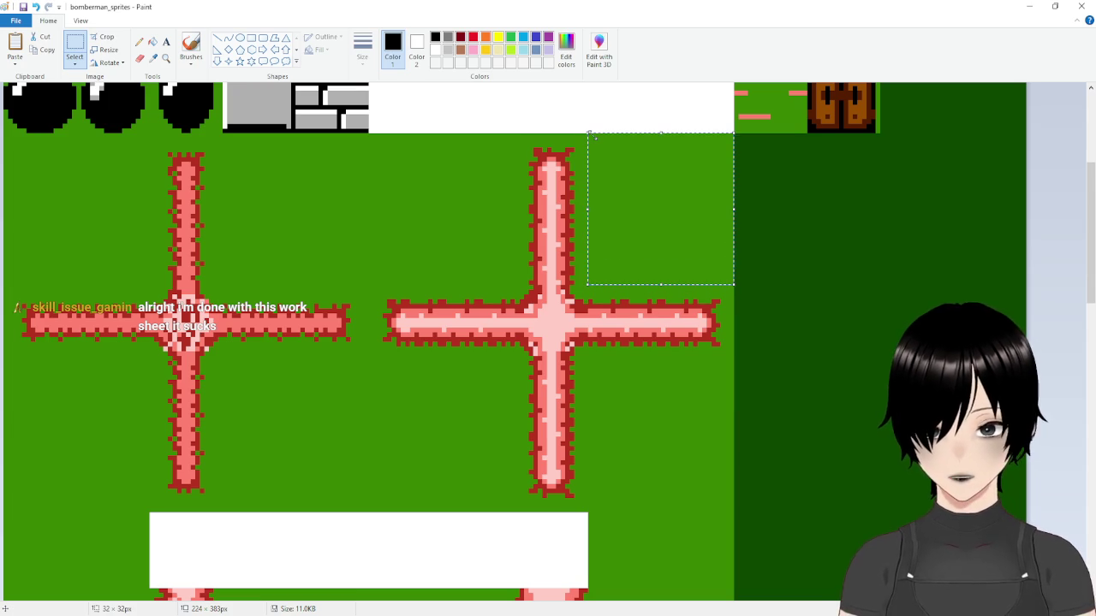
key("Delete")
left_click_drag(585, 134, 515, 208)
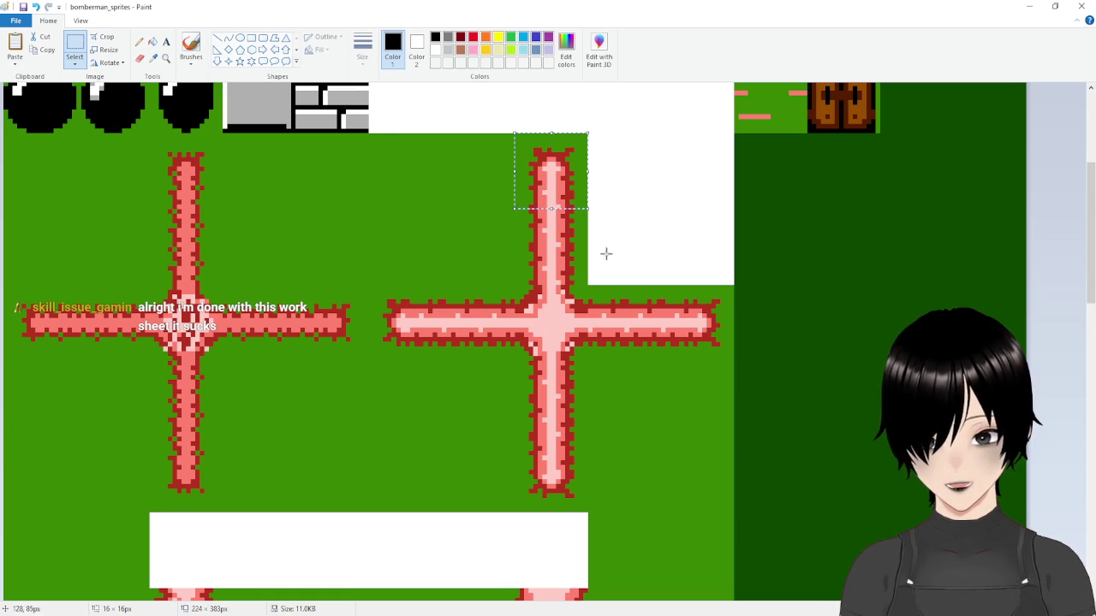
key("alt+Tab")
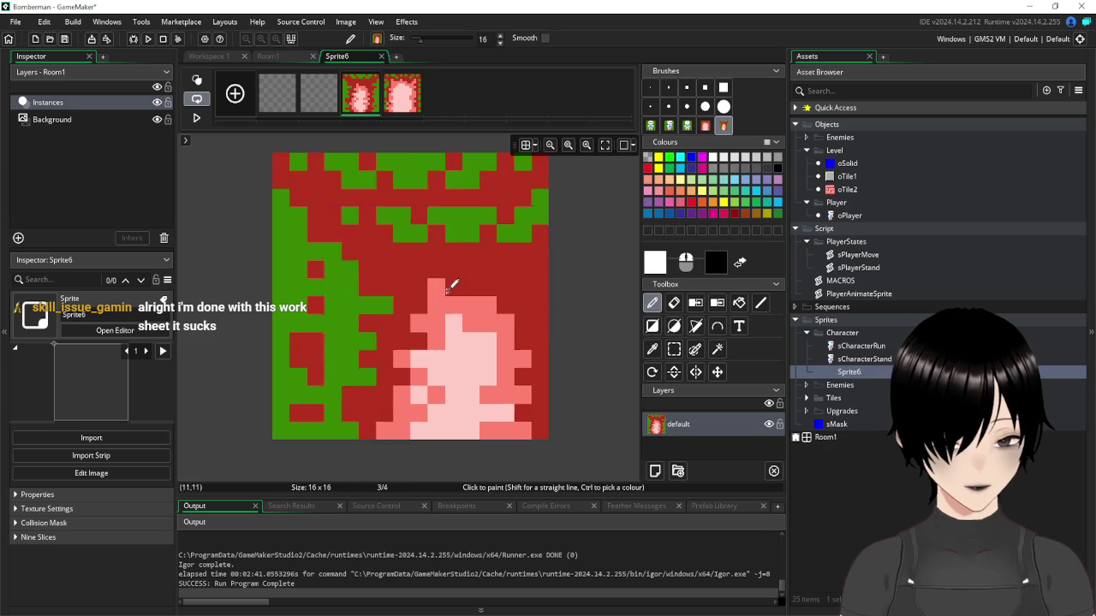
Paste the big cross's top tip into Sprite6's second frame, undoing the accidental shift
left_click(334, 79)
left_click(695, 349)
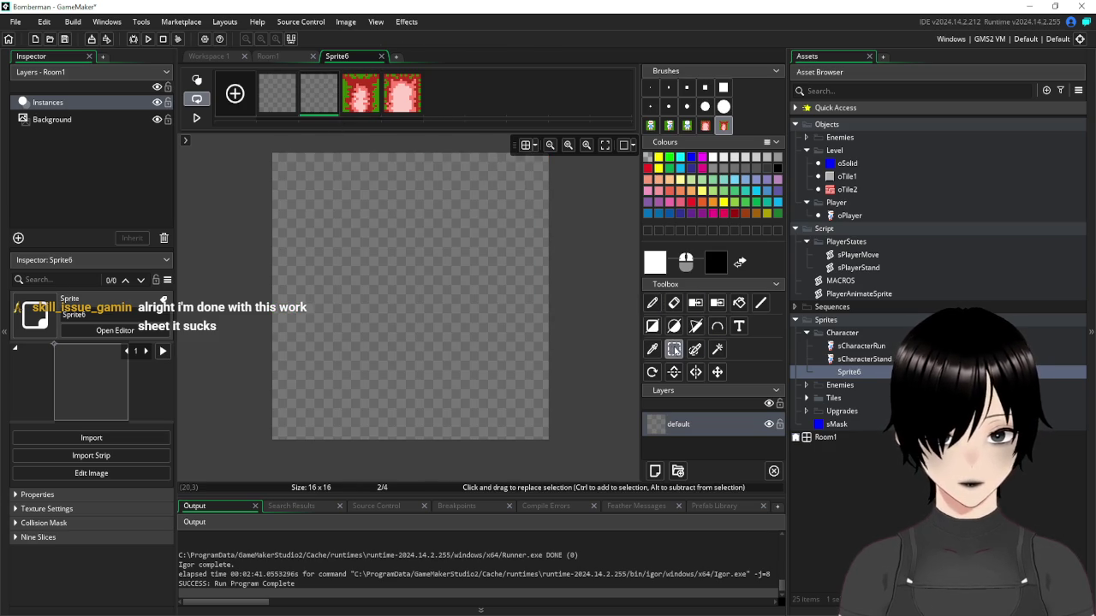
key("ctrl+v")
mouse_move(452, 269)
left_mouse_down()
mouse_move(425, 310)
mouse_move(424, 294)
mouse_move(313, 295)
mouse_move(356, 294)
mouse_move(630, 387)
mouse_move(651, 360)
left_mouse_up()
left_click(674, 350)
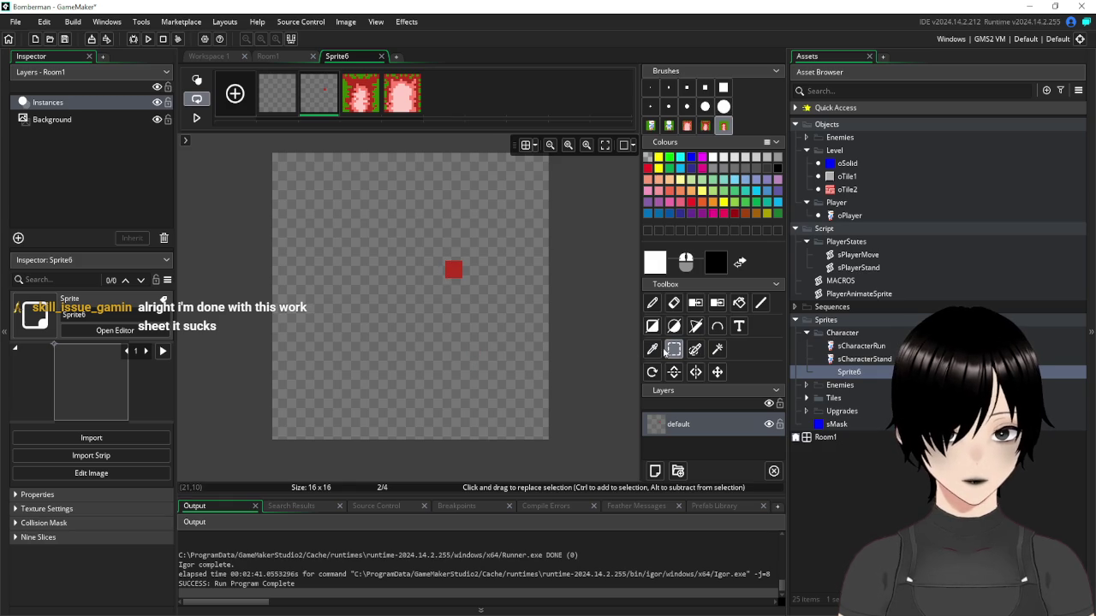
key("ctrl+z")
key("ctrl+z")
key("ctrl+z")
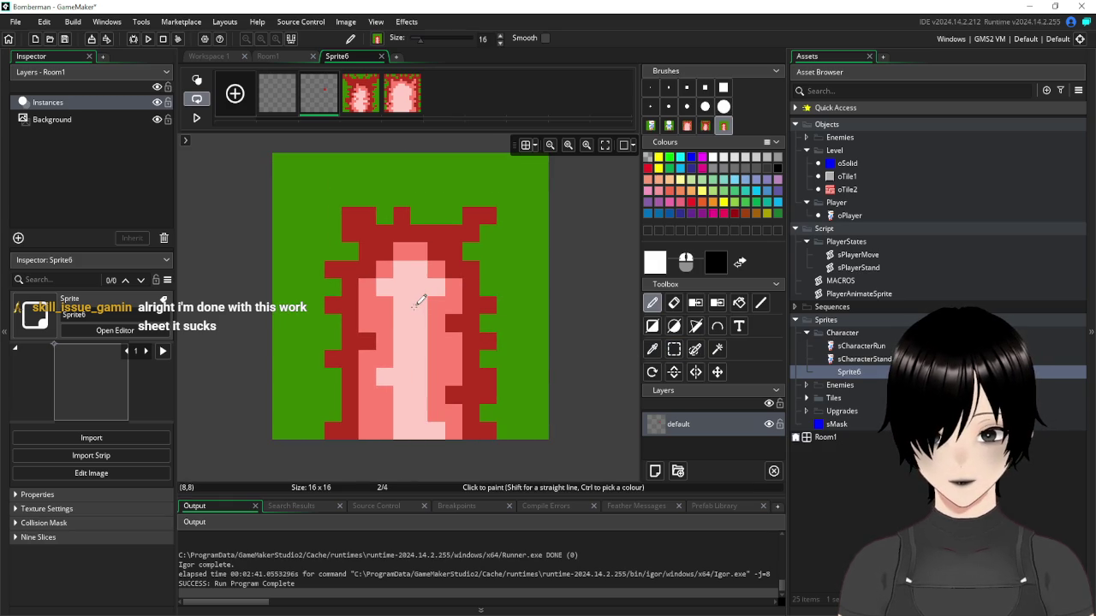
Clear the used tip and the adjacent green strips to white, then take the left cross's top 16×16 tip
left_click(261, 101)
key("alt+Tab")
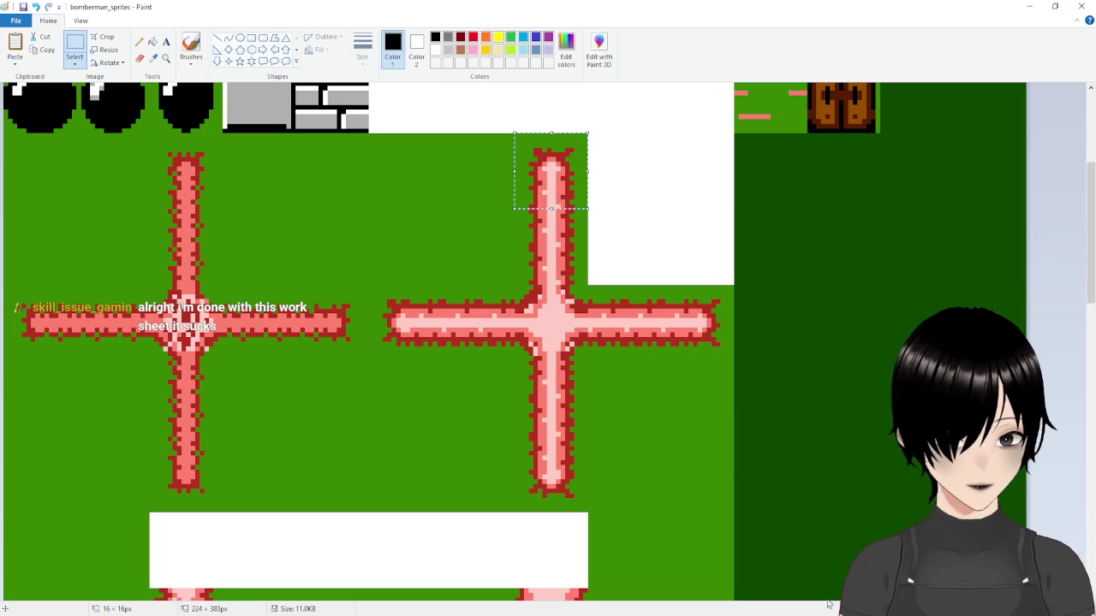
key("Delete")
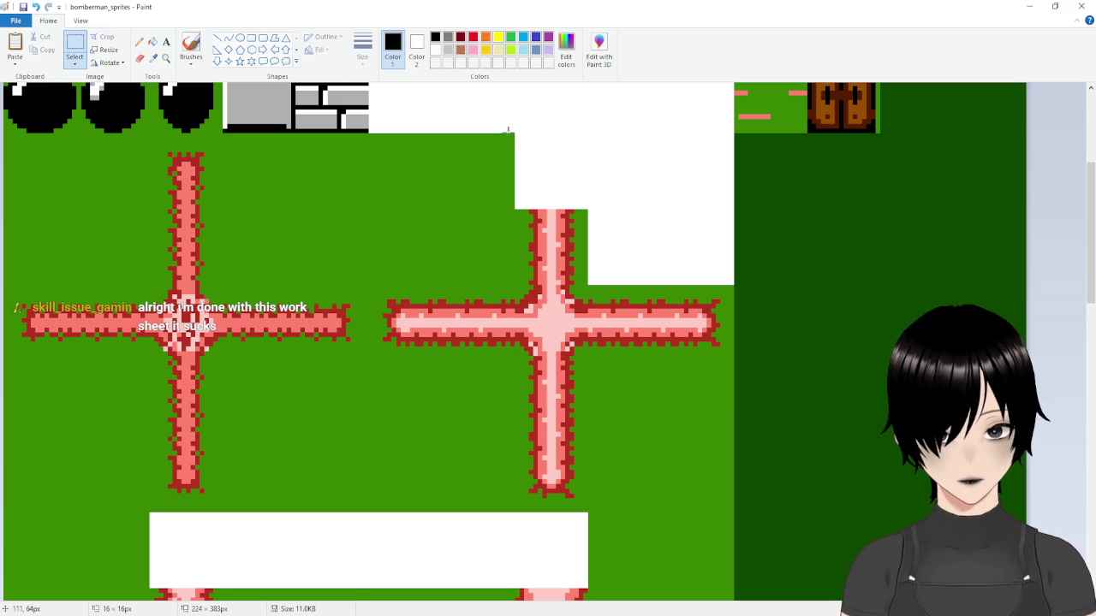
mouse_move(513, 133)
left_mouse_down()
mouse_move(416, 196)
mouse_move(242, 225)
mouse_move(224, 203)
left_mouse_up()
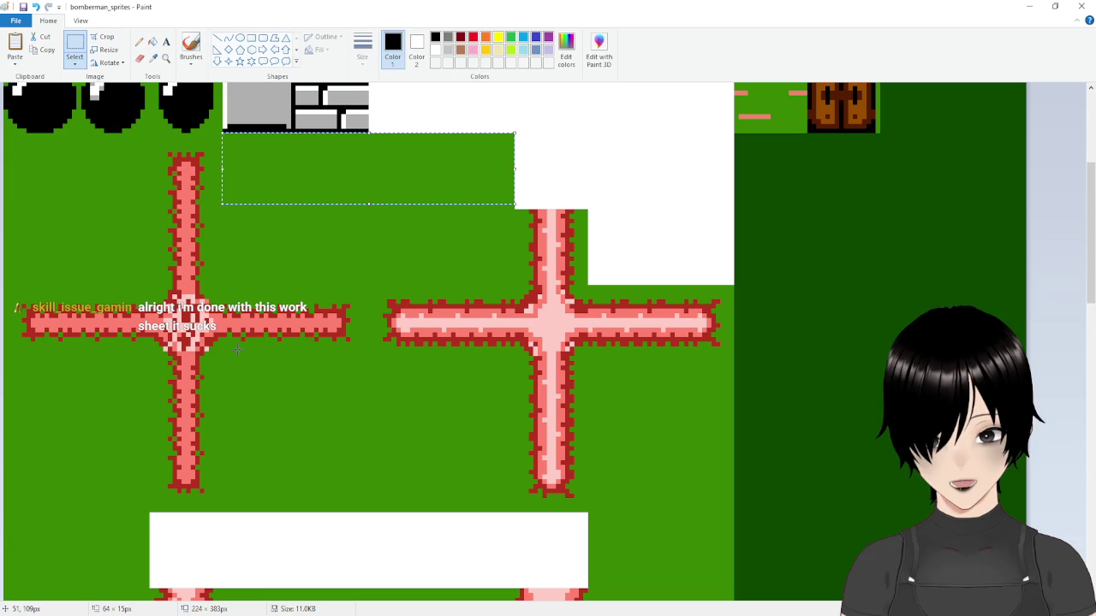
key("Delete")
left_click_drag(517, 181, 223, 211)
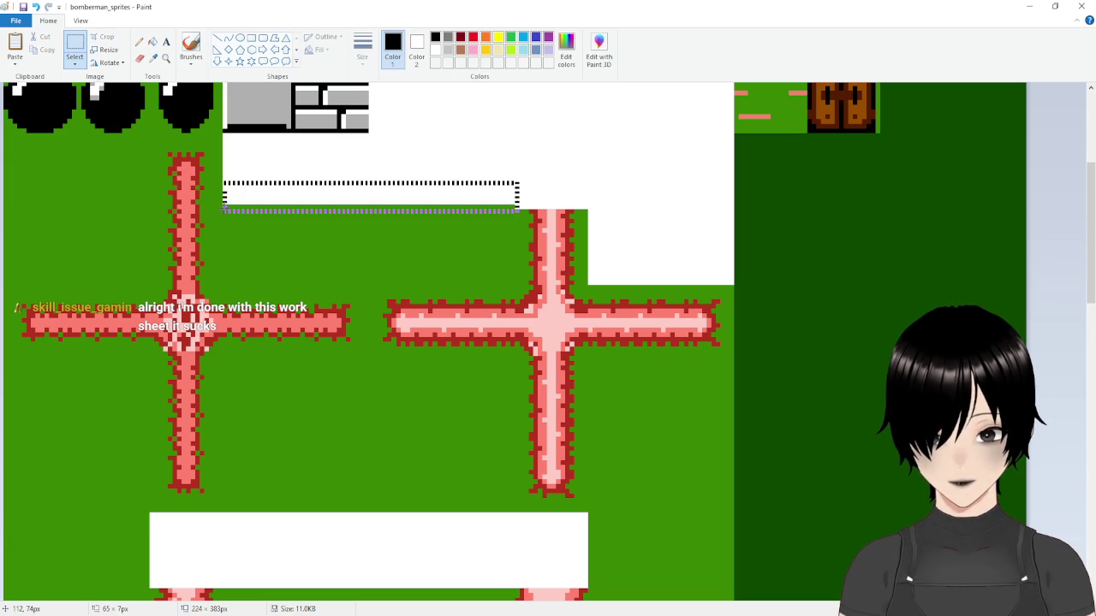
key("Delete")
left_click_drag(221, 134, 149, 206)
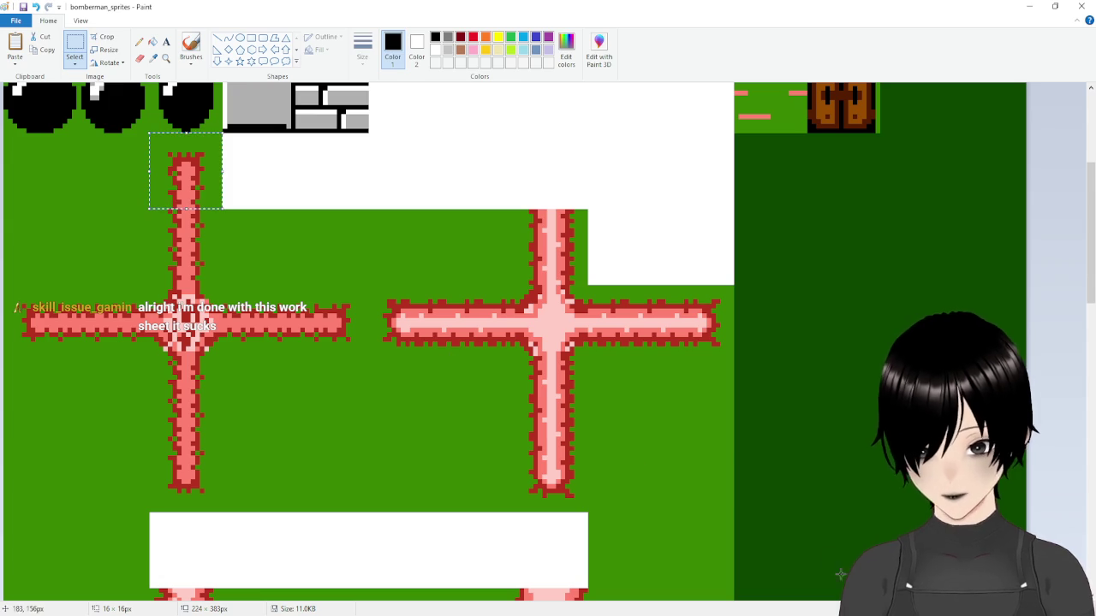
mouse_move(796, 615)
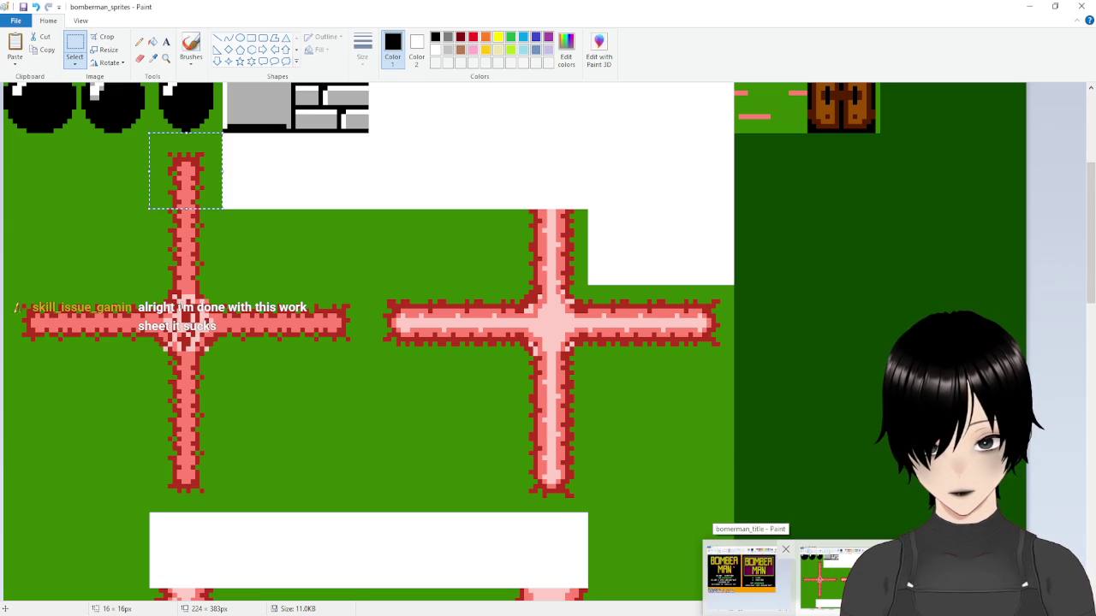
left_click(741, 574)
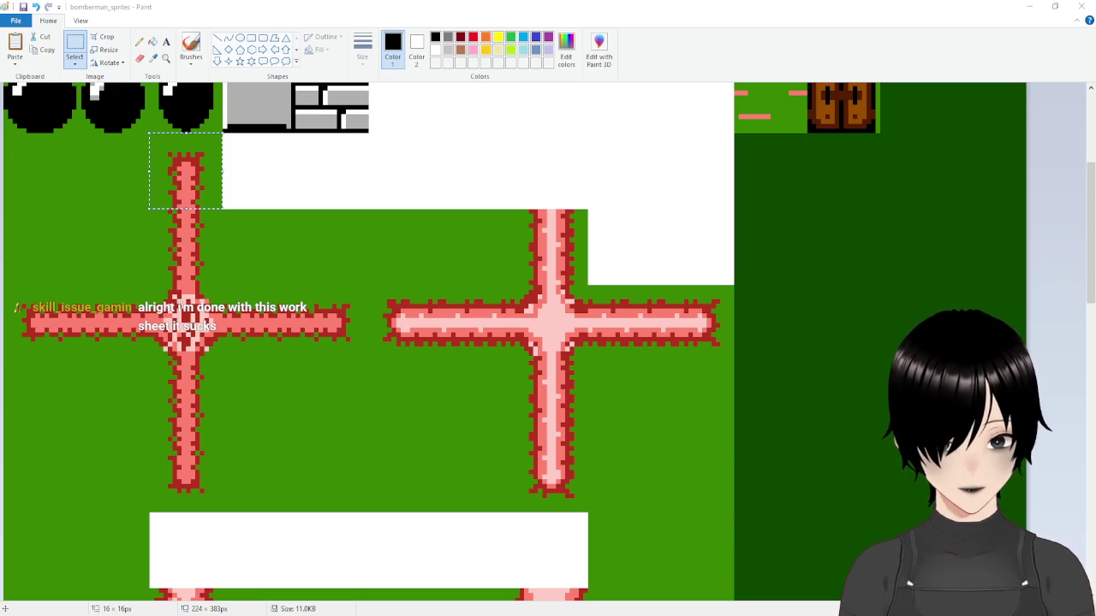
key("alt+Tab")
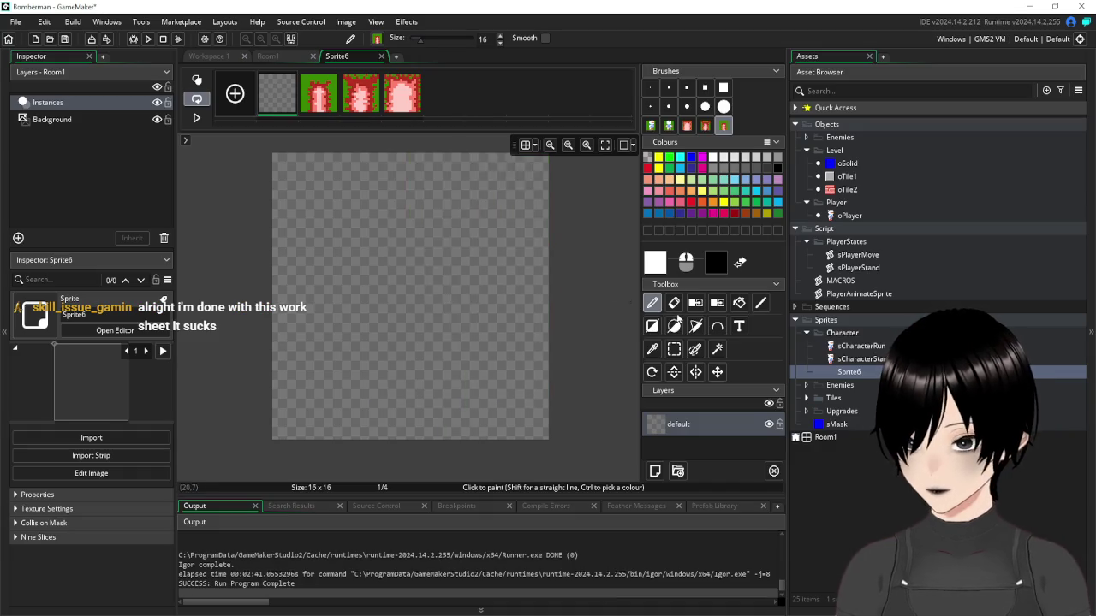
Paste the left cross's tip into Sprite6's first frame, nudged one pixel up-left
left_click(674, 349)
left_click(652, 302)
key("ctrl+v")
mouse_move(421, 319)
left_mouse_down()
mouse_move(414, 294)
mouse_move(428, 291)
left_mouse_up()
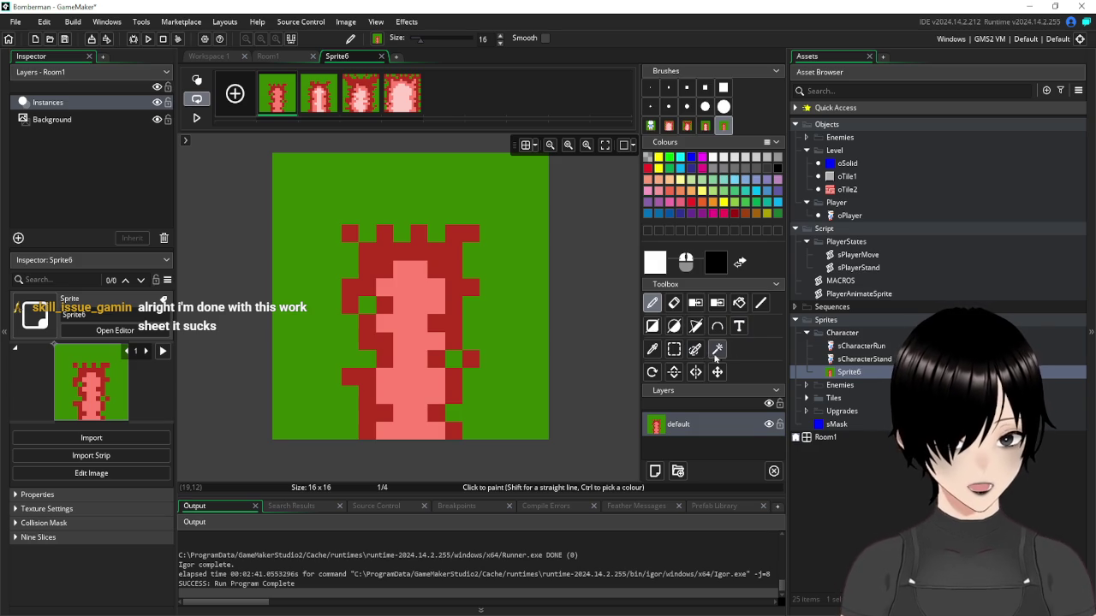
Magic-wand select and delete the green background in frames 1, 2 and 3
left_click(718, 349)
left_click(393, 191)
key("Delete")
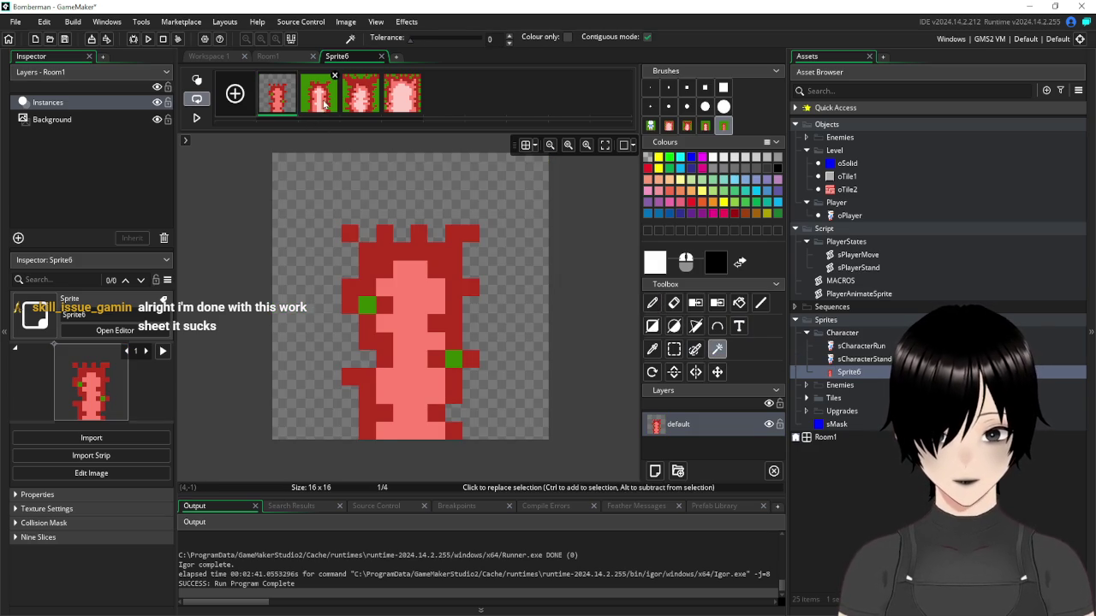
left_click(318, 96)
left_click(396, 172)
key("Delete")
left_click(363, 97)
left_click(402, 171)
key("Delete")
left_click(343, 165)
key("Delete")
left_click(304, 160)
key("Delete")
left_click(298, 243)
key("Delete")
left_click(528, 294)
key("Delete")
left_click(495, 165)
key("Delete")
Erase every remaining green patch along the left, top and right edges of frame 4
left_click(399, 92)
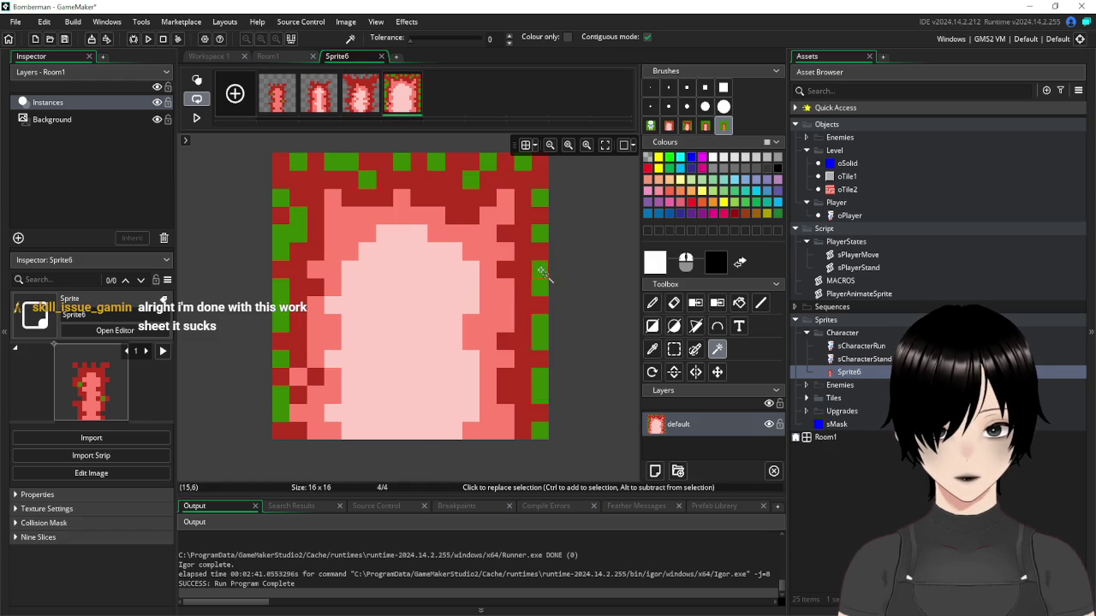
left_click(541, 390)
key("Delete")
left_click(539, 429)
key("Delete")
left_click(281, 406)
key("Delete")
left_click(282, 322)
key("Delete")
left_click(281, 361)
key("Delete")
left_click(296, 232)
key("Delete")
left_click(281, 200)
key("Delete")
left_click(301, 161)
key("Delete")
left_click(342, 161)
key("Delete")
left_click(368, 178)
key("Delete")
left_click(401, 161)
key("Delete")
left_click(435, 161)
key("Delete")
left_click(471, 180)
key("Delete")
left_click(488, 161)
key("Delete")
left_click(525, 161)
key("Delete")
left_click(539, 199)
key("Delete")
left_click(539, 233)
key("Delete")
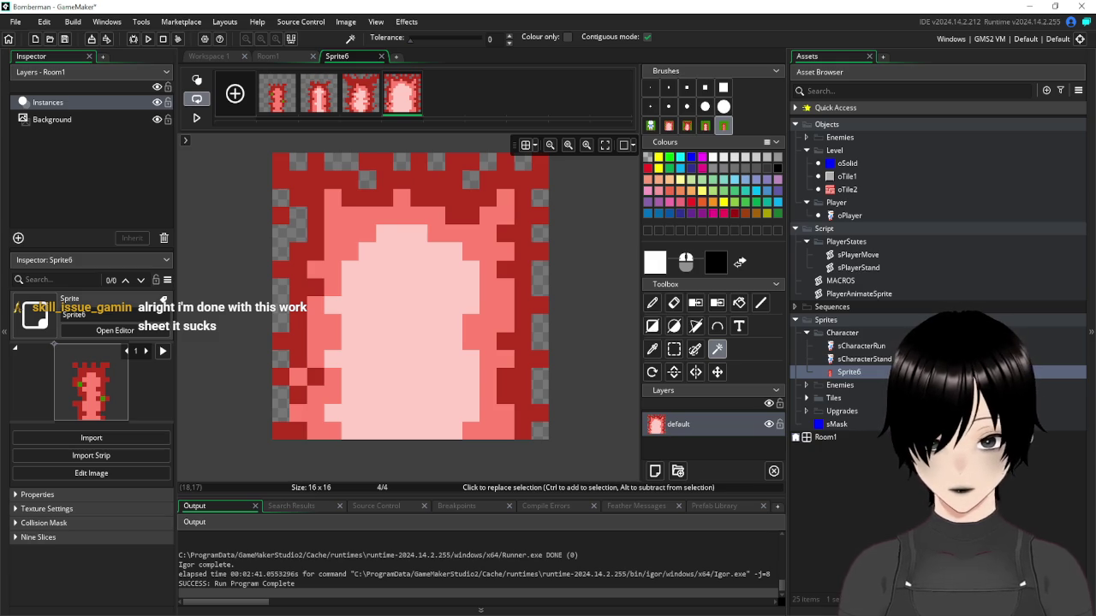
key("alt+Tab")
In Paint, delete the used left-cross tip and select the next 16×16 arm piece below it
scroll(501, 395, "down", 3)
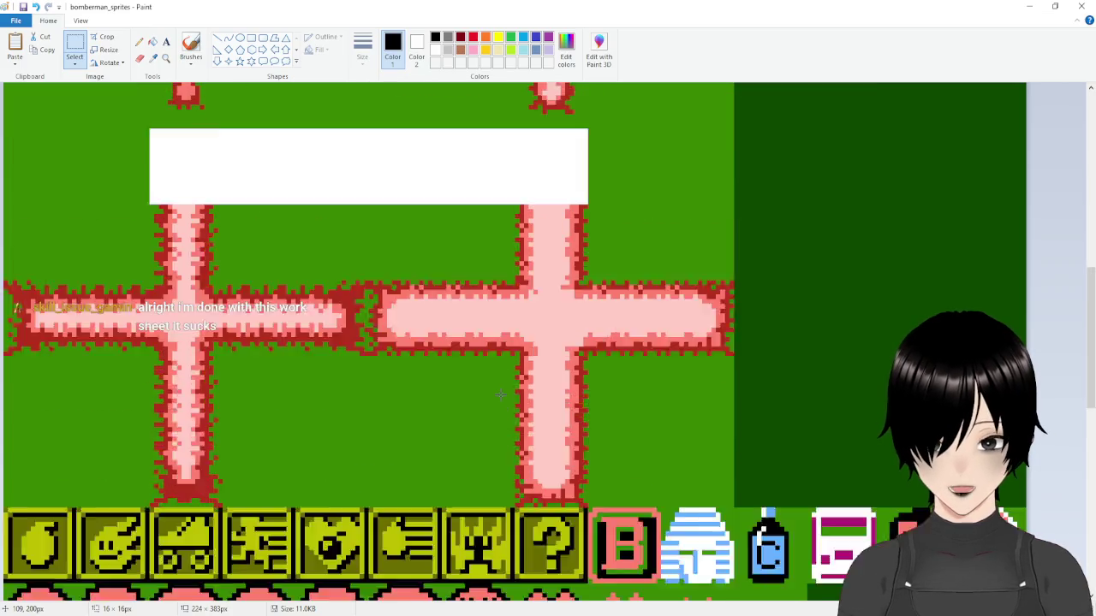
scroll(501, 395, "up", 2)
scroll(501, 395, "down", 3)
scroll(501, 395, "down", 3)
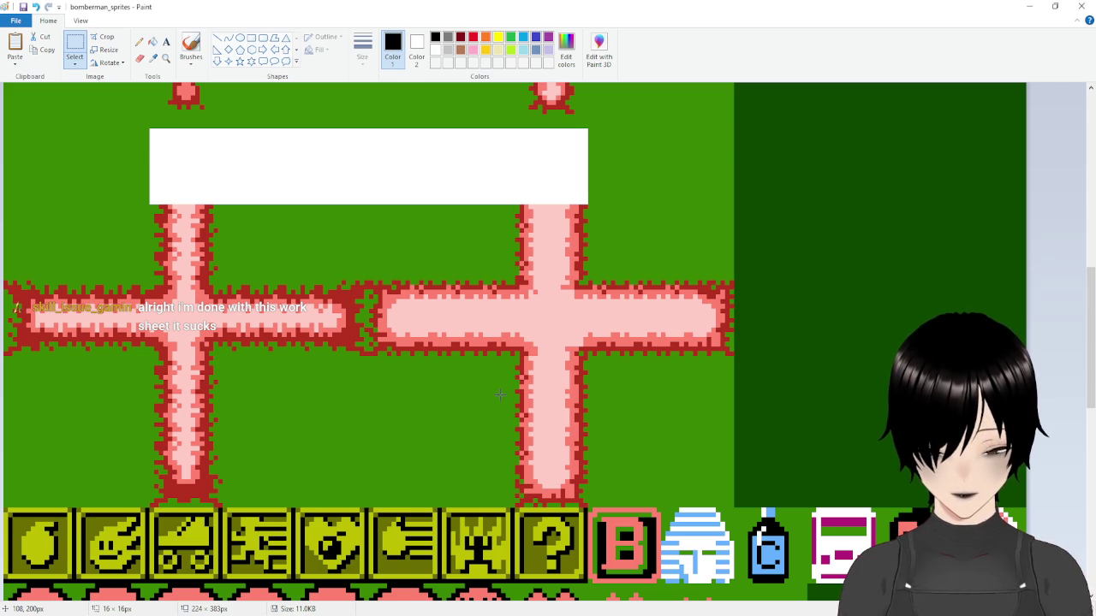
scroll(500, 395, "up", 5)
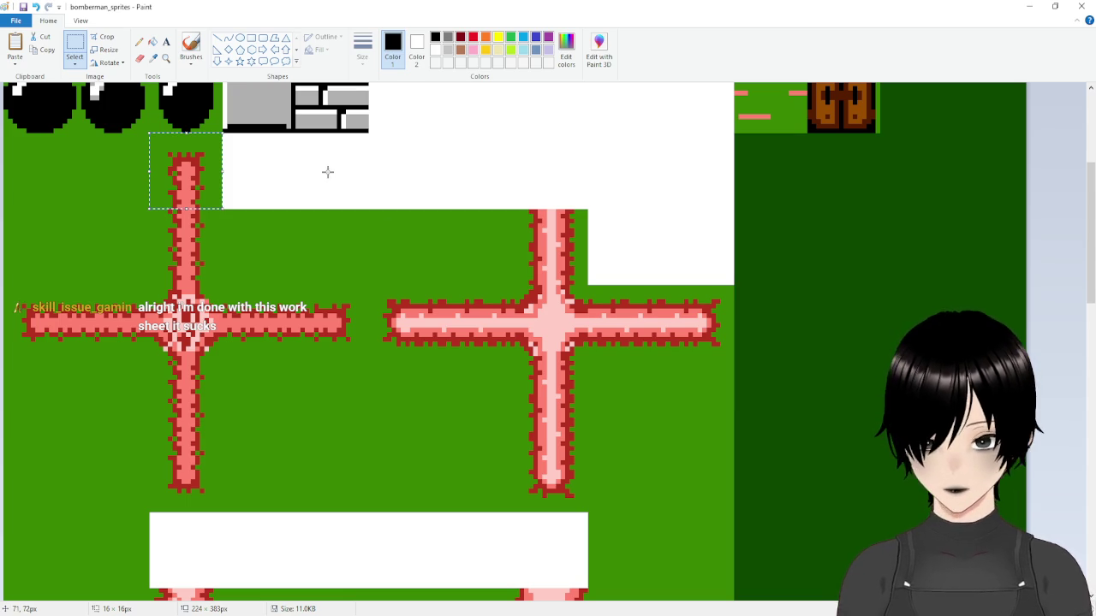
key("Delete")
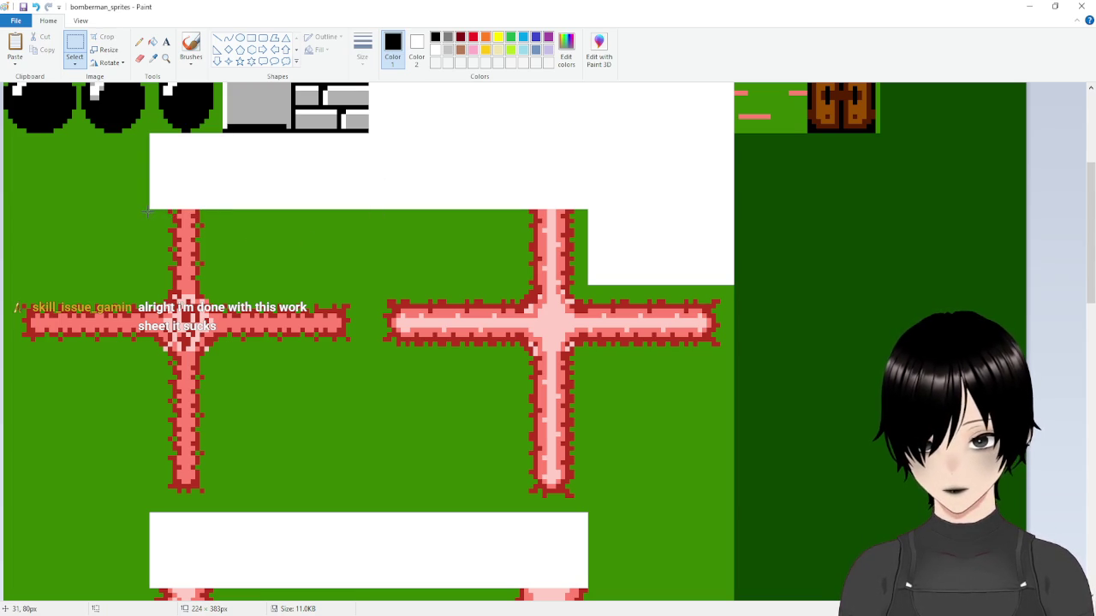
left_click_drag(195, 237, 218, 293)
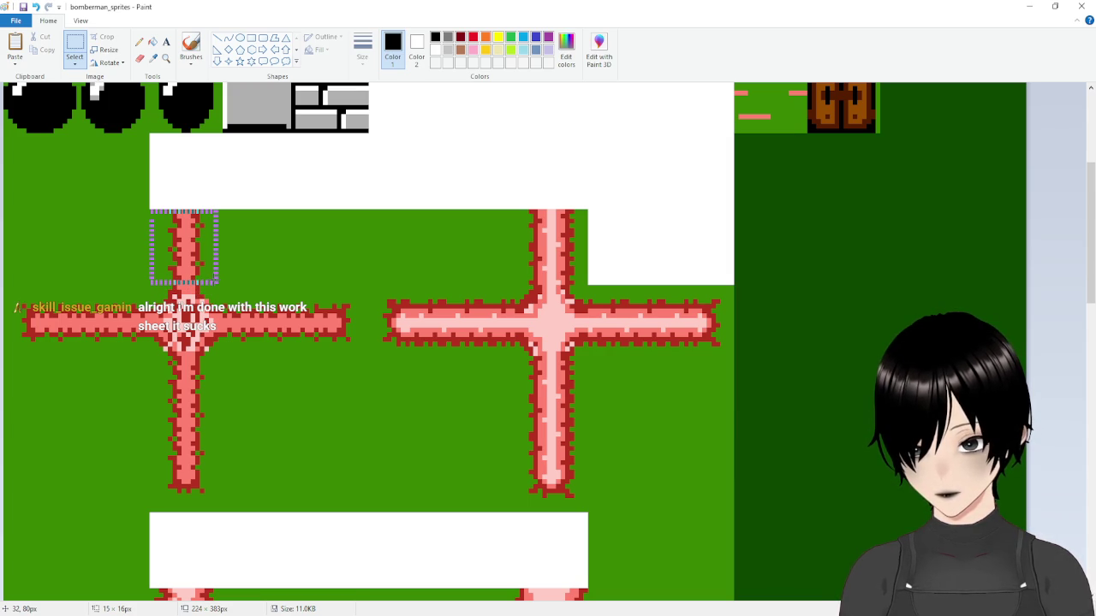
left_click_drag(222, 283, 223, 283)
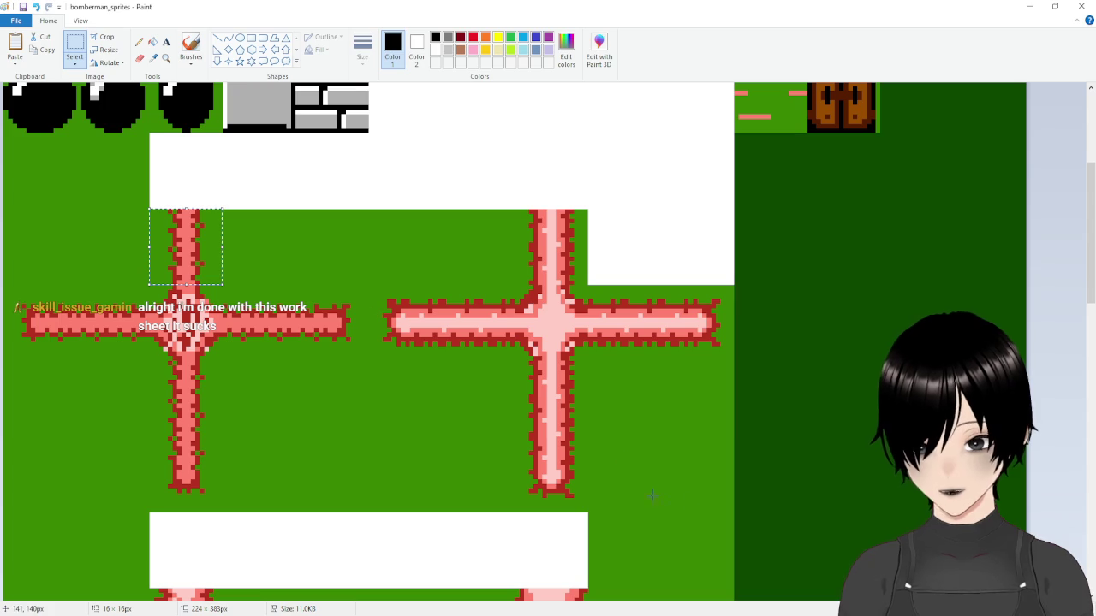
key("alt+Tab")
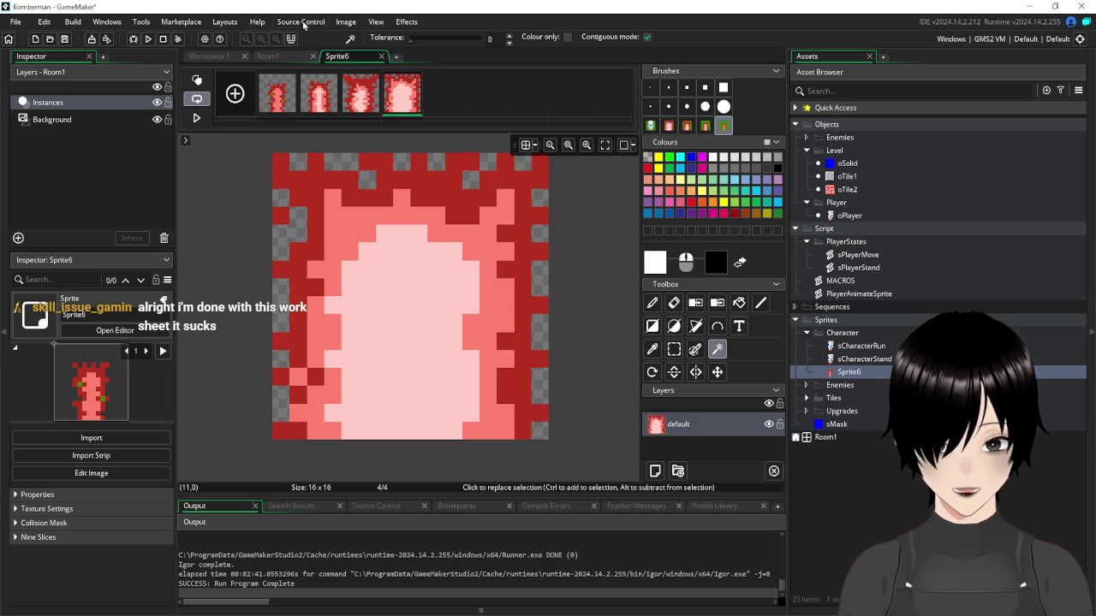
Reopen Sprite6's image and select the stray green pixel in frame one by colour
left_click(383, 57)
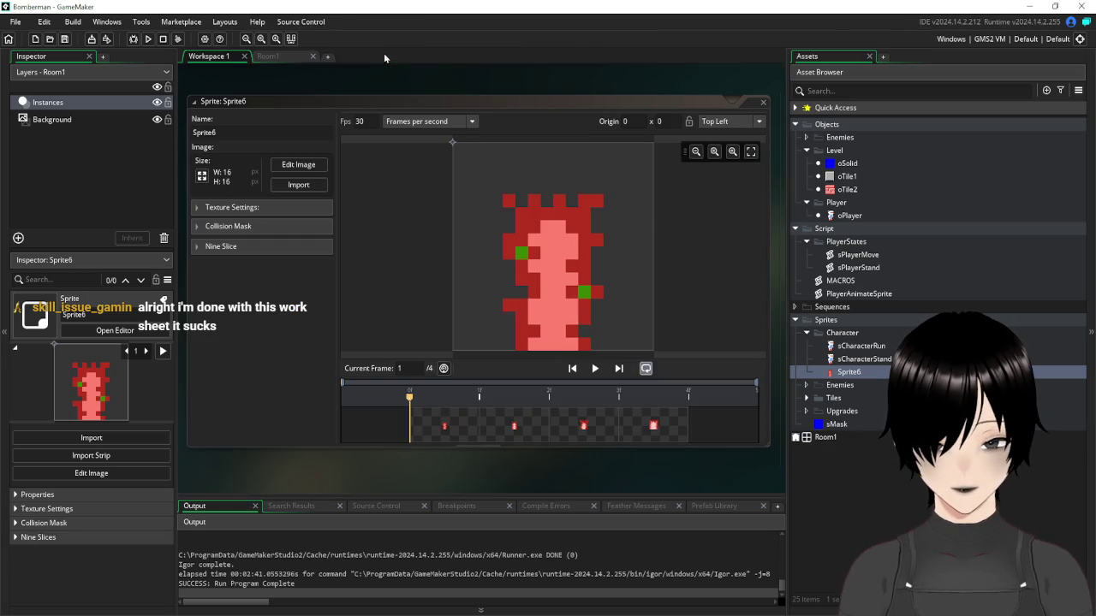
left_click(290, 167)
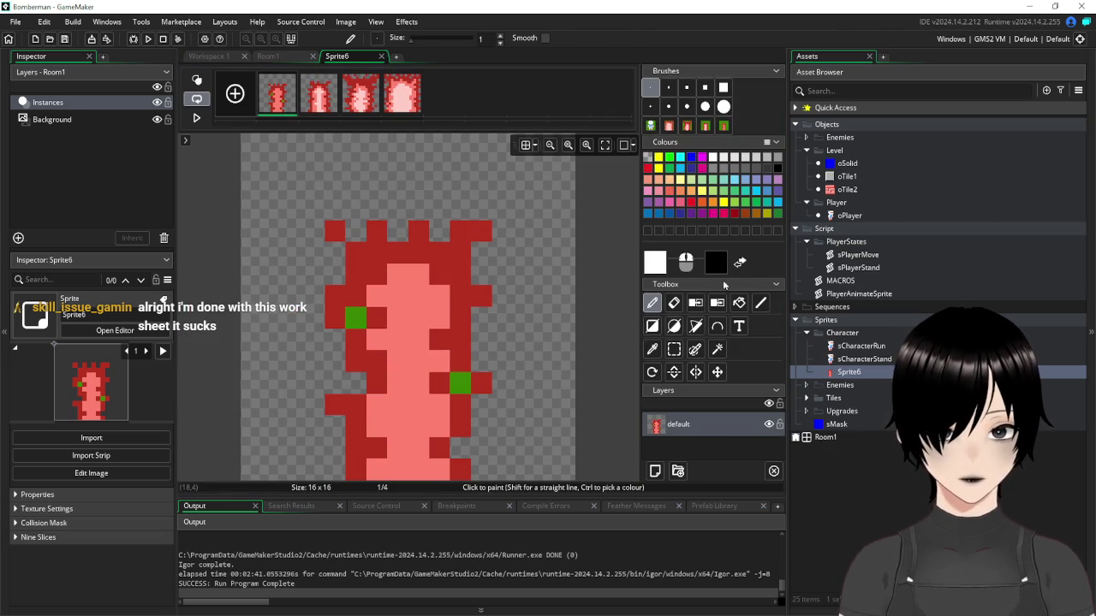
left_click(717, 349)
left_click(355, 317)
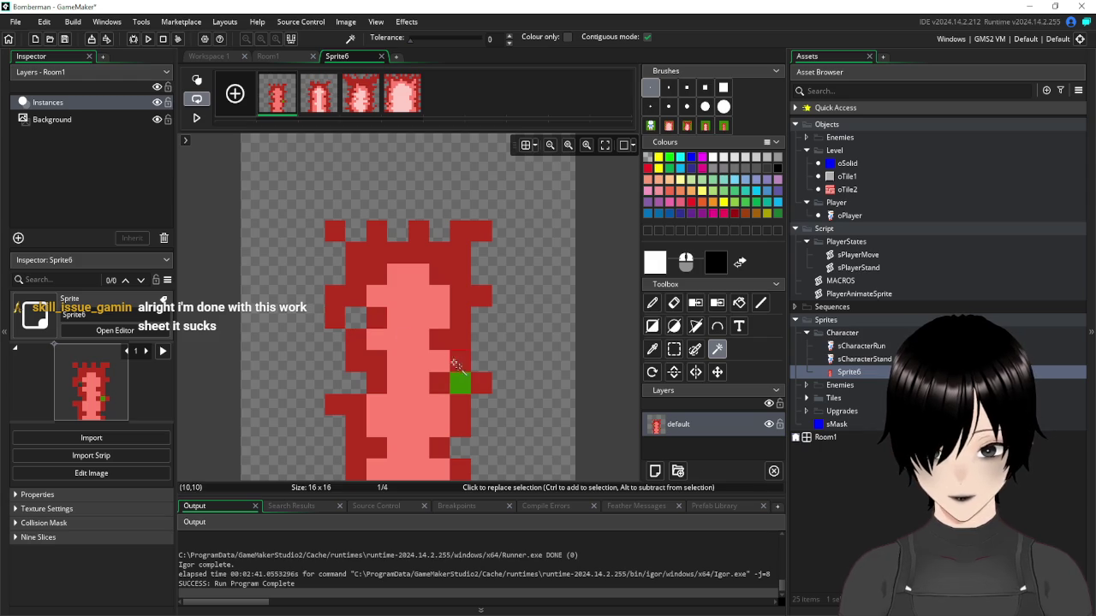
Review frames two to four, then close the Sprite6 image and sprite editors
left_click(318, 98)
left_click(359, 98)
left_click(399, 102)
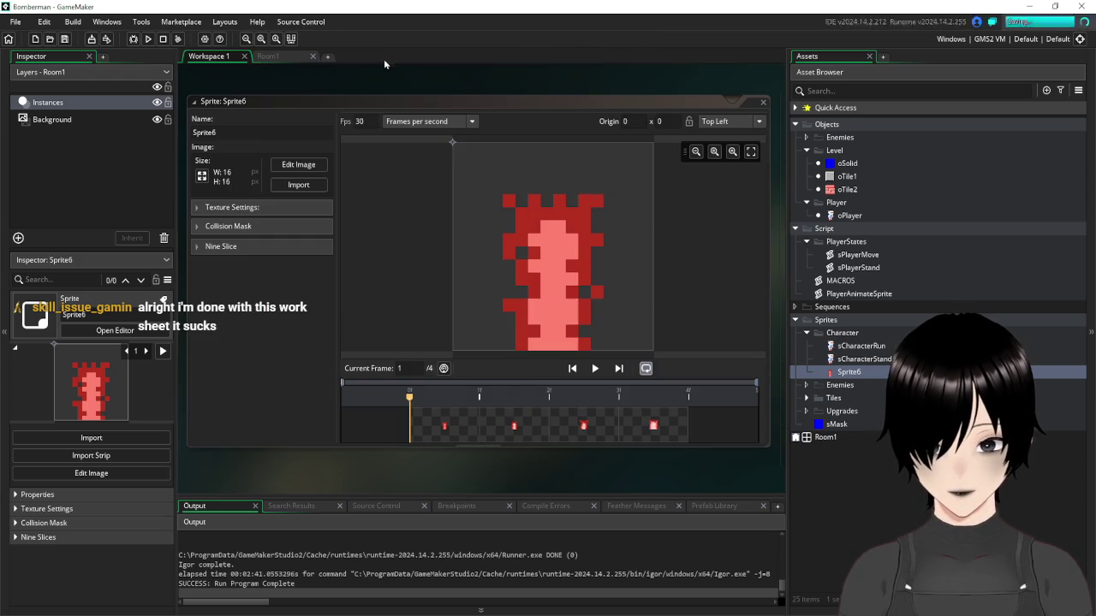
left_click(382, 56)
key("ctrl+w")
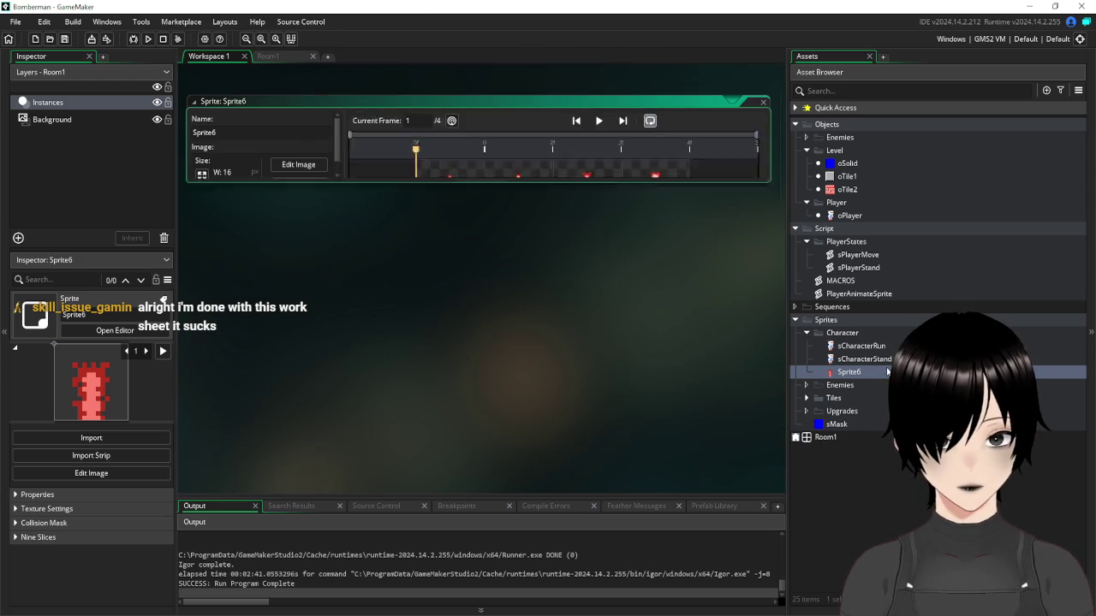
Create a new group named Bomb inside the Character sprites folder
right_click(857, 376)
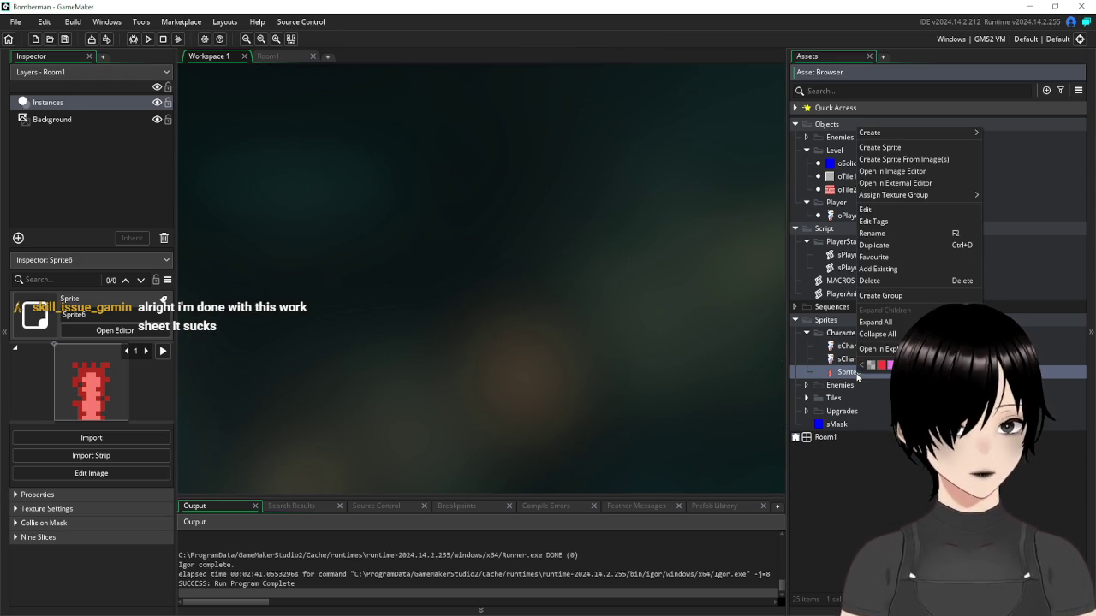
right_click(836, 334)
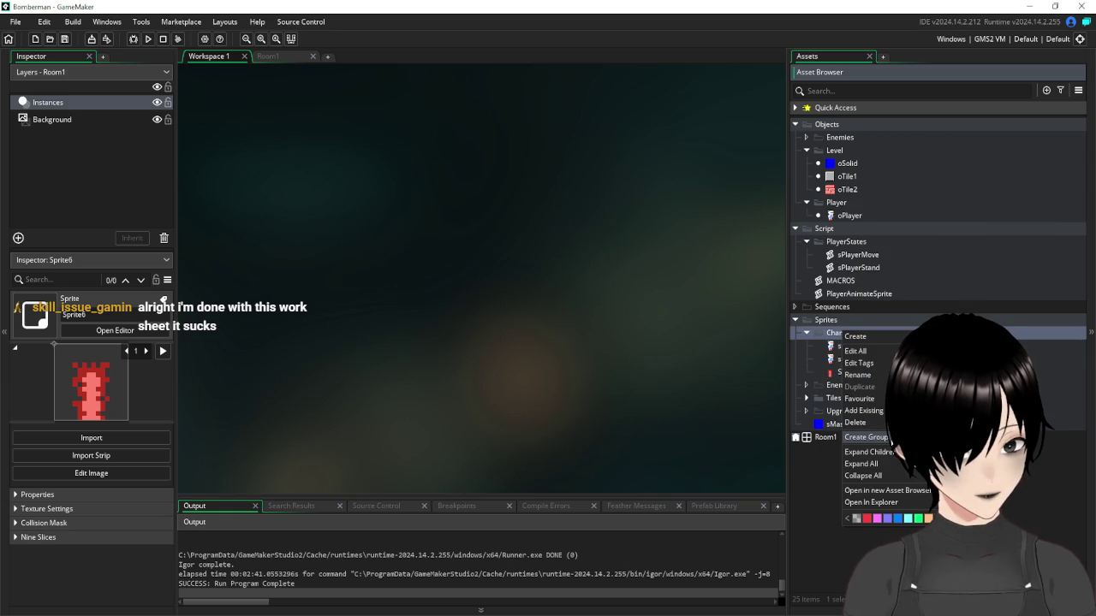
left_click(865, 436)
type("Bomb")
key("Return")
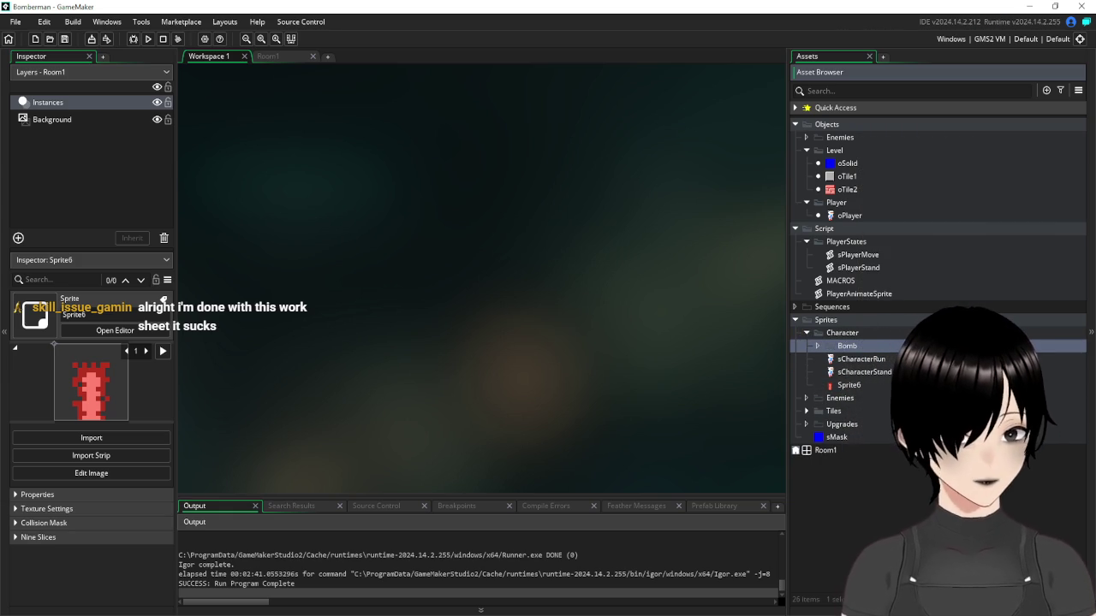
Move Sprite6 into the Bomb group and rename it sBoomUp
left_click_drag(848, 385, 847, 347)
right_click(863, 359)
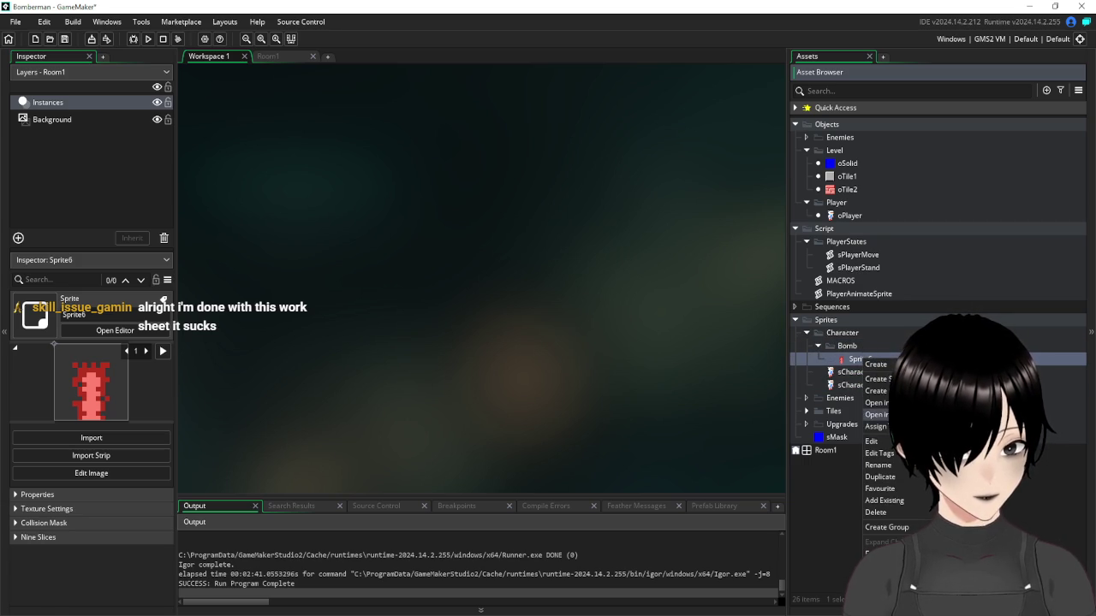
left_click(892, 467)
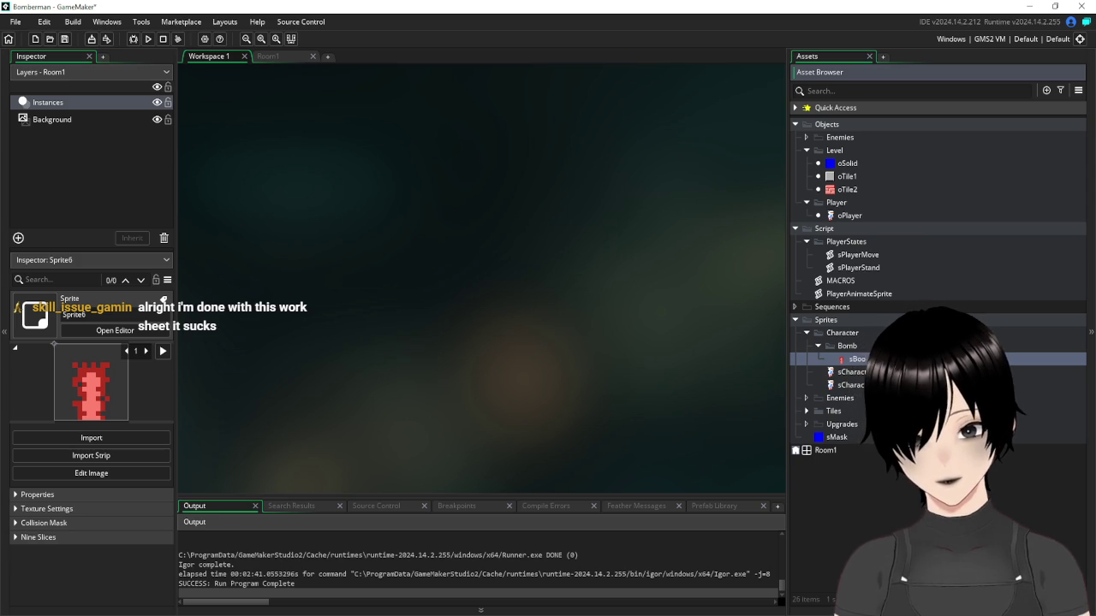
type("sBoomUp")
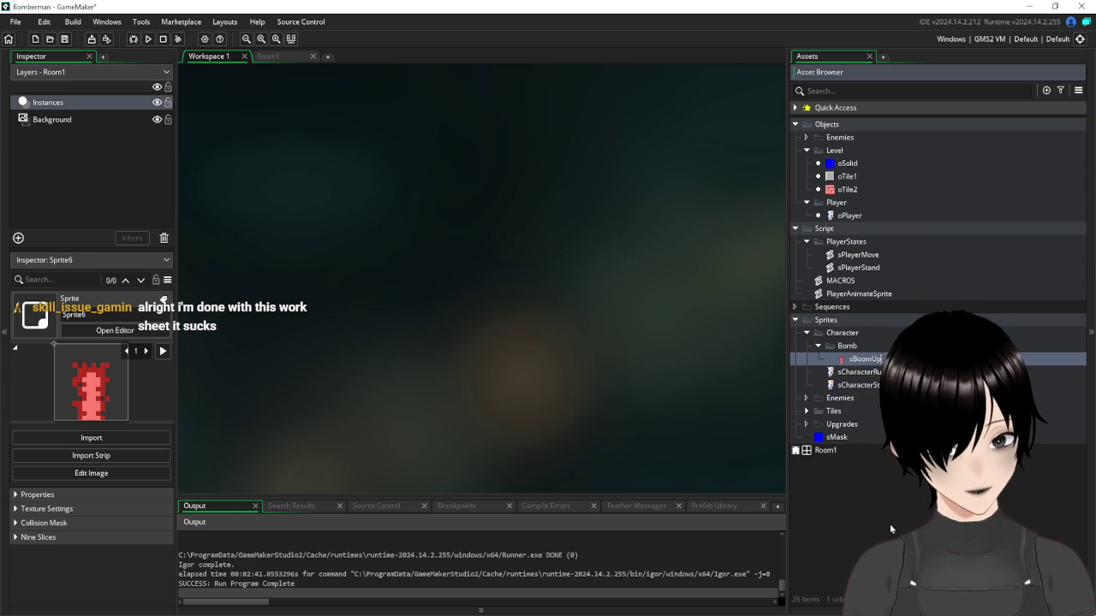
left_click(889, 524)
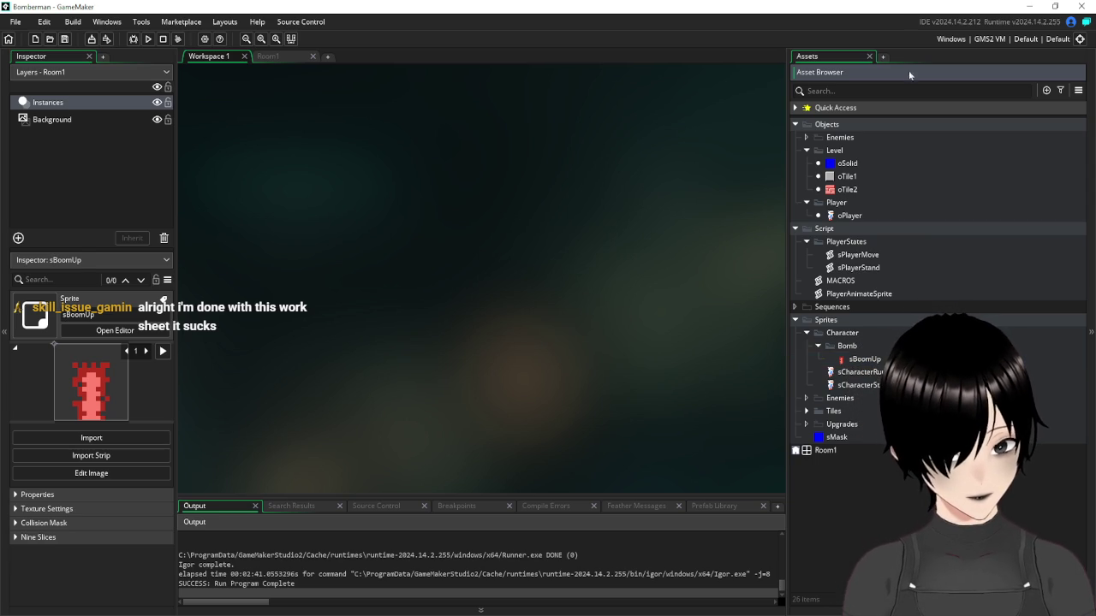
right_click(849, 345)
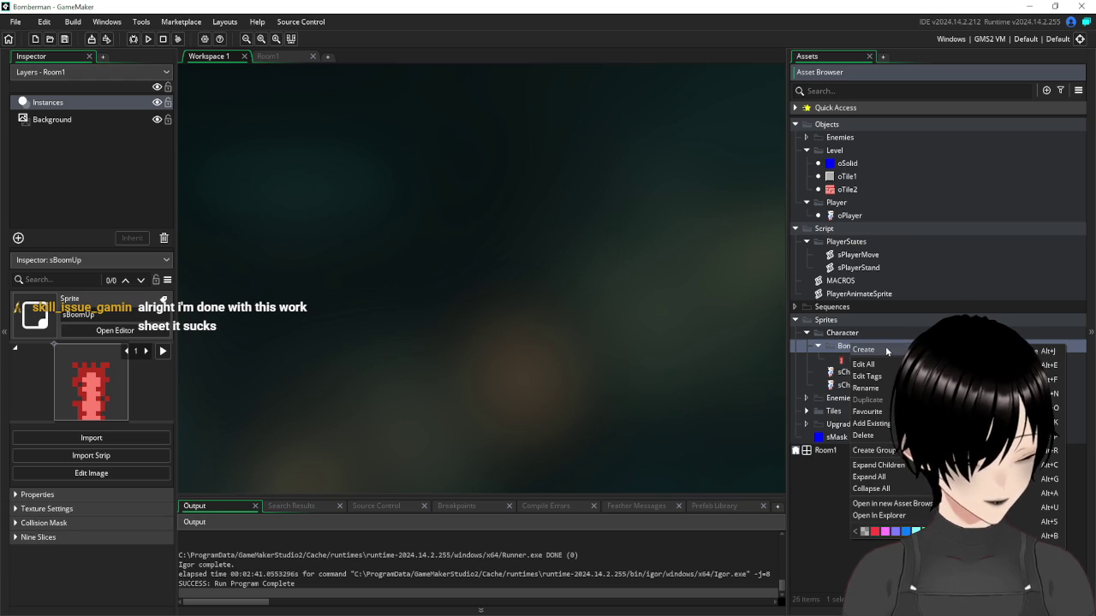
Create a new sprite named sBoomV in the Bomb group
left_click(1010, 522)
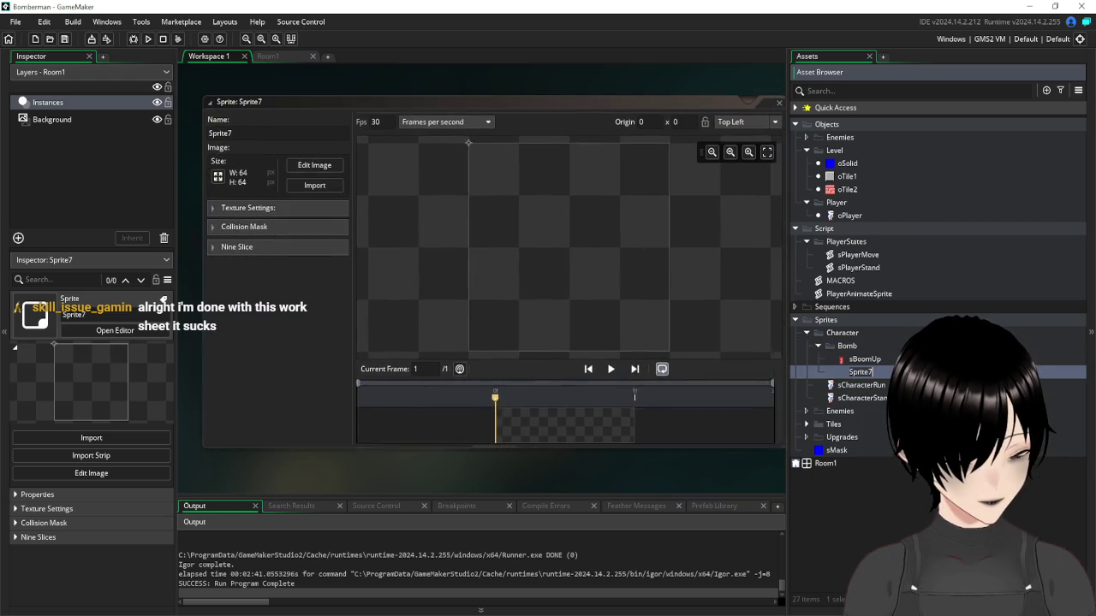
type("s")
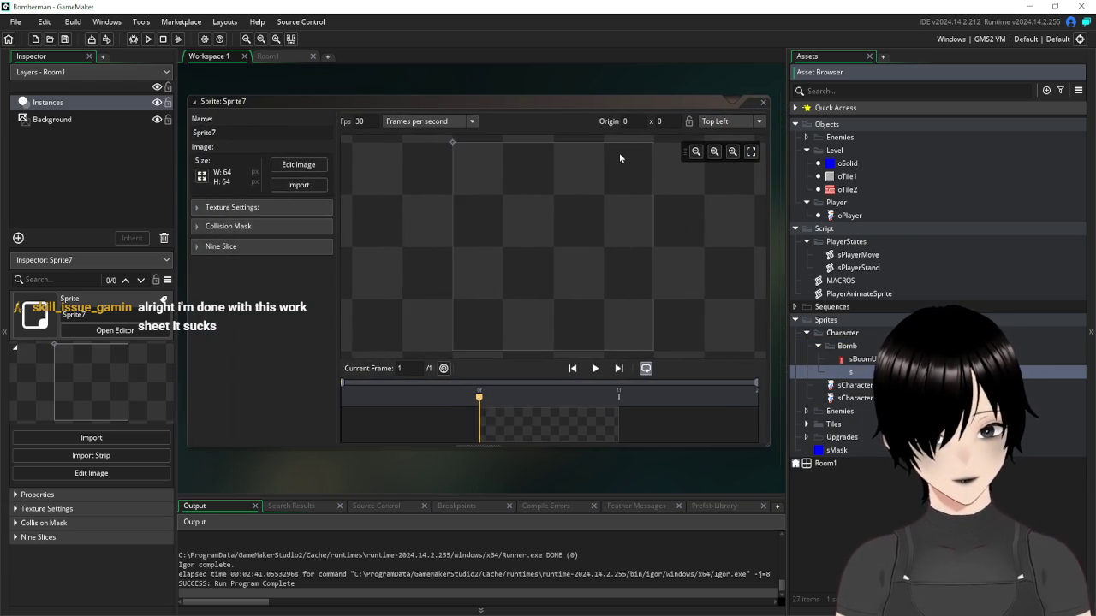
type("BoomV")
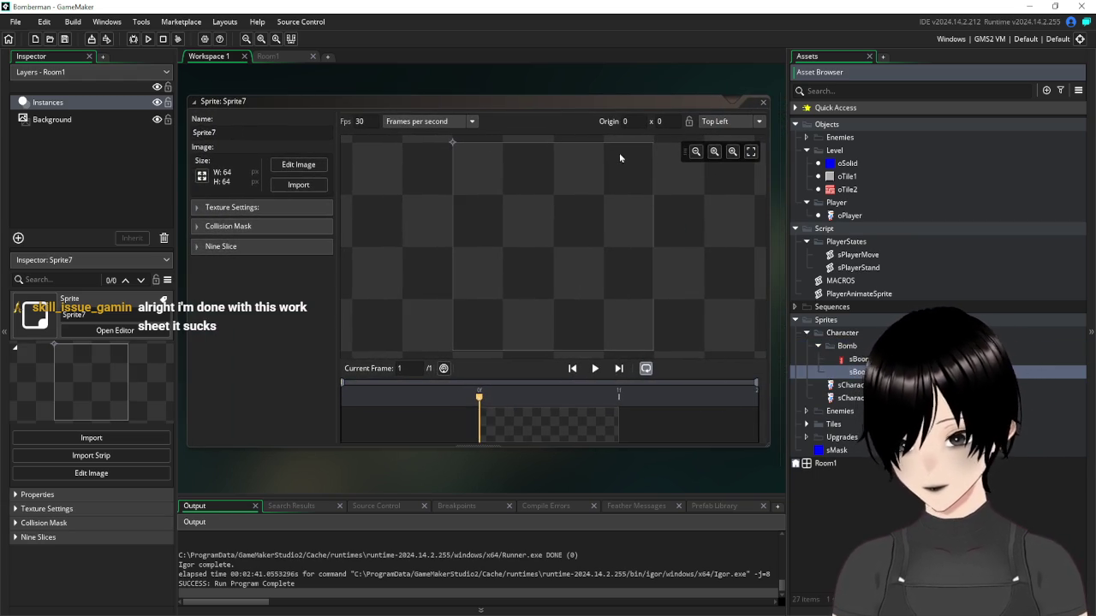
key("Return")
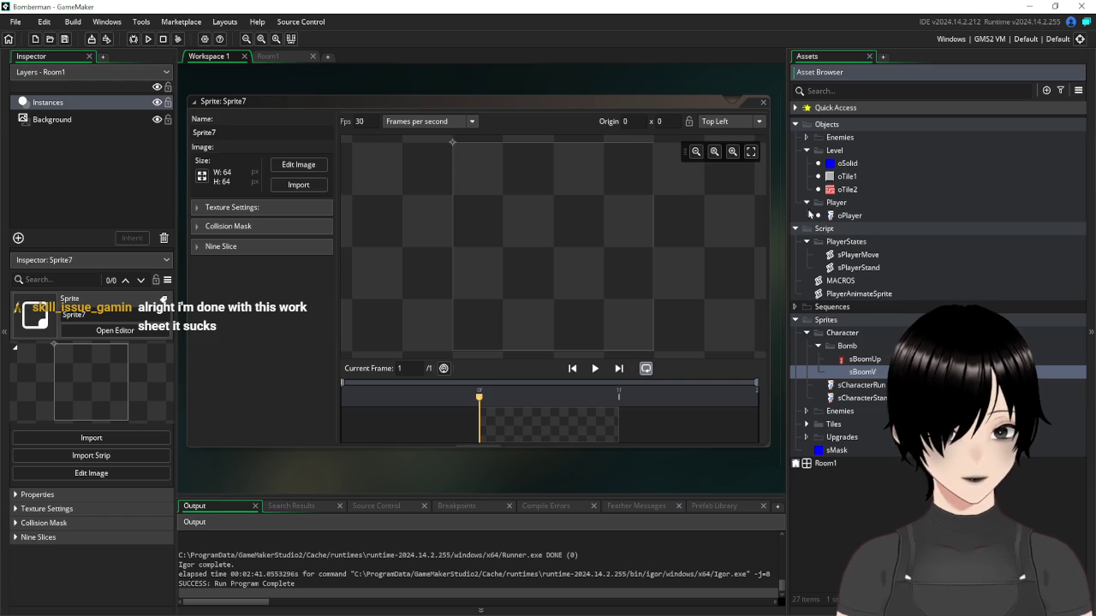
Resize sBoomV to 16×16 and reopen its image editor
left_click(298, 165)
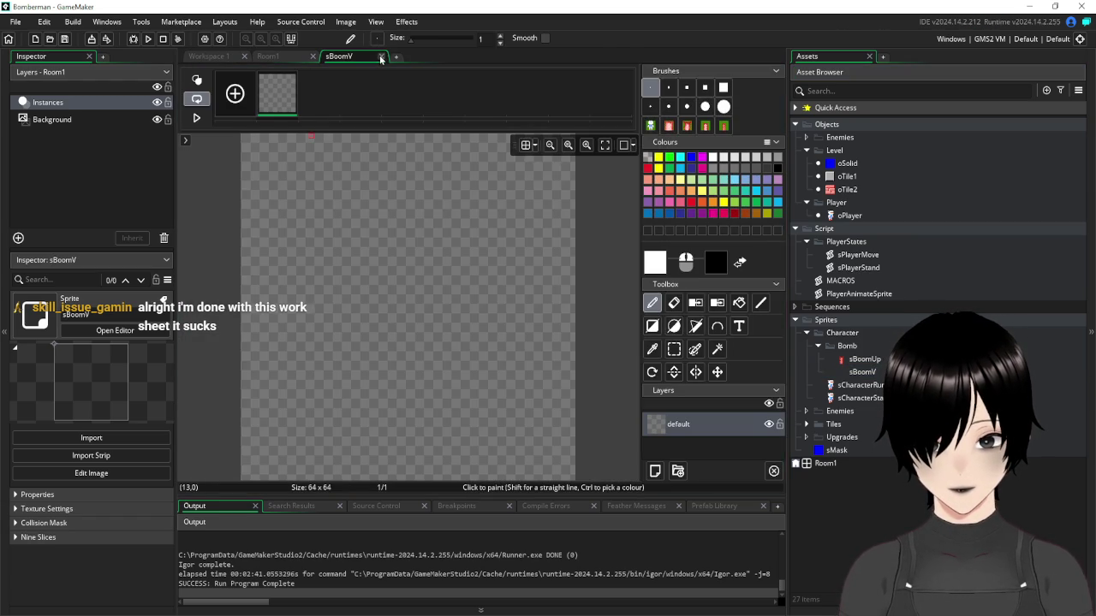
left_click(381, 57)
left_click(202, 177)
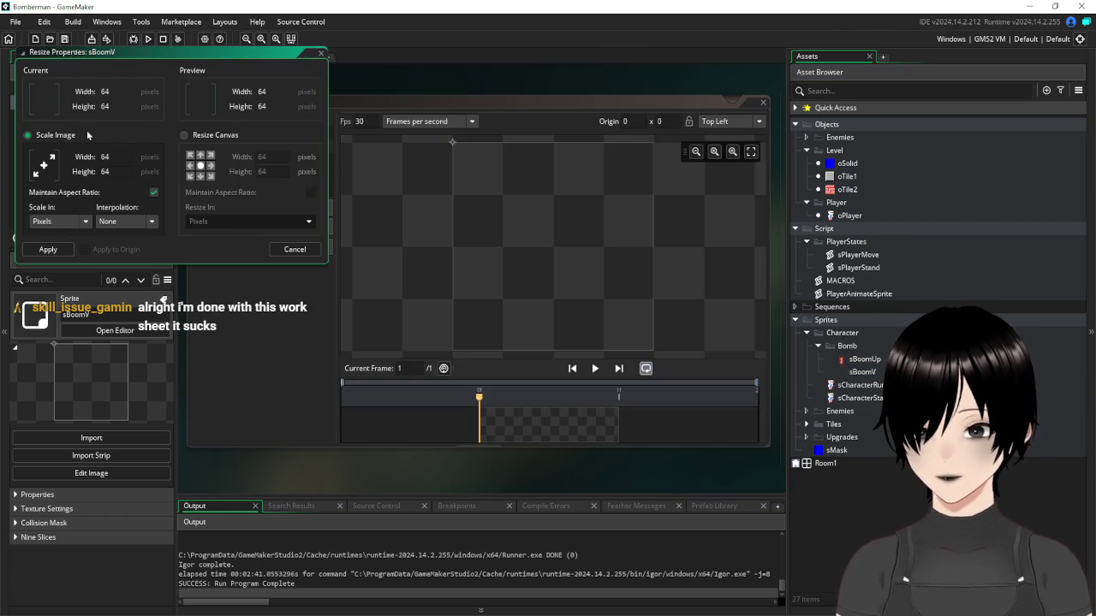
double_click(104, 157)
type("16")
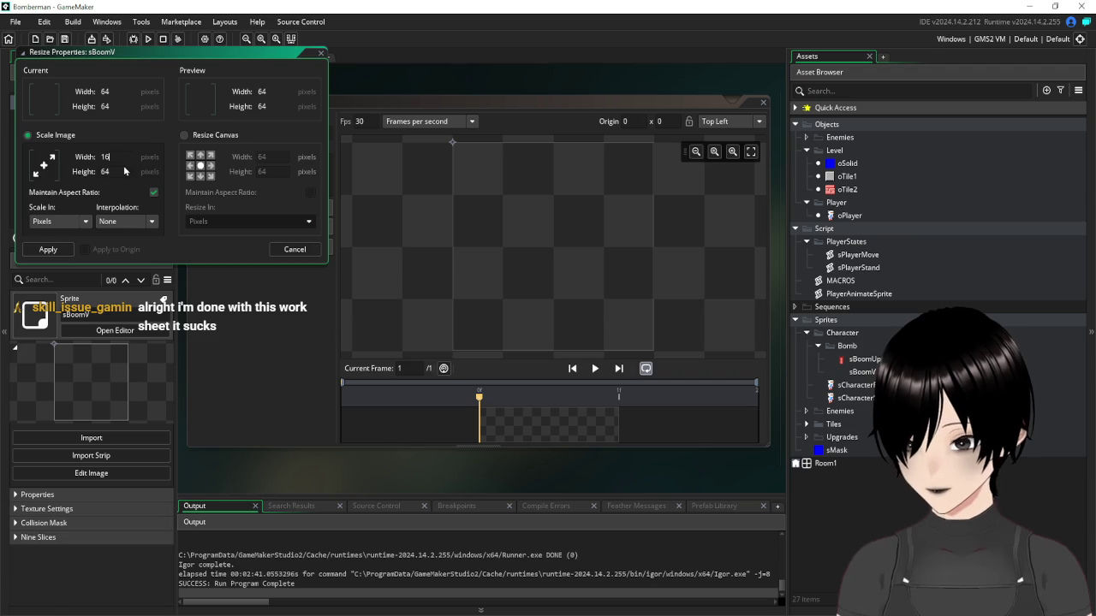
key("Return")
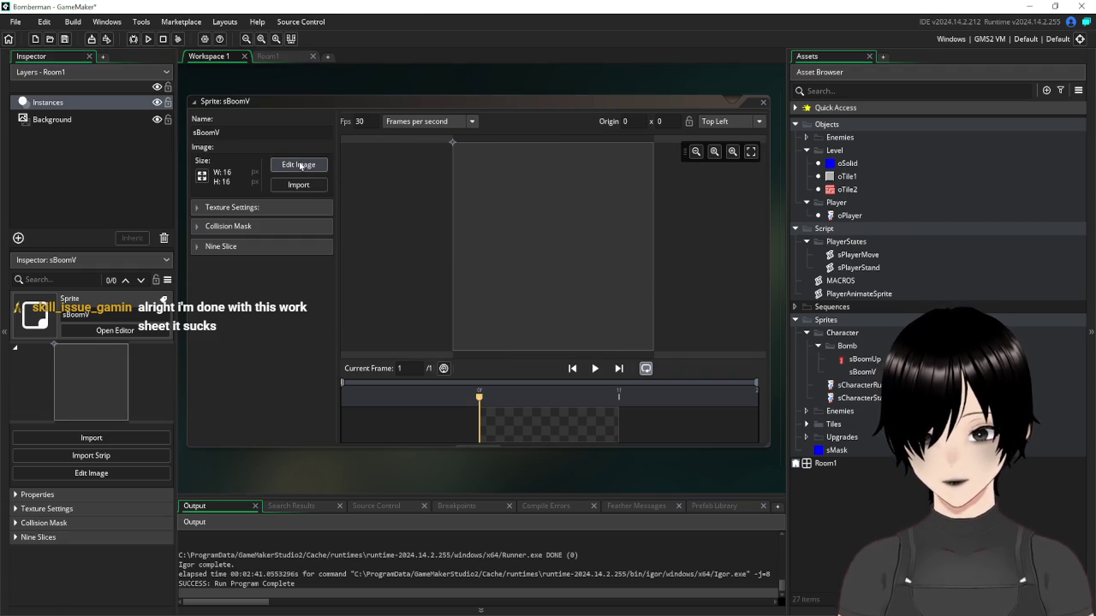
left_click(301, 165)
left_click(674, 350)
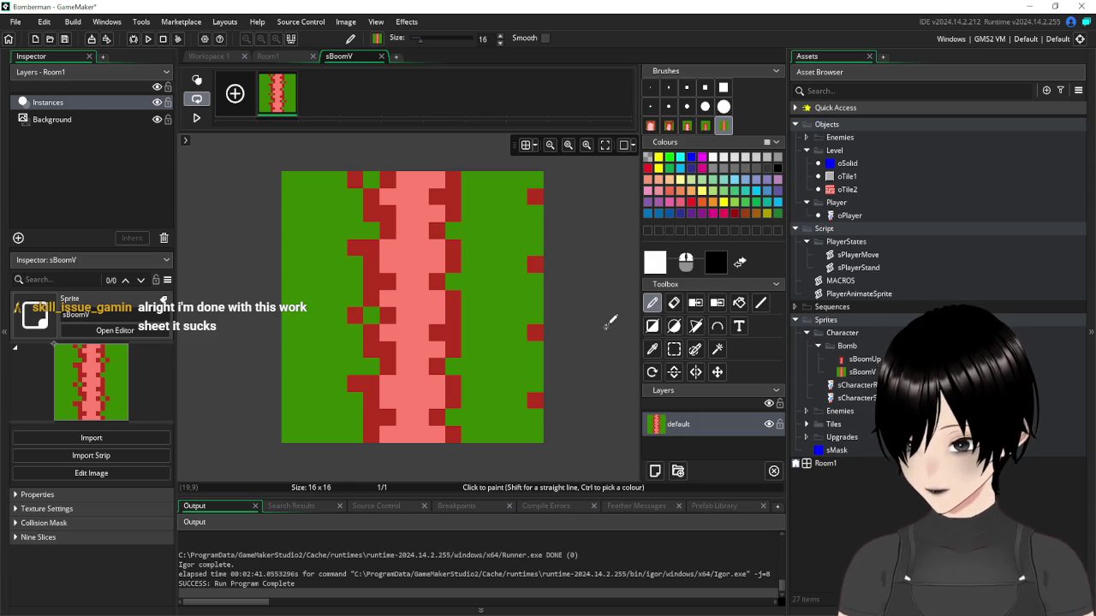
Undo the last edit and add empty frames until sBoomV has four
key("ctrl+z")
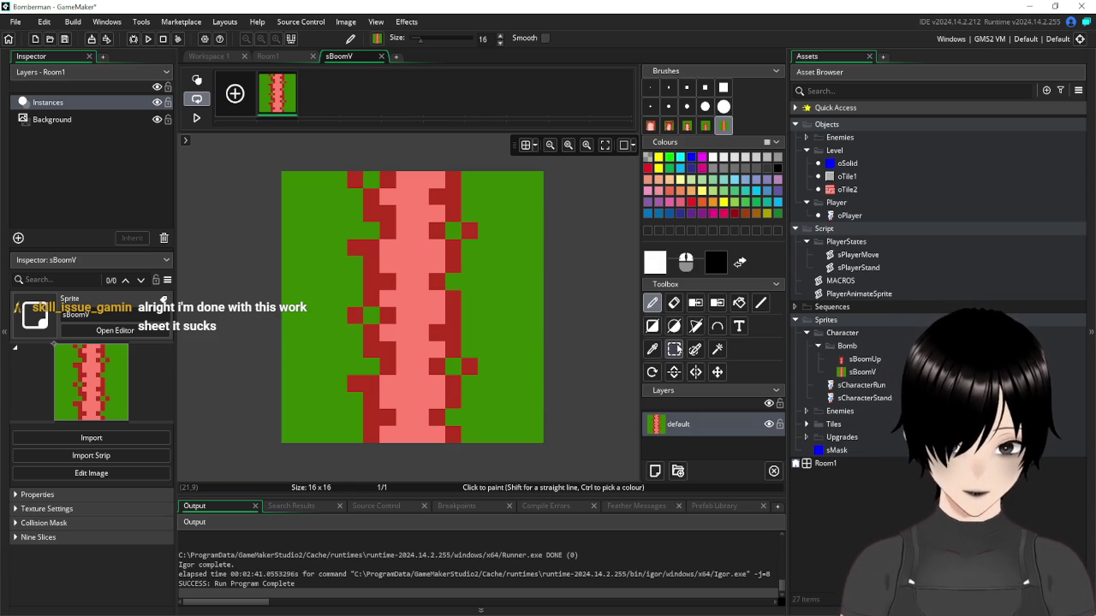
left_click(674, 350)
left_click(235, 97)
left_click(235, 97)
left_click(235, 97)
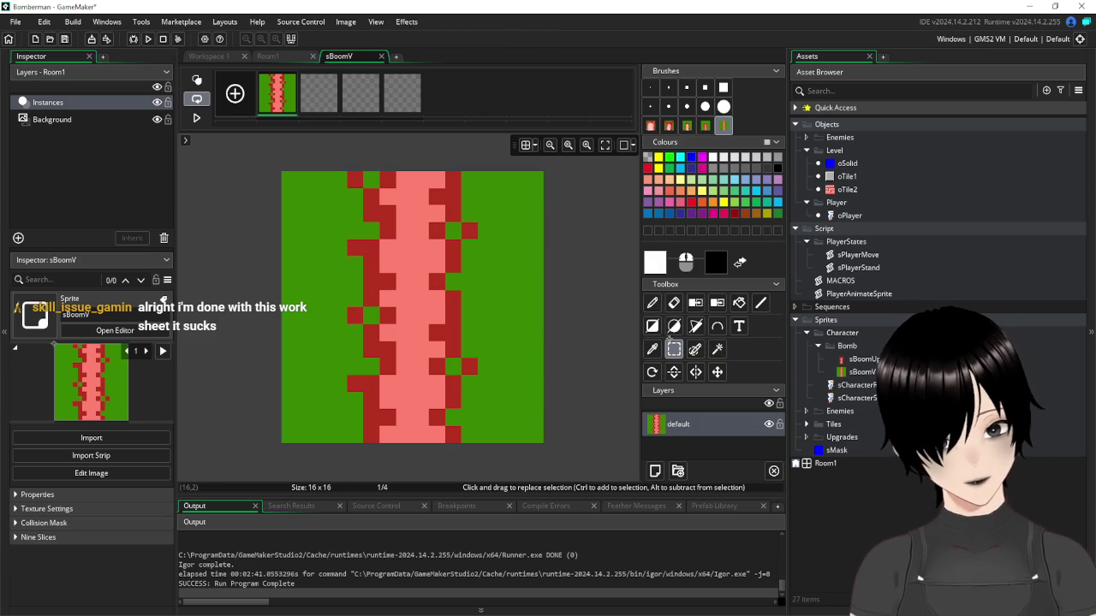
Blank the used left-cross arm in Paint and paste the right cross's top arm into frame 2
key("alt+Tab")
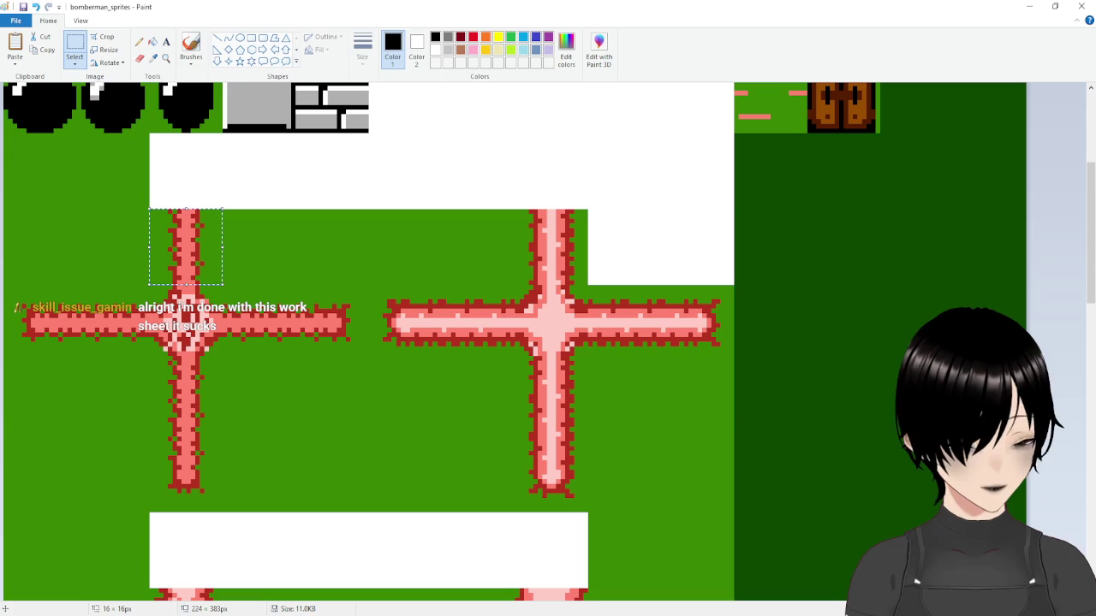
key("ctrl+x")
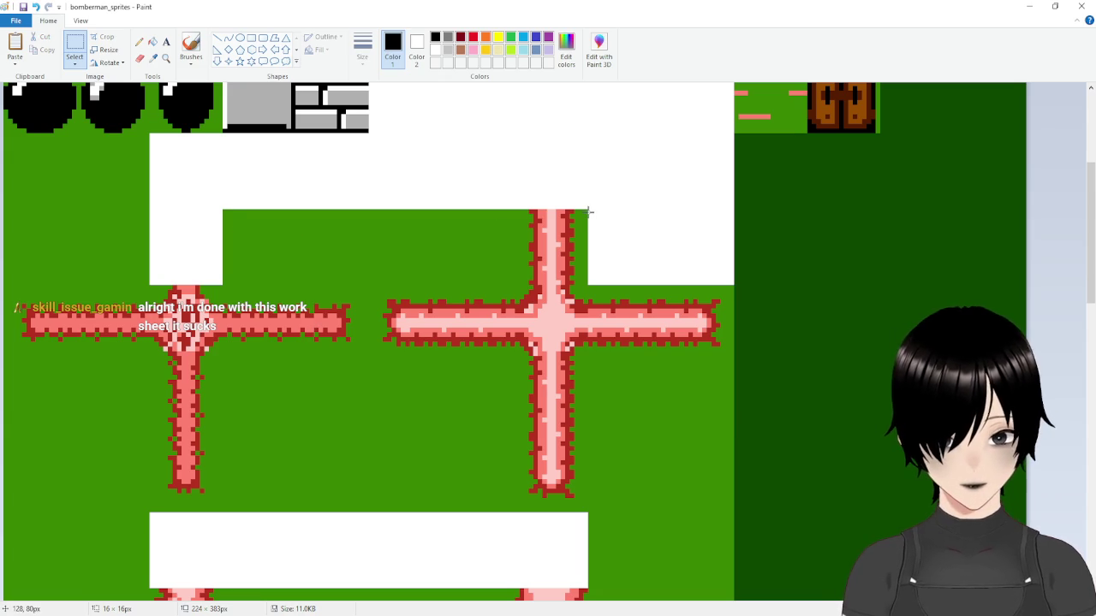
left_click_drag(548, 264, 514, 284)
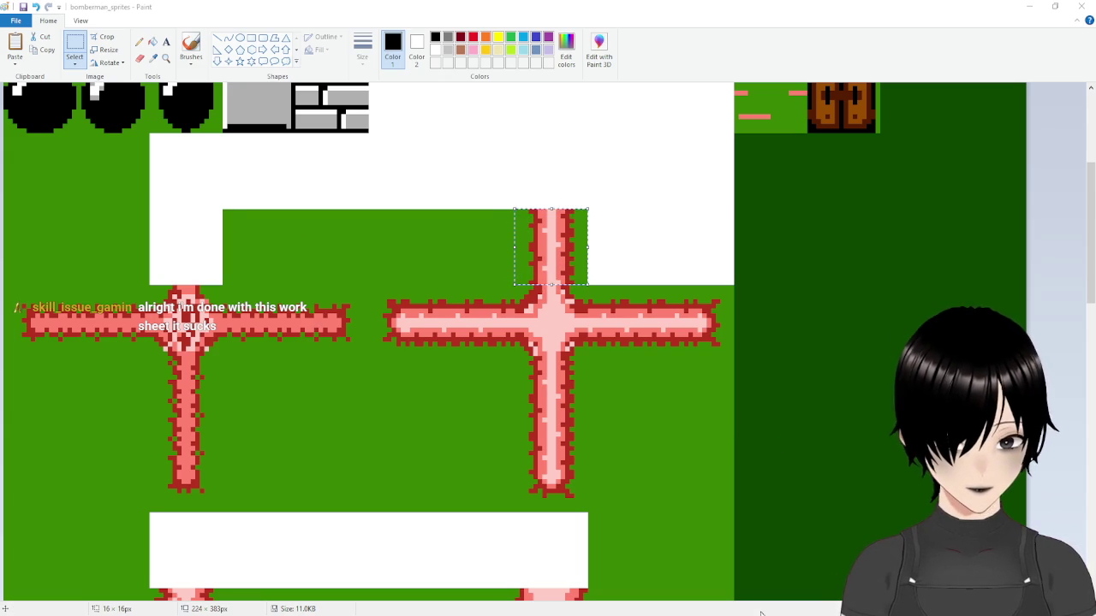
key("alt+Tab")
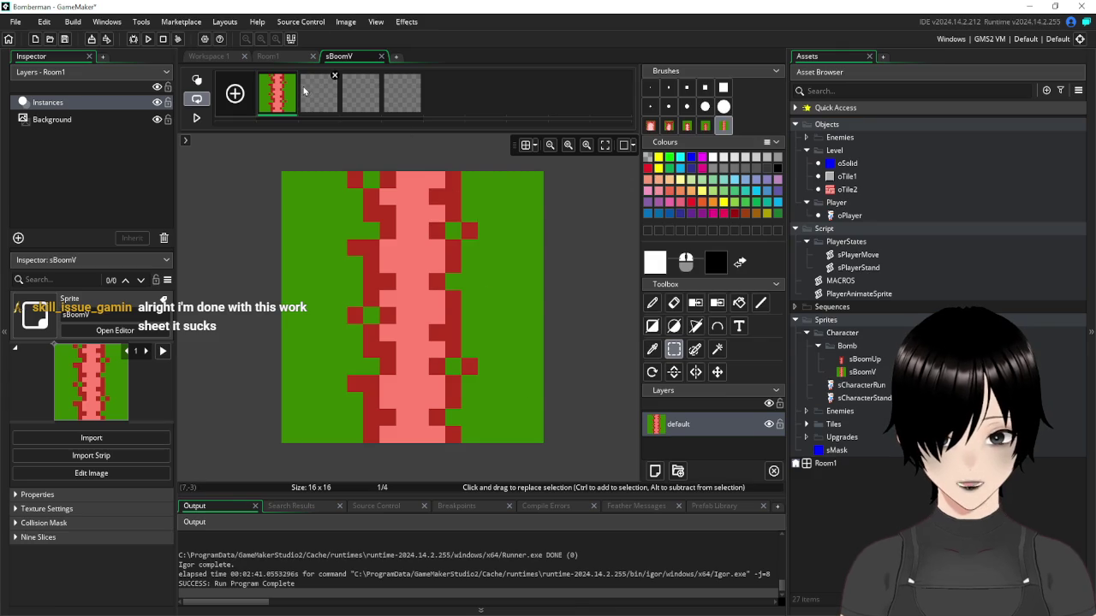
left_click(303, 88)
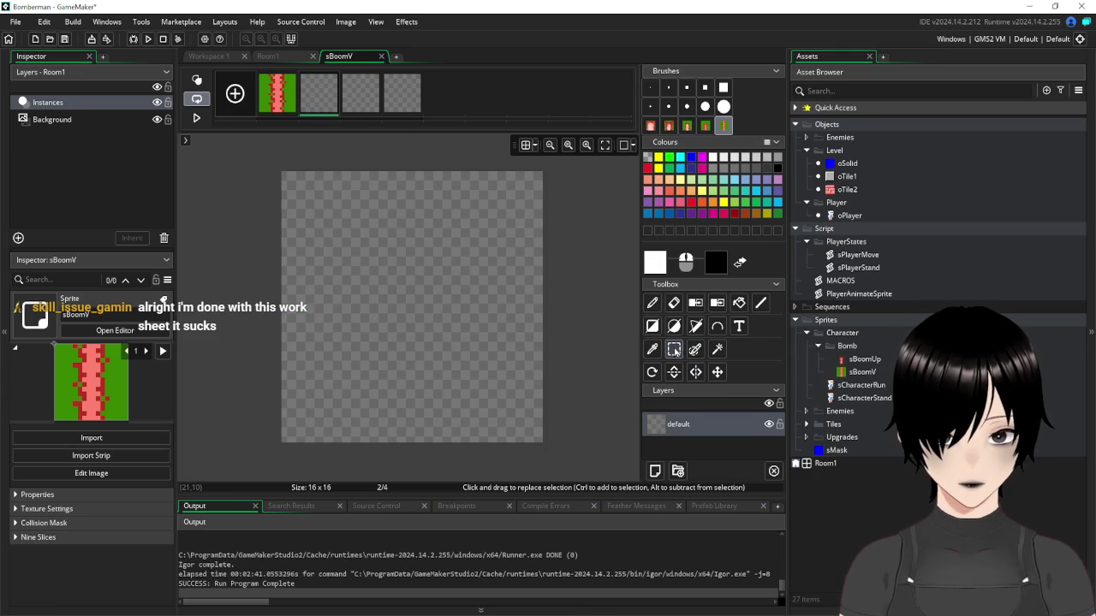
key("ctrl+v")
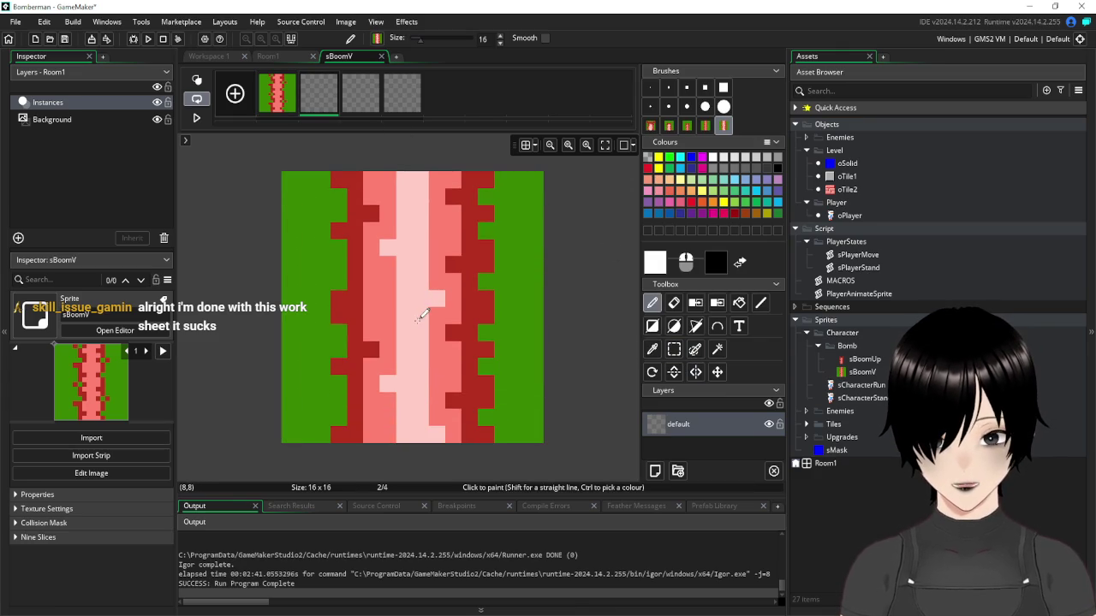
left_click(419, 315)
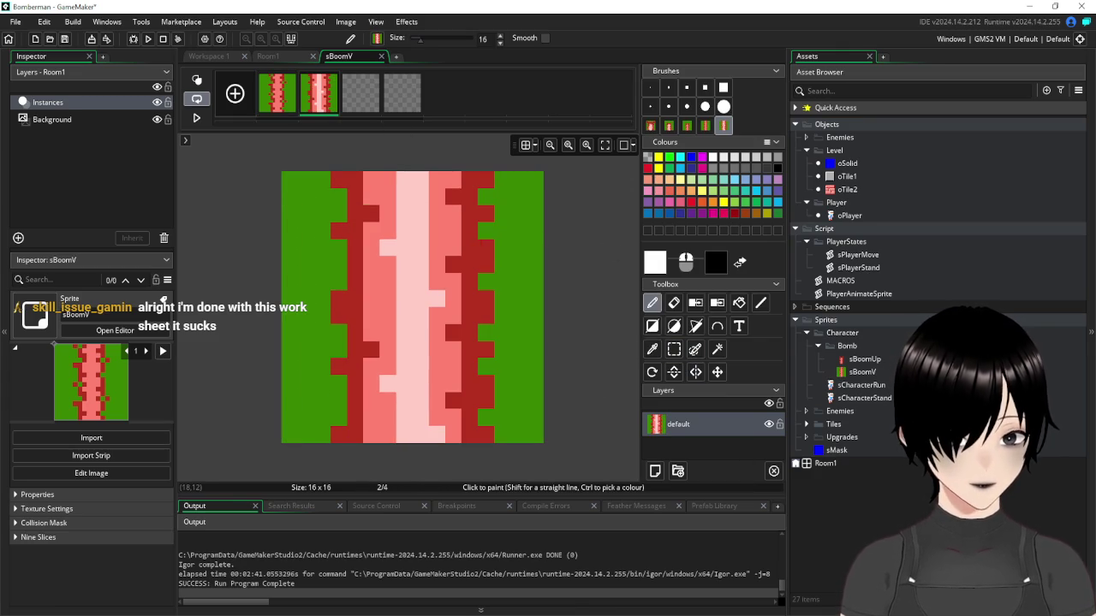
key("alt+Tab")
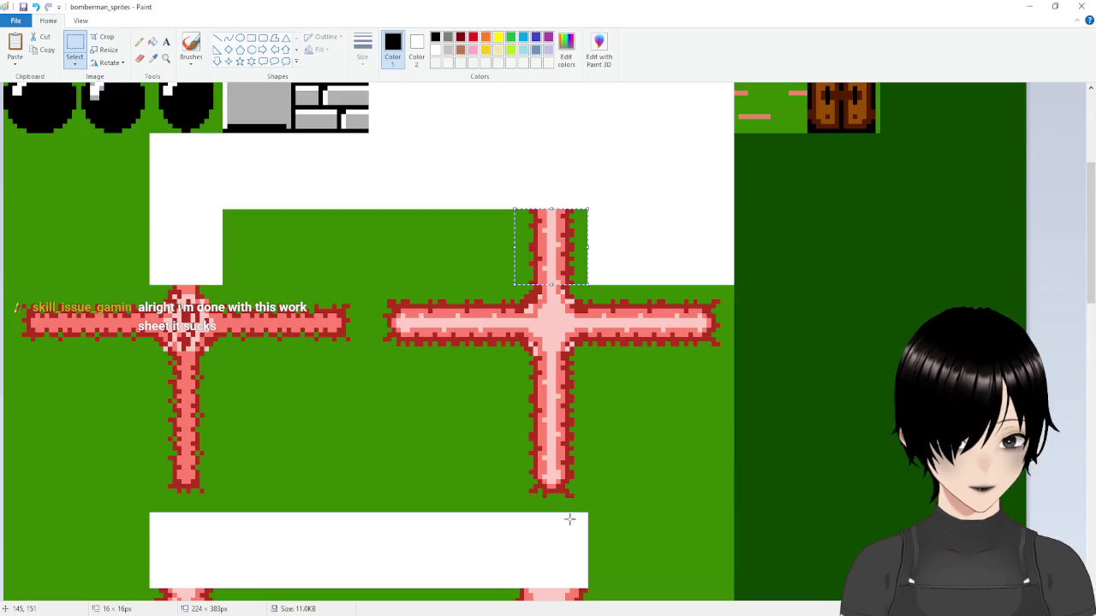
Copy a 16×16 vertical arm piece of the lower-left cross into sBoomV's frame 3
scroll(232, 416, "down", 5)
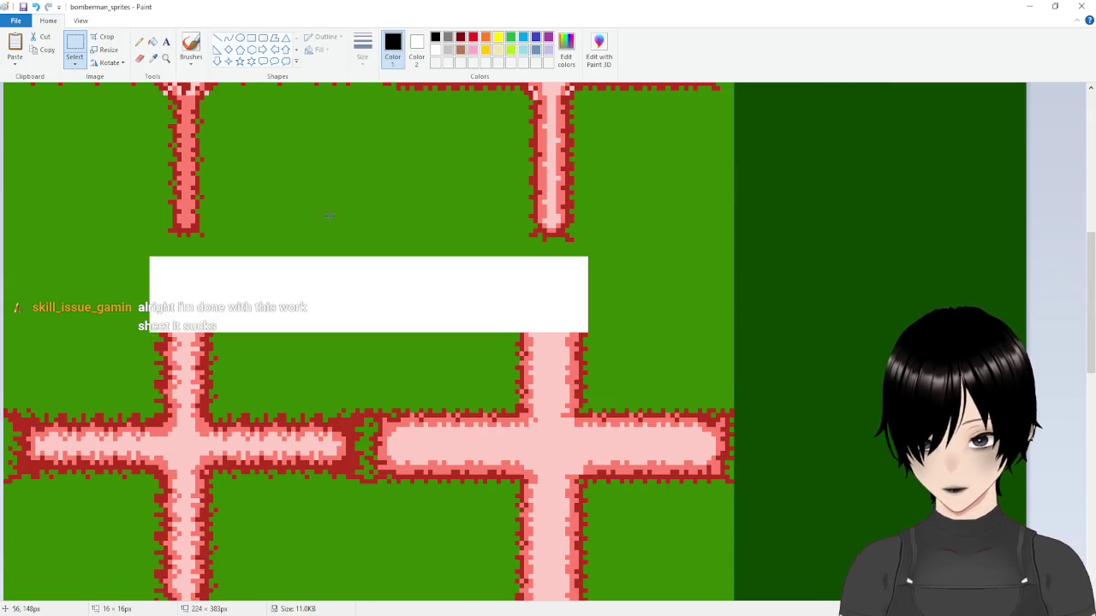
scroll(243, 293, "up", 6)
scroll(250, 384, "down", 3)
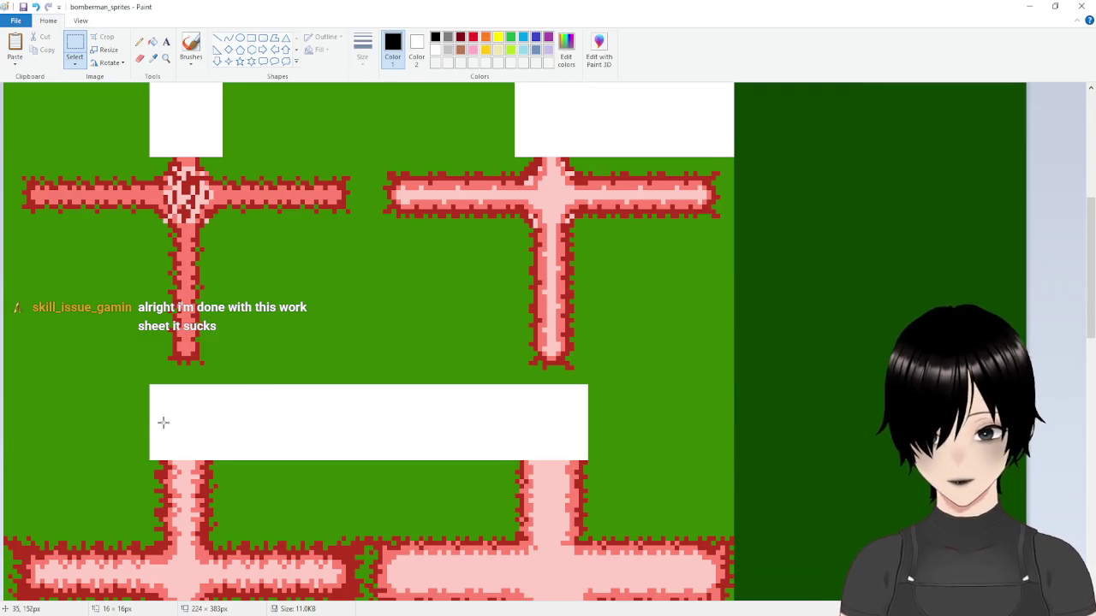
scroll(167, 425, "down", 3)
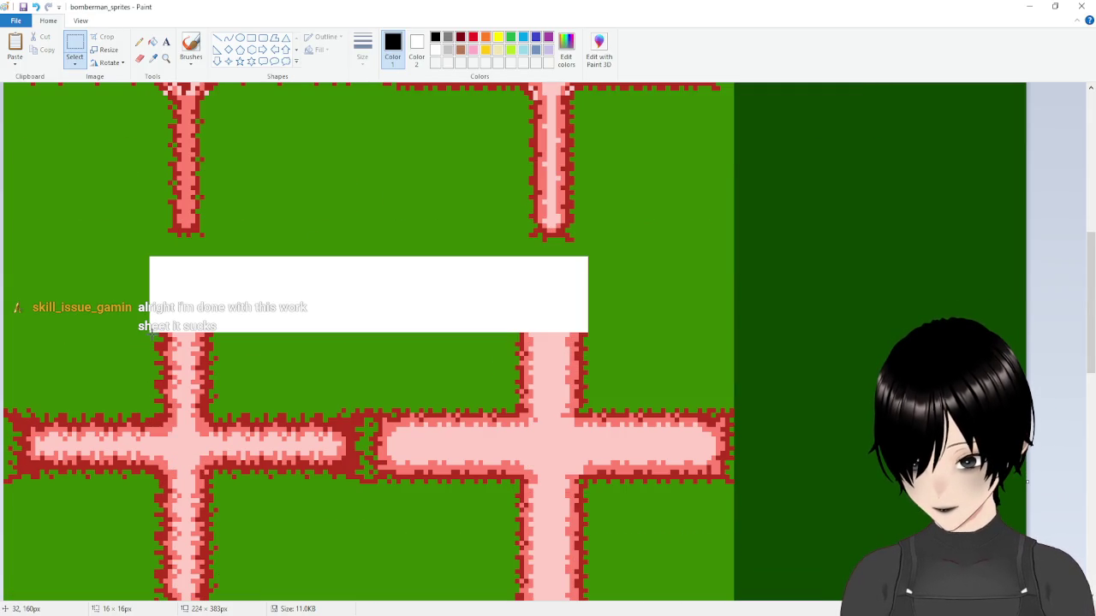
left_click_drag(151, 334, 227, 413)
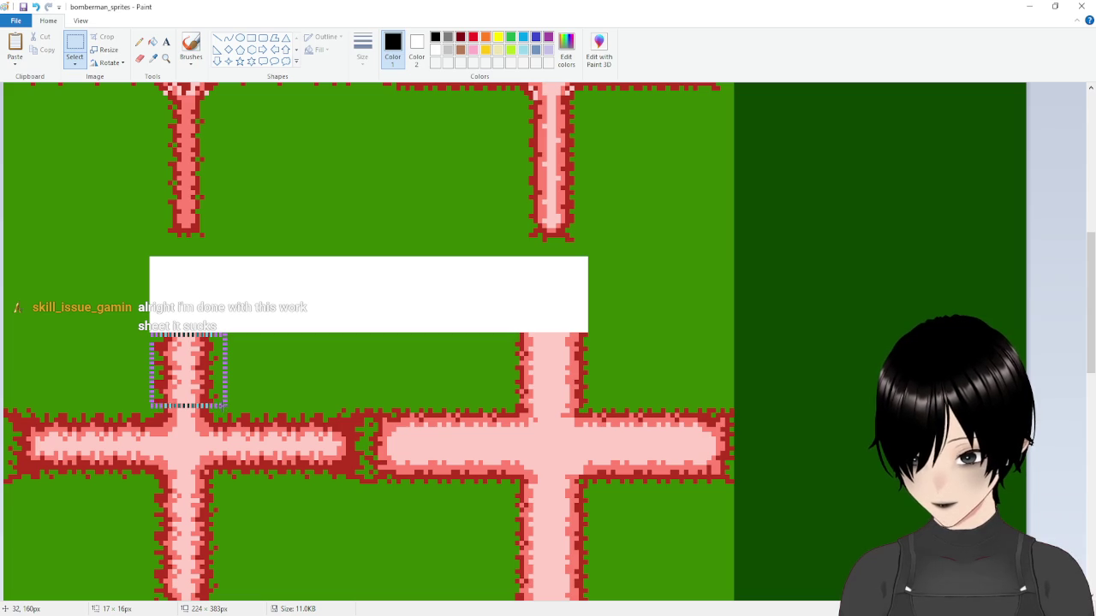
left_click_drag(185, 406, 237, 402)
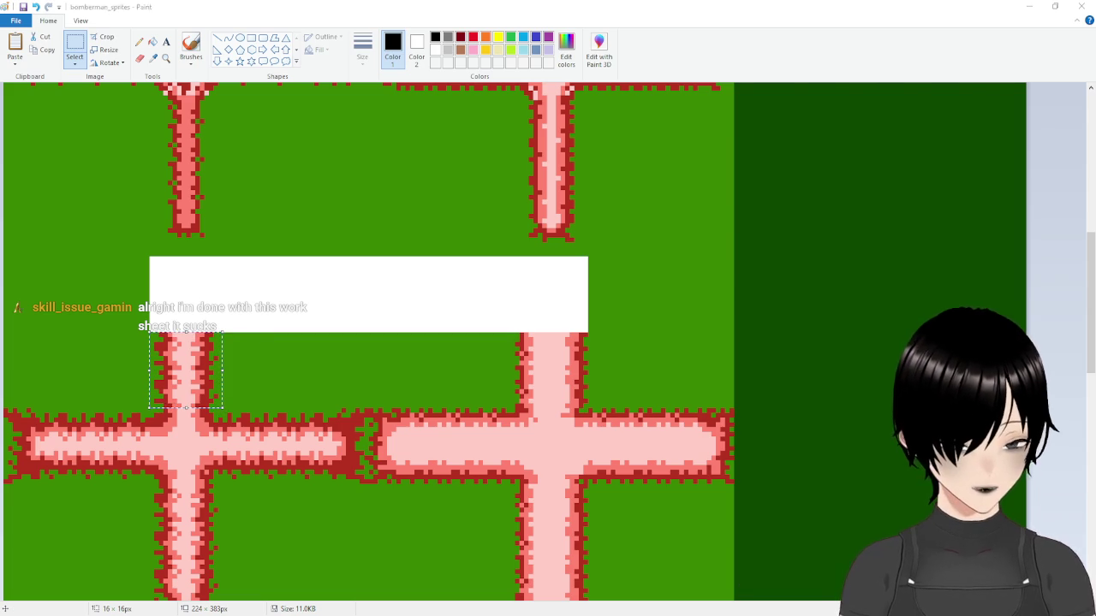
key("alt+Tab")
left_click(360, 93)
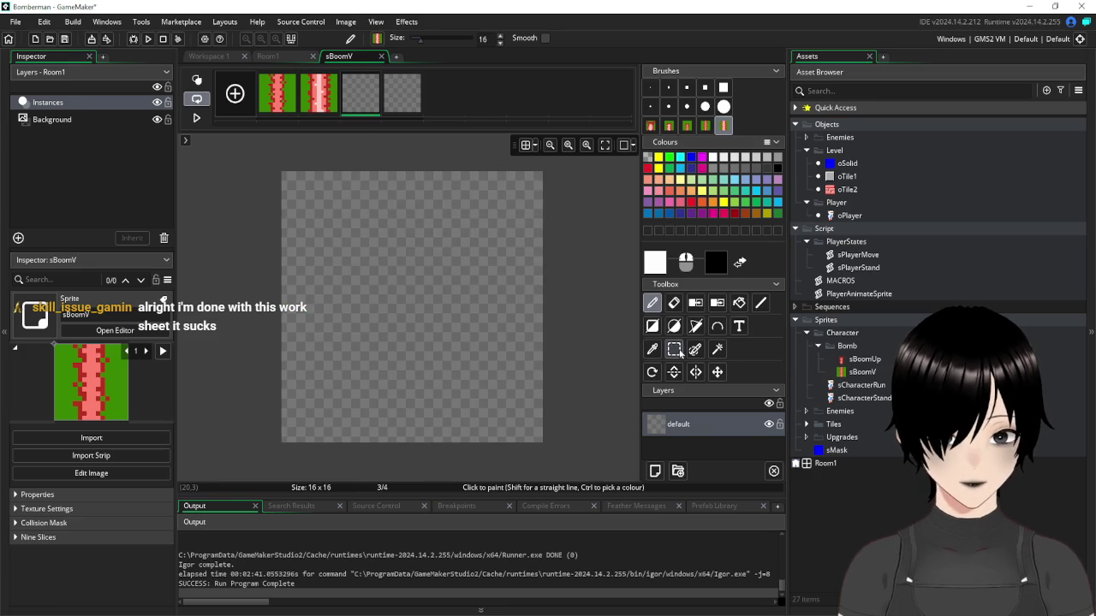
key("ctrl+v")
mouse_move(465, 304)
left_mouse_down()
mouse_move(432, 321)
mouse_move(428, 305)
left_mouse_up()
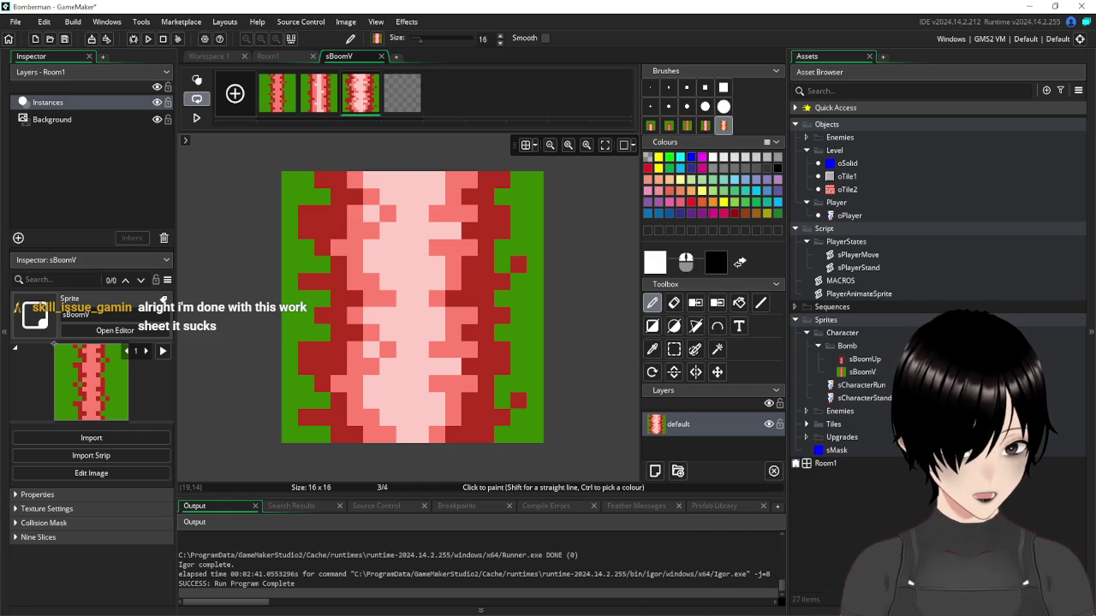
Erase the used piece in Paint and paste the next vertical flame piece into frame 4
key("alt+Tab")
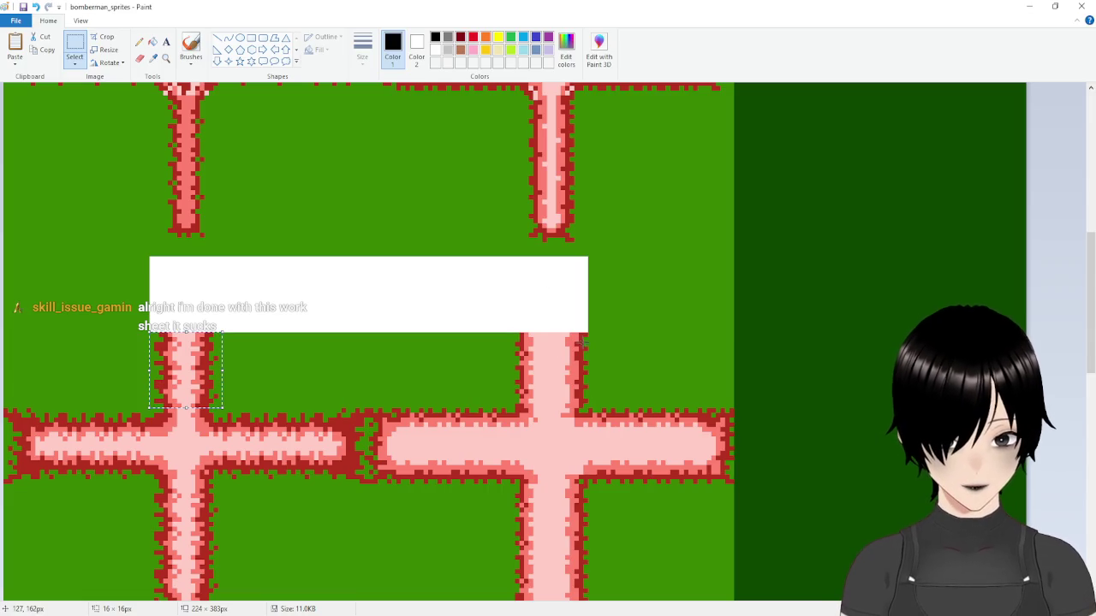
key("Delete")
mouse_move(587, 333)
left_mouse_down()
mouse_move(514, 391)
mouse_move(515, 408)
left_mouse_up()
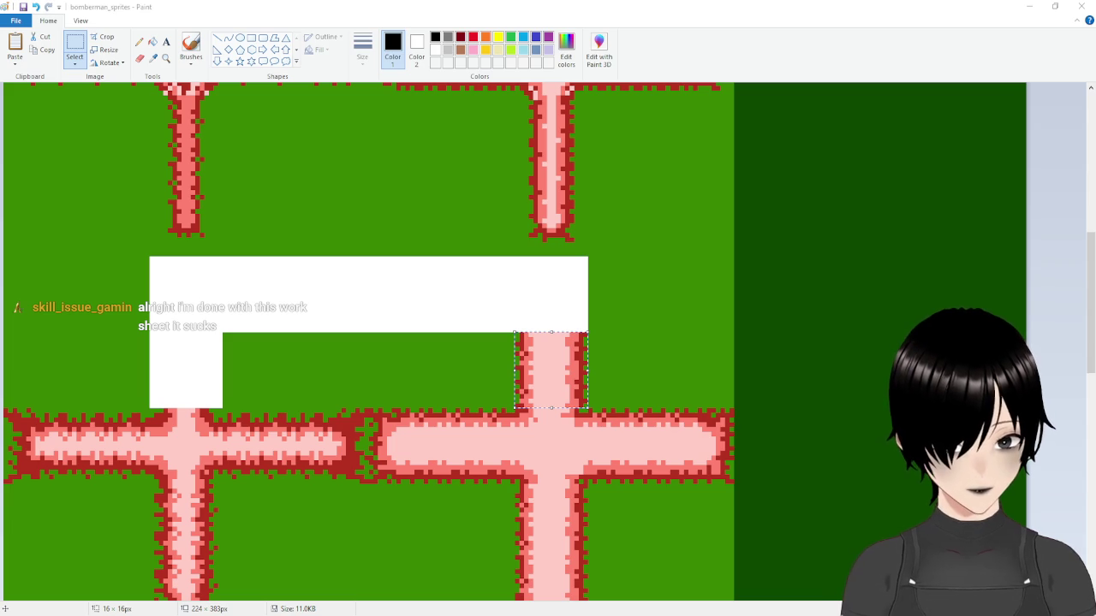
key("alt+Tab")
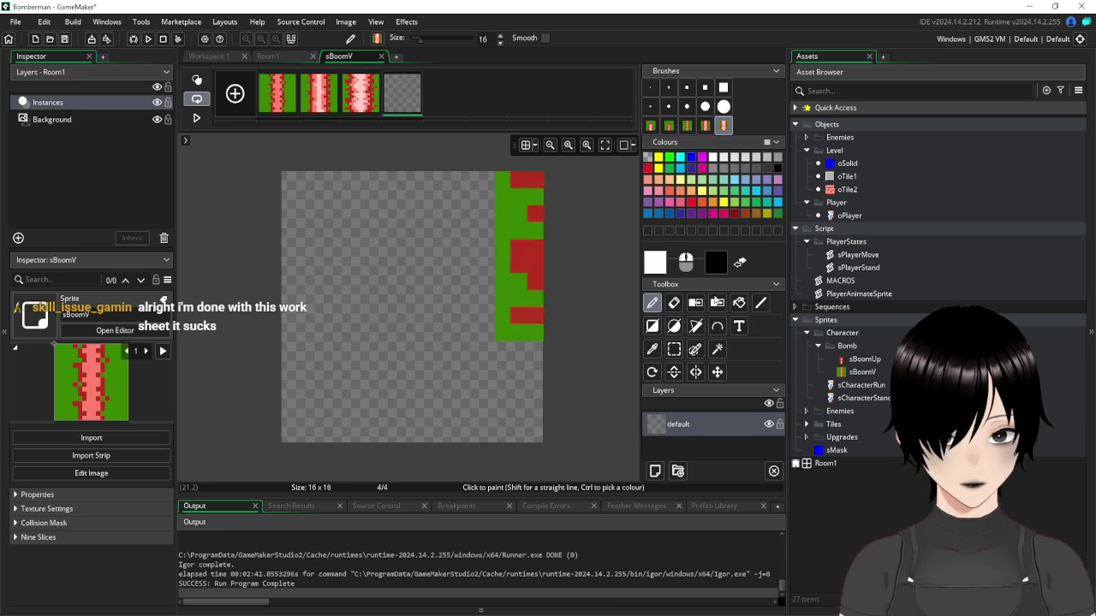
left_click(673, 351)
key("ctrl+v")
mouse_move(568, 289)
left_mouse_down()
mouse_move(421, 335)
mouse_move(420, 306)
left_mouse_up()
key("d")
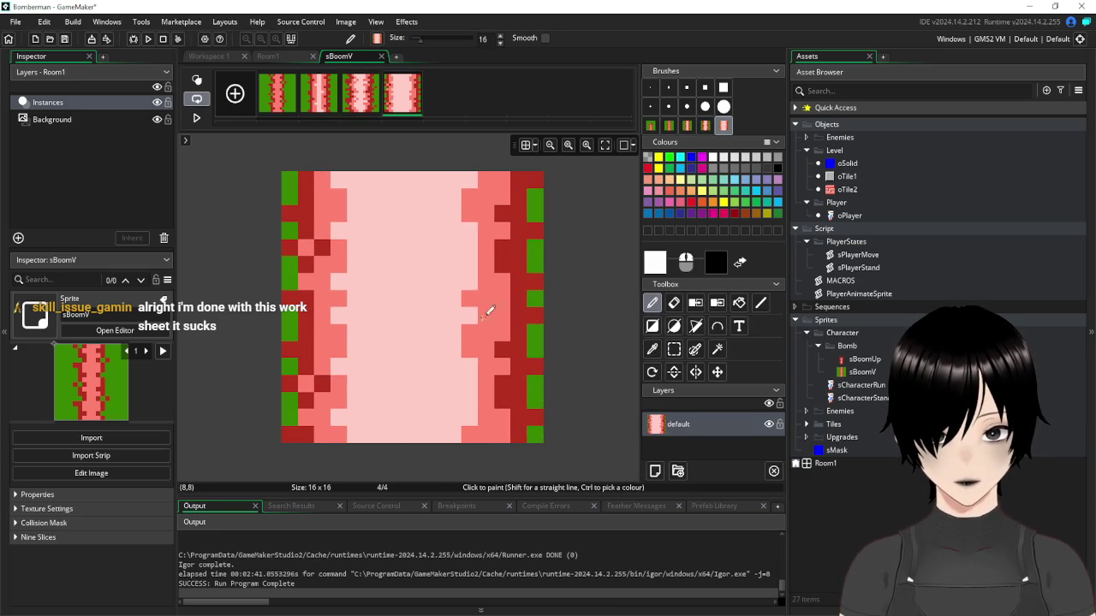
left_click(718, 348)
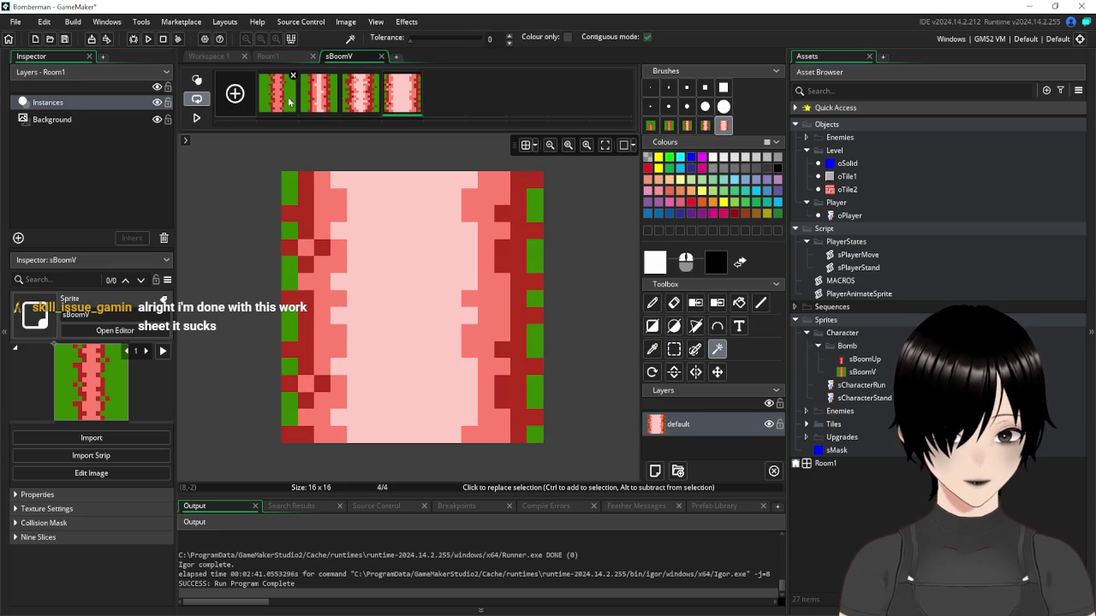
Delete the green strips on both sides of sBoomV frames 1 and 2
left_click(290, 96)
left_click(349, 238)
key("Delete")
left_click(514, 269)
key("Delete")
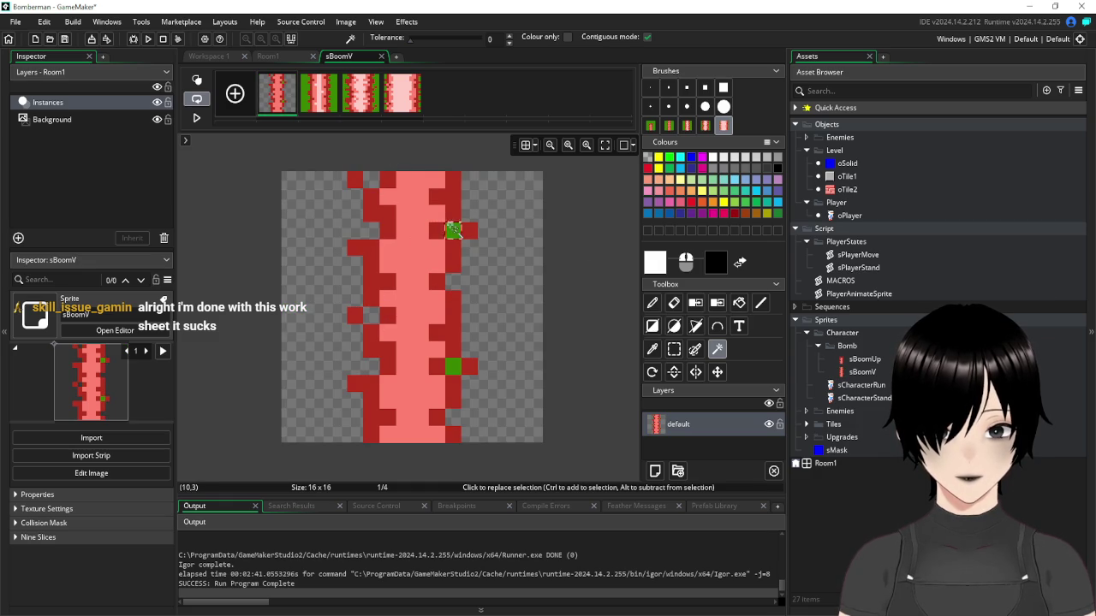
left_click(323, 91)
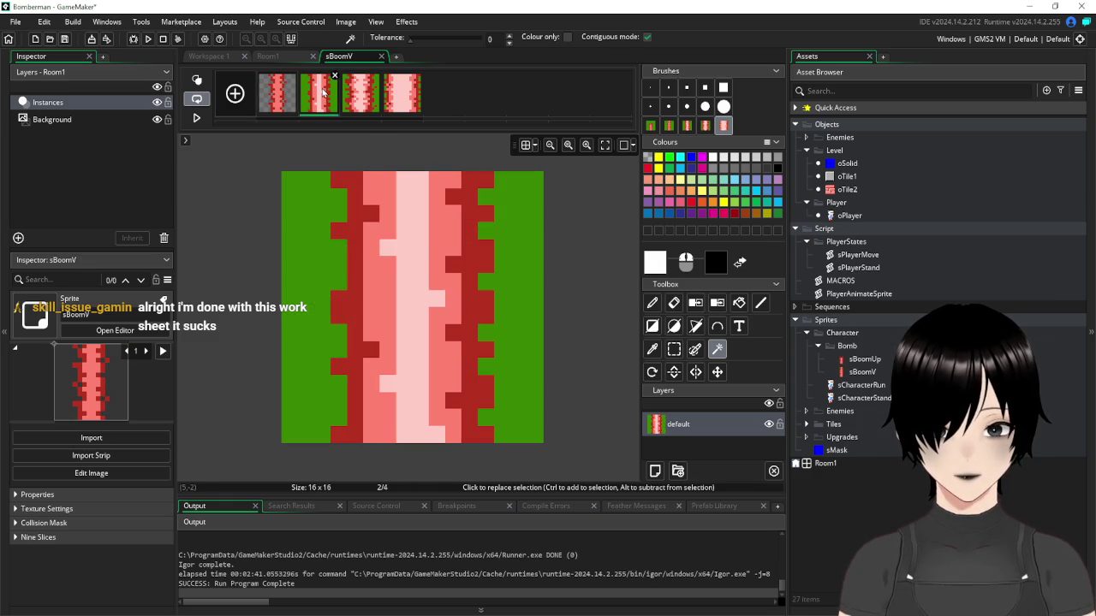
left_click(313, 252)
key("Delete")
left_click(519, 267)
key("Delete")
Delete the remaining green areas from frames 3 and 4, leaving only the red beam
left_click(364, 104)
left_click(526, 242)
key("Delete")
left_click(288, 257)
key("Delete")
left_click(398, 109)
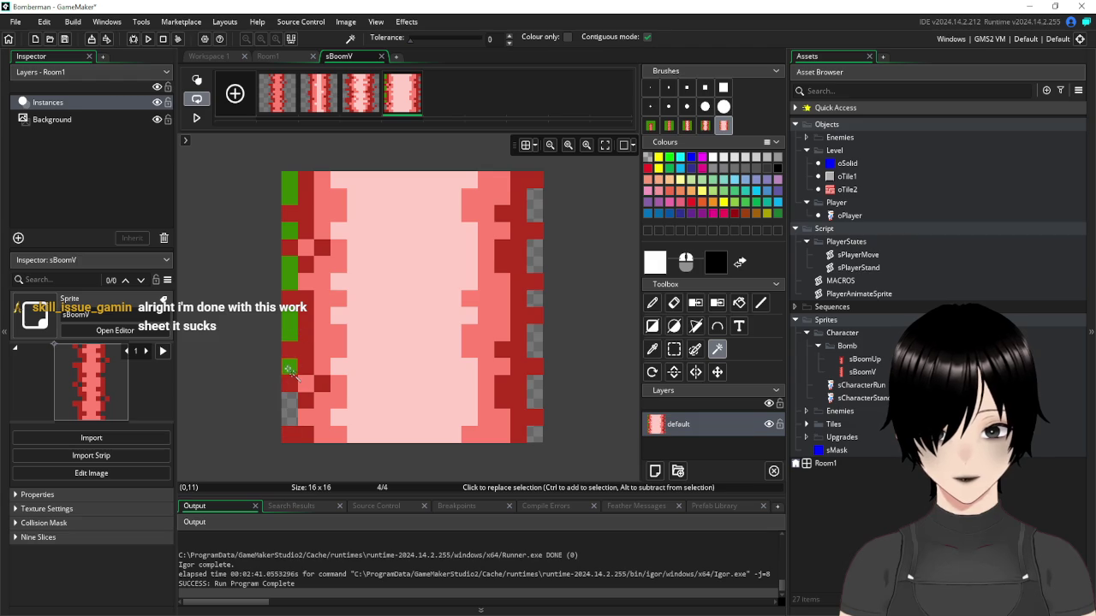
left_click(291, 230)
key("Delete")
left_click(289, 188)
key("Delete")
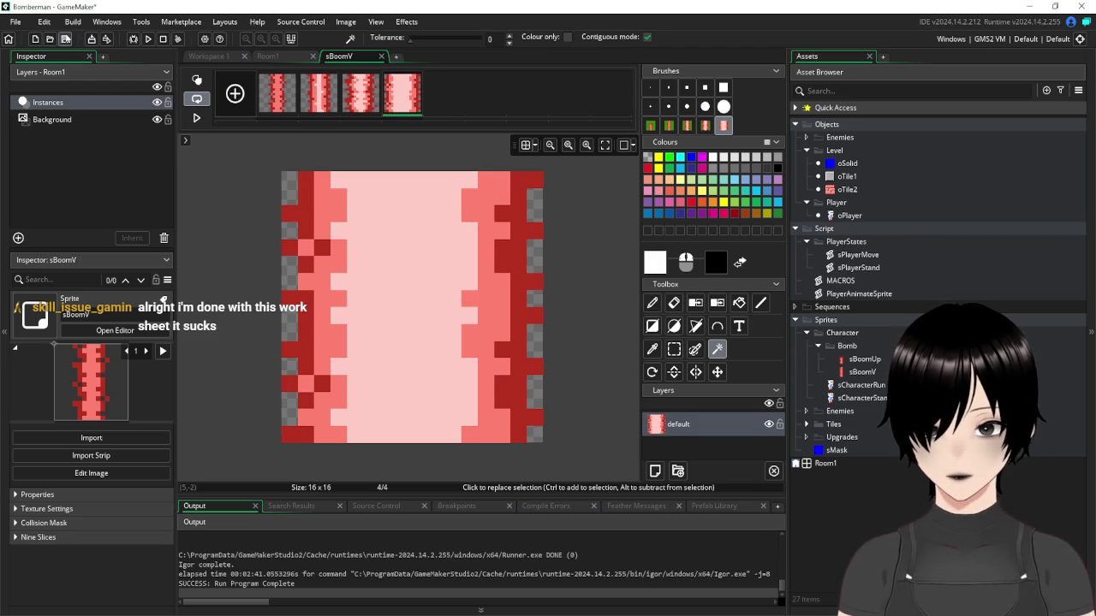
Close the sBoomV image editor and then its sprite window
left_click(382, 56)
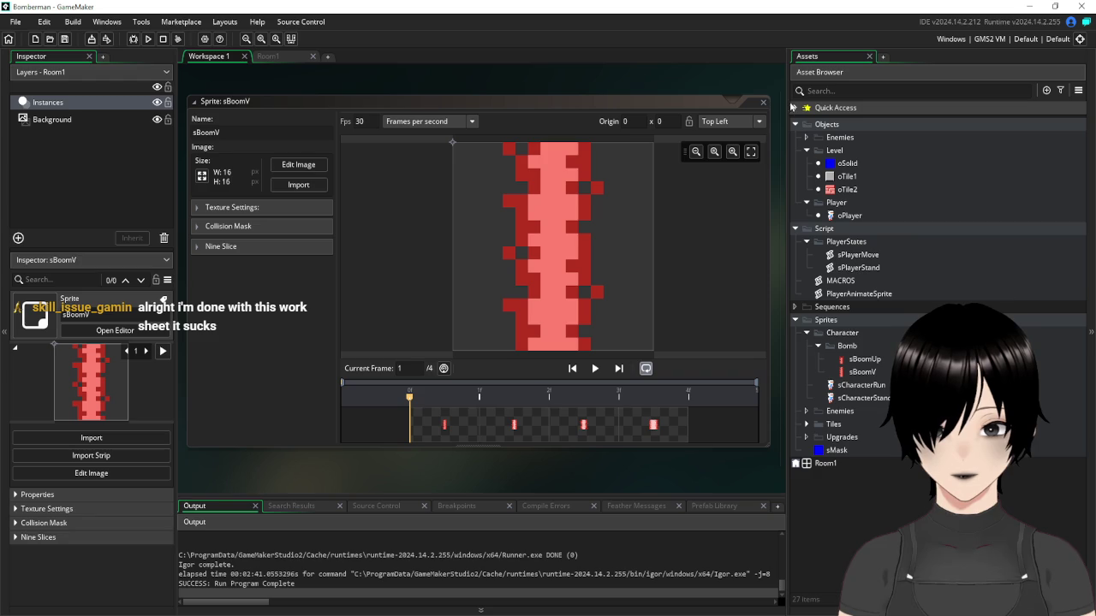
left_click(765, 104)
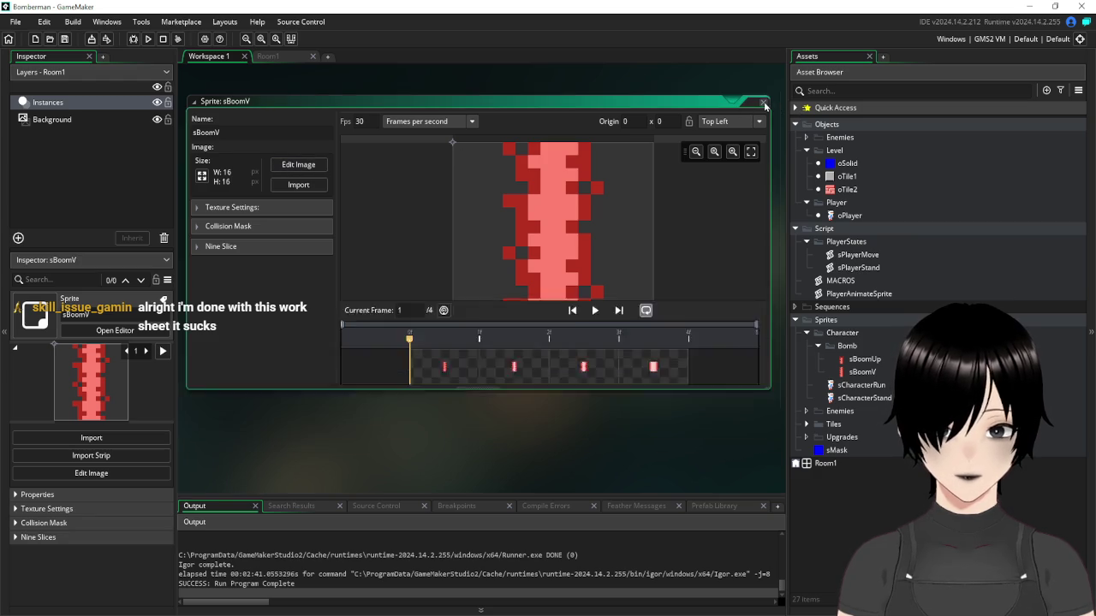
left_click(764, 105)
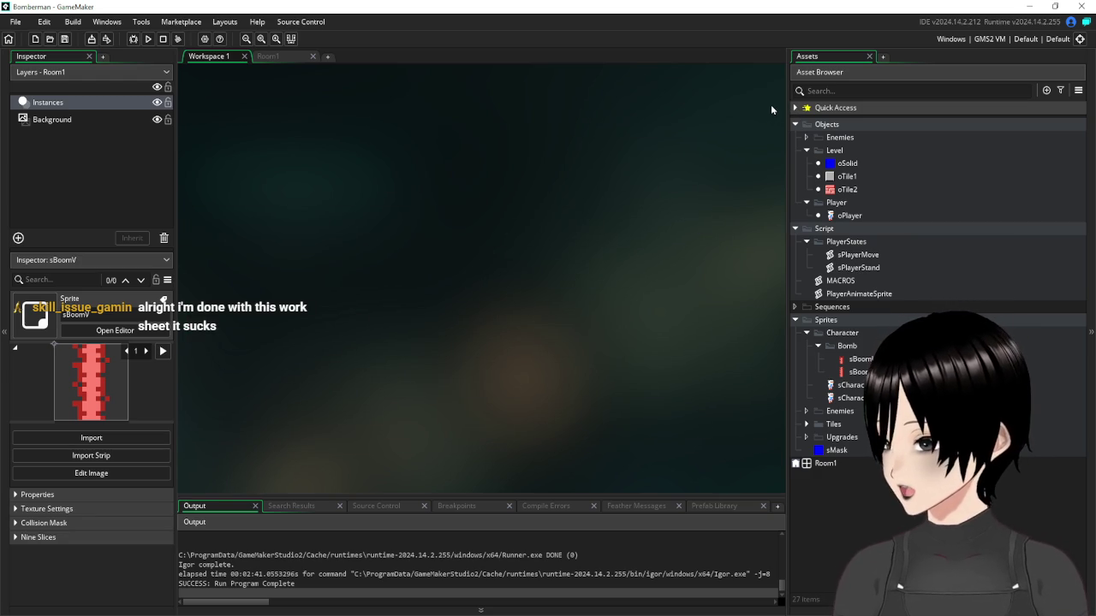
Duplicate sBoomV and name the copy sBoomH
right_click(864, 372)
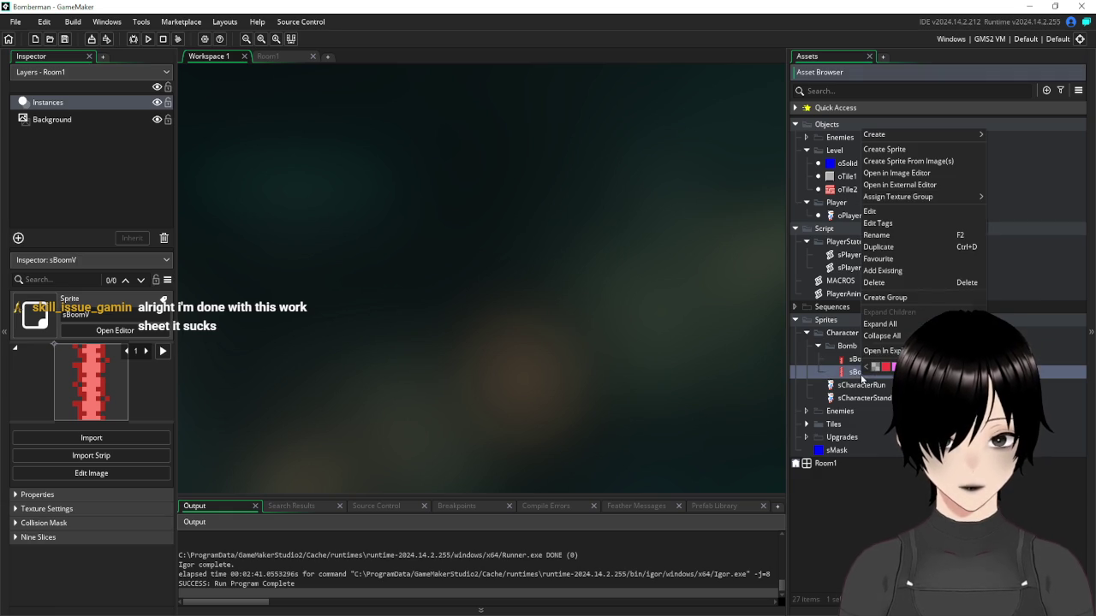
left_click(916, 247)
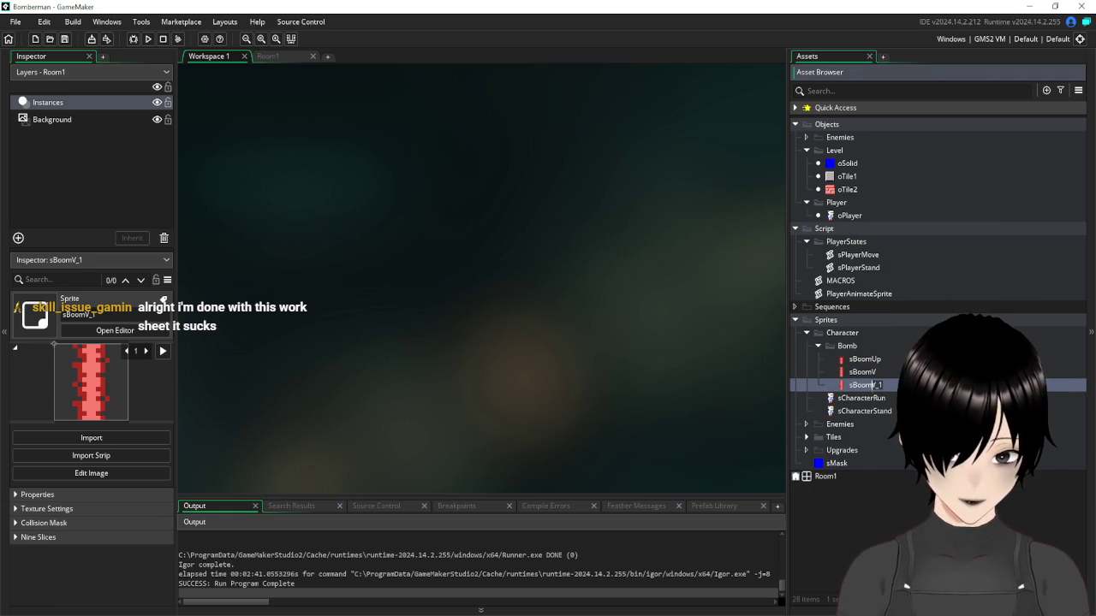
type("sBoomH")
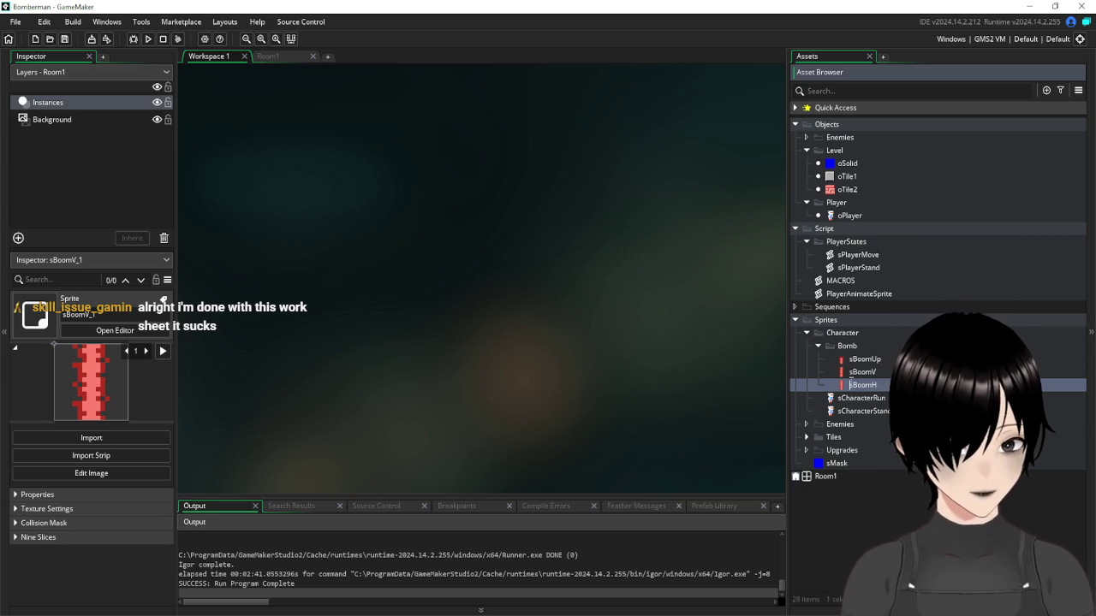
key("Return")
double_click(844, 386)
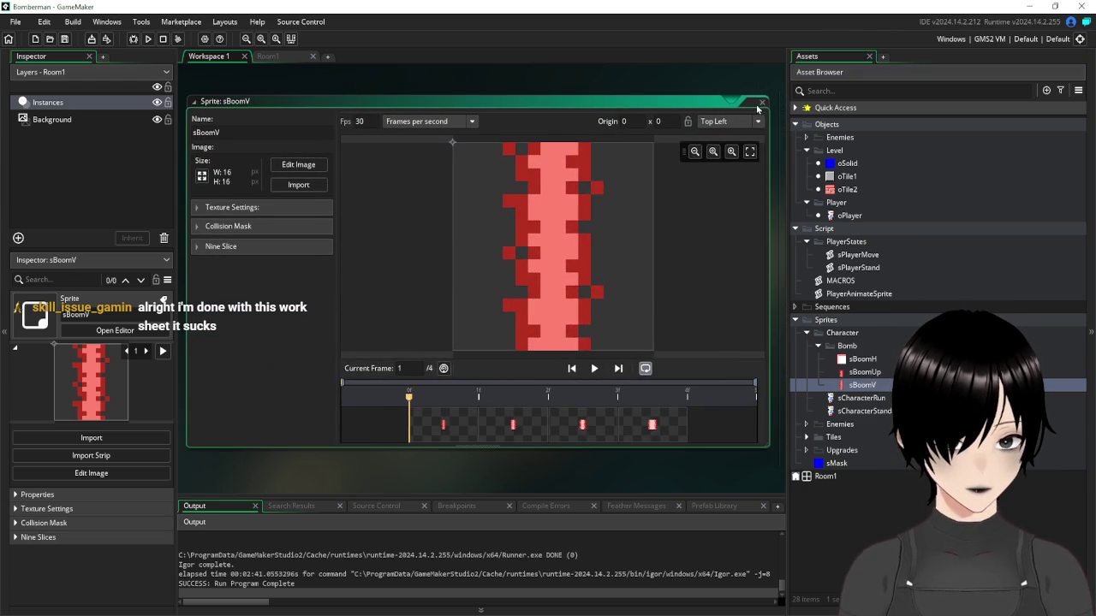
Open sBoomH's image, apply Rotate All Frames 90° clockwise, and close both editors
left_click(763, 102)
double_click(862, 358)
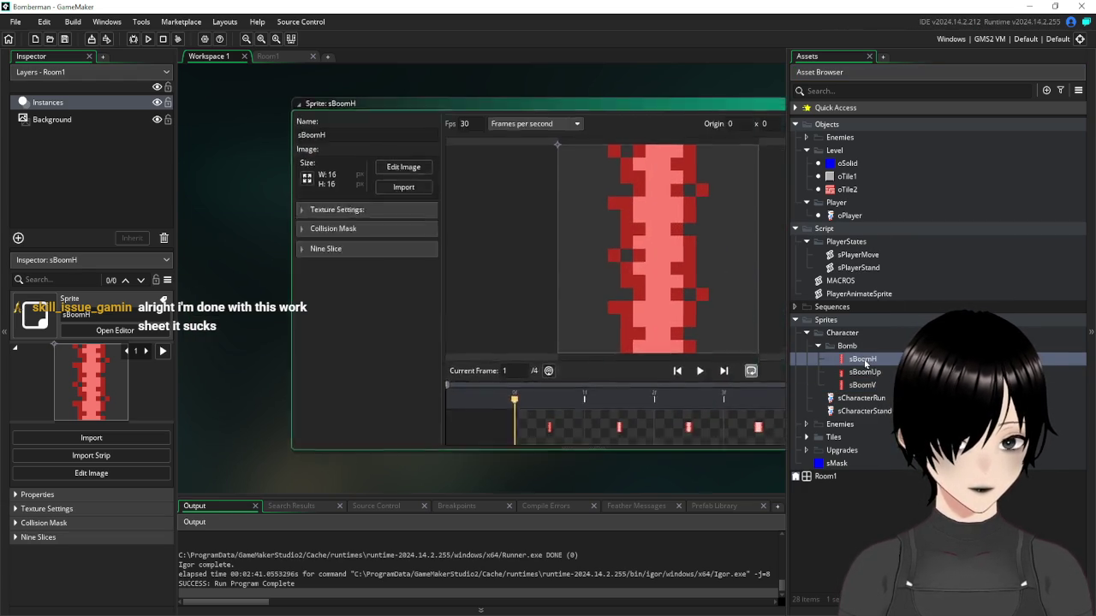
left_click(299, 164)
left_click(378, 24)
mouse_move(353, 23)
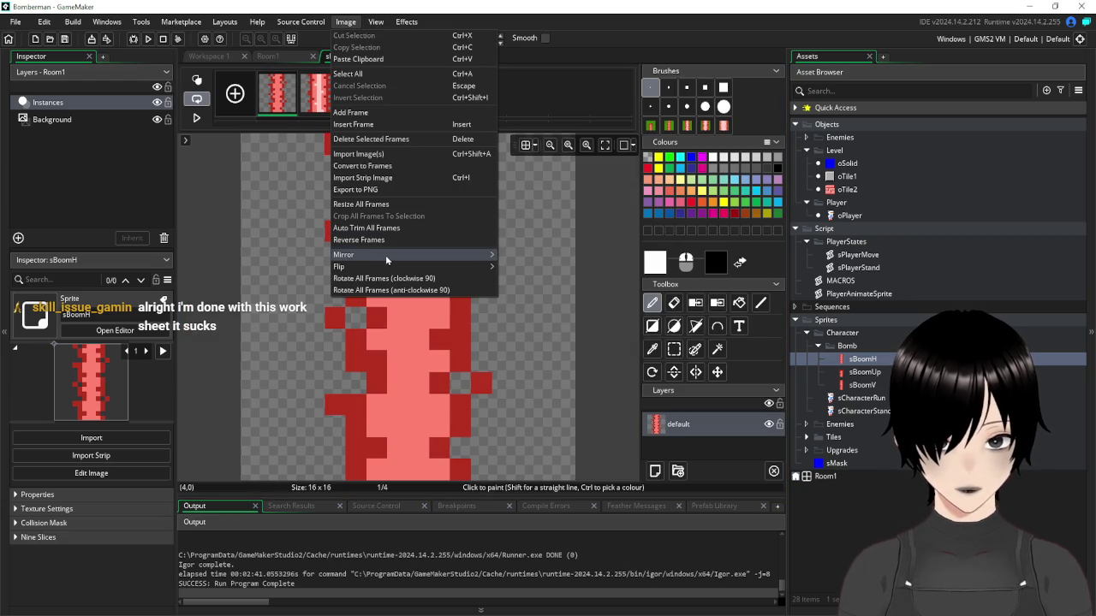
left_click(436, 279)
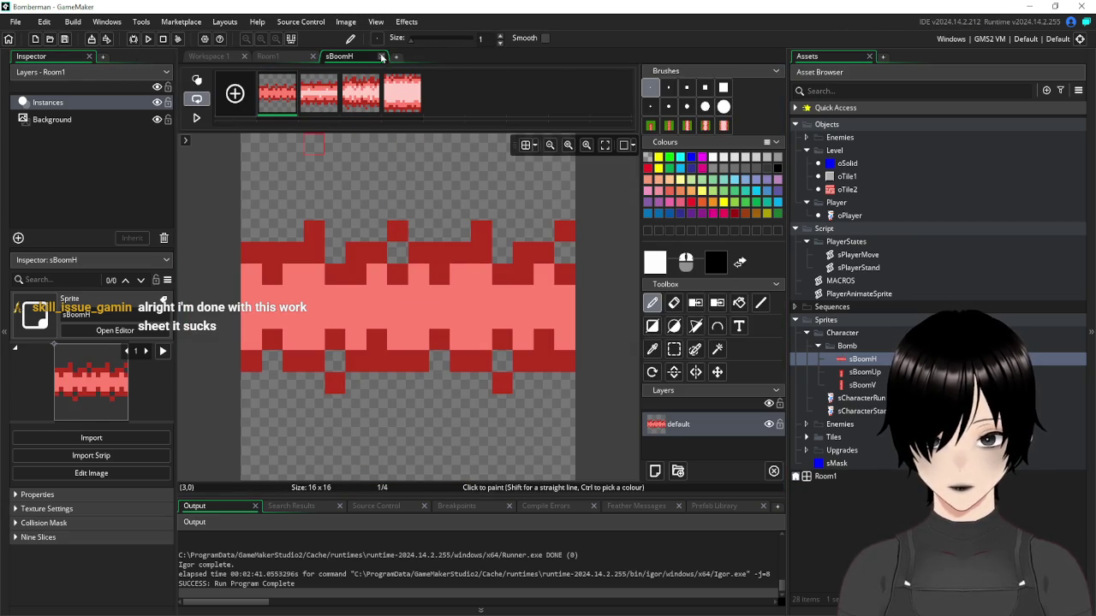
left_click(382, 56)
left_click(762, 102)
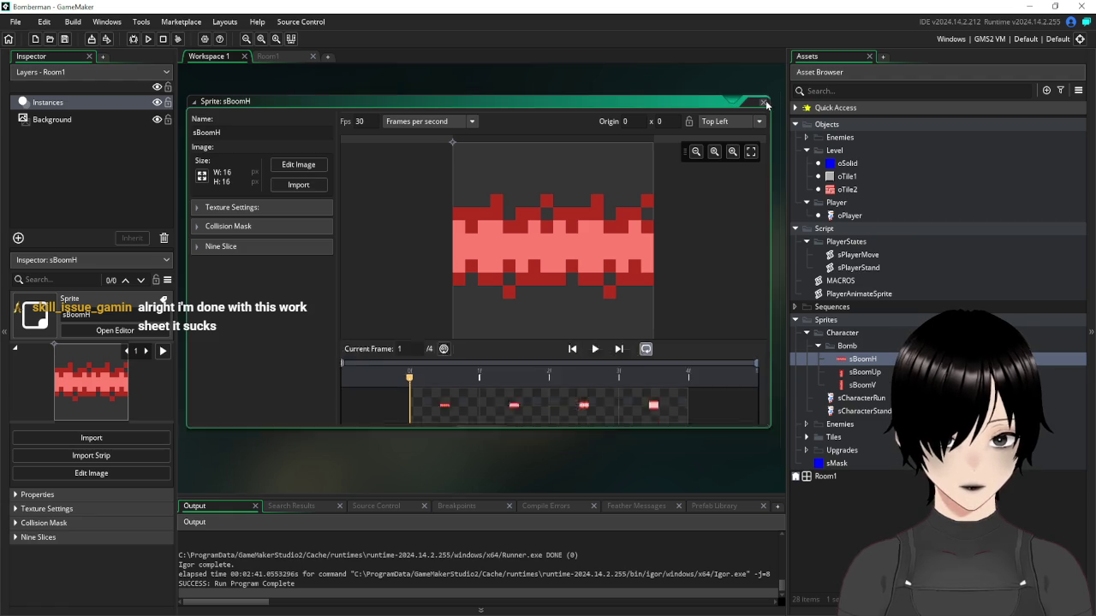
Duplicate the sBoomUp sprite and name the copy sBoomRight
right_click(882, 376)
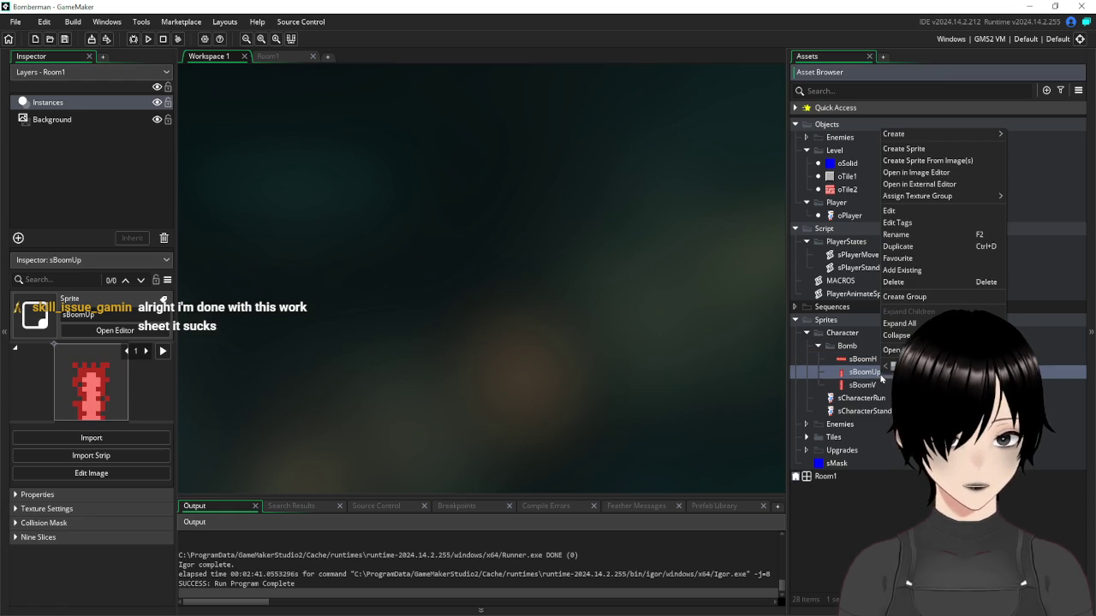
left_click(918, 248)
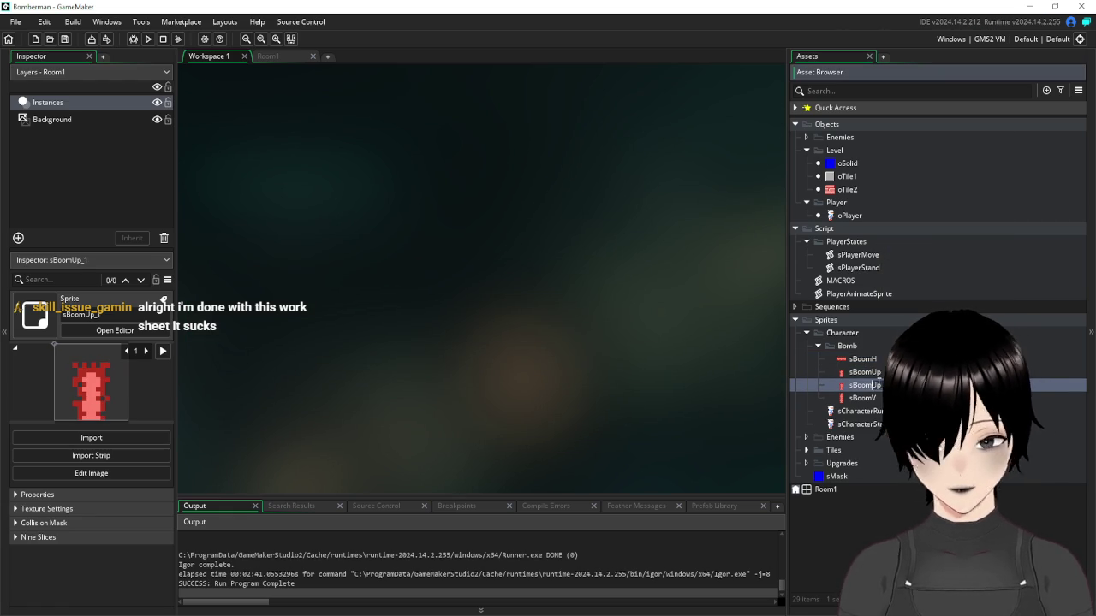
type("sBoomRight")
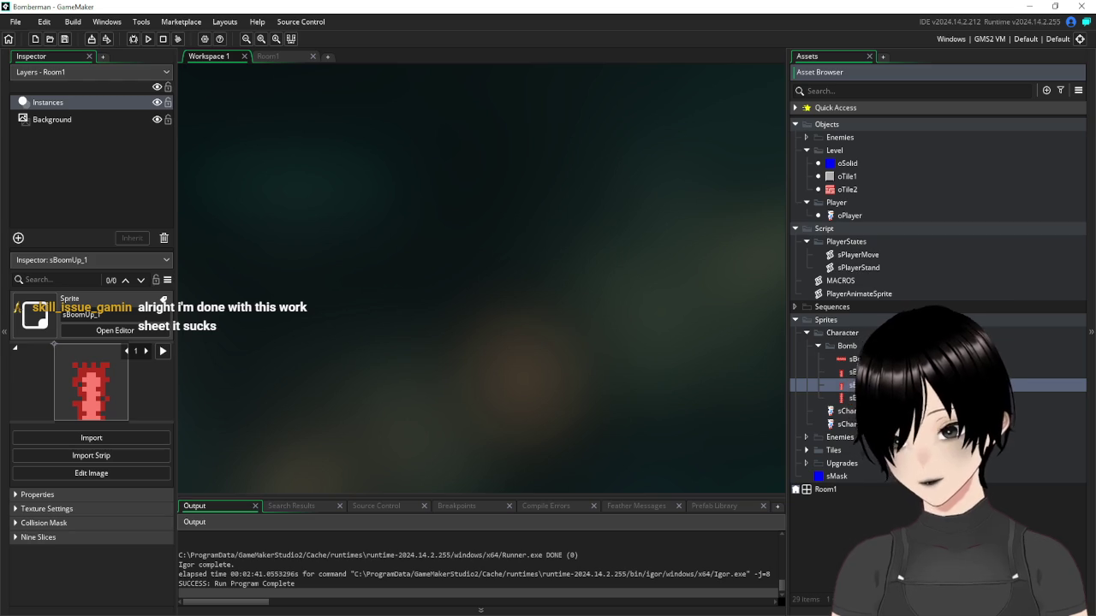
key("Return")
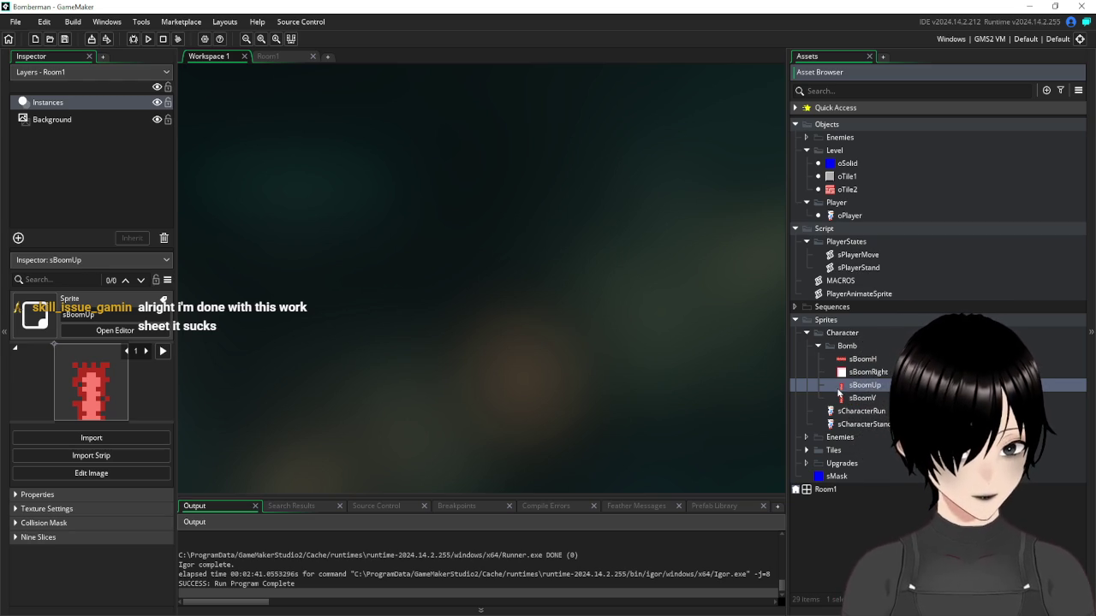
Rotate all four sBoomRight frames 90° clockwise so the flame points right, then close its editors
double_click(867, 373)
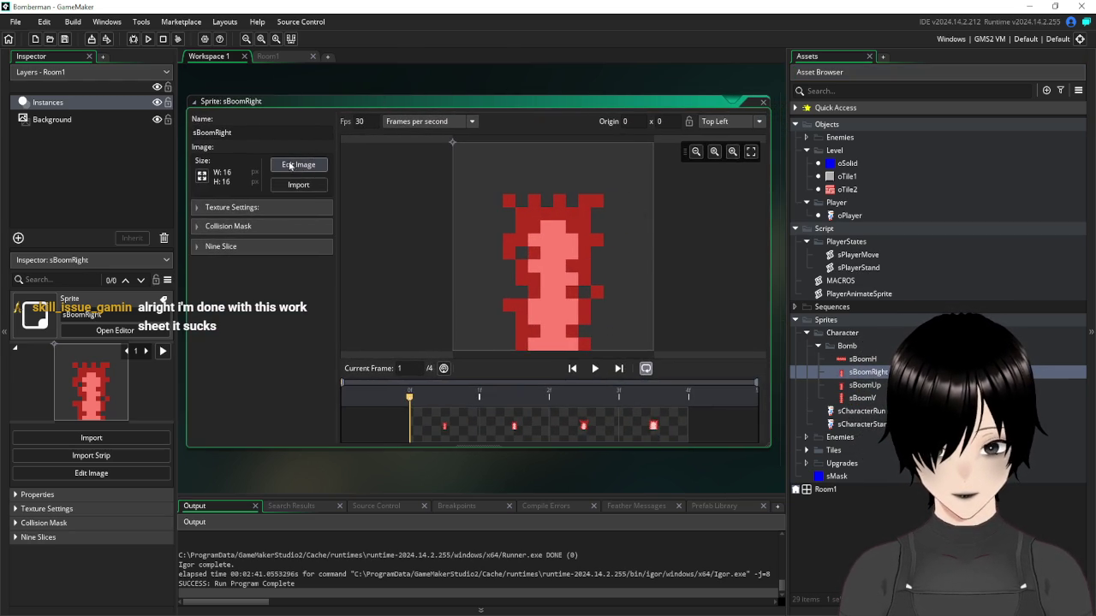
left_click(289, 165)
left_click(348, 22)
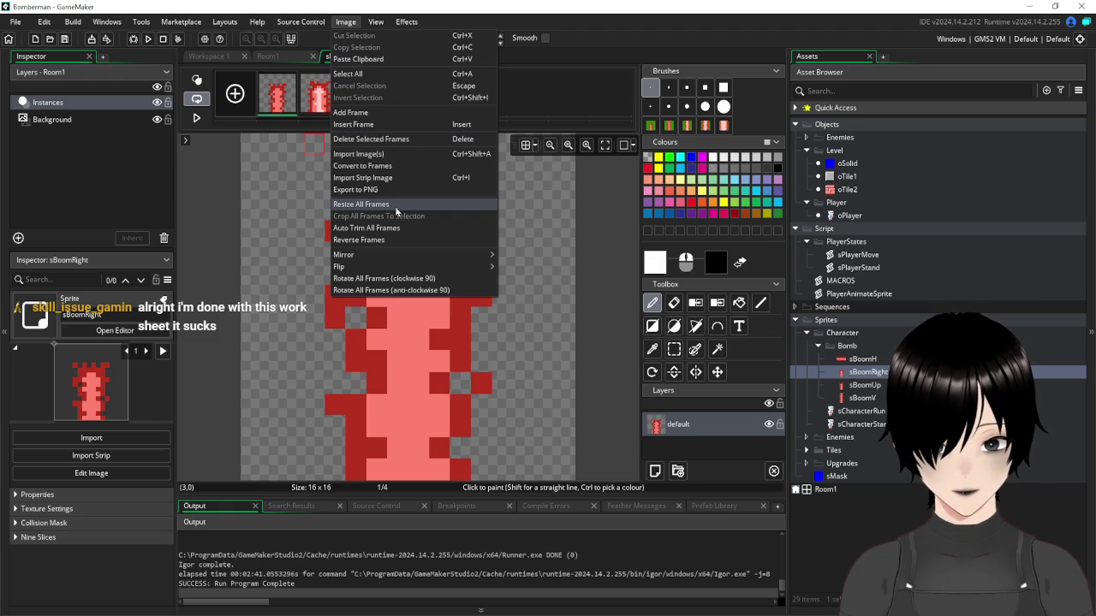
left_click(431, 280)
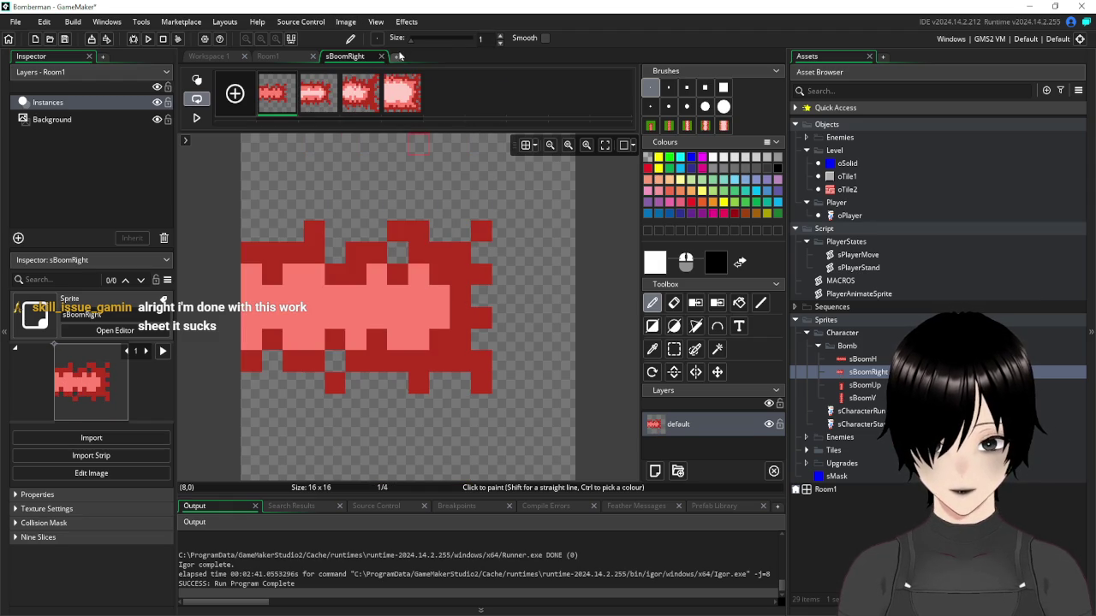
left_click(381, 57)
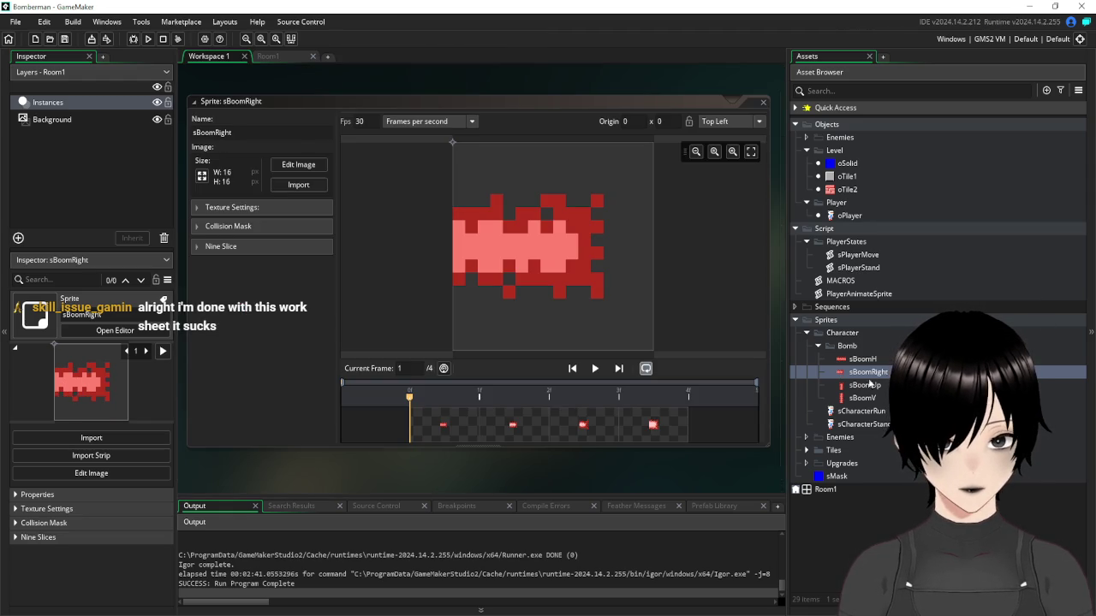
left_click(765, 104)
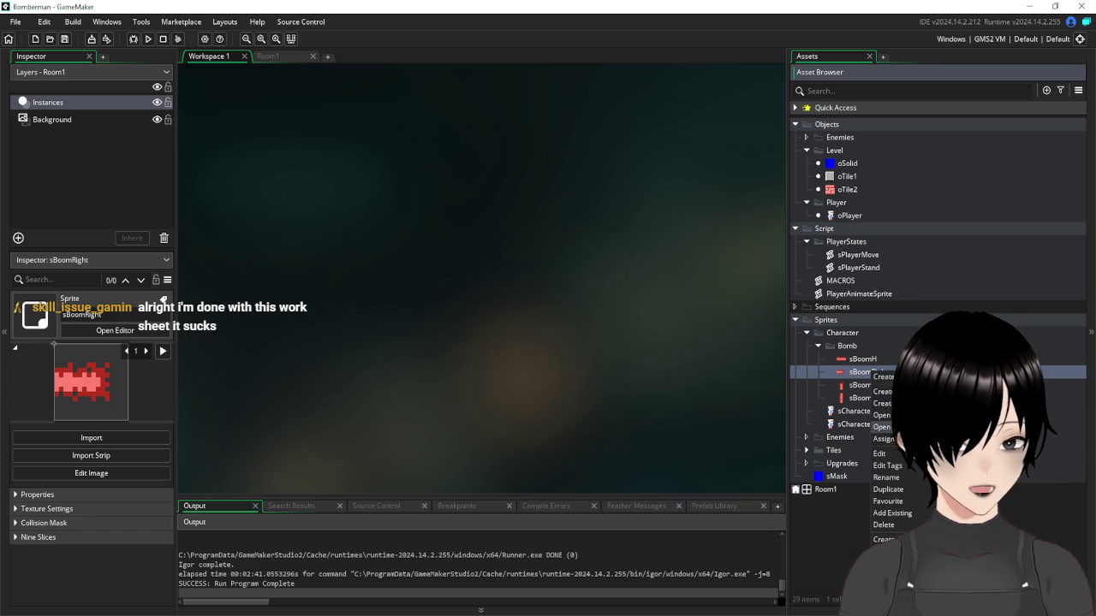
Duplicate sBoomRight as sBoomDown and rotate all its frames another 90° clockwise to point down
left_click(908, 491)
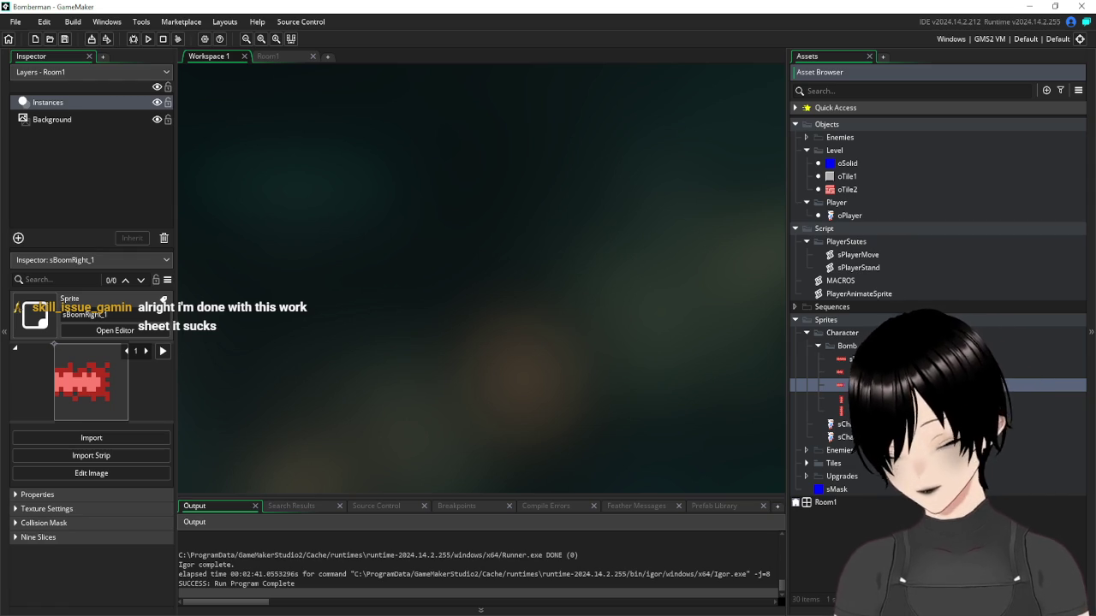
key("Return")
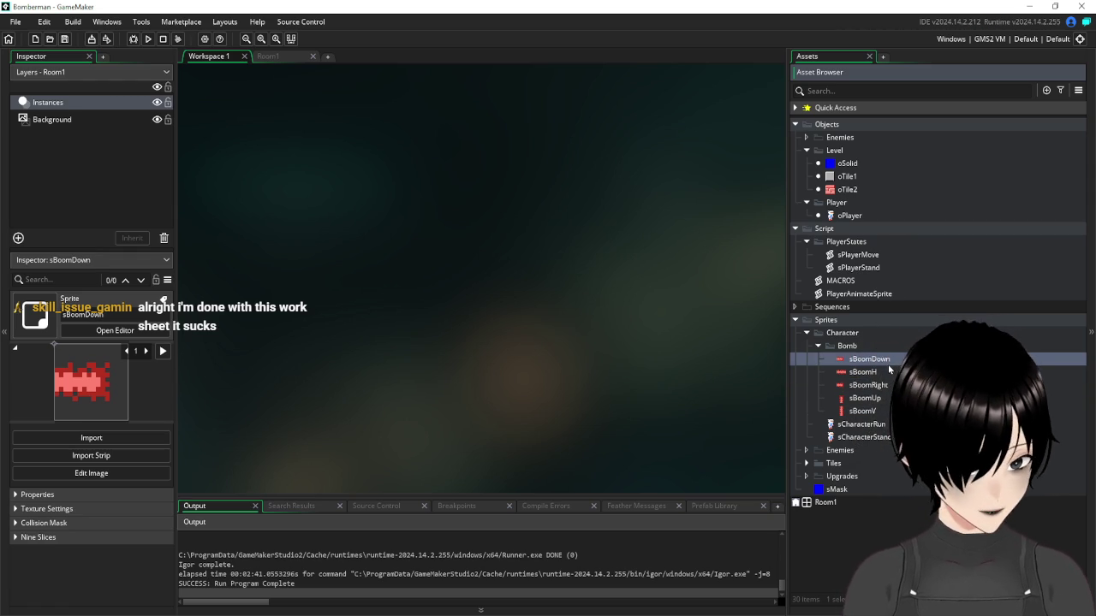
double_click(869, 360)
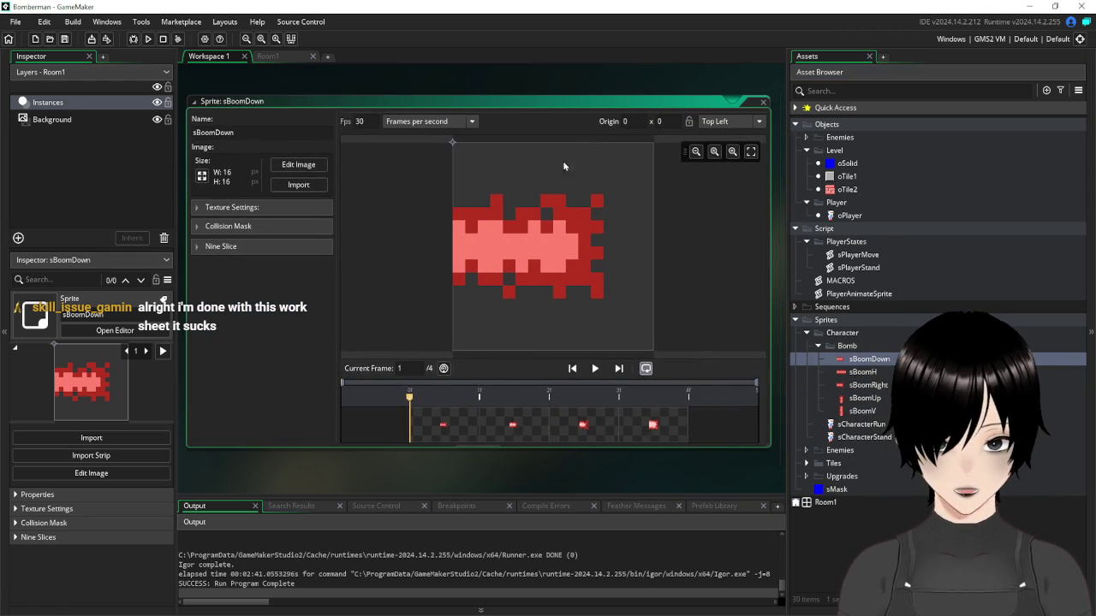
left_click(299, 165)
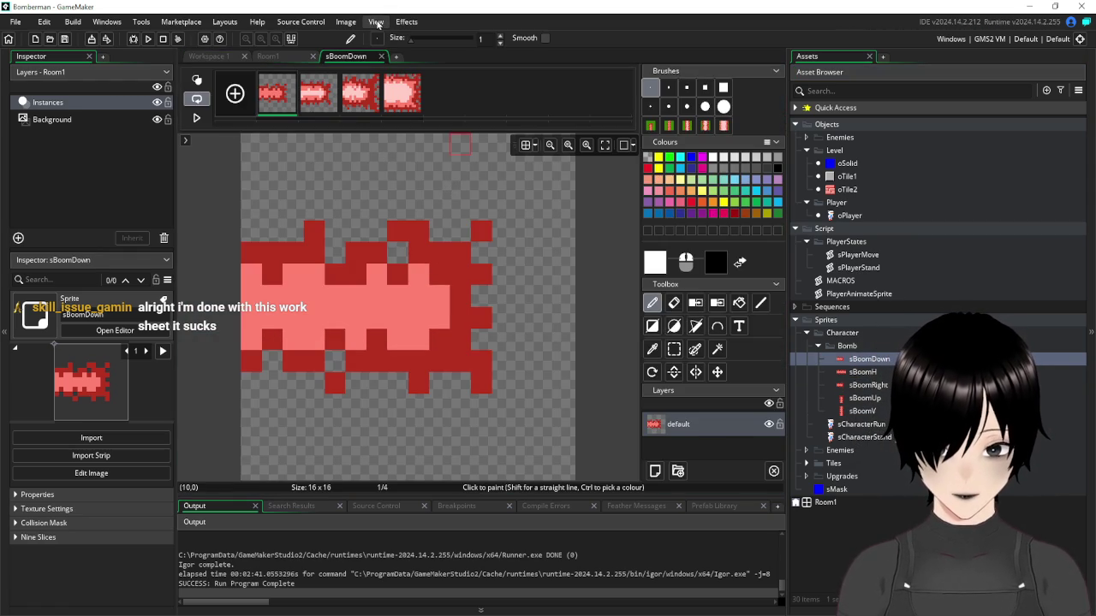
left_click(346, 22)
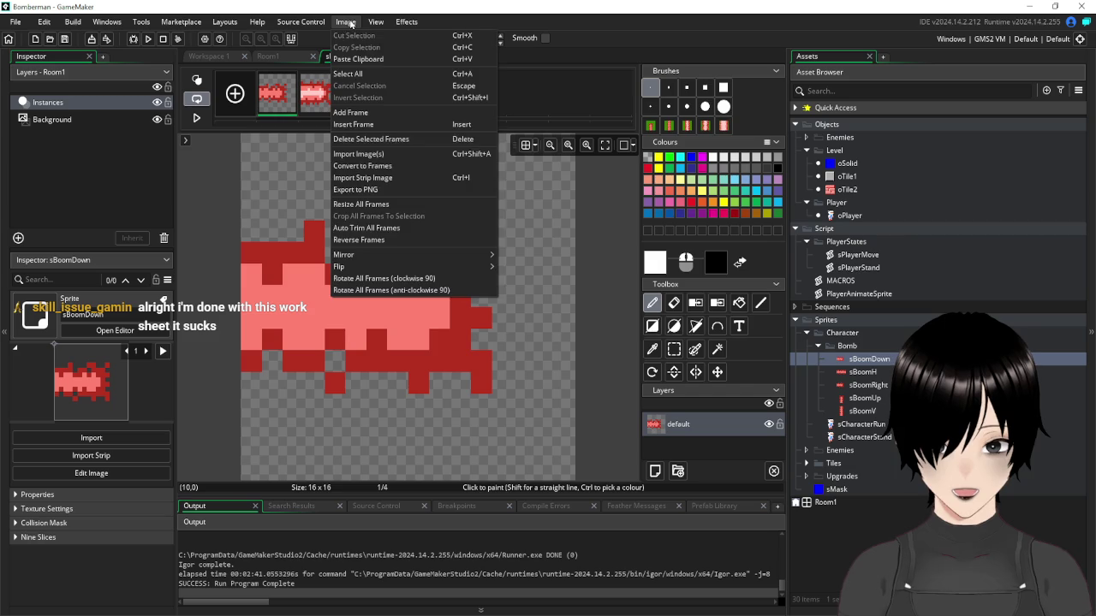
left_click(425, 283)
left_click(381, 56)
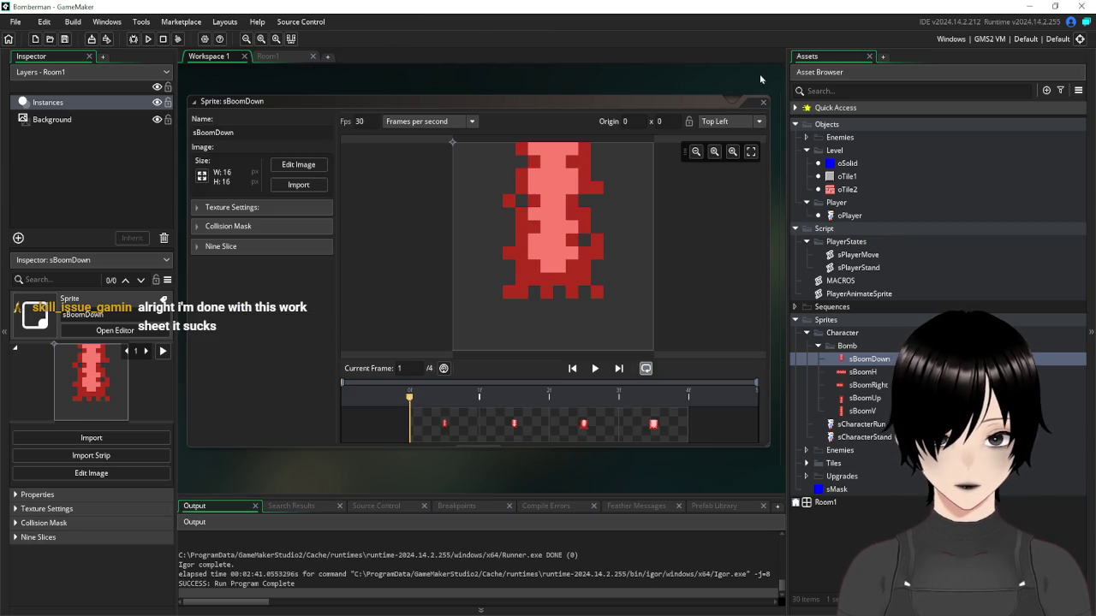
left_click(762, 104)
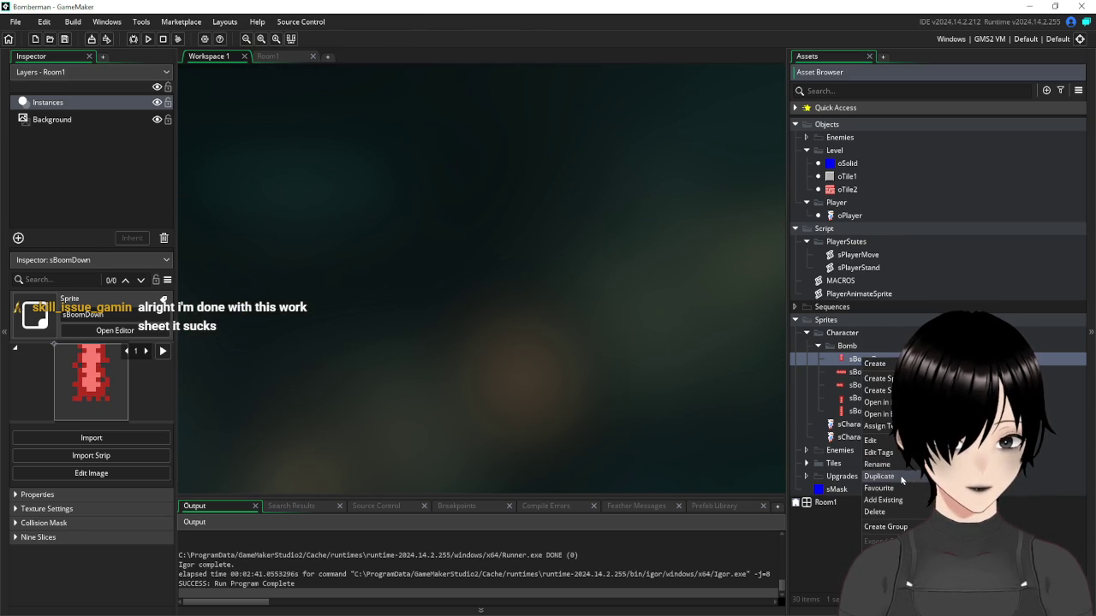
Duplicate sBoomDown as sBoomLeft and rotate all four frames 90° clockwise to point left
left_click(882, 476)
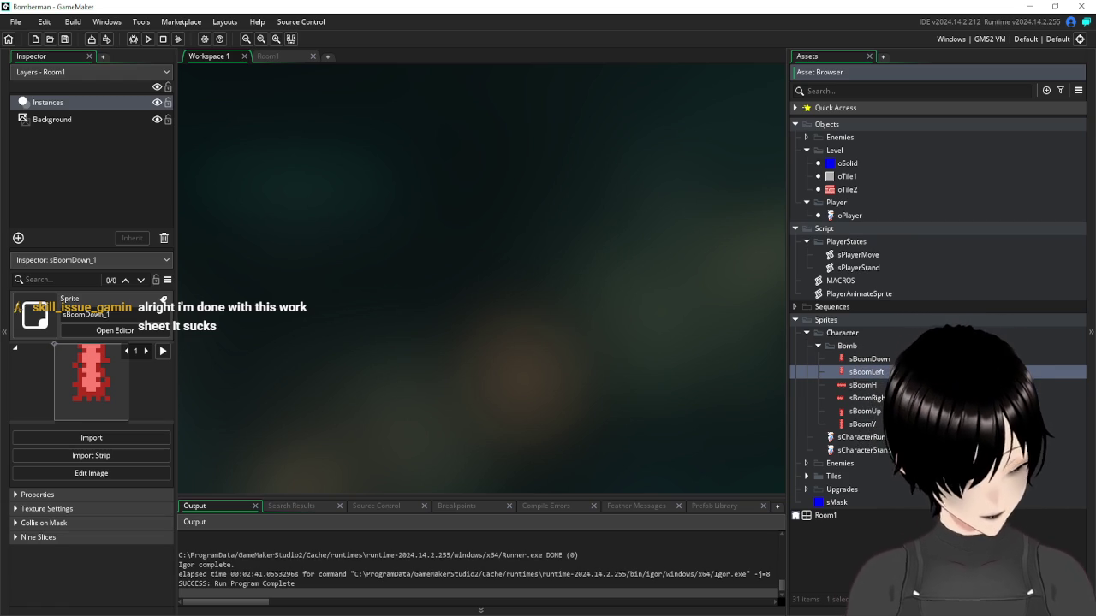
left_click(873, 398)
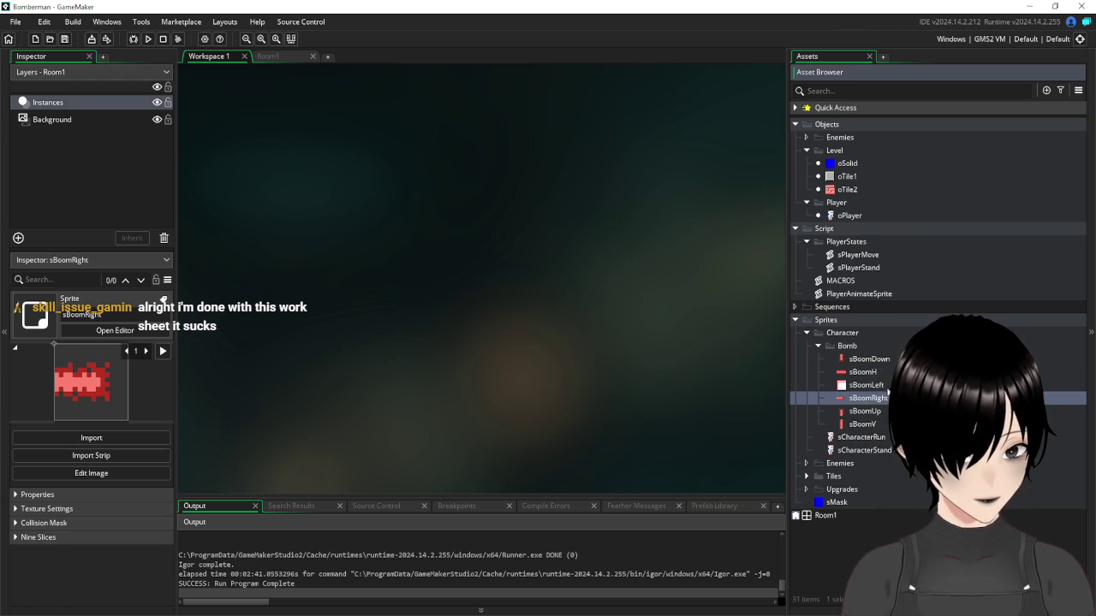
double_click(865, 385)
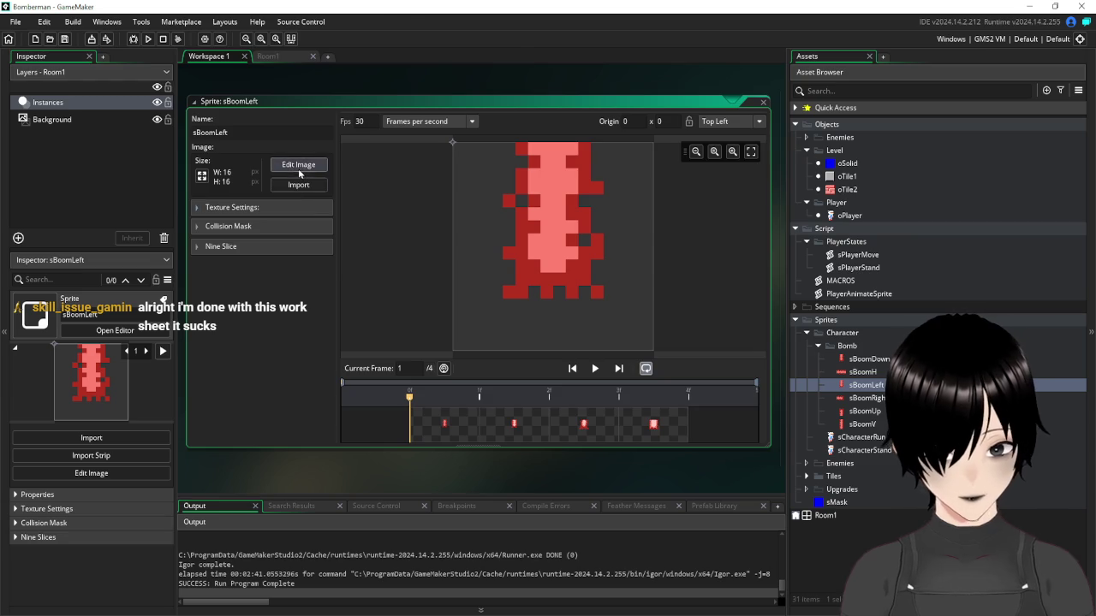
left_click(299, 169)
left_click(345, 21)
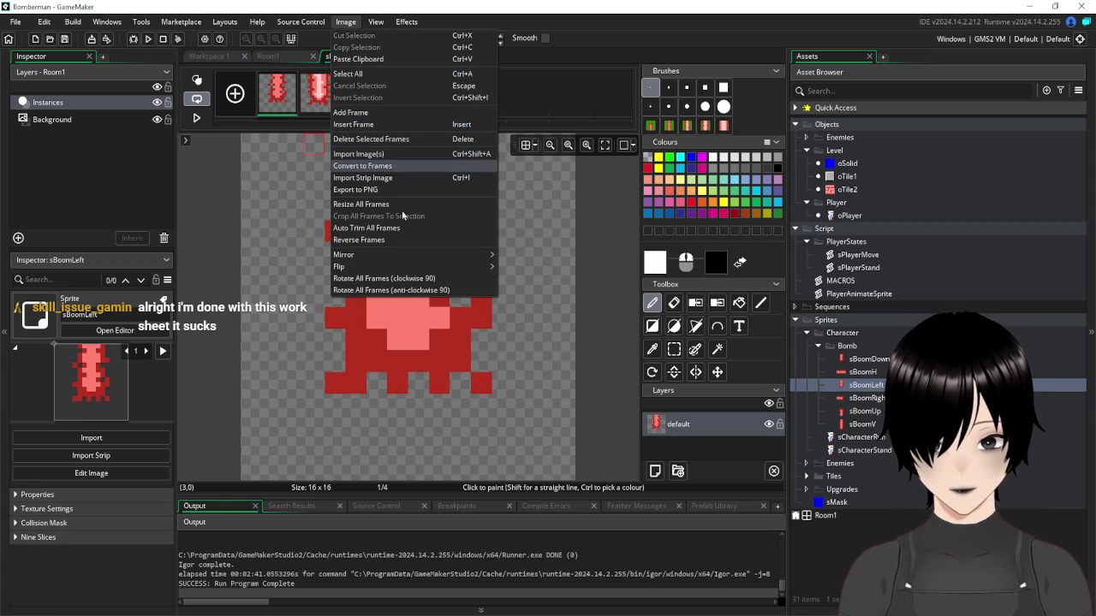
left_click(385, 278)
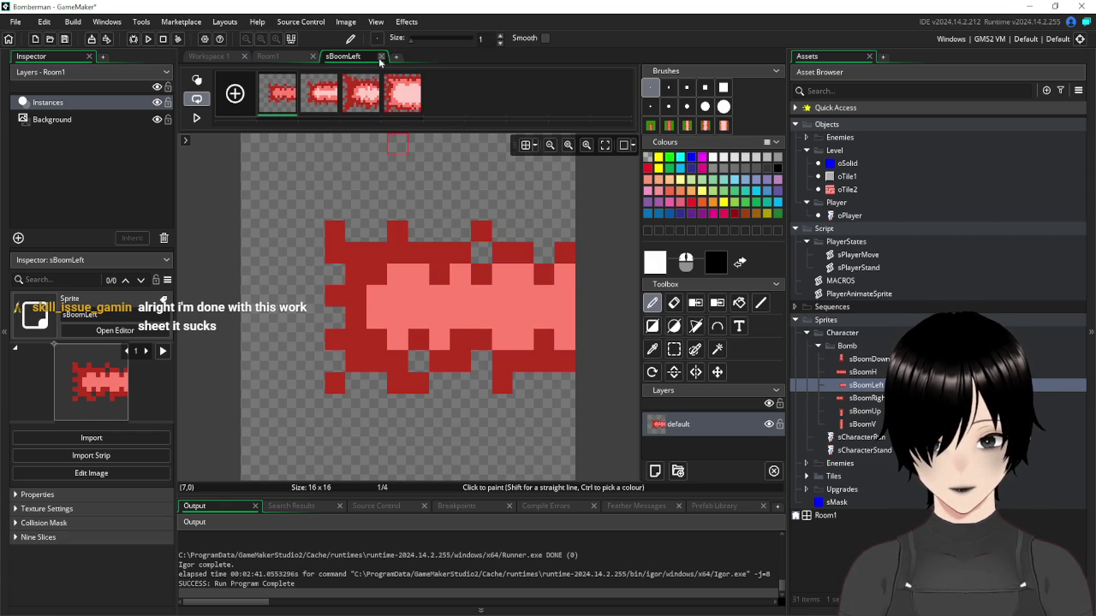
left_click(381, 56)
left_click(763, 102)
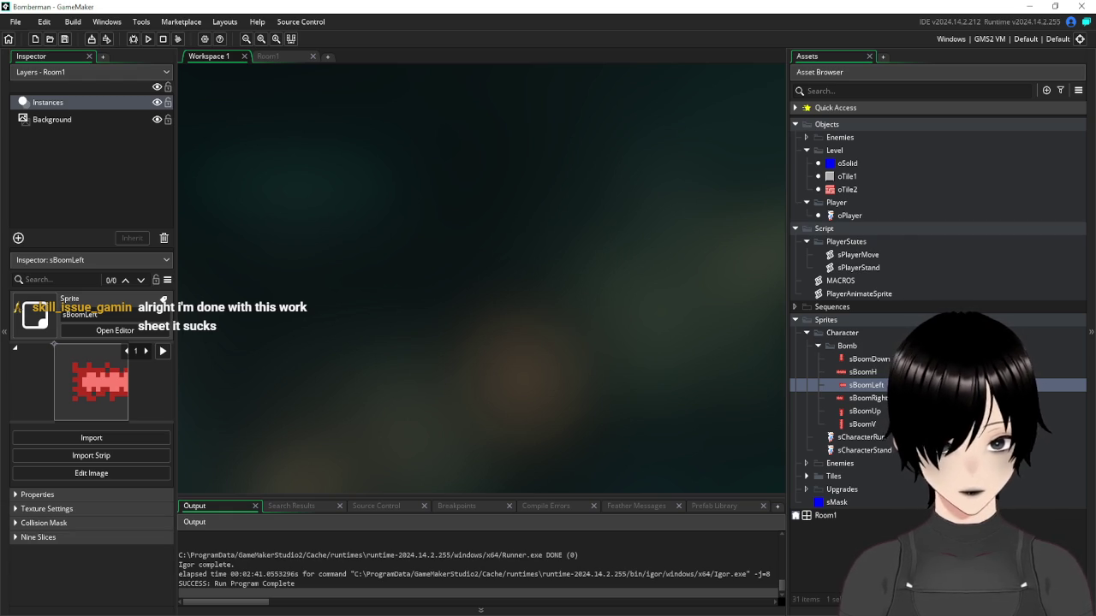
key("alt+Tab")
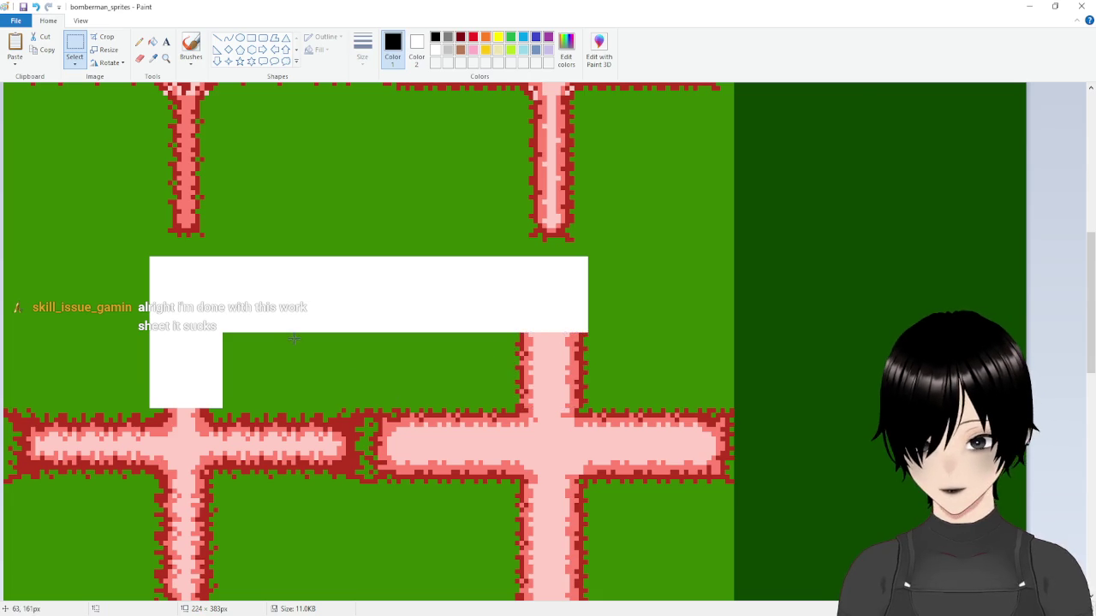
Copy the 16×16 centre tile of the left explosion cross from the Paint sprite sheet
scroll(297, 340, "down", 3)
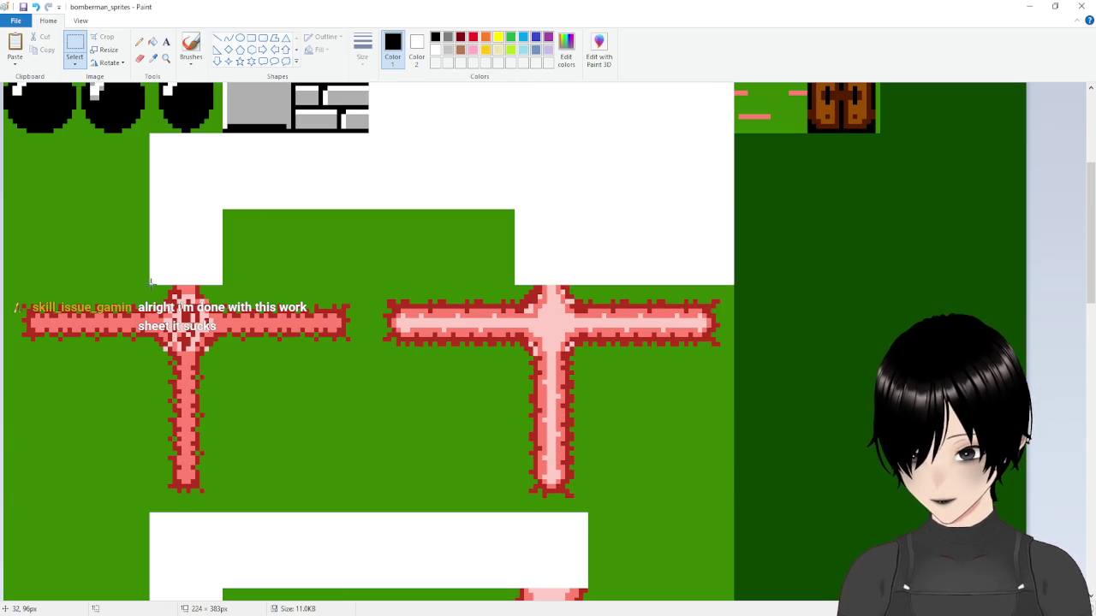
left_click_drag(151, 286, 223, 360)
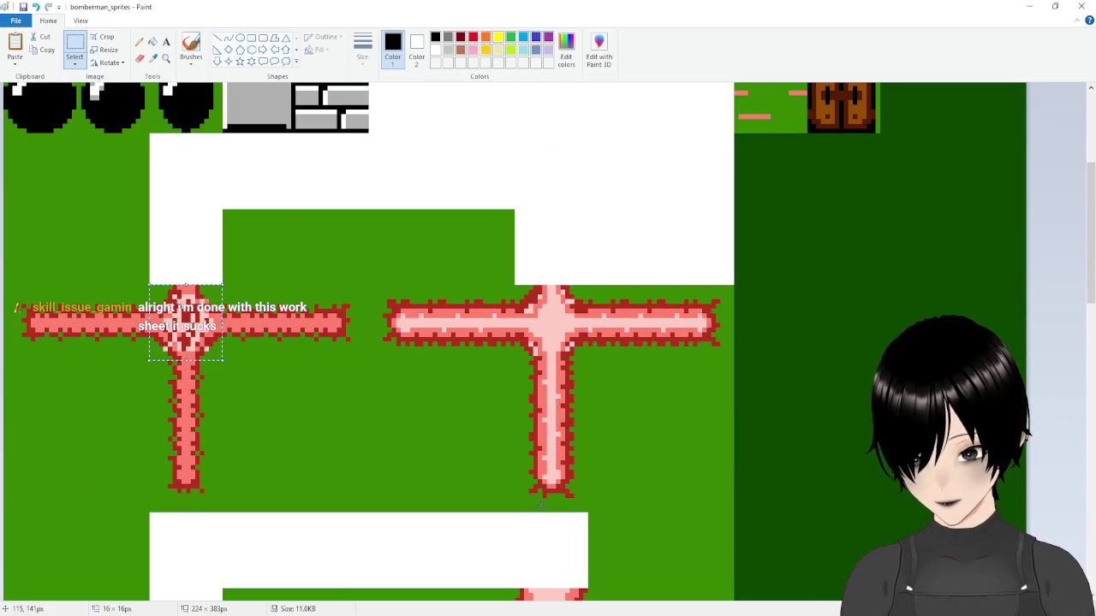
key("alt+Tab")
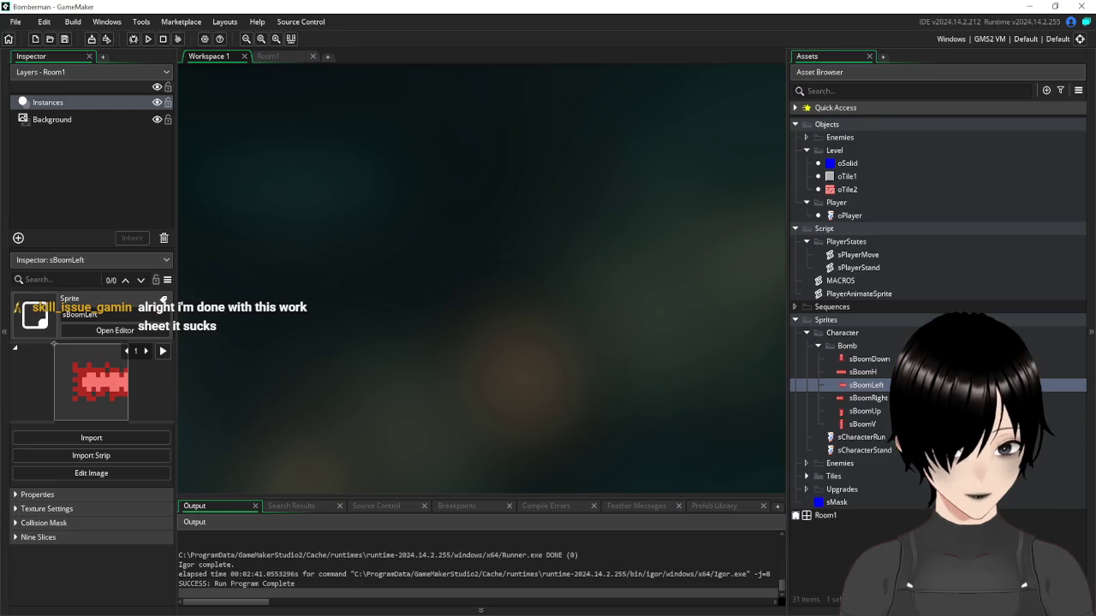
Create a 16×16 sprite named sBoomCenter in the Bomb folder and start editing its image
right_click(846, 346)
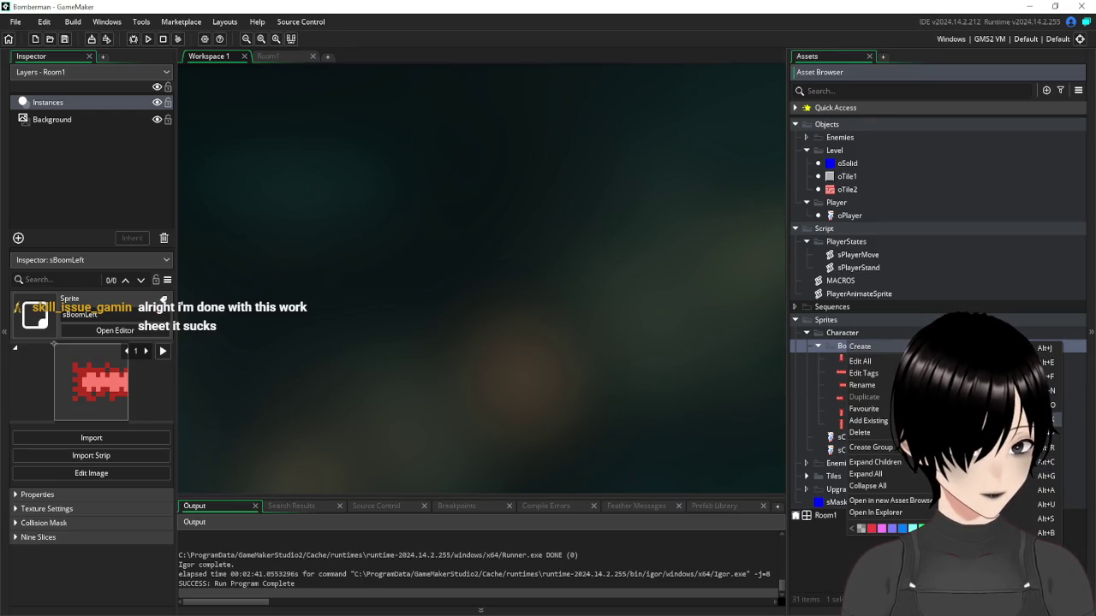
left_click(1024, 519)
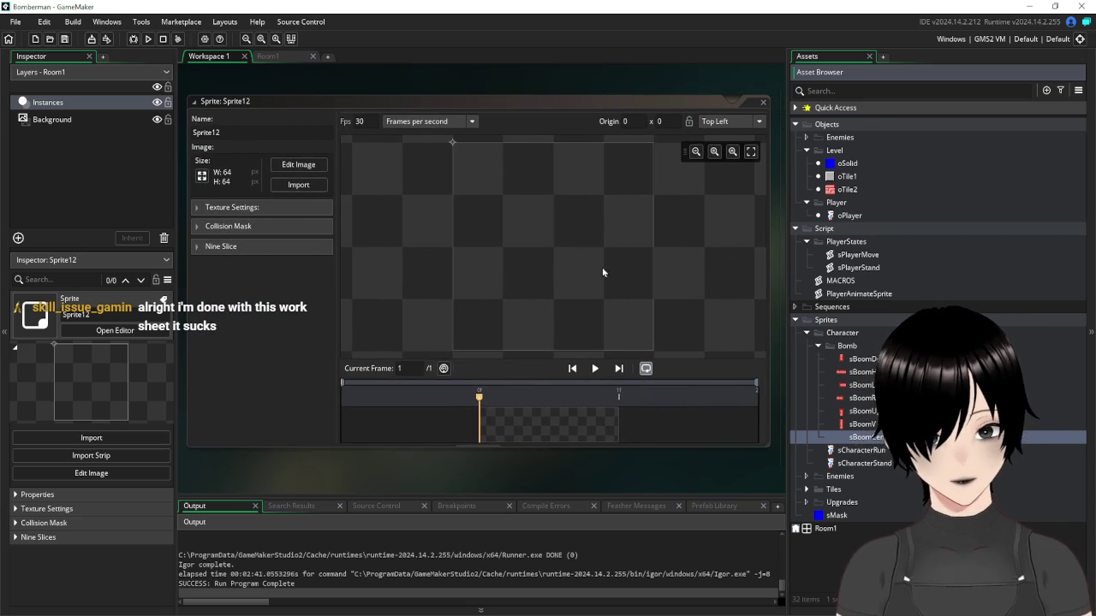
left_click(202, 175)
left_click(202, 176)
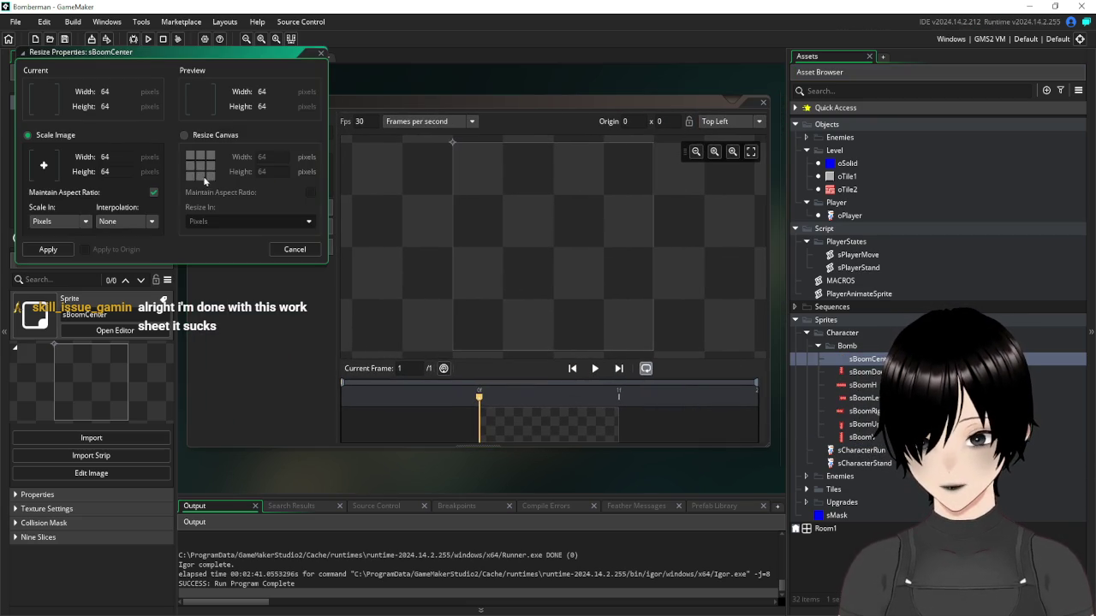
type("16")
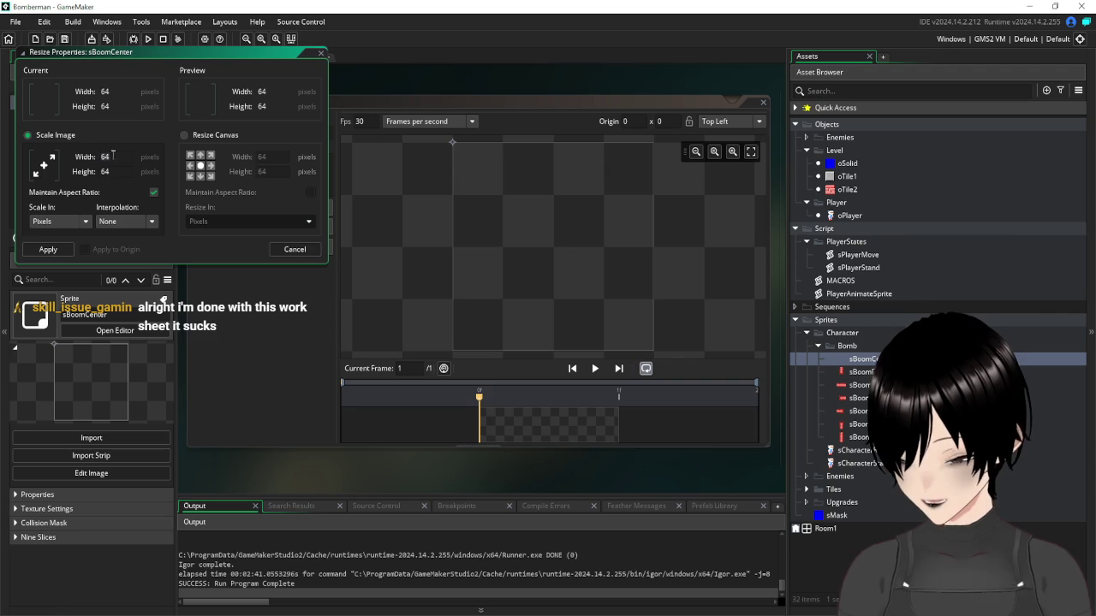
key("Return")
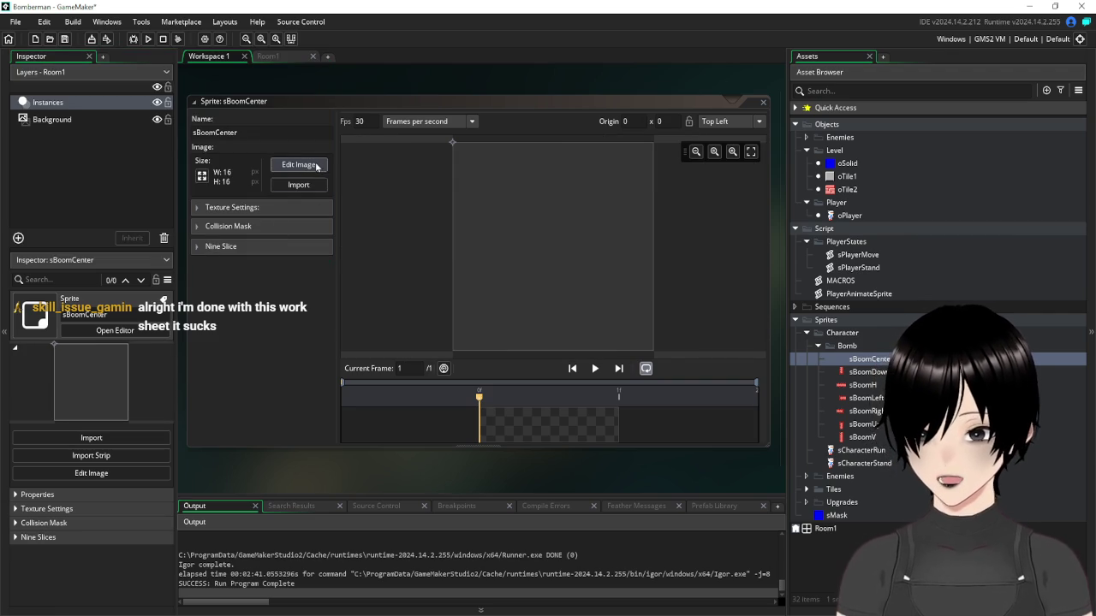
left_click(299, 164)
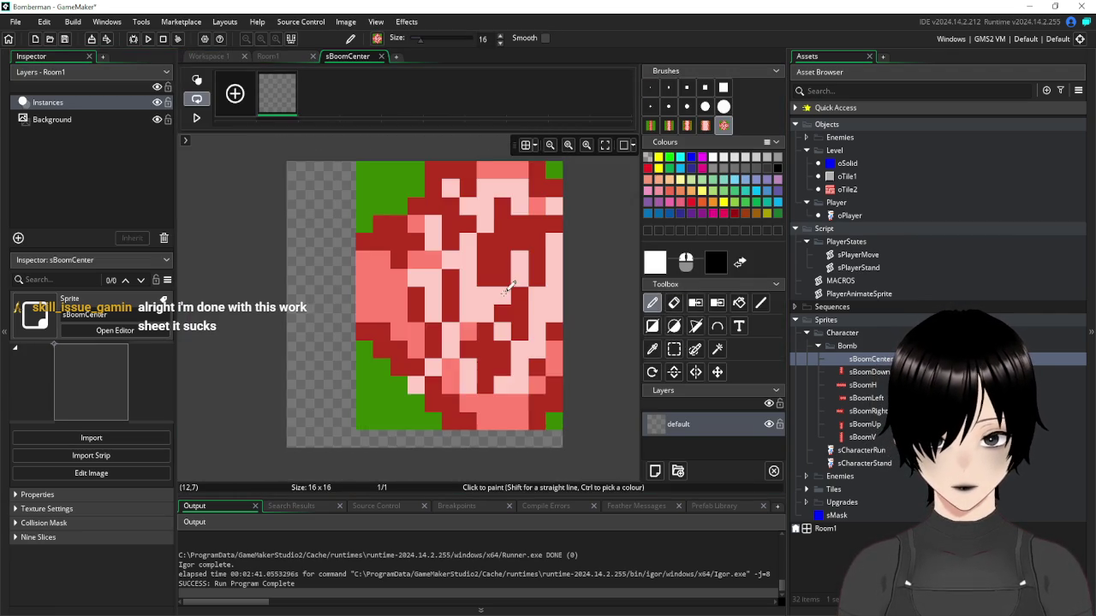
Add frames to sBoomCenter and select the right cross's 16×16 centre tile in Paint
left_click(235, 95)
left_click(235, 96)
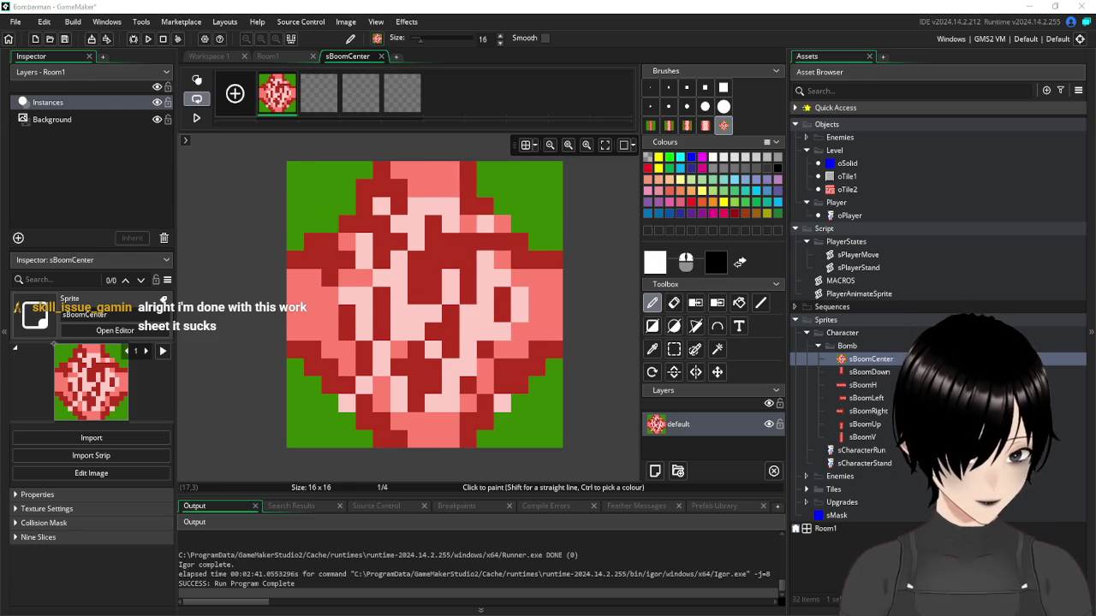
key("alt+Tab")
key("ctrl+x")
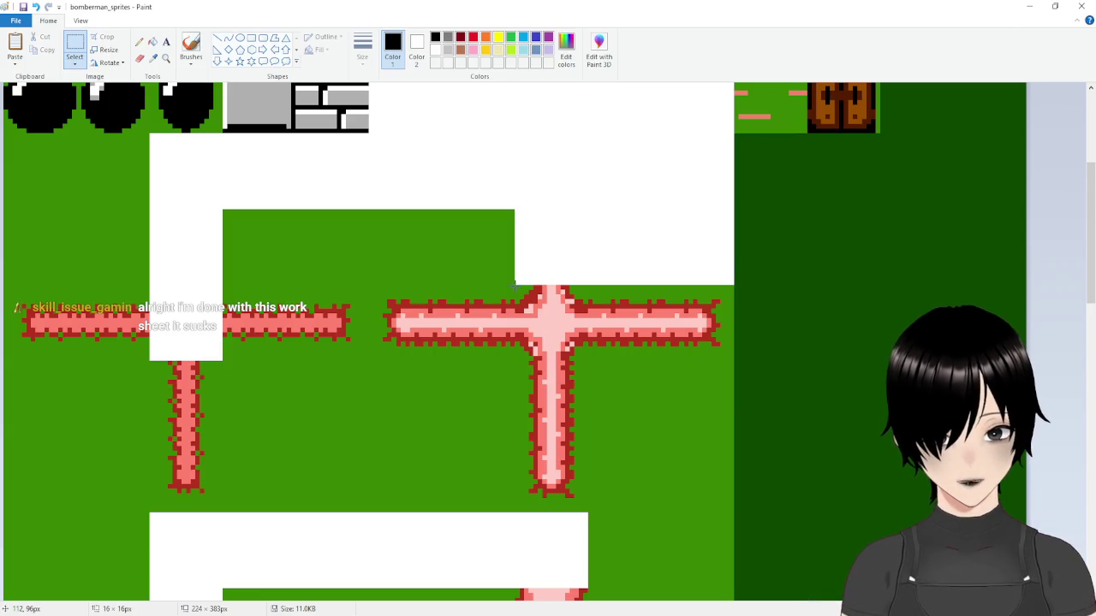
left_click_drag(514, 284, 583, 364)
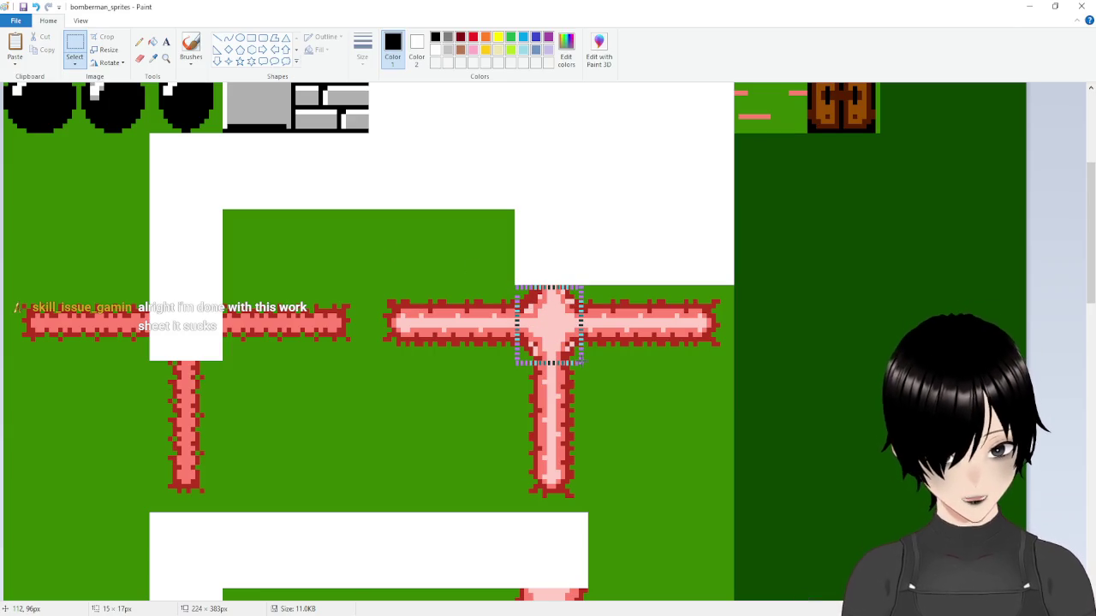
left_click_drag(586, 358, 589, 360)
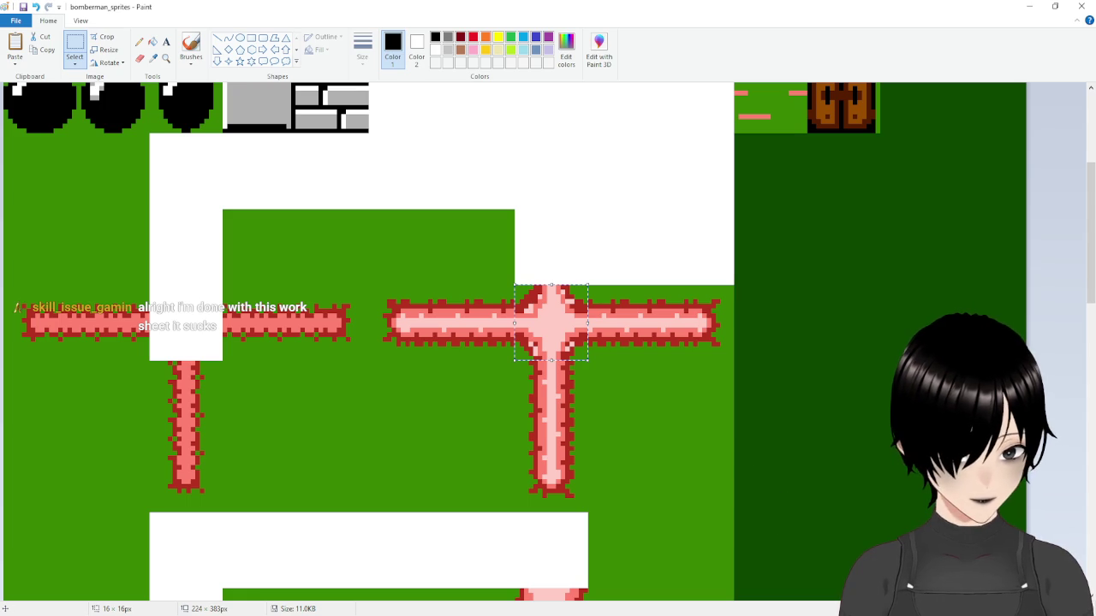
Paste the right cross centre tile into sBoomCenter's second frame
key("alt+Tab")
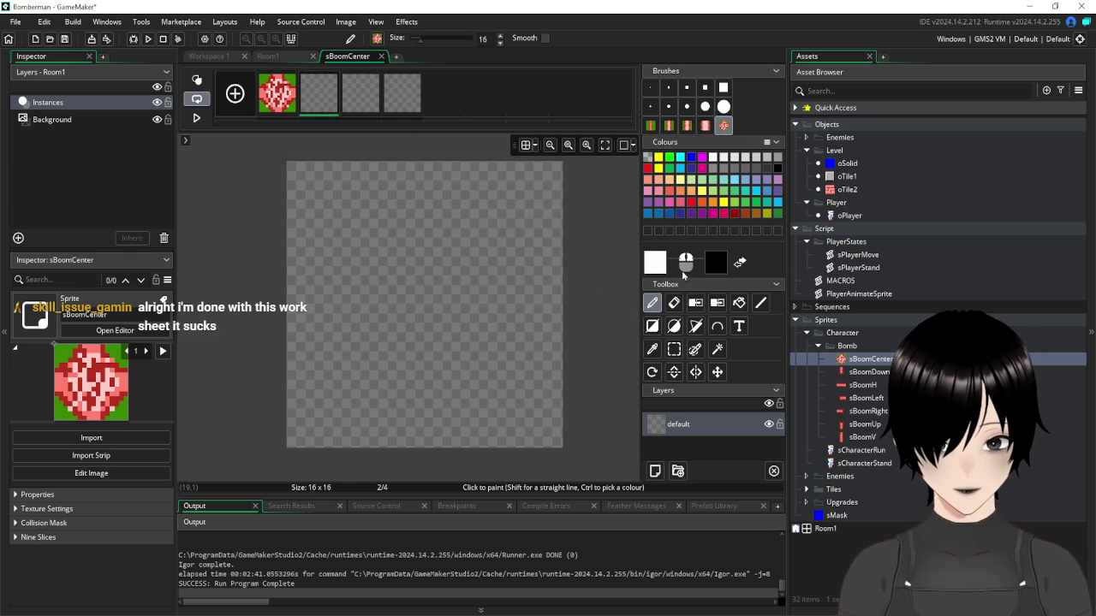
left_click(674, 351)
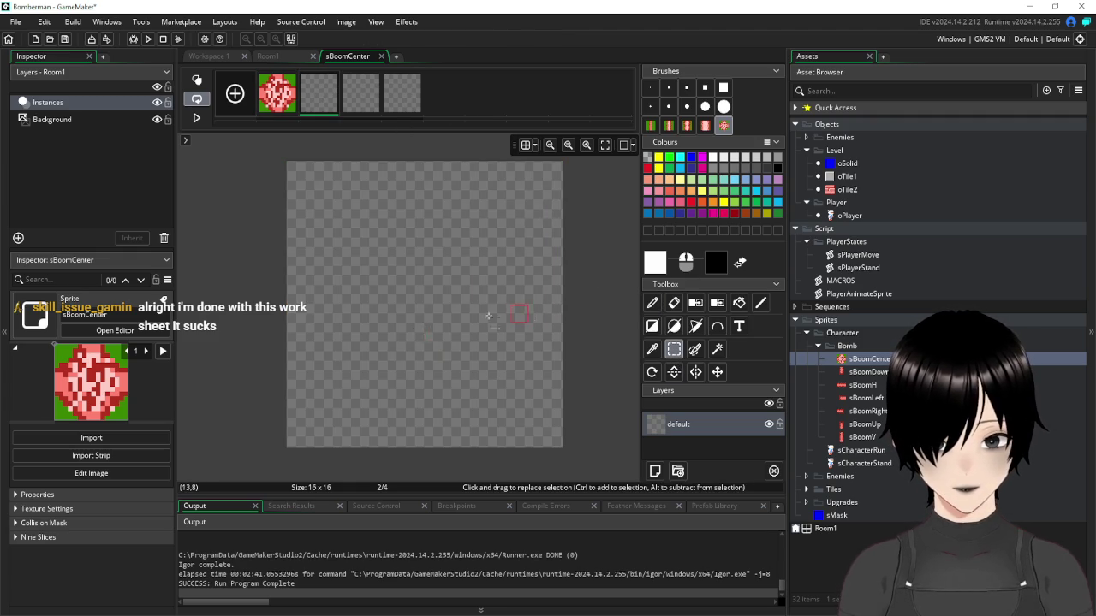
key("ctrl+v")
left_click(445, 309)
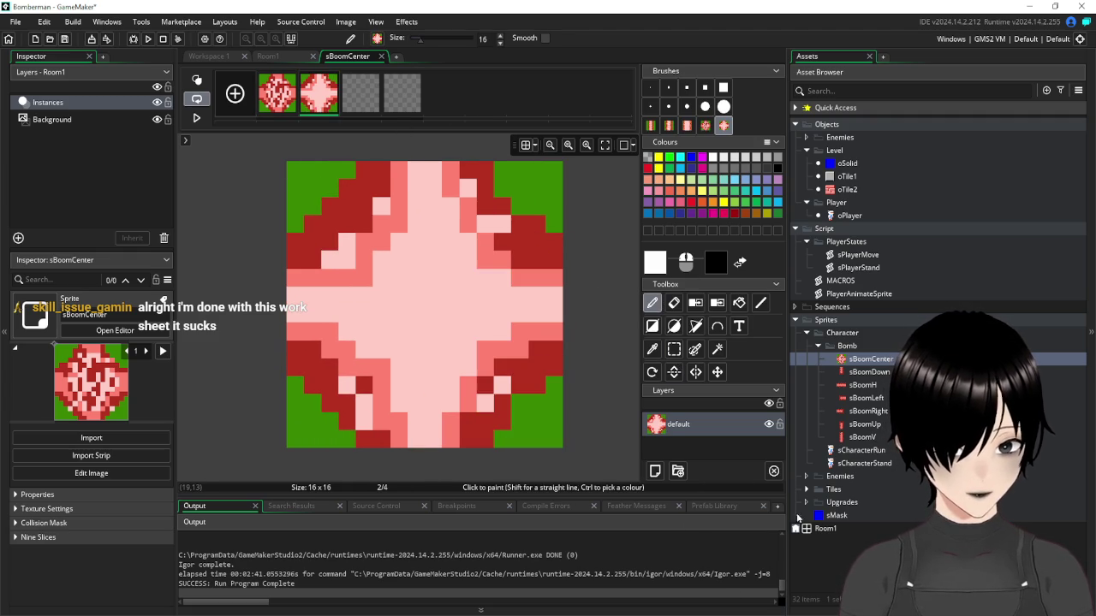
key("alt+Tab")
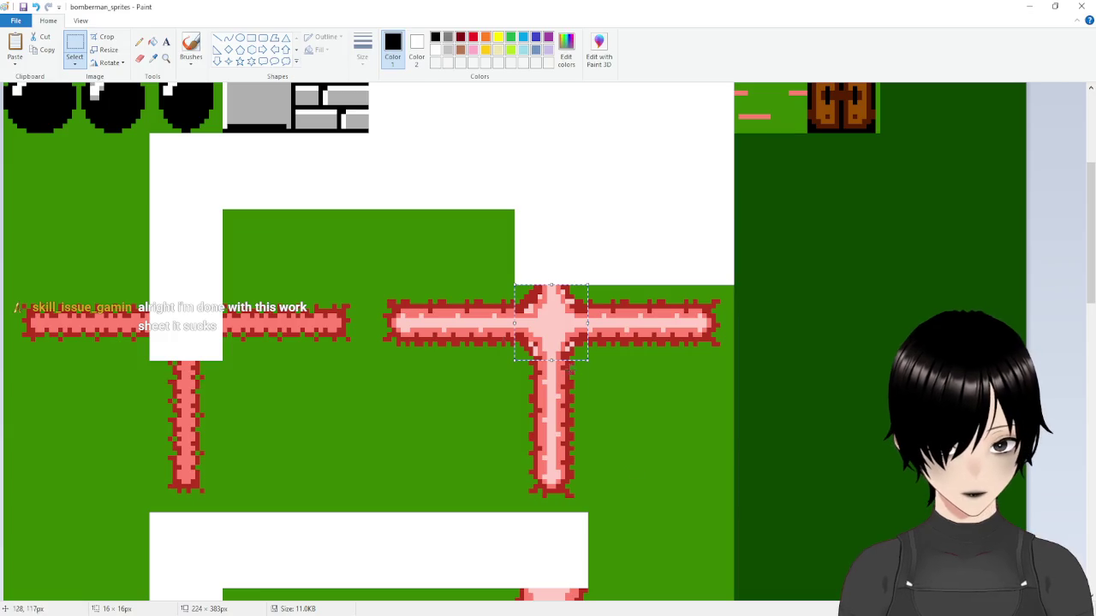
left_click(343, 446)
scroll(342, 446, "down", 5)
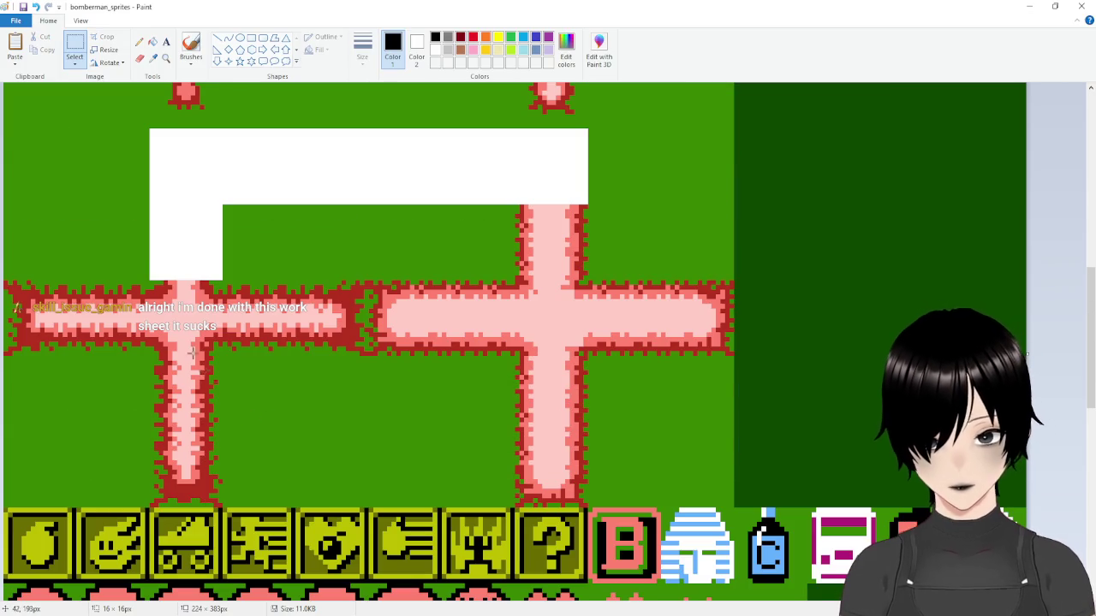